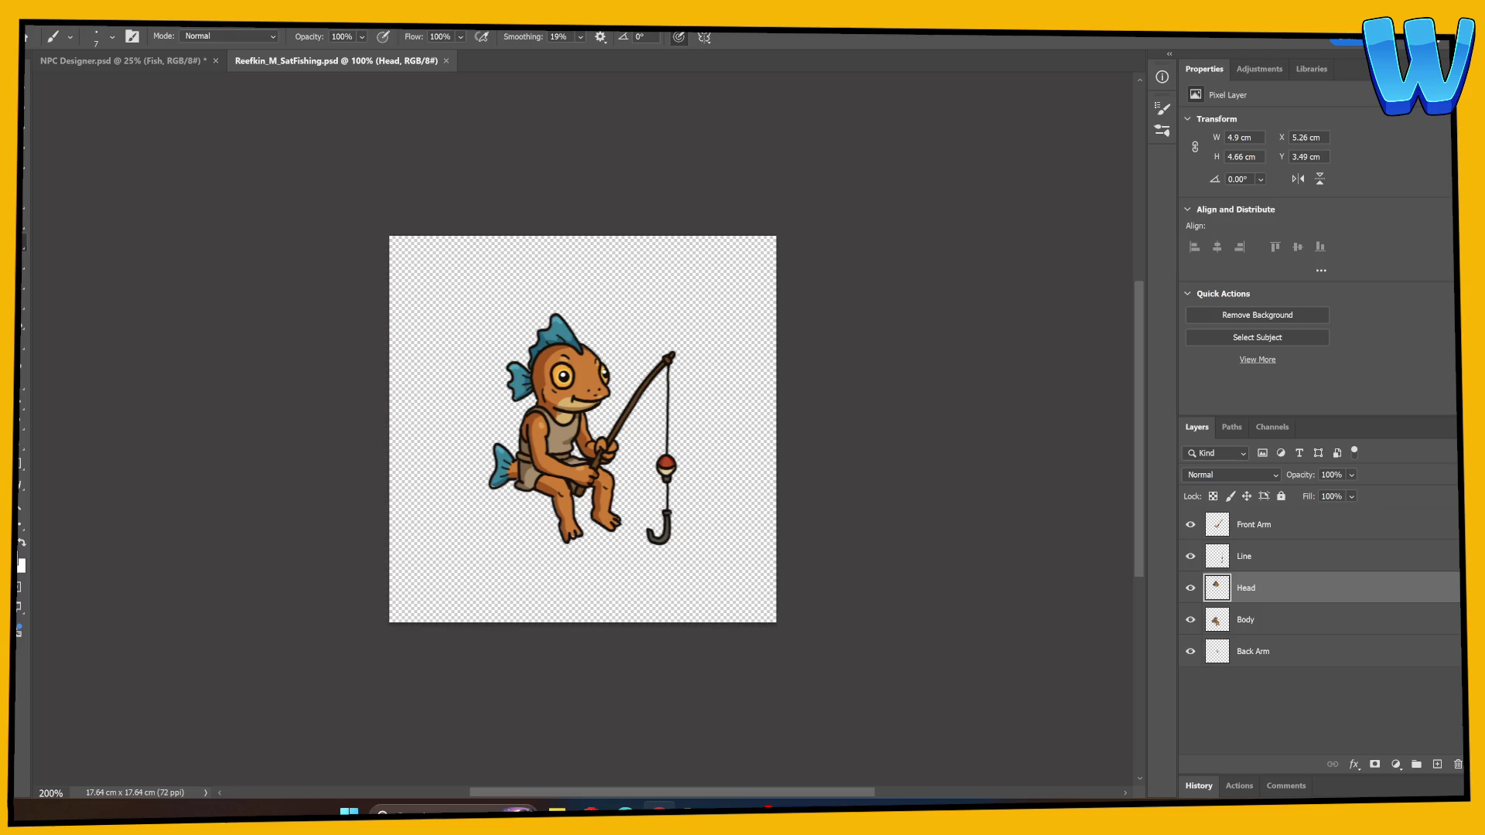
Switch to NPC Designer.psd and hide the Animated? layer's yellow check marks after comparing on and off
click(123, 61)
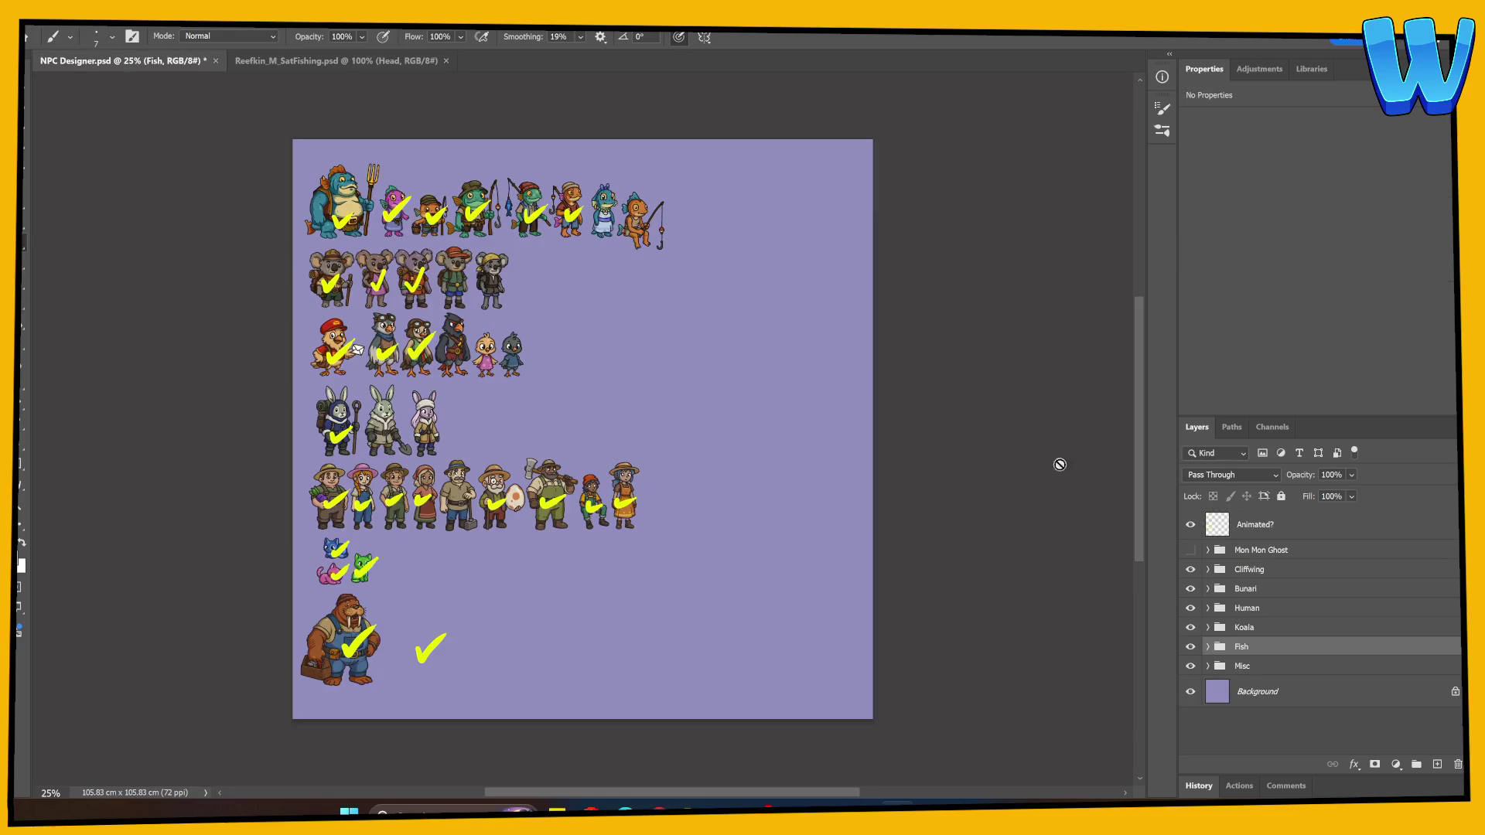
click(1190, 525)
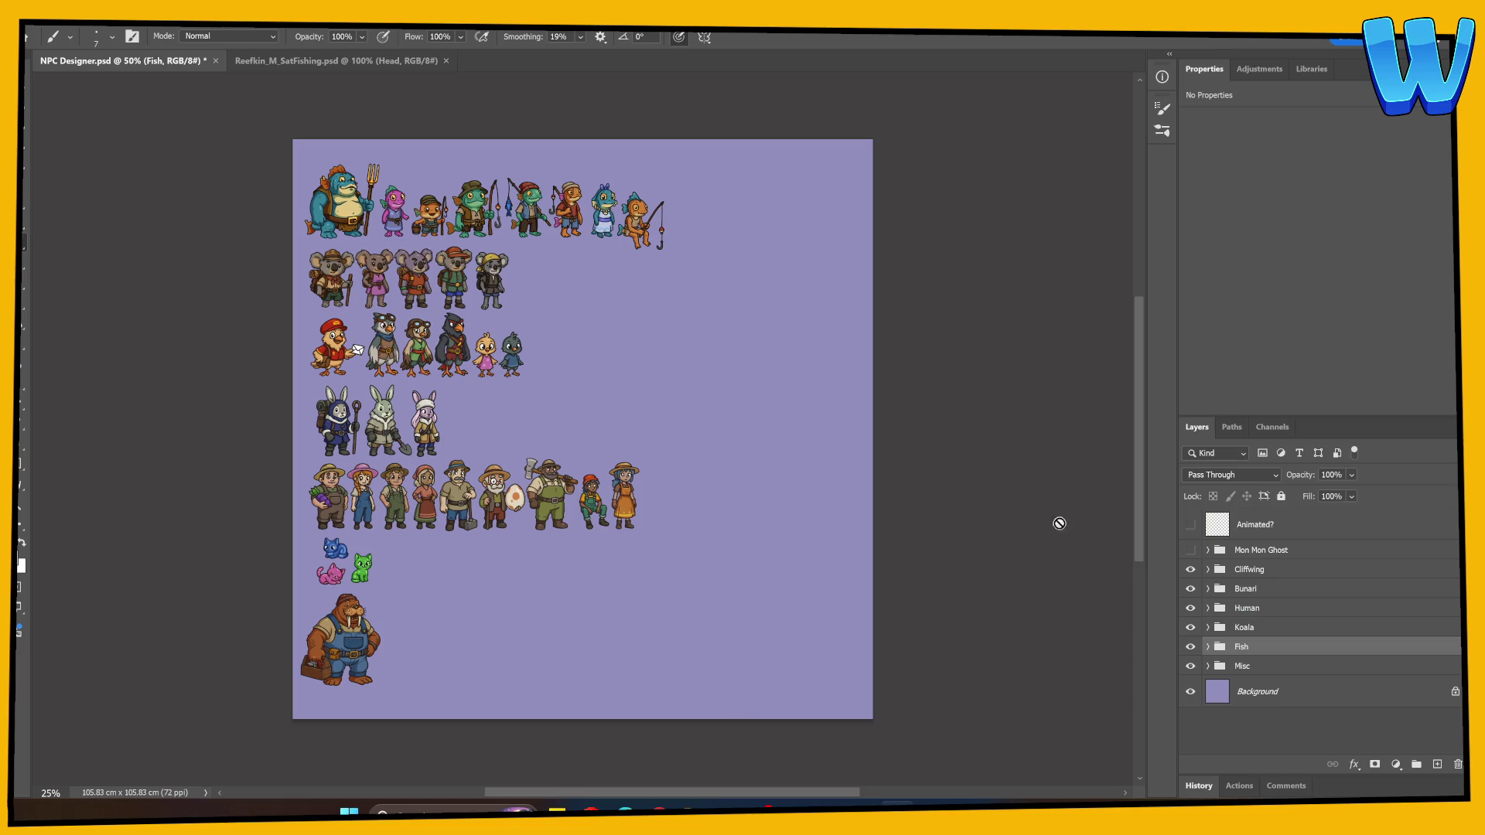
click(1190, 526)
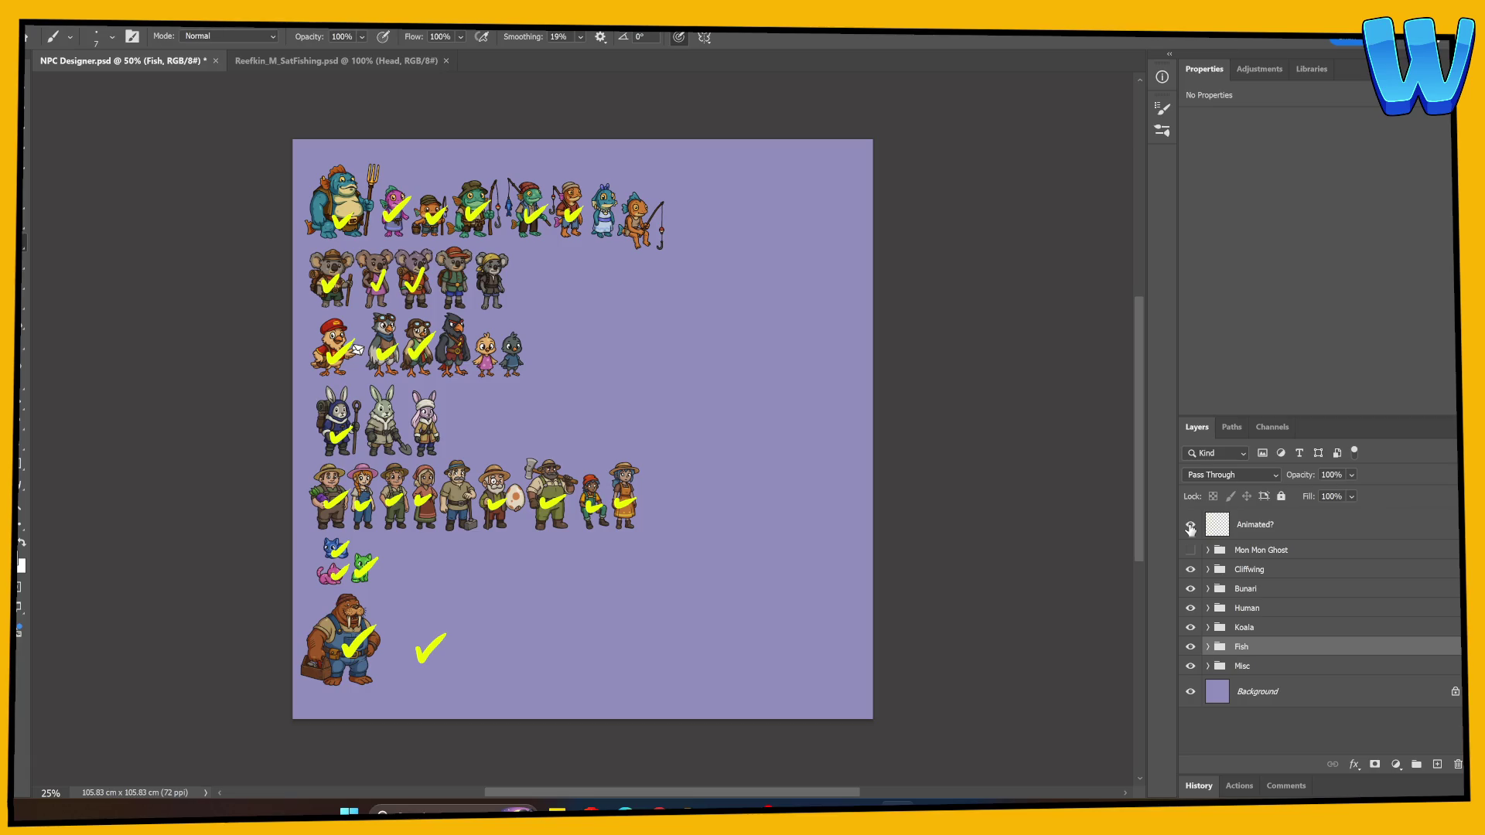
click(1190, 527)
click(1190, 526)
click(1190, 527)
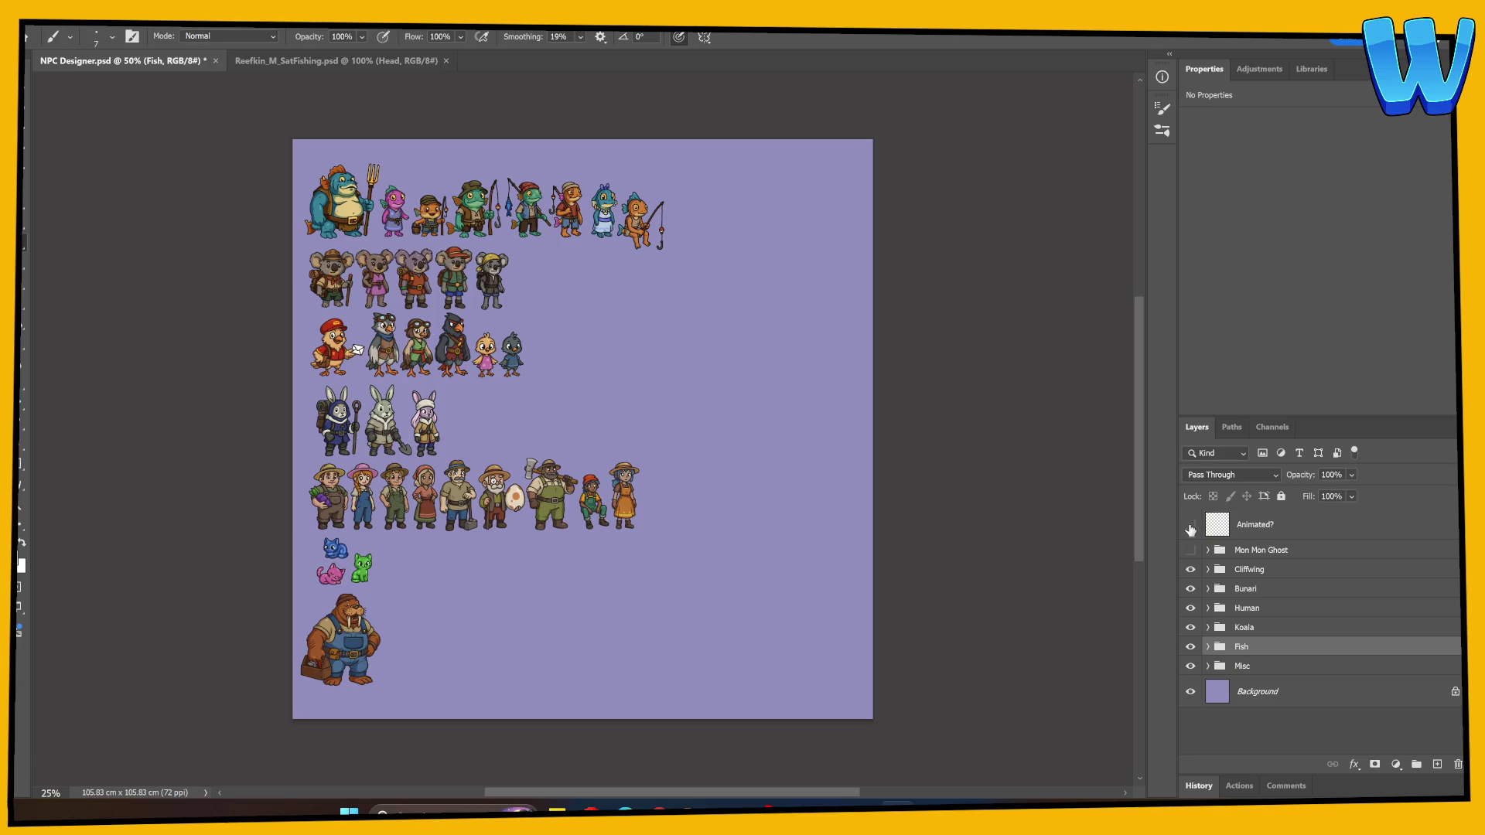
click(1190, 526)
click(1190, 526)
click(1190, 527)
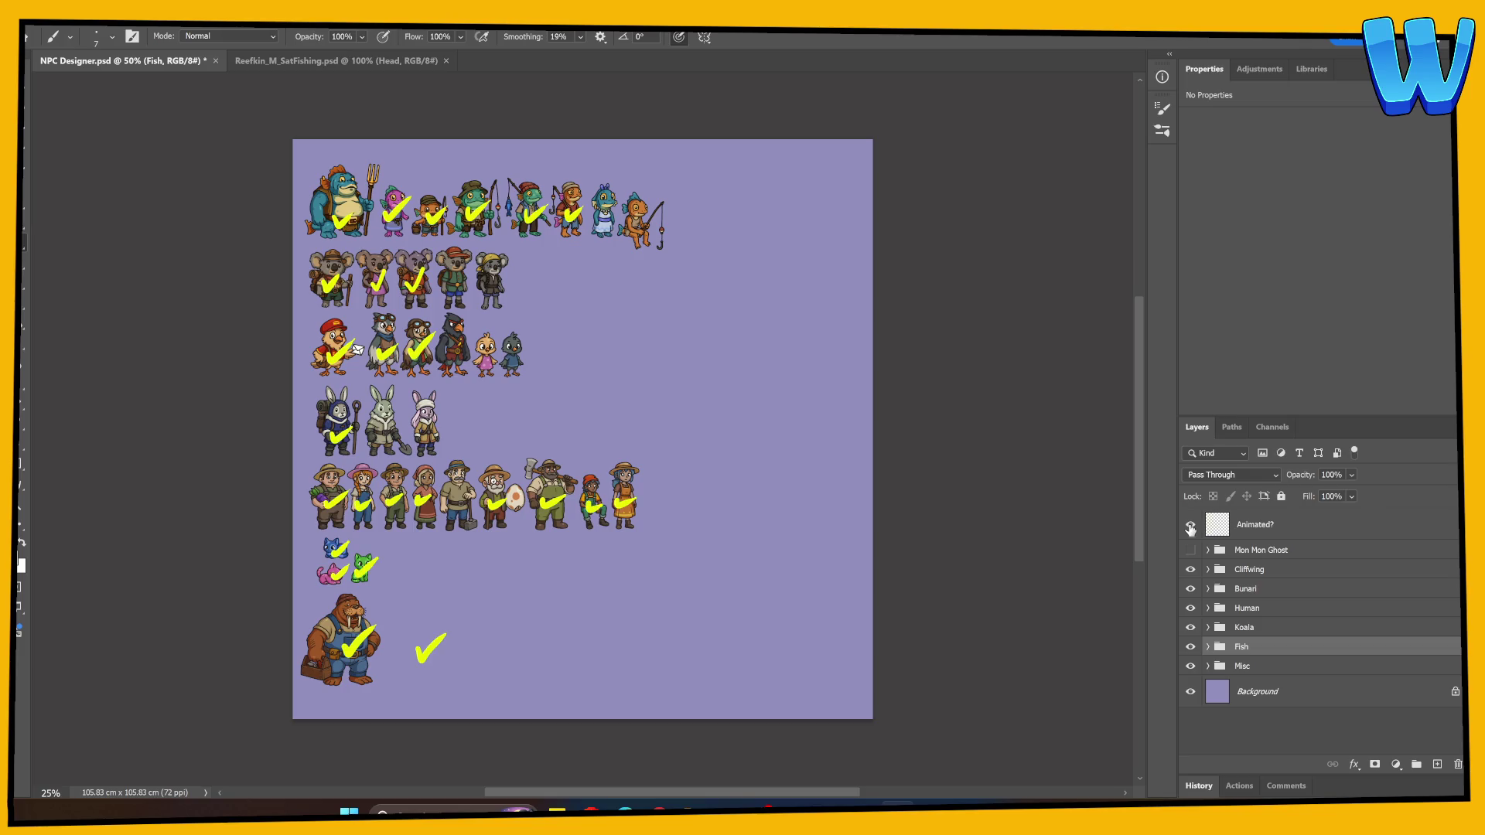
click(1190, 527)
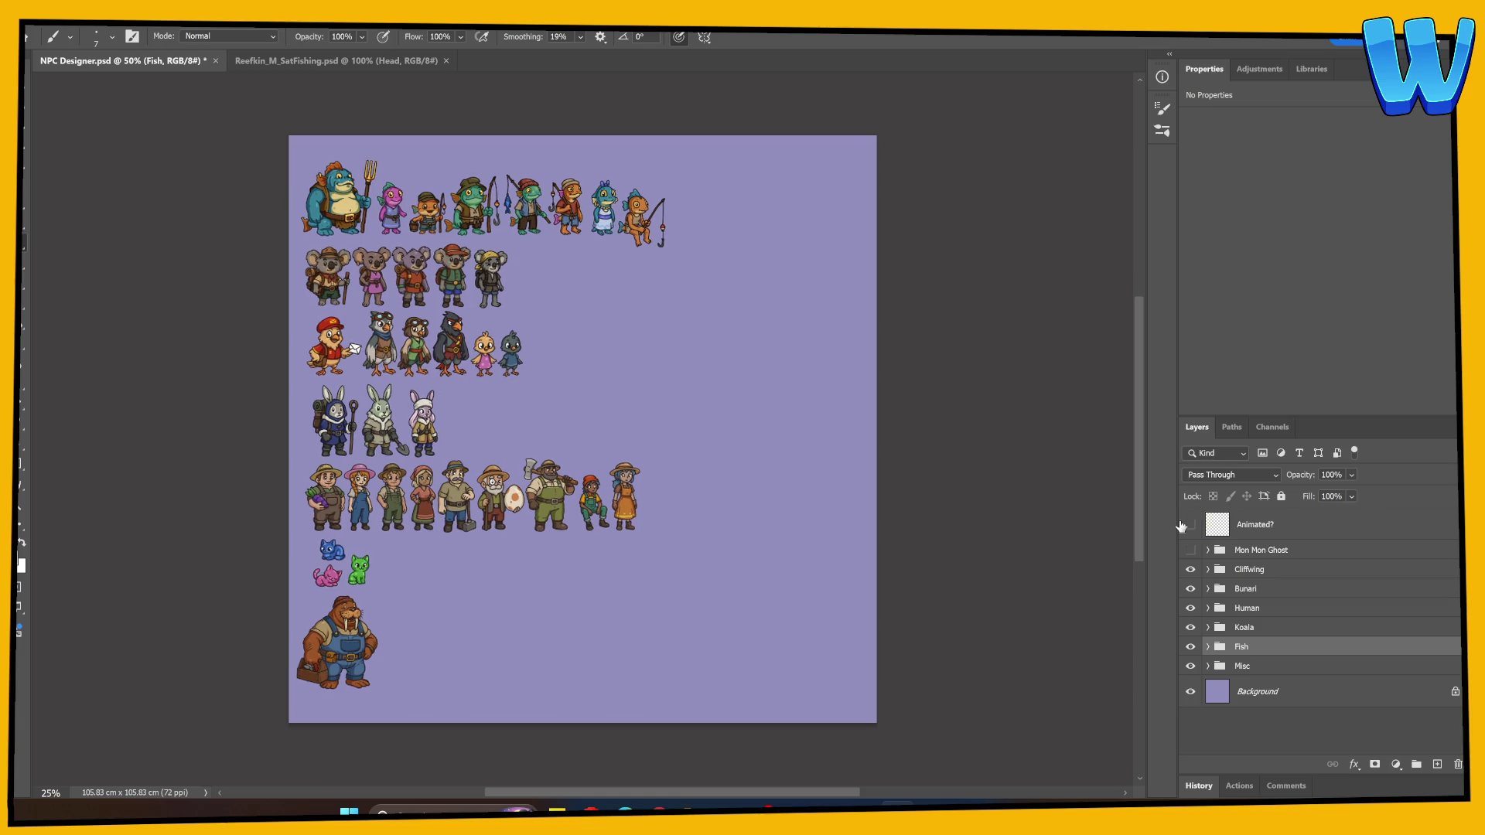
Zoom the NPC Designer sheet to 100% and pan until the fish-folk row is in view
key(ctrl+1)
scroll(646, 491, left, 4)
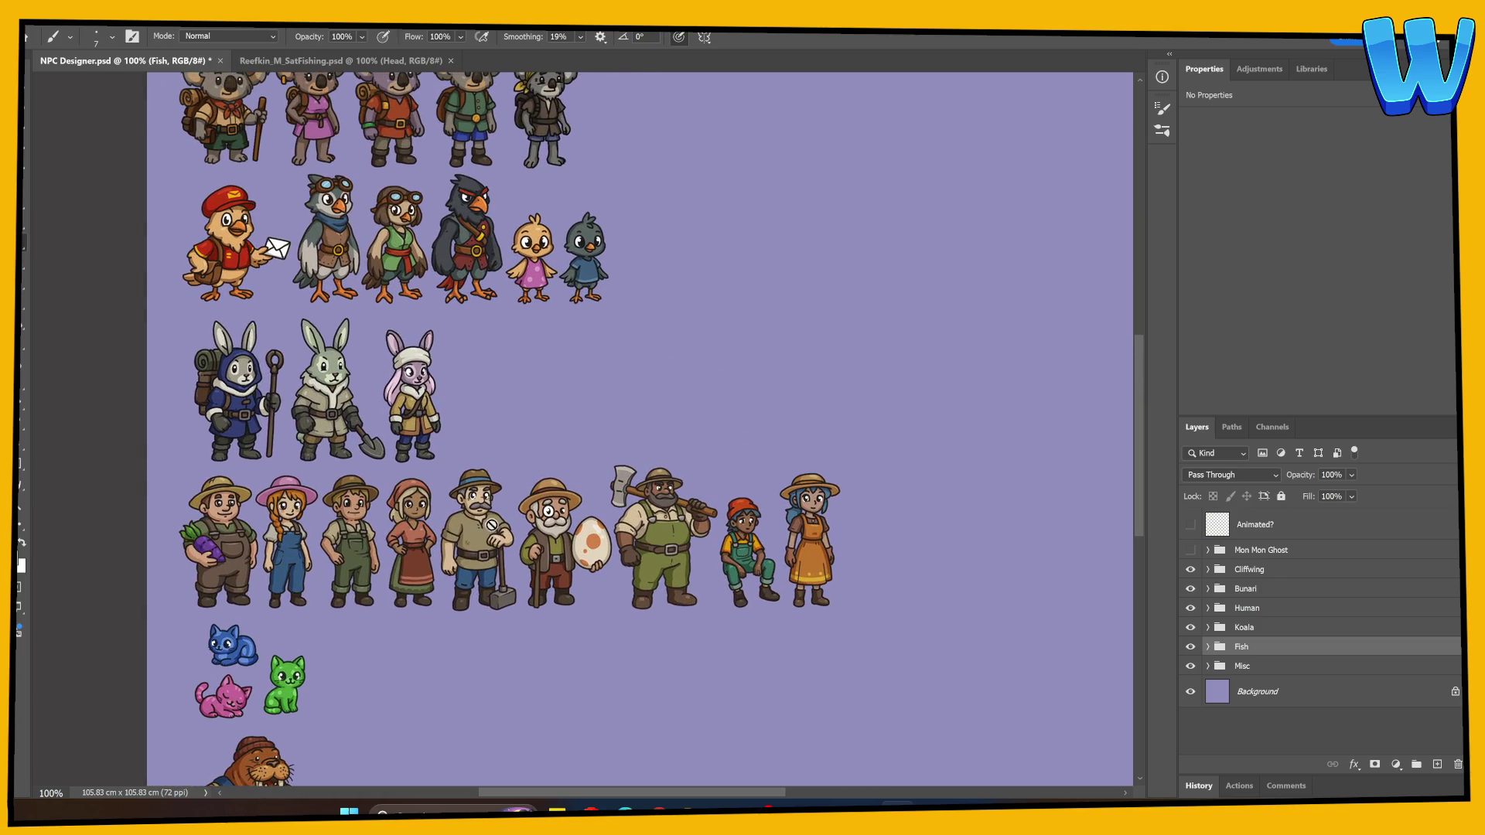
scroll(290, 536, up, 3)
scroll(306, 535, up, 1)
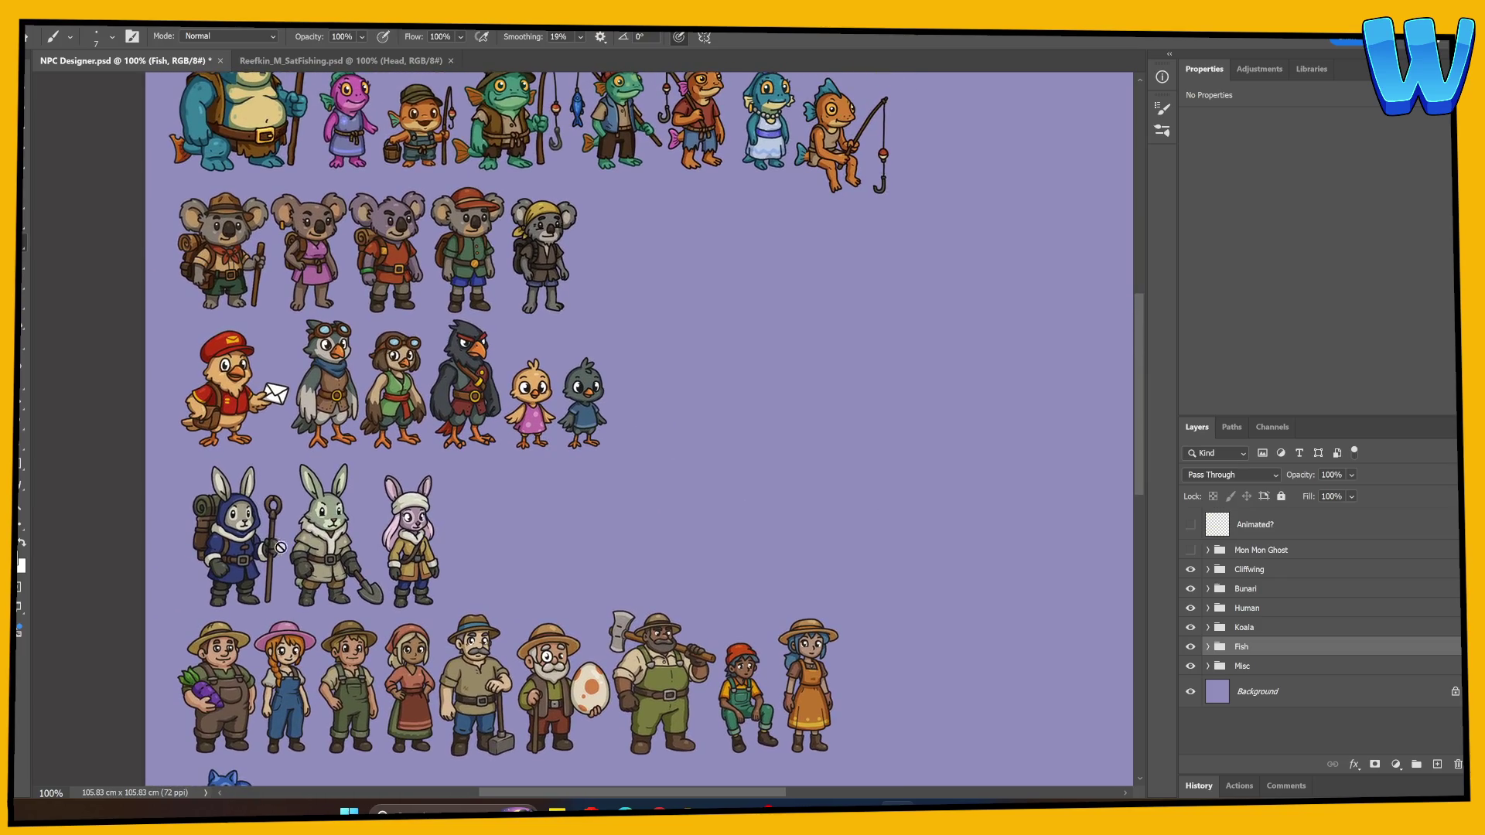
scroll(263, 539, up, 2)
scroll(192, 485, up, 1)
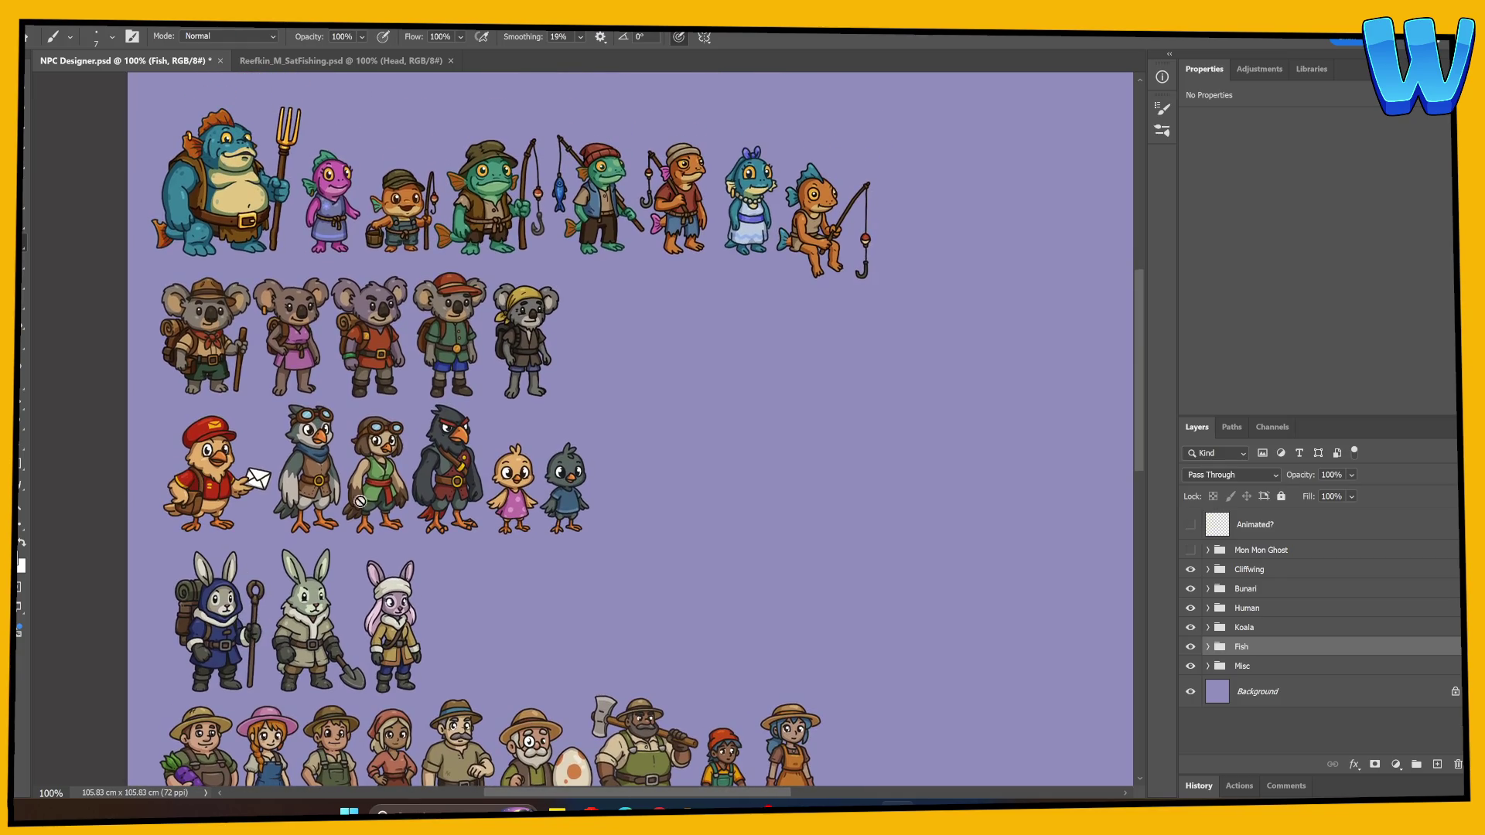
scroll(448, 490, up, 2)
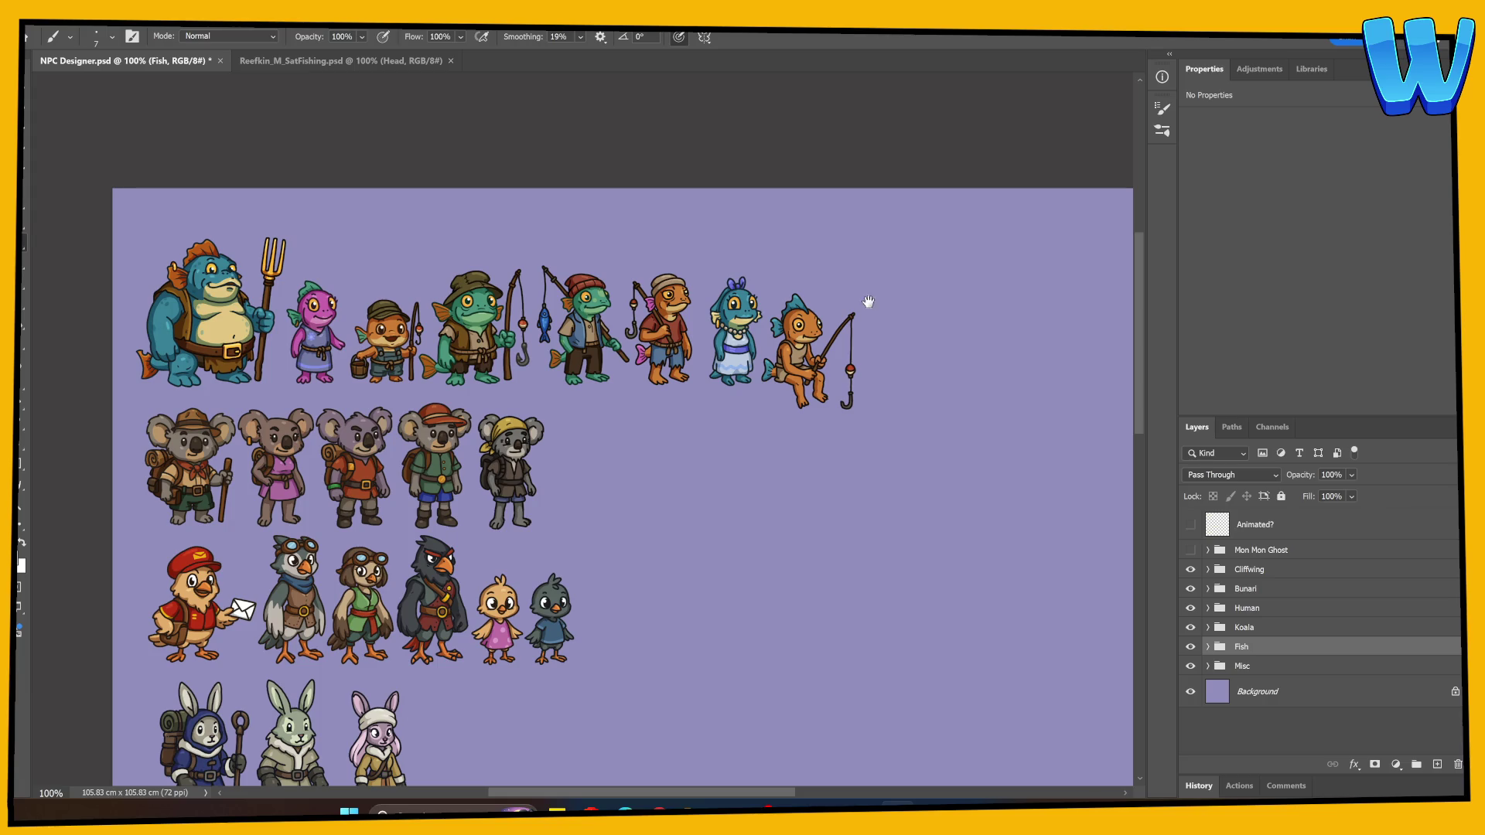
scroll(457, 441, down, 8)
mouse_move(457, 434)
mouse_down()
mouse_move(504, 658)
mouse_move(503, 633)
mouse_up()
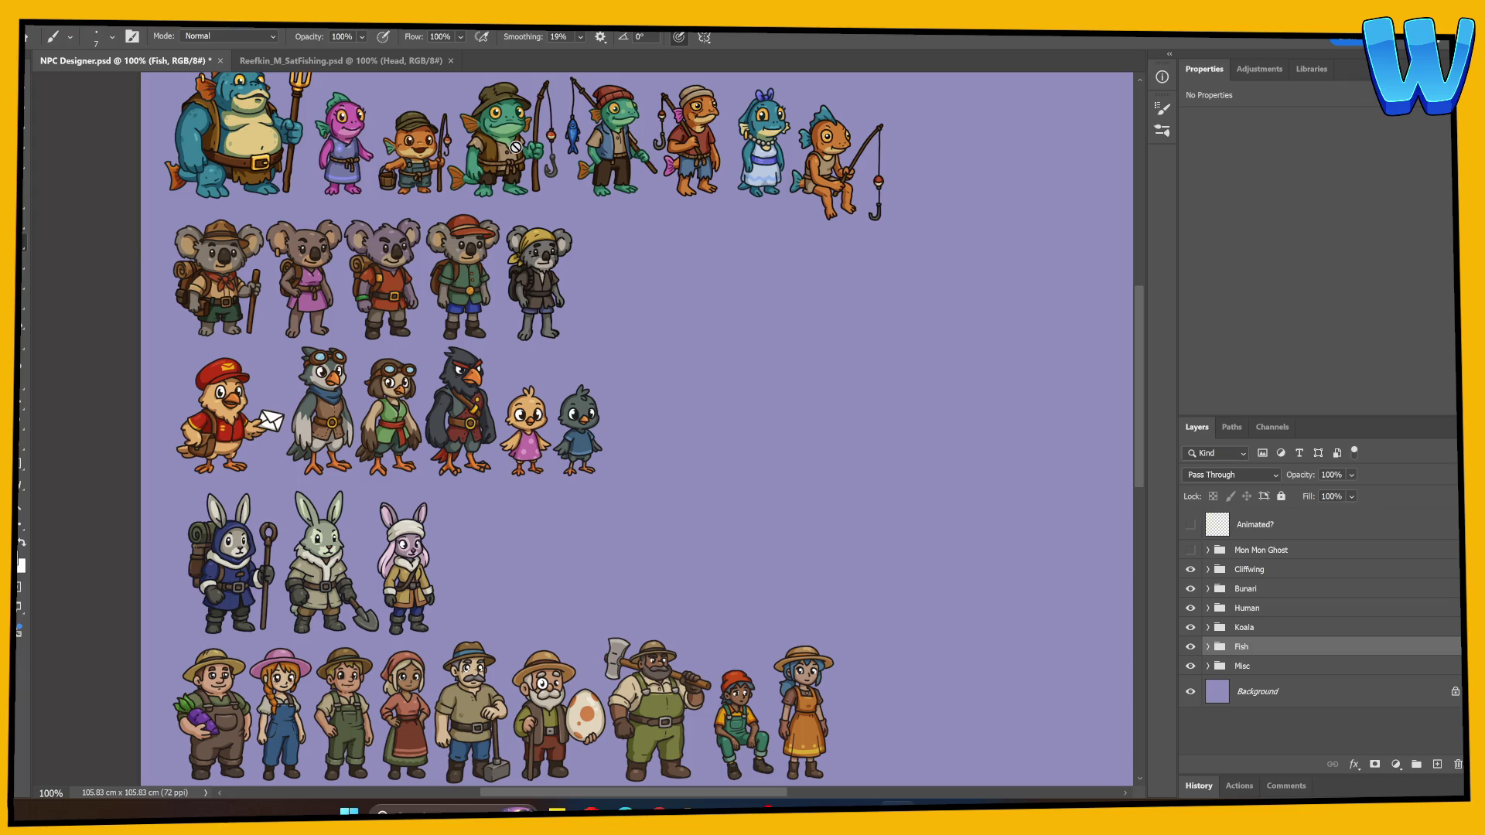
Switch back to the Reefkin_M_SatFishing document in Photoshop
click(340, 62)
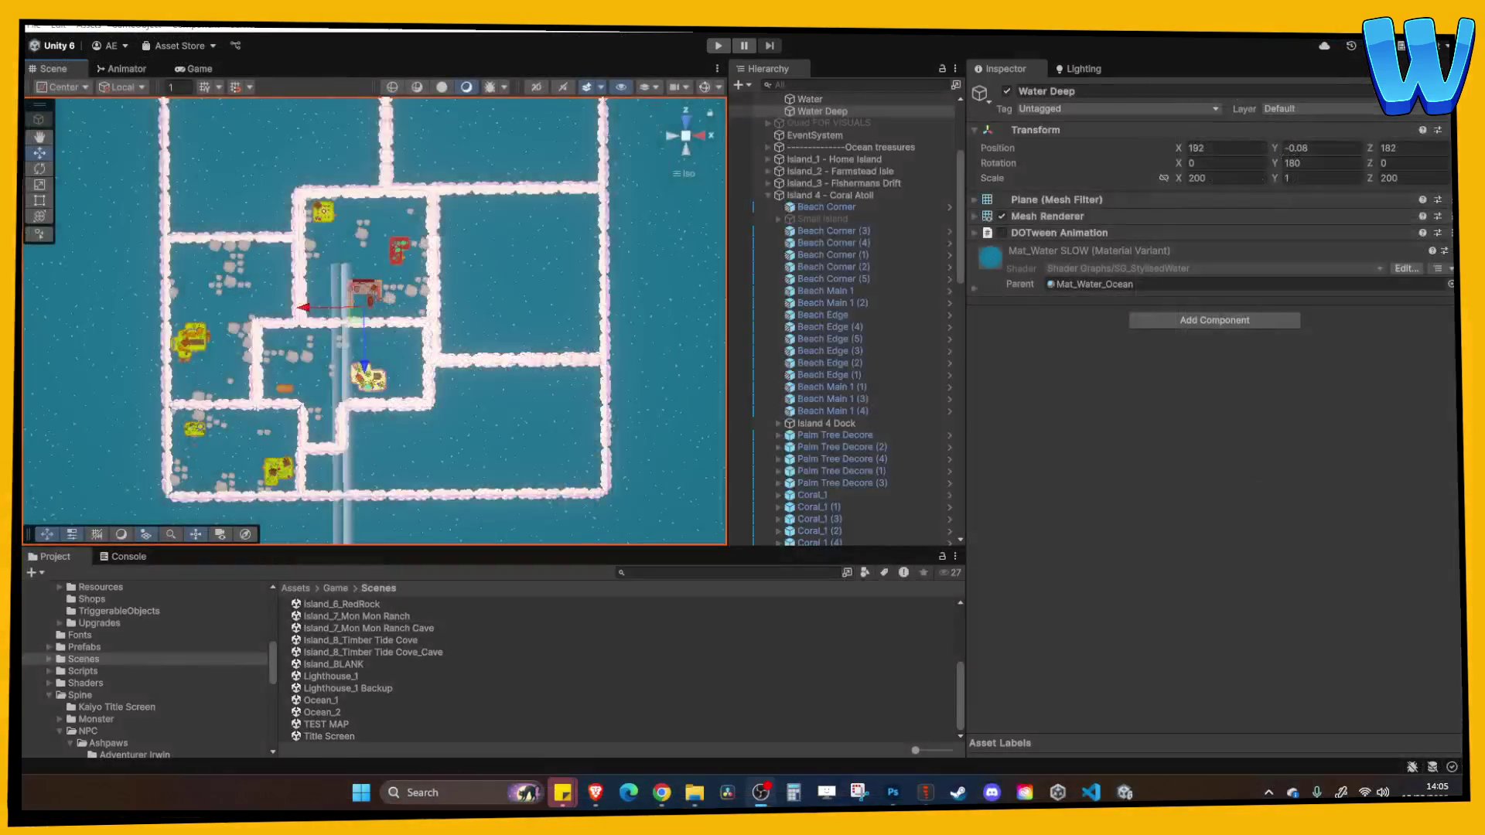
Start a new empty project from Spine's start screen
click(926, 792)
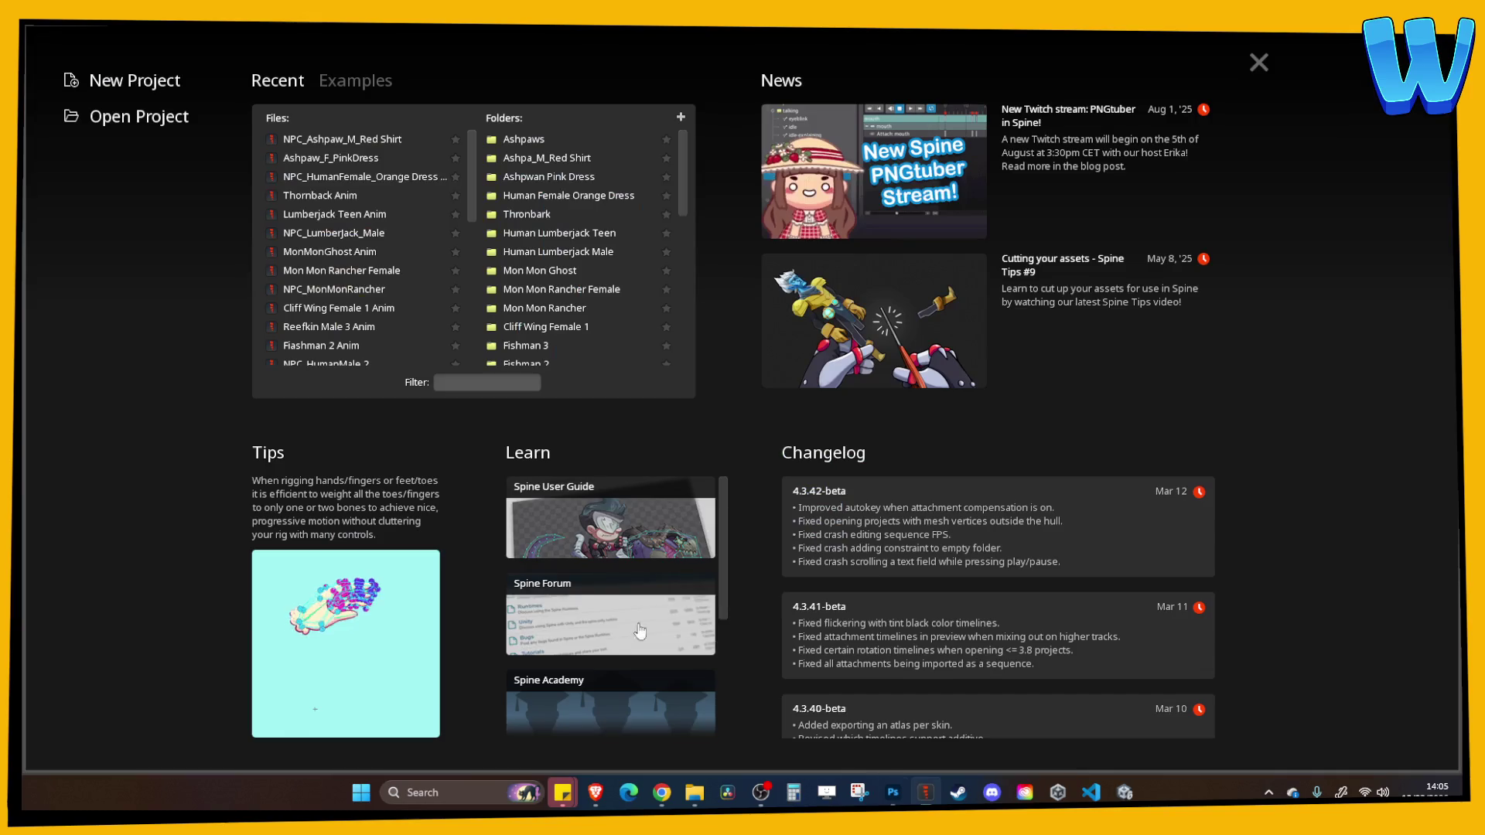
click(136, 117)
key(Escape)
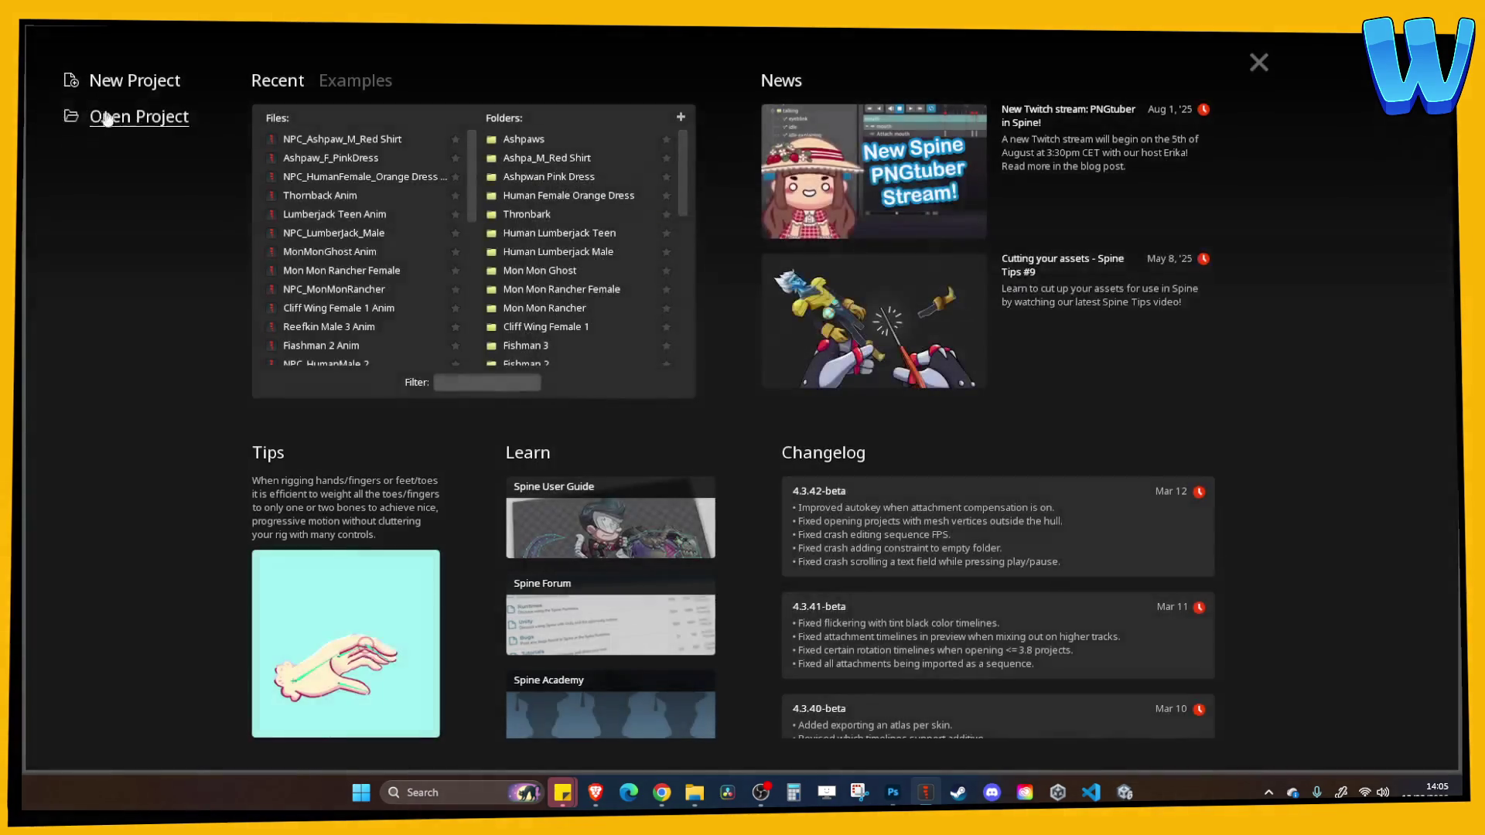
click(127, 81)
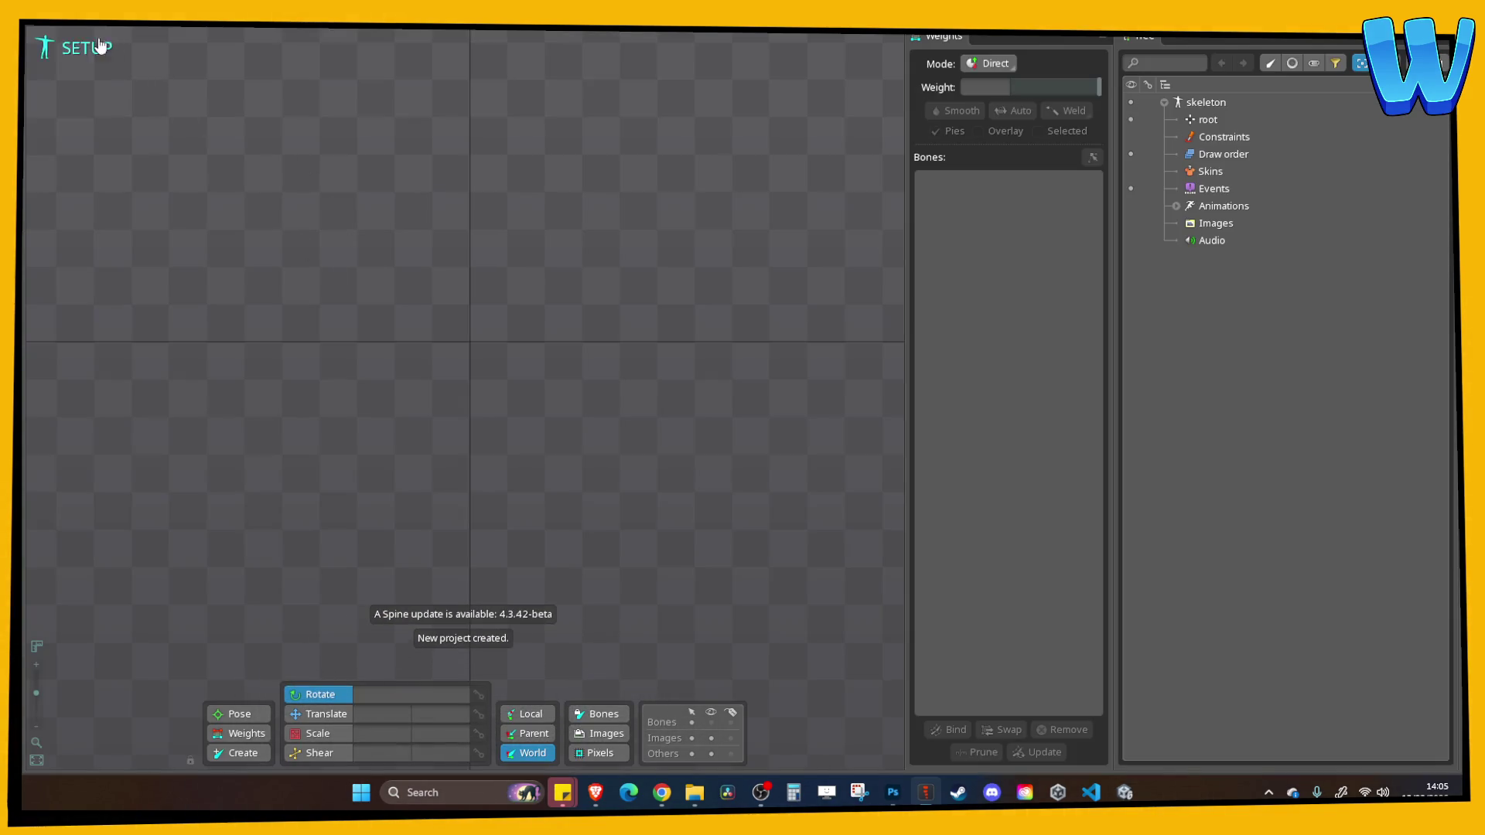
In Import PSD, choose the fishing Reefkin PSD from Reefkin_Orange_SatFishing as the source file
click(44, 47)
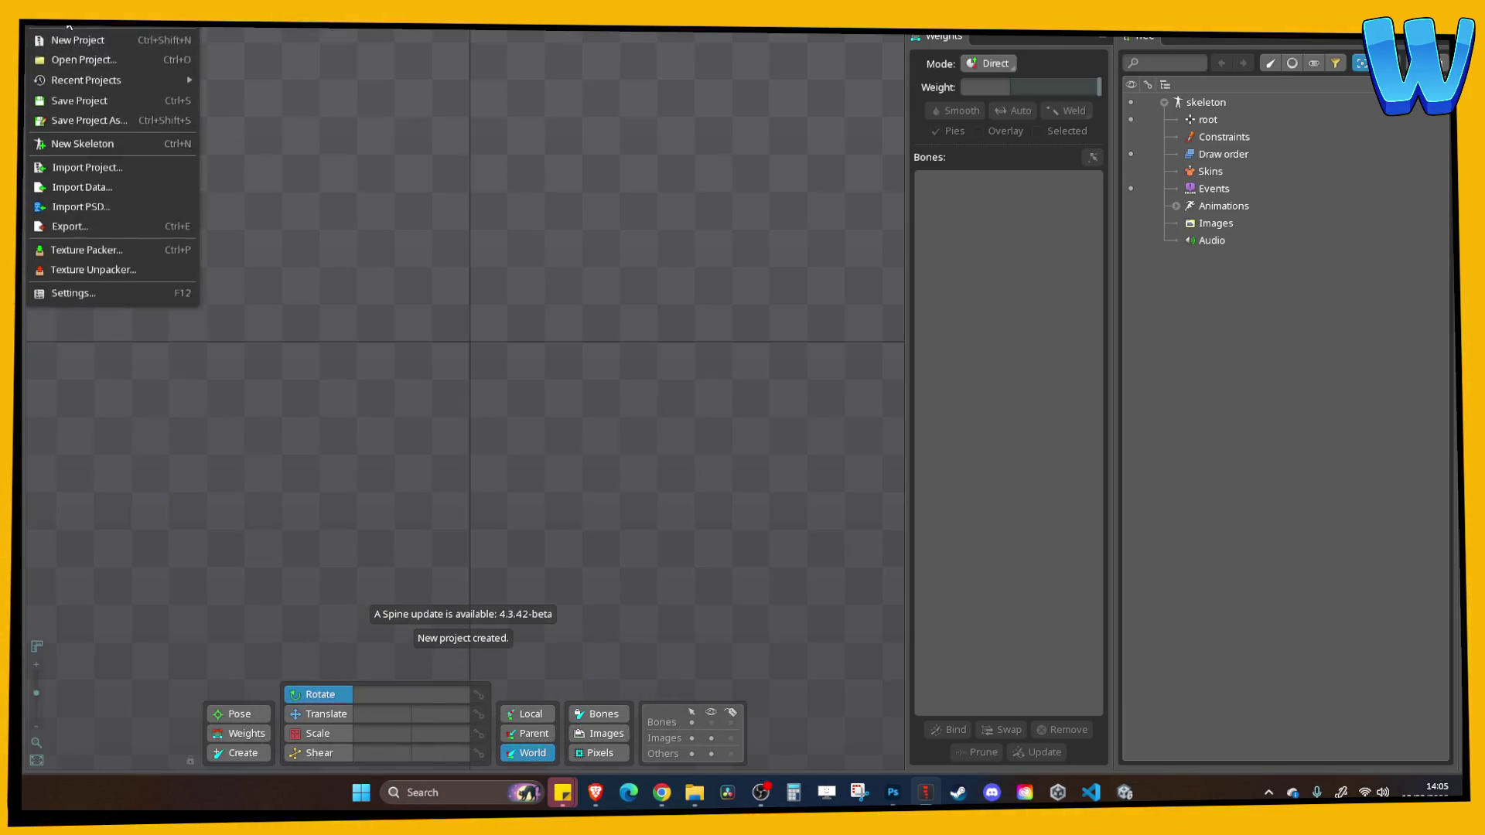
click(87, 200)
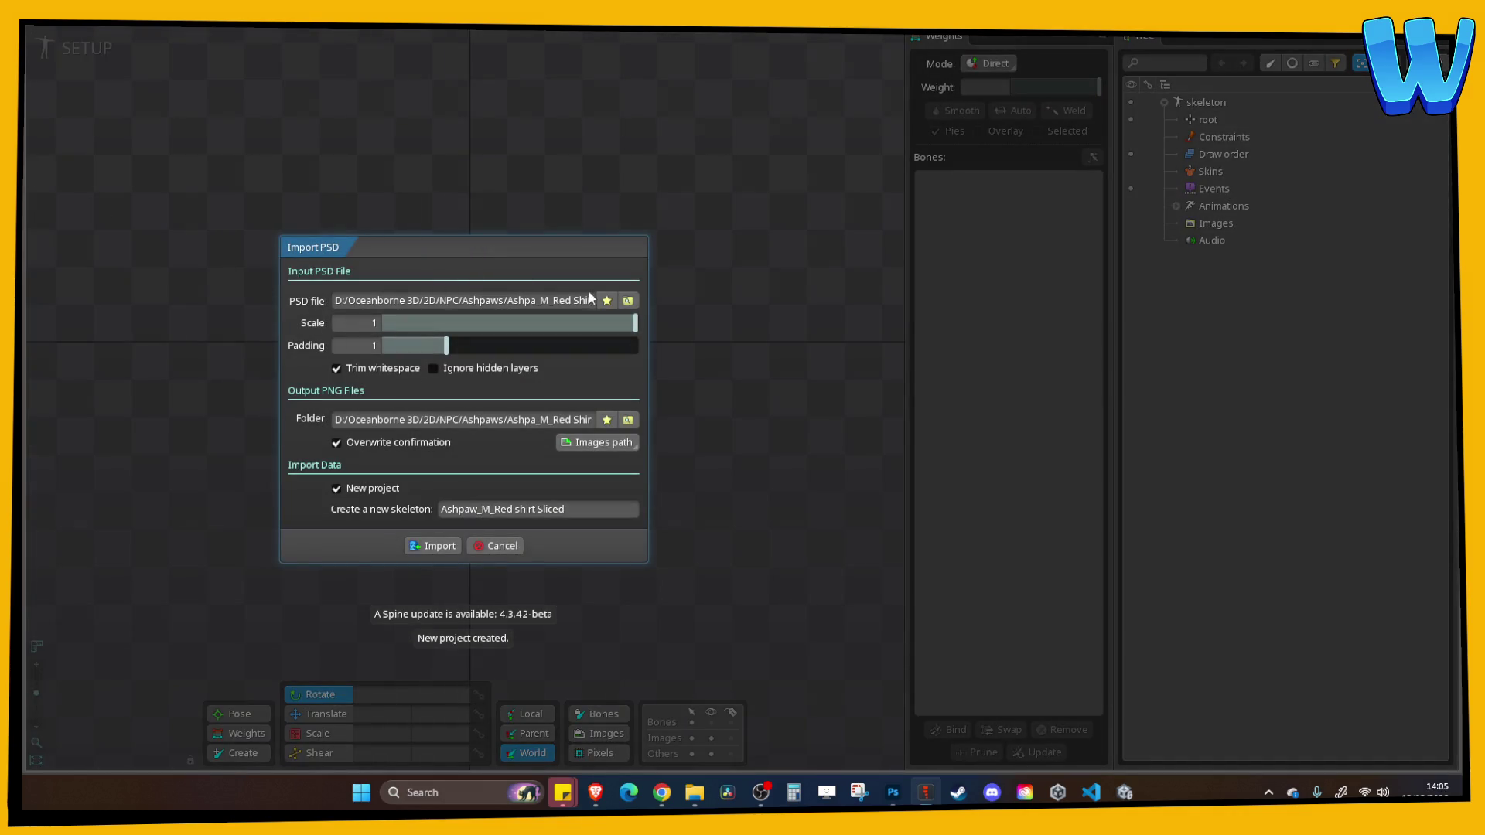
click(628, 300)
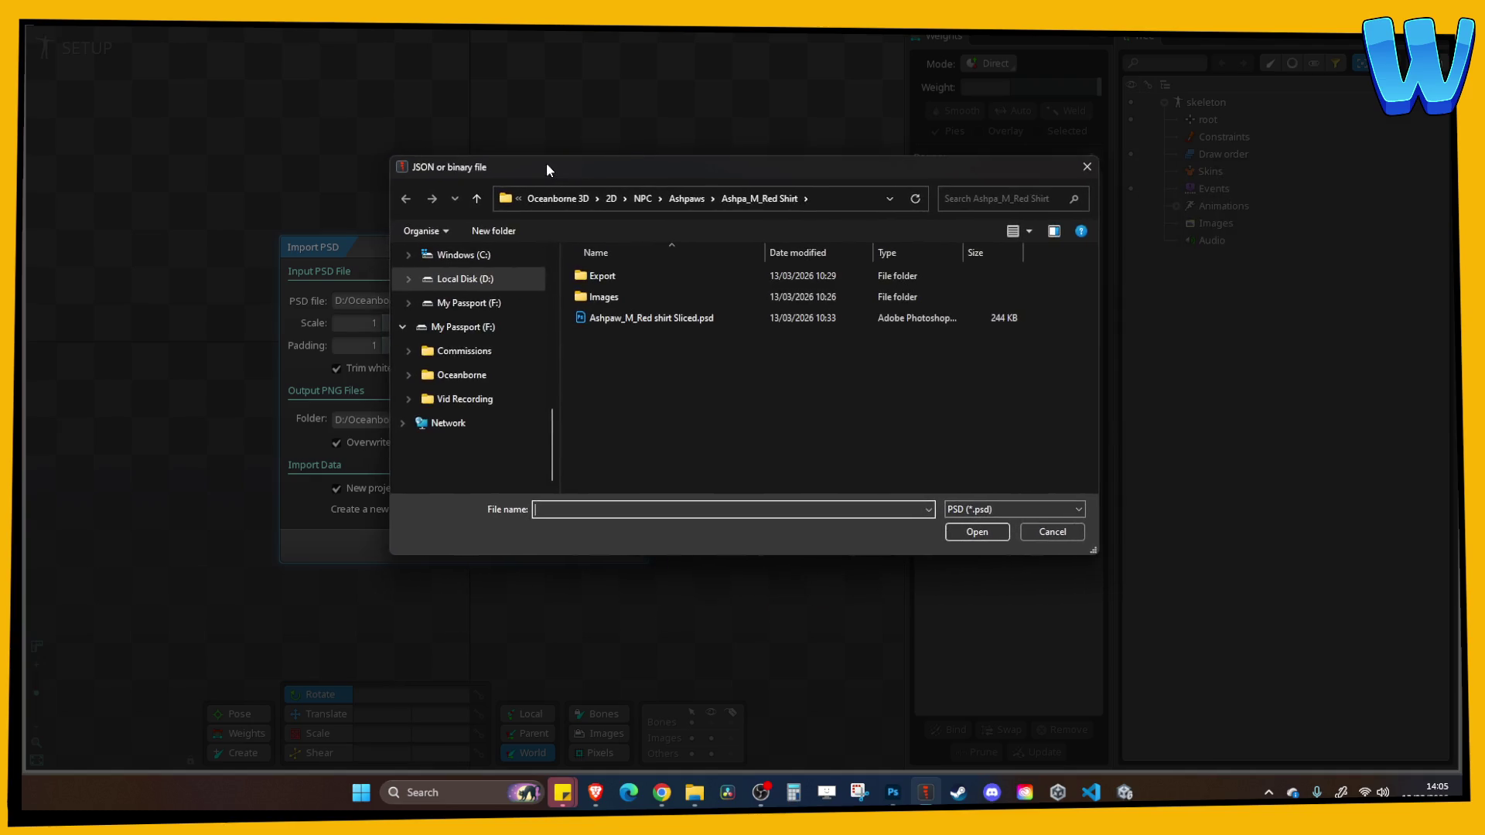
drag(546, 169, 530, 191)
click(628, 222)
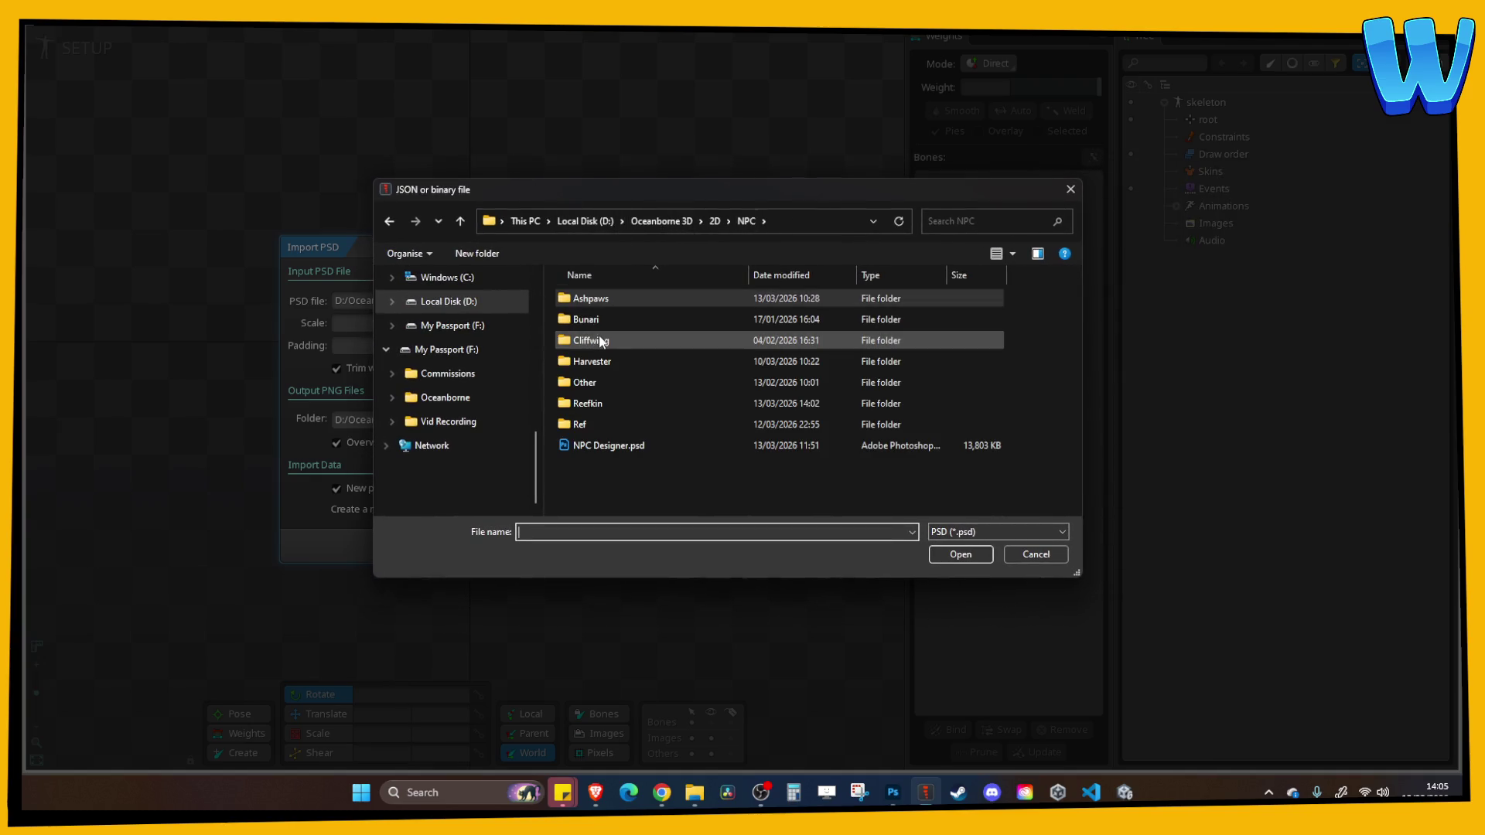
double_click(589, 406)
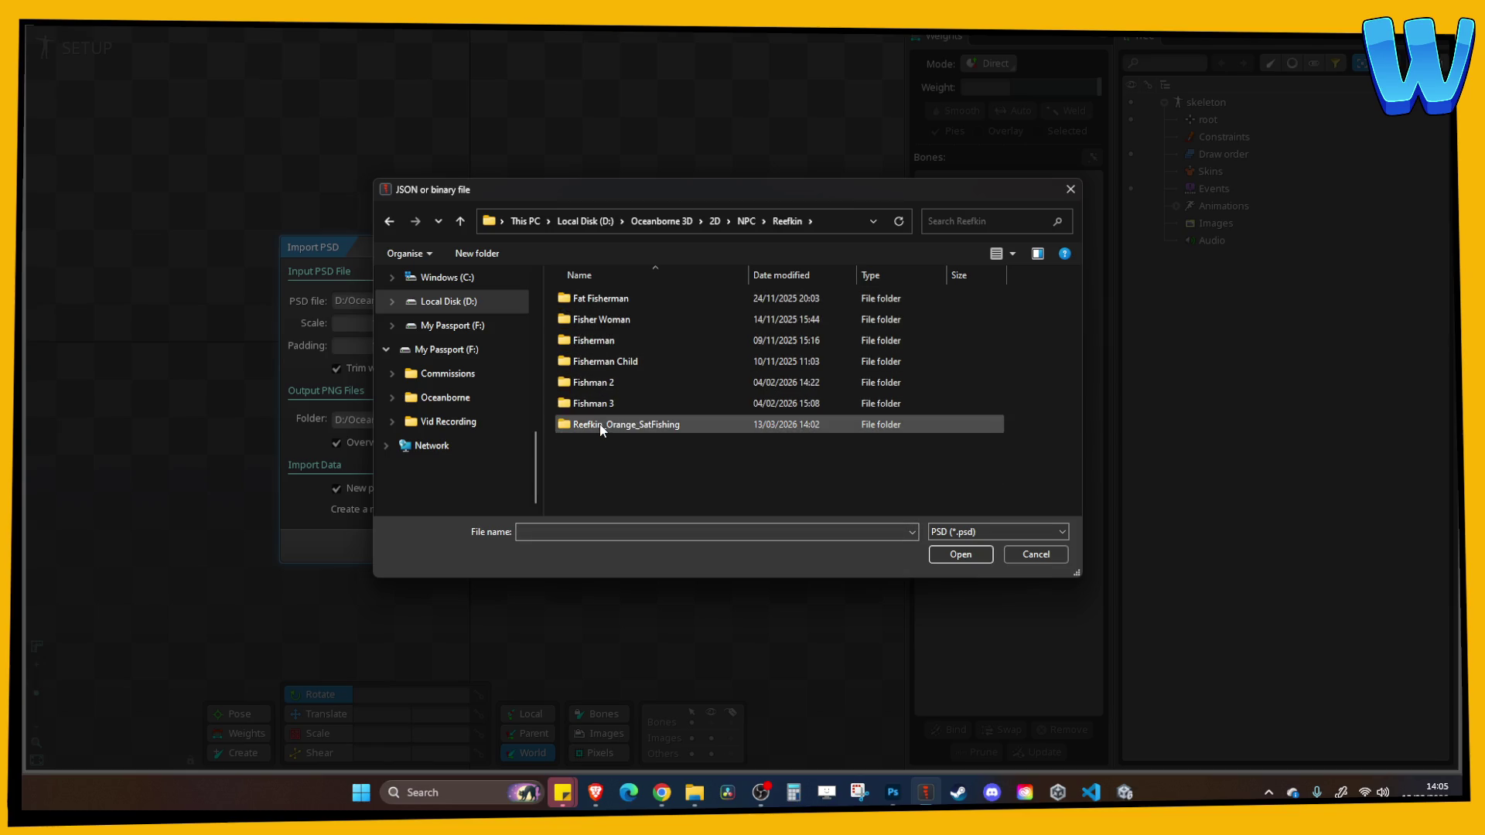
double_click(602, 426)
double_click(595, 329)
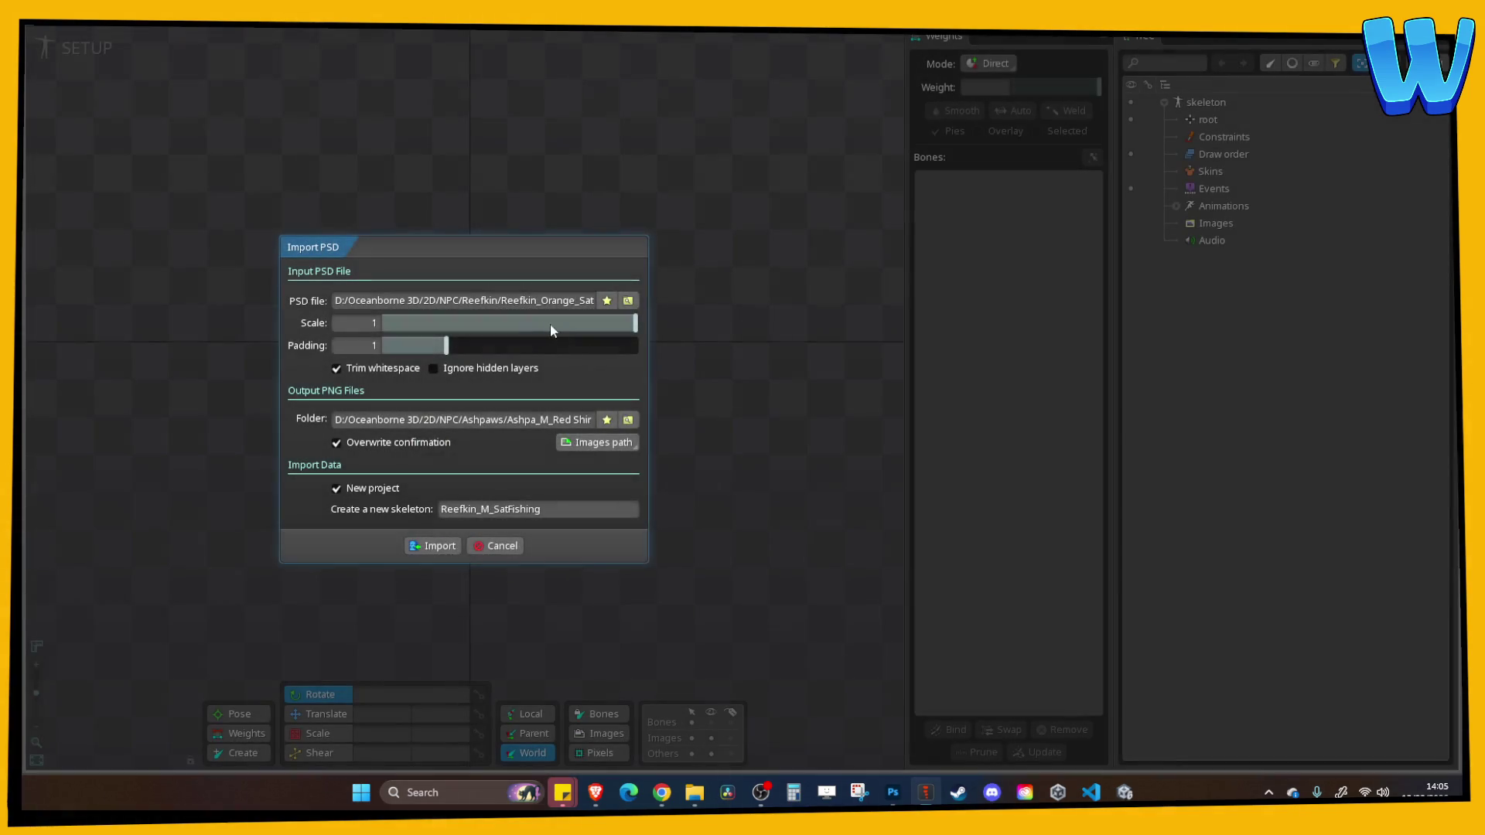
Create an Images folder inside Reefkin_Orange_SatFishing for the output images
click(626, 420)
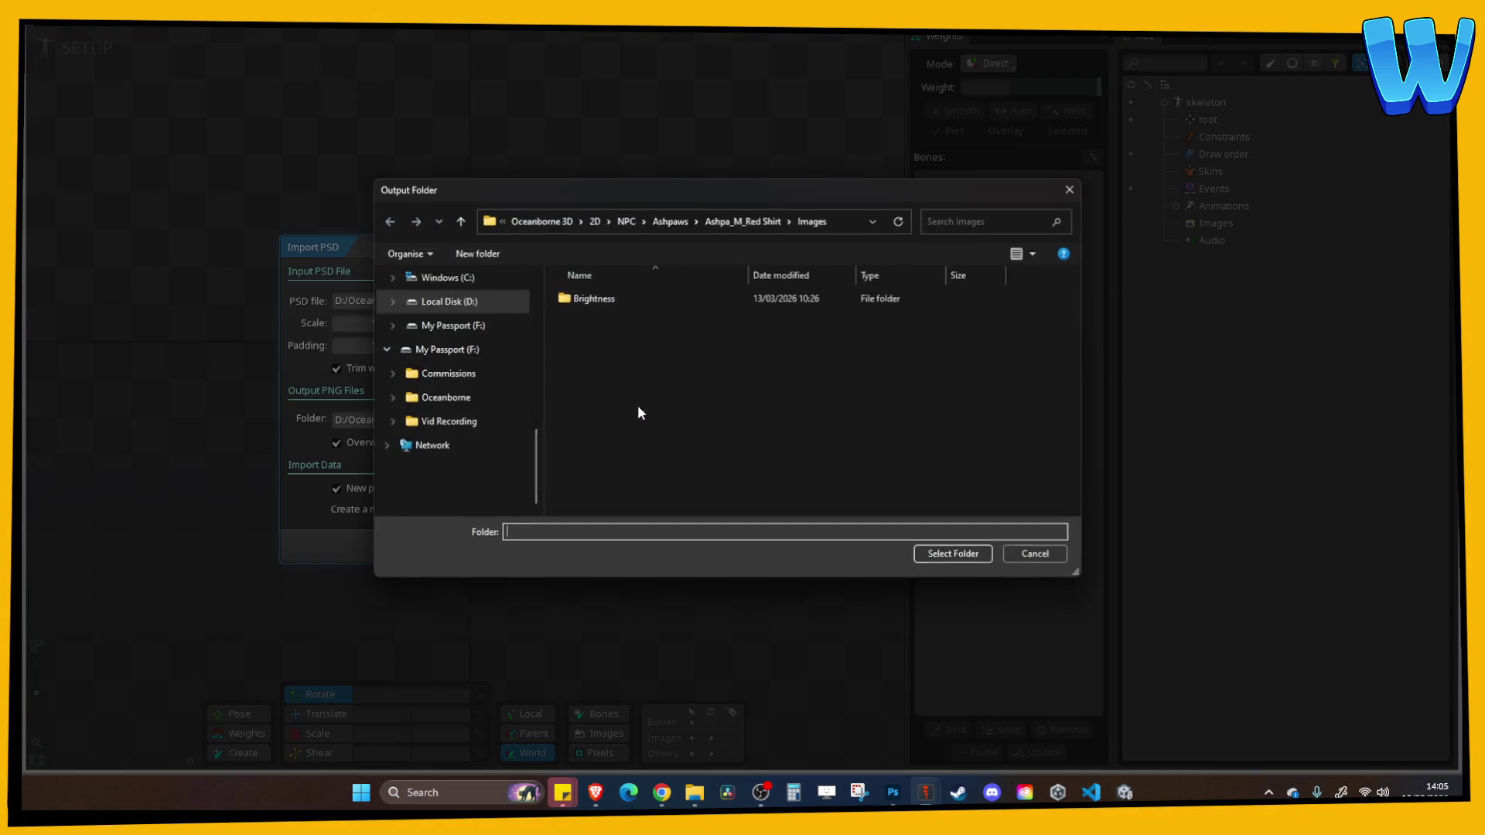
click(547, 221)
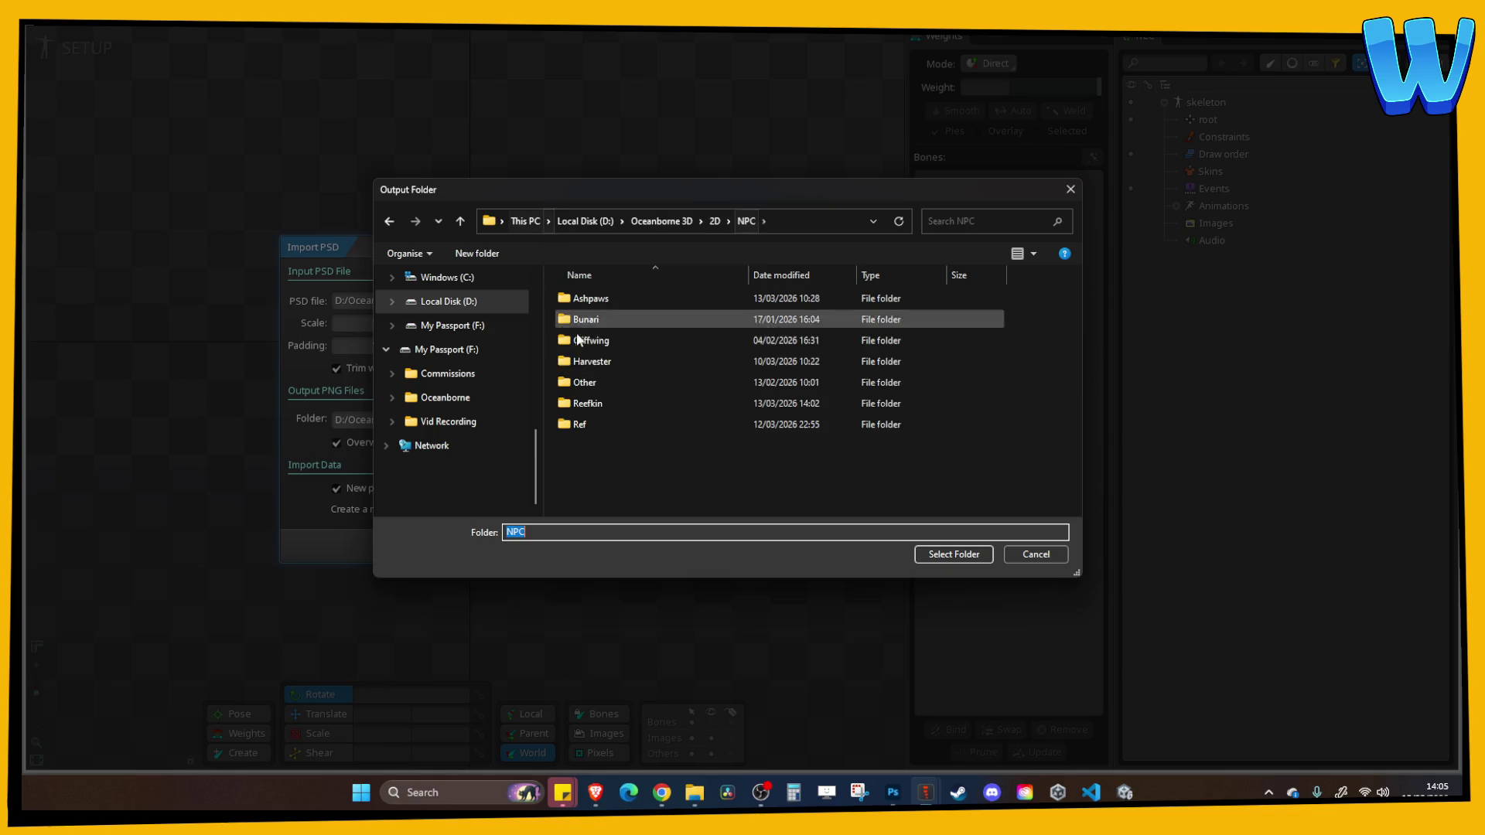
double_click(588, 319)
double_click(601, 422)
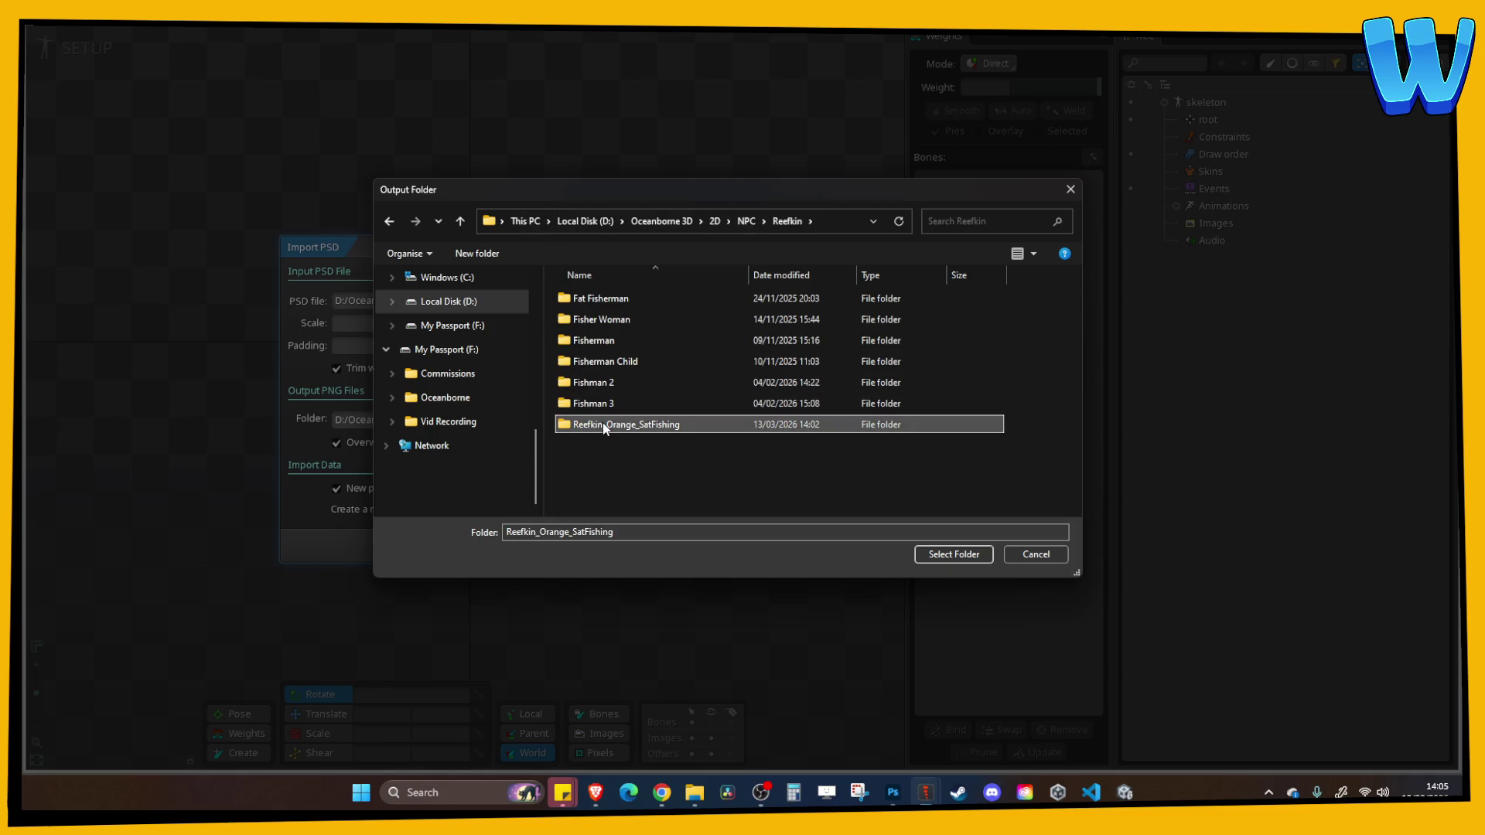
right_click(651, 389)
mouse_move(700, 620)
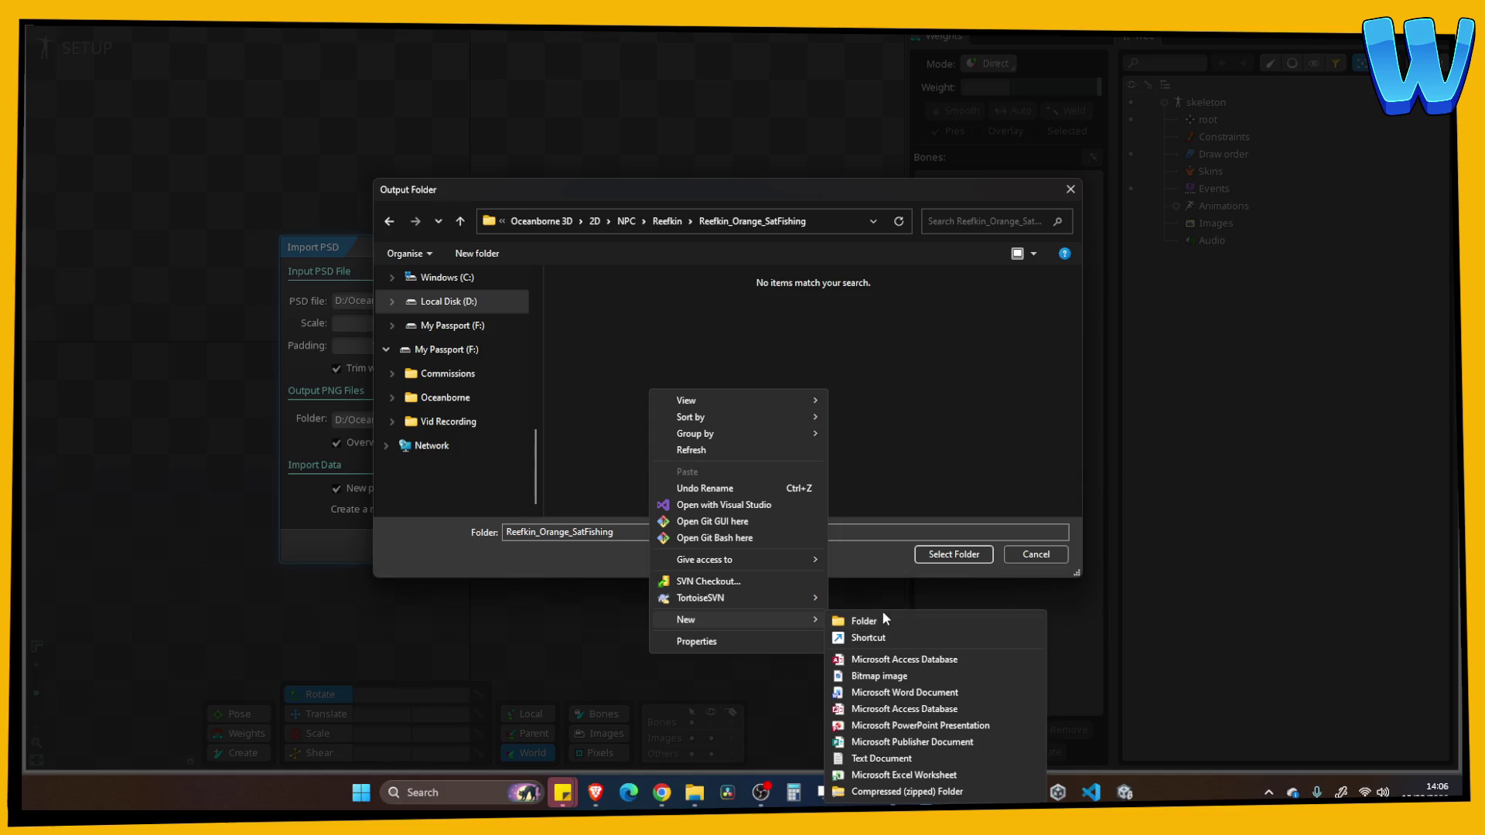
click(883, 621)
text(Images)
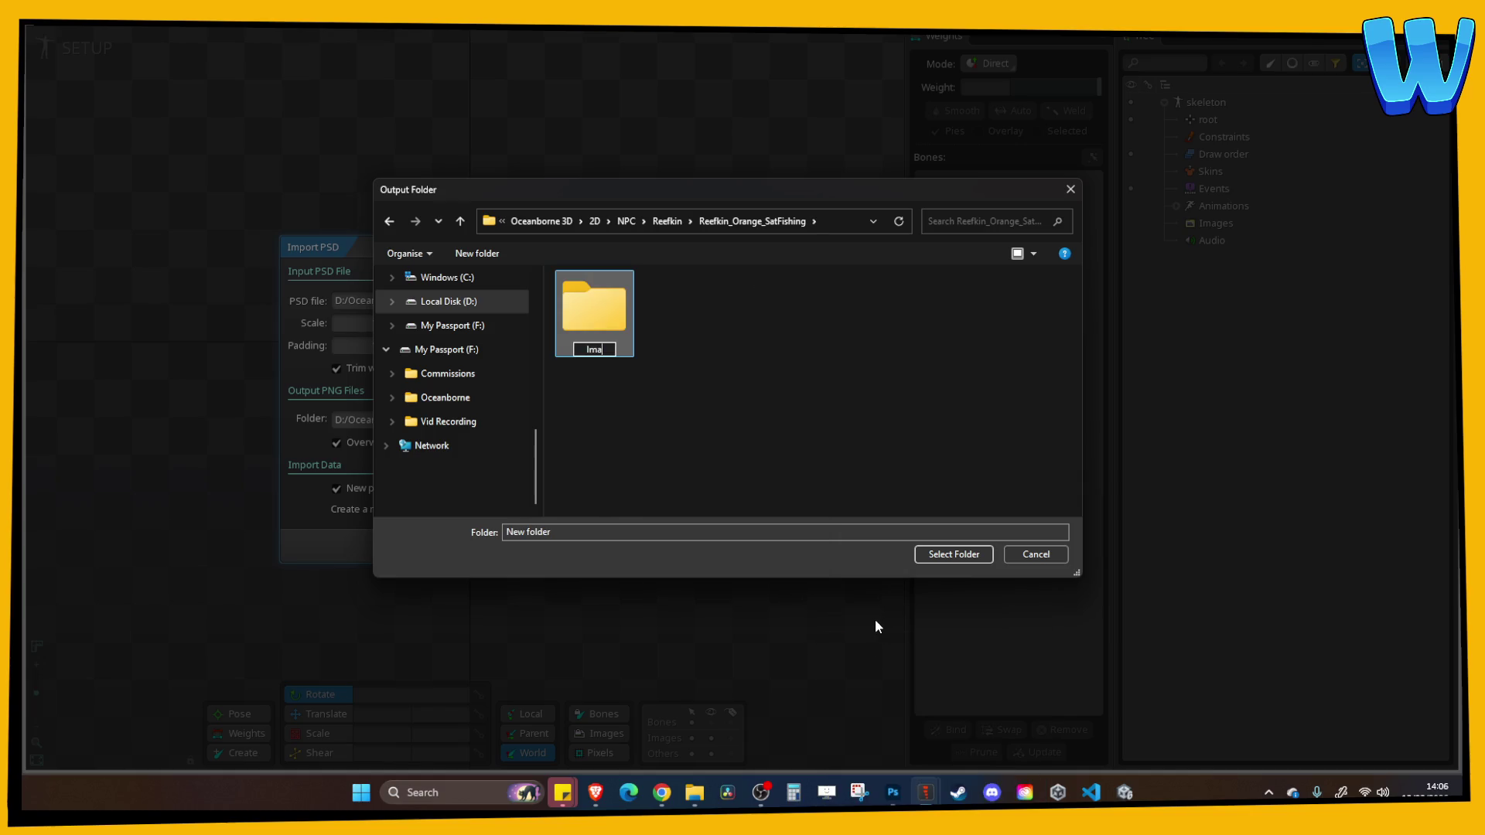
key(Return)
Add an Export folder beside it and set Images as the output folder
right_click(620, 396)
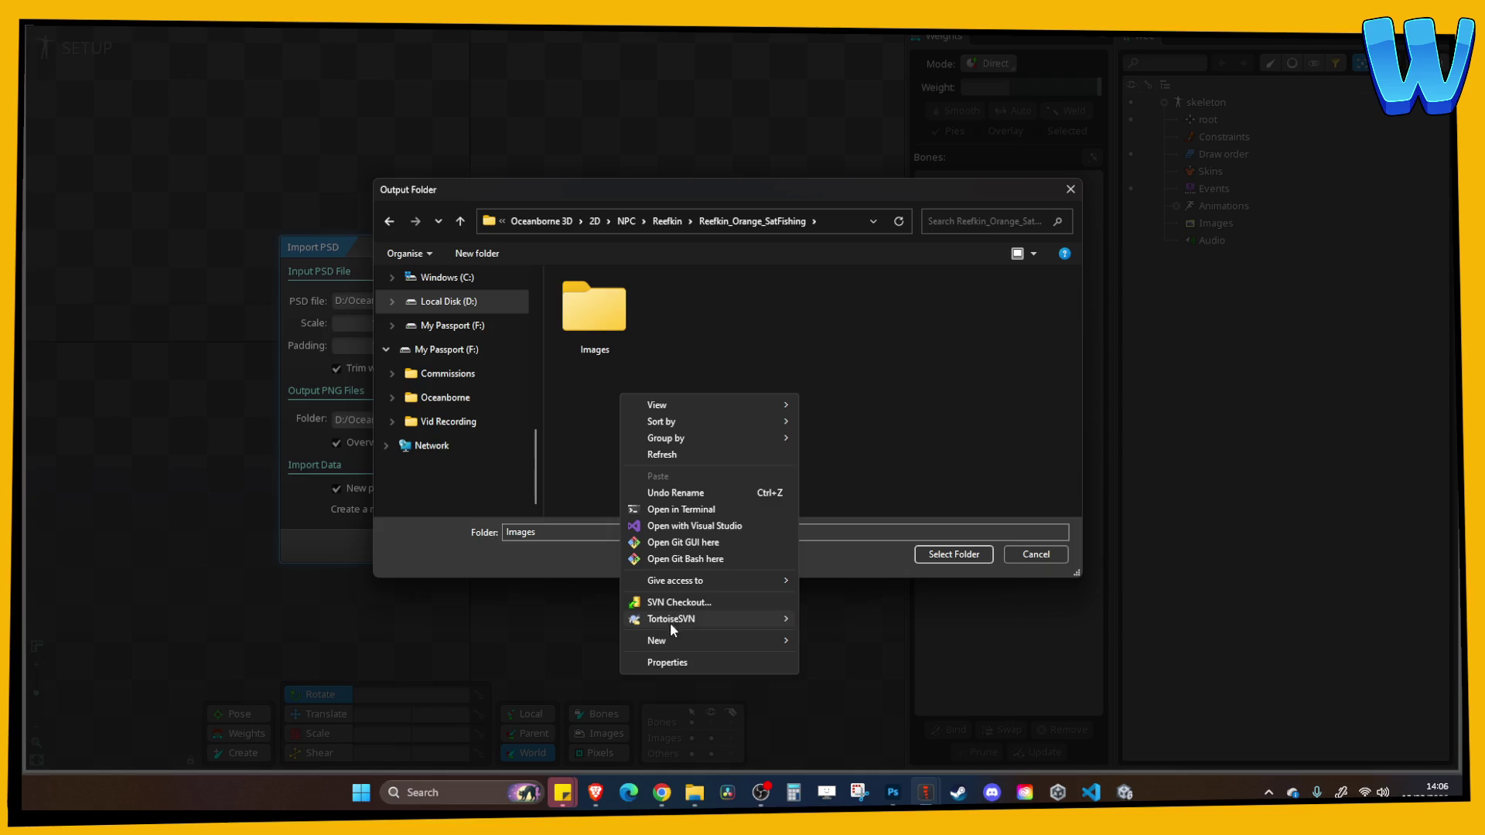
mouse_move(670, 623)
click(860, 466)
text(Export)
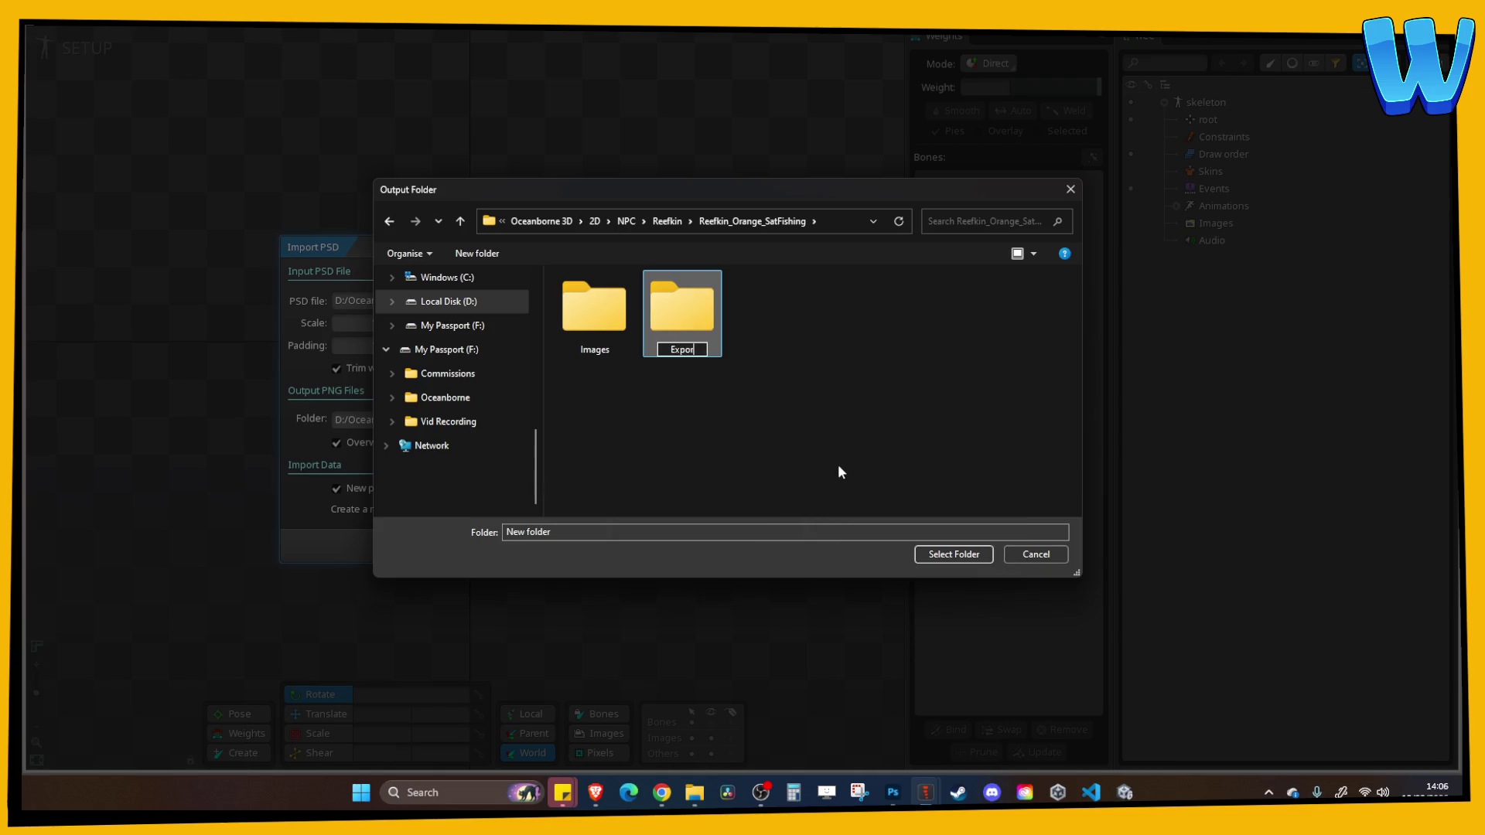
key(Return)
click(676, 317)
double_click(676, 317)
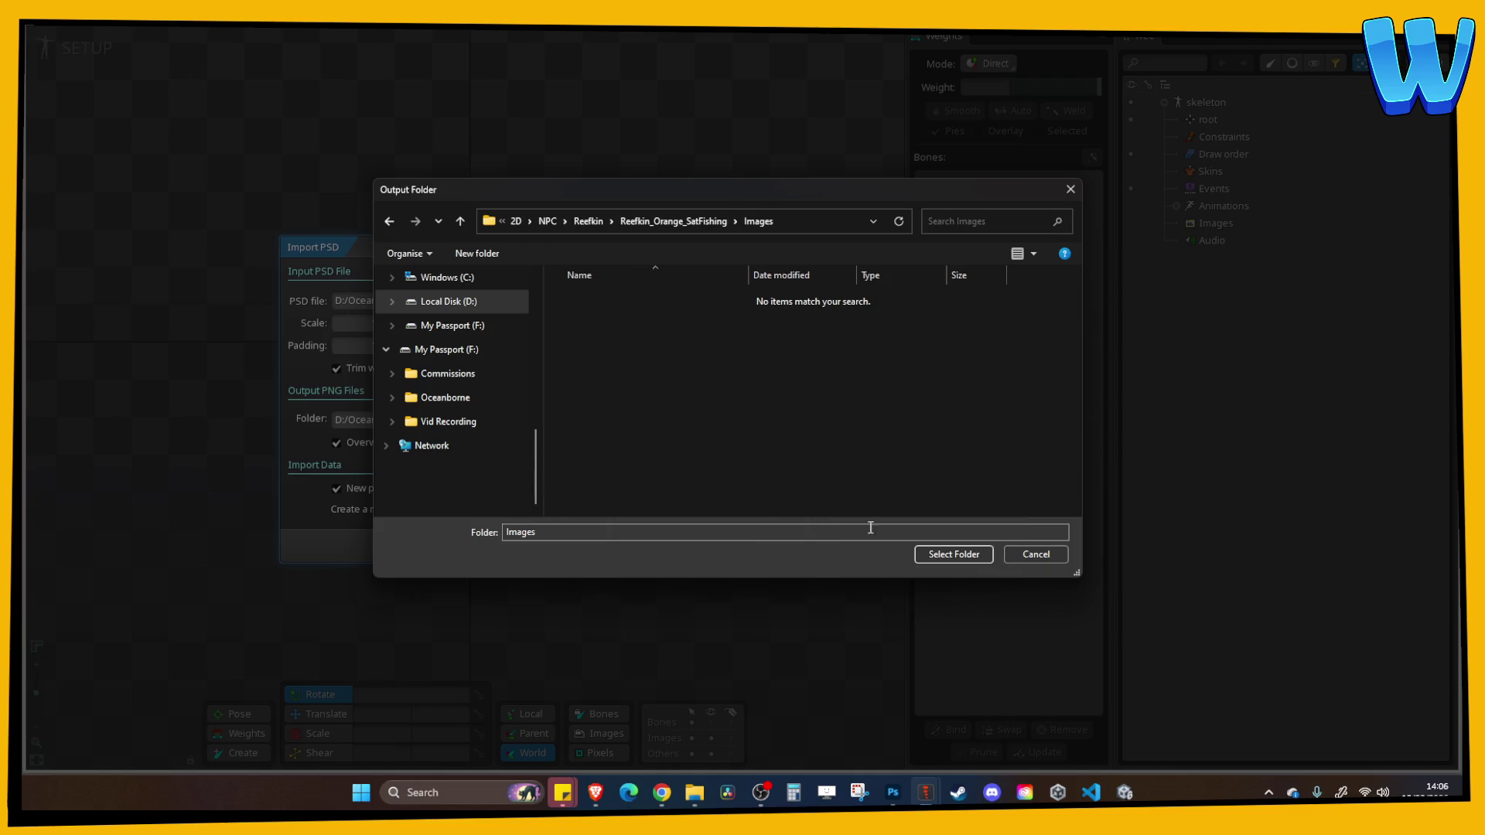
click(945, 554)
Name the skeleton NPC_Reefkin_M_SatFishing and run the PSD import
key(ctrl+a)
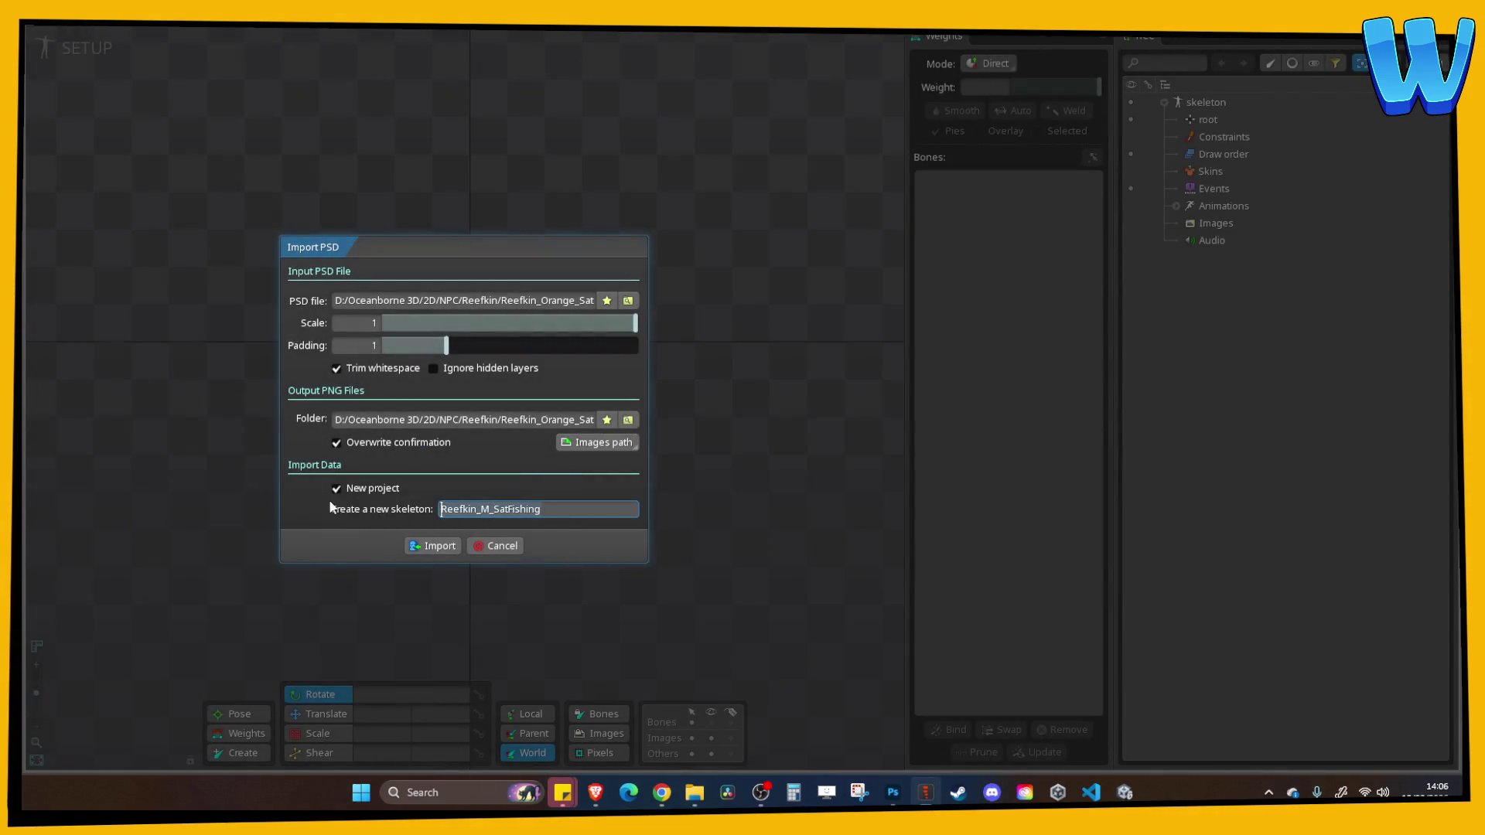
text(NPC_)
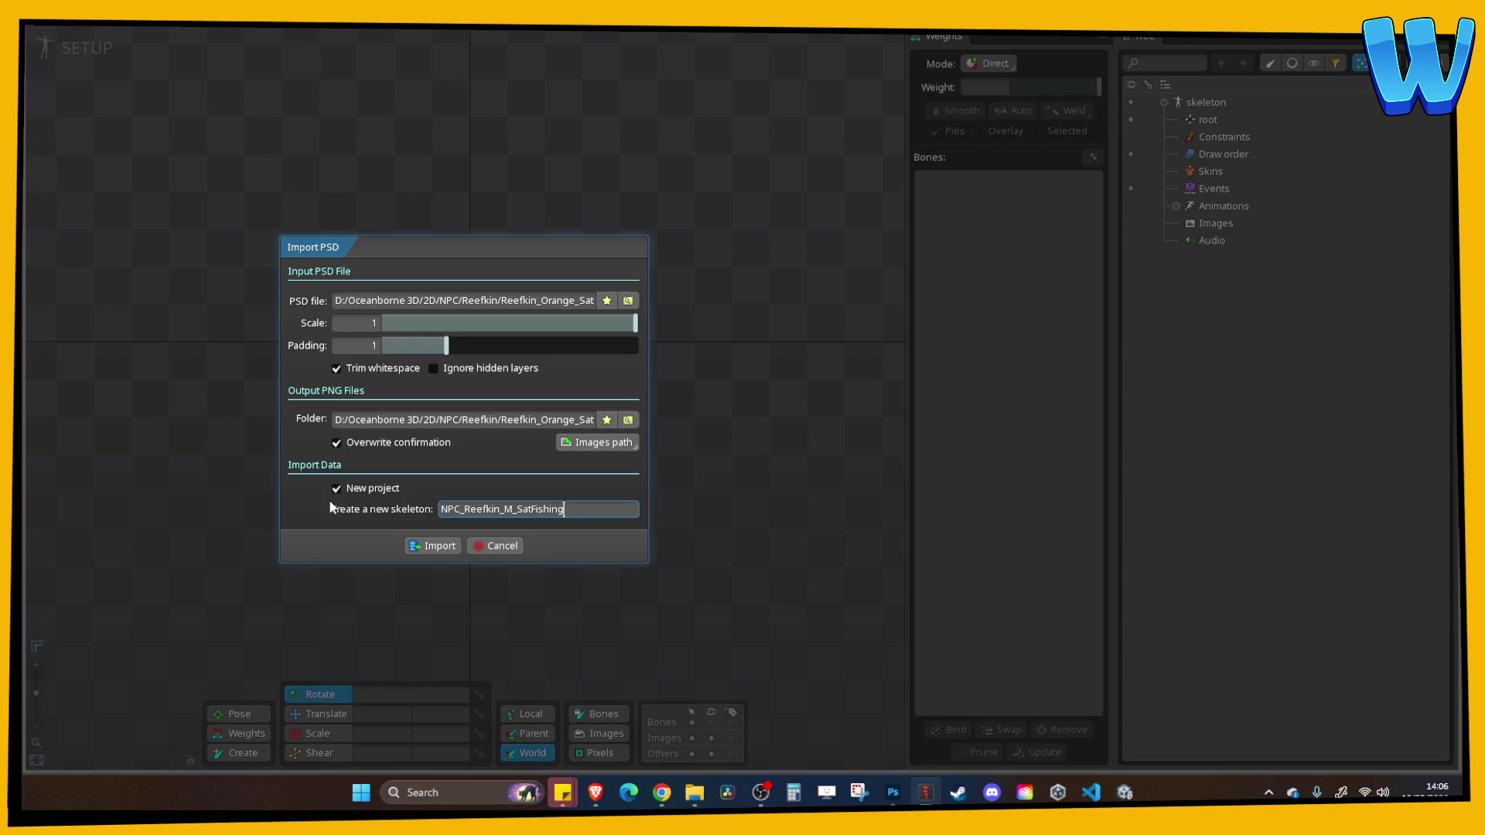
click(431, 546)
Discard the old project's changes and nudge all the character's image parts slightly upward
click(353, 426)
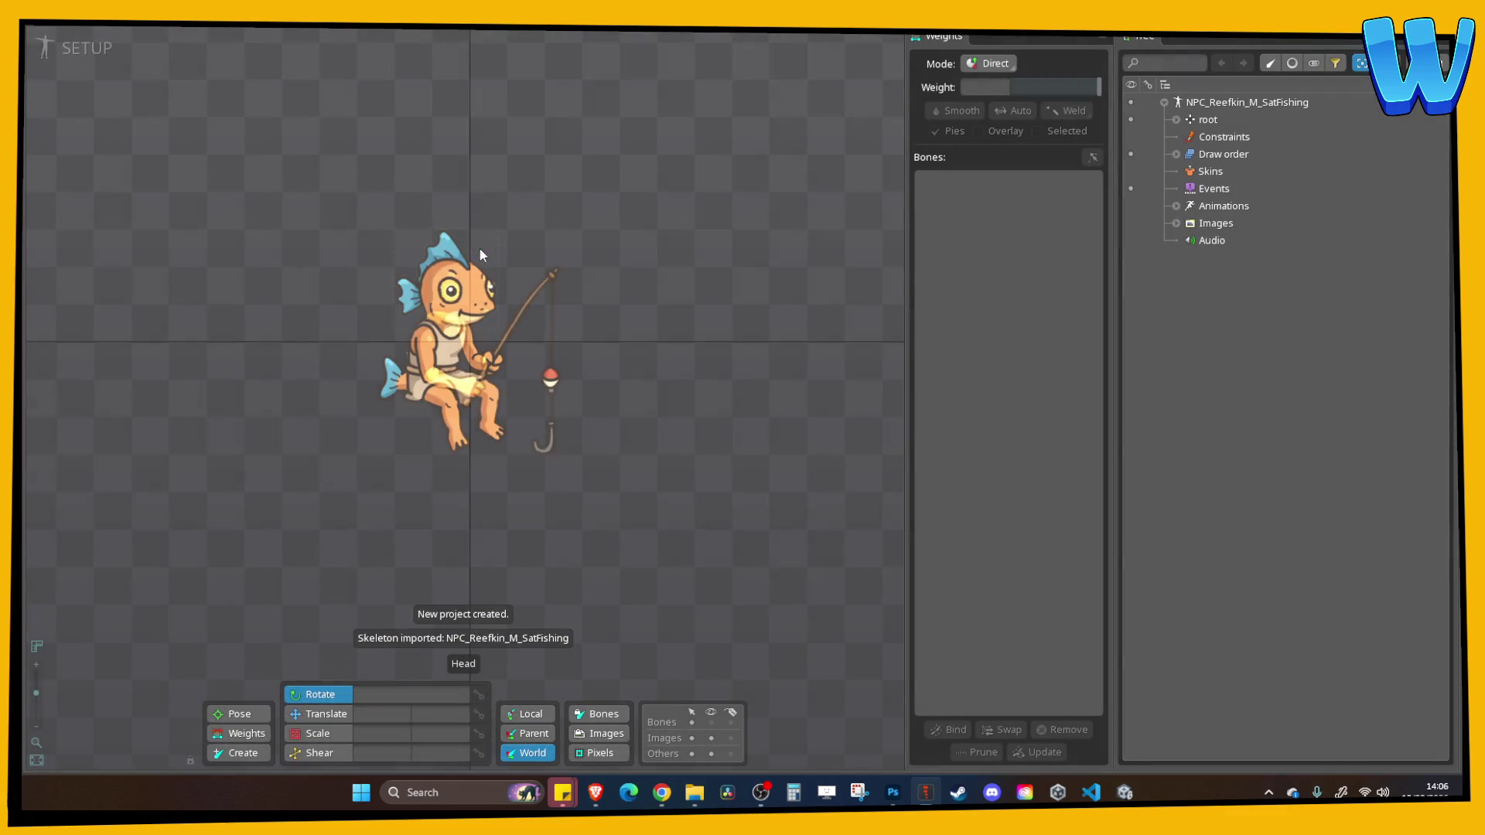
drag(401, 184, 474, 226)
scroll(484, 230, up, 2)
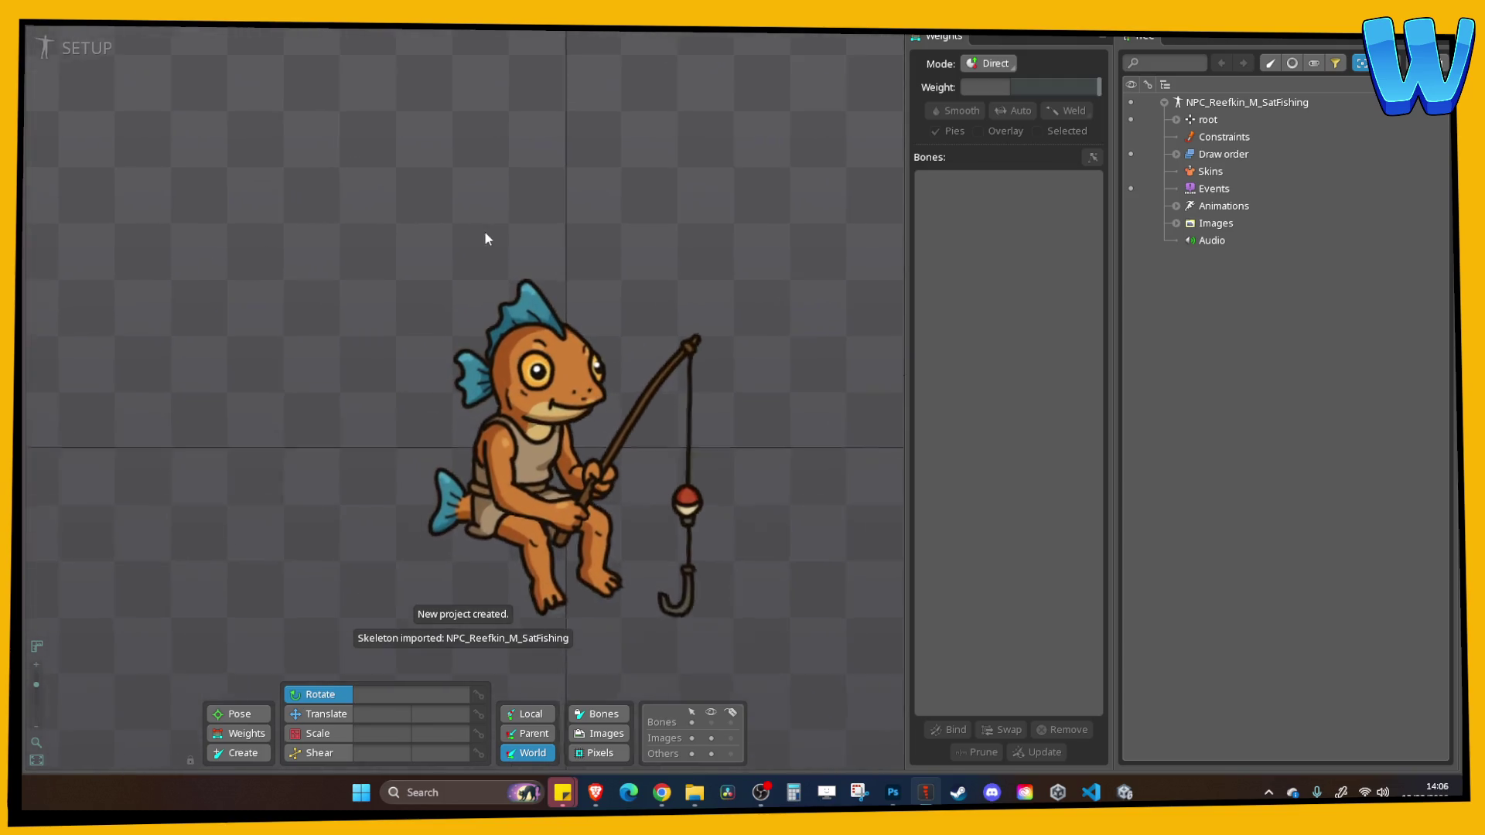
scroll(494, 232, down, 3)
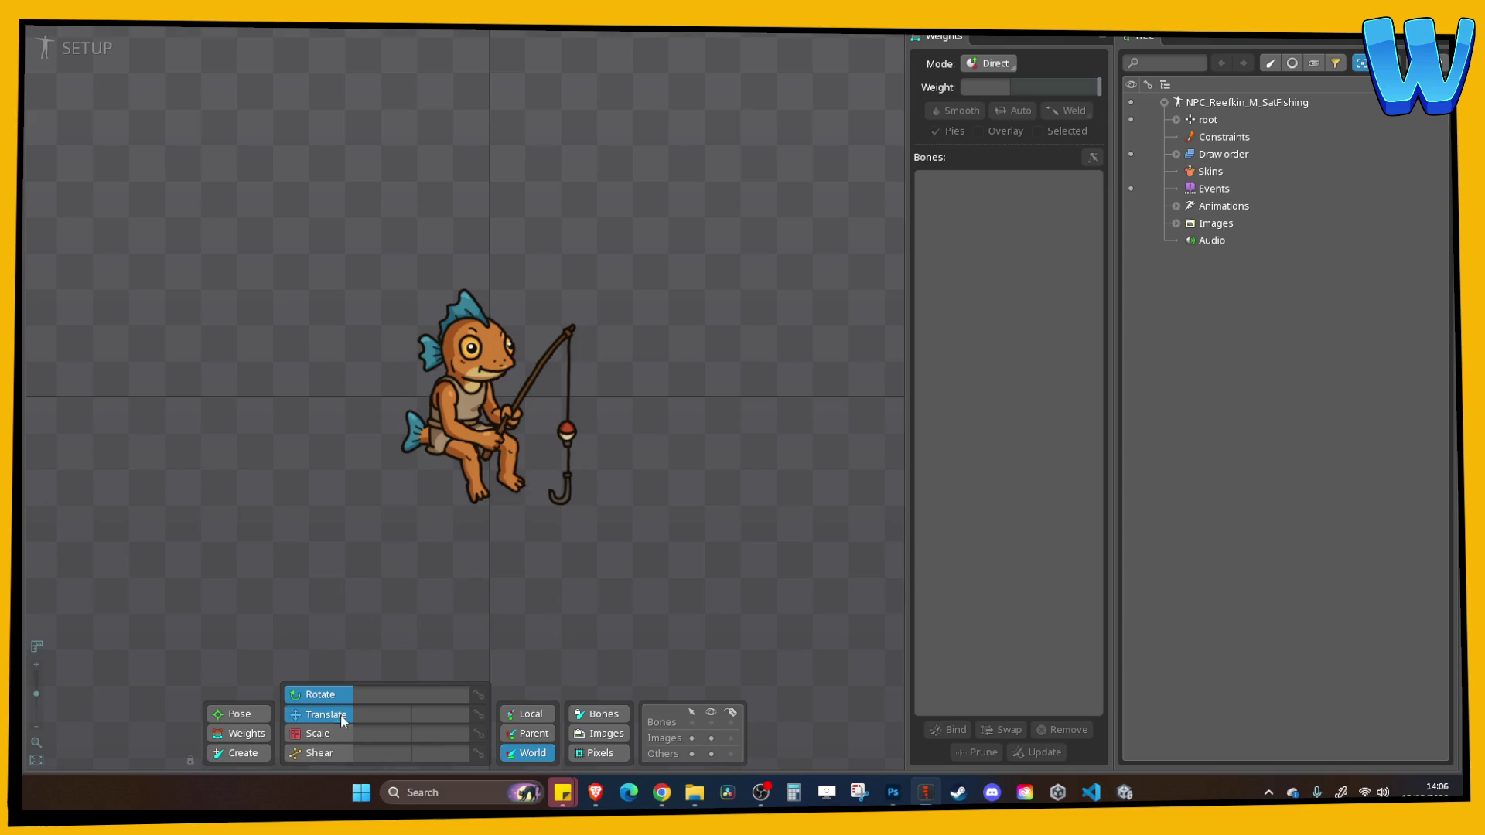
click(317, 714)
key(ctrl+a)
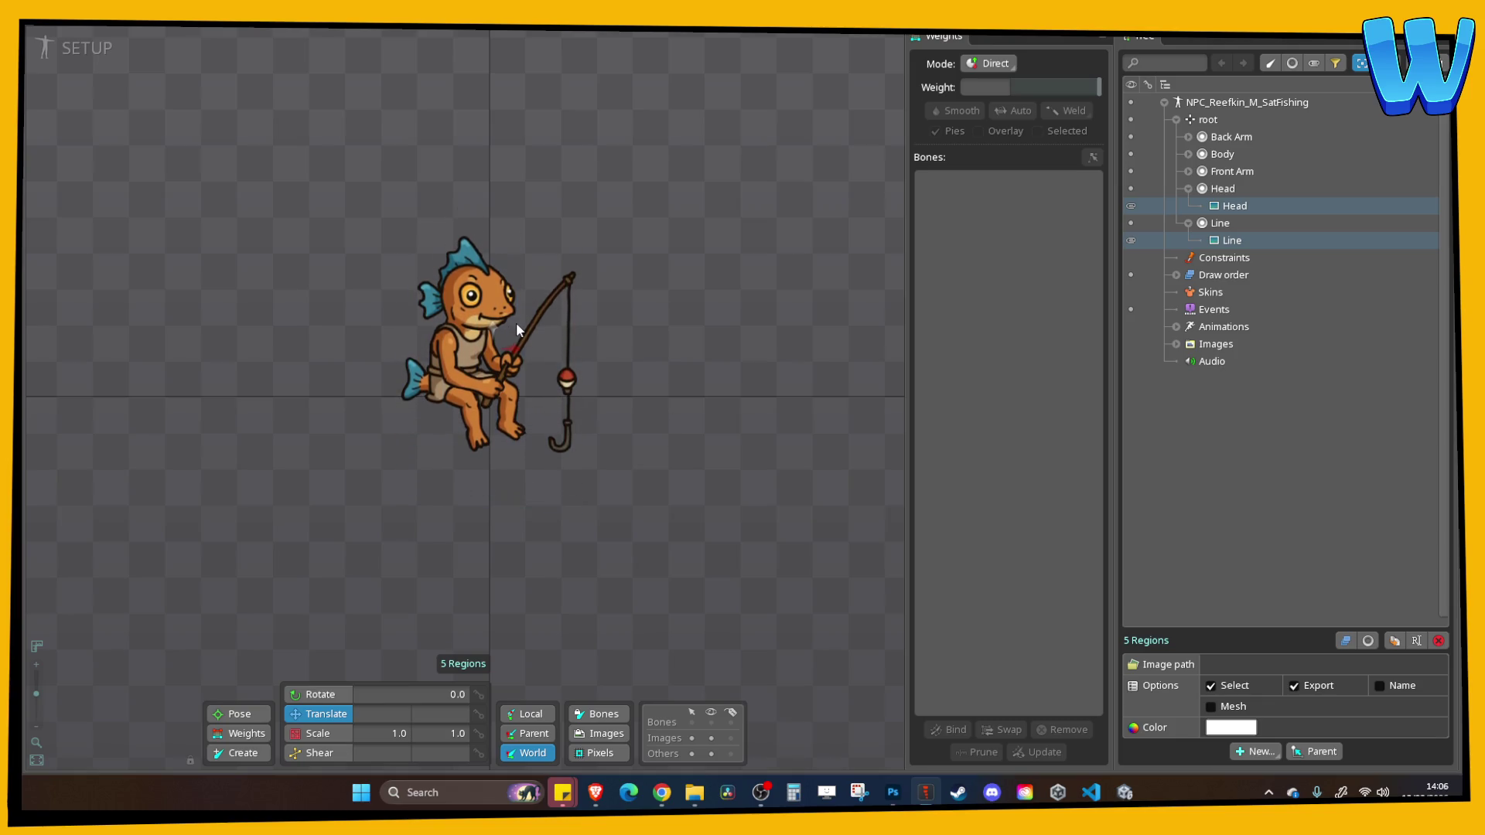
drag(516, 321, 517, 319)
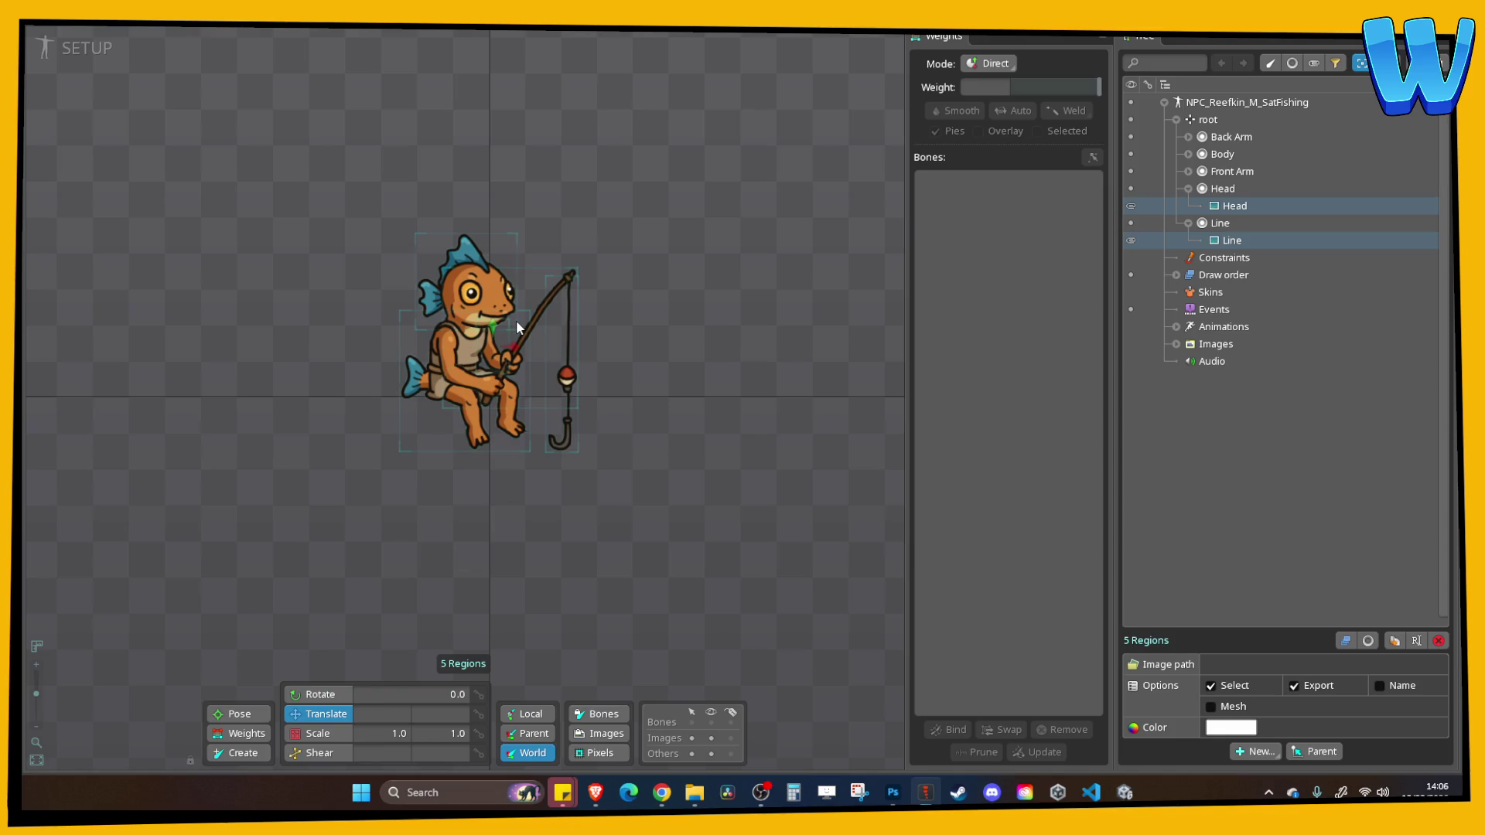
With the Create tool active, recentre the view and select the root bone at the hip
click(236, 753)
scroll(498, 534, up, 2)
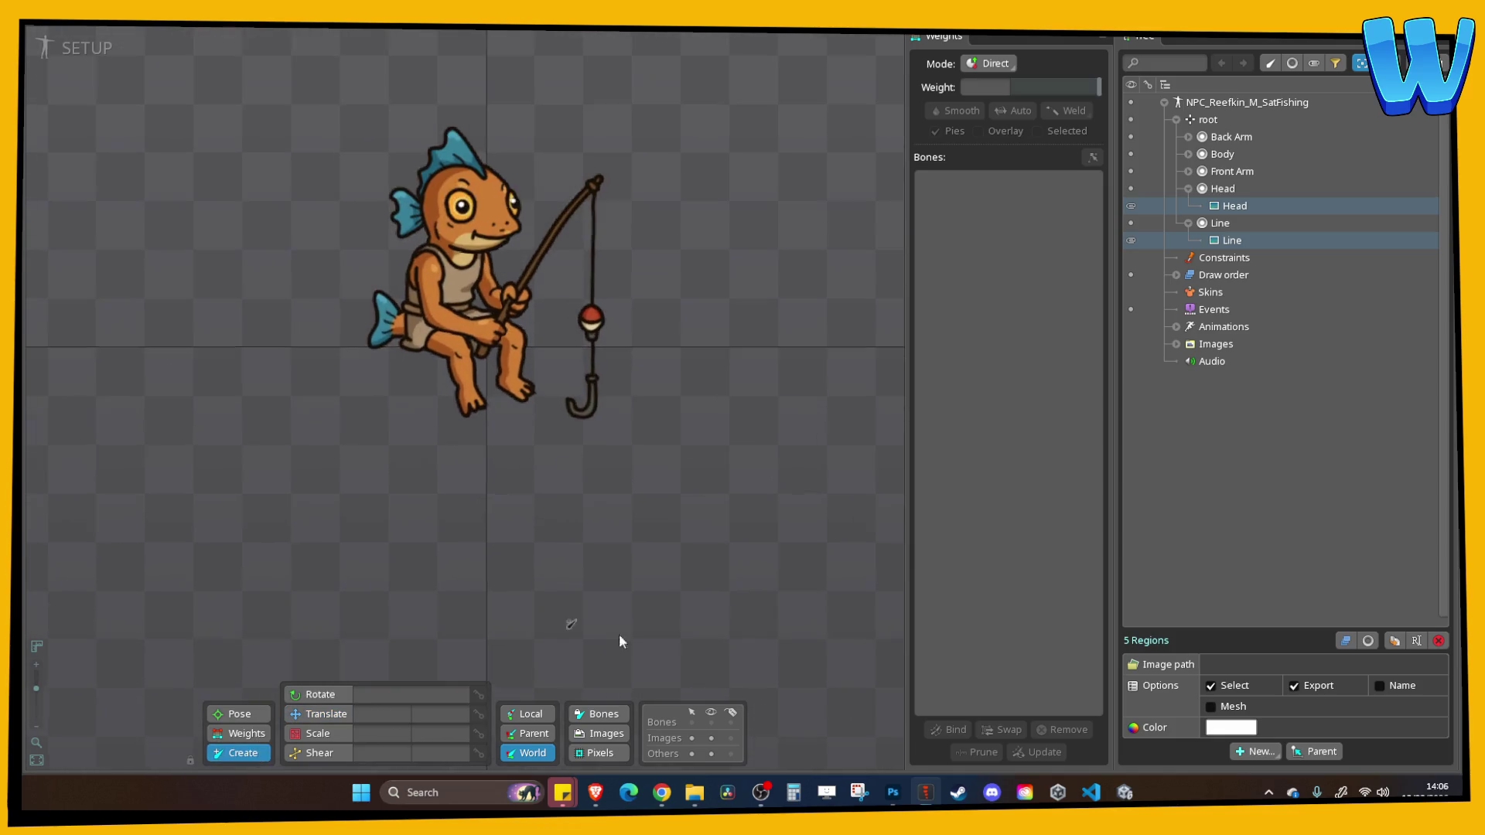
drag(551, 425, 567, 510)
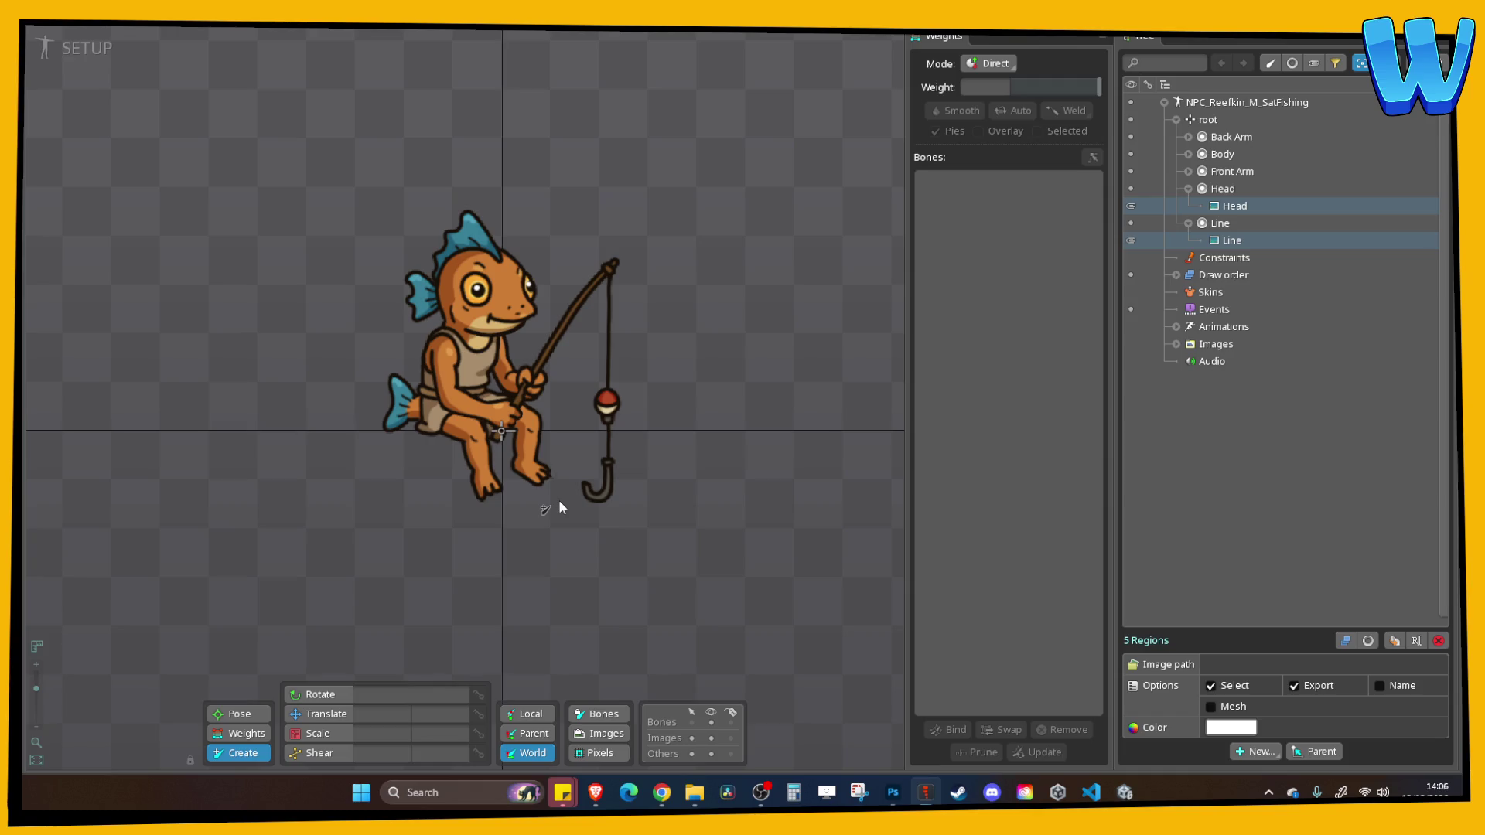
click(504, 430)
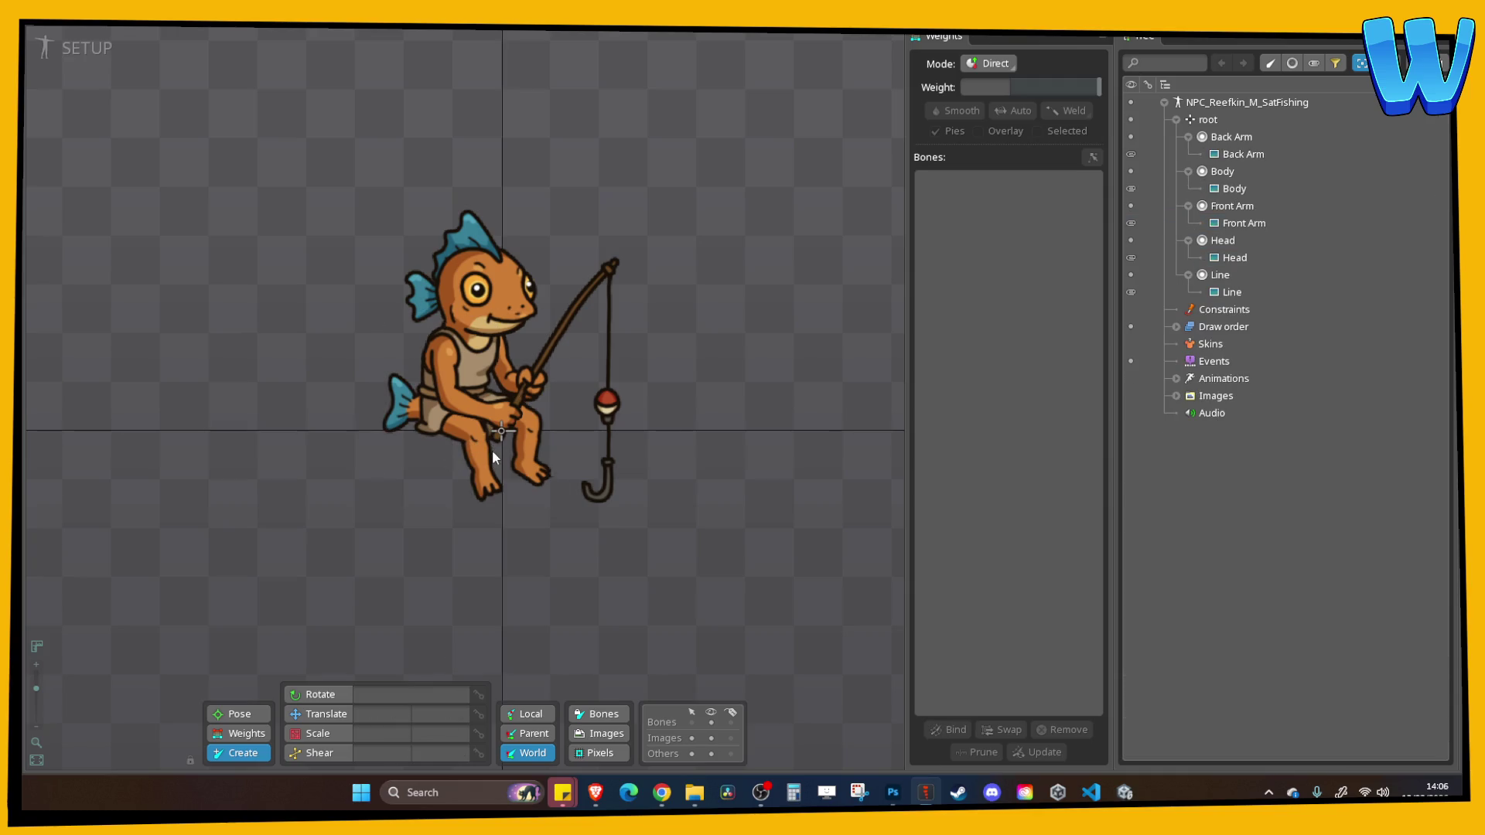
click(501, 430)
click(499, 433)
Draw the Body bone from hip to chest, then Front Arm, Back Arm and fishing Line bones
click(496, 433)
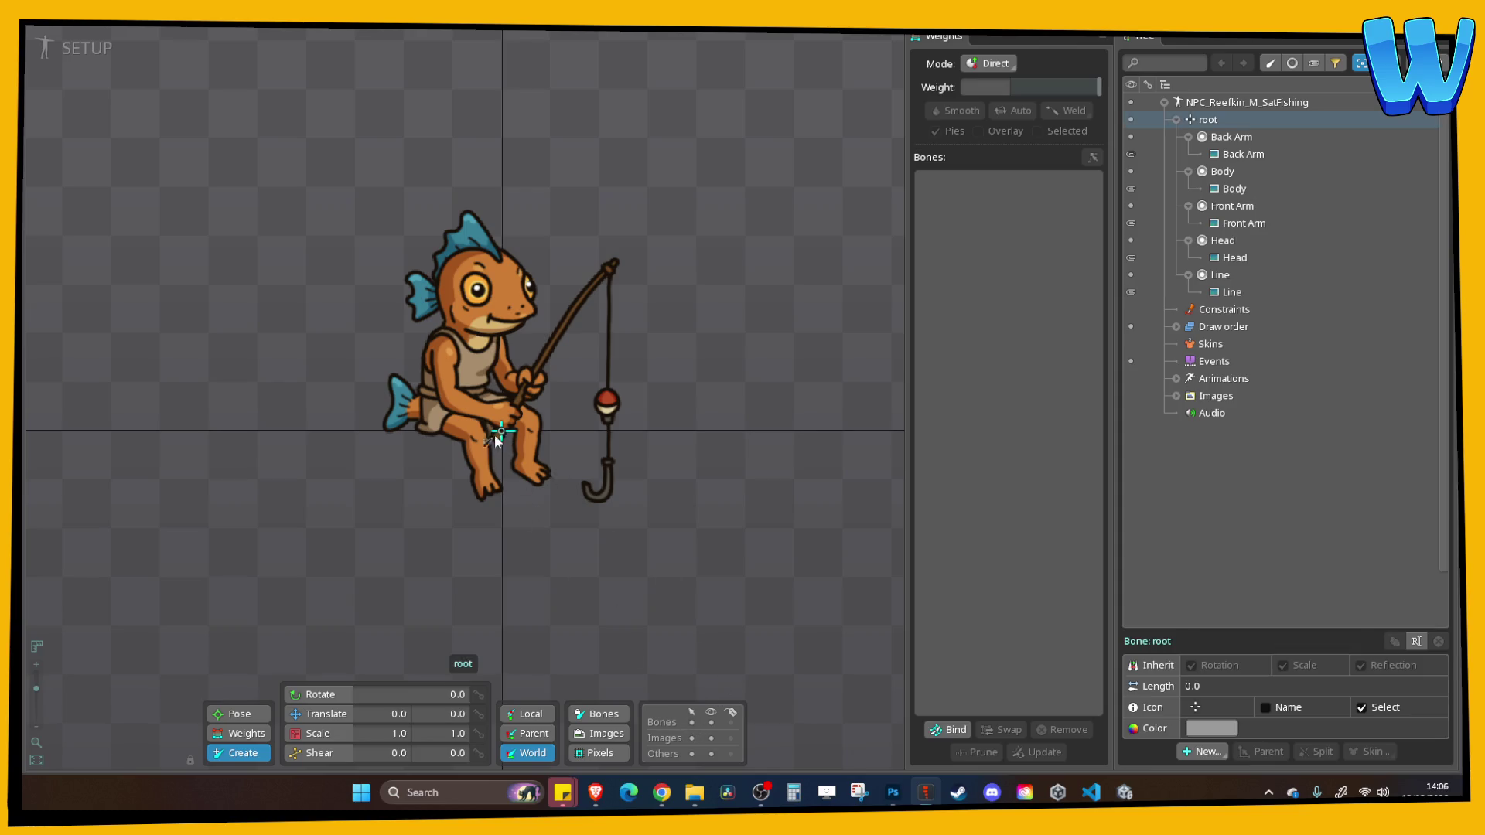
drag(471, 441, 475, 239)
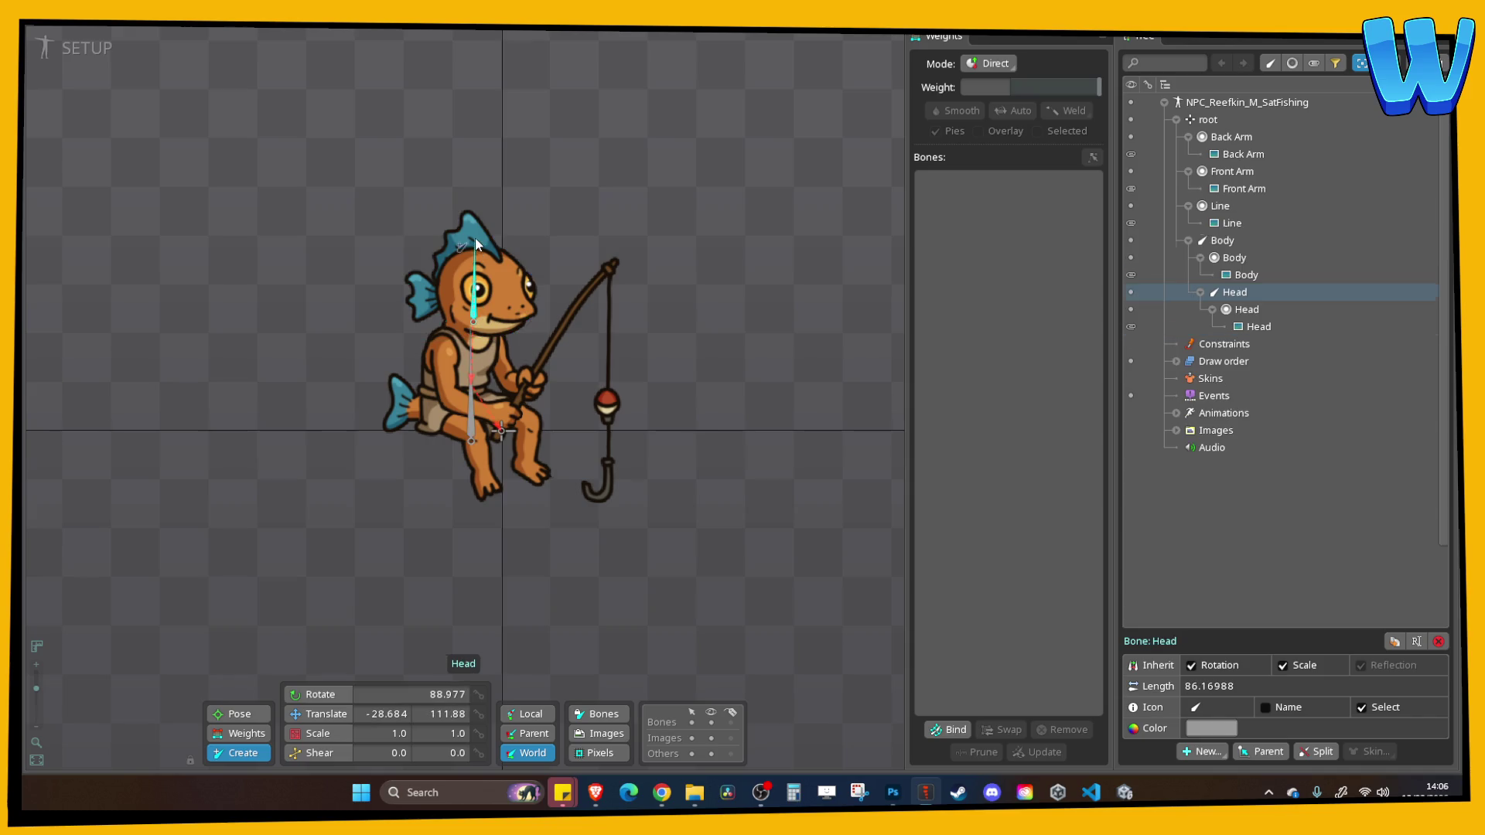
click(473, 403)
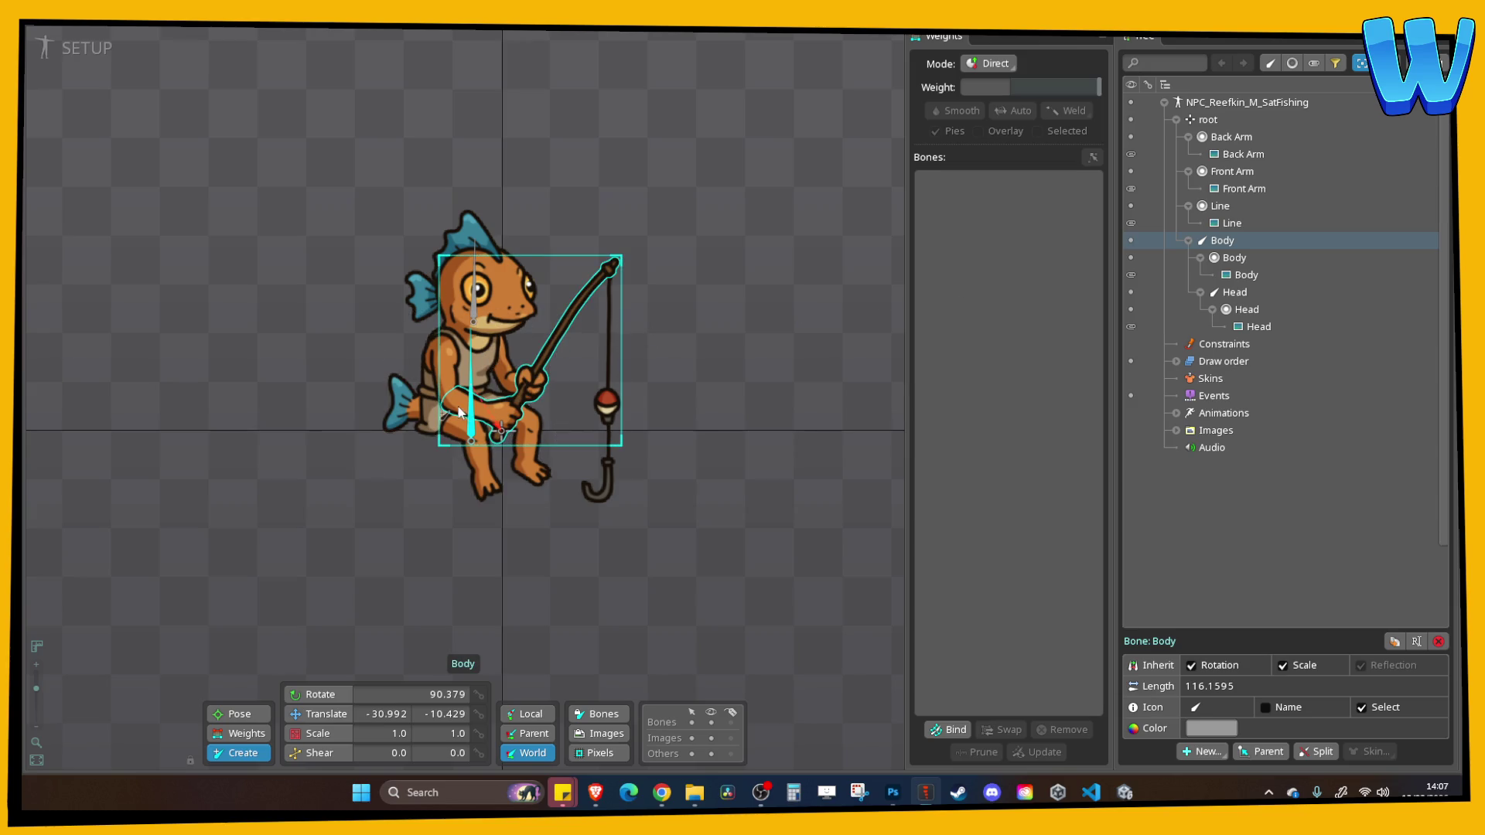
drag(451, 397, 511, 421)
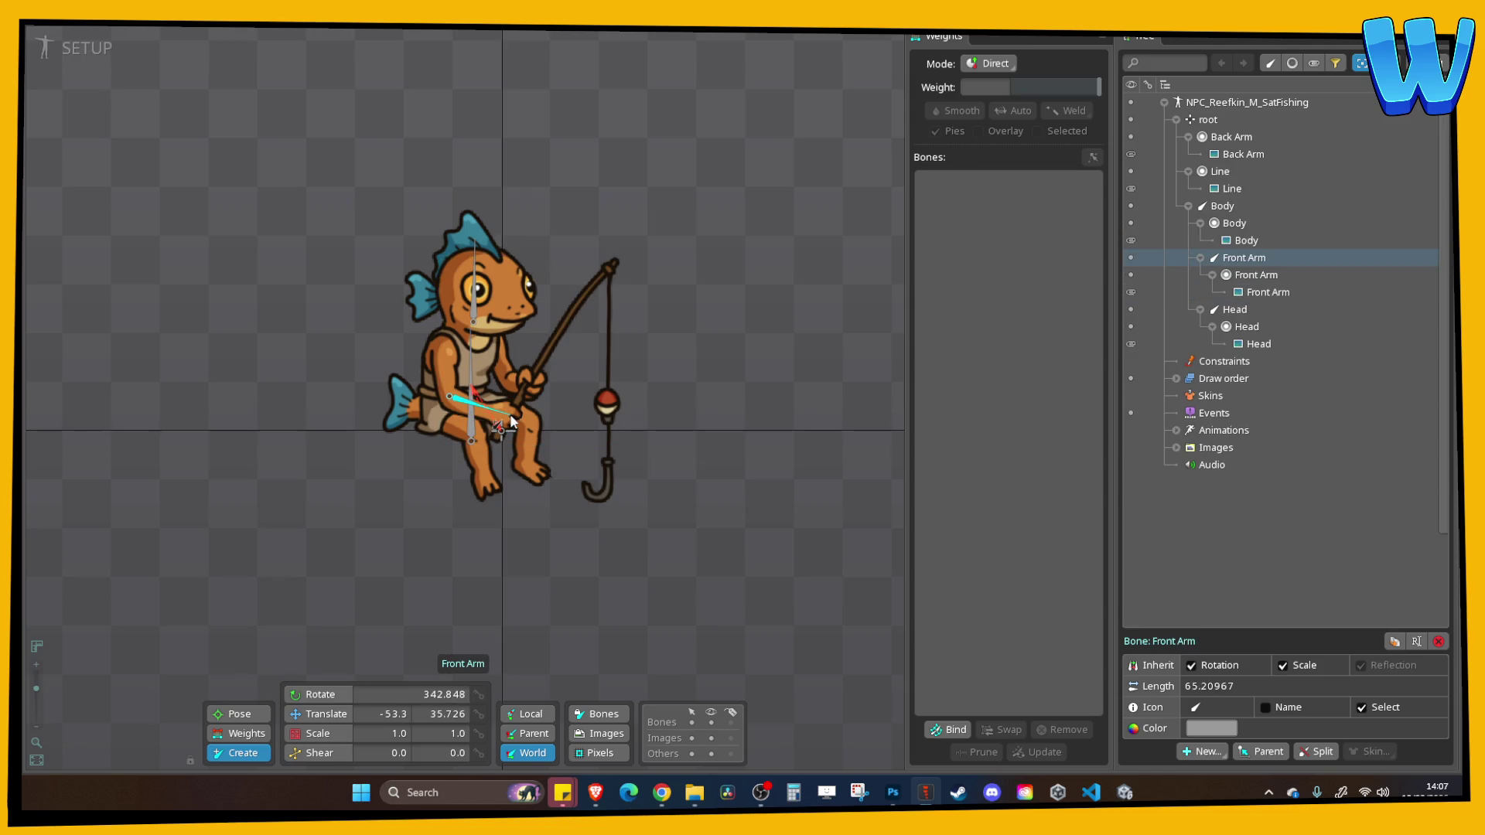
click(471, 354)
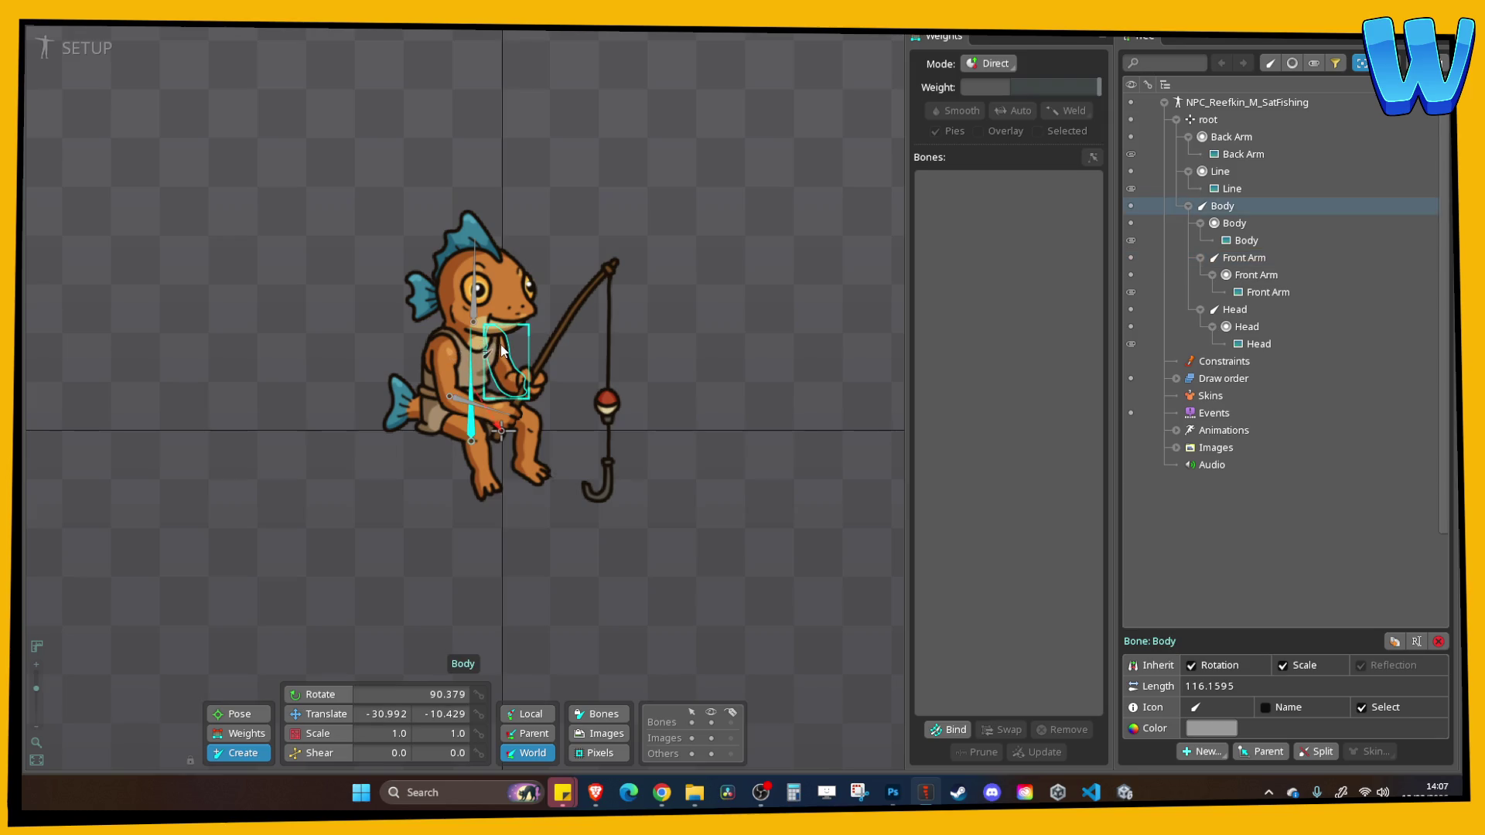
click(479, 409)
drag(492, 336, 516, 383)
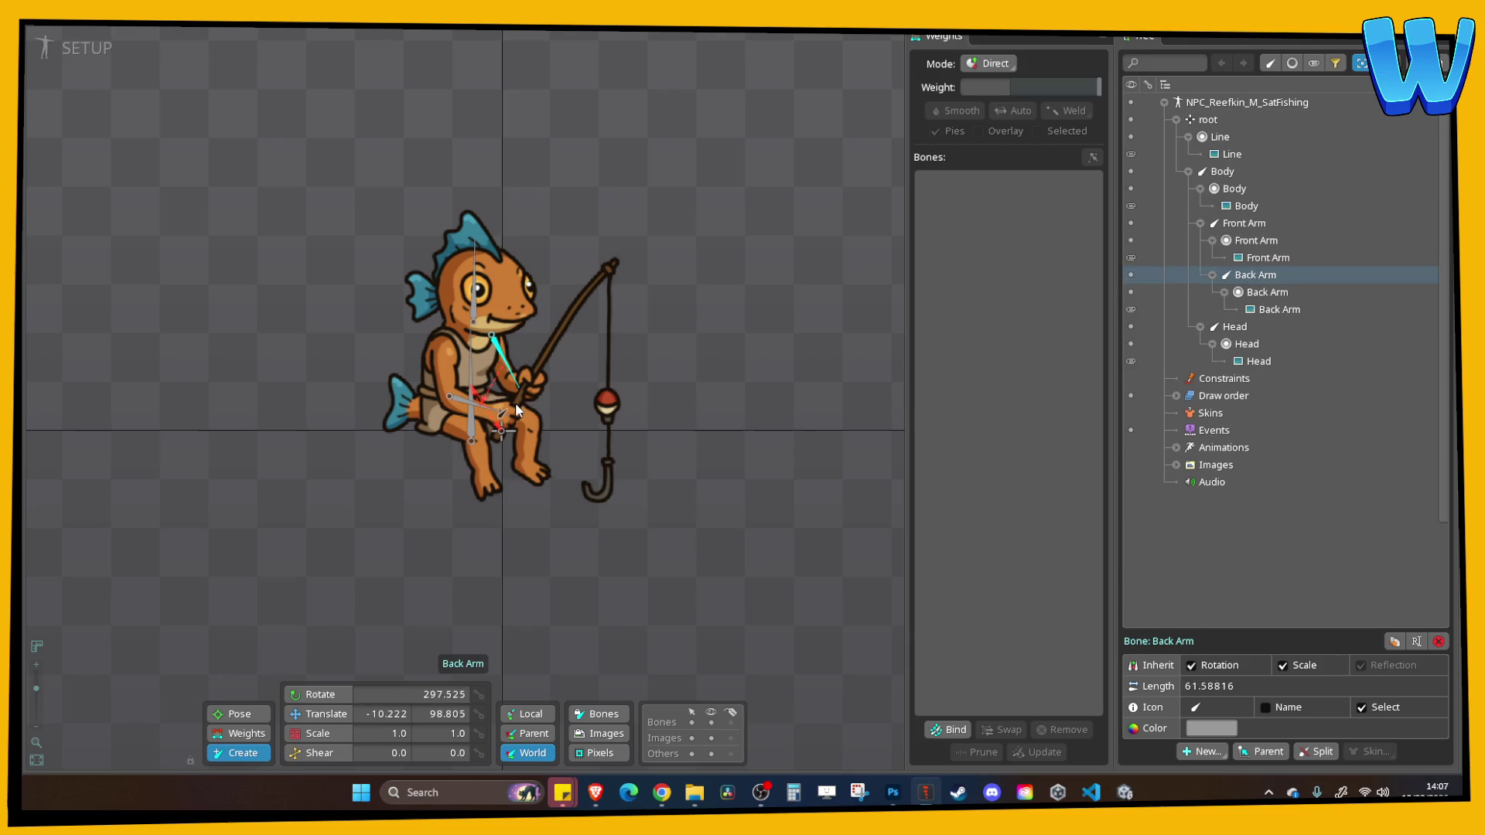
click(483, 410)
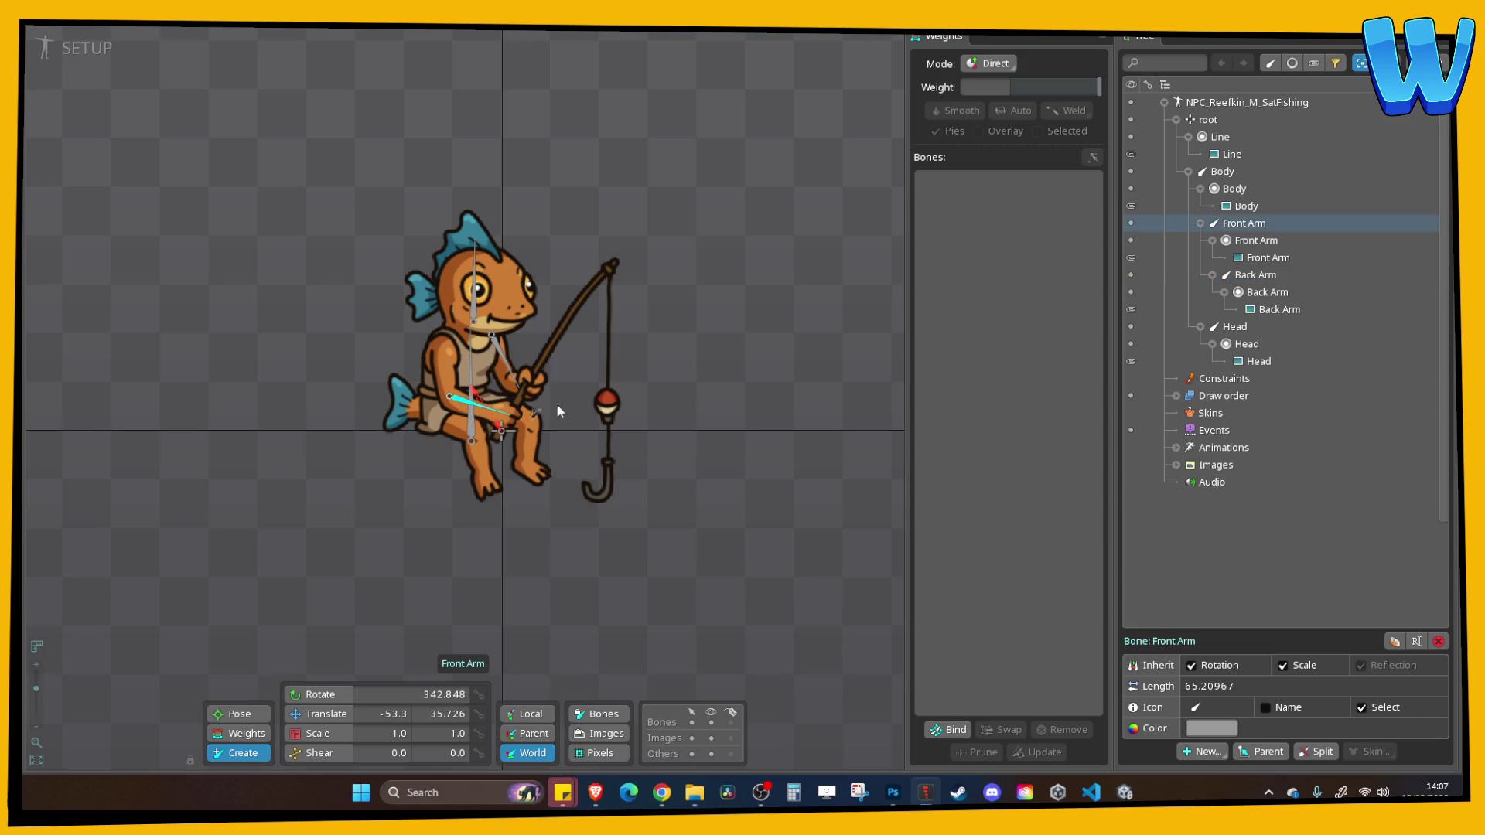
drag(608, 272, 611, 495)
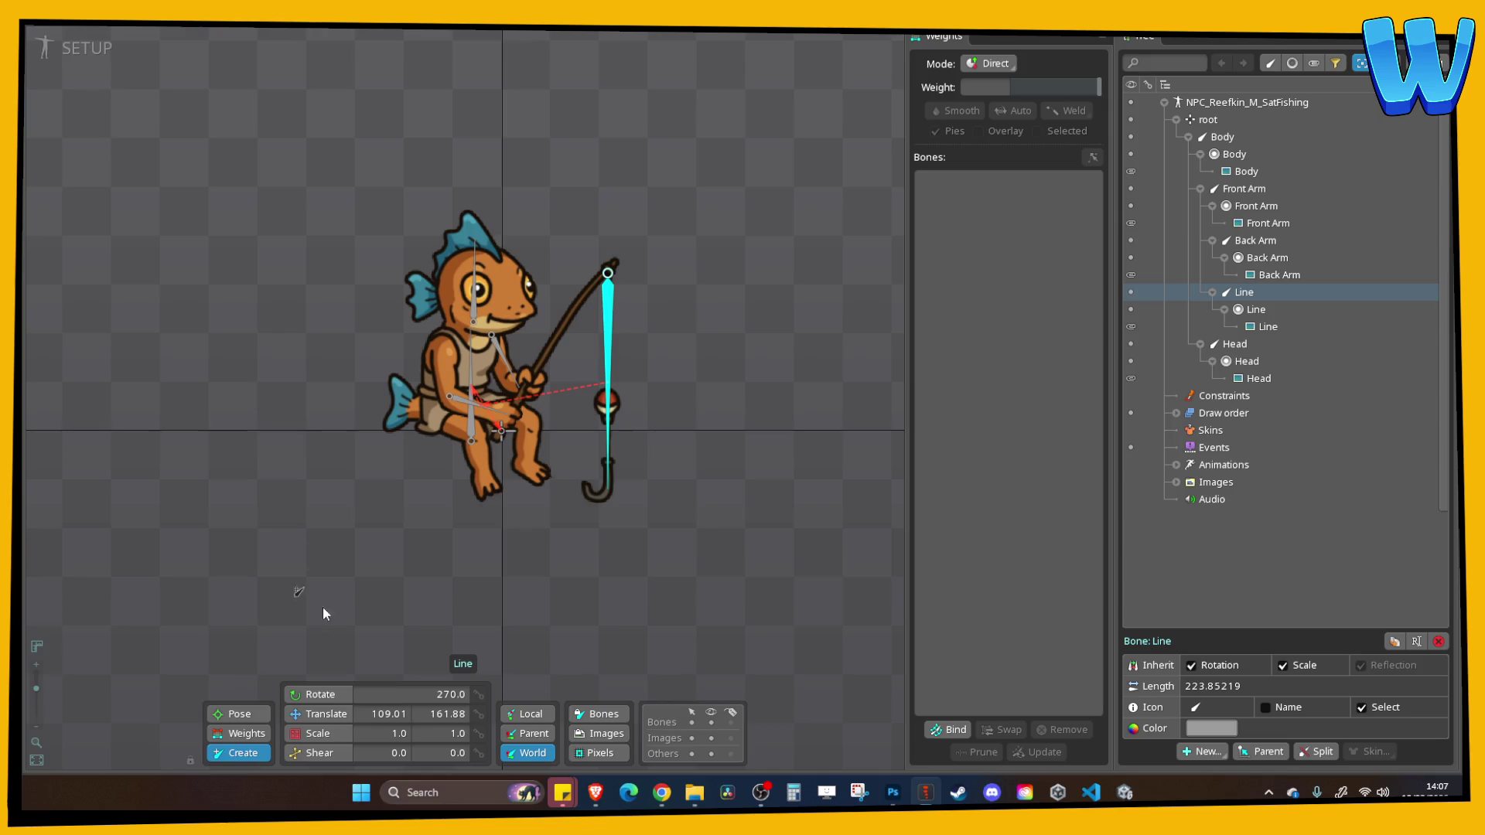
Test the rig by rotating the Front Arm and swinging the fishing Line
click(317, 695)
click(461, 400)
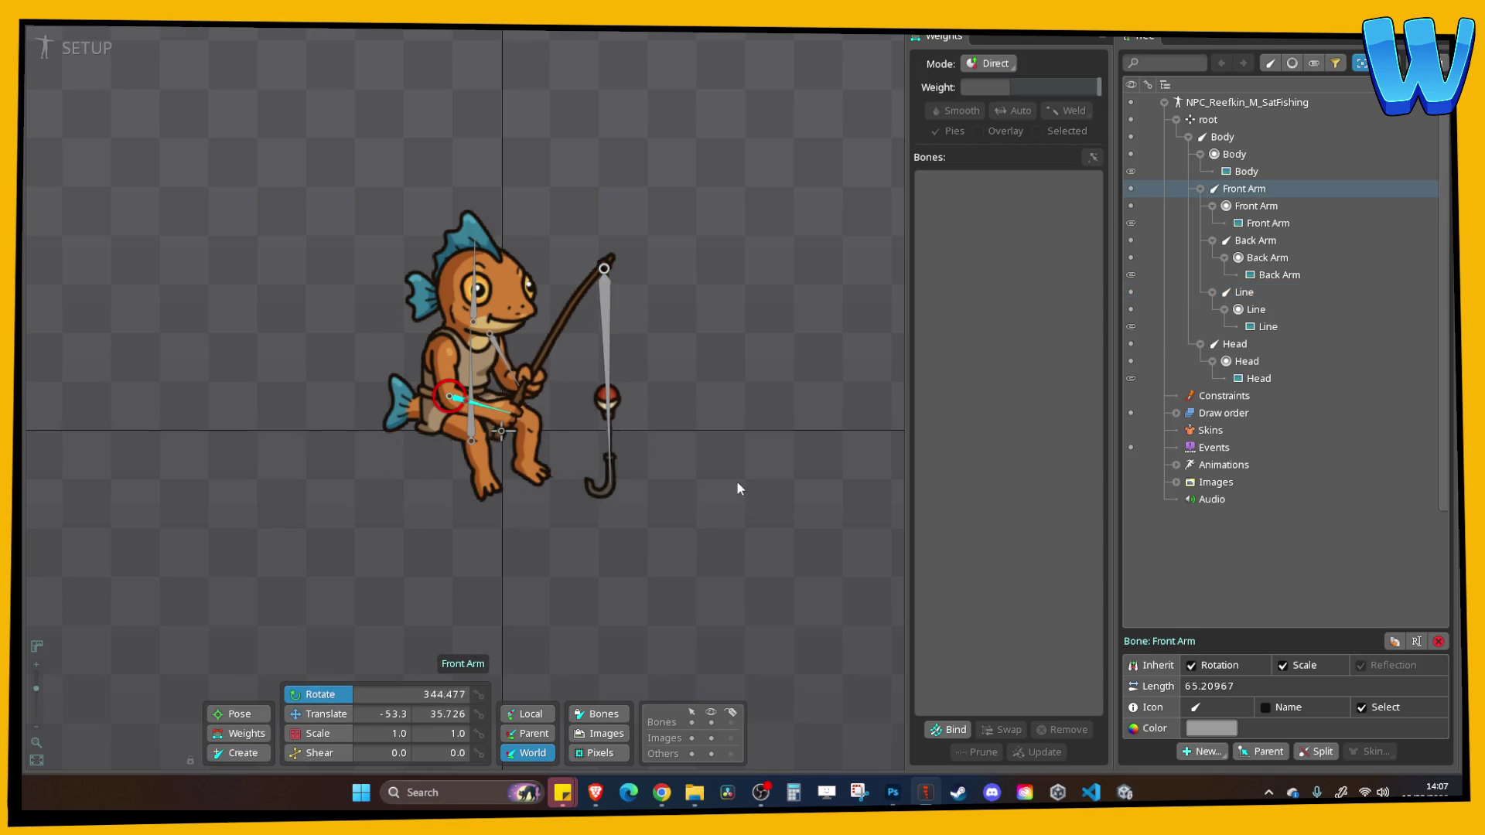
mouse_move(737, 484)
mouse_down()
mouse_move(736, 450)
mouse_move(736, 515)
mouse_move(735, 462)
mouse_move(722, 499)
mouse_up()
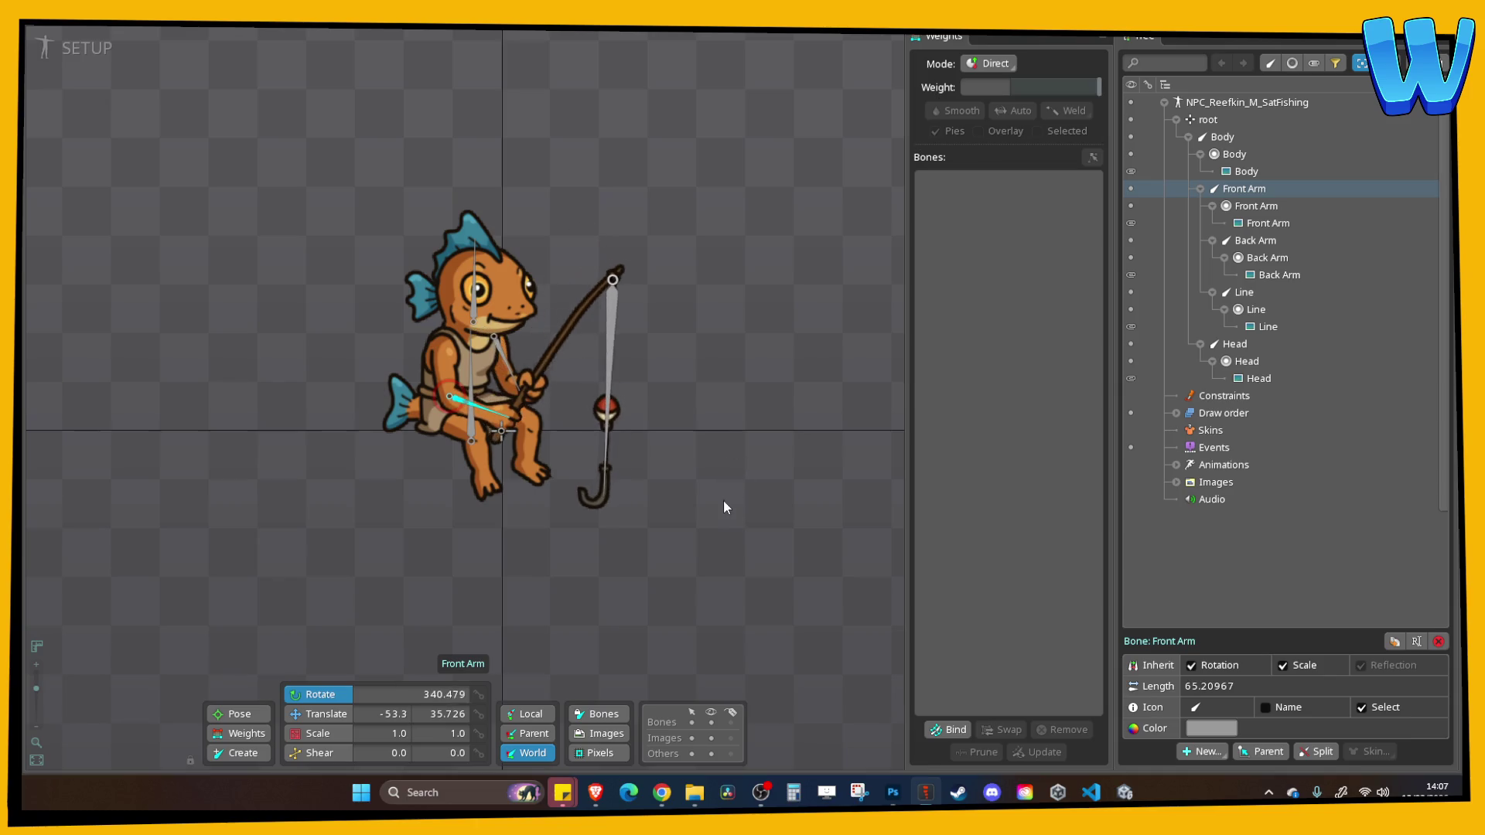
click(608, 344)
mouse_move(665, 371)
mouse_down()
mouse_move(683, 428)
mouse_move(743, 414)
mouse_move(667, 400)
mouse_up()
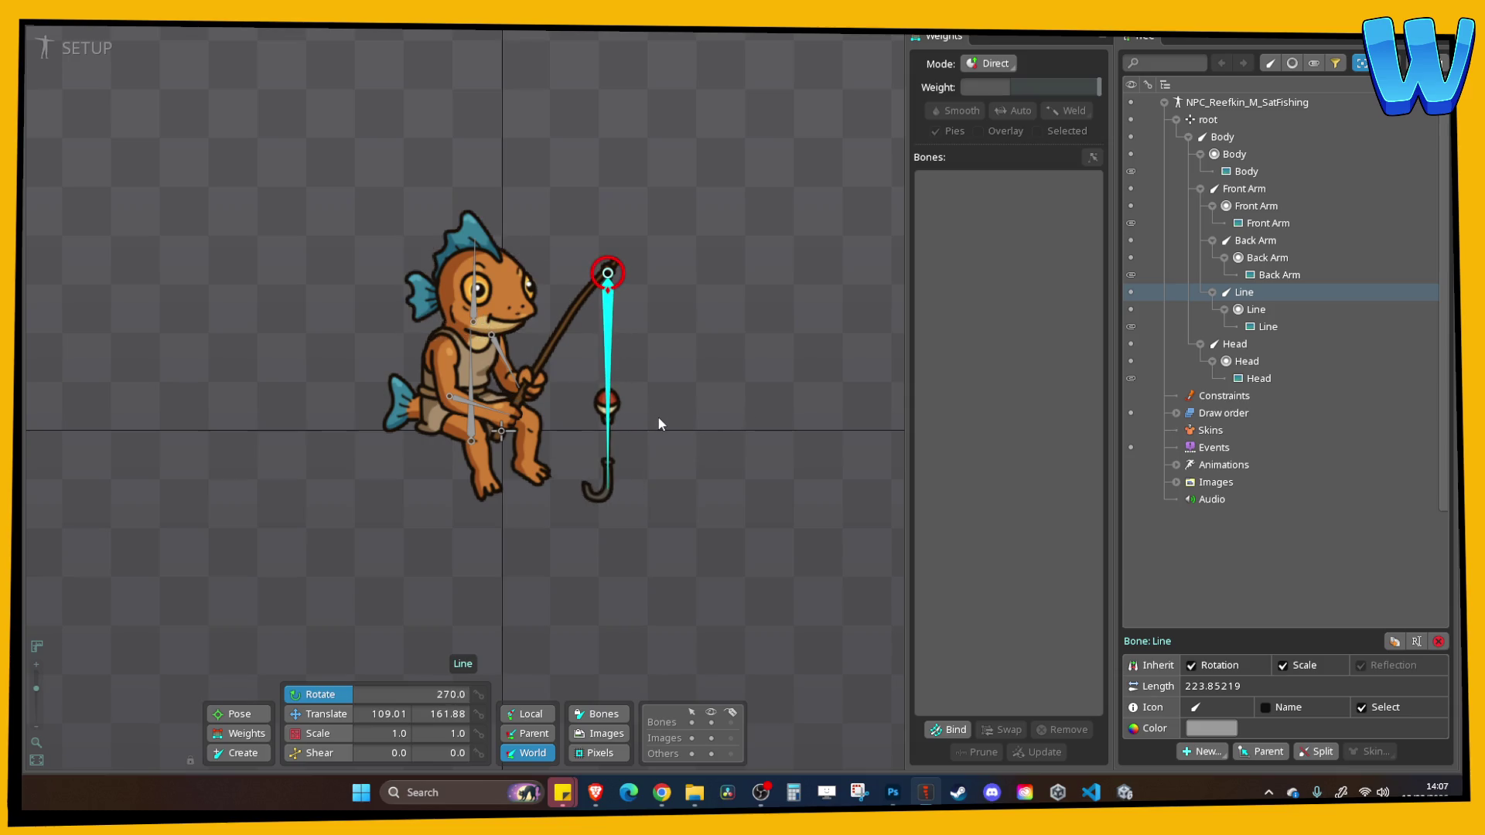
Save the project as Reefkin_M_SatFishing inside the NPC/Reefkin/Reefkin_Orange_SatFishing folder
key(ctrl+s)
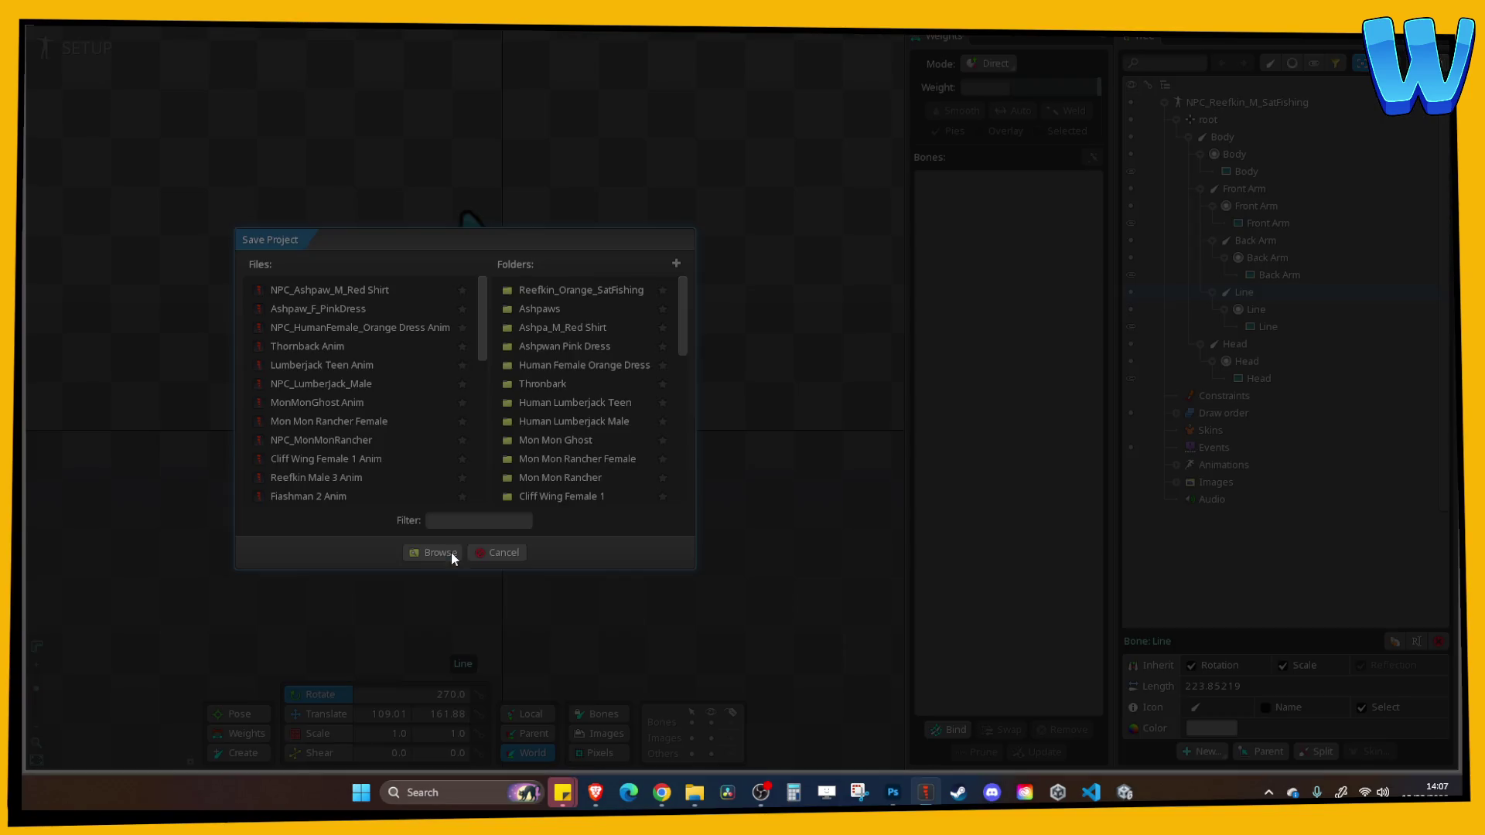
click(451, 552)
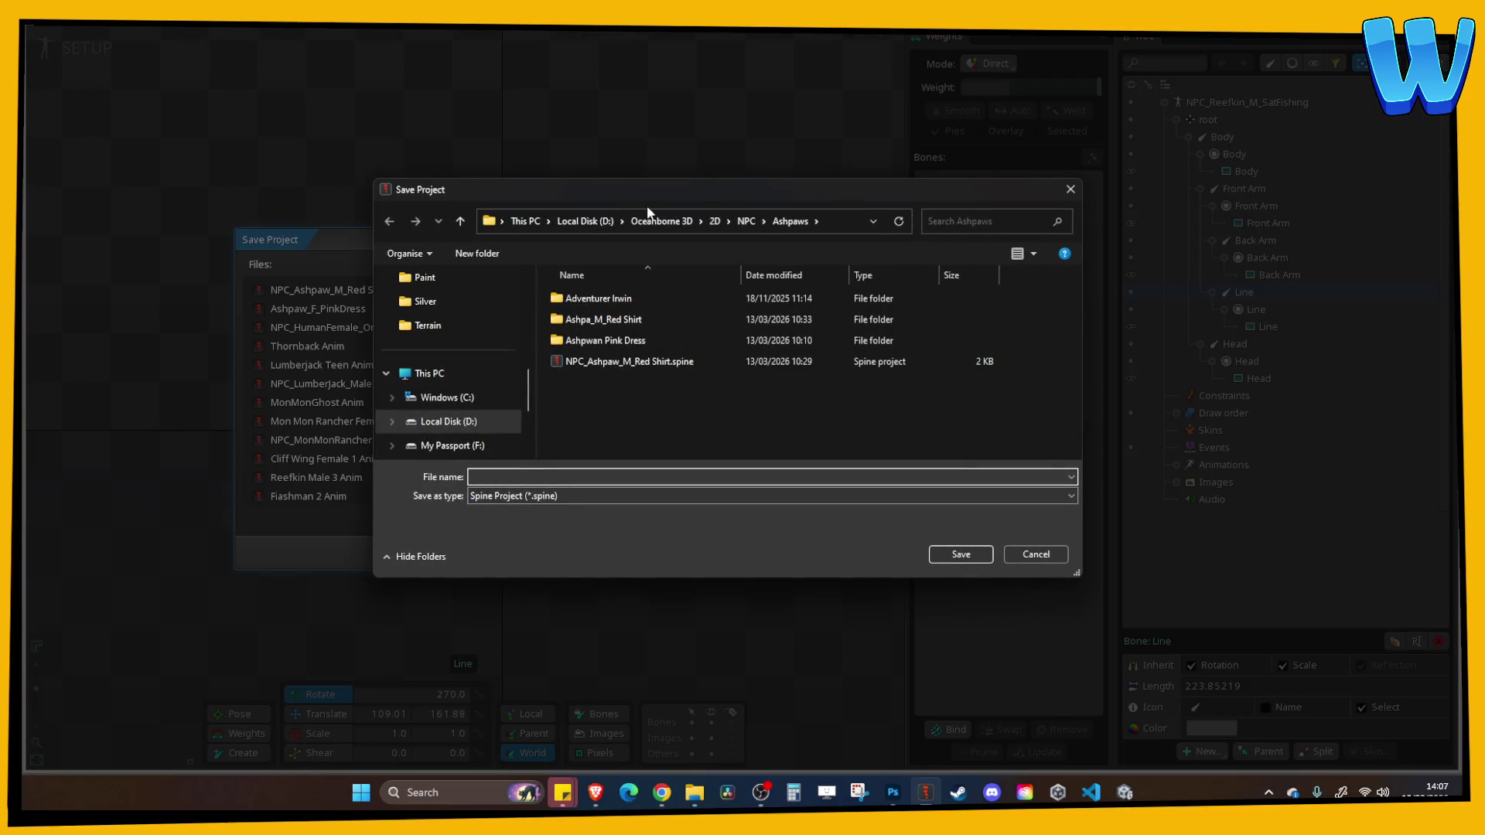
click(715, 221)
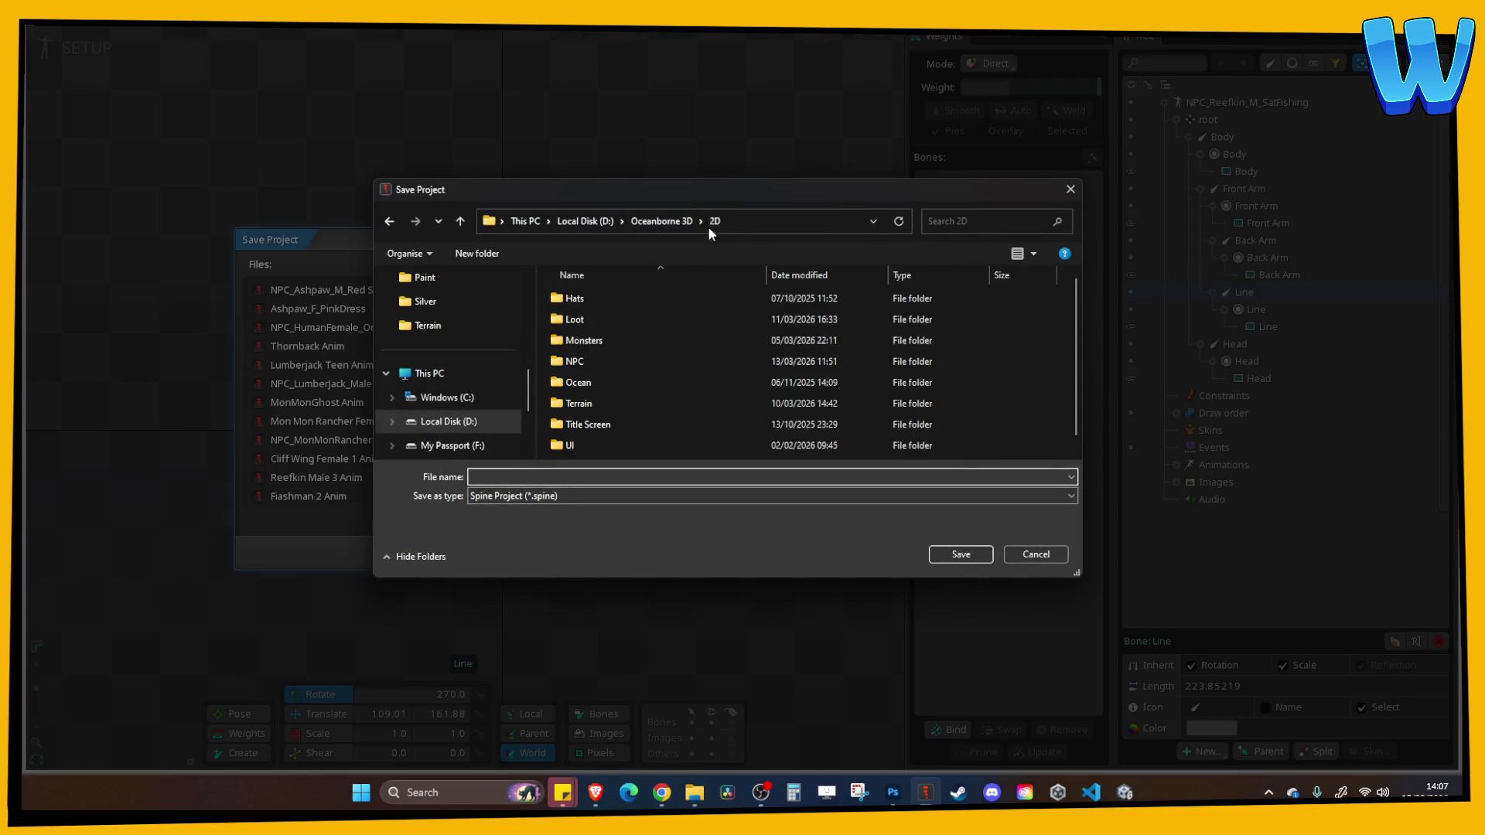
double_click(586, 363)
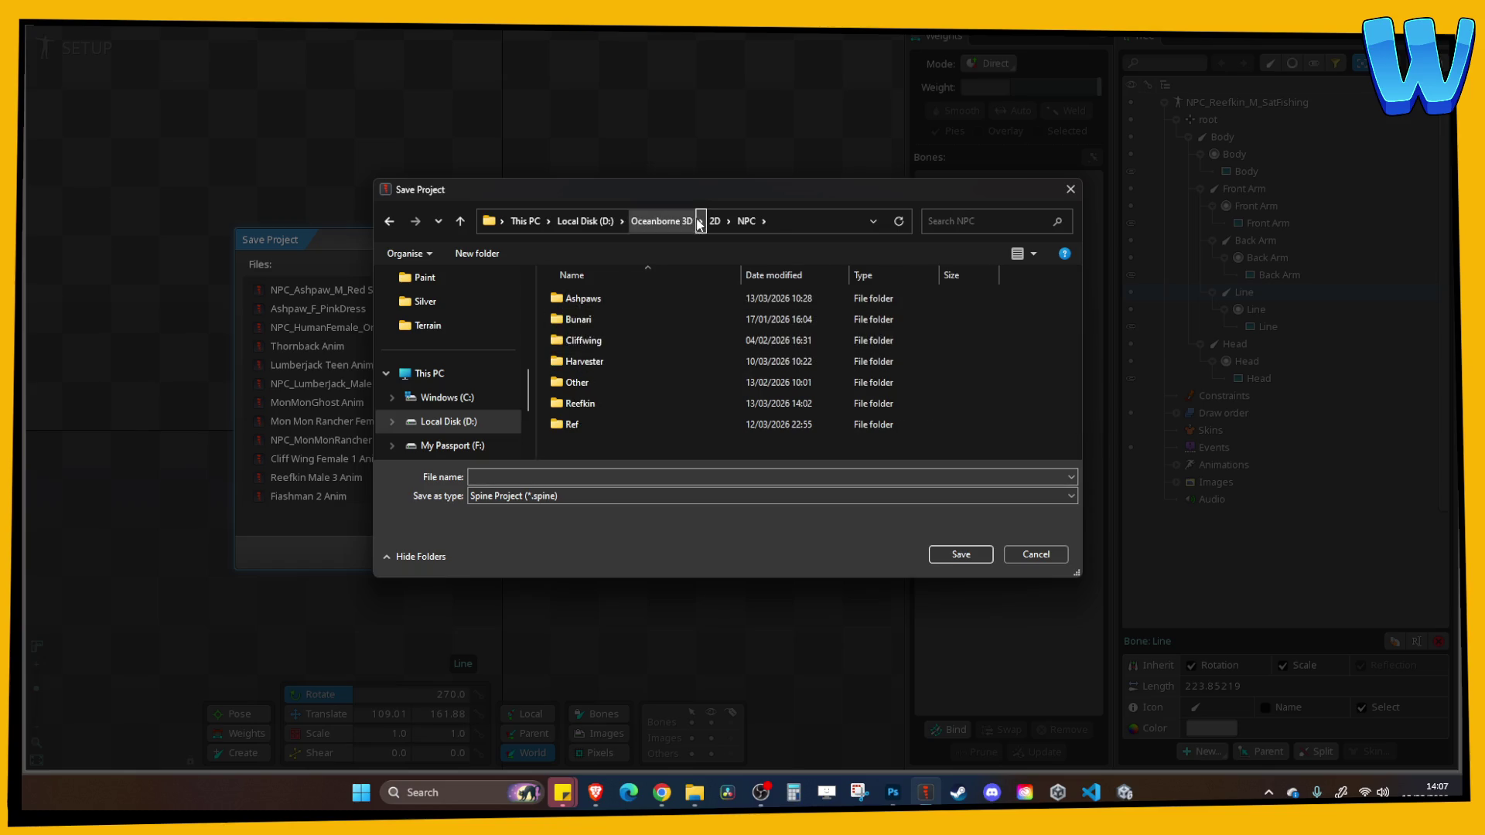
double_click(593, 402)
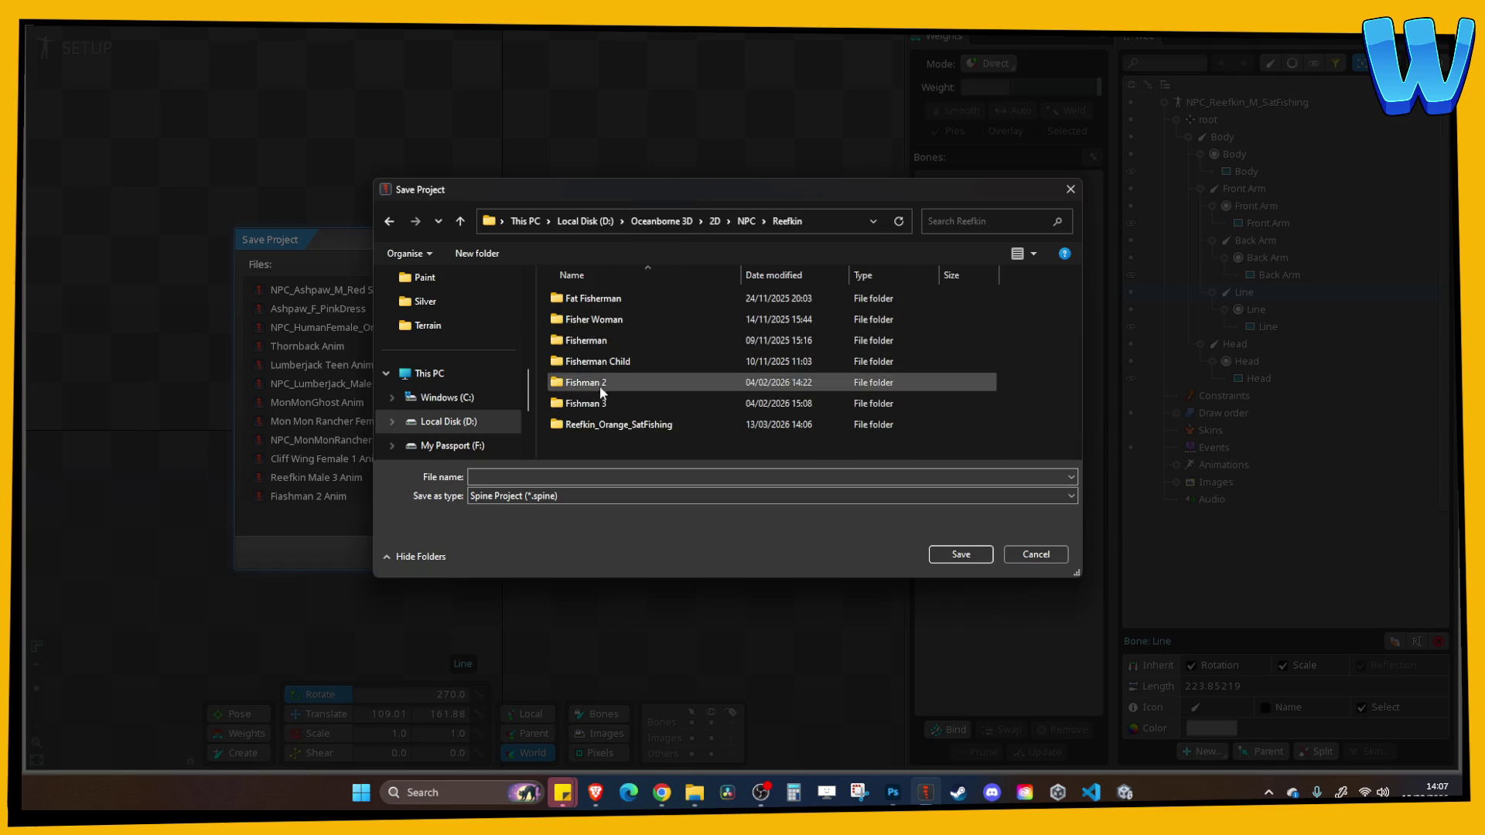
double_click(615, 425)
click(556, 477)
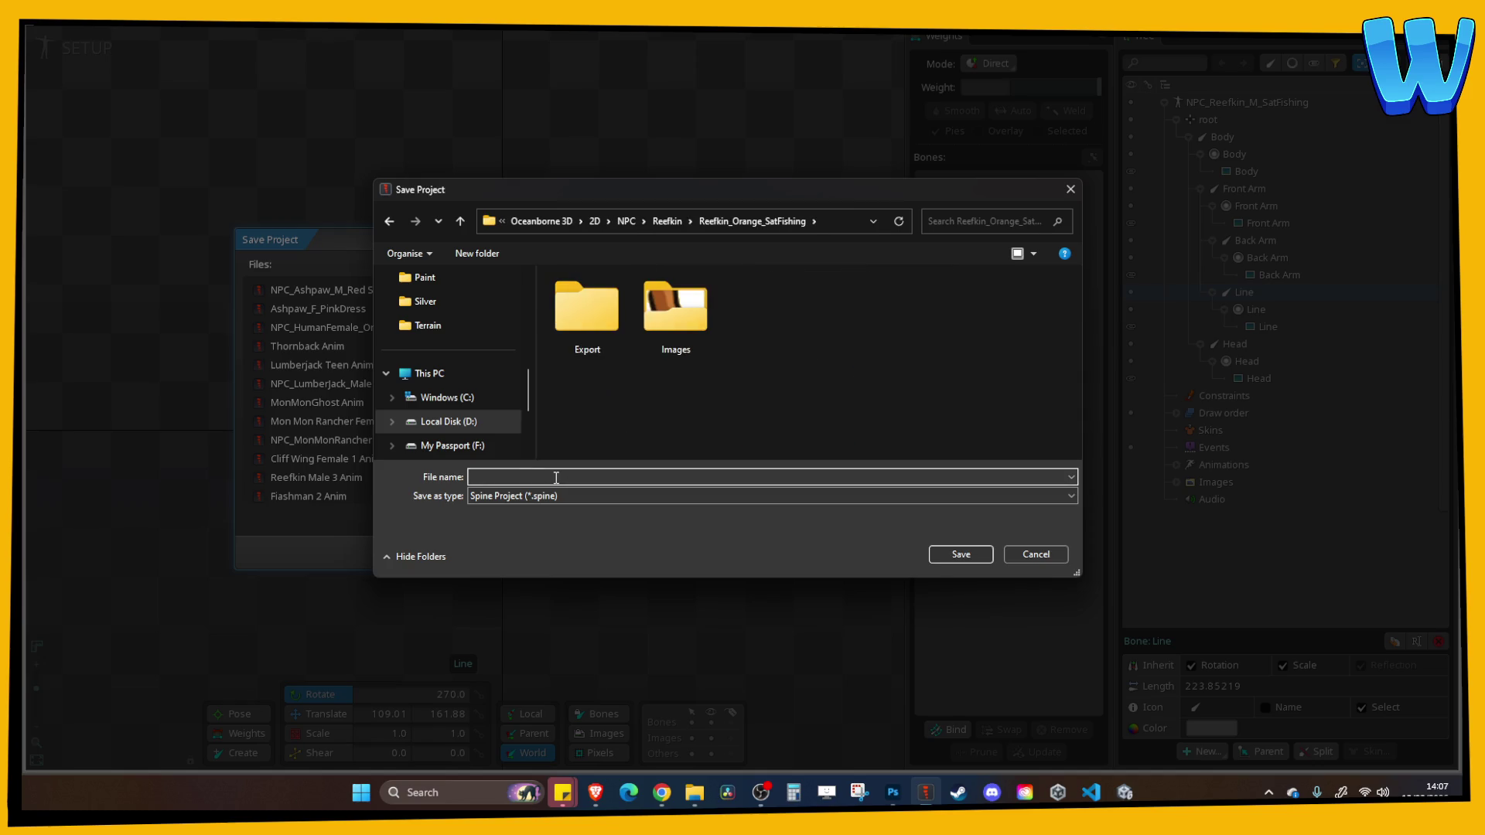
text(Ree)
text(fkin_M_Sat)
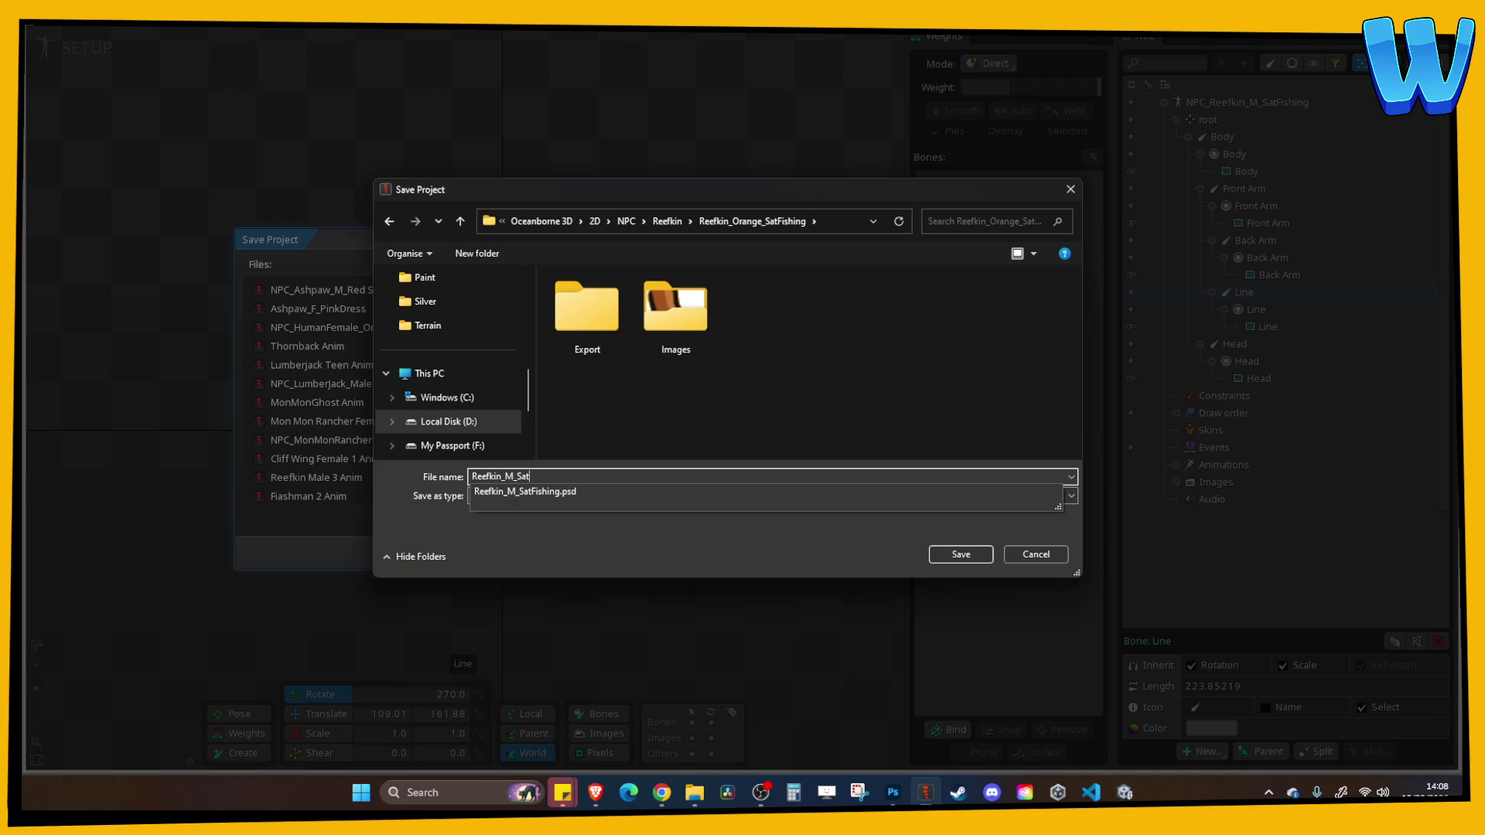
text(ing)
key(Return)
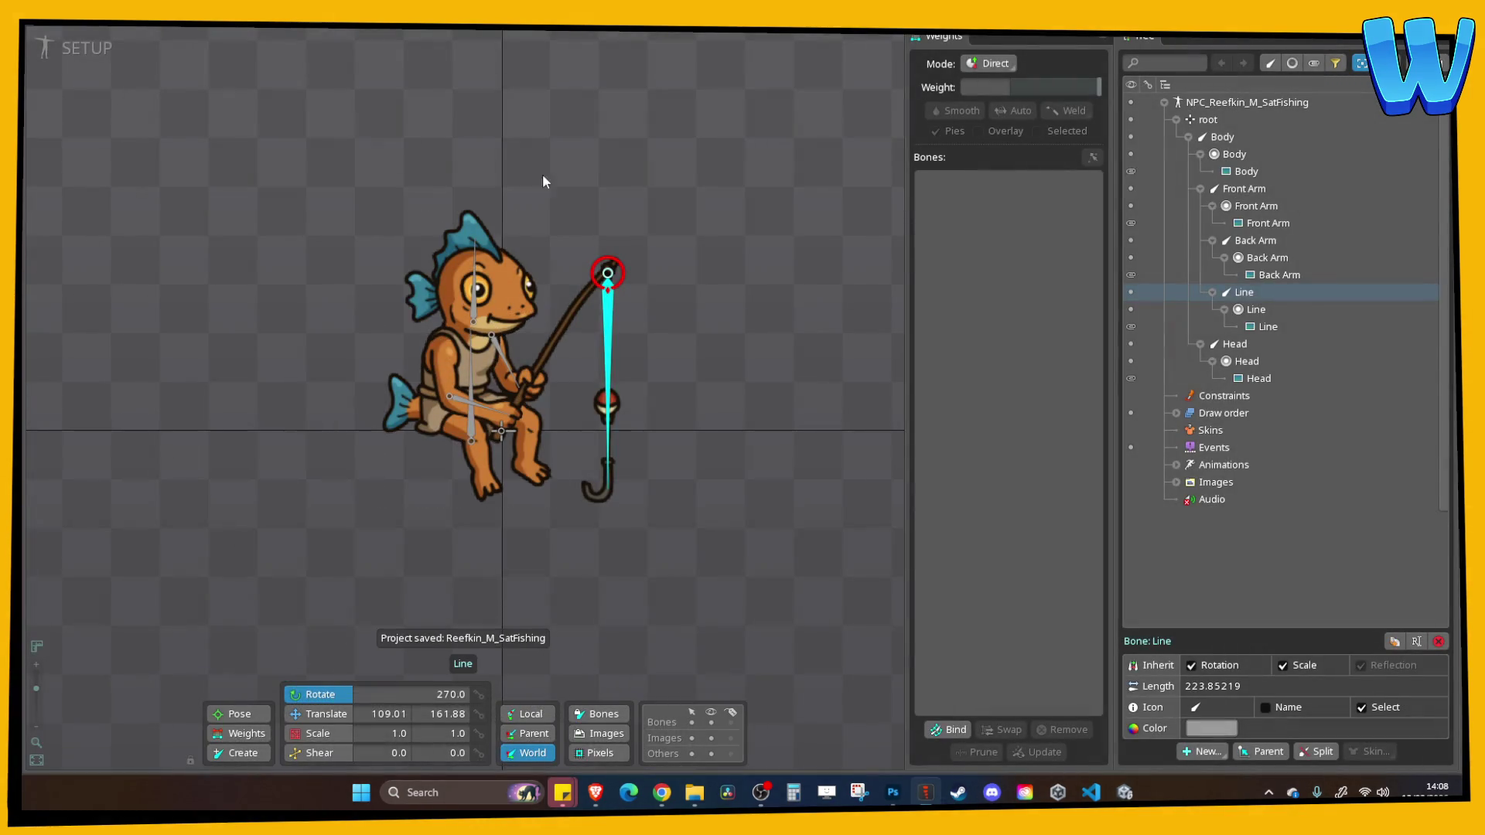
In Animate mode, key the Body bone's scale at frame 0 and shrink it to about 0.94 at frame 30
click(147, 48)
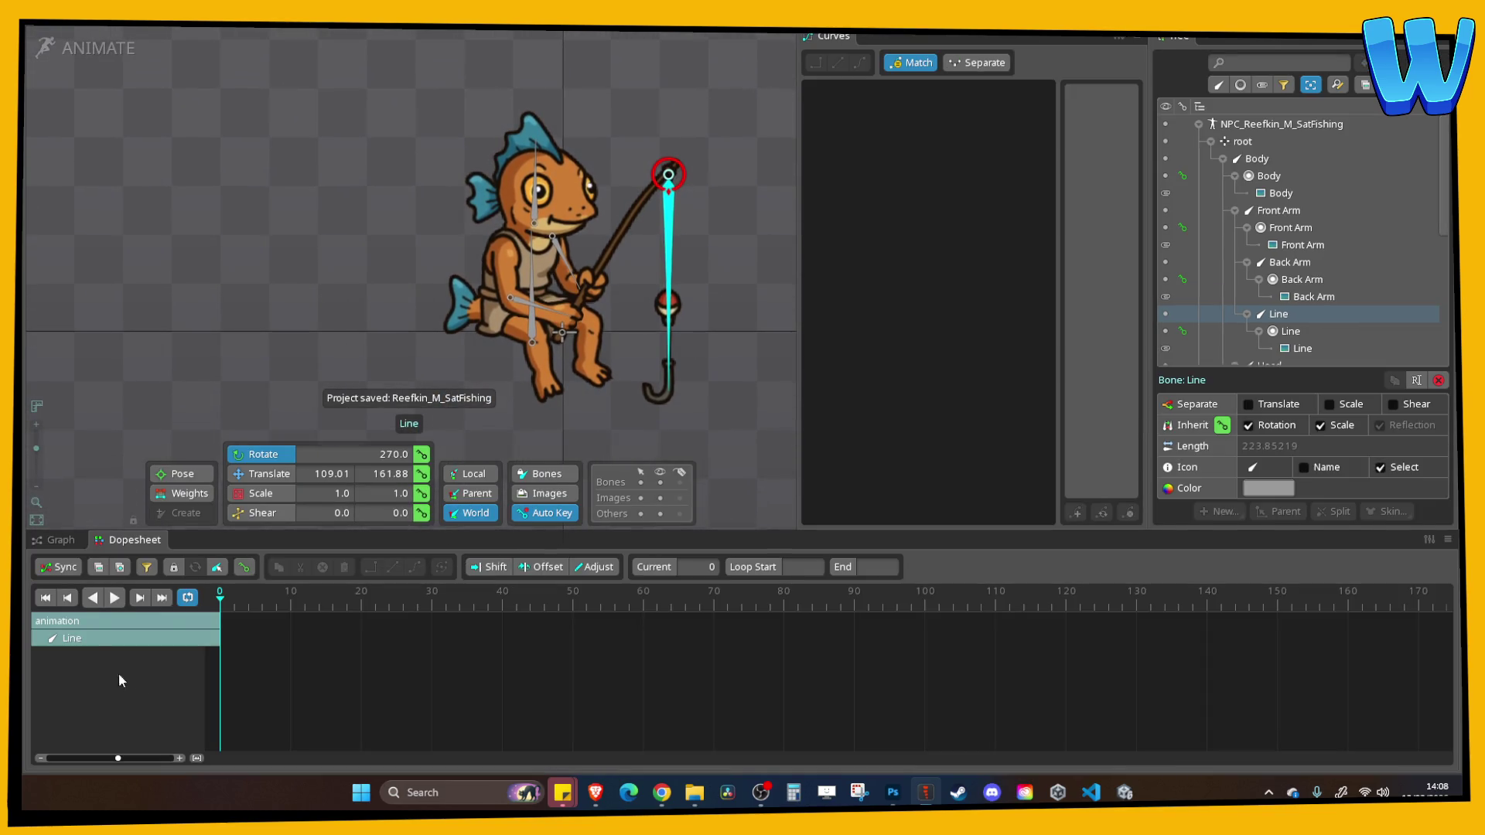
click(528, 342)
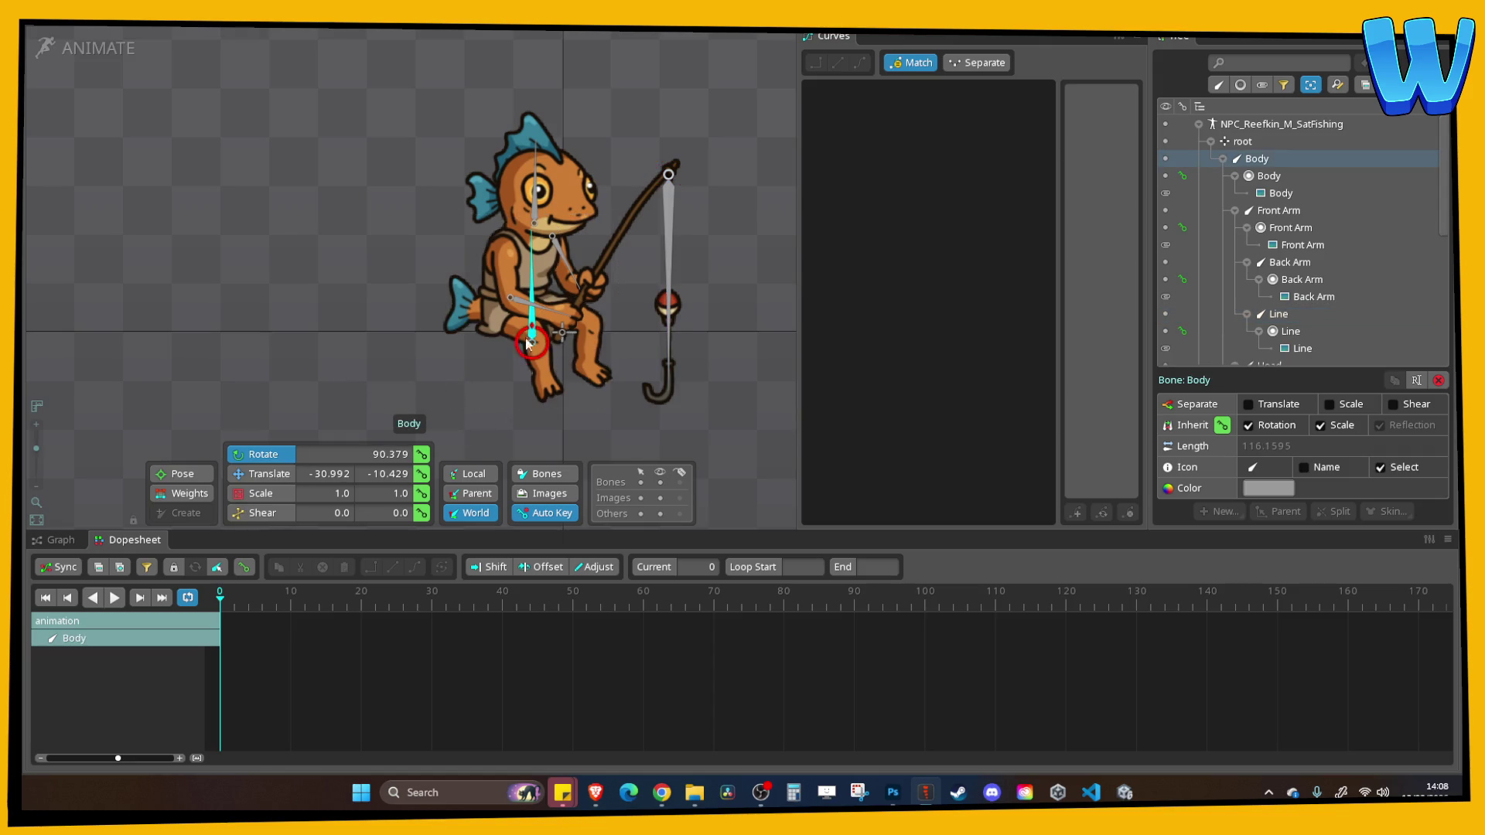
click(260, 493)
click(422, 492)
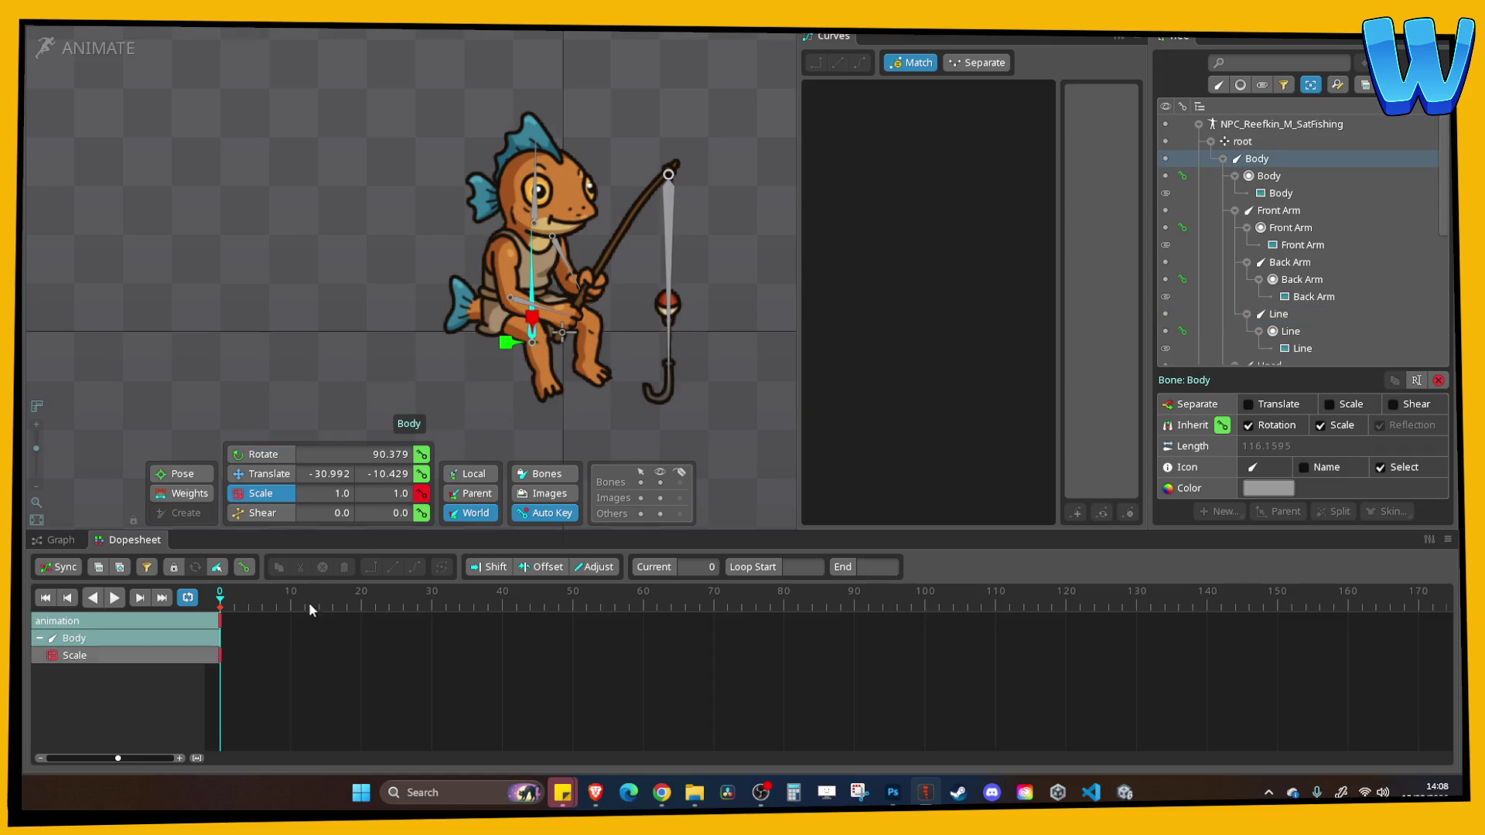
drag(422, 602, 432, 602)
drag(520, 328, 534, 325)
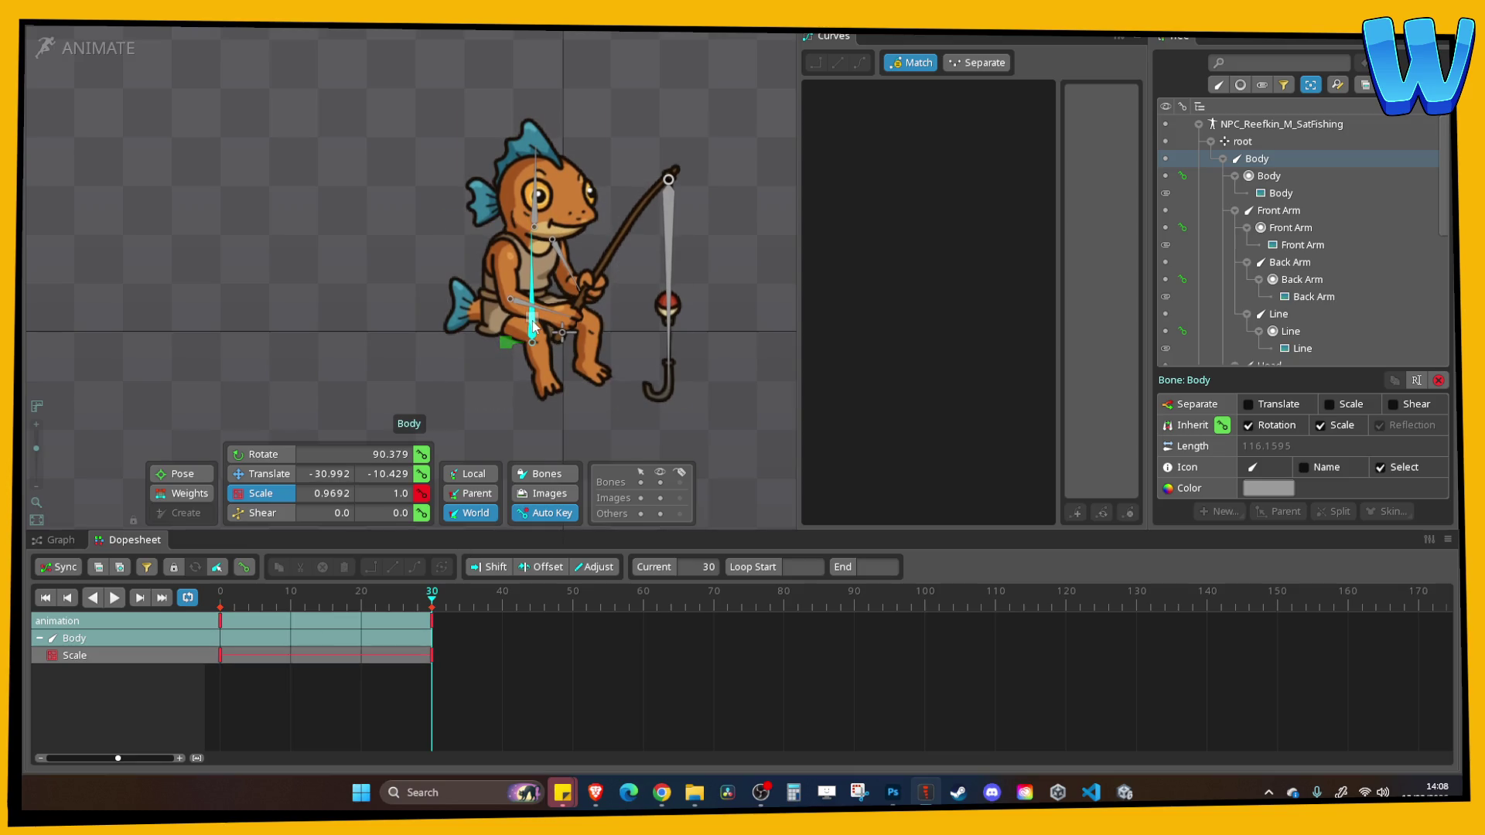
mouse_move(431, 602)
mouse_down()
mouse_move(240, 602)
mouse_move(431, 604)
mouse_up()
drag(532, 328, 532, 334)
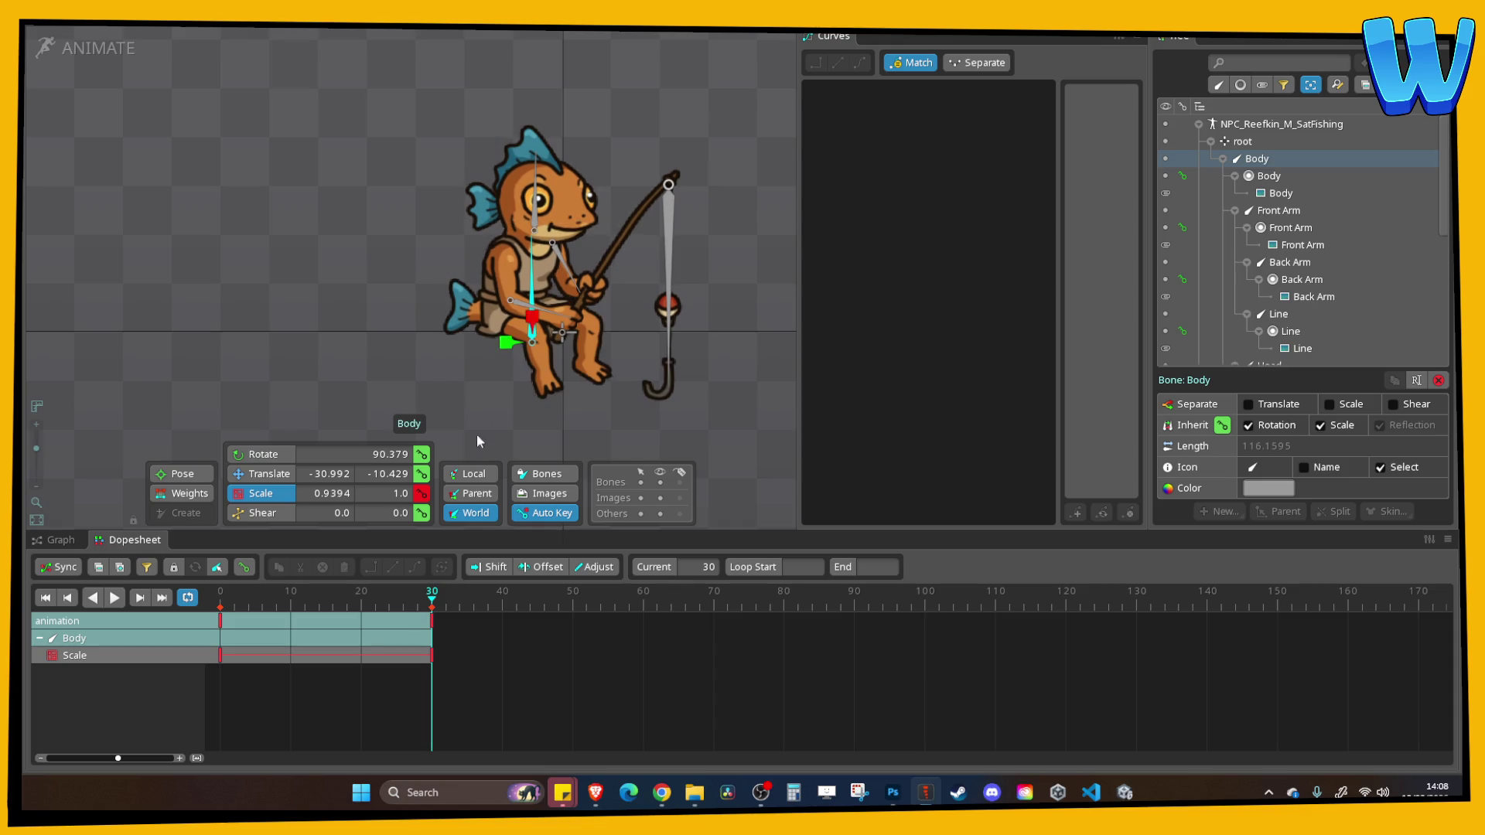
drag(431, 605, 221, 603)
In Setup mode, enable bone, image and pixel selection and lower the Body bone to Y -50.43
click(98, 42)
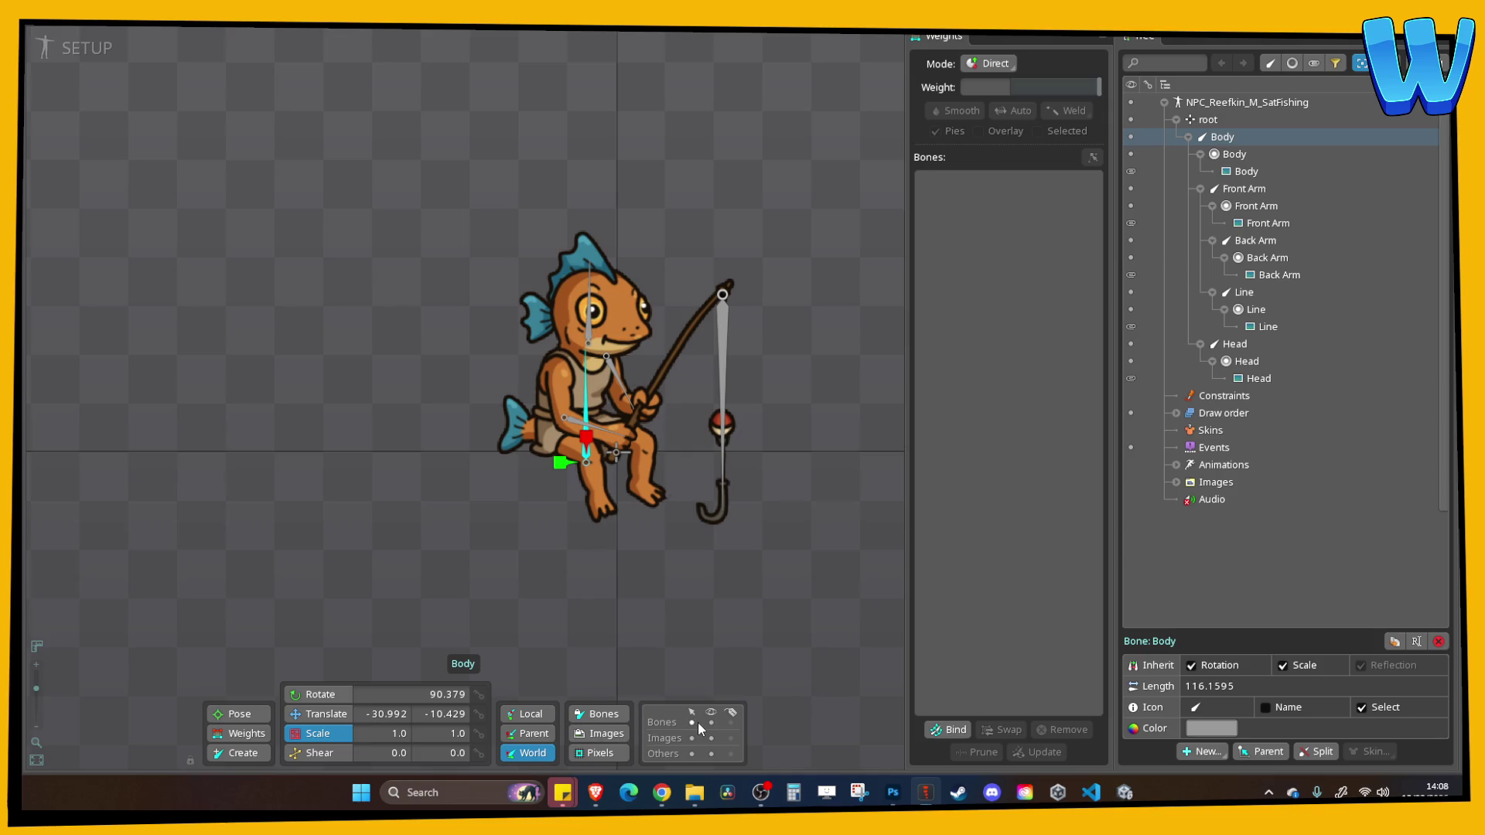
click(600, 733)
click(599, 714)
click(599, 752)
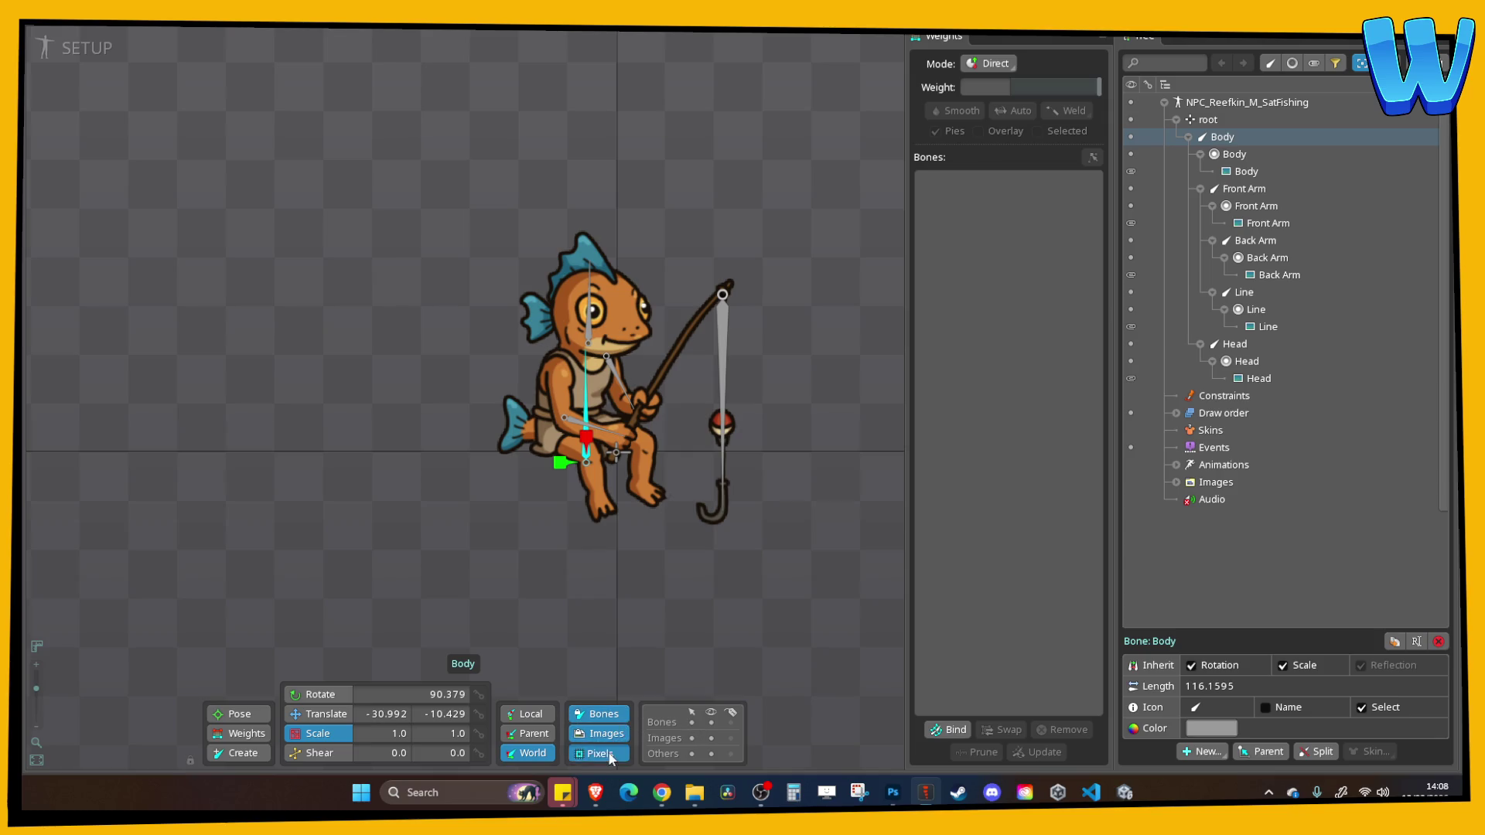
click(321, 714)
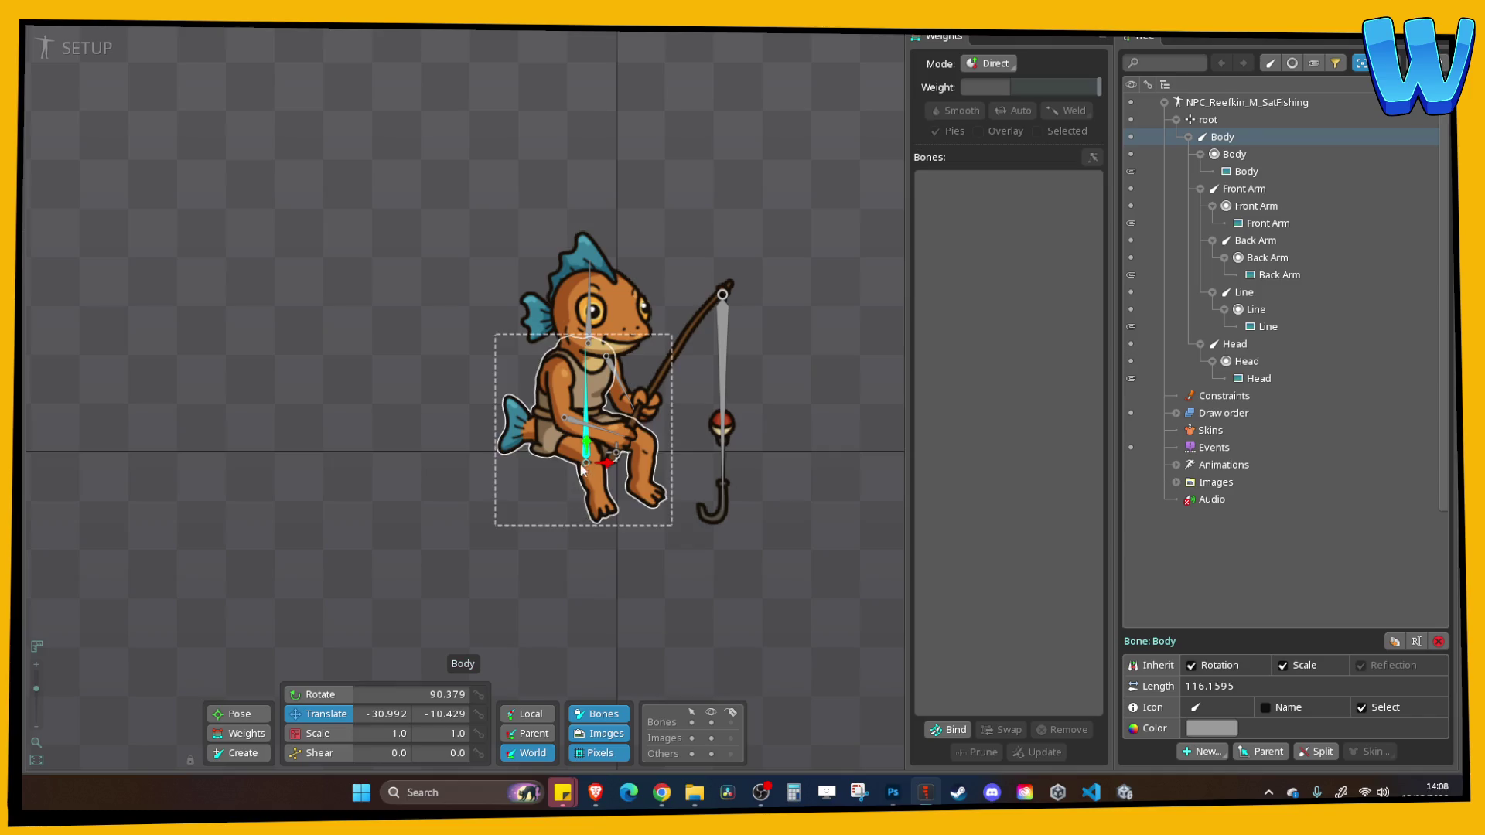
drag(587, 449, 587, 488)
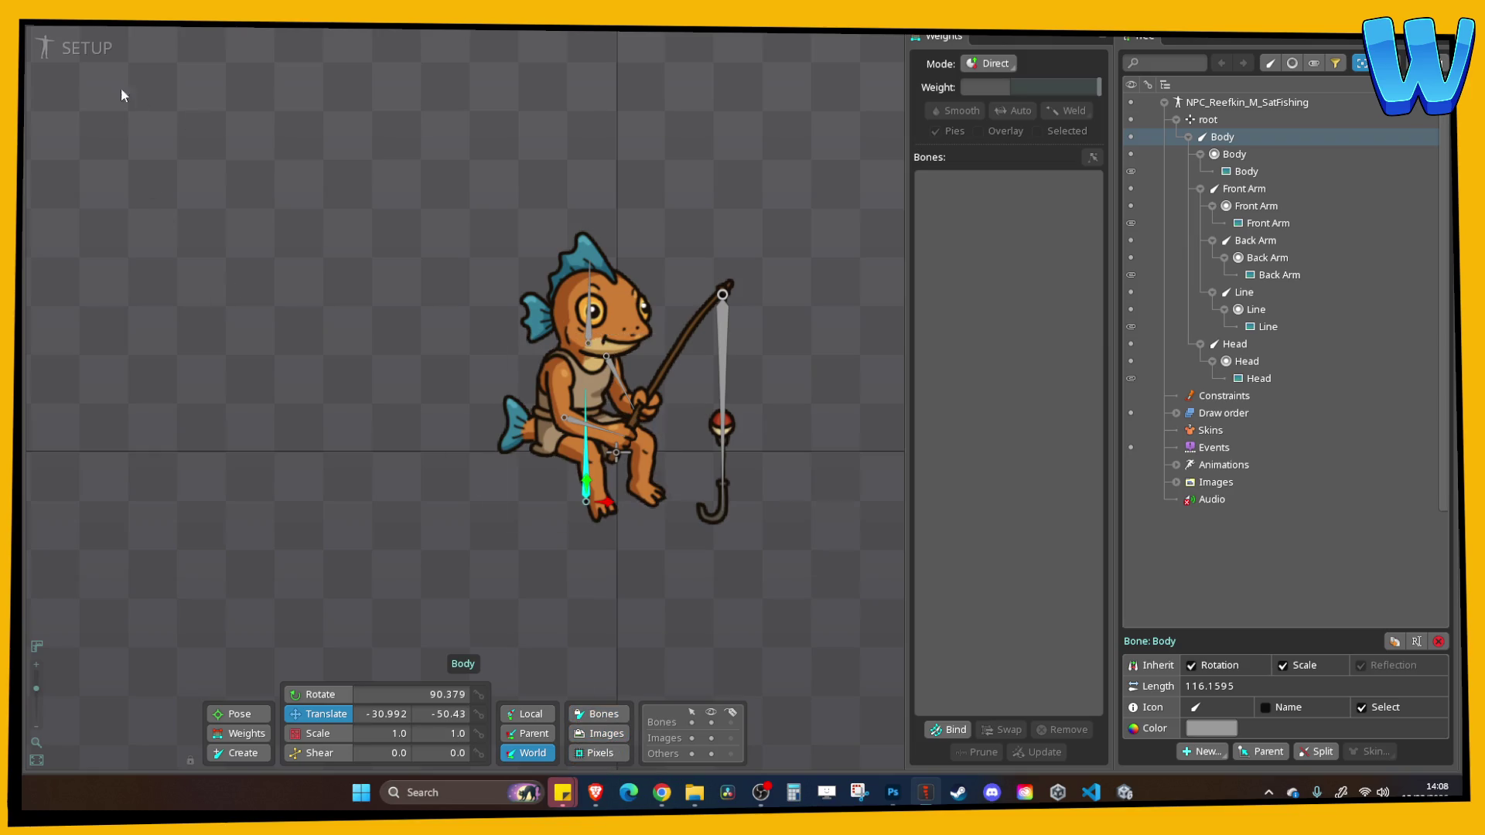
click(85, 48)
Key the Body scale at frame 0 and squash it to 0.9462 at frame 30
click(271, 493)
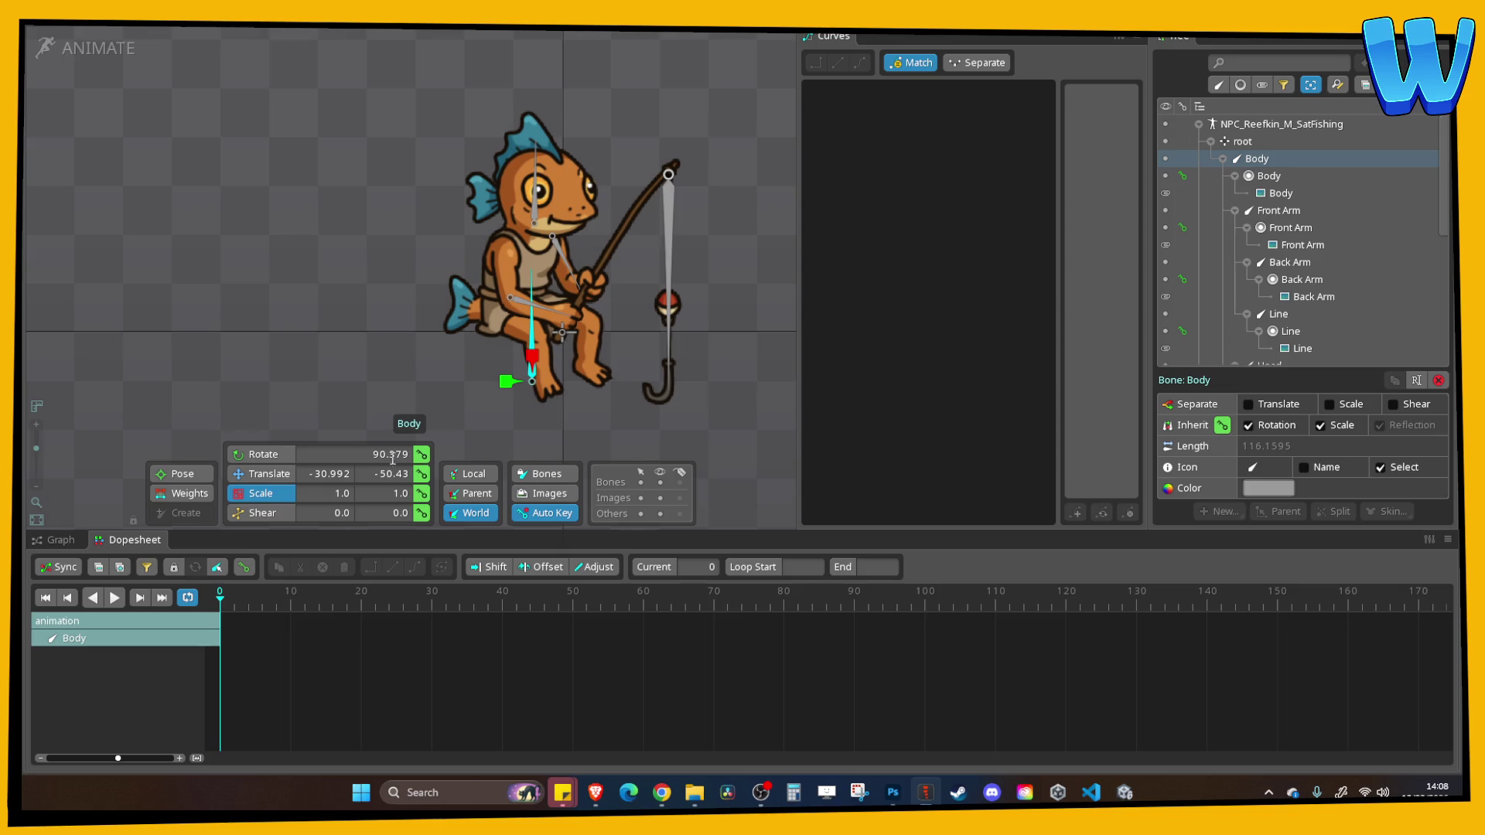
click(421, 493)
drag(421, 601, 431, 602)
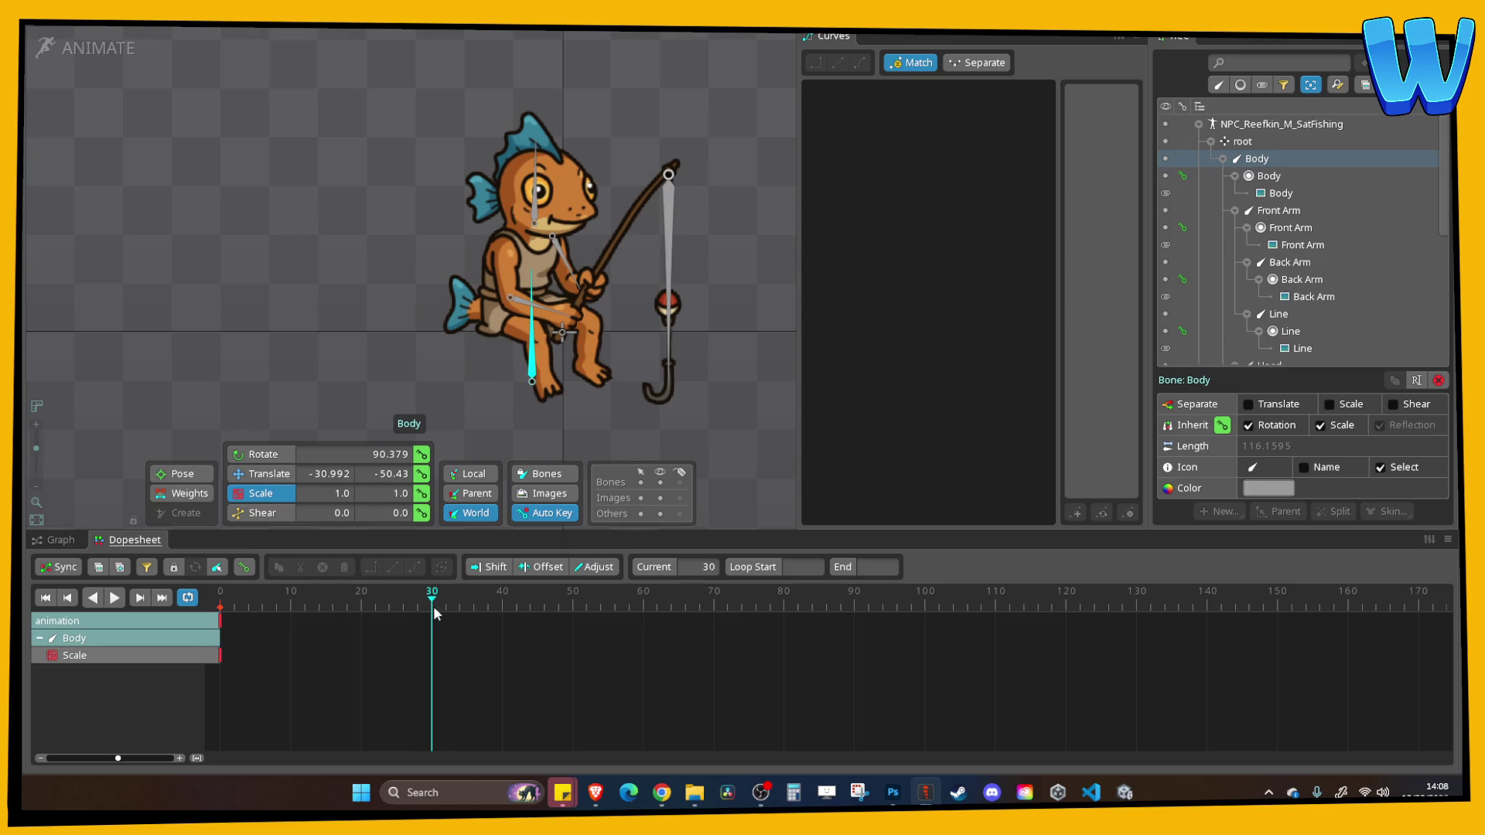
drag(533, 359, 534, 371)
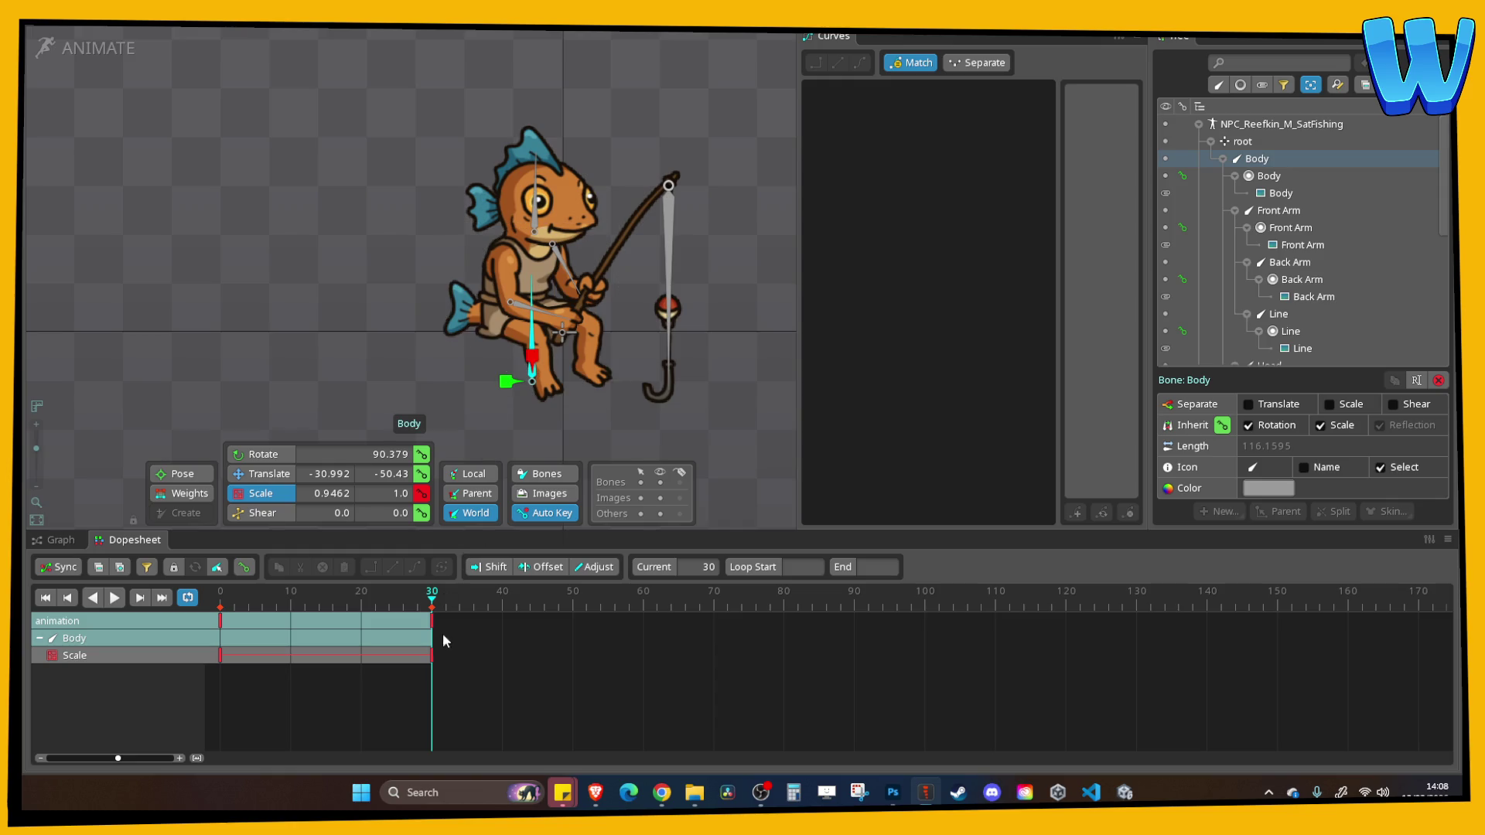
click(226, 617)
Copy the frame-0 scale key to frame 60 and apply the Bezier ease preset to all keys
click(221, 605)
click(221, 621)
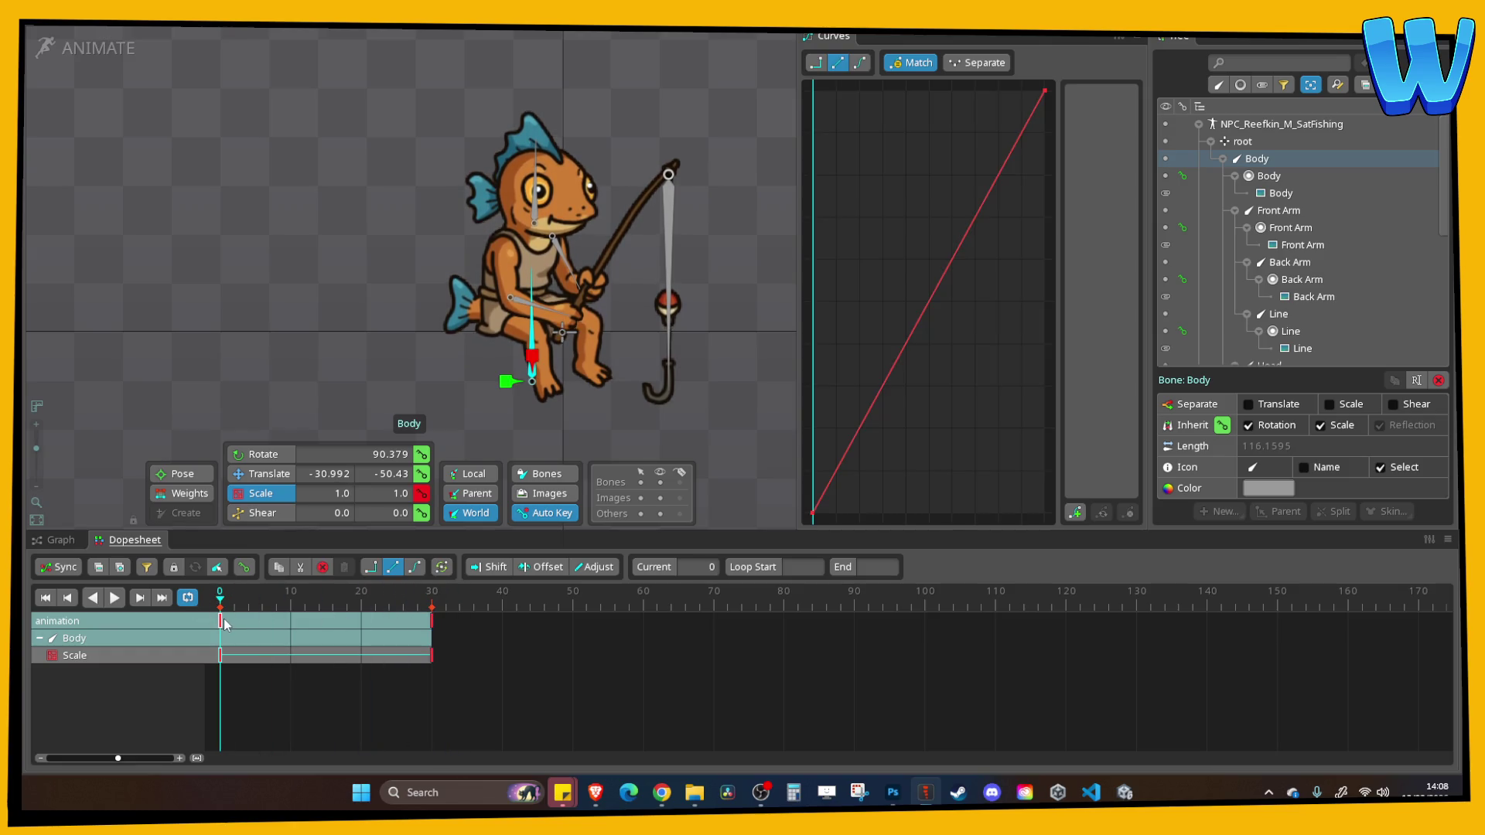
key(ctrl+c)
click(651, 610)
key(ctrl+v)
drag(734, 733, 220, 613)
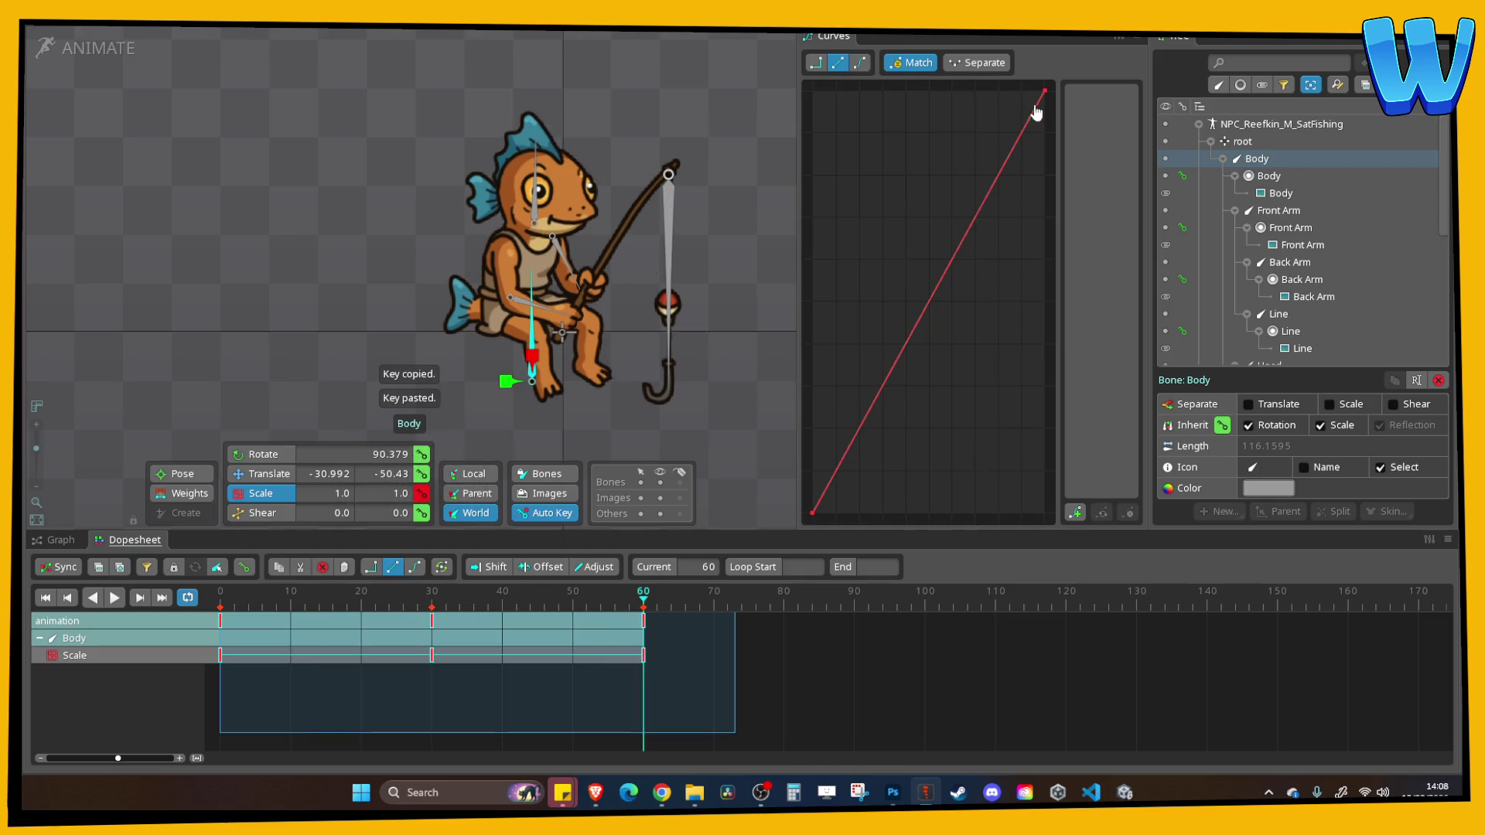
click(859, 62)
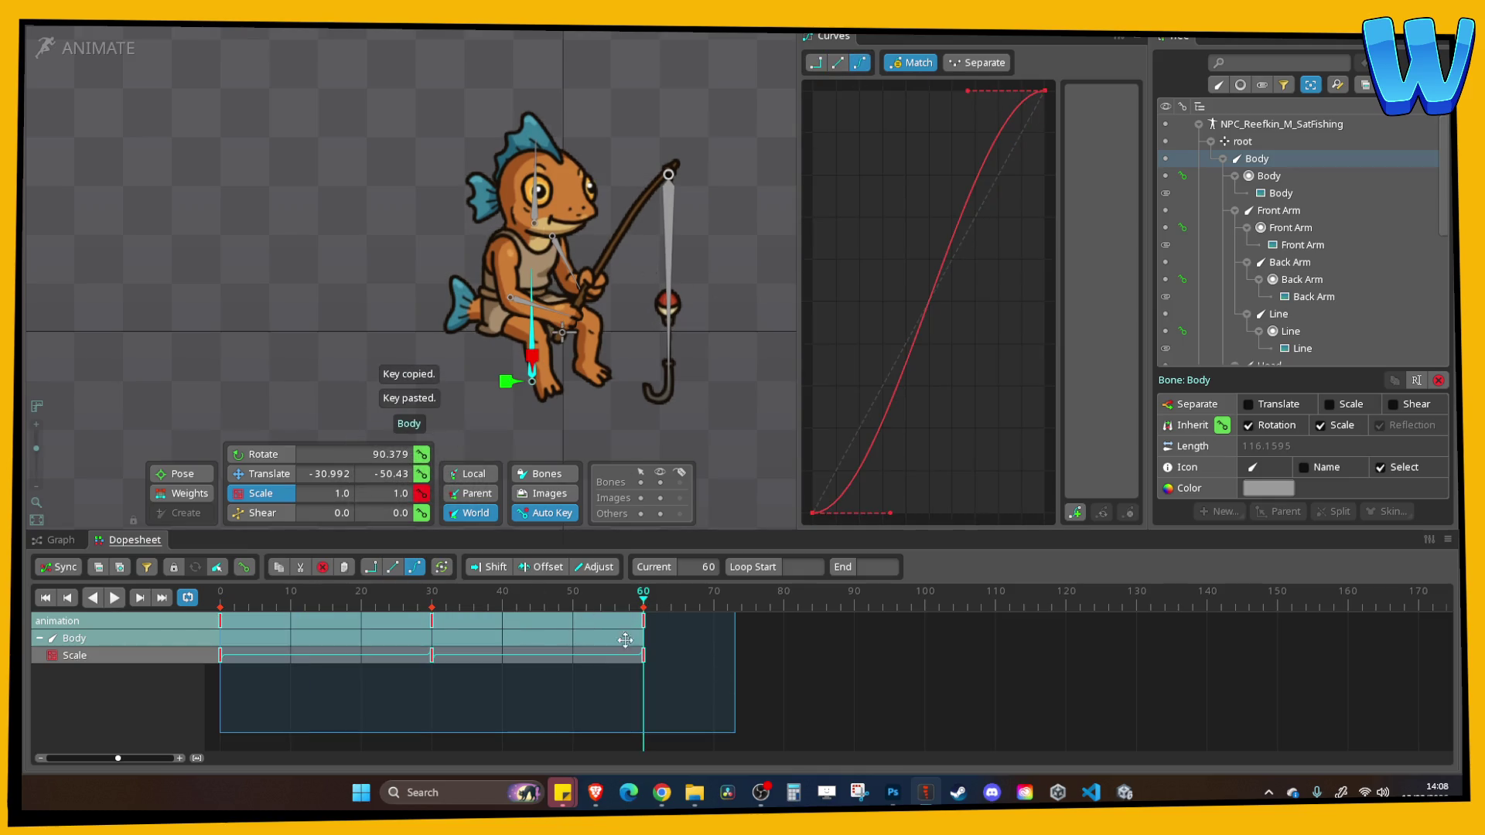
click(538, 200)
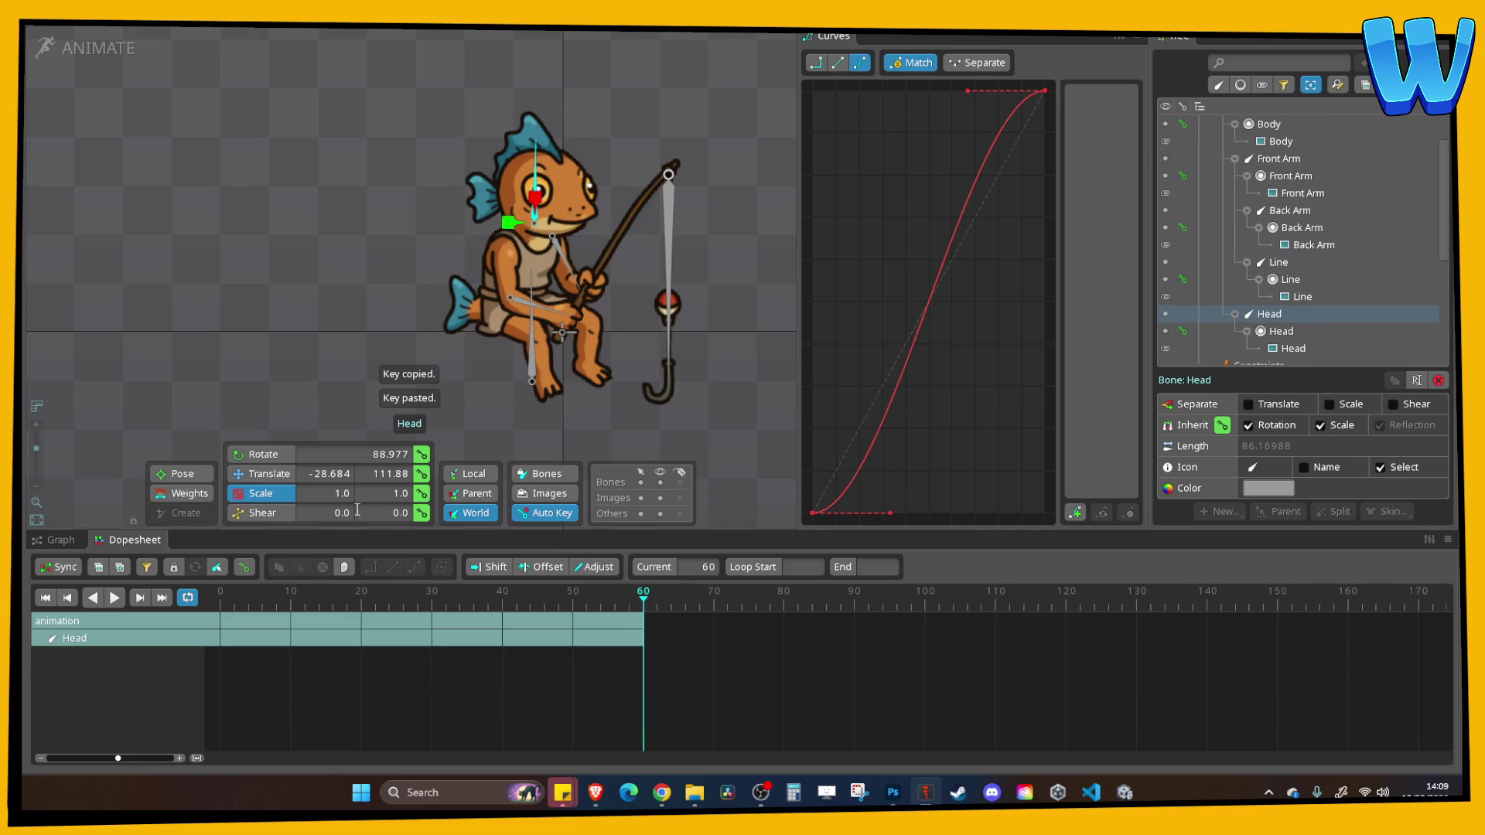
Key the Head's translation at frame 0, lower it at frame 30, and paste the start key at frame 60
click(423, 475)
drag(326, 608, 431, 597)
drag(536, 220, 539, 231)
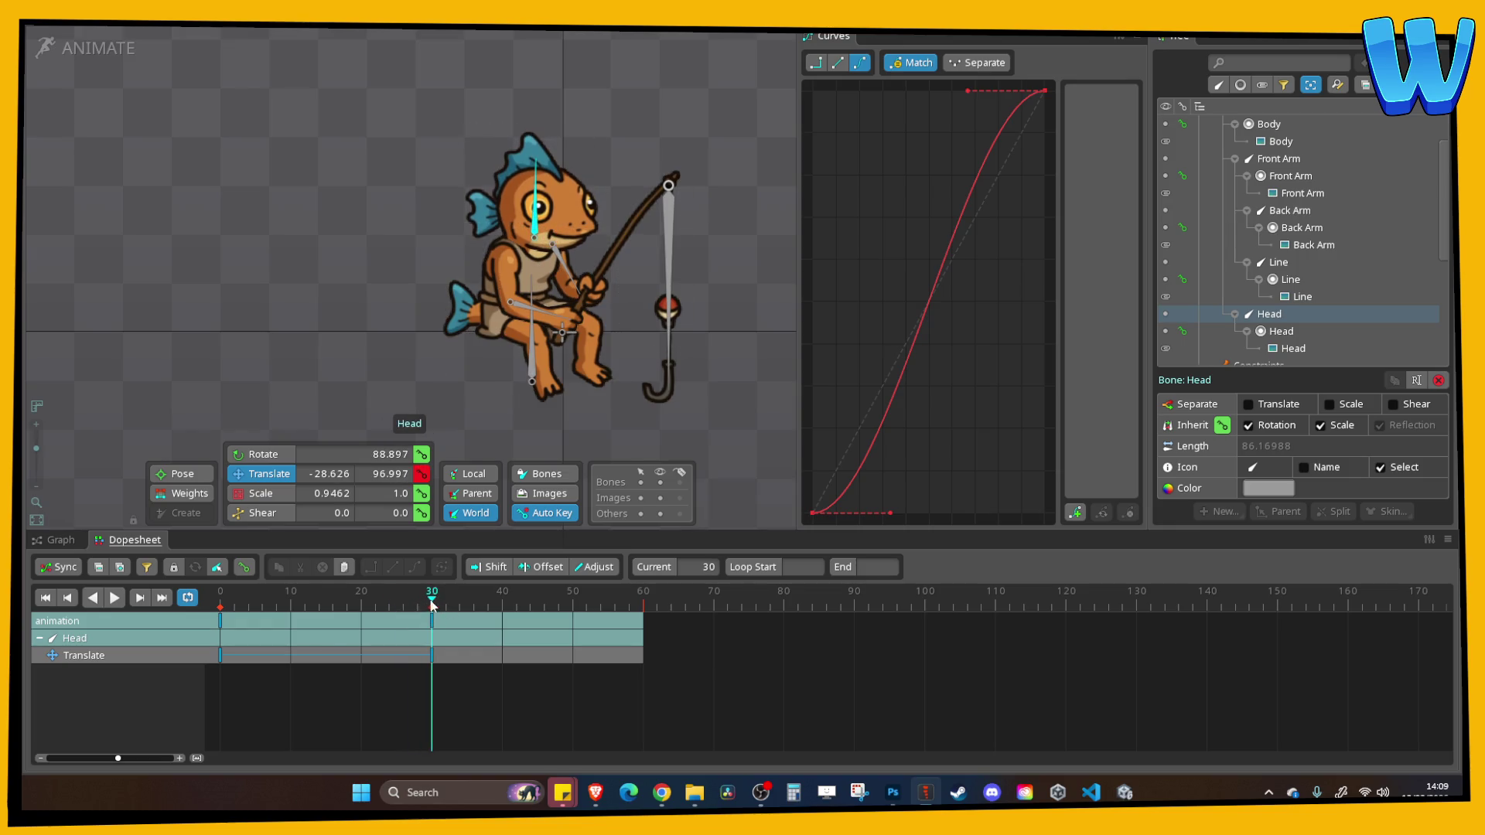
mouse_move(432, 604)
mouse_down()
mouse_move(187, 611)
mouse_move(432, 604)
mouse_move(220, 607)
mouse_up()
click(221, 621)
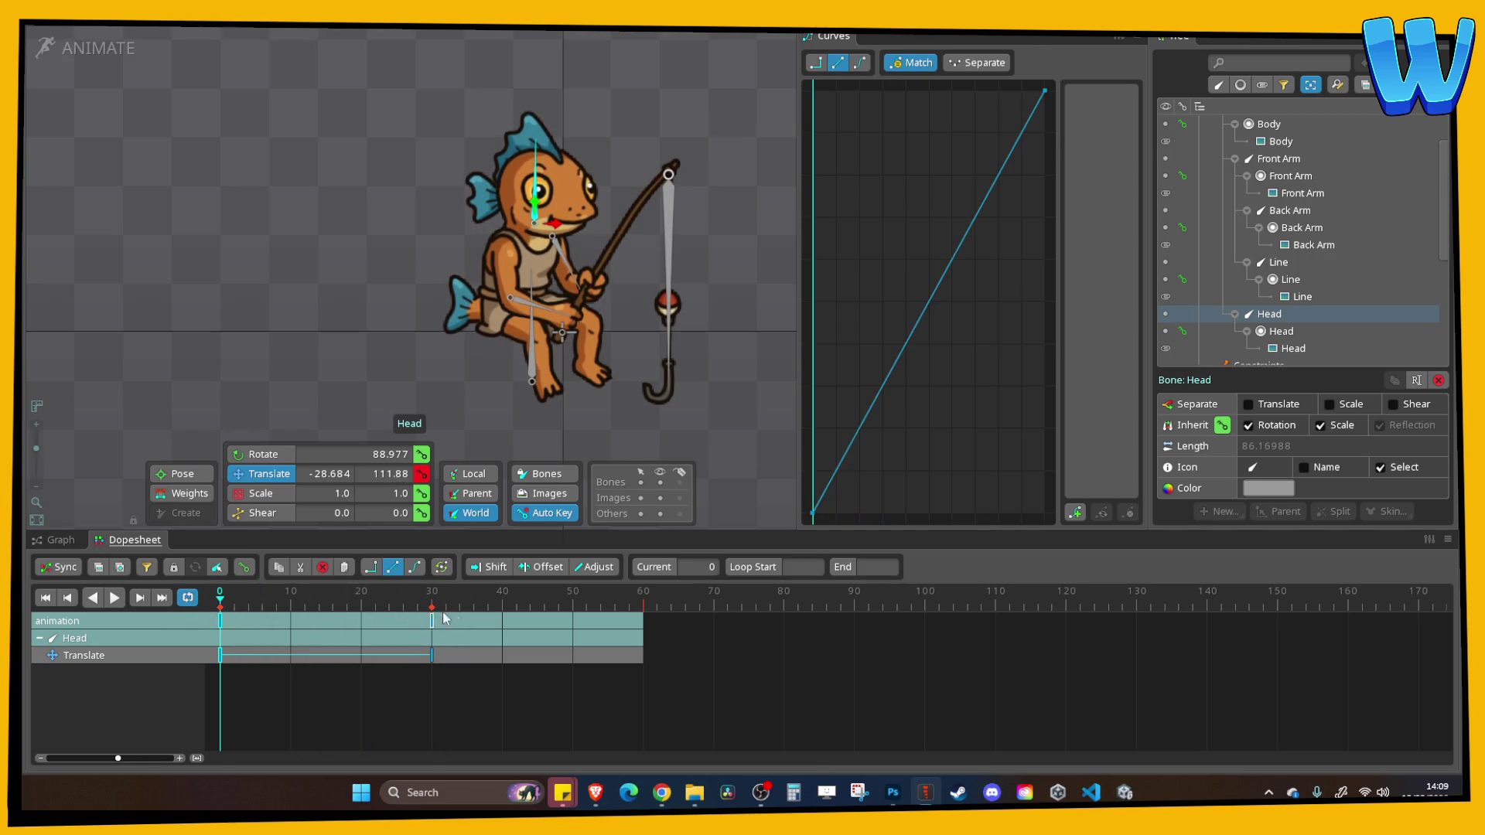
click(643, 610)
key(ctrl+v)
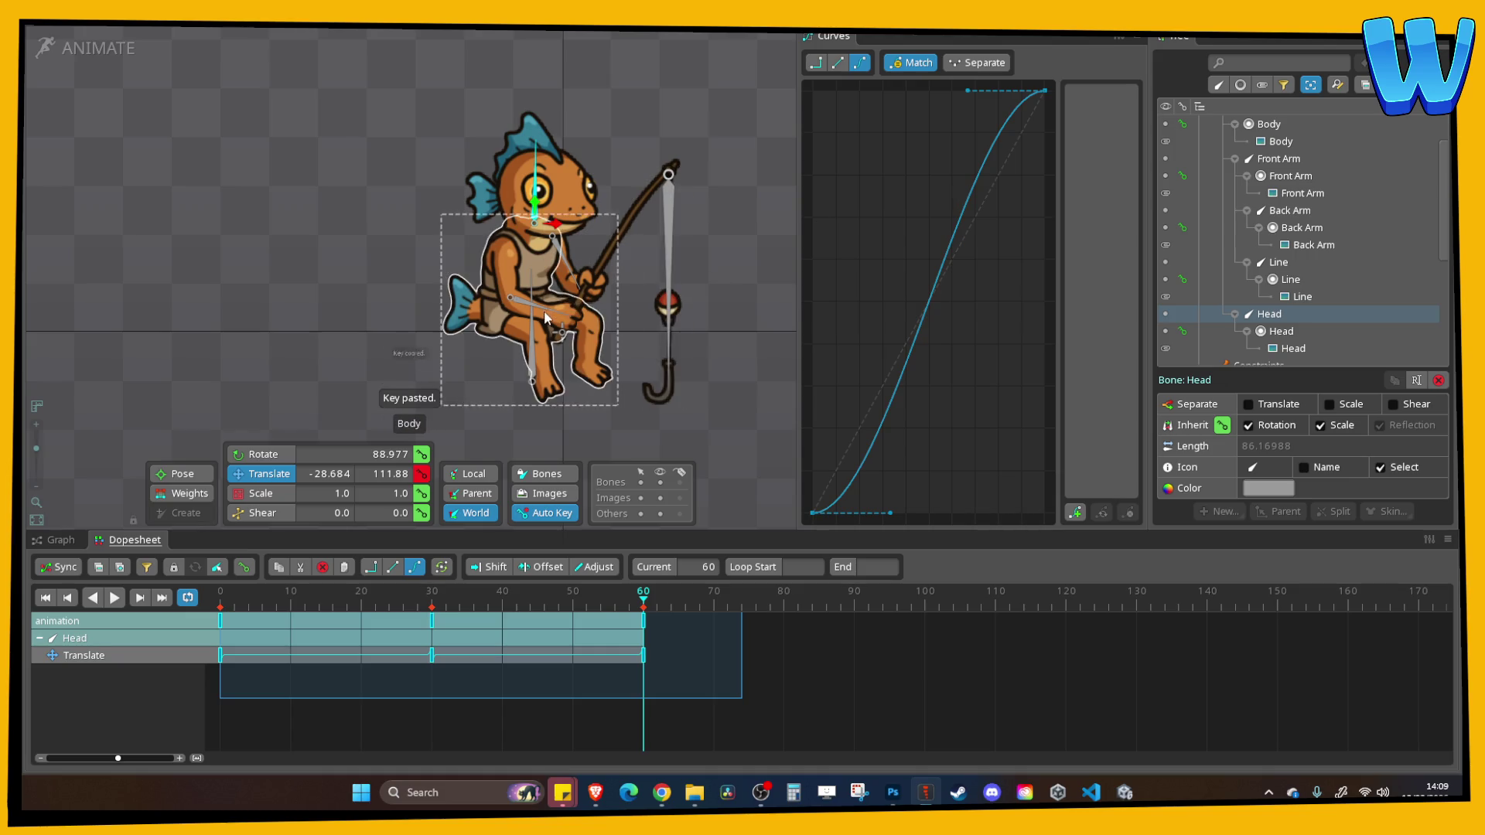
click(541, 307)
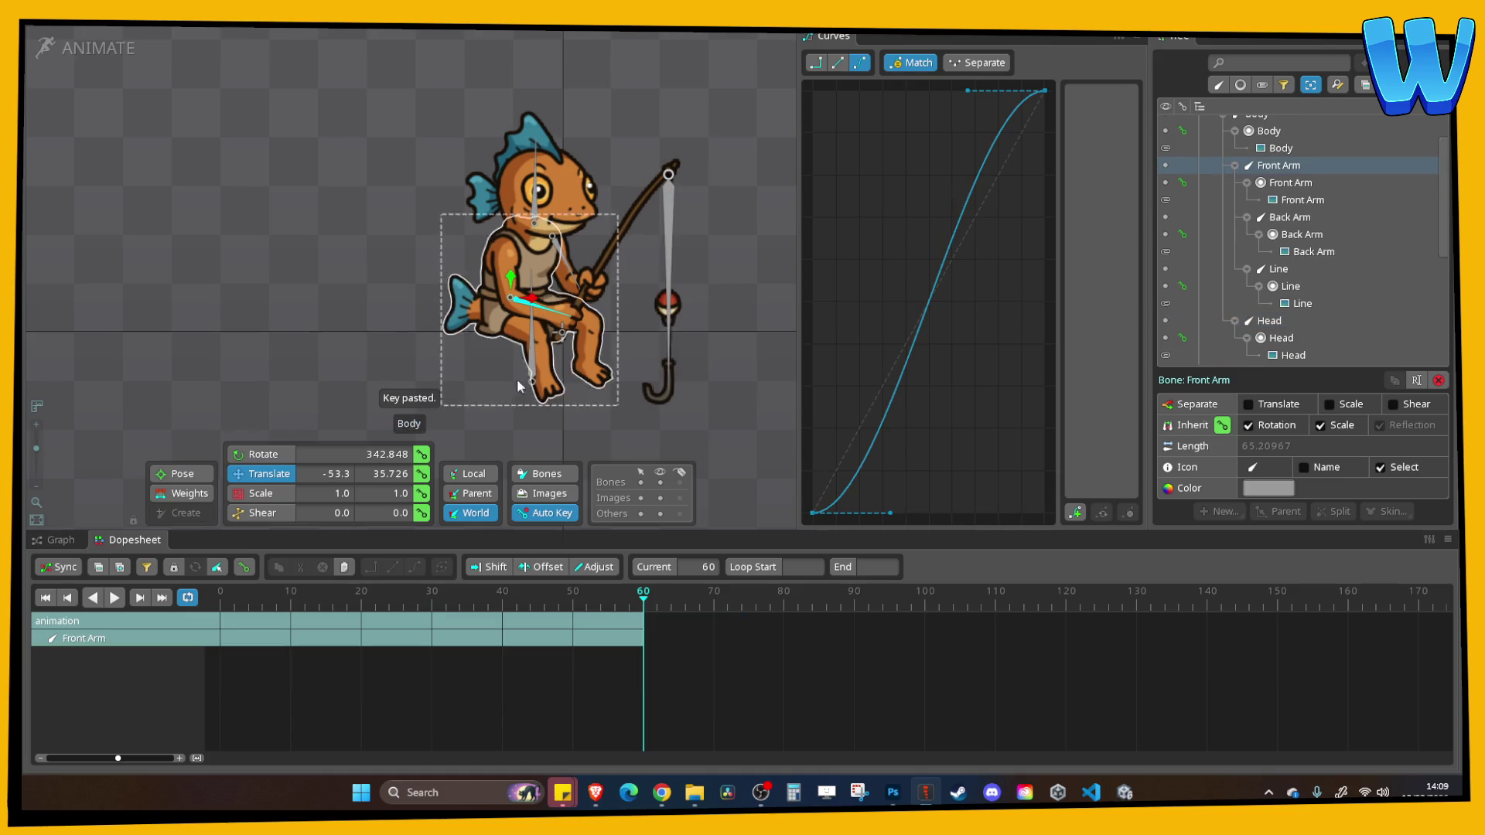
Key the Front Arm rotation at frame 0, raise the rod at frame 30, and paste the start key at 60
click(421, 454)
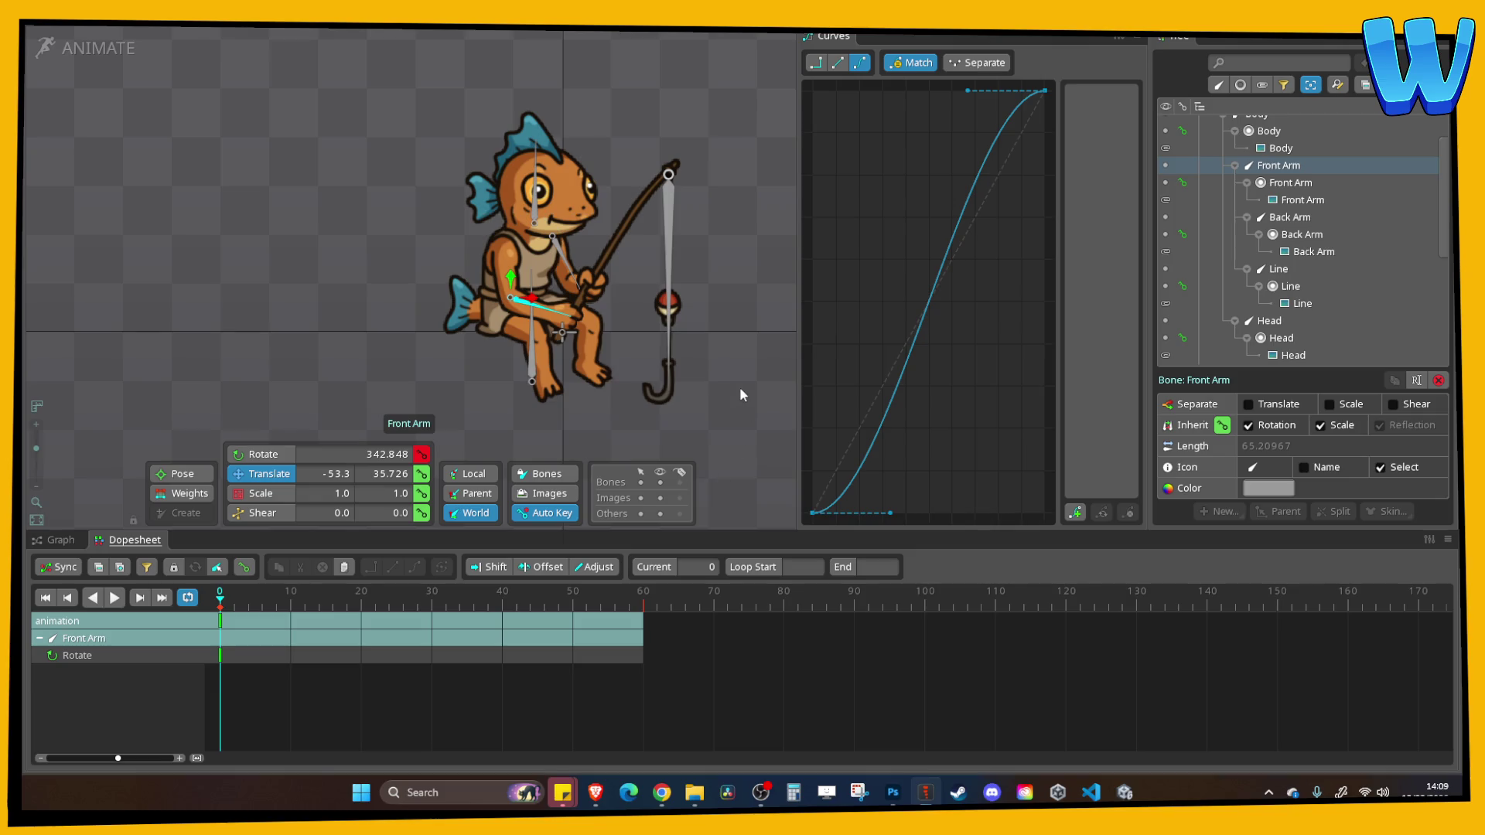
click(259, 456)
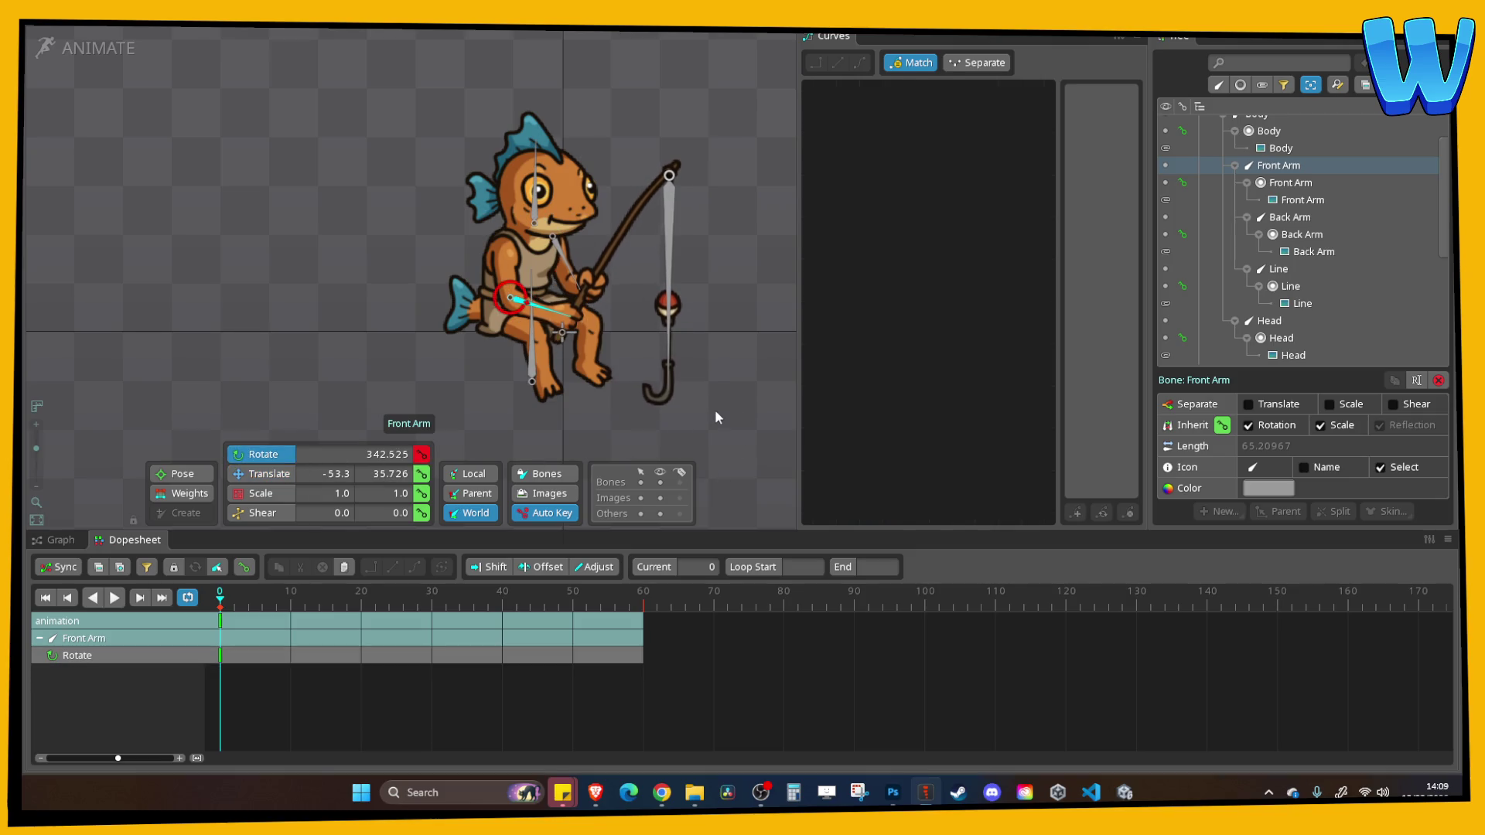
drag(332, 607, 439, 607)
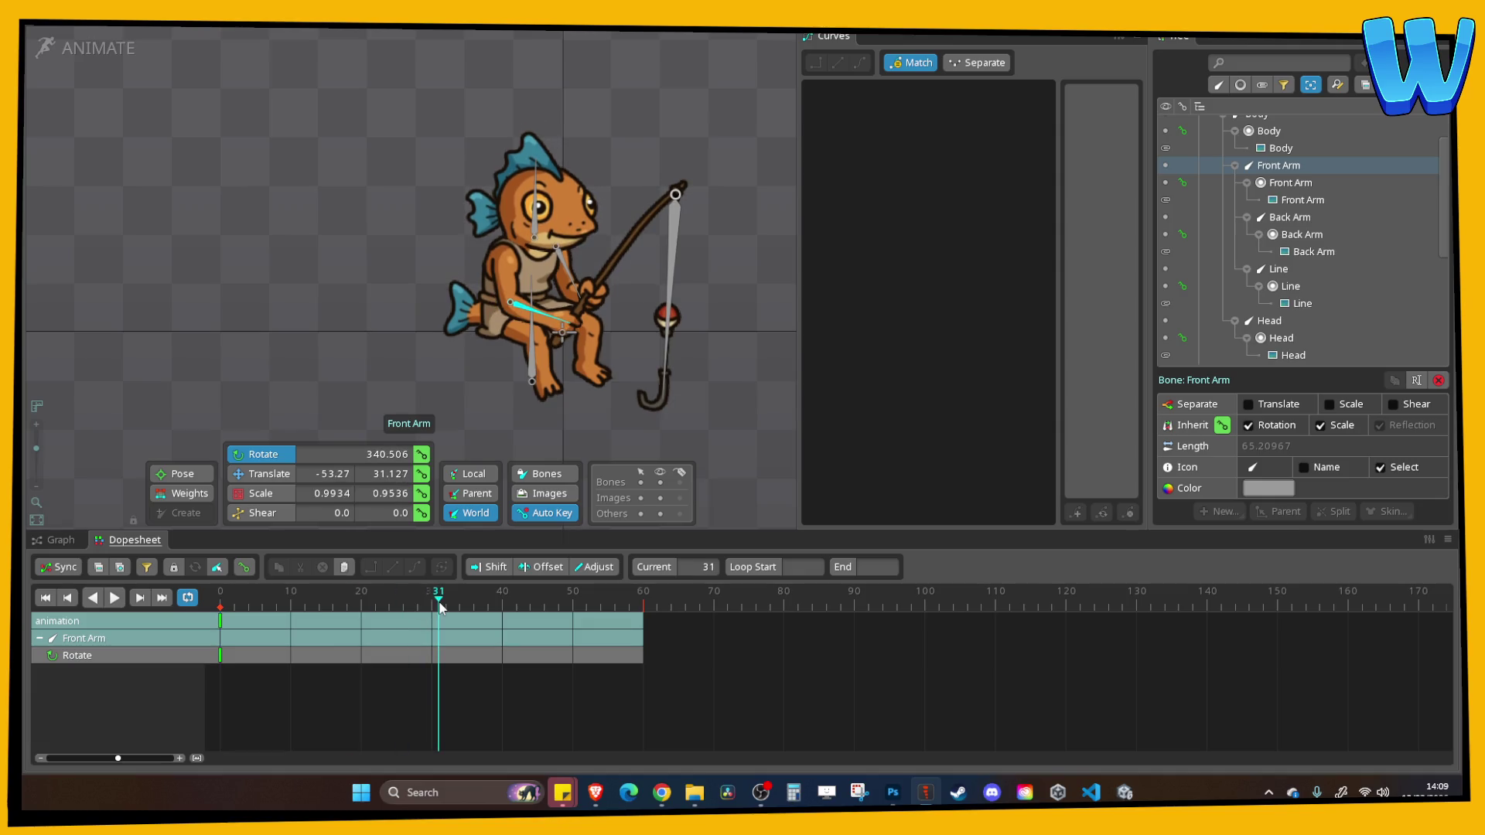
drag(732, 454, 741, 427)
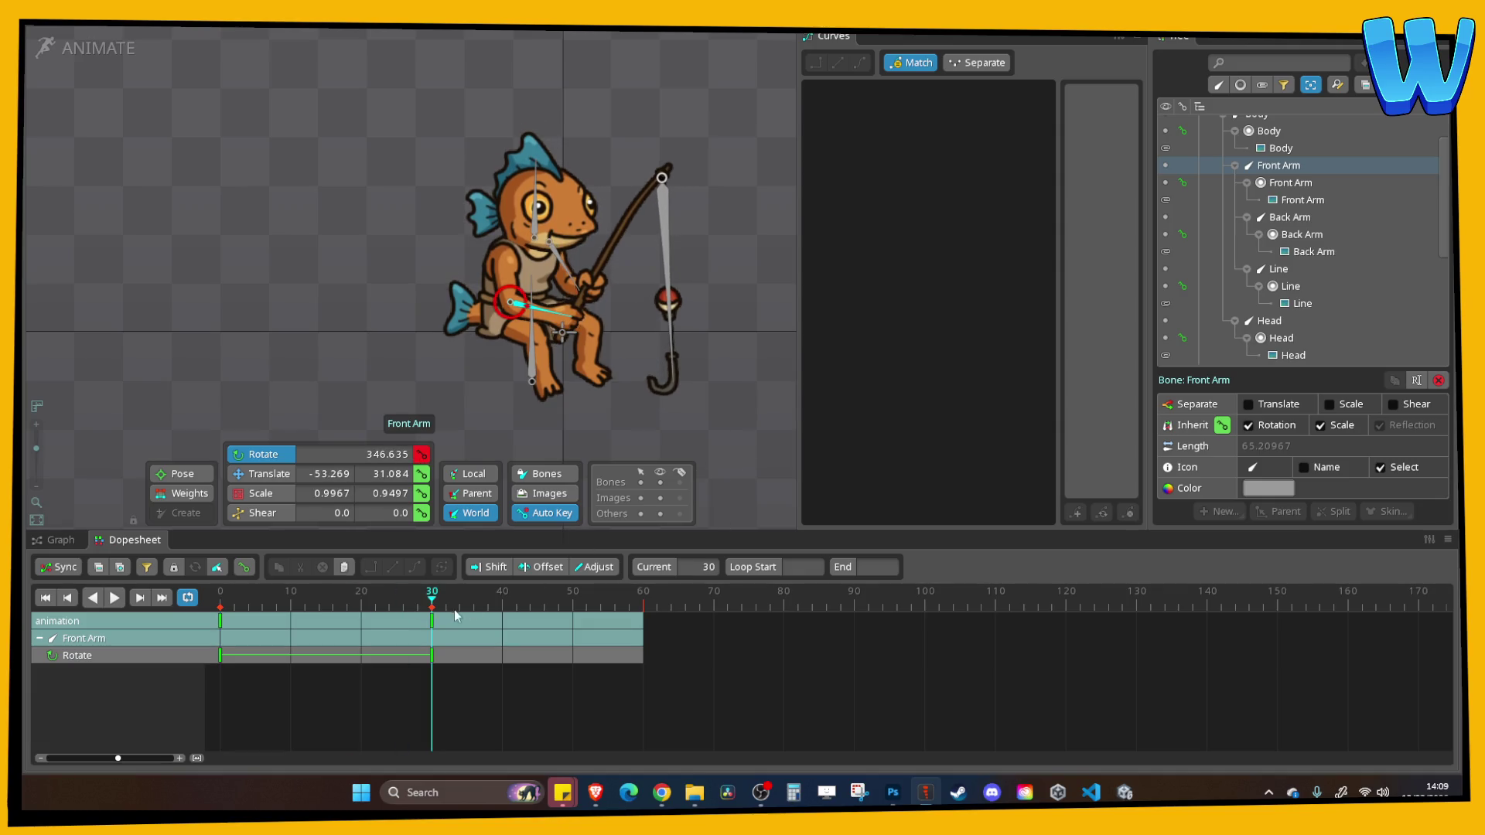
mouse_move(433, 600)
mouse_down()
mouse_move(222, 597)
mouse_move(423, 607)
mouse_up()
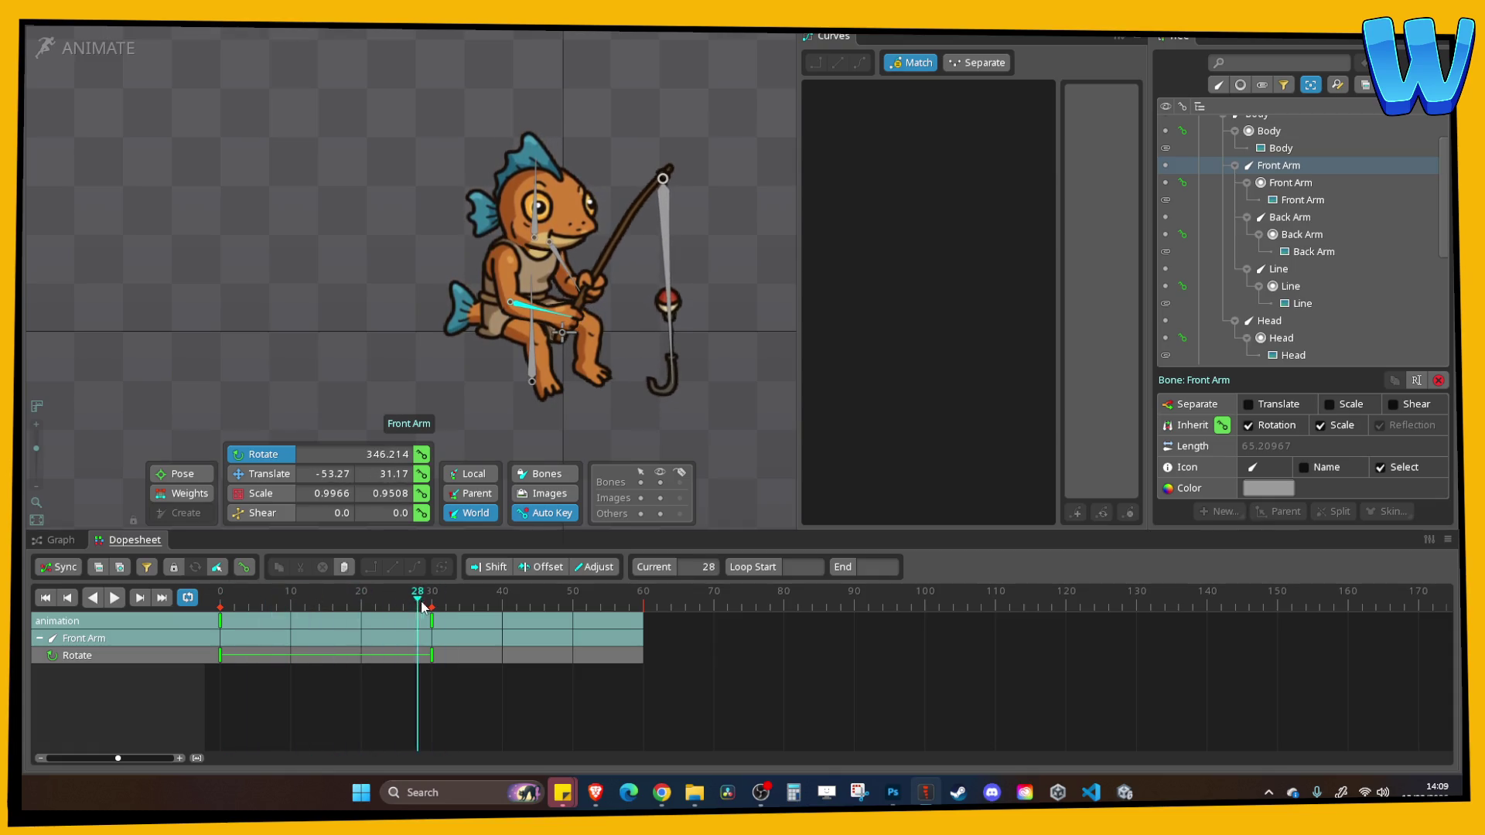
drag(771, 433, 773, 421)
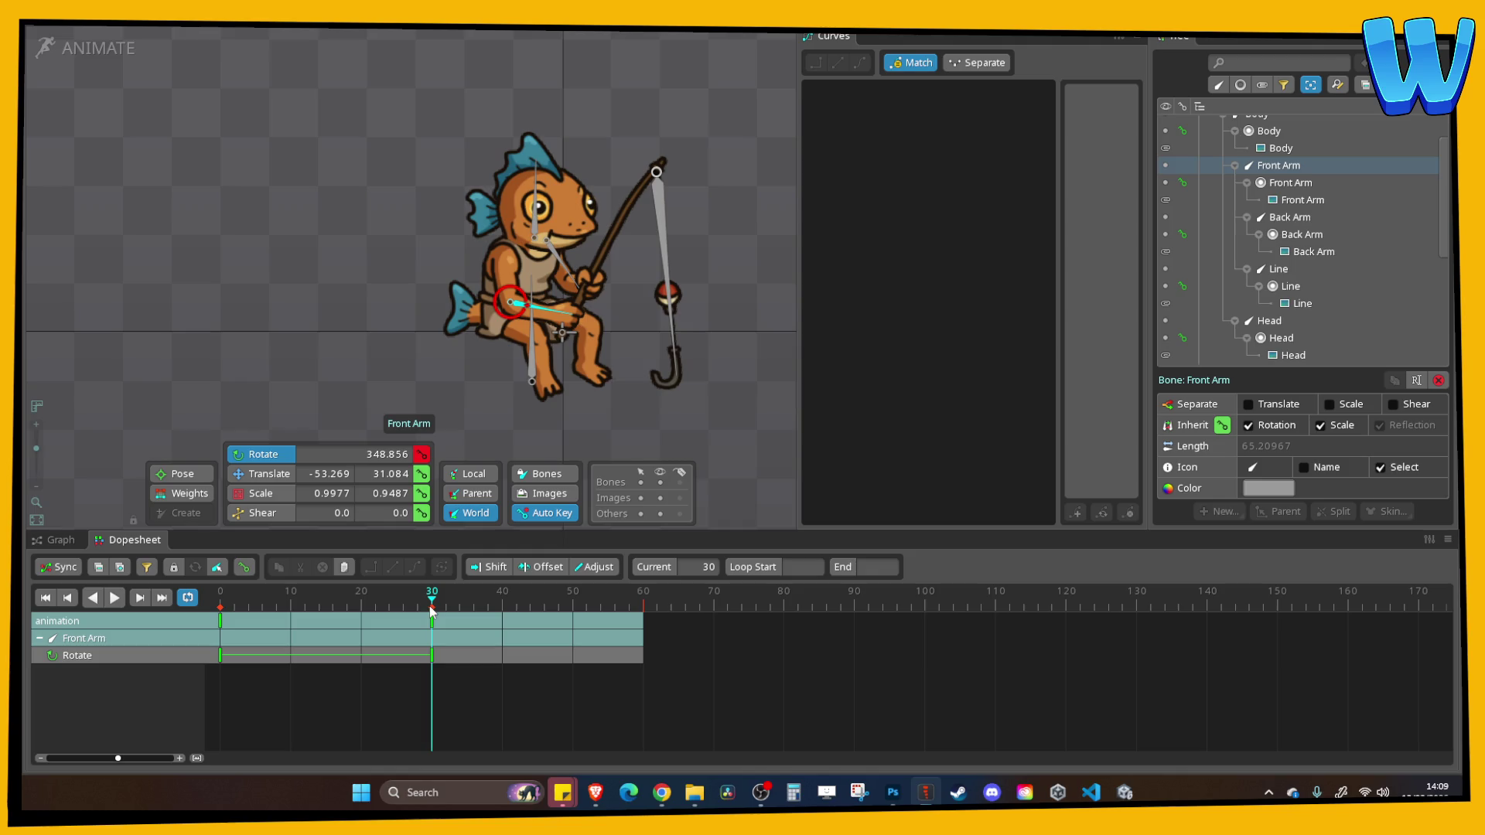
click(221, 636)
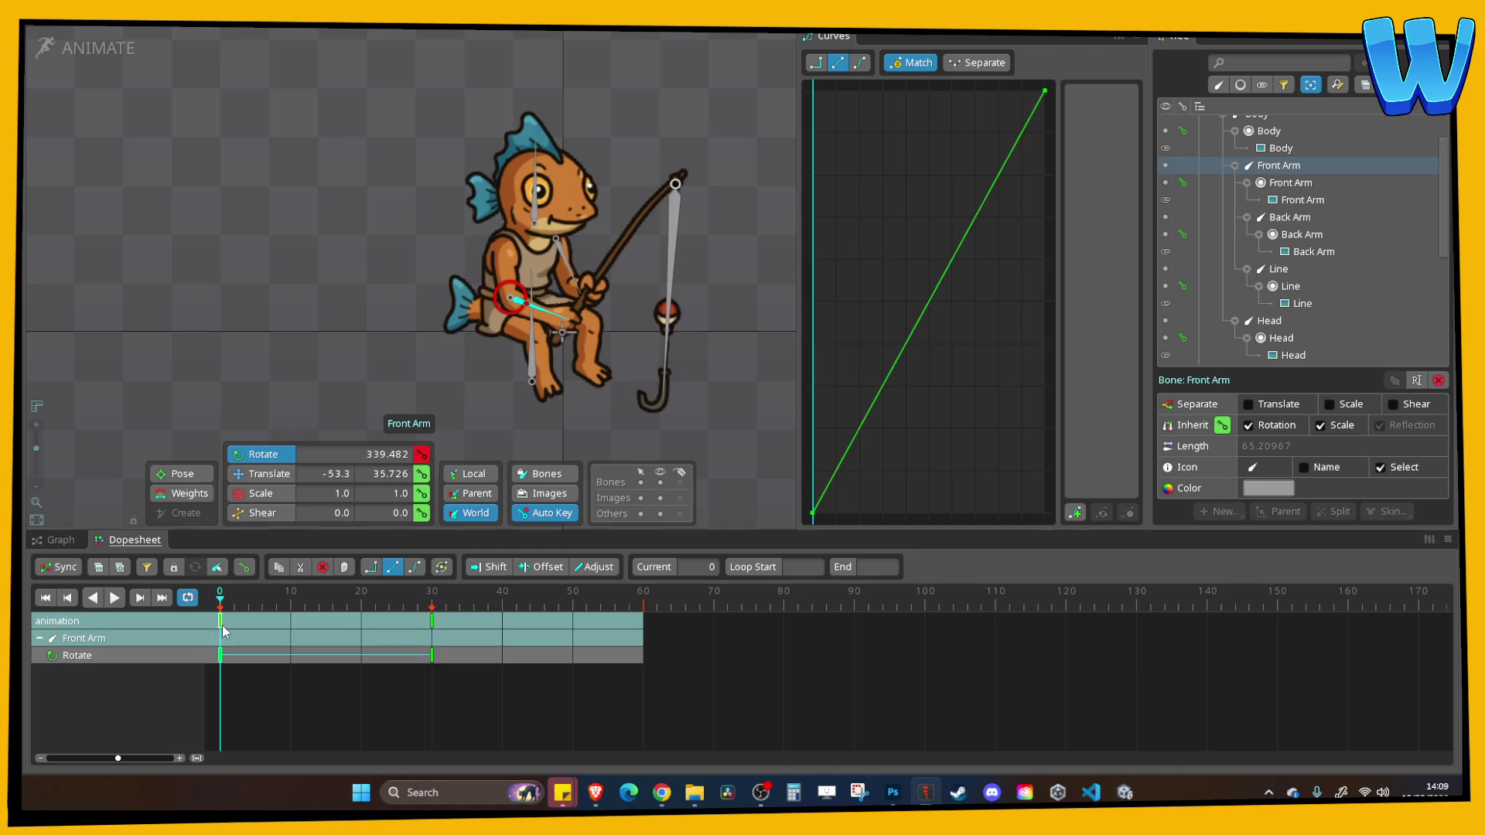
click(643, 601)
key(ctrl+v)
Ease the Front Arm keys, offset them by 15 frames, and shift the Head's translate keys a few frames later
drag(700, 698, 220, 612)
click(860, 63)
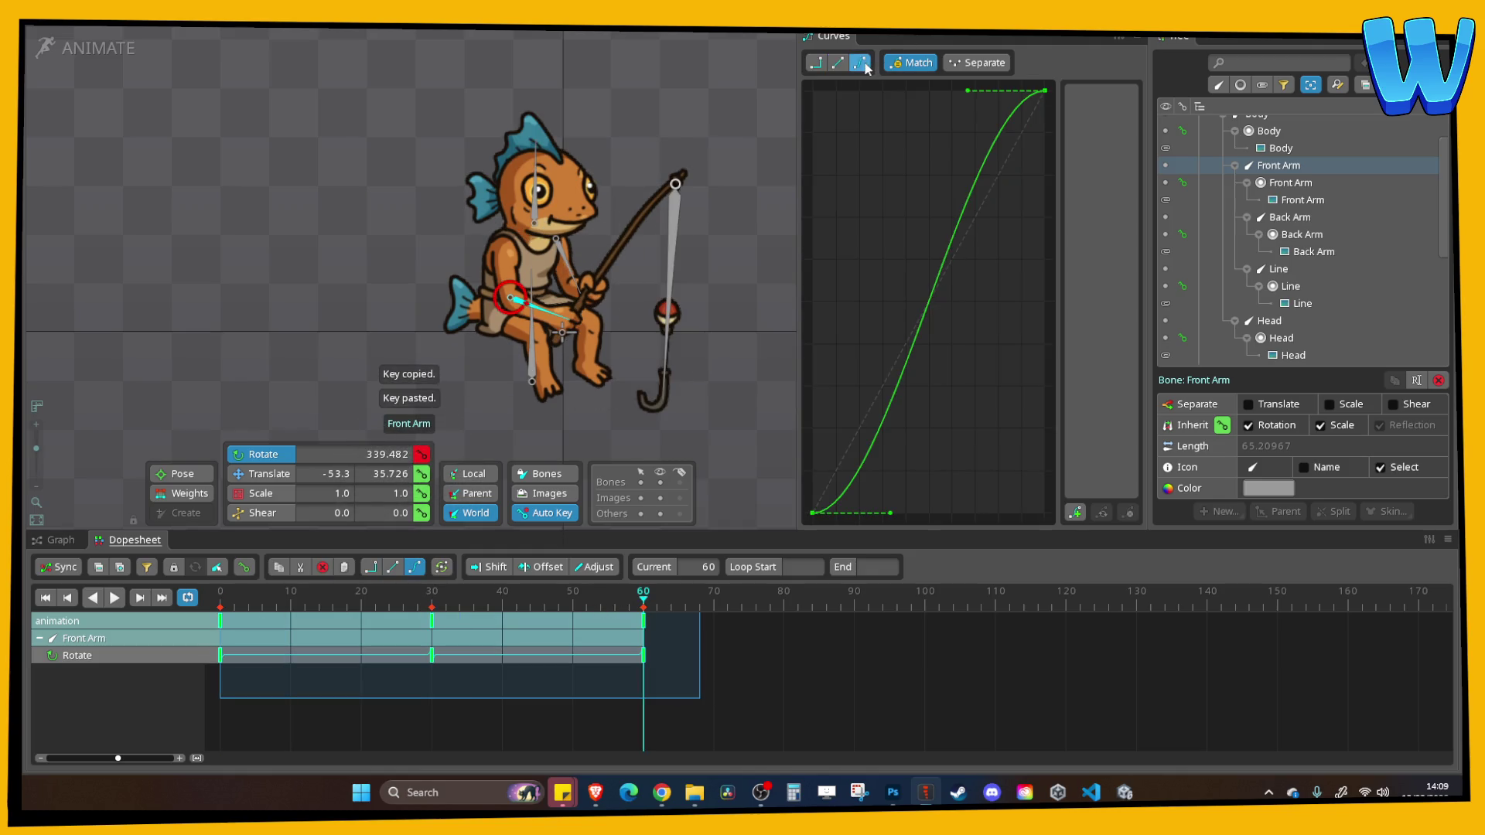
click(547, 567)
drag(348, 622, 452, 628)
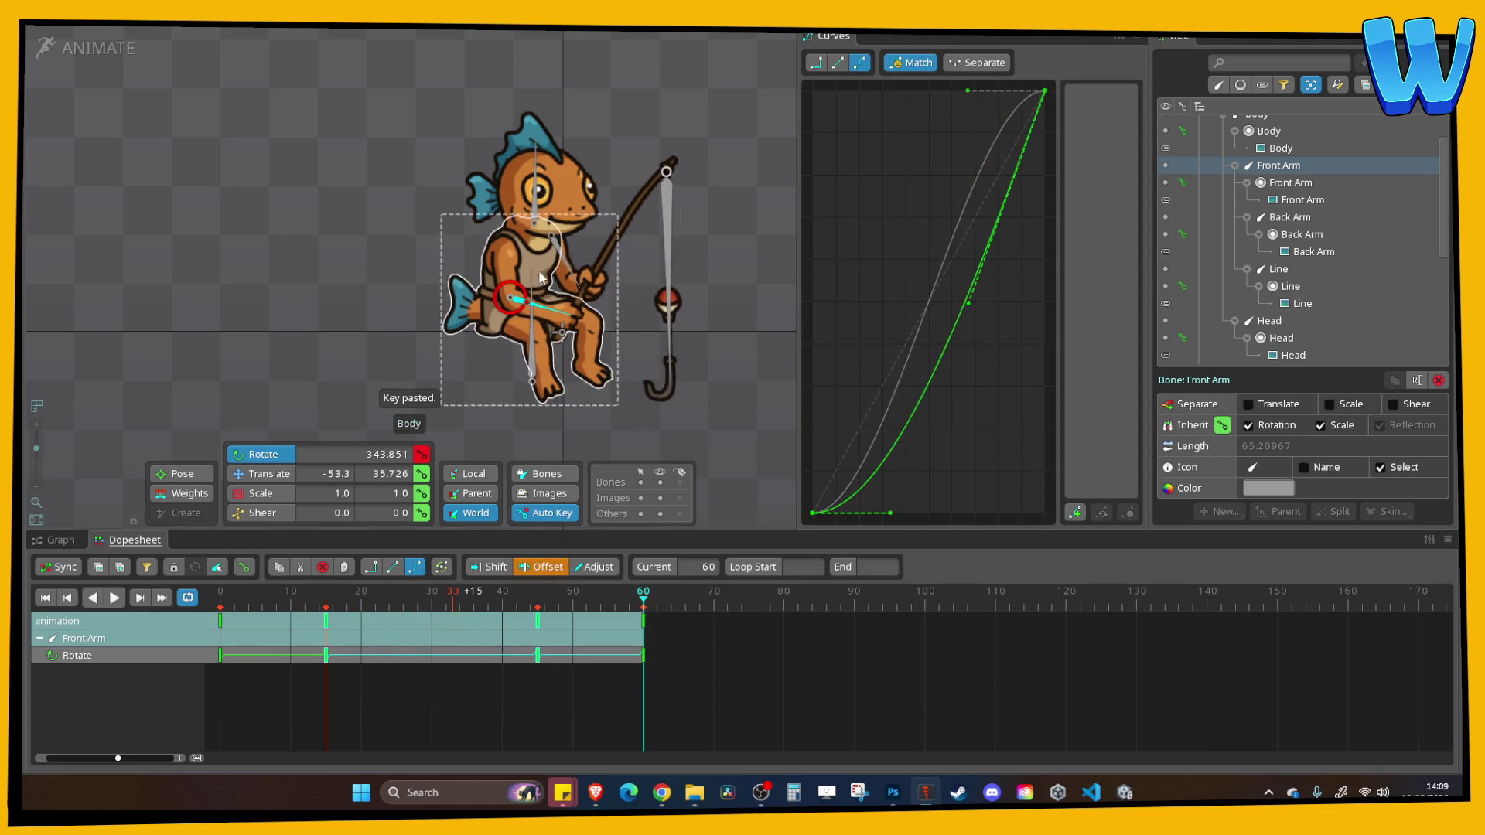
click(536, 203)
drag(307, 636, 338, 637)
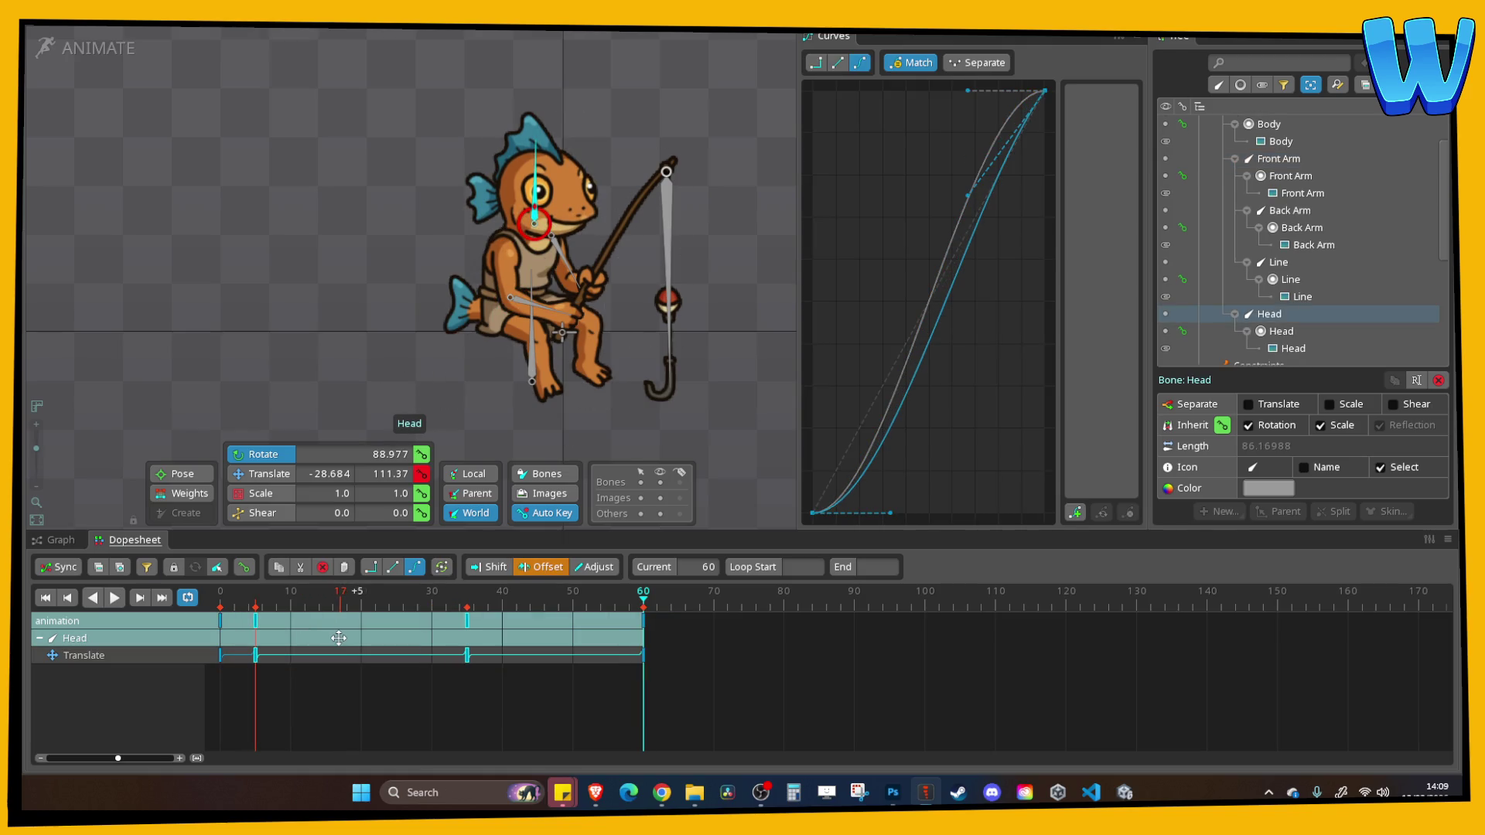
Play the 60-frame fishing loop, deselect the bones and zoom in to review the staggered arm and head motion
click(668, 246)
click(116, 601)
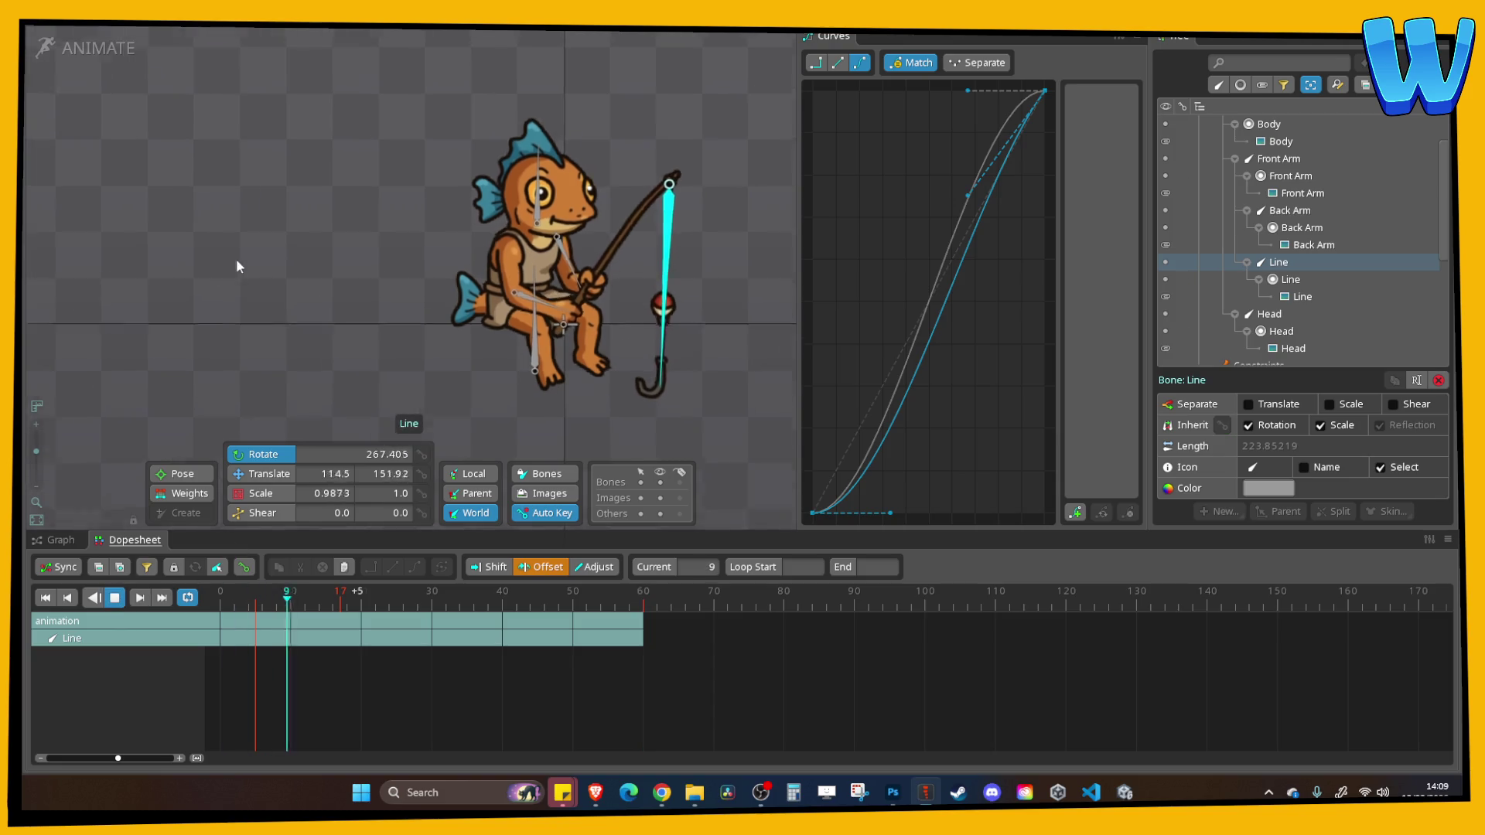
click(238, 263)
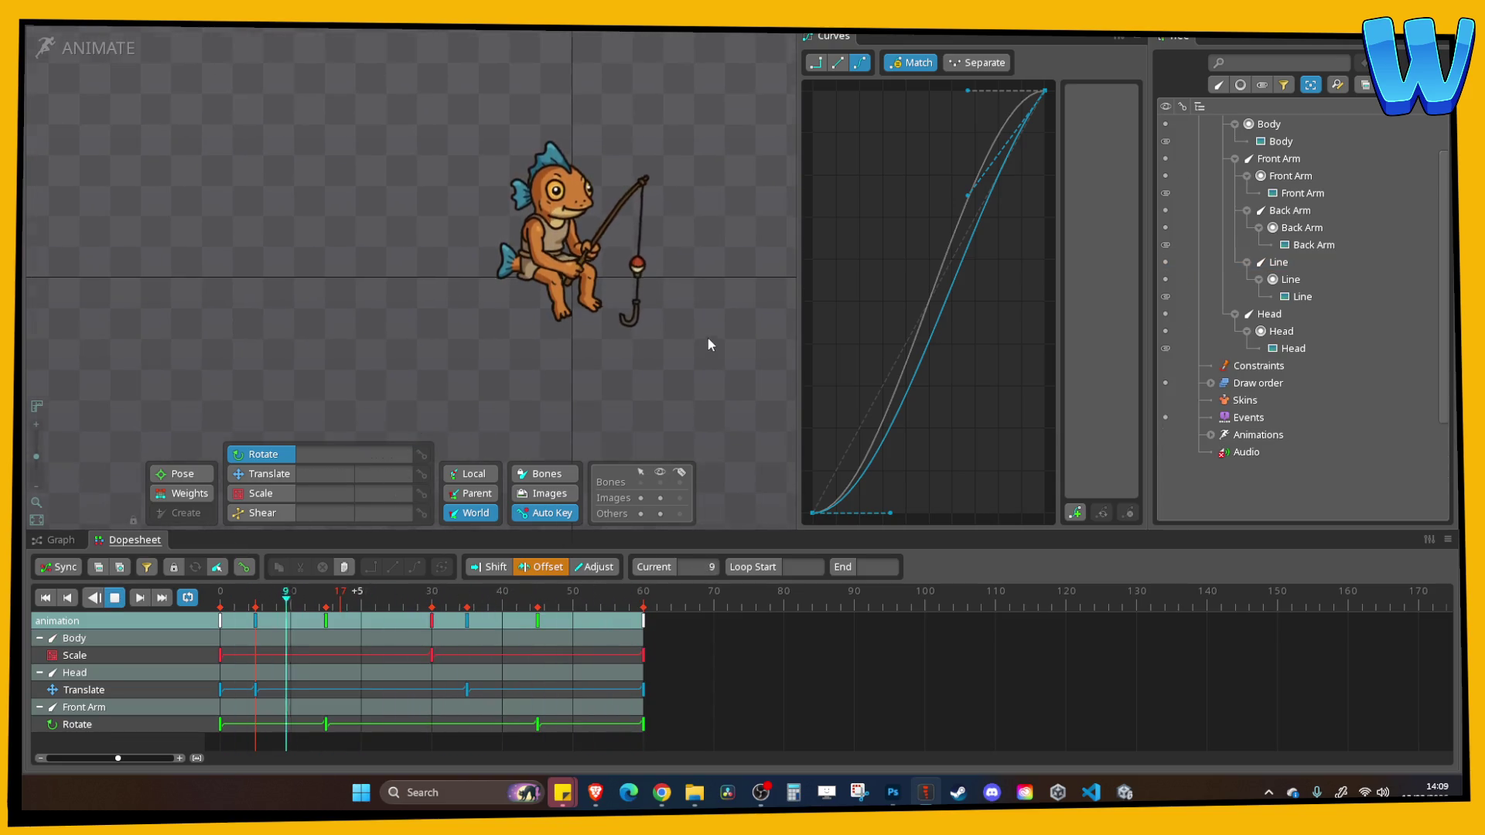
scroll(698, 369, up, 3)
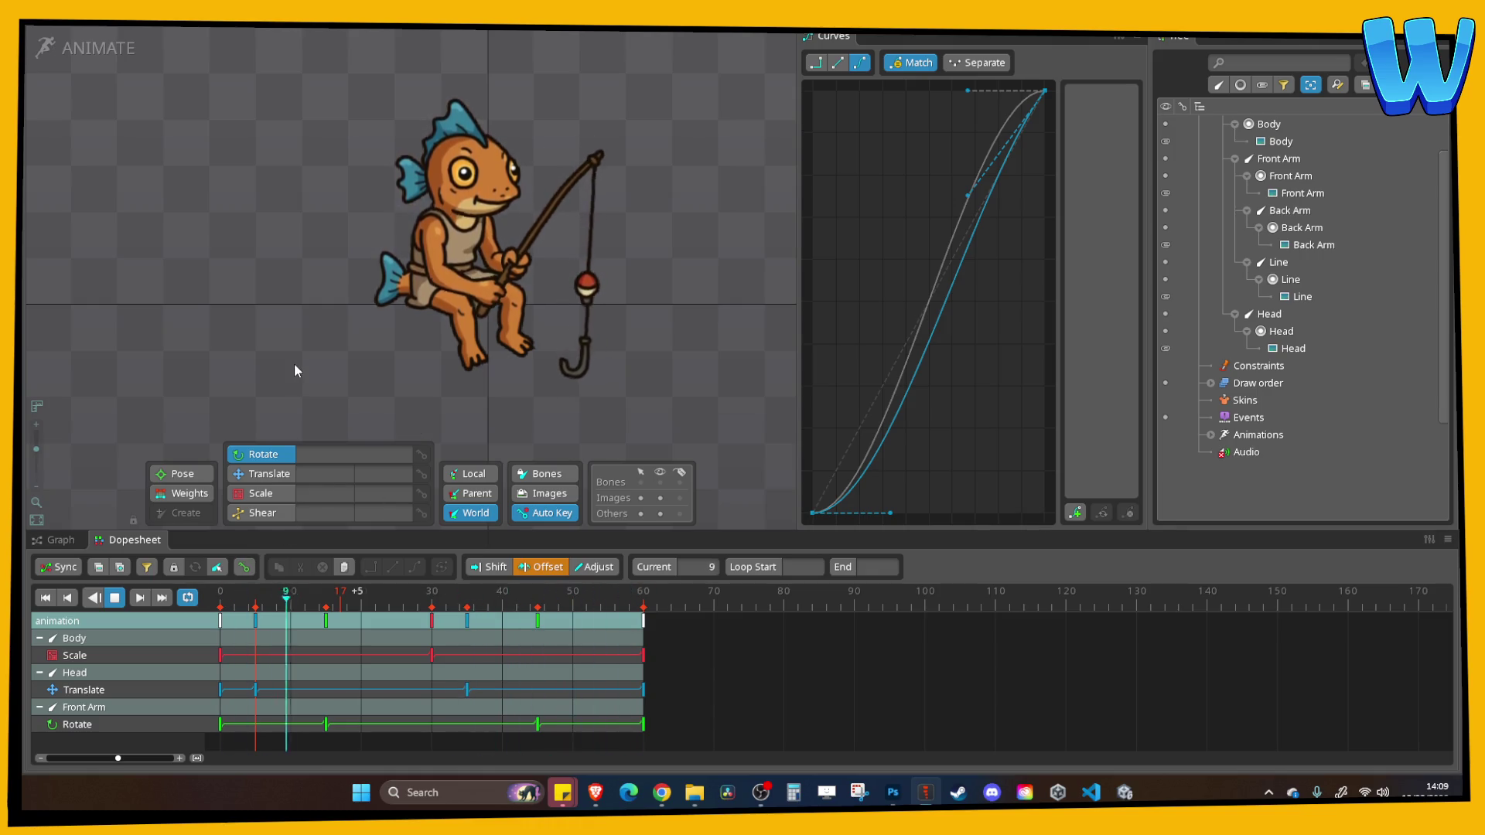
scroll(316, 272, down, 4)
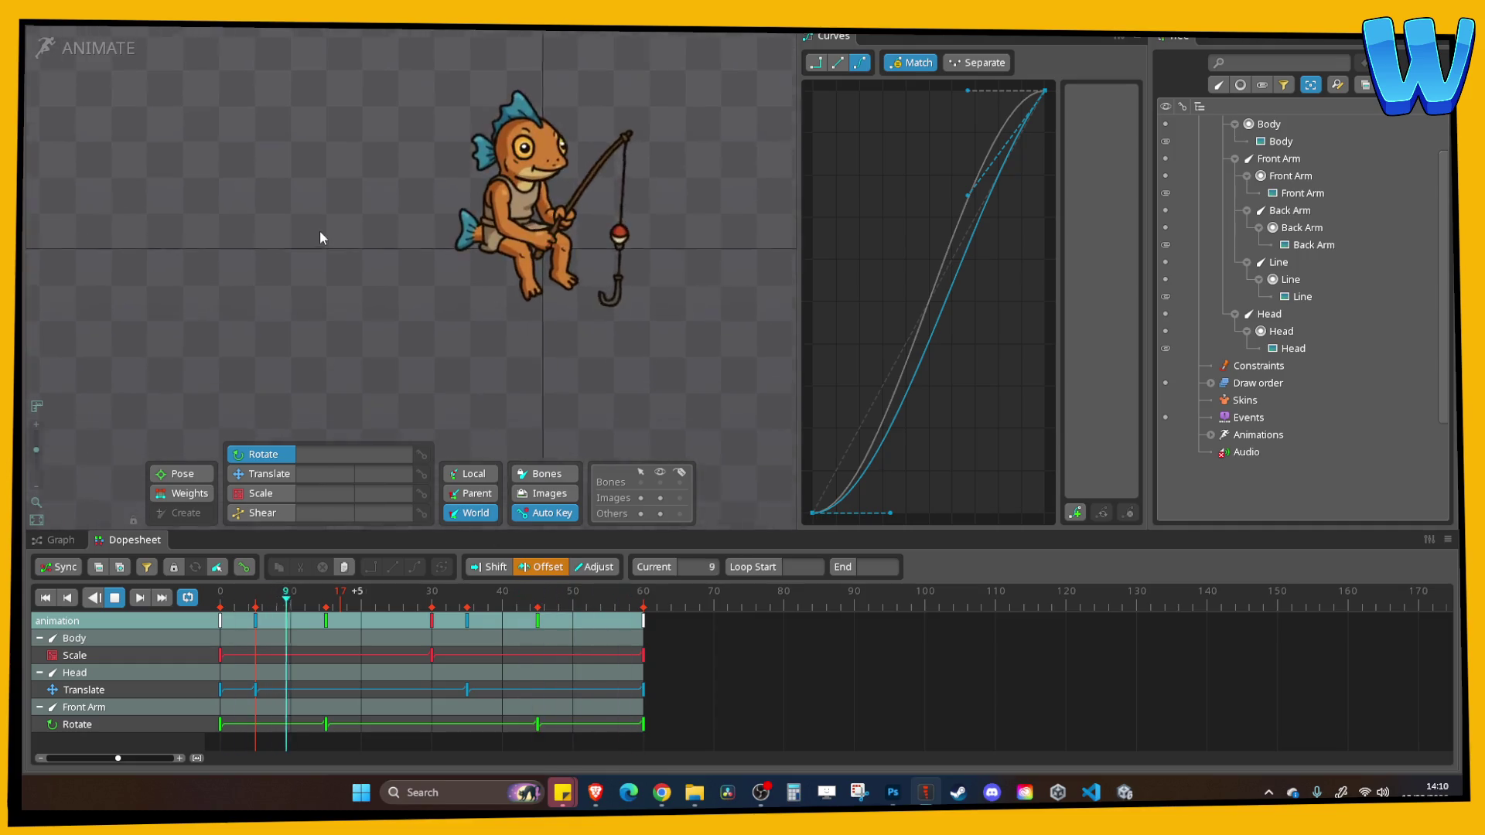
scroll(324, 285, up, 2)
Stop playback, recentre the character, show the bones and select the Line bone
drag(334, 290, 312, 295)
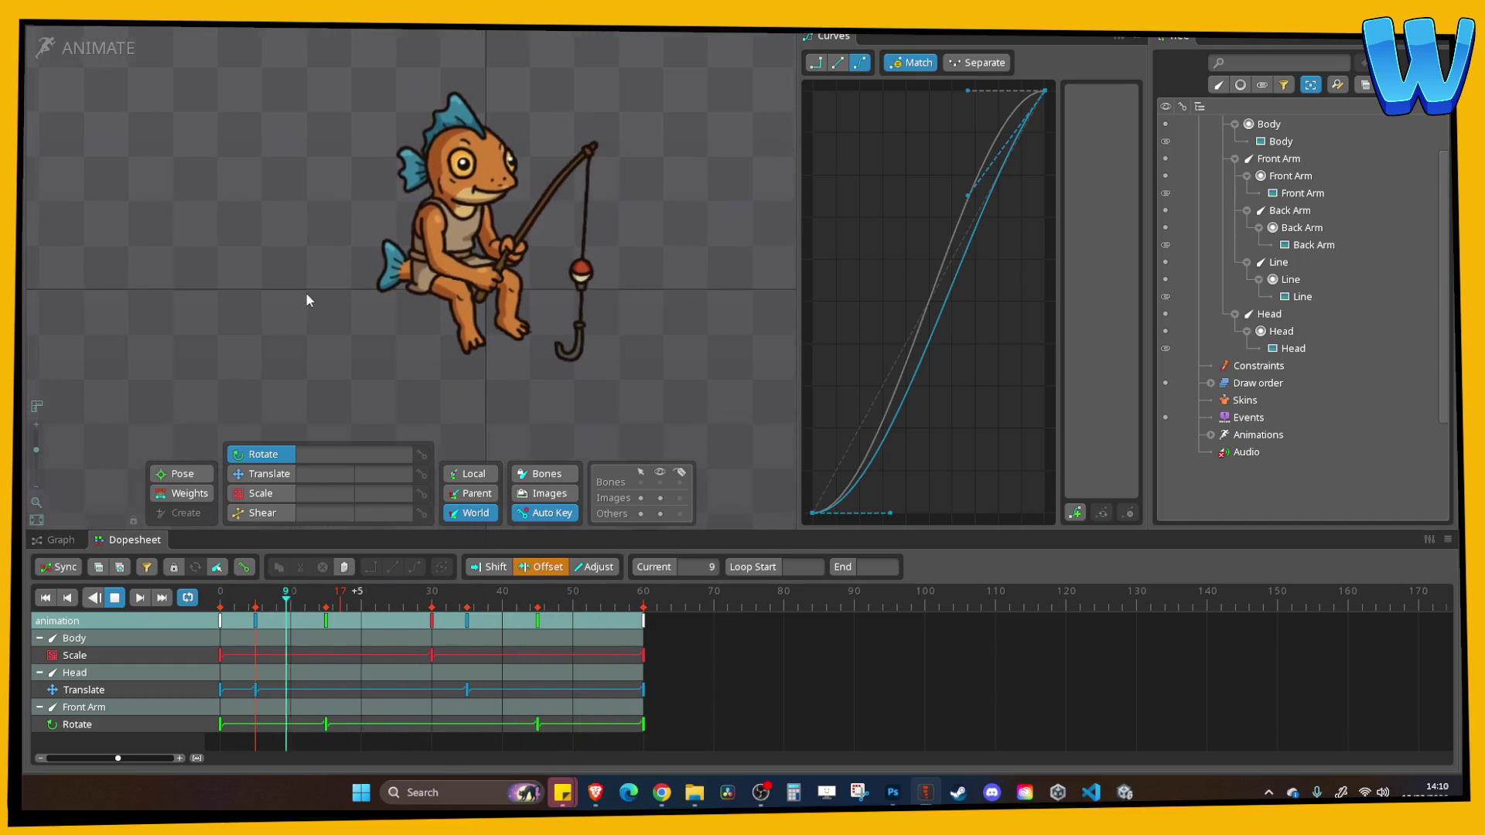
click(116, 598)
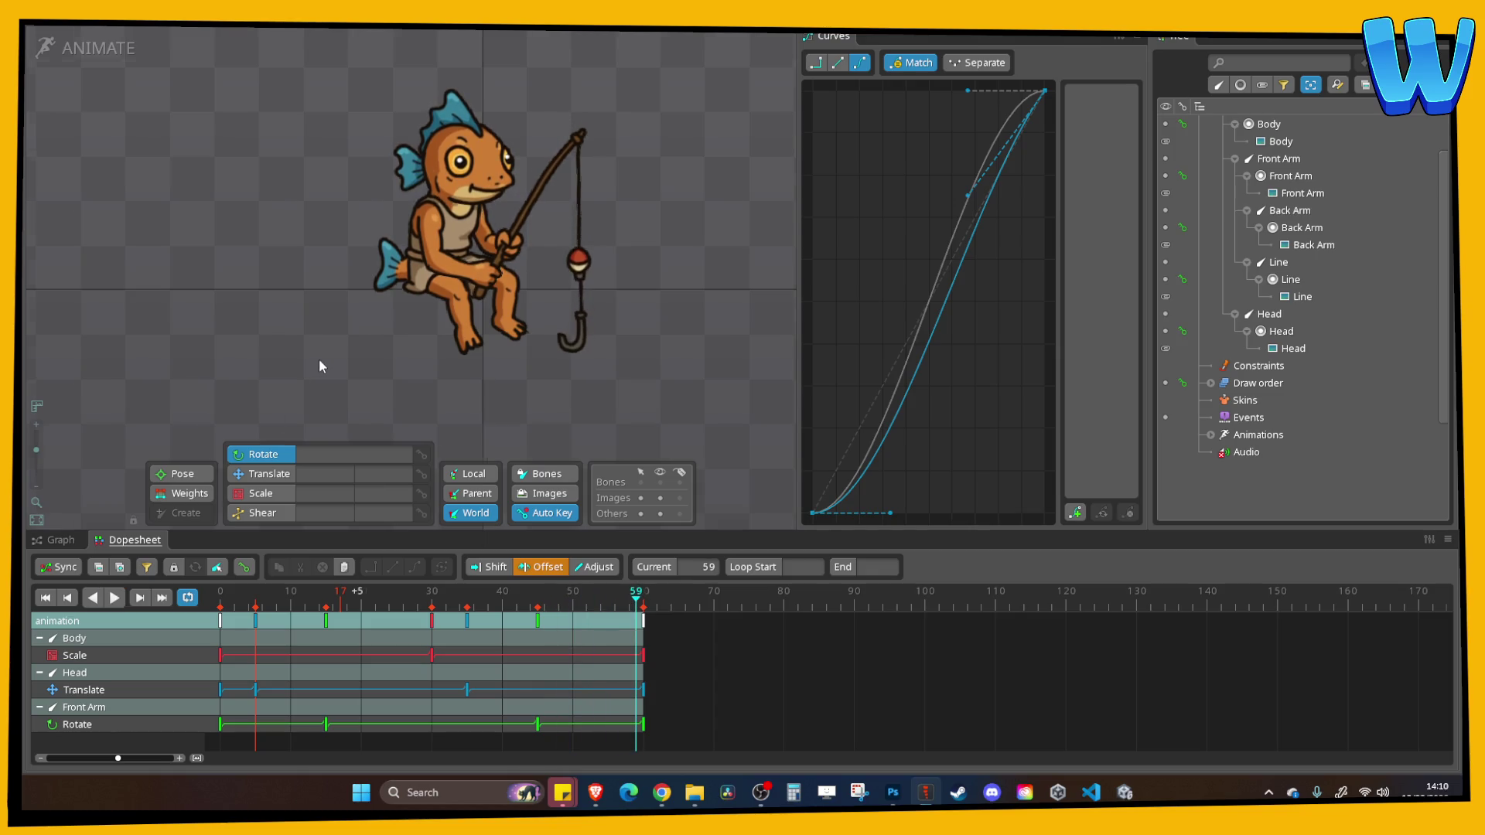
drag(318, 358, 302, 410)
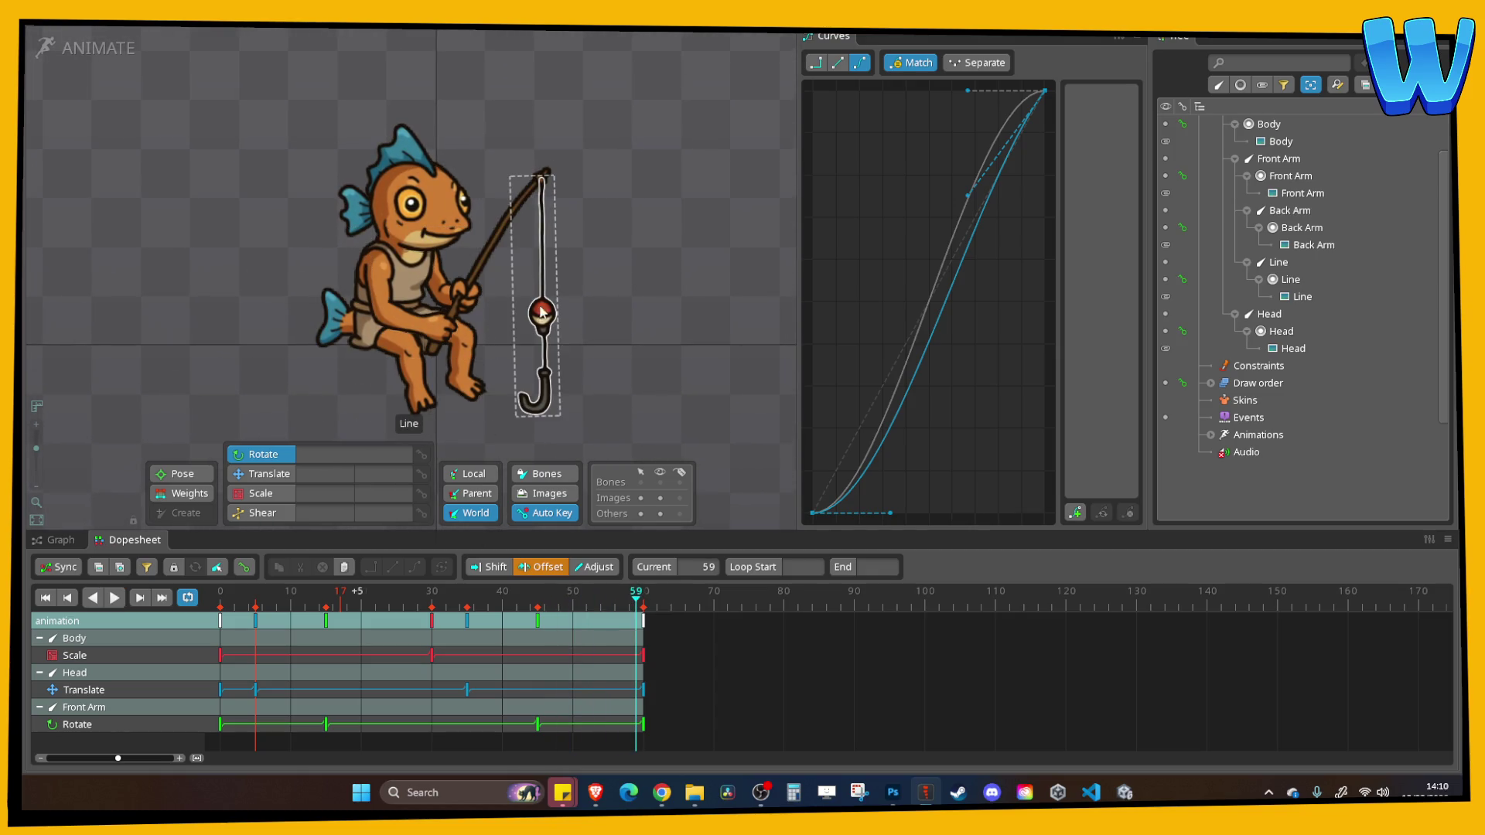
click(539, 351)
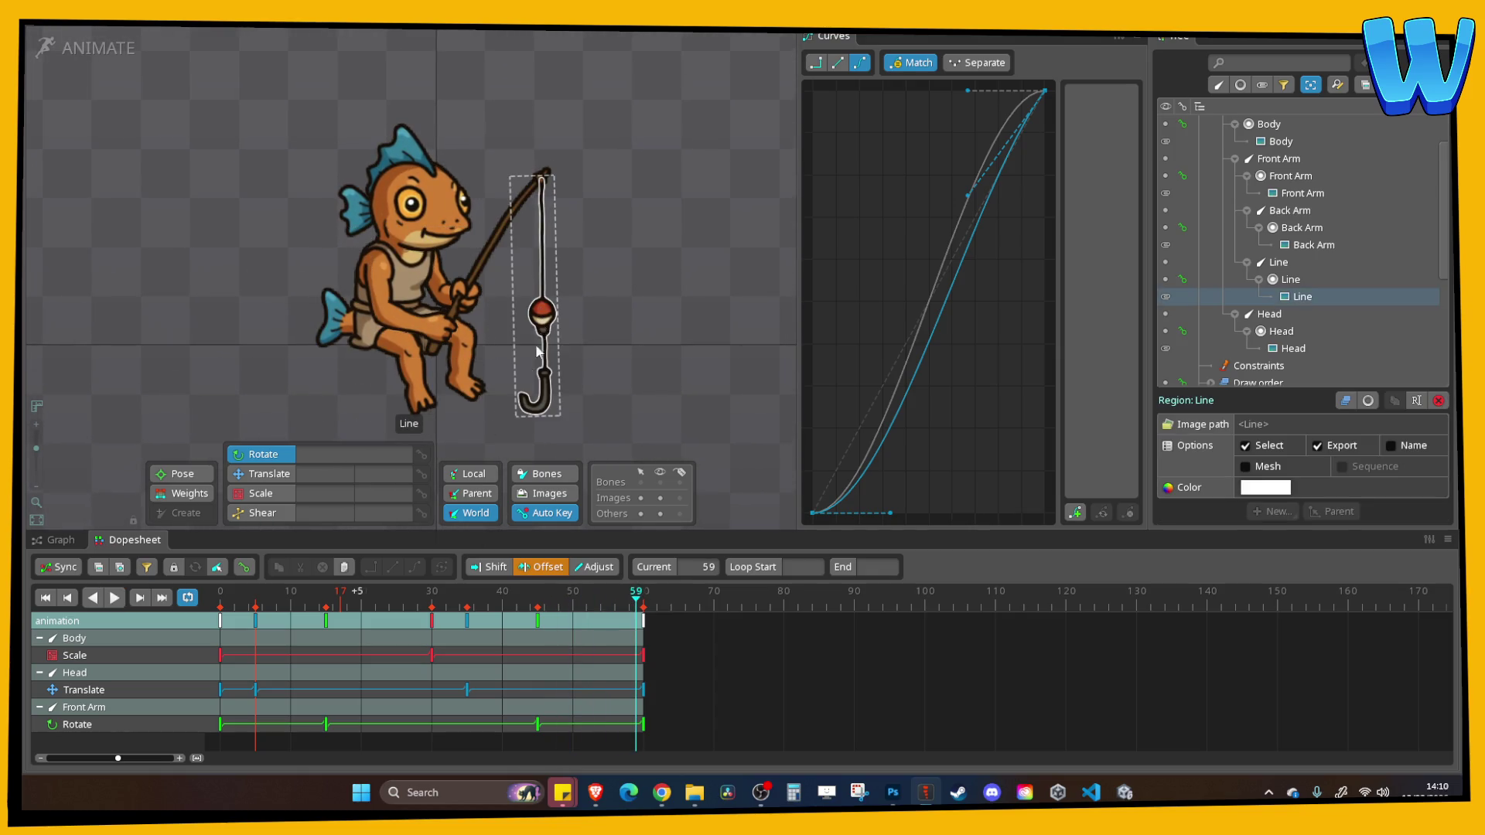
click(659, 482)
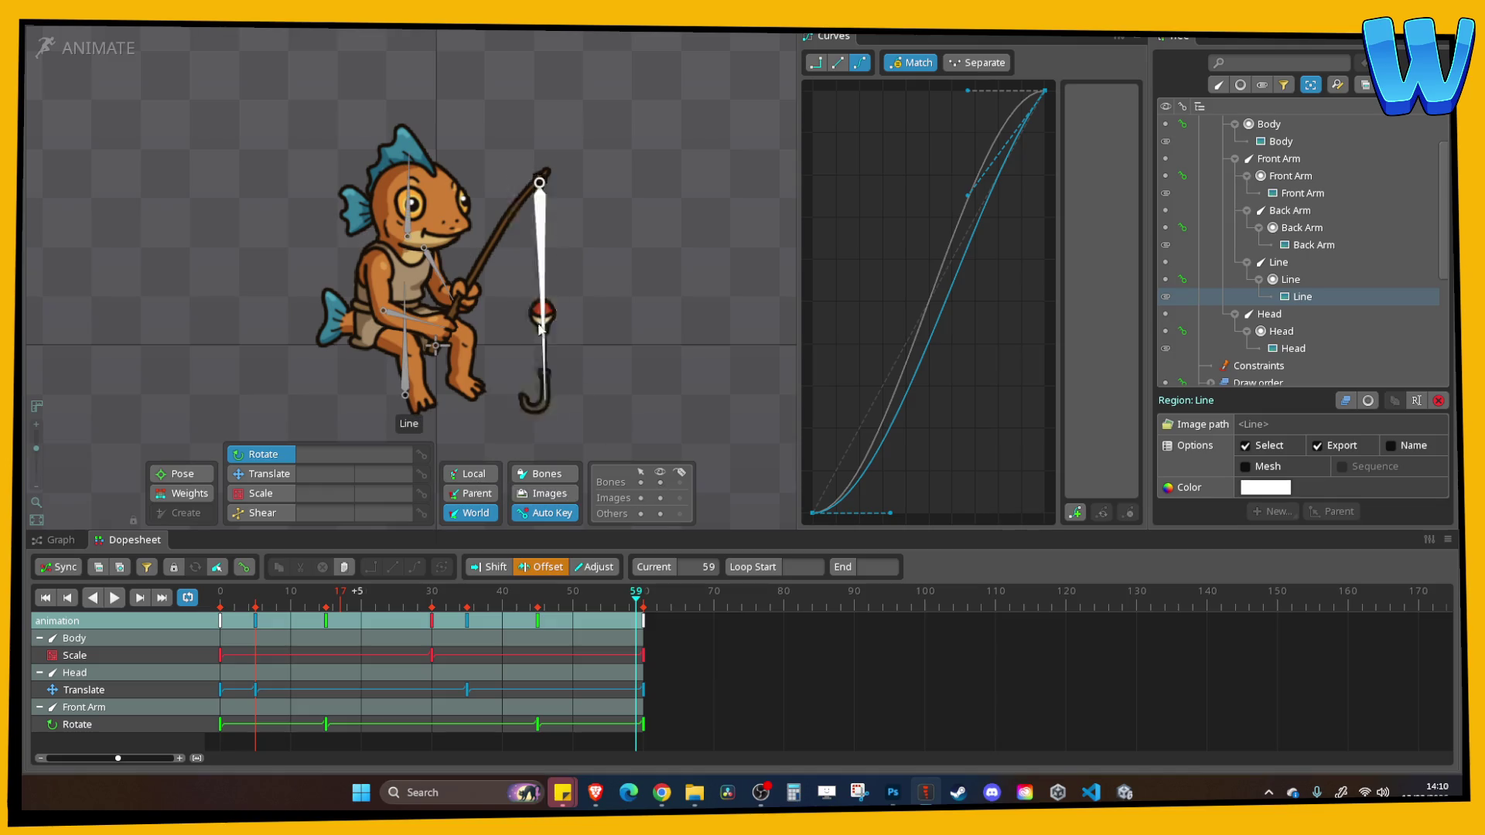
click(544, 293)
Key the Line's rotation at frames 0, 30 (hook swung right) and 60 with eased curves, then play the loop
drag(608, 616, 216, 603)
click(422, 455)
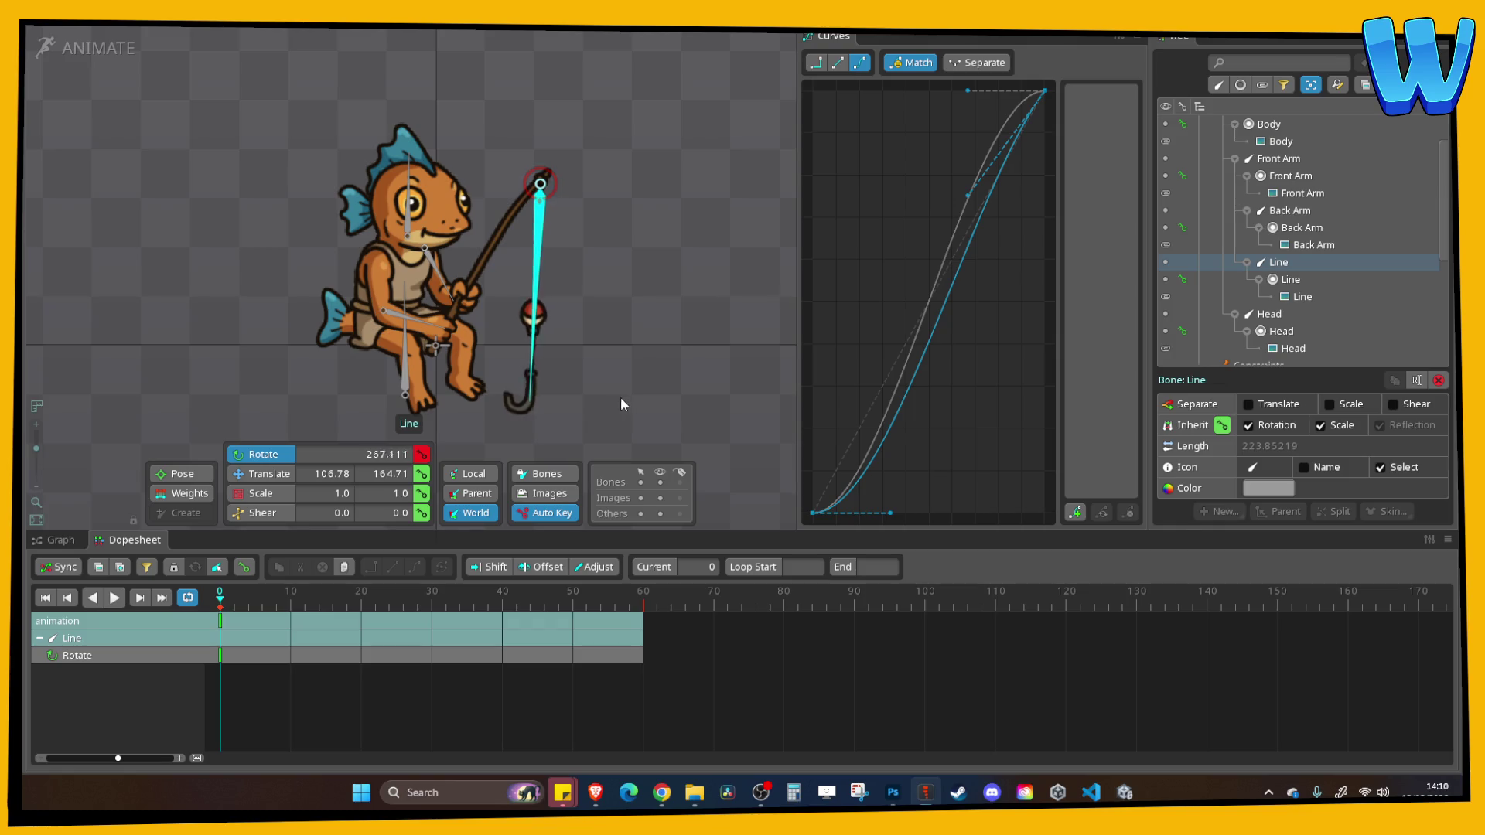
drag(341, 592, 434, 603)
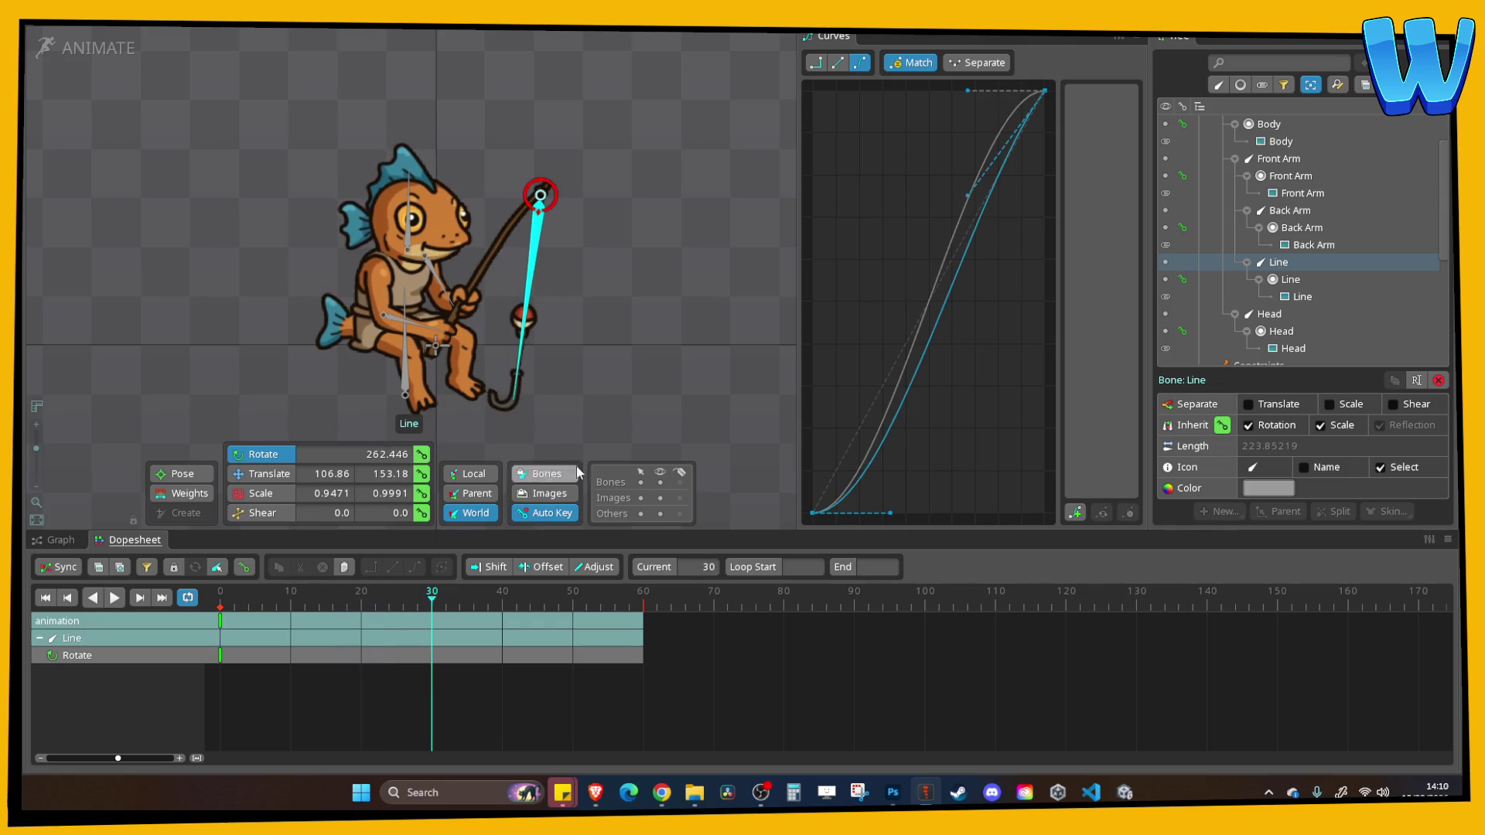
drag(591, 426, 631, 419)
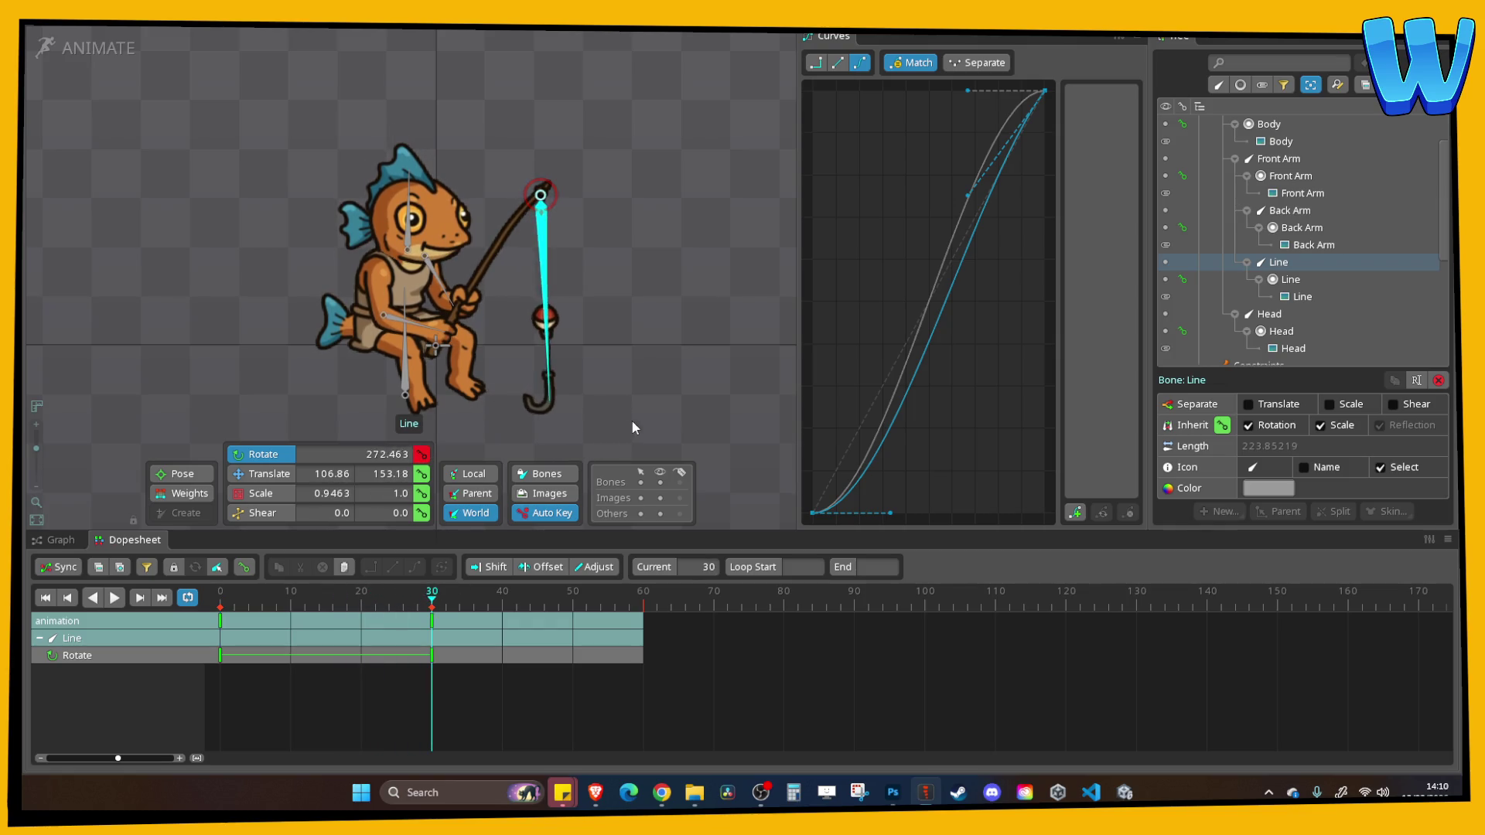
click(225, 623)
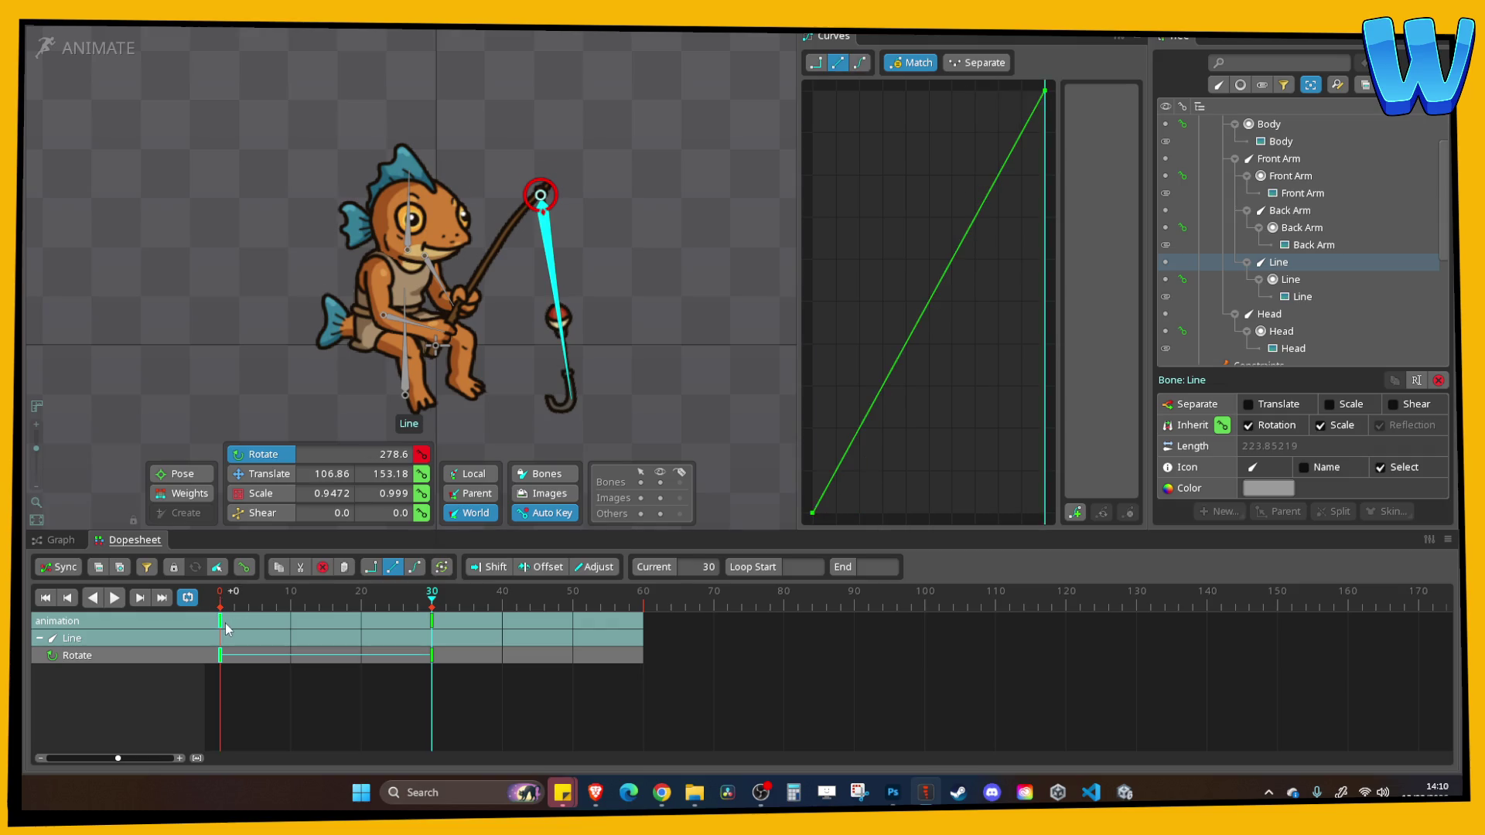
click(642, 606)
key(ctrl+v)
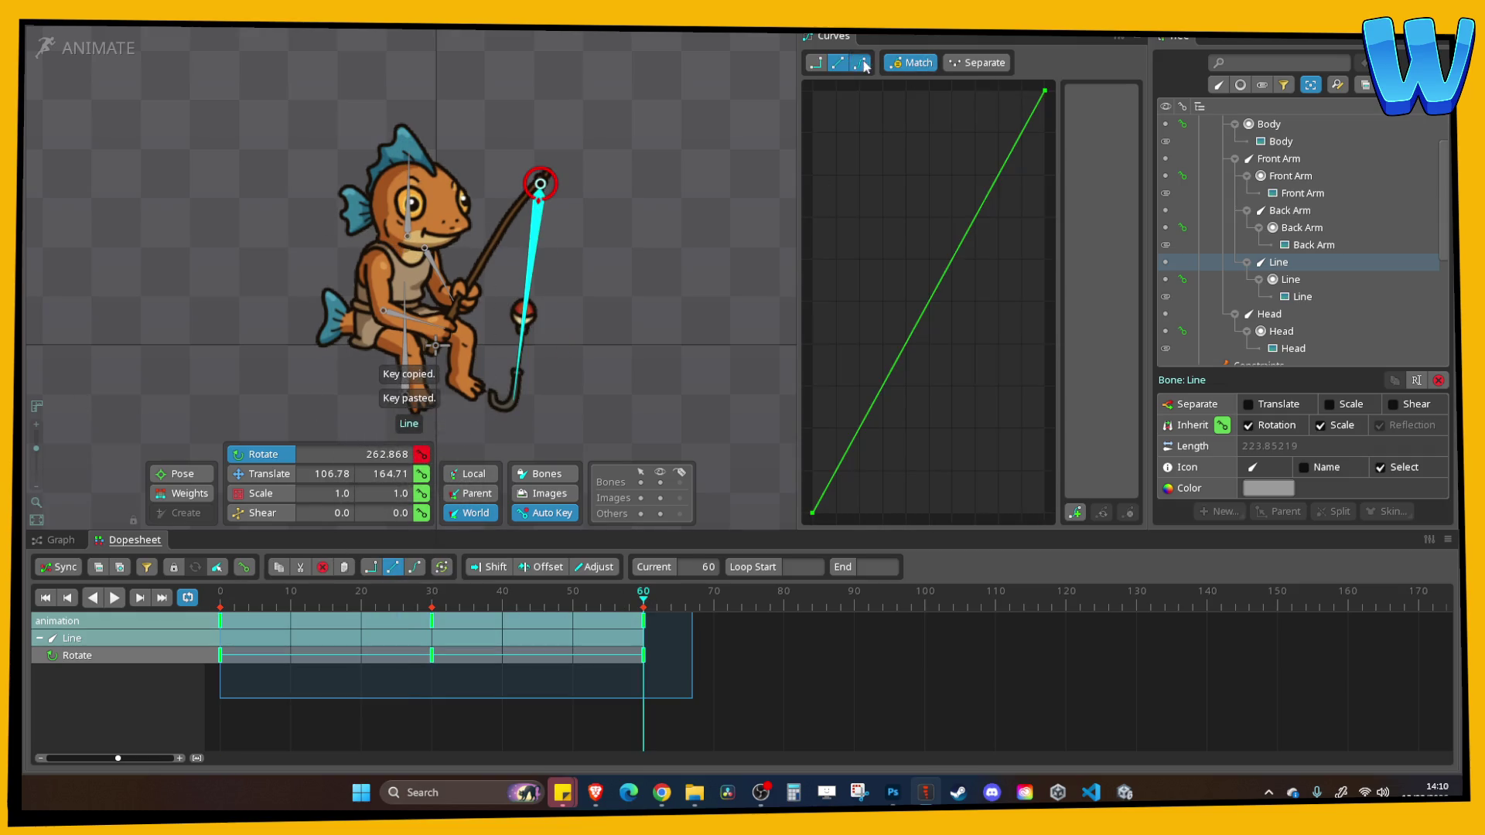
click(862, 63)
click(113, 598)
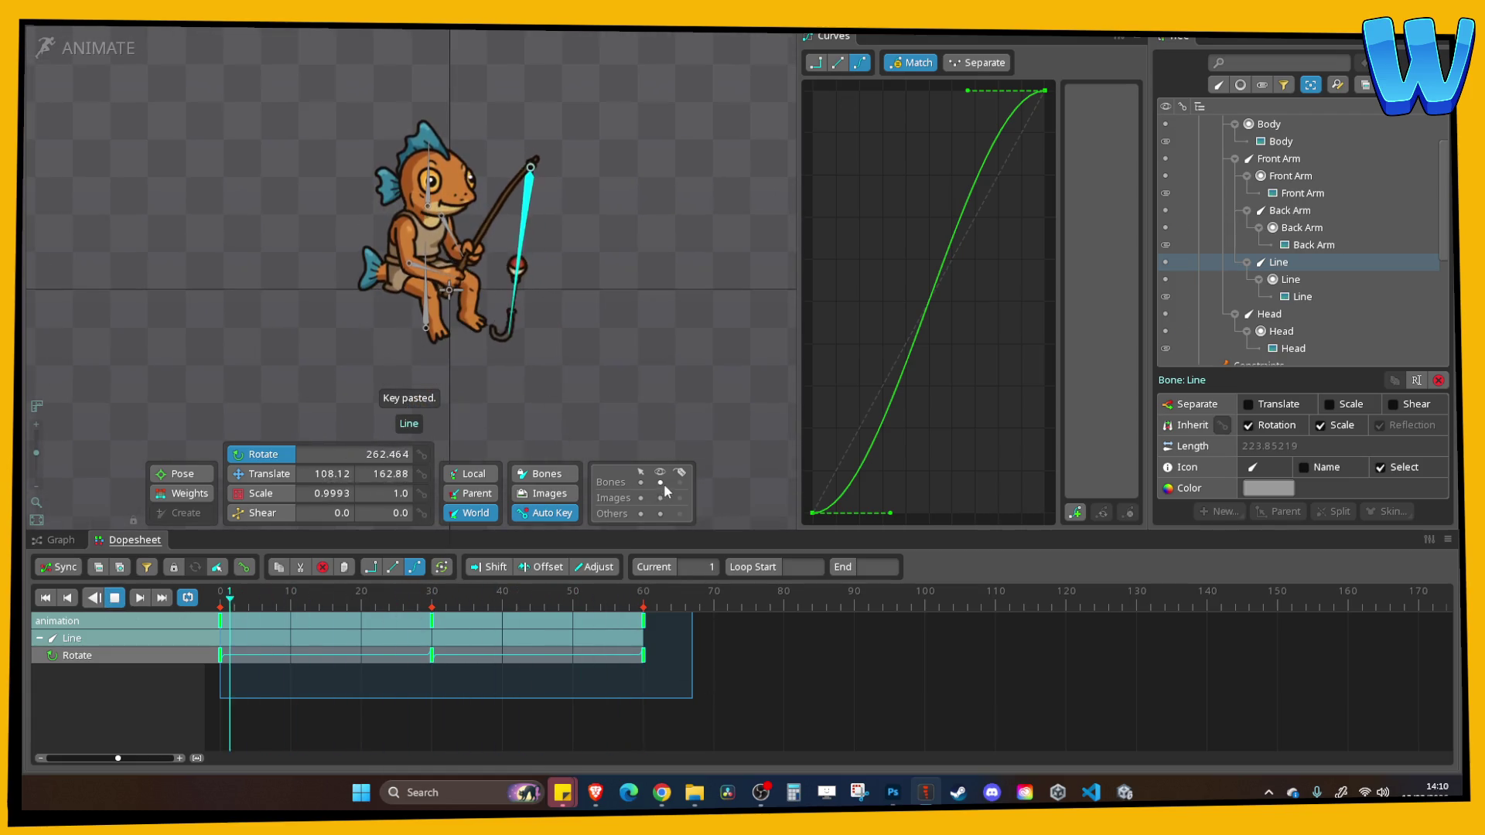
click(670, 340)
Save the Reefkin_M_SatFishing project with Ctrl+S while the loop keeps playing
scroll(646, 345, down, 2)
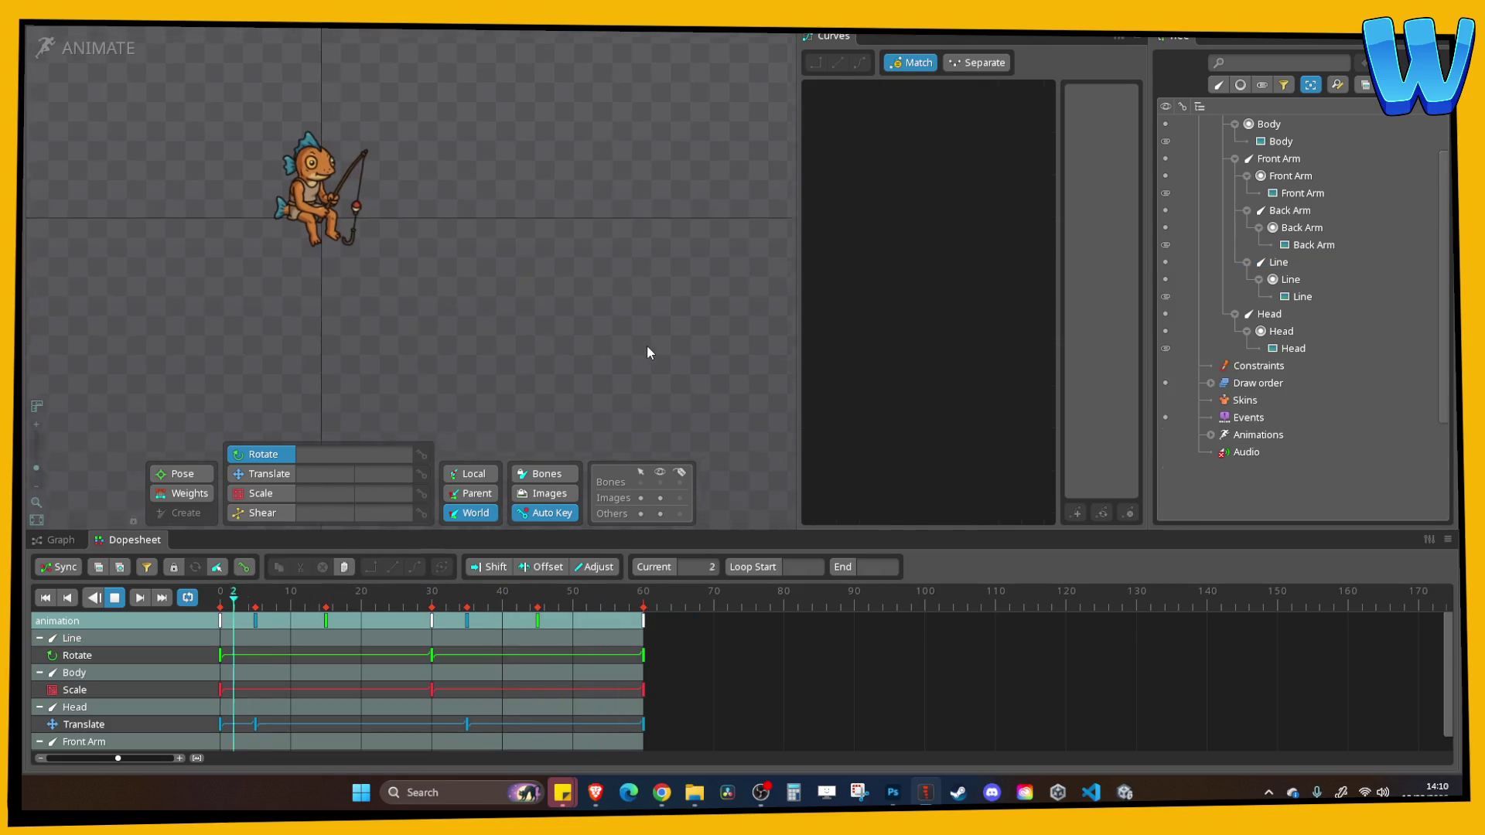
key(ctrl+s)
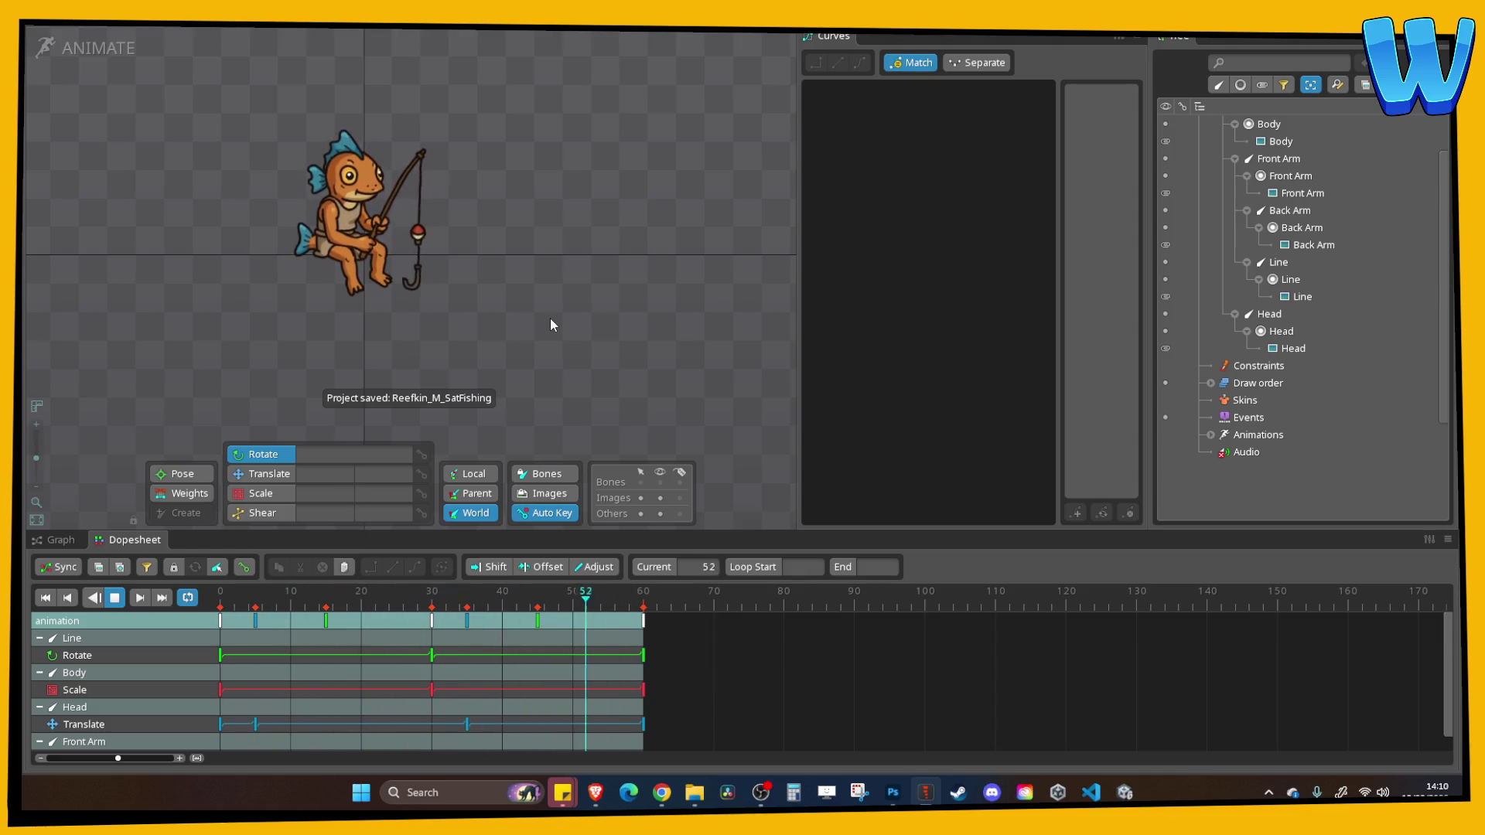
scroll(550, 318, up, 2)
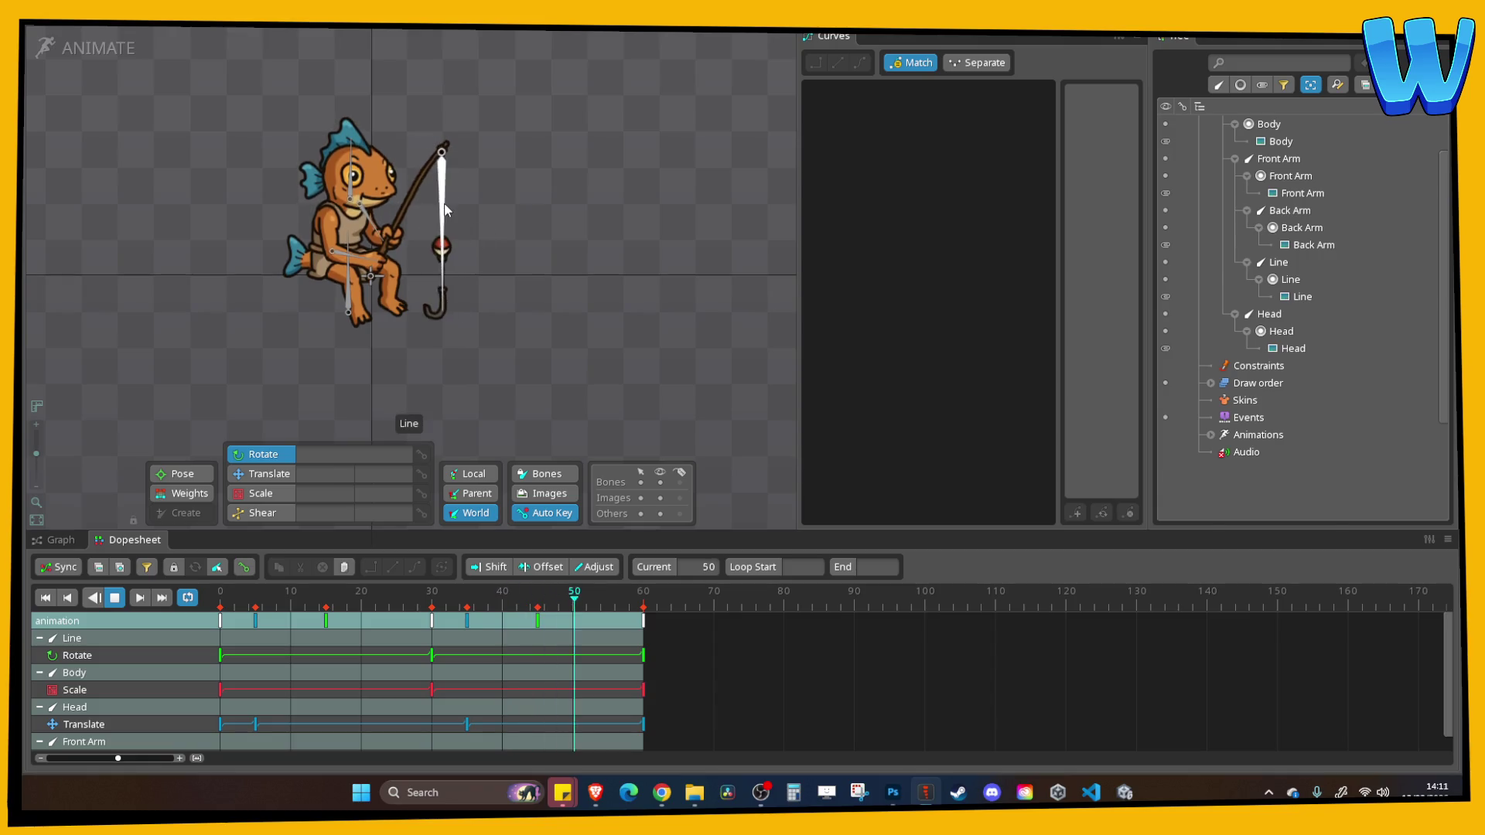
click(468, 275)
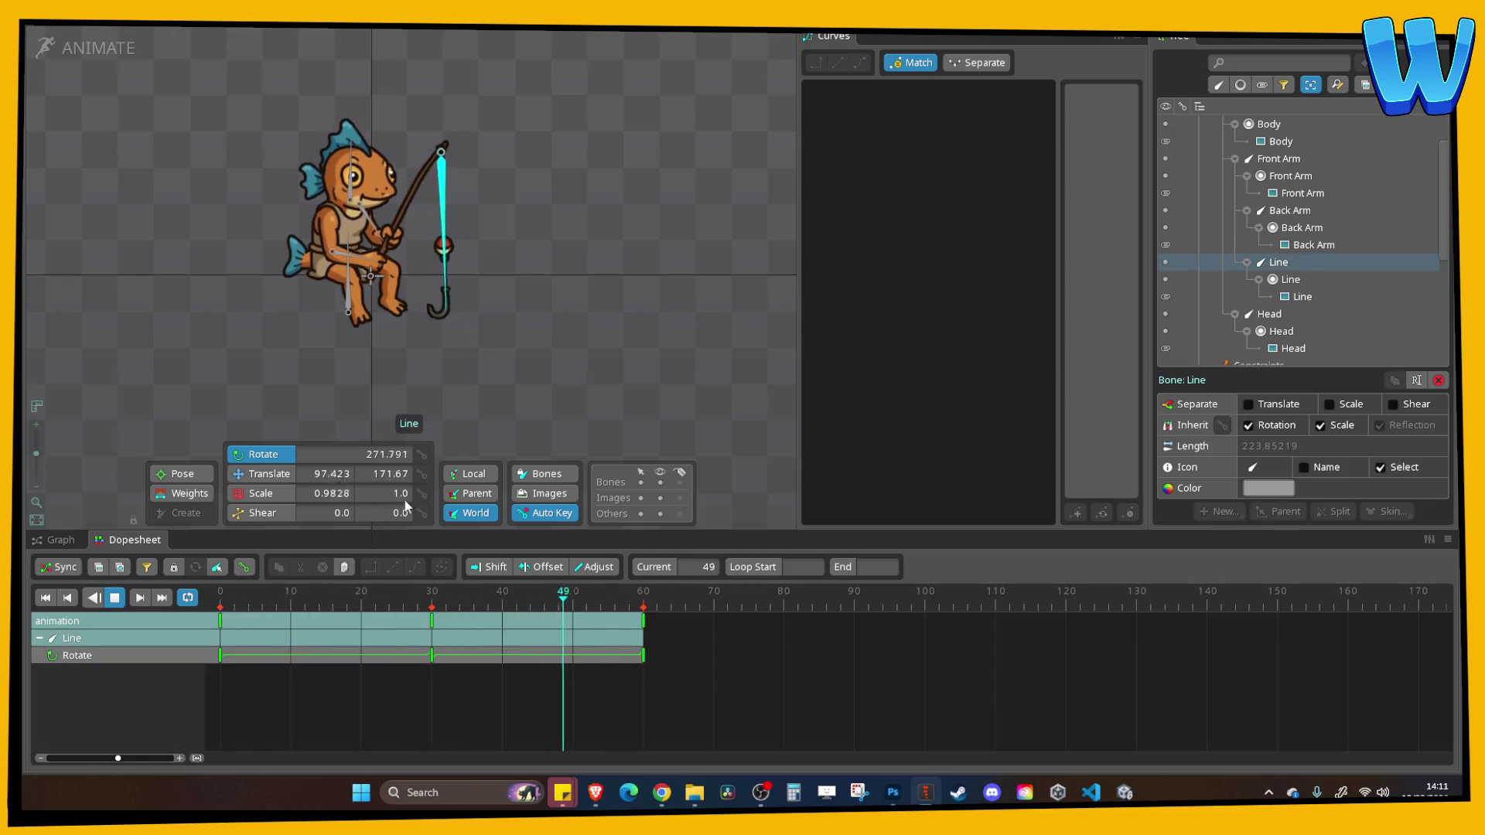
click(148, 600)
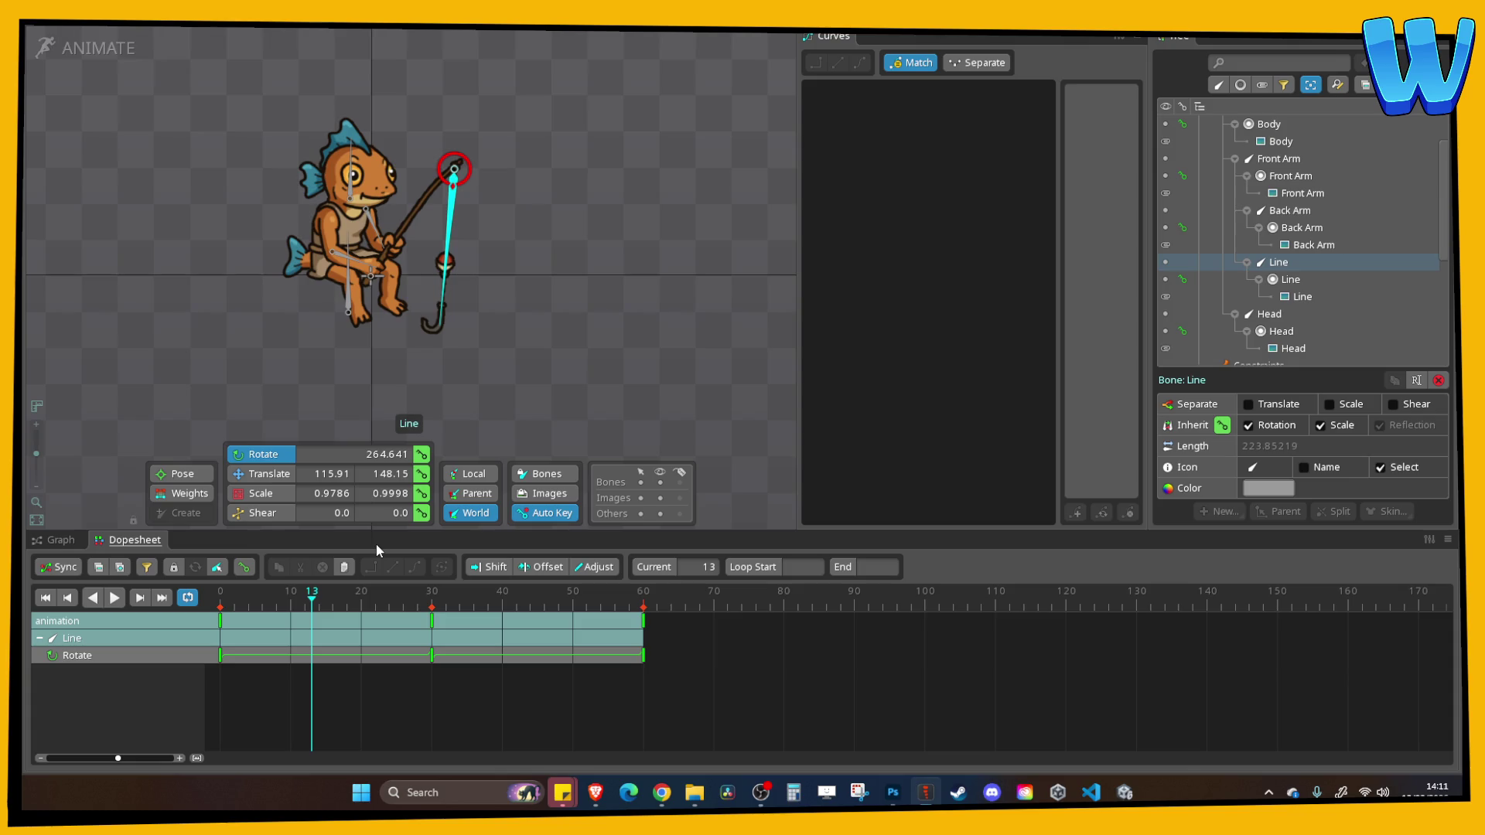
click(431, 604)
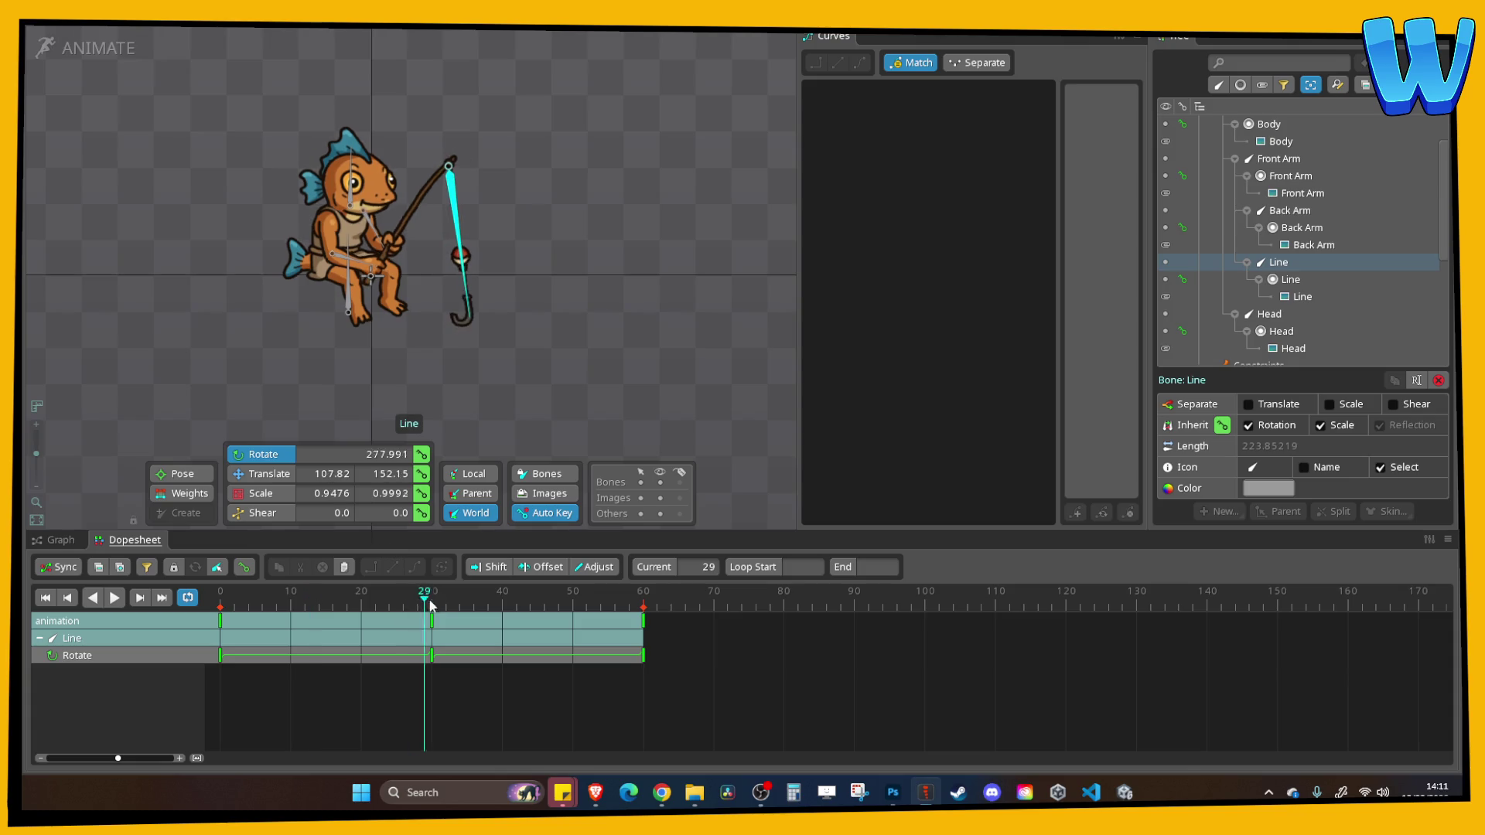
drag(810, 735, 561, 586)
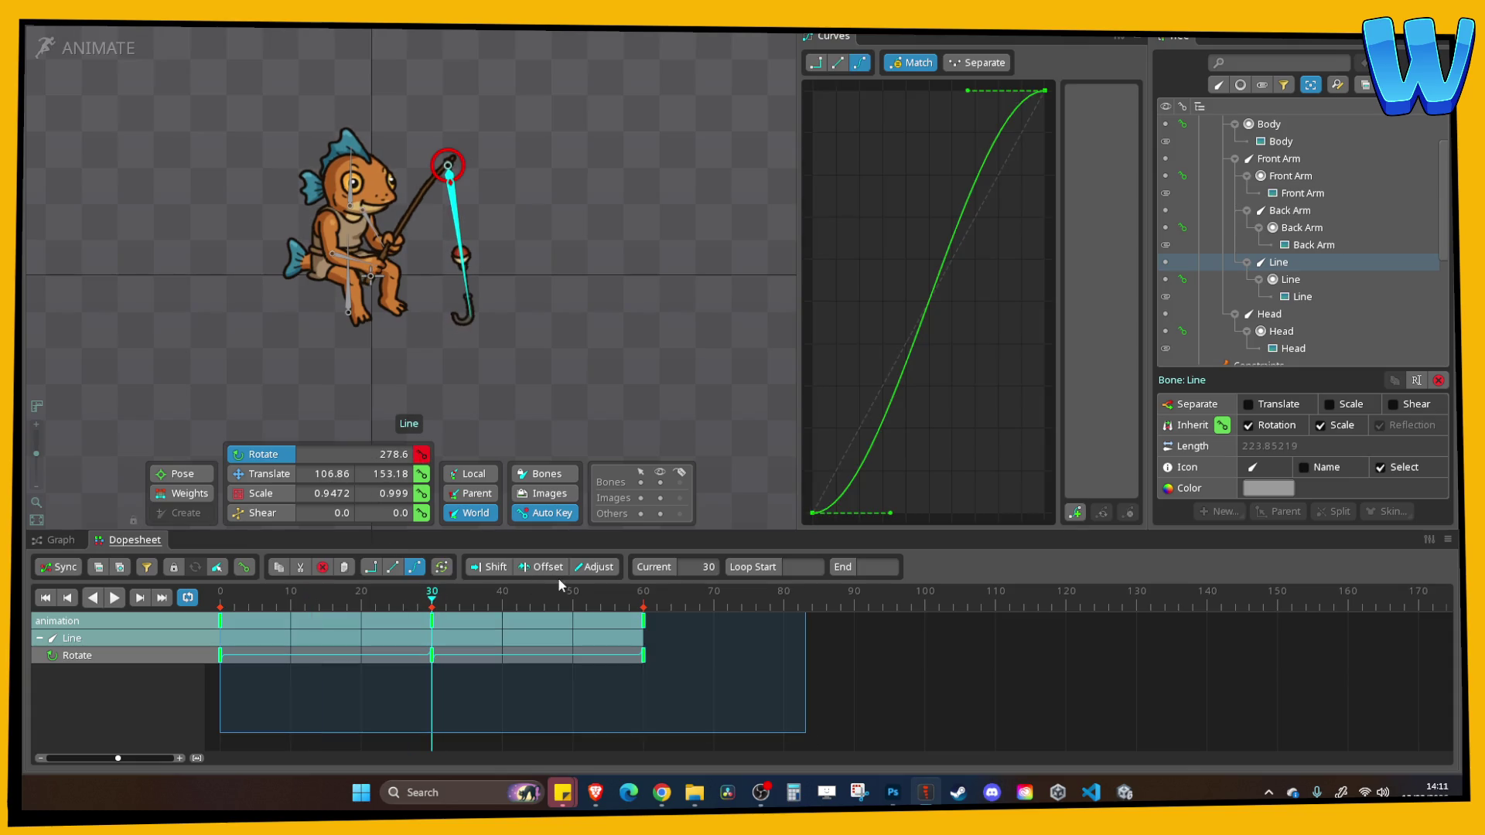
drag(345, 630, 410, 635)
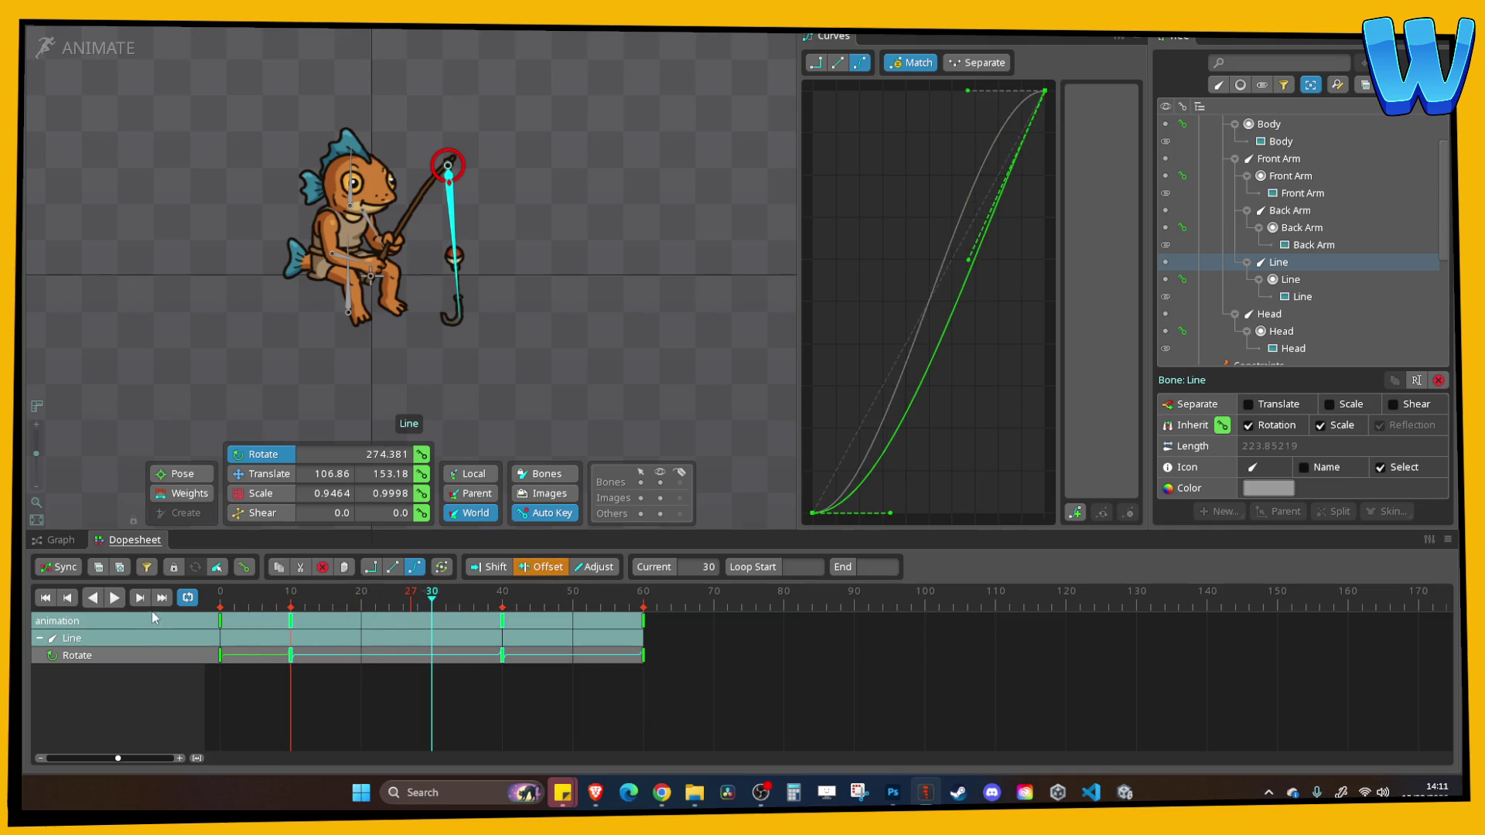
key(space)
scroll(564, 364, down, 1)
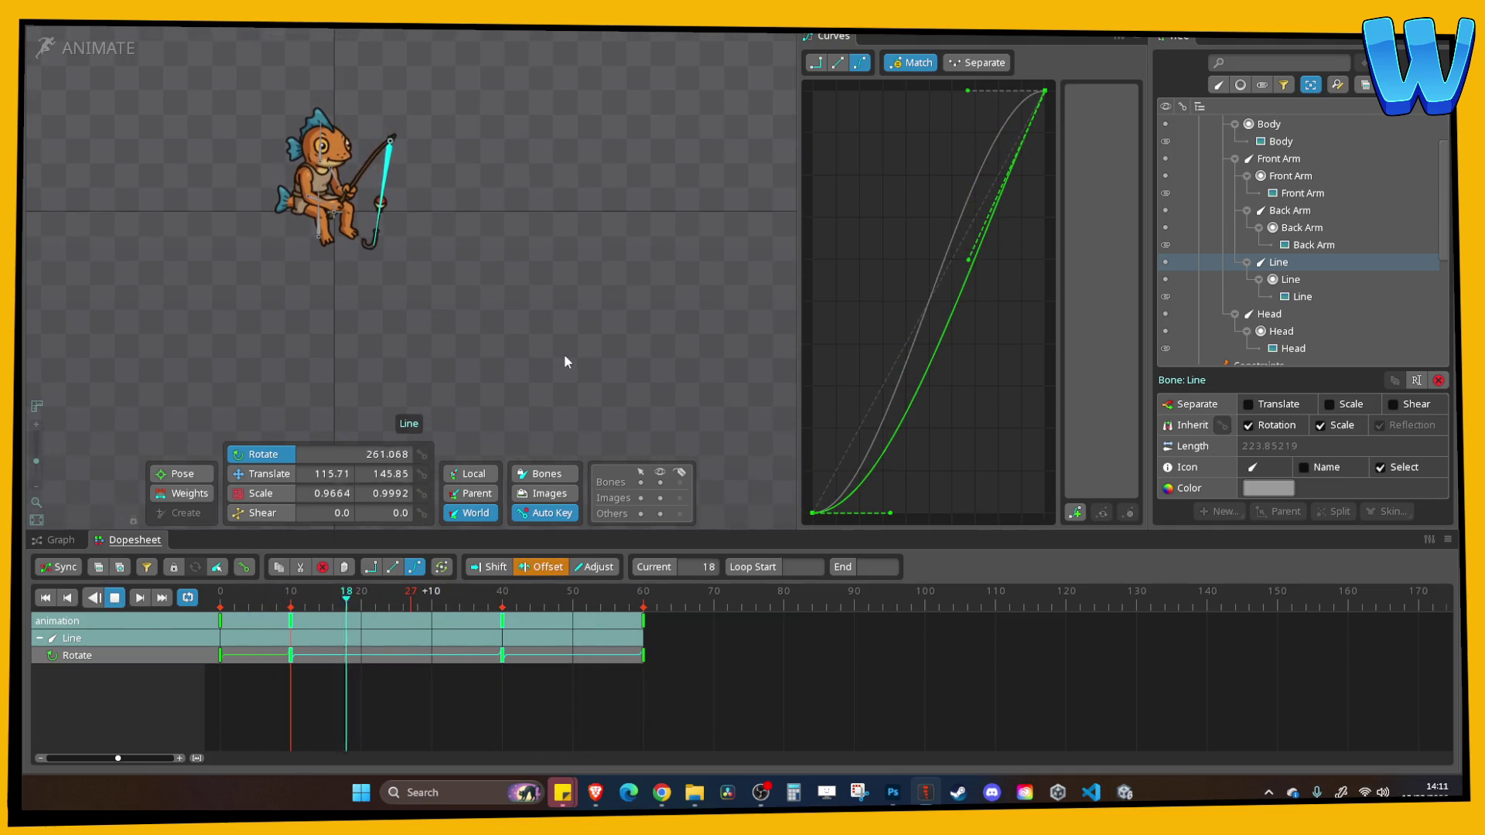
key(Escape)
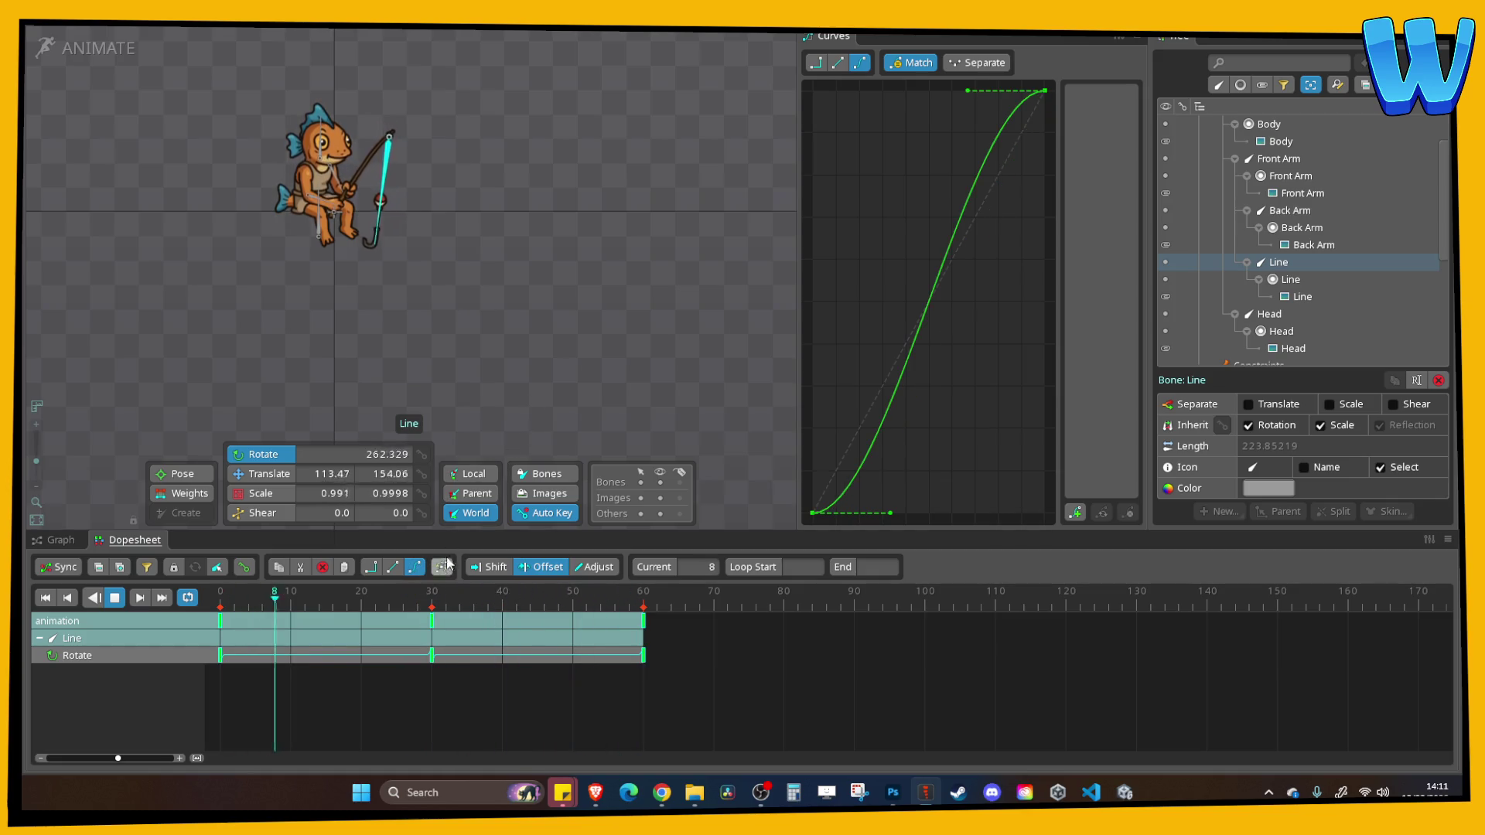
click(580, 416)
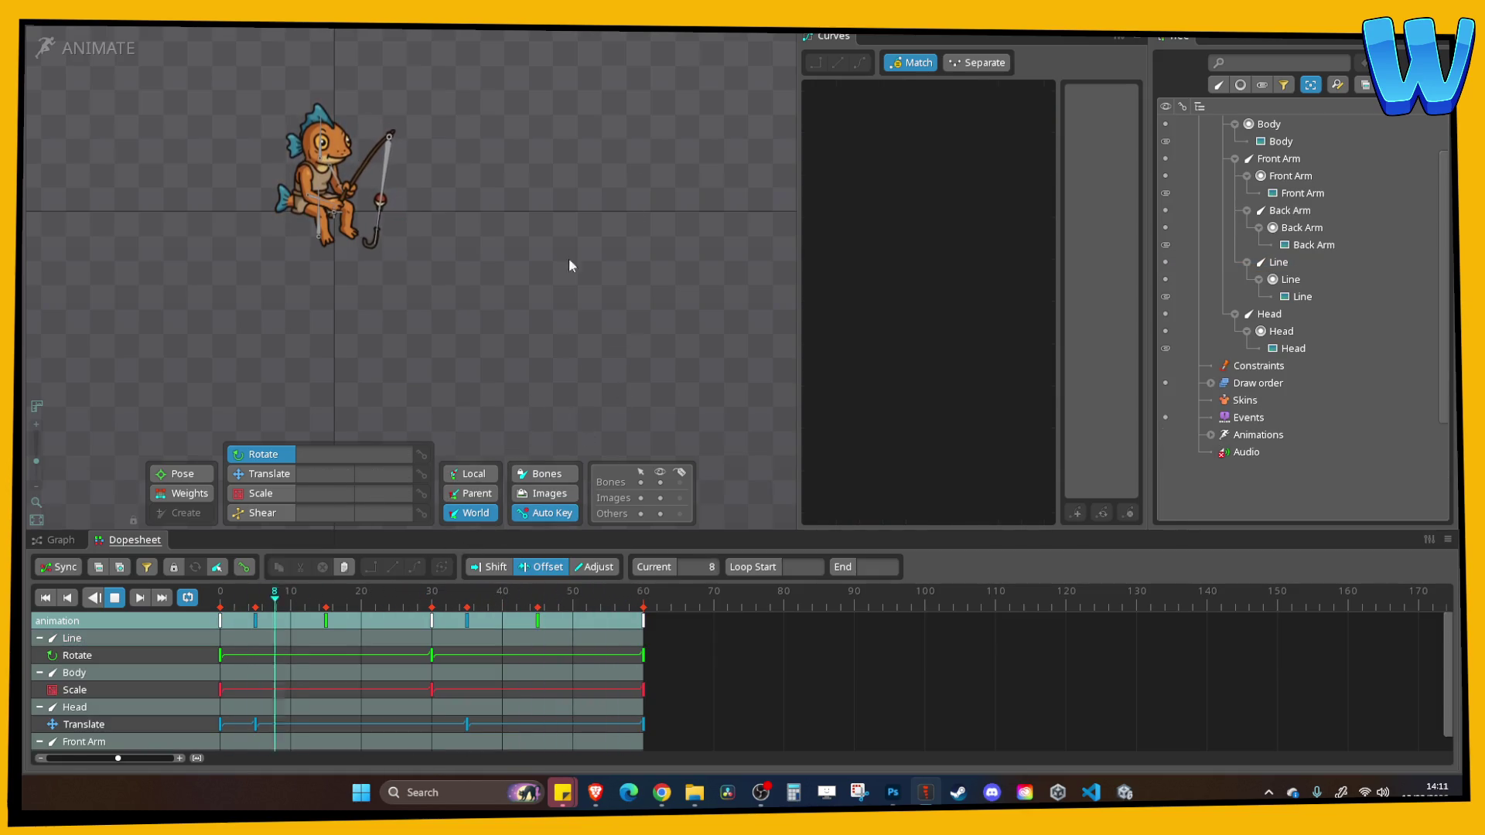
scroll(623, 364, up, 5)
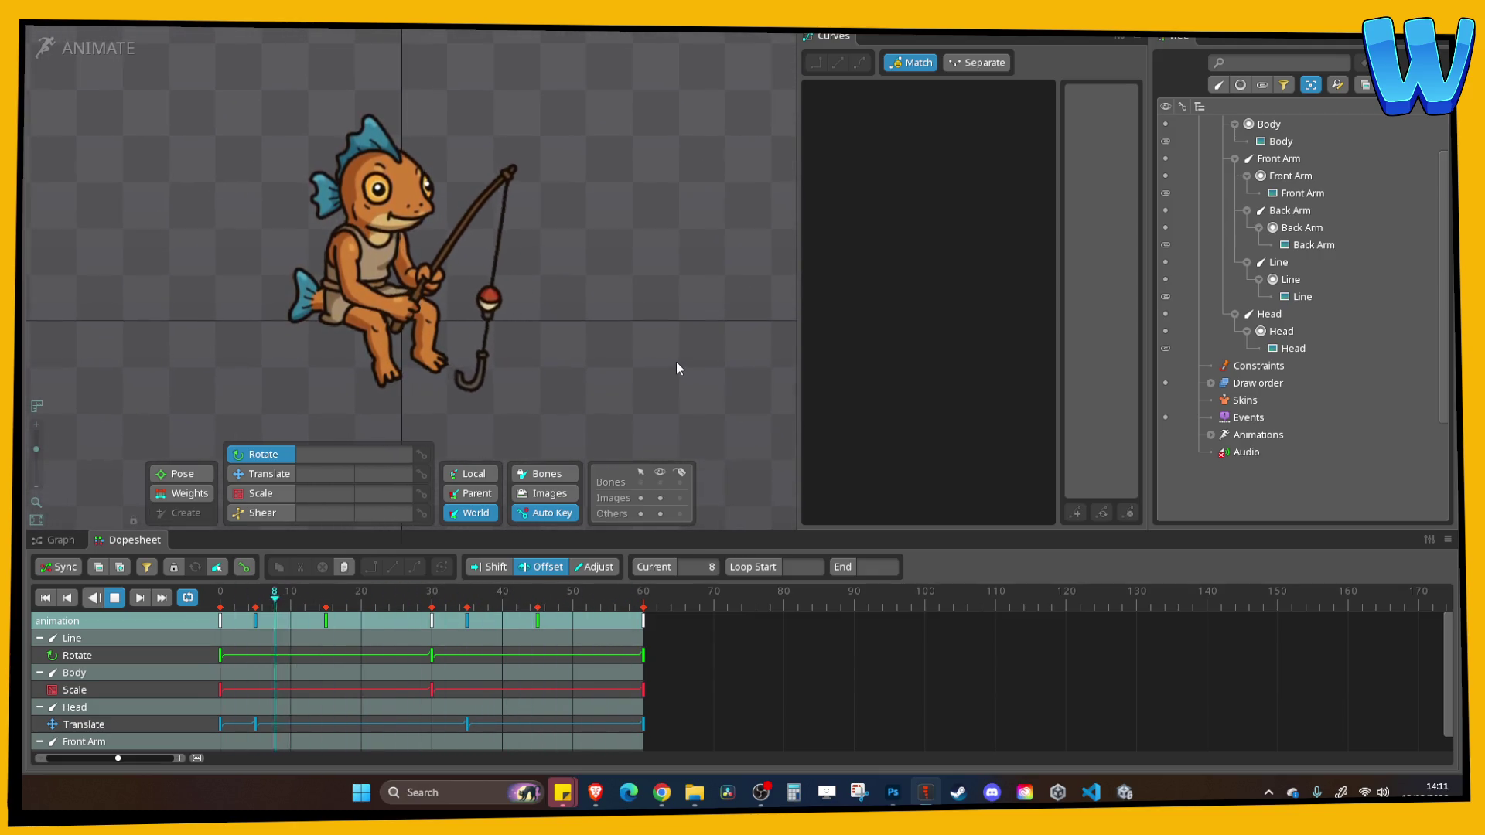
drag(586, 323, 660, 323)
scroll(652, 320, down, 1)
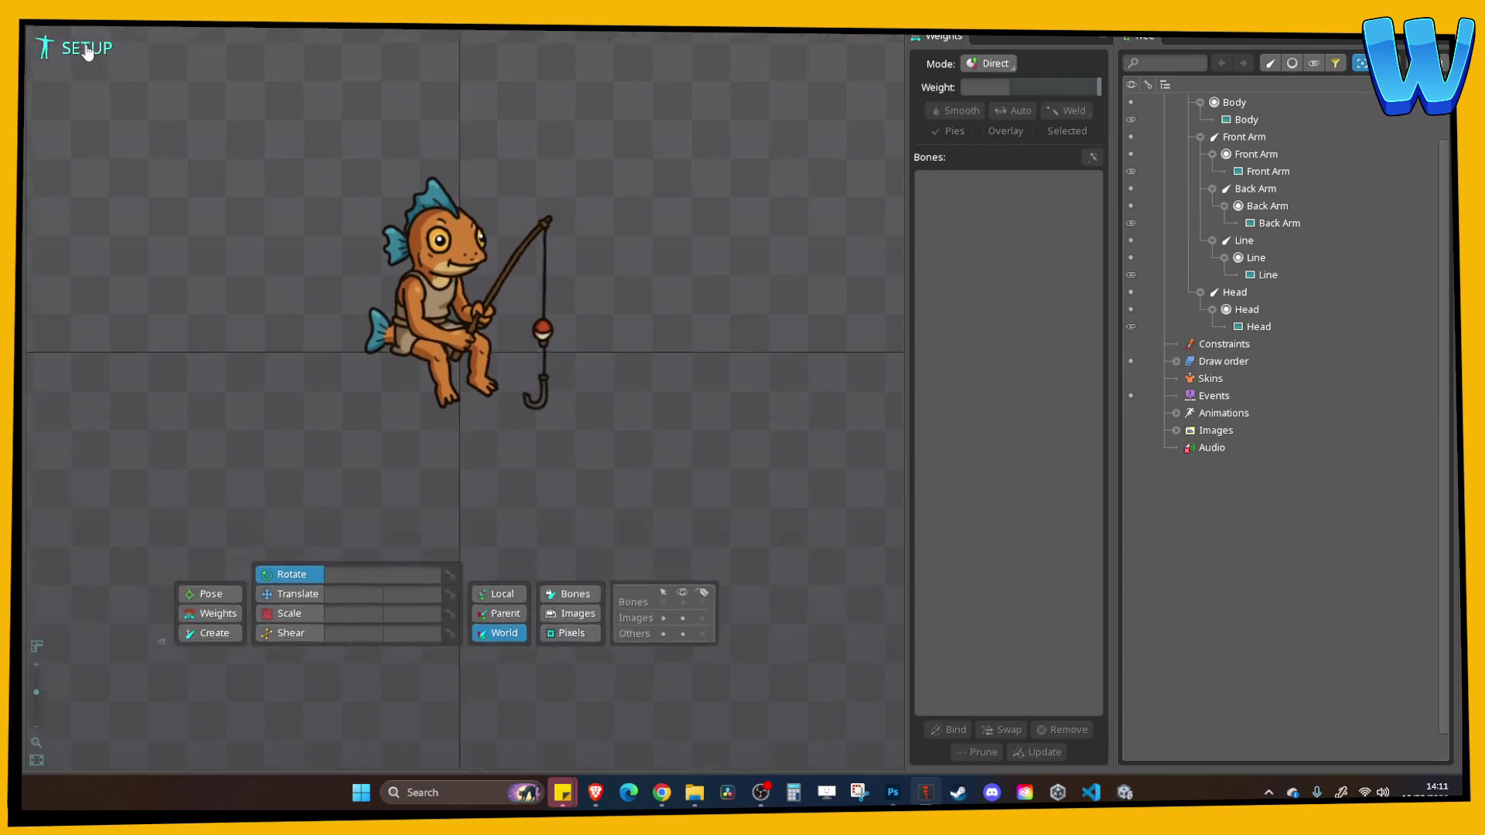
Return to Setup mode, rename the default 'animation' to Idle, and save the project
key(Tab)
key(ctrl+s)
click(1175, 413)
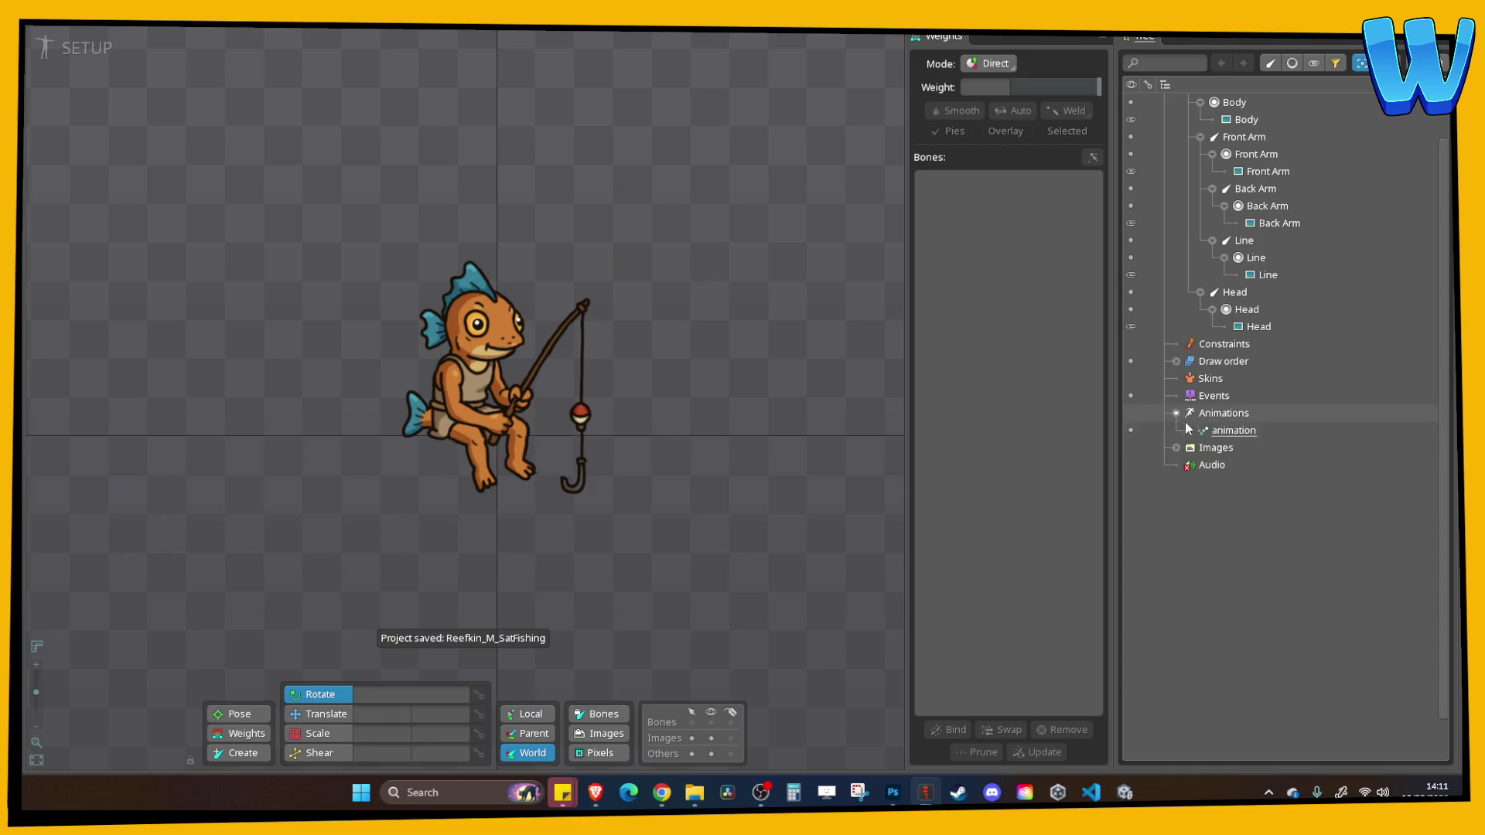
click(1228, 430)
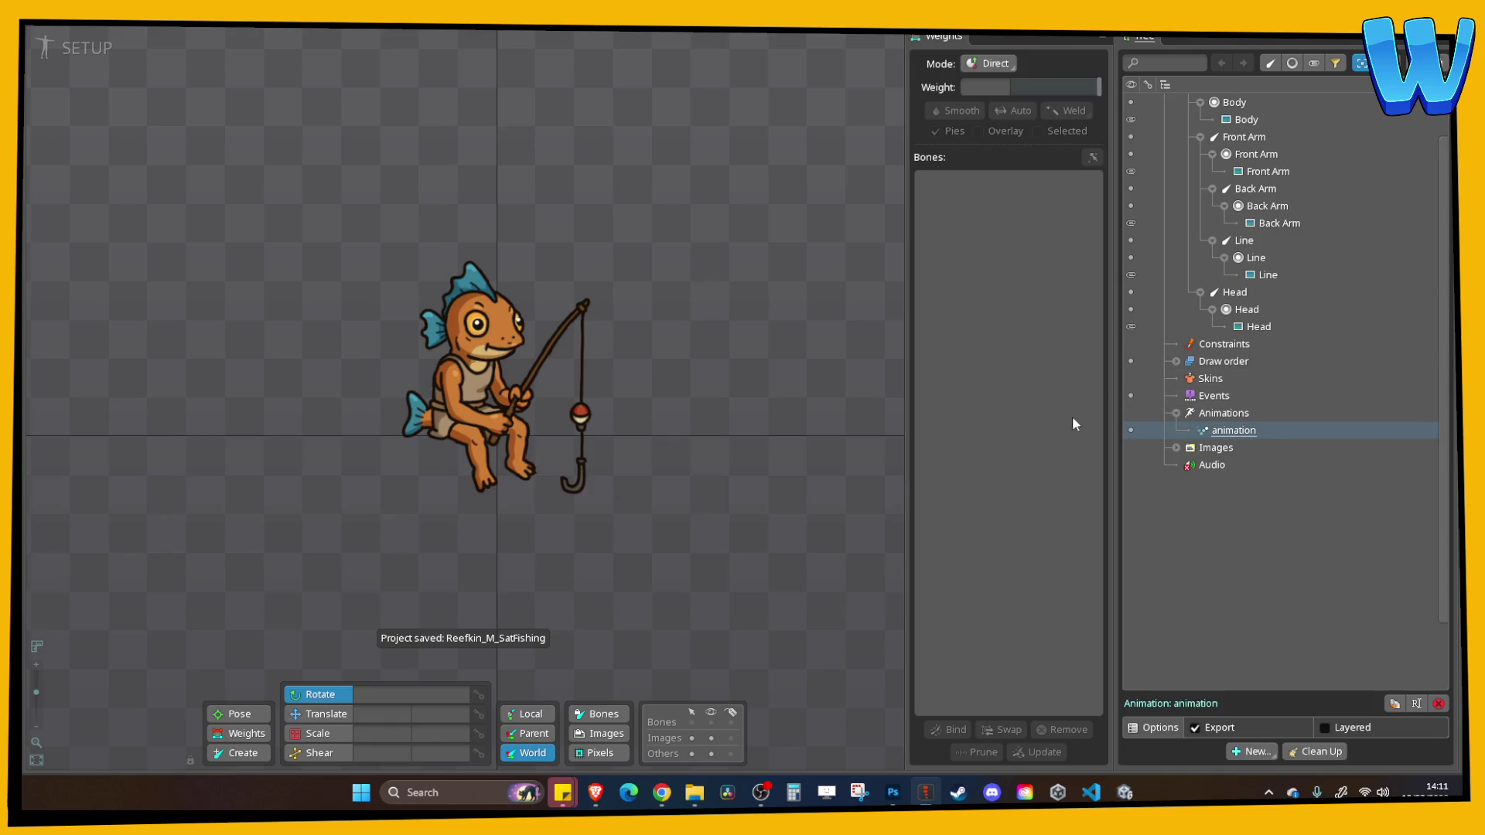
click(1229, 431)
text(Idle)
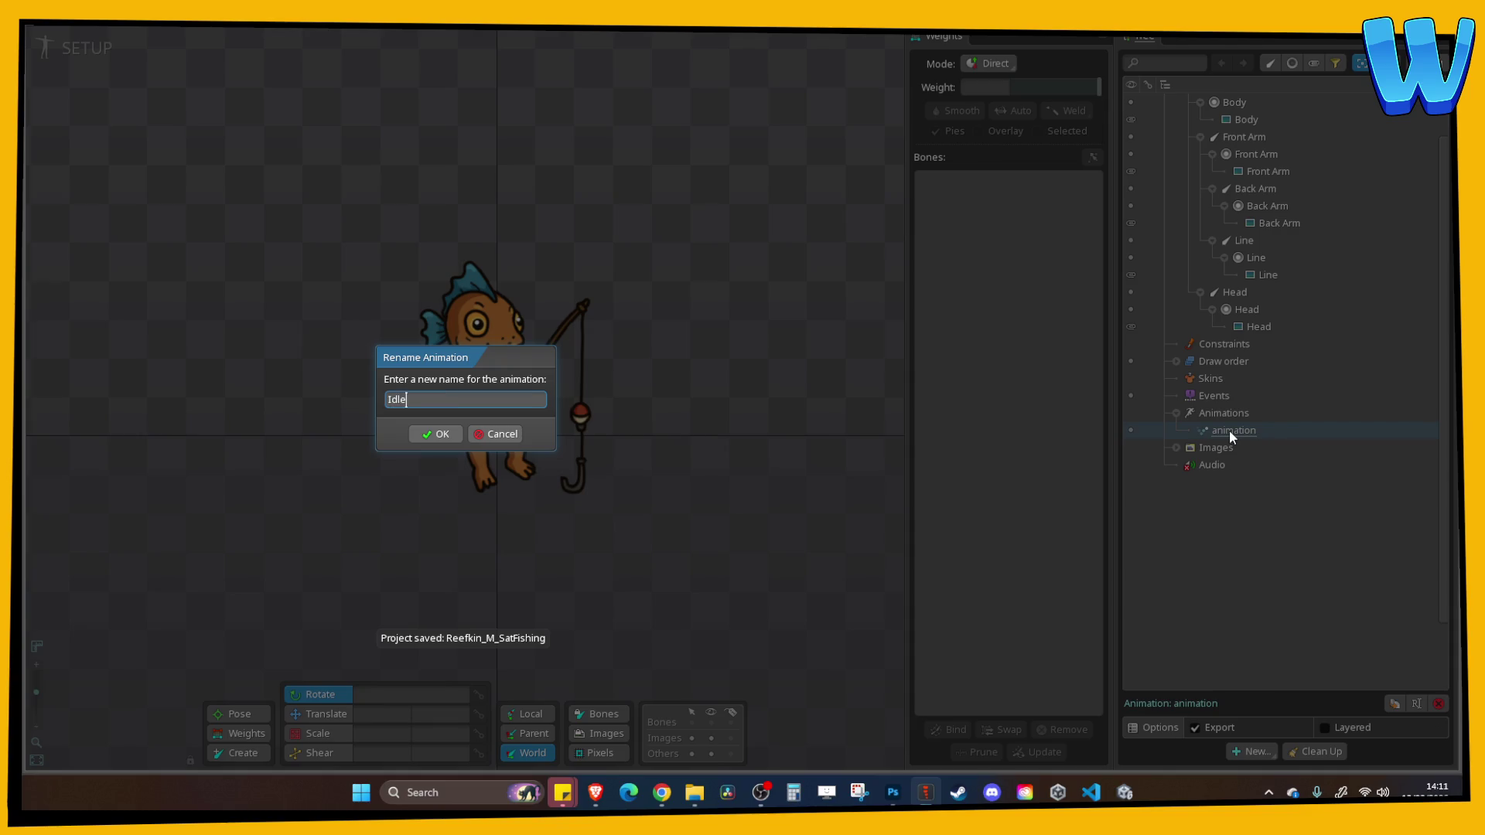
key(Return)
key(ctrl+s)
click(101, 33)
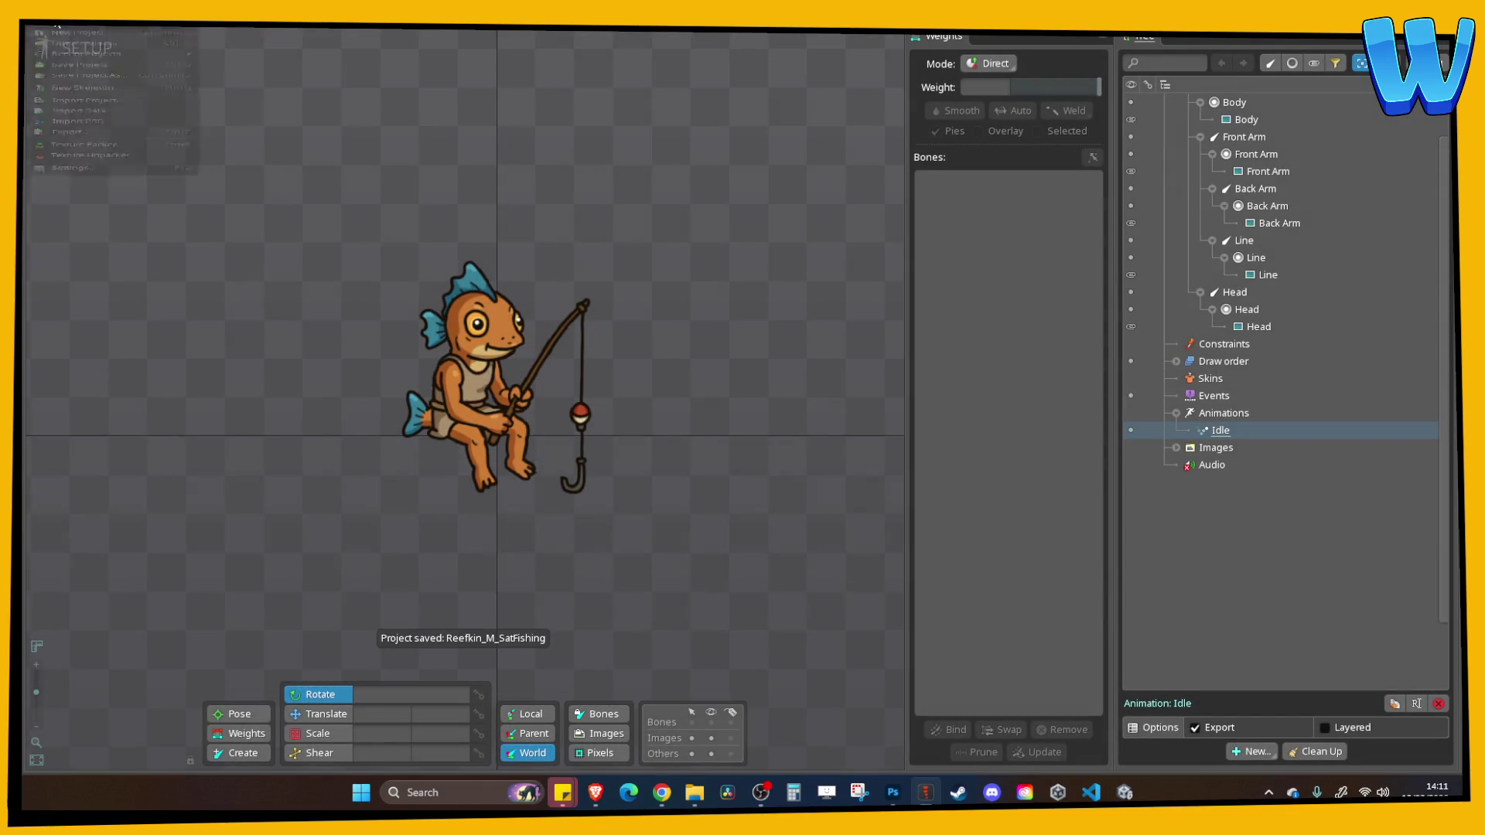
Export the skeleton as binary into NPC/Reefkin/Reefkin_Orange_SatFishing/Export
click(99, 216)
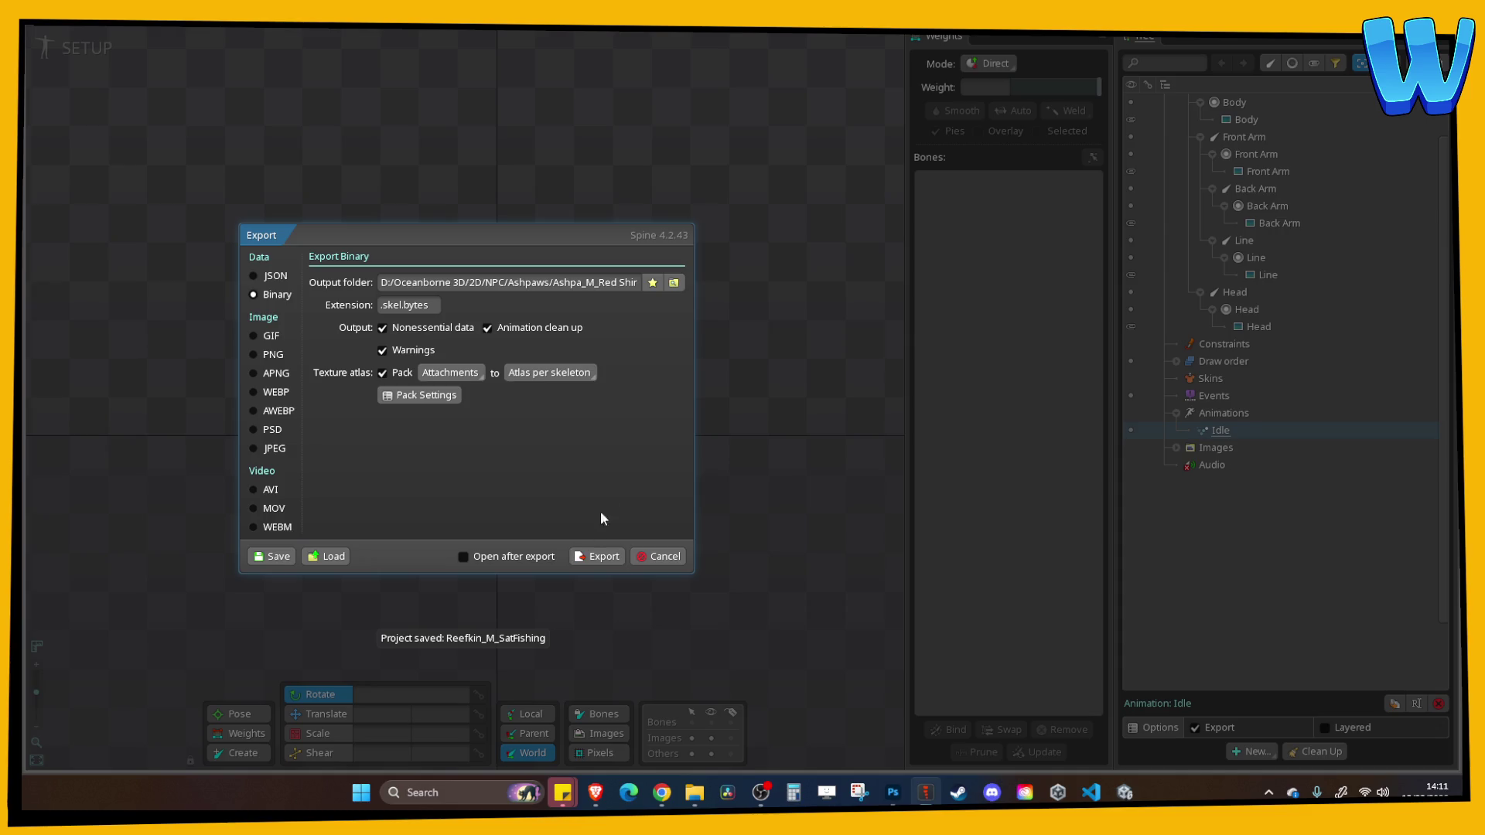
click(674, 284)
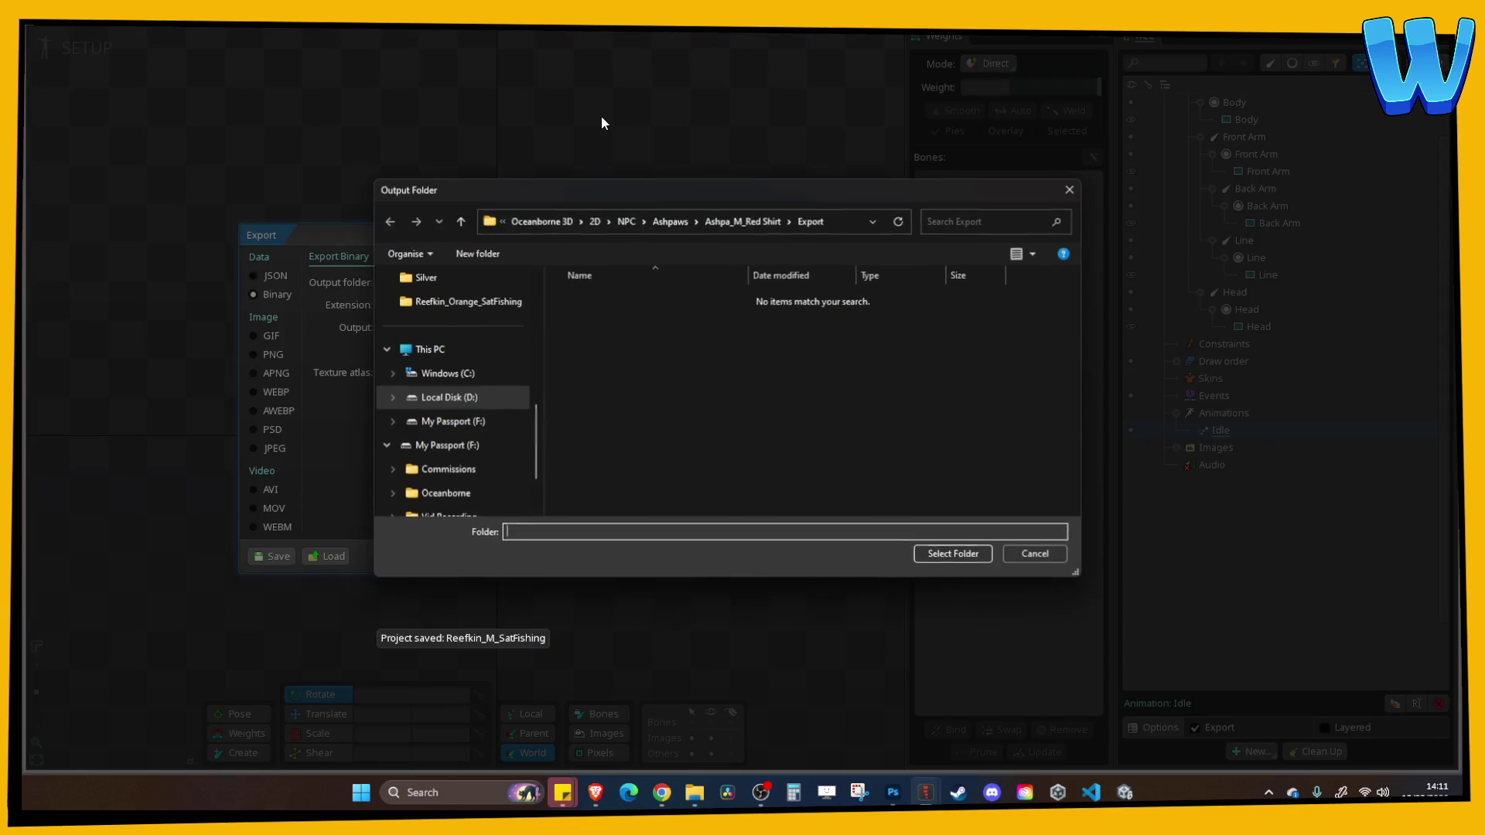
click(626, 221)
click(595, 406)
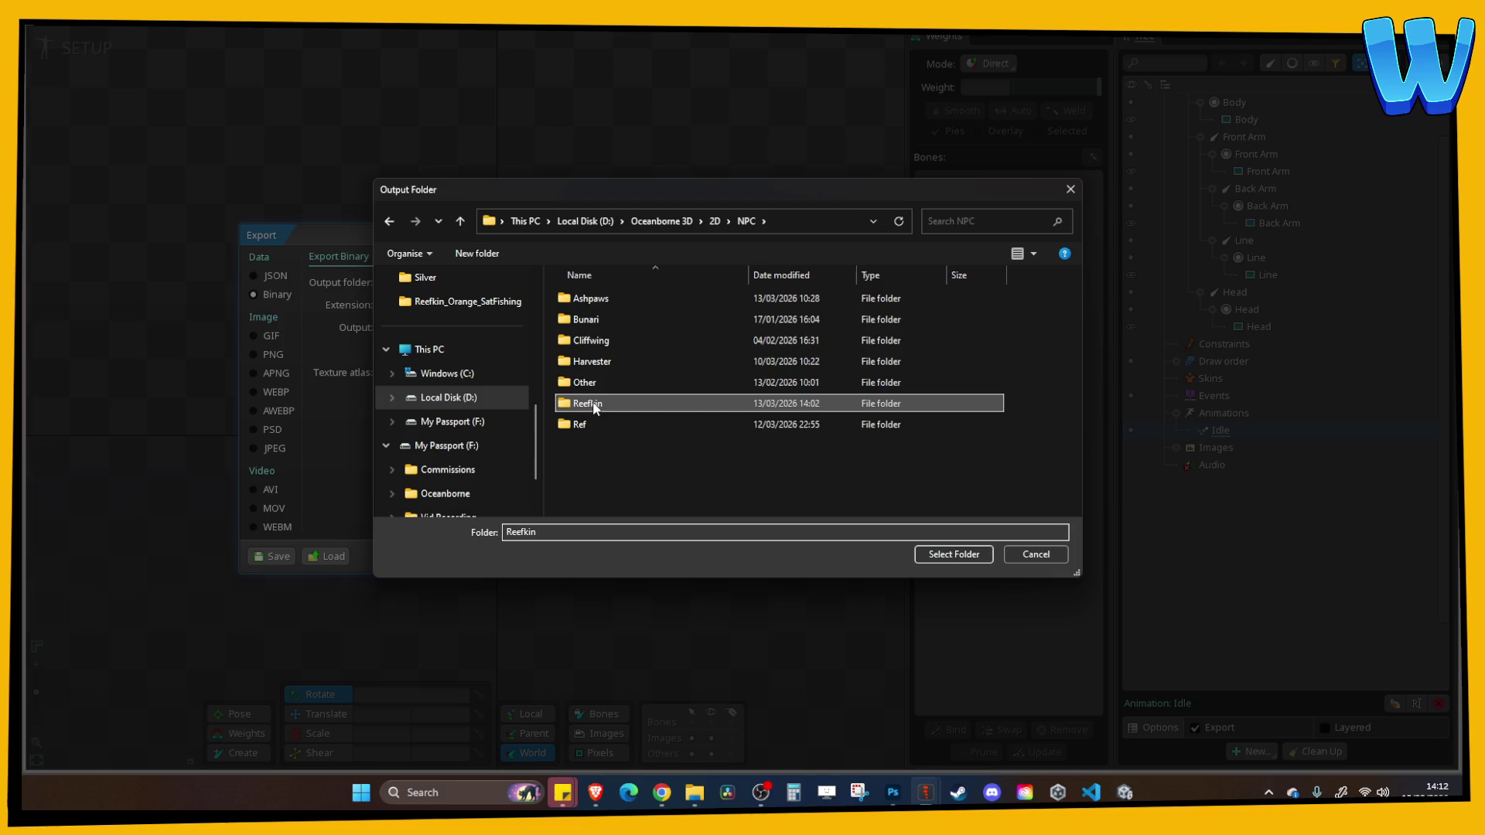
double_click(596, 405)
double_click(615, 427)
double_click(614, 330)
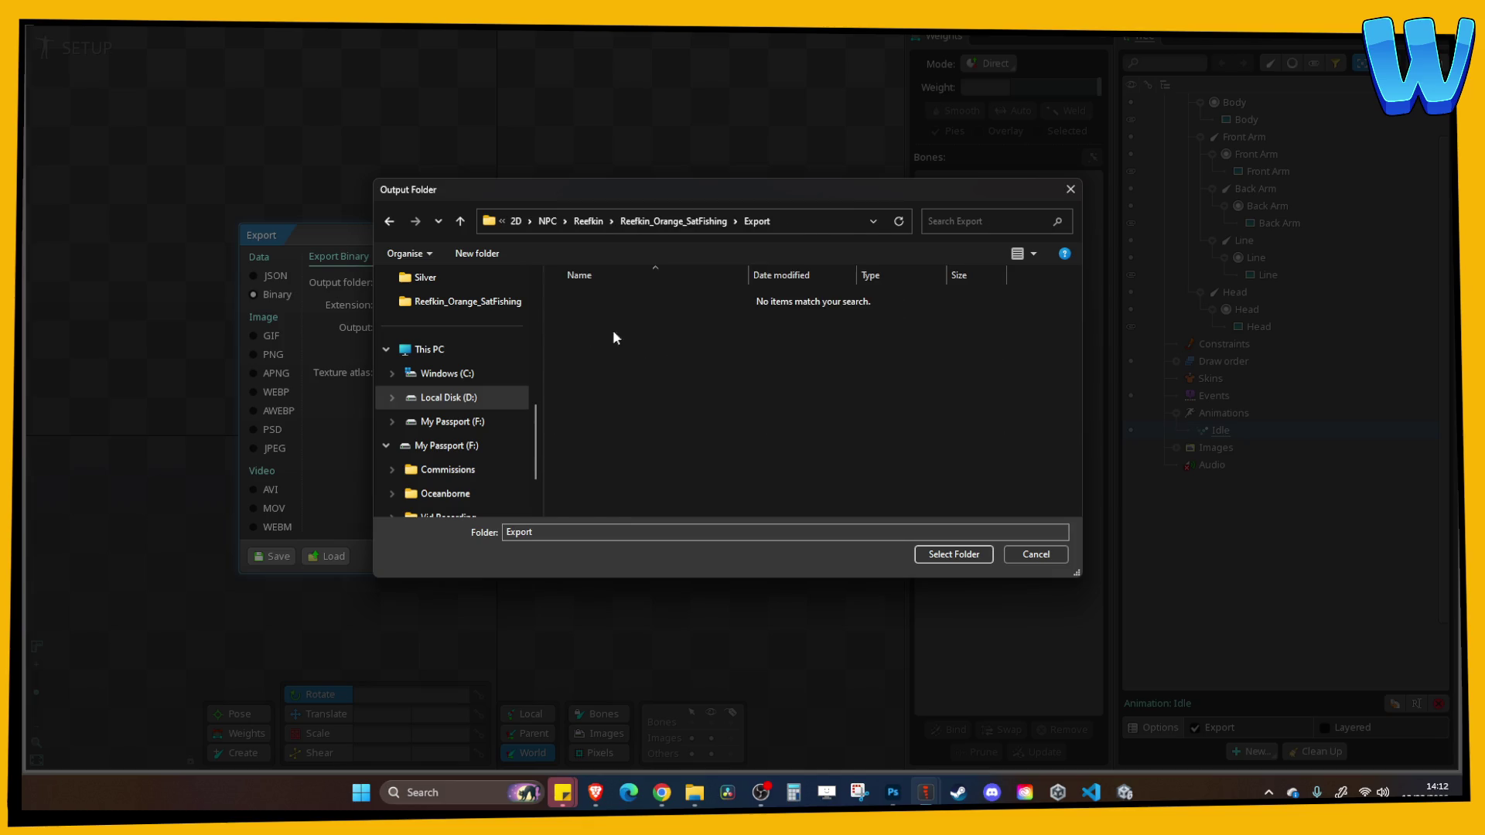
click(942, 558)
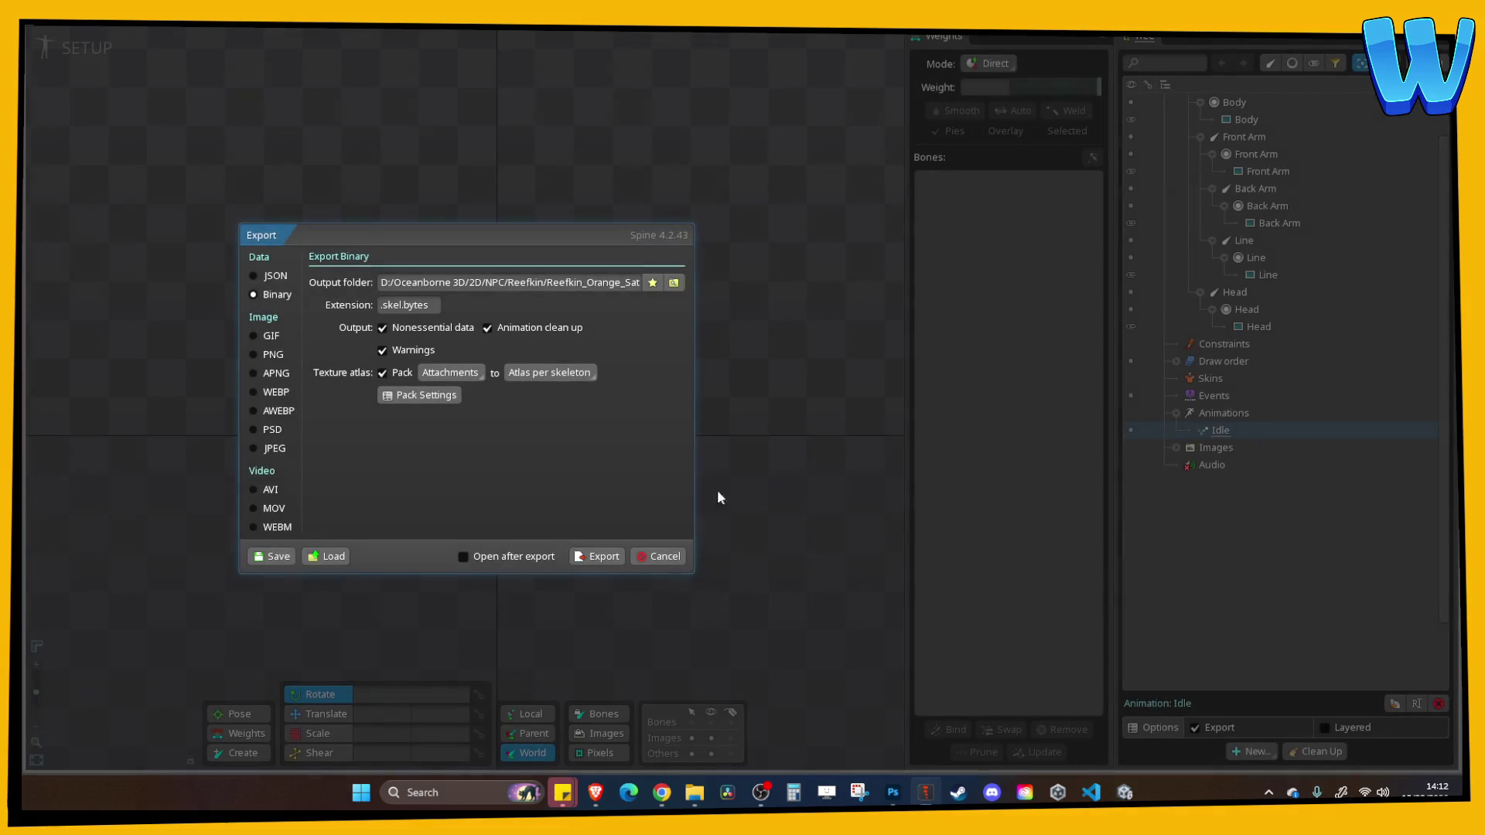
click(618, 563)
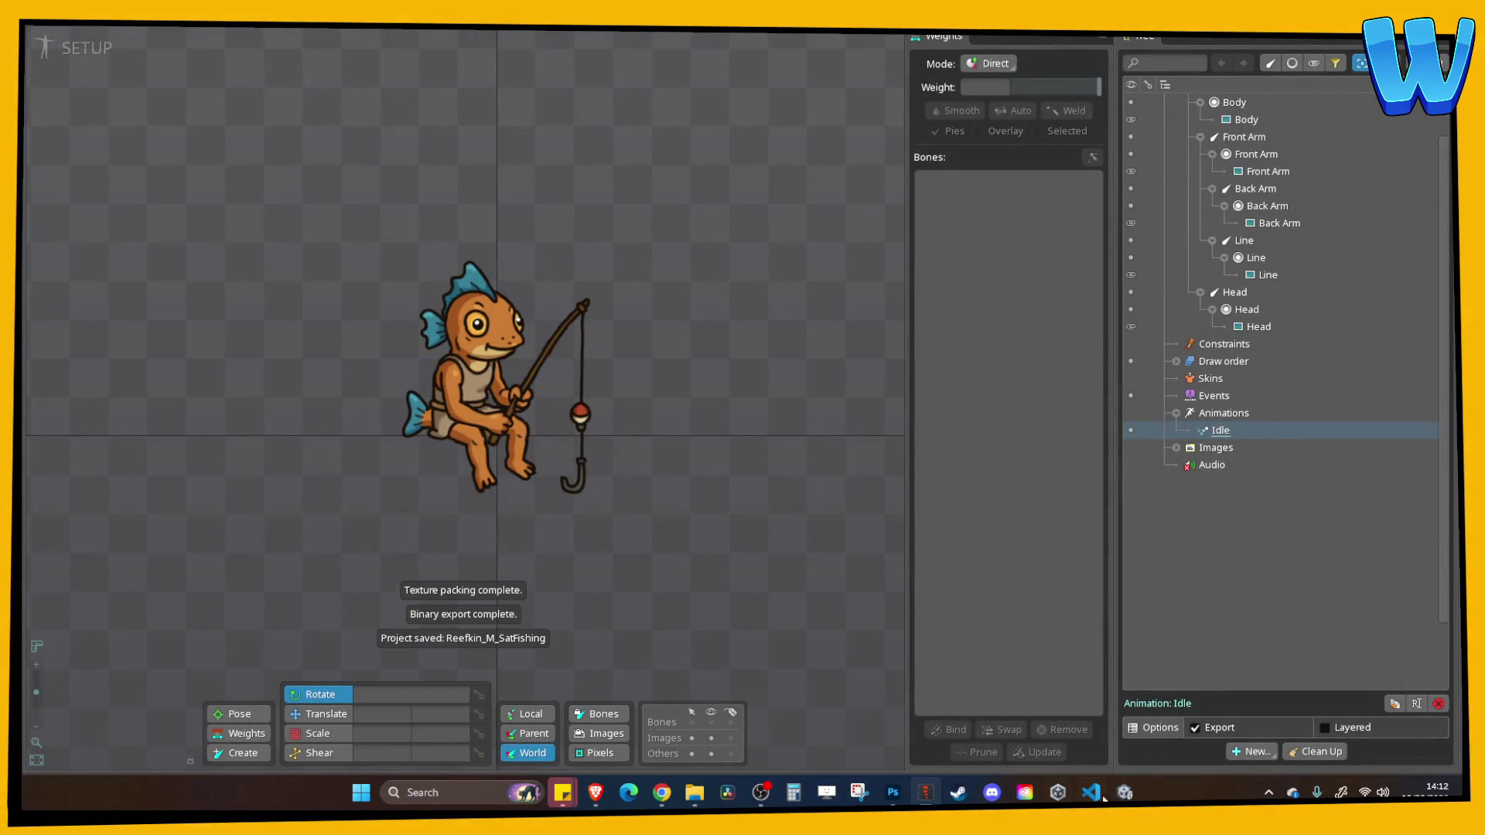
key(alt+Tab)
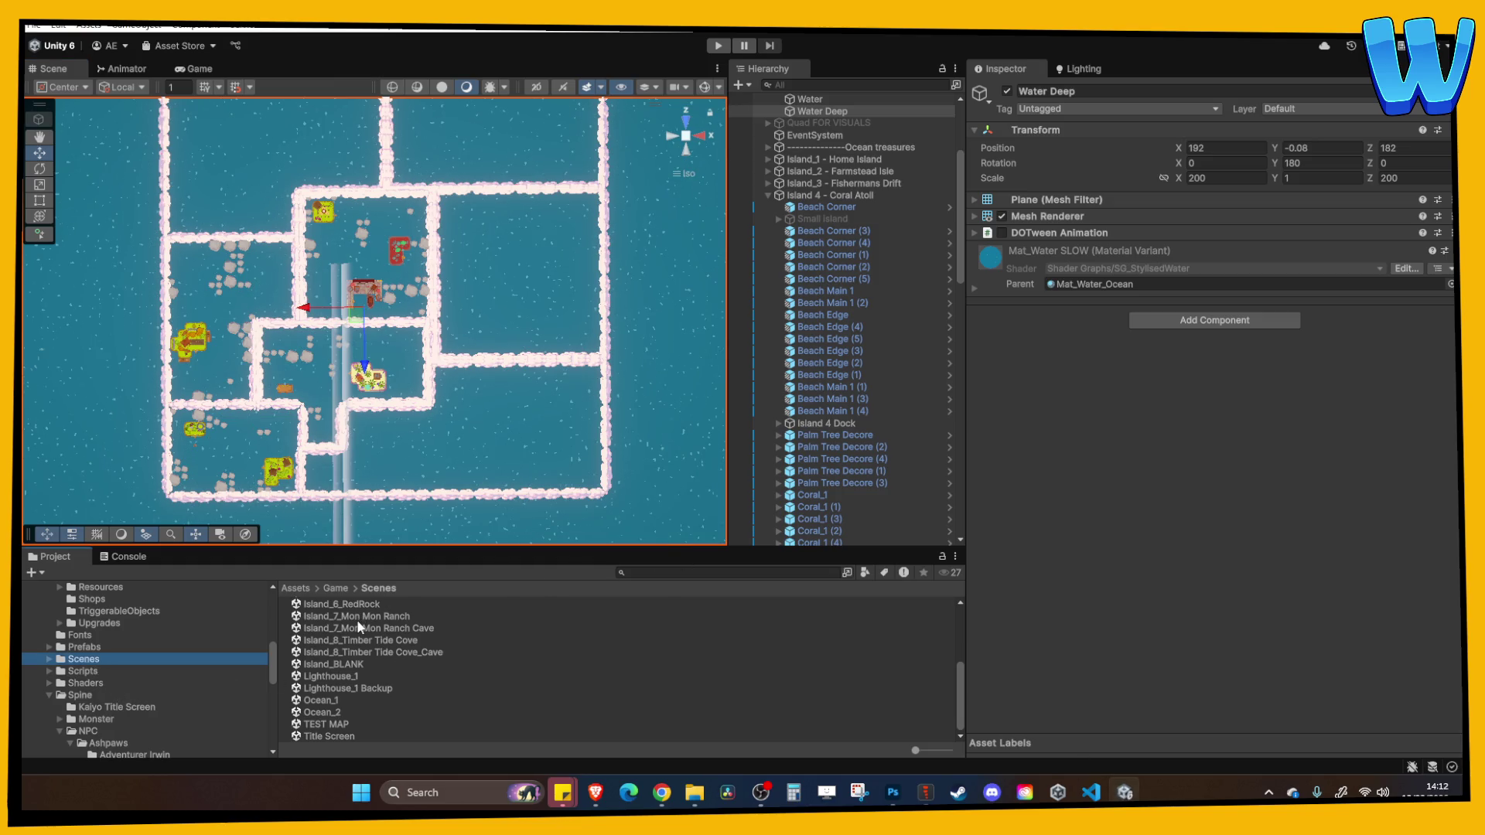
Open the Island_5_Meva Harbour scene from Assets/Game/Scenes
scroll(365, 673, up, 2)
click(368, 638)
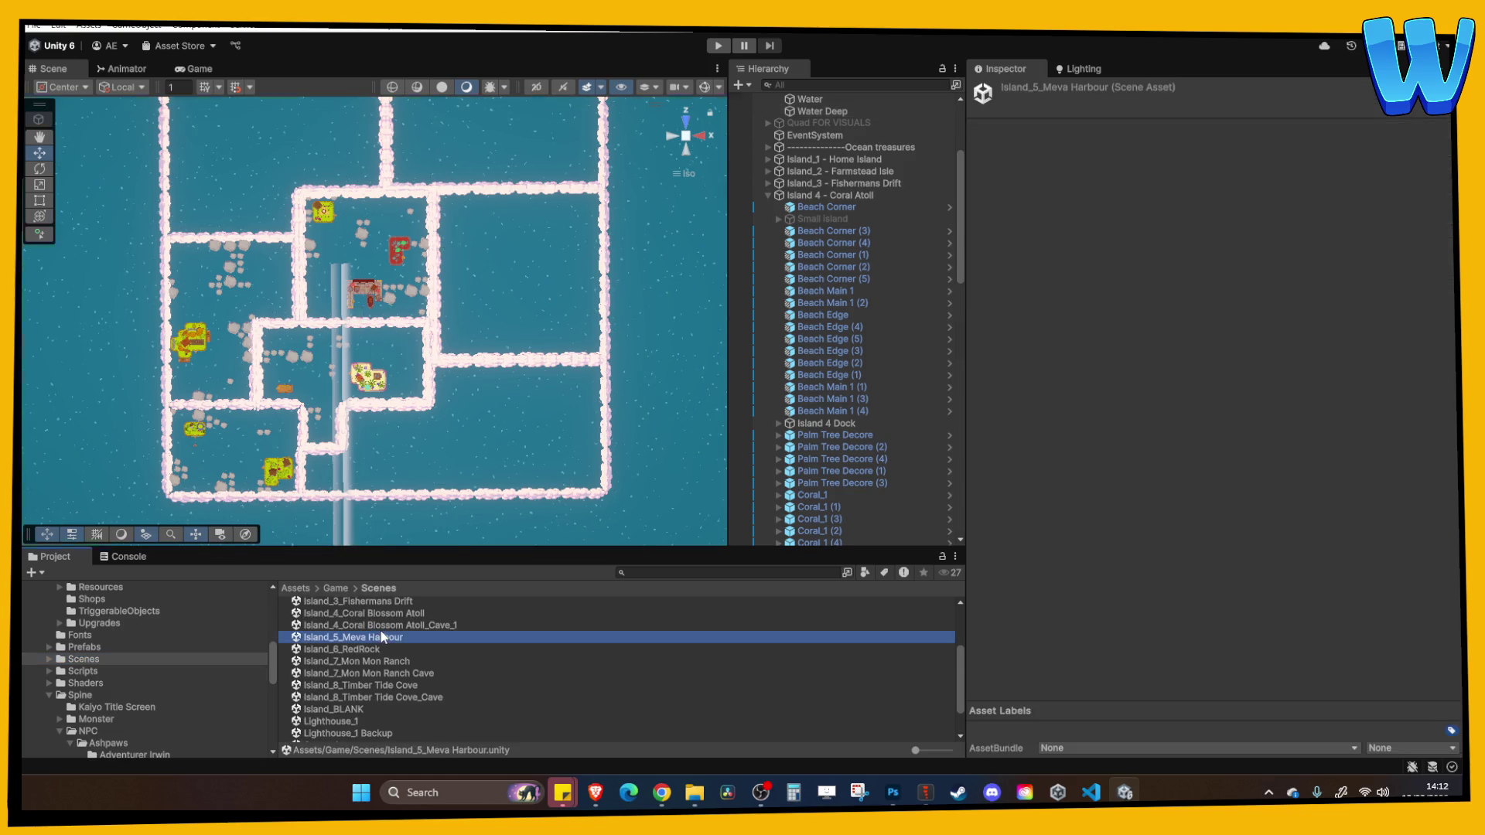
double_click(382, 636)
Tilt the Scene view and frame the dock's crane to bring the harbour dock into close view
scroll(495, 334, up, 3)
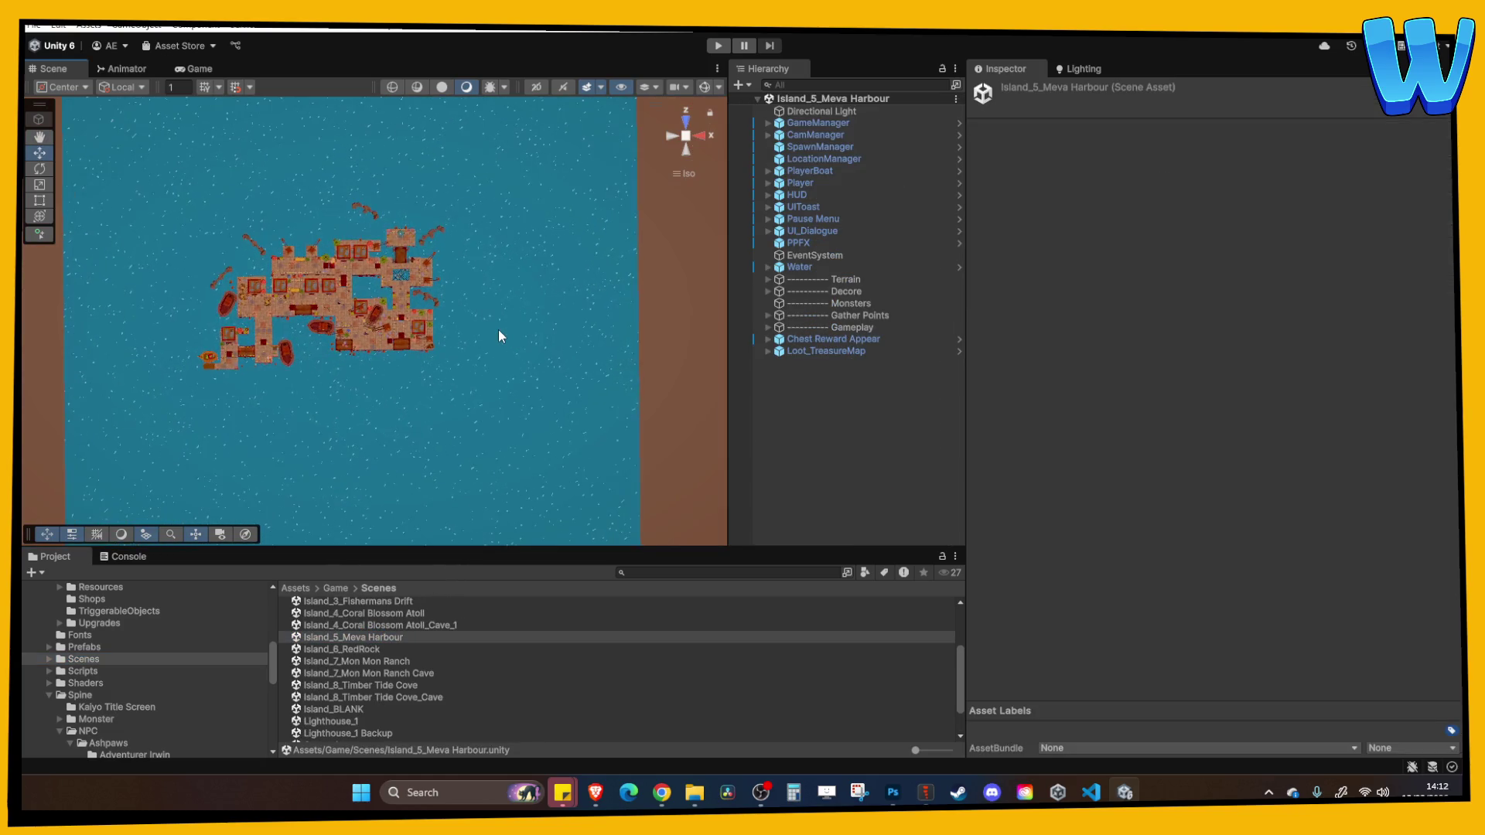
mouse_move(498, 330)
mouse_down()
mouse_move(507, 242)
mouse_move(489, 300)
mouse_up()
scroll(479, 351, up, 6)
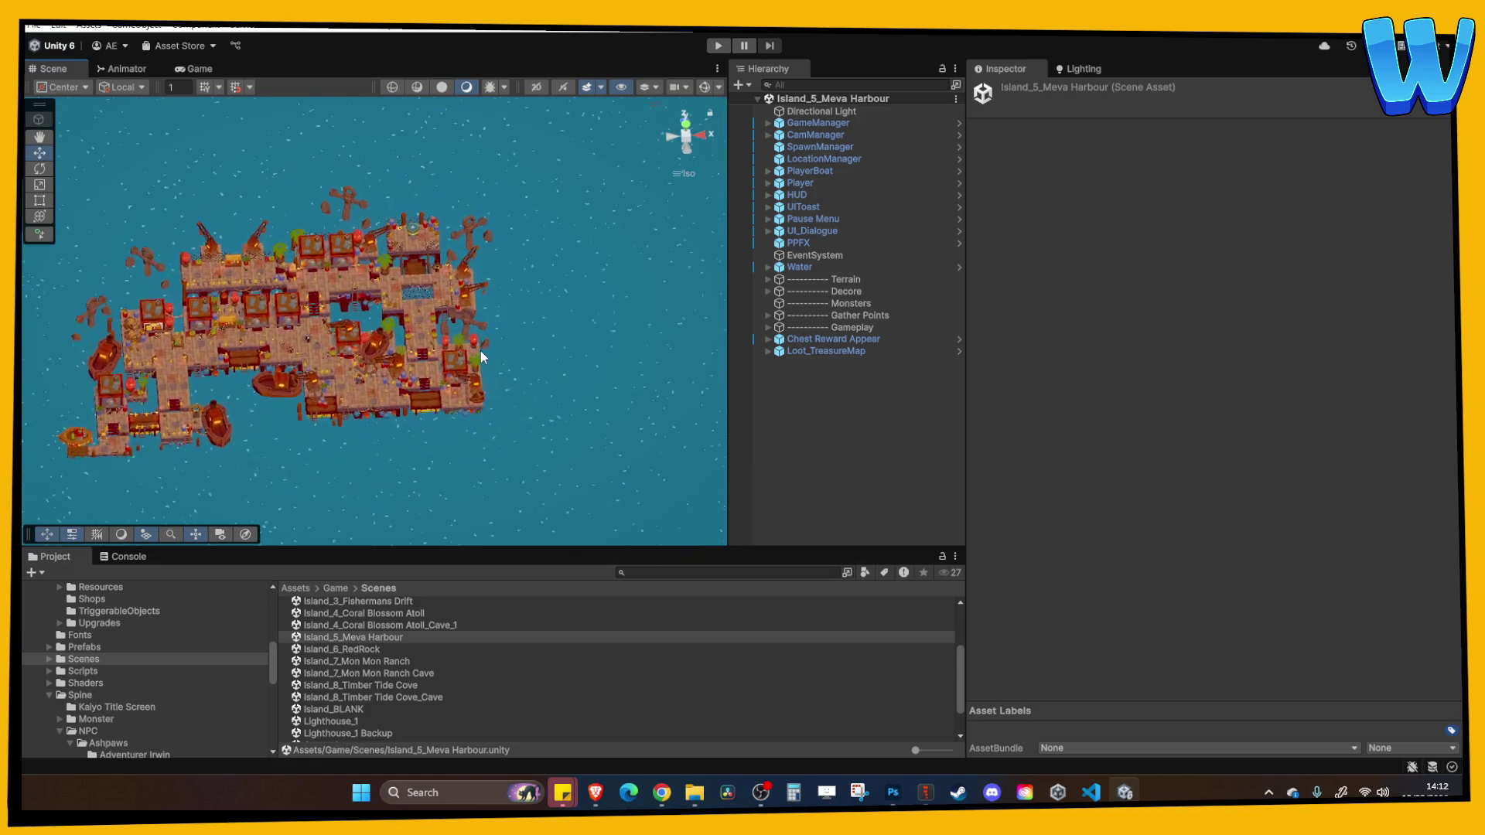
click(369, 322)
key(f)
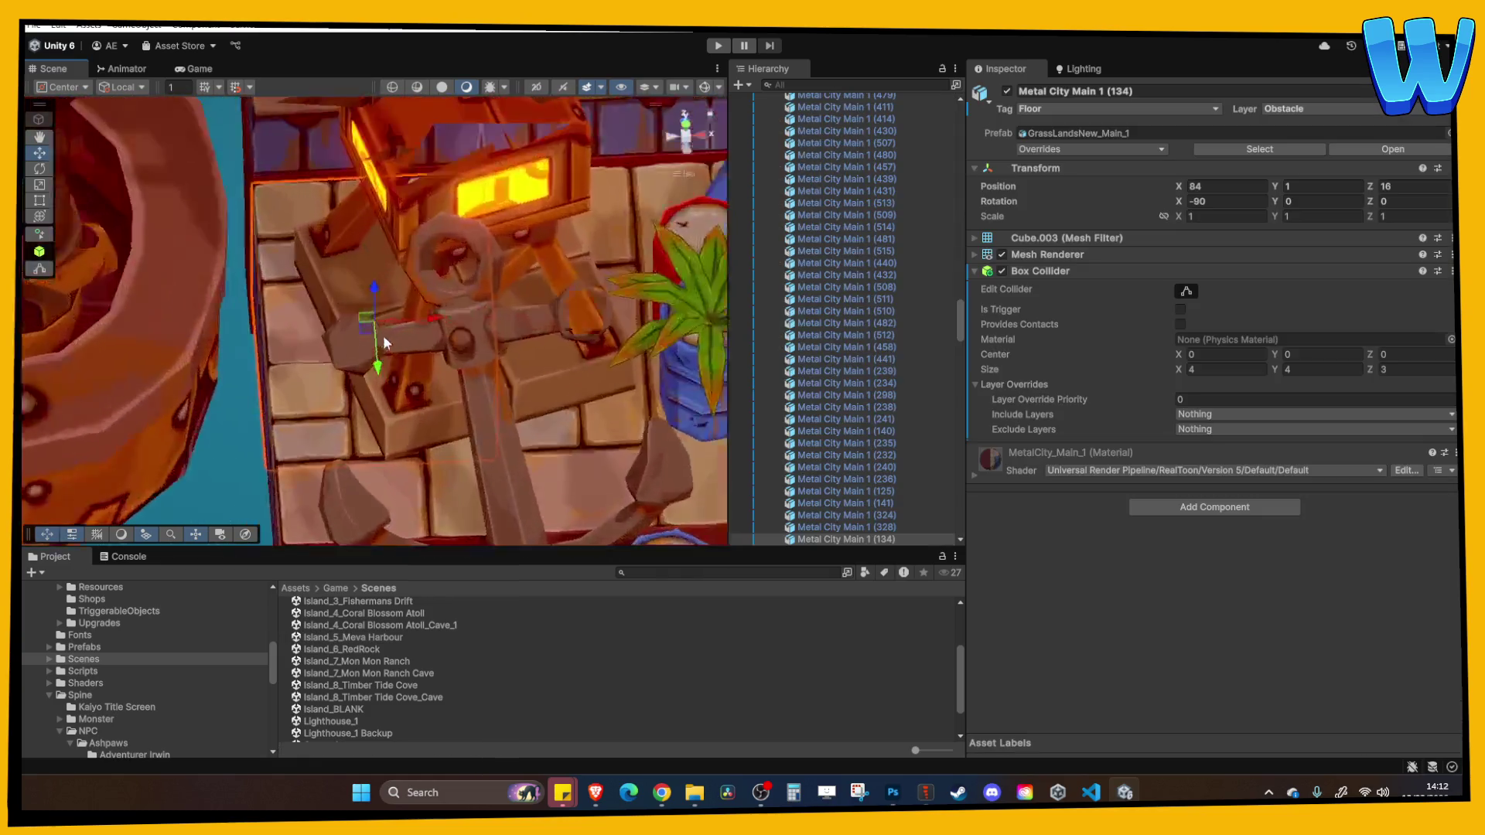
scroll(443, 337, down, 5)
scroll(526, 402, down, 2)
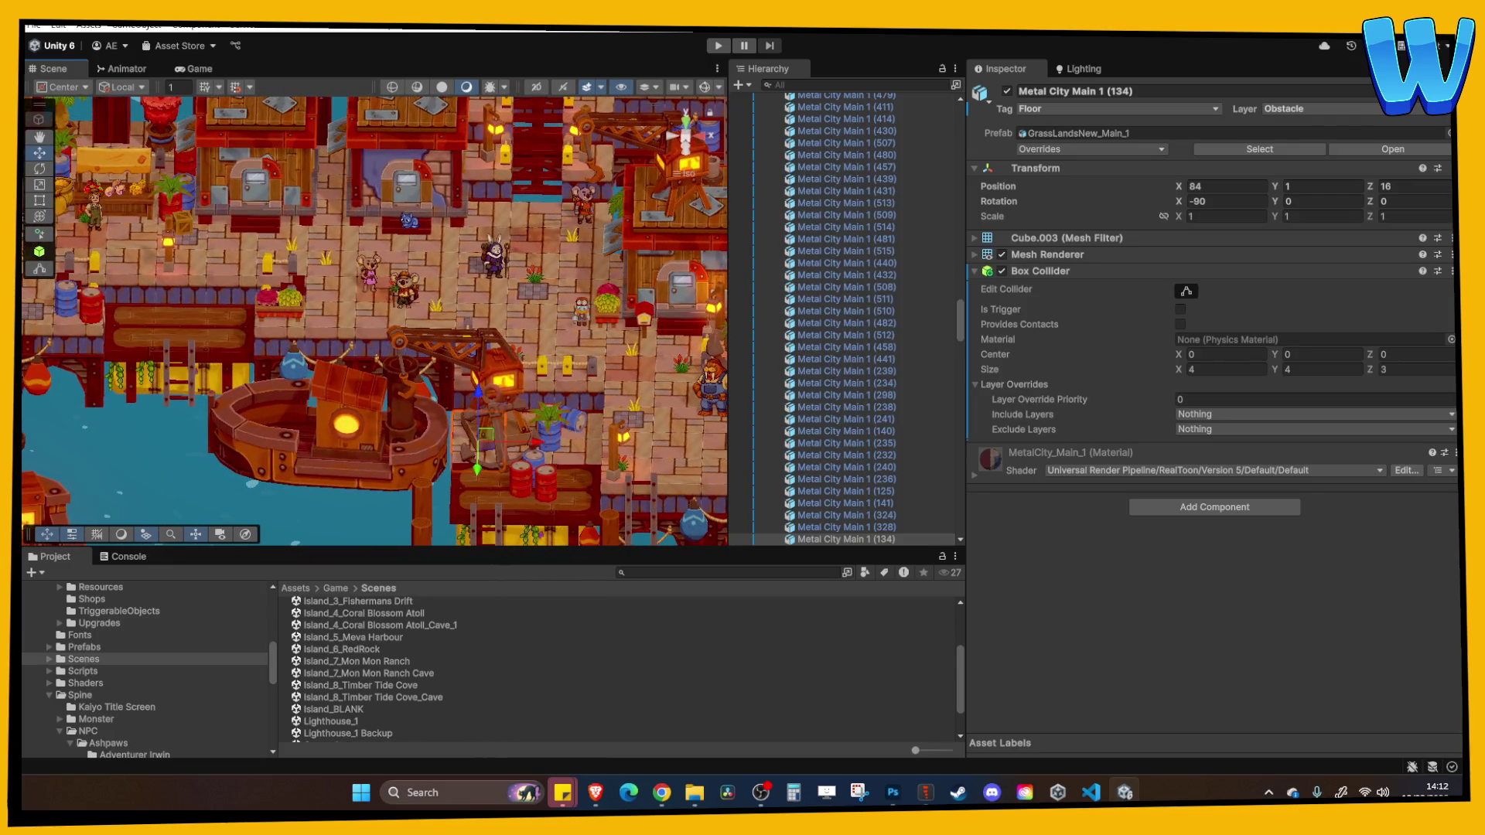
key(alt+Tab)
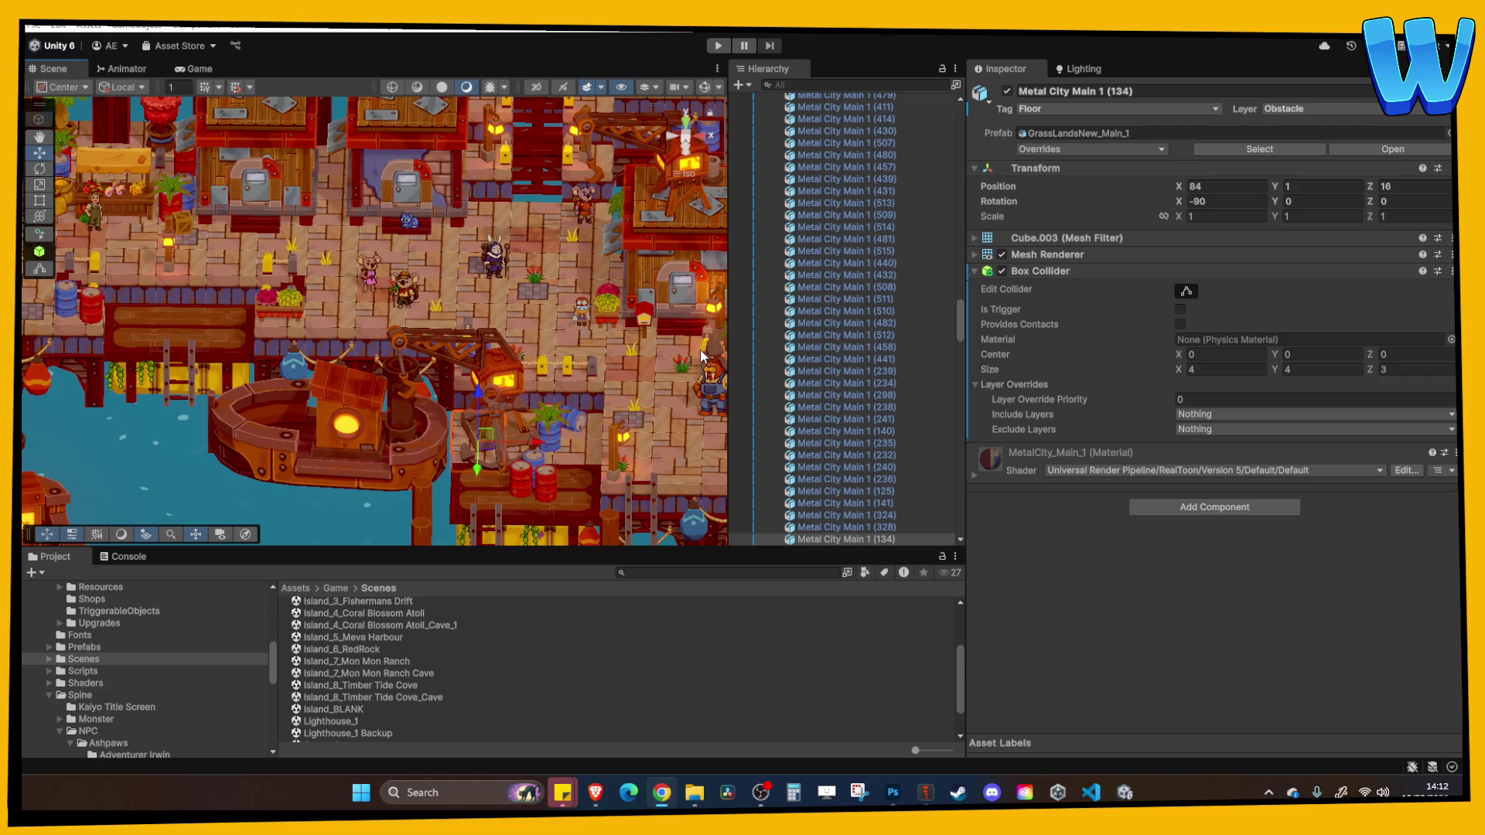
scroll(706, 360, up, 2)
Create a new folder named Reefkin_M_SatFishing inside Spine/NPC/Reefkin
scroll(132, 677, down, 3)
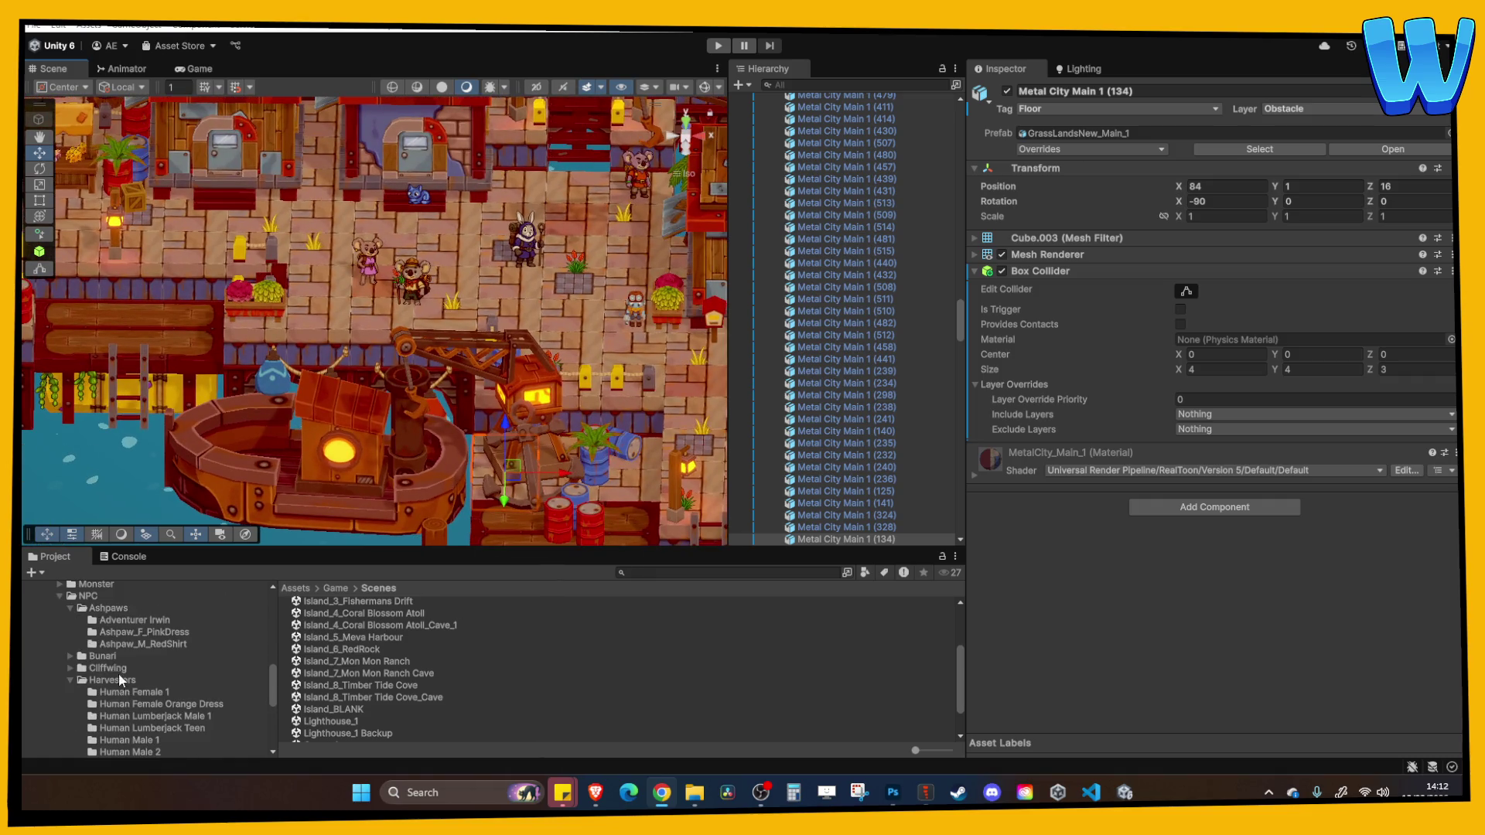
click(70, 653)
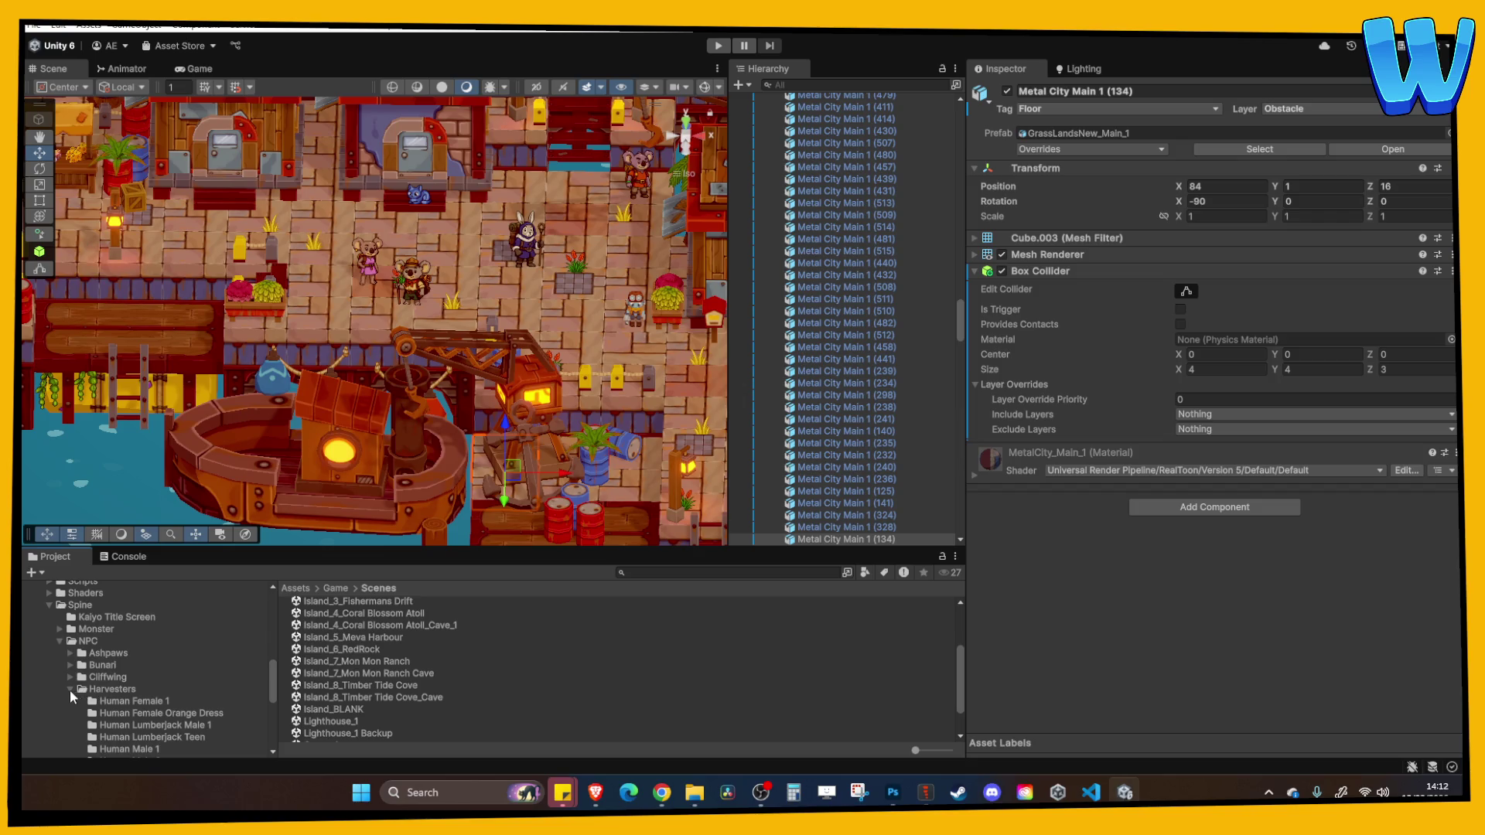
click(70, 690)
click(96, 713)
right_click(399, 705)
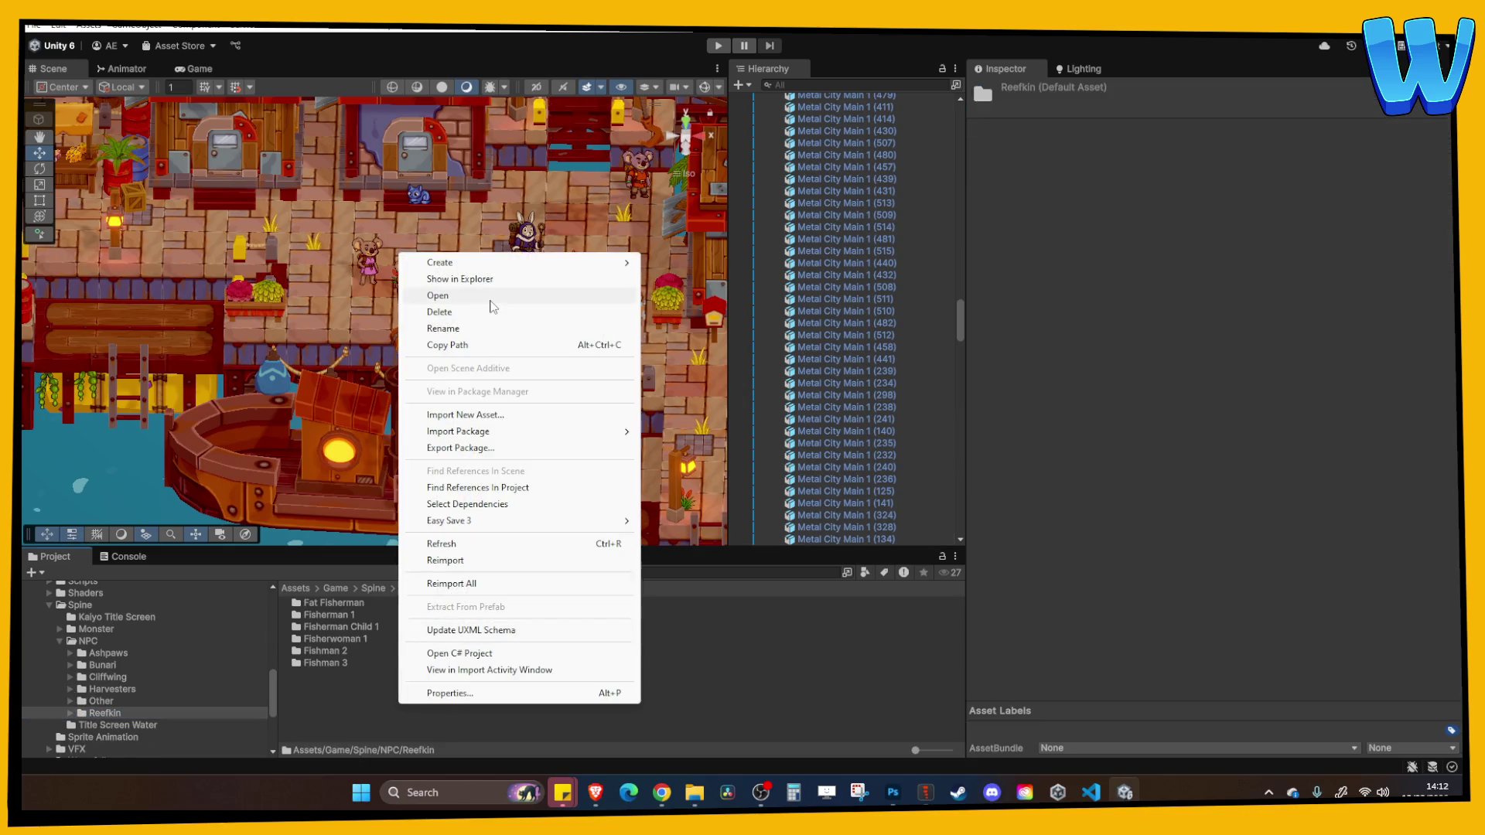
mouse_move(512, 263)
click(678, 264)
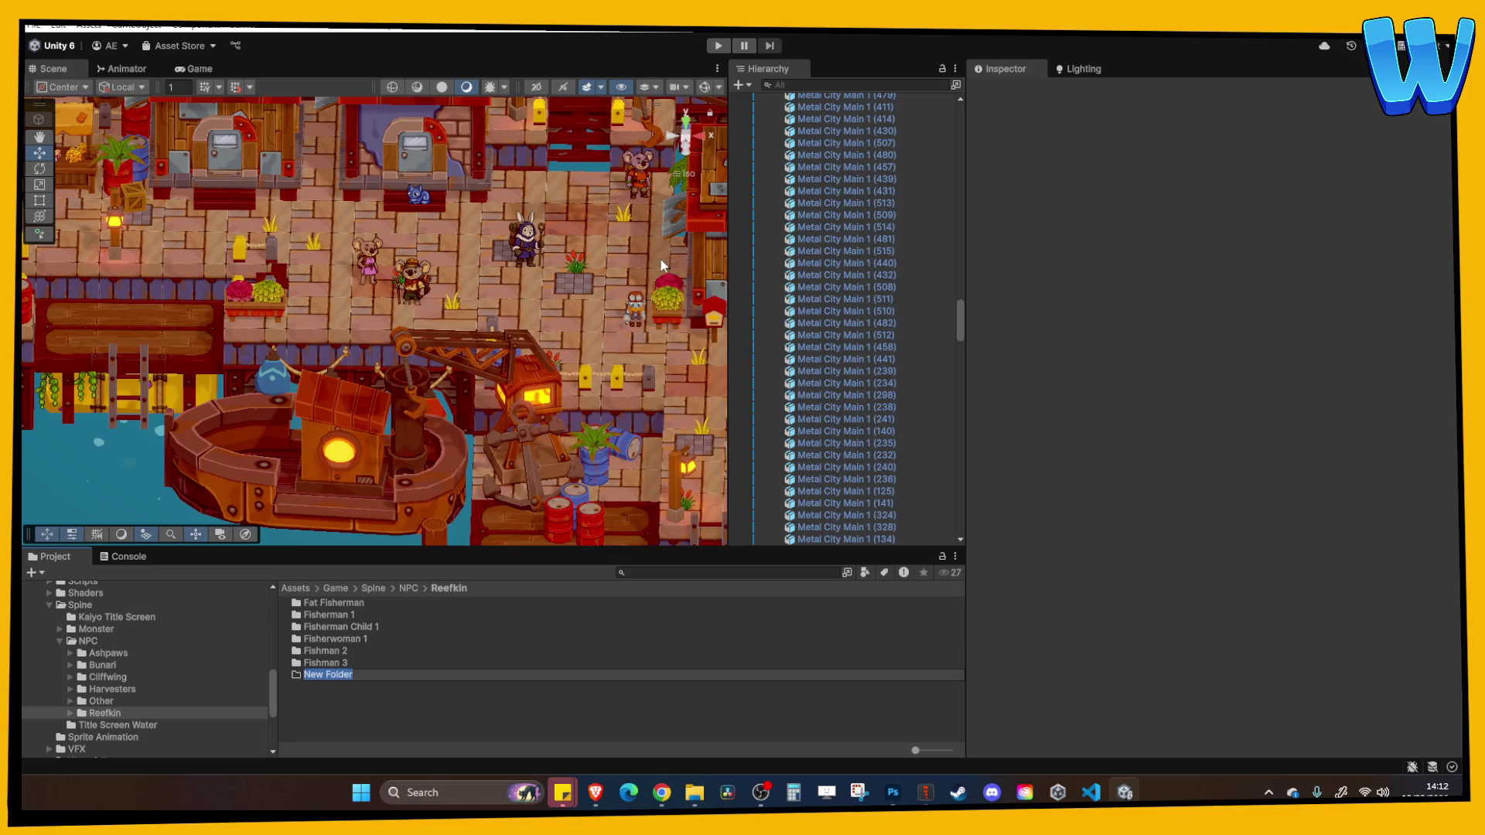
text(Reefkin_)
text(M_Sat)
text(Fishing)
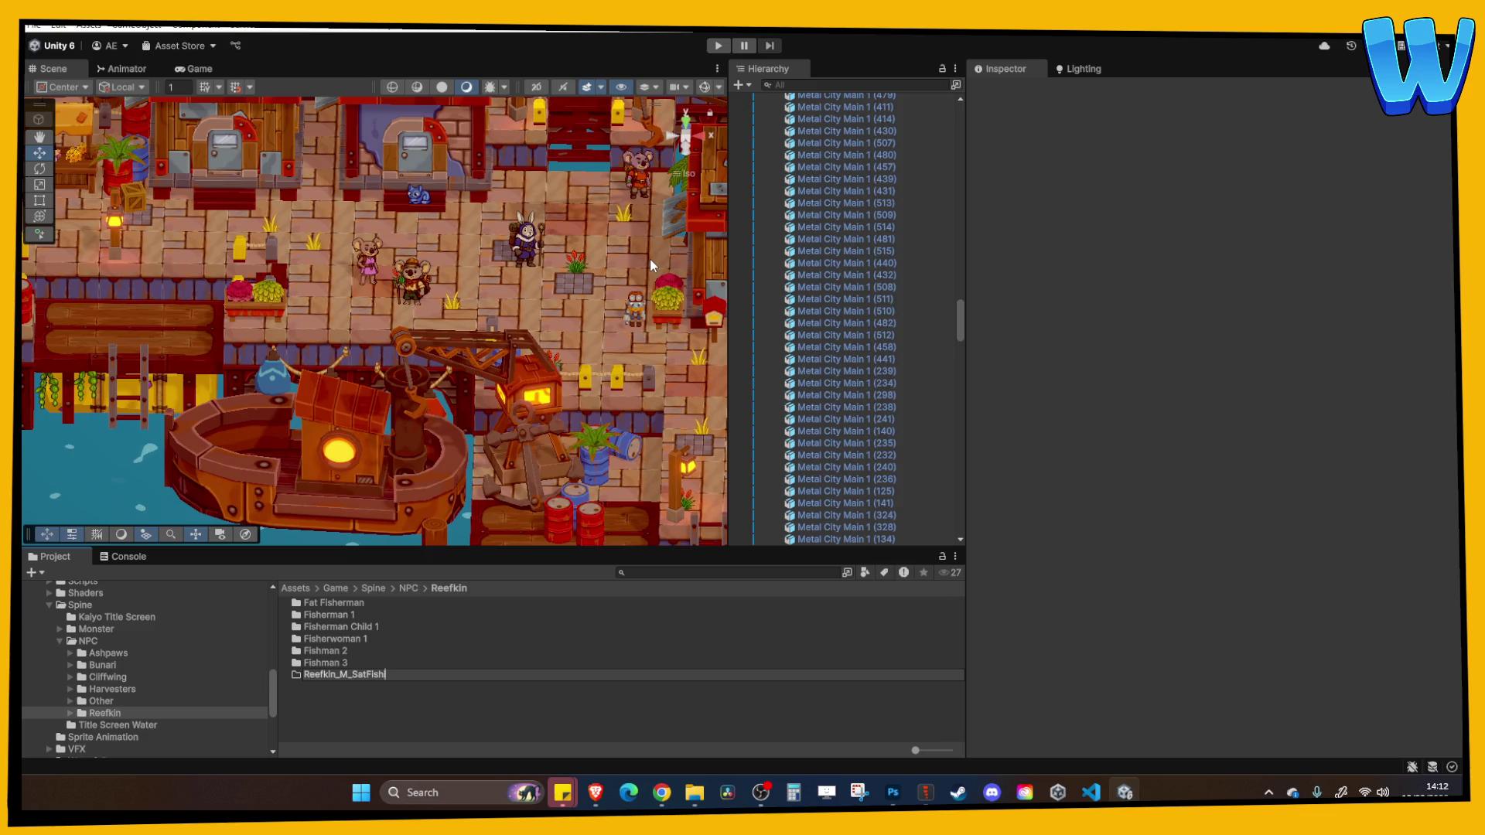
key(Return)
Pan the scene toward the boat and dock, then open the Reefkin_M_SatFishing folder
drag(367, 341, 353, 391)
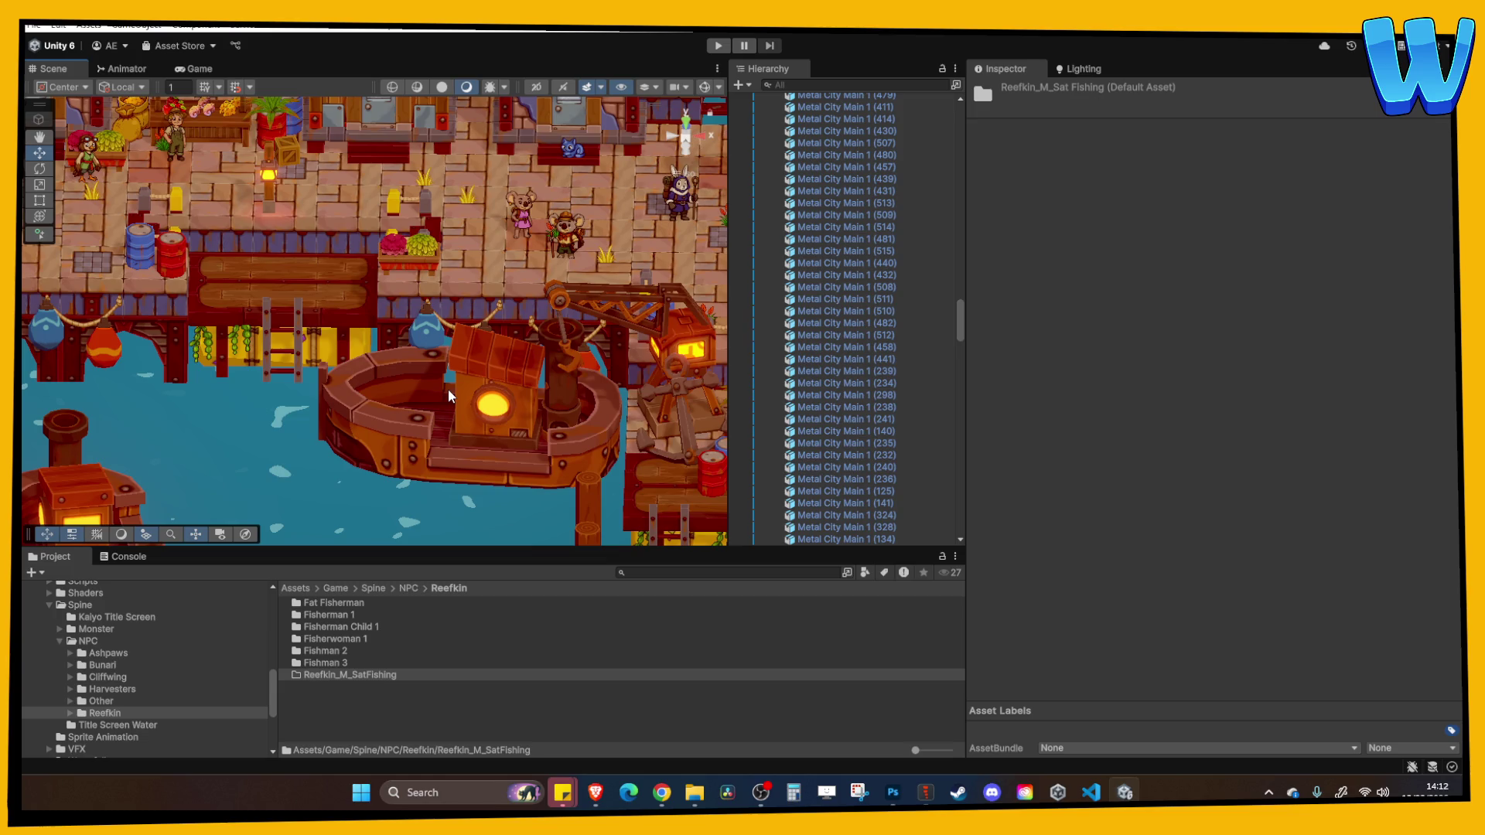
scroll(415, 396, up, 5)
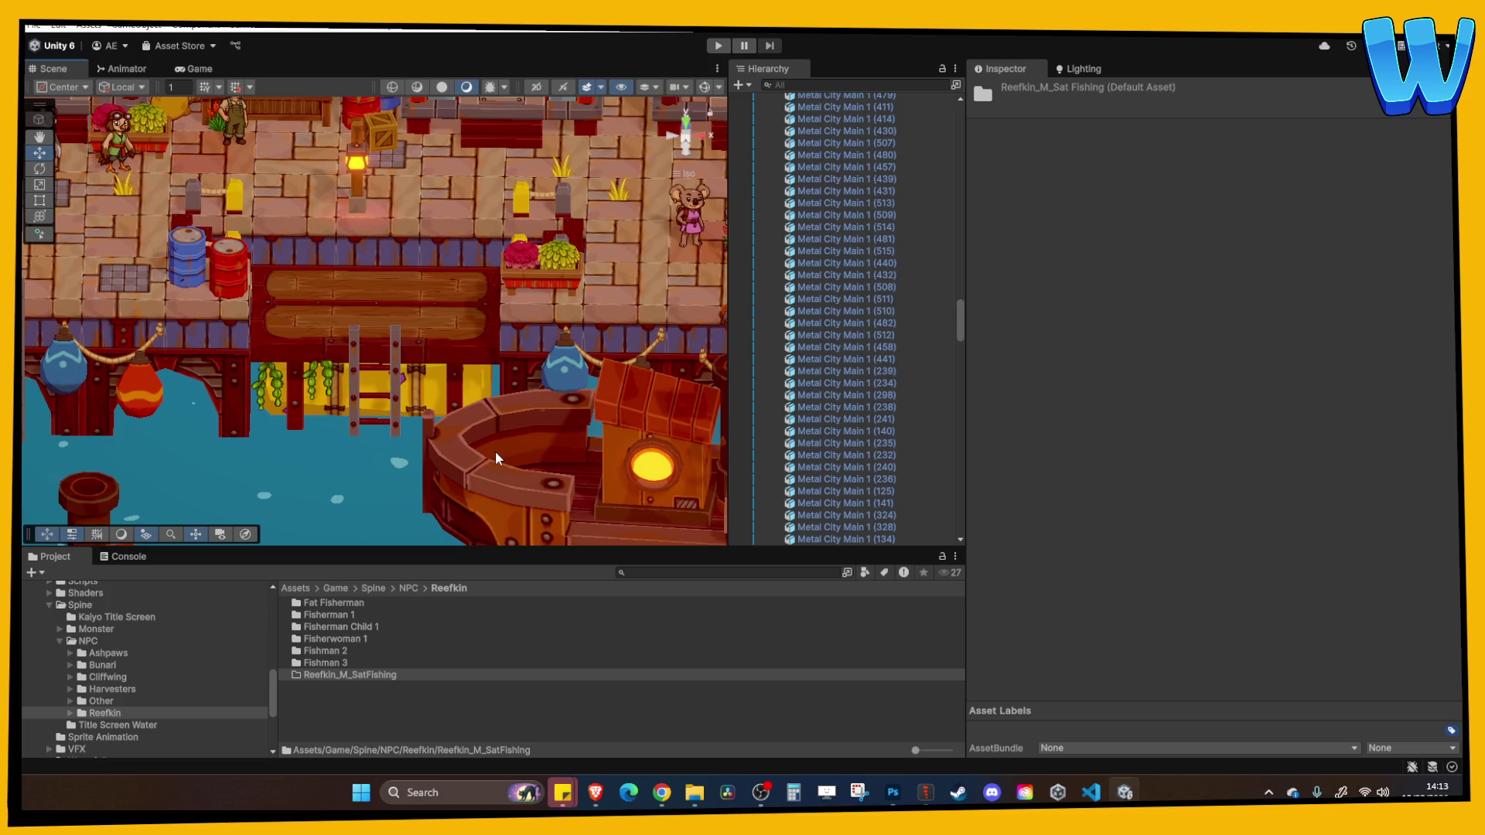
double_click(332, 676)
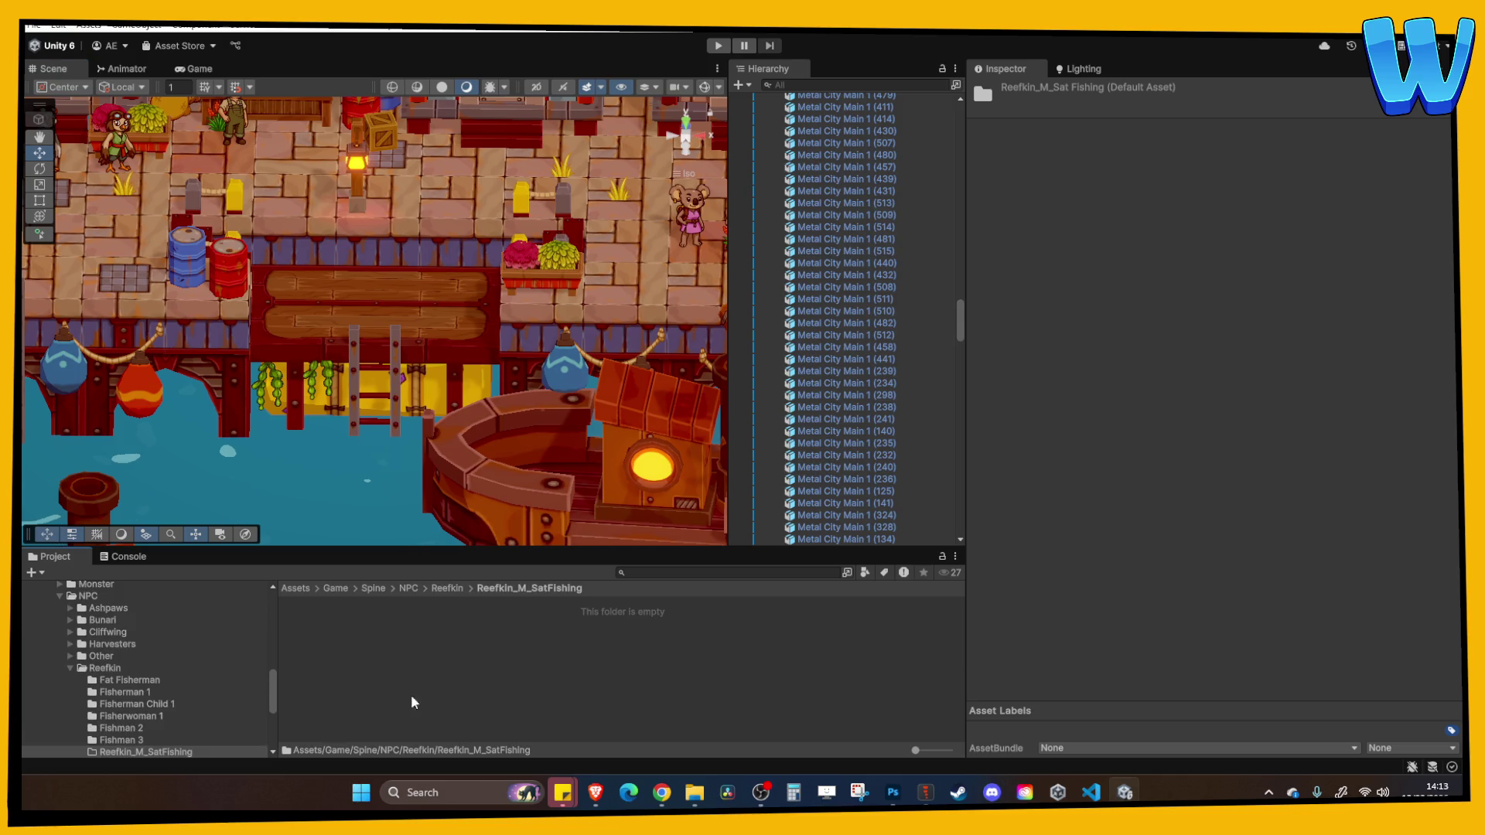
Enable sRGB and Alpha Is Transparency on the NPC_Reefkin_M_SatFishing texture and apply the import settings
click(690, 793)
mouse_move(857, 76)
mouse_down()
mouse_move(812, 115)
mouse_move(330, 91)
mouse_up()
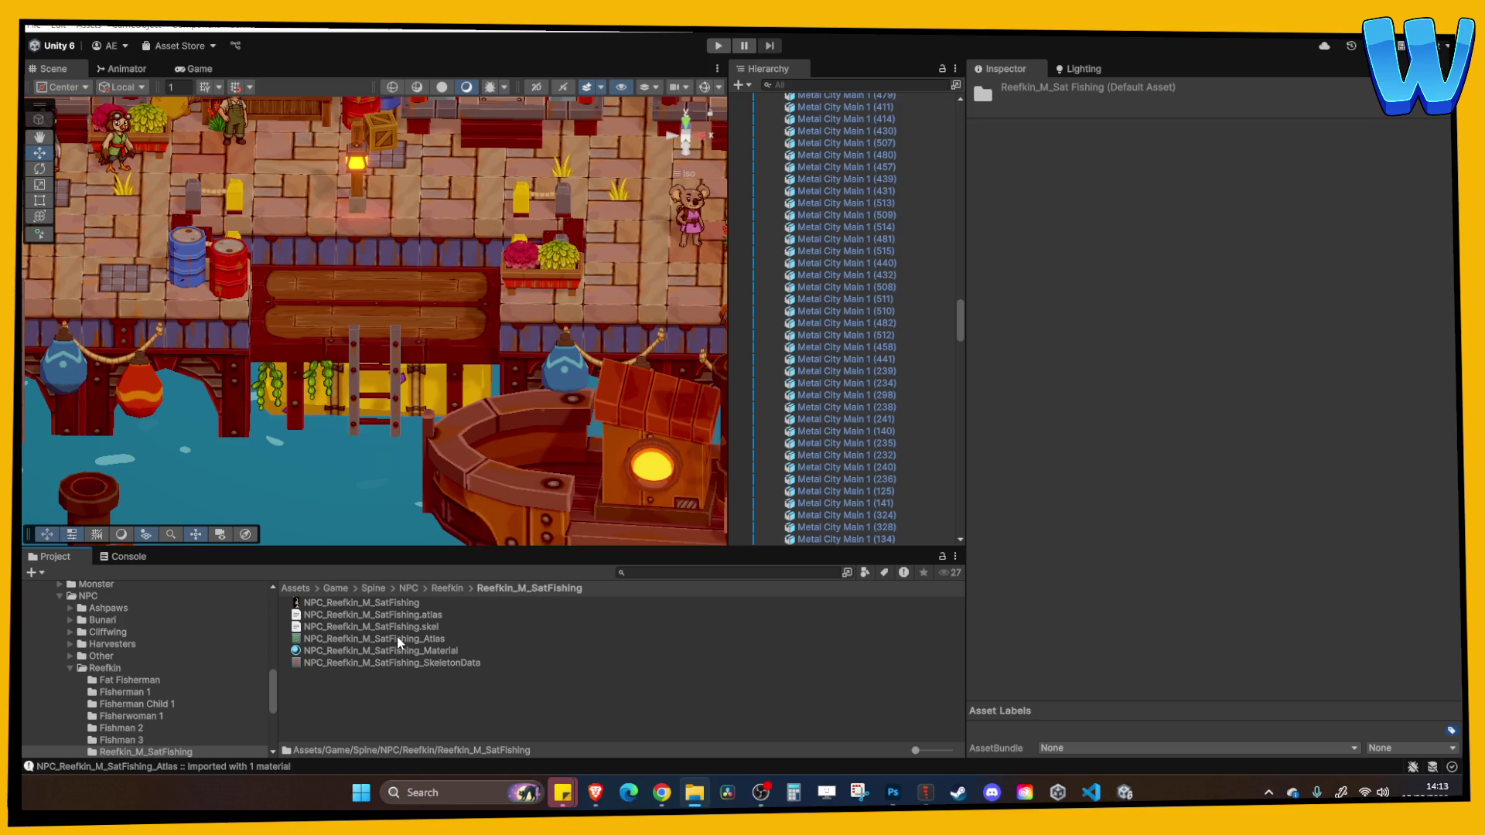
click(400, 650)
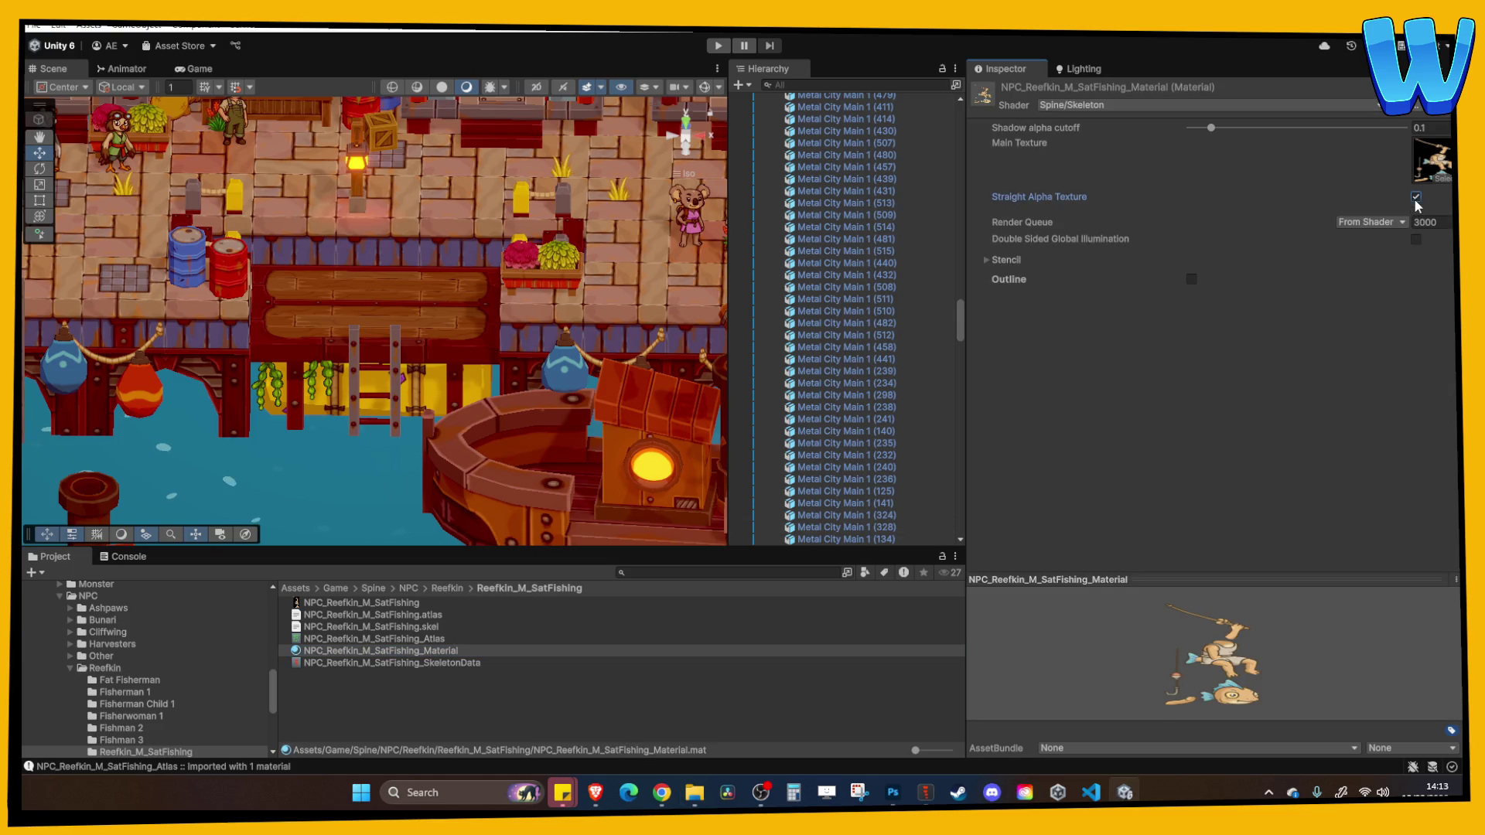
click(384, 601)
click(1180, 172)
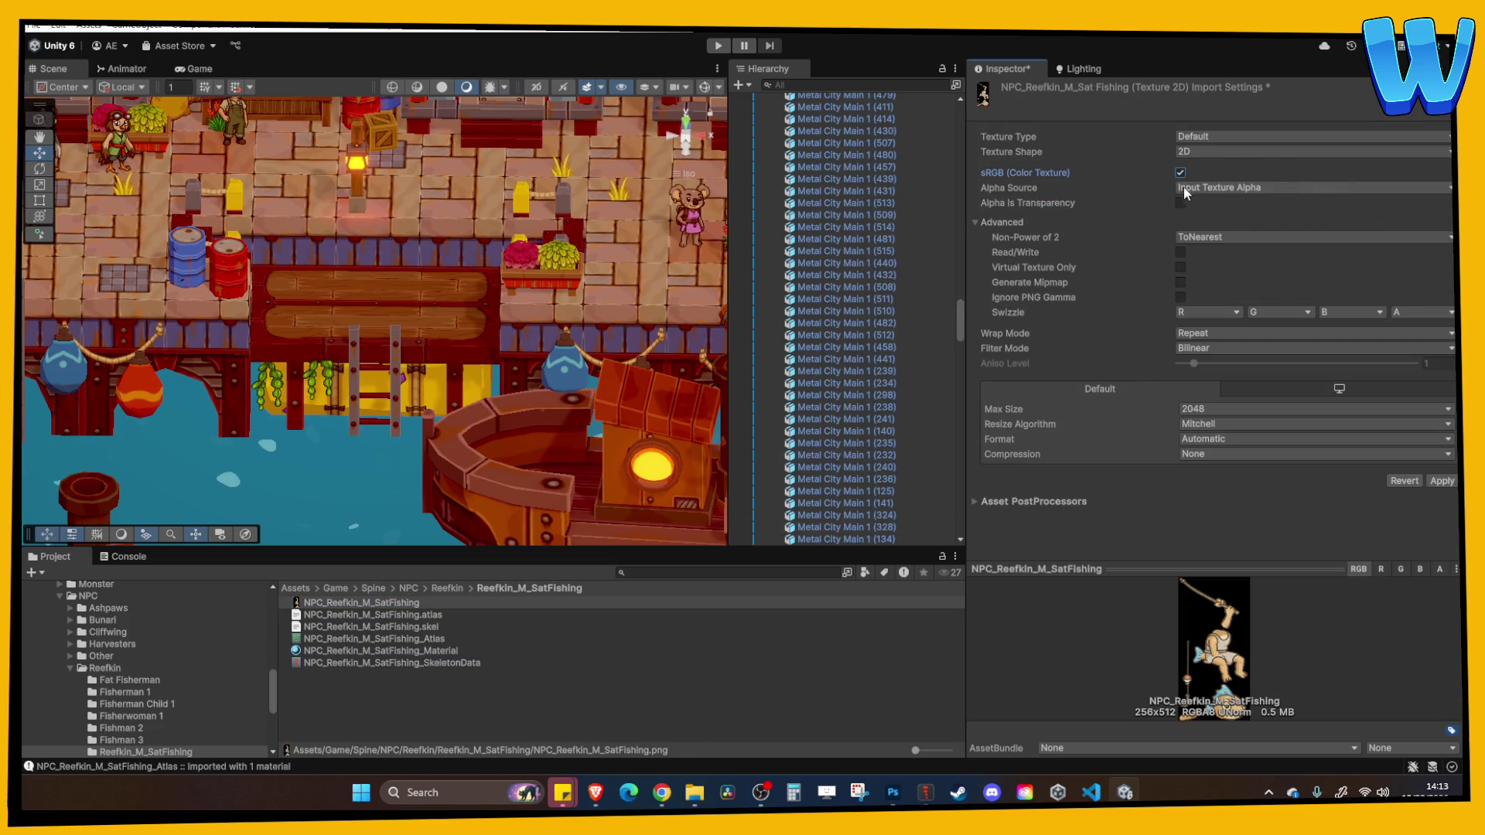
click(1180, 203)
click(1435, 485)
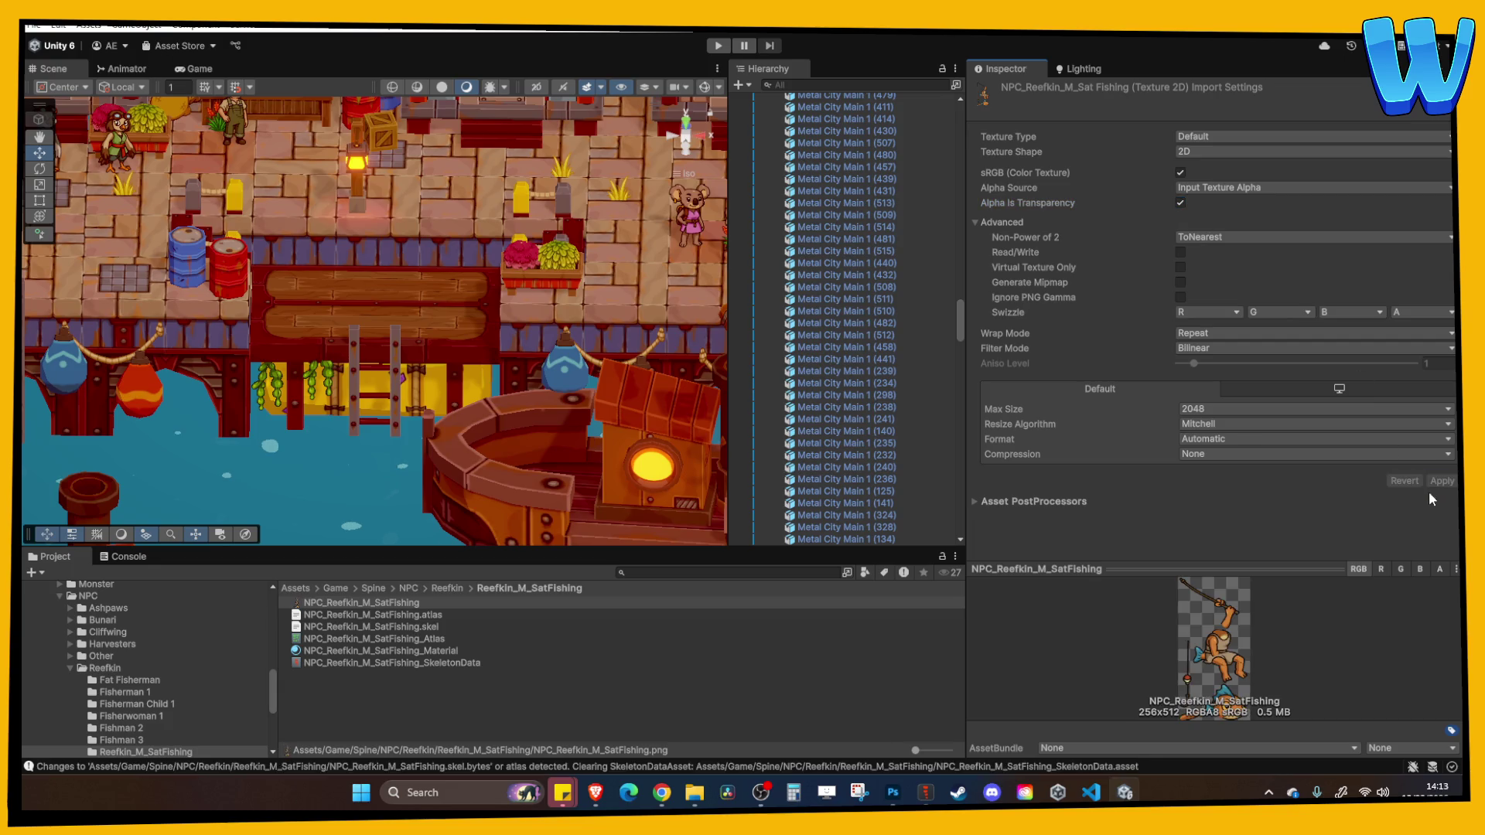
click(522, 338)
click(90, 669)
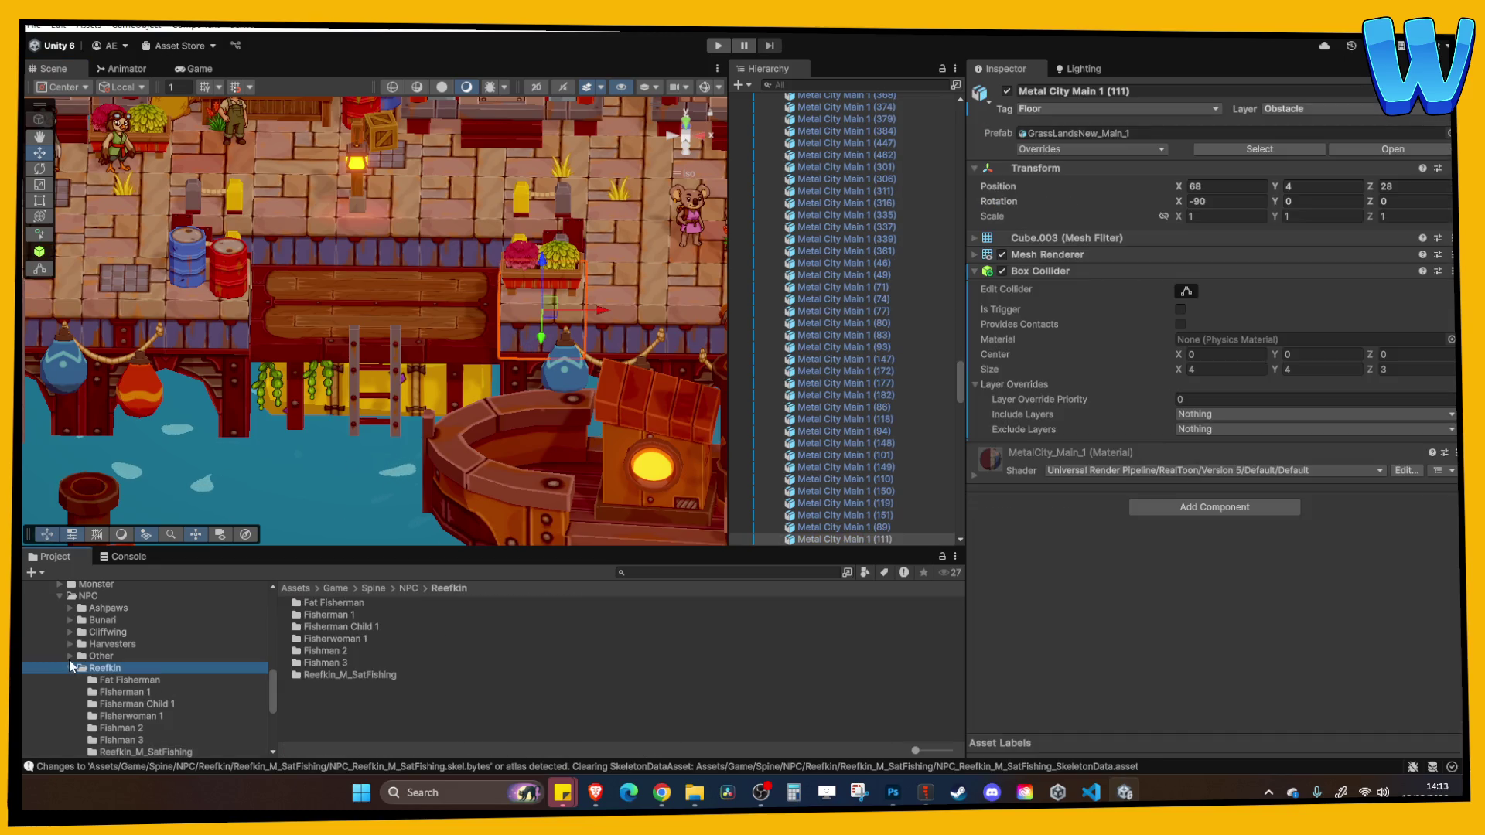
click(60, 596)
scroll(464, 365, down, 10)
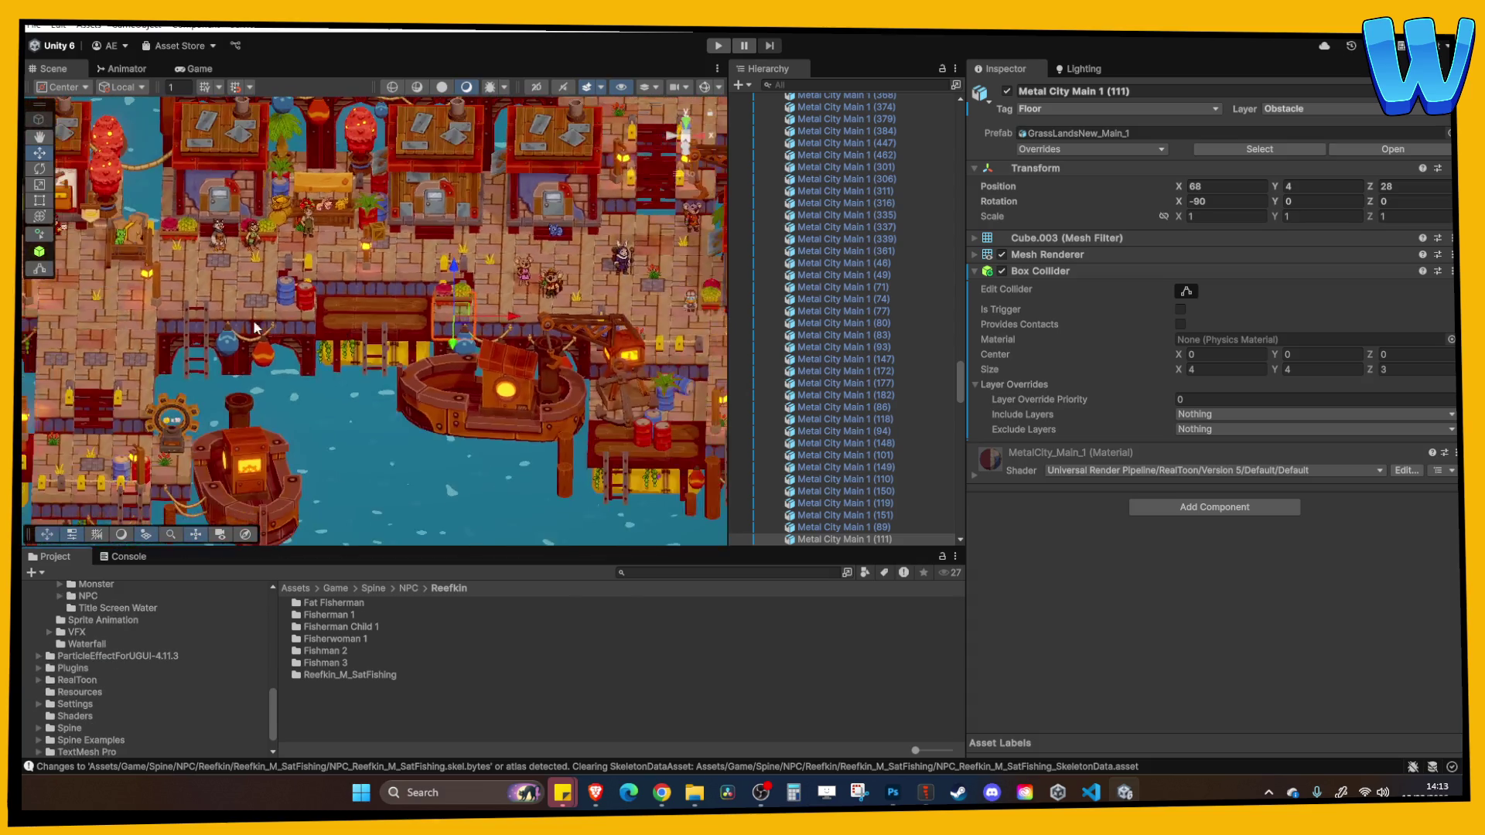
scroll(464, 365, up, 8)
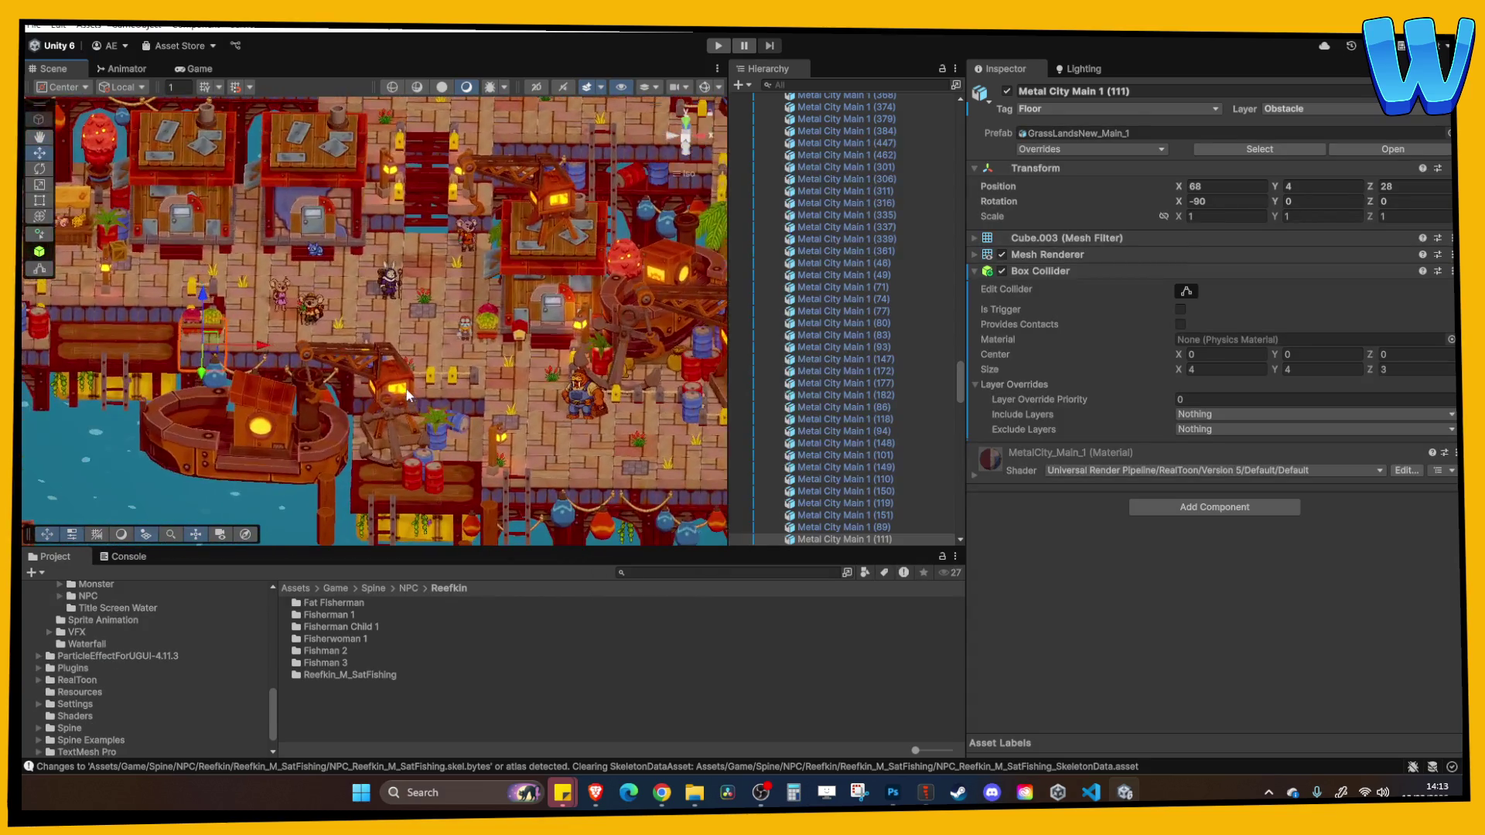
scroll(467, 363, down, 10)
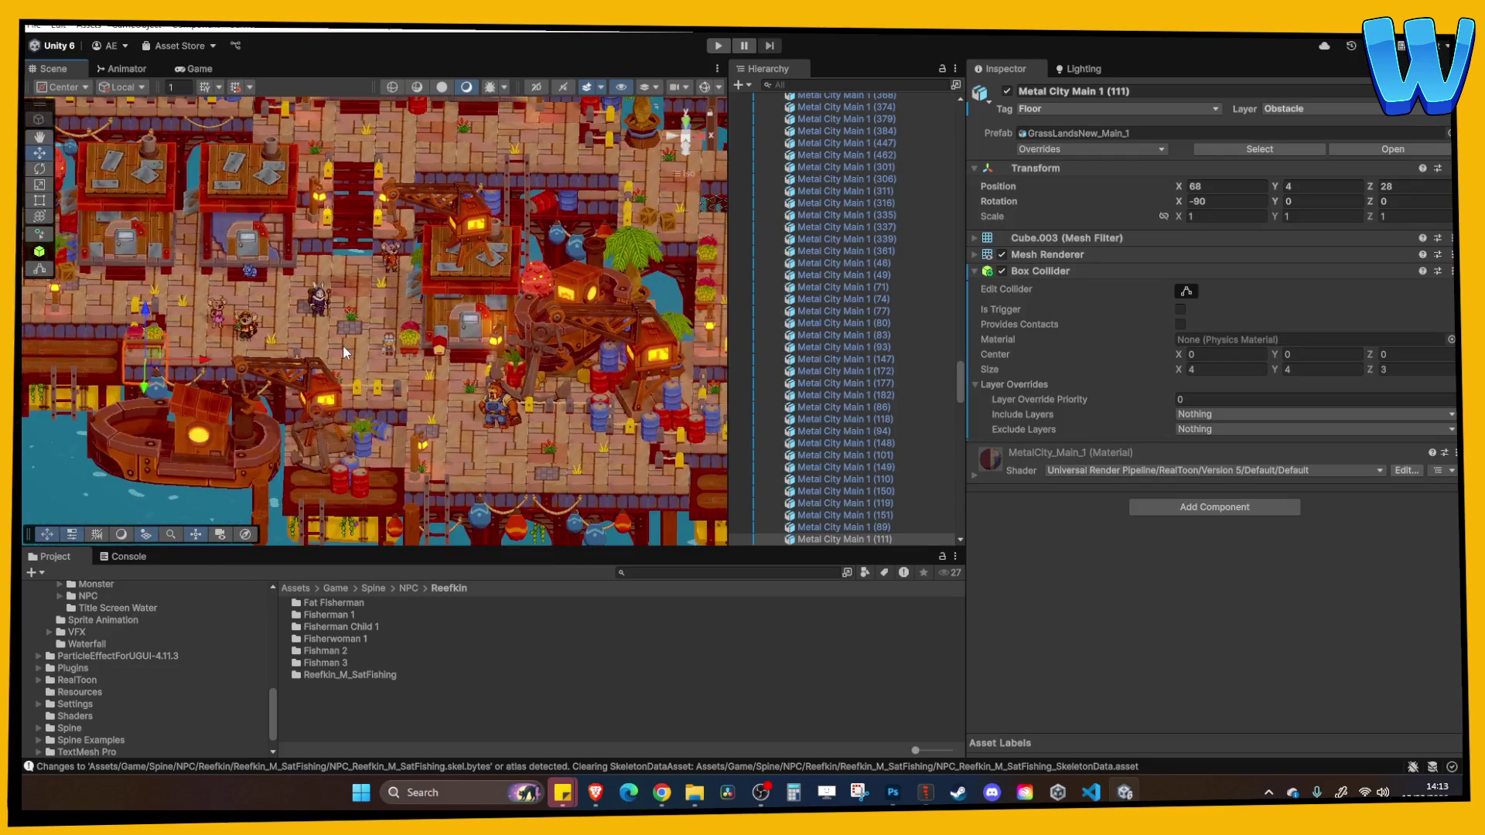
scroll(464, 381, up, 10)
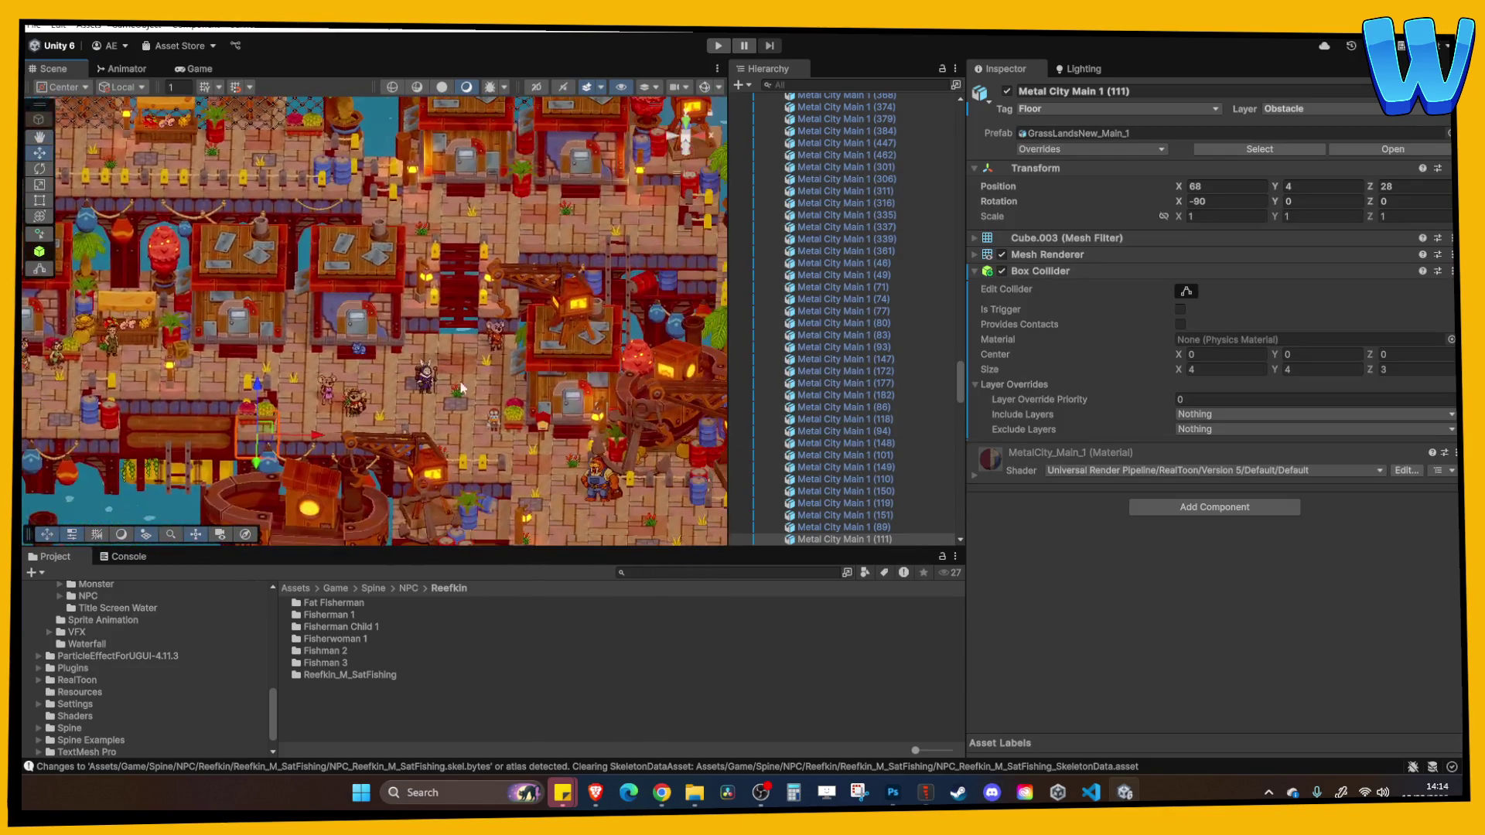
scroll(357, 414, up, 5)
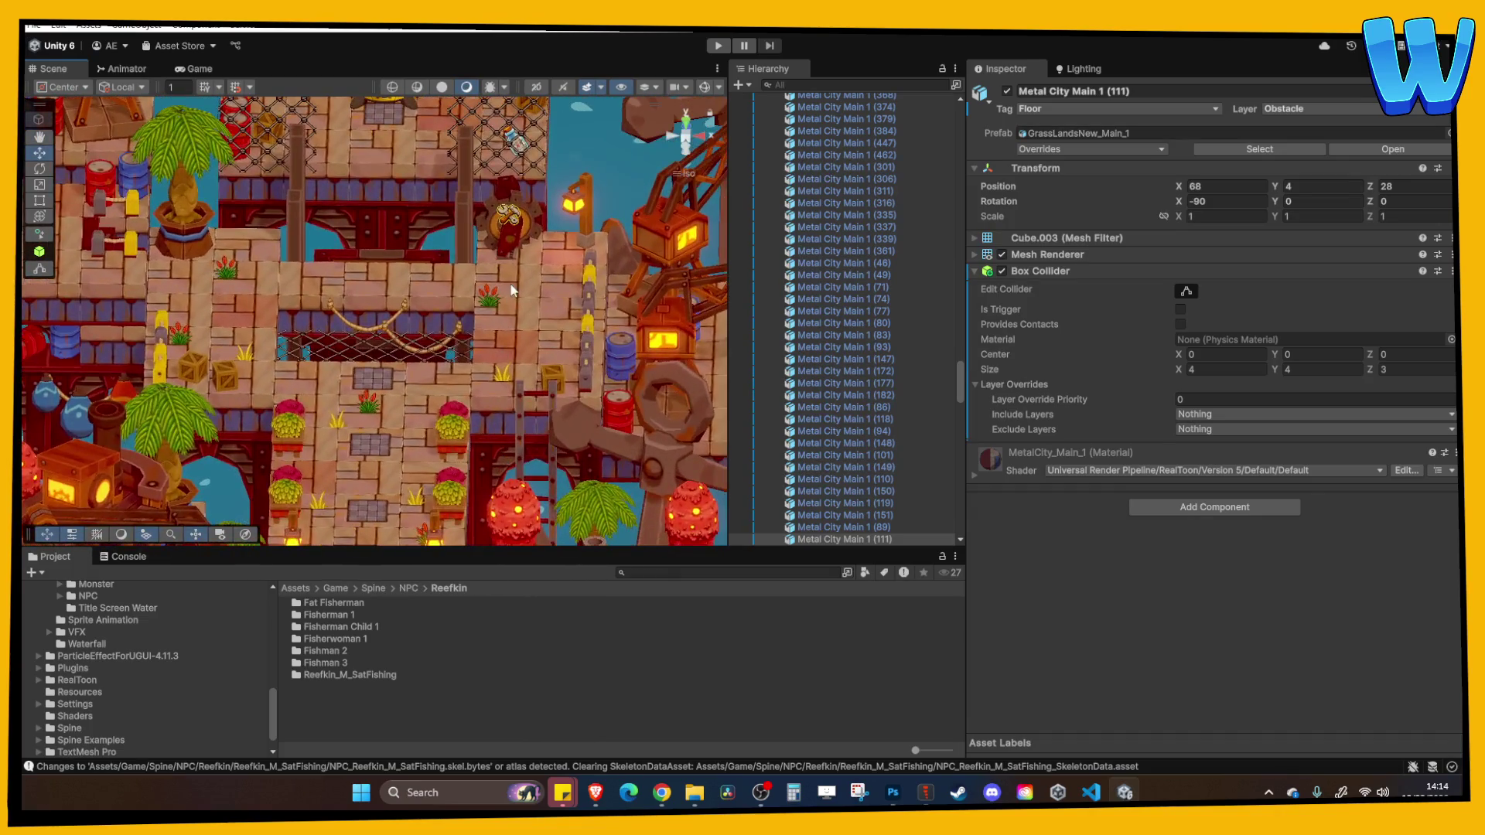
key(w)
key(f)
scroll(461, 252, down, 5)
scroll(406, 358, up, 5)
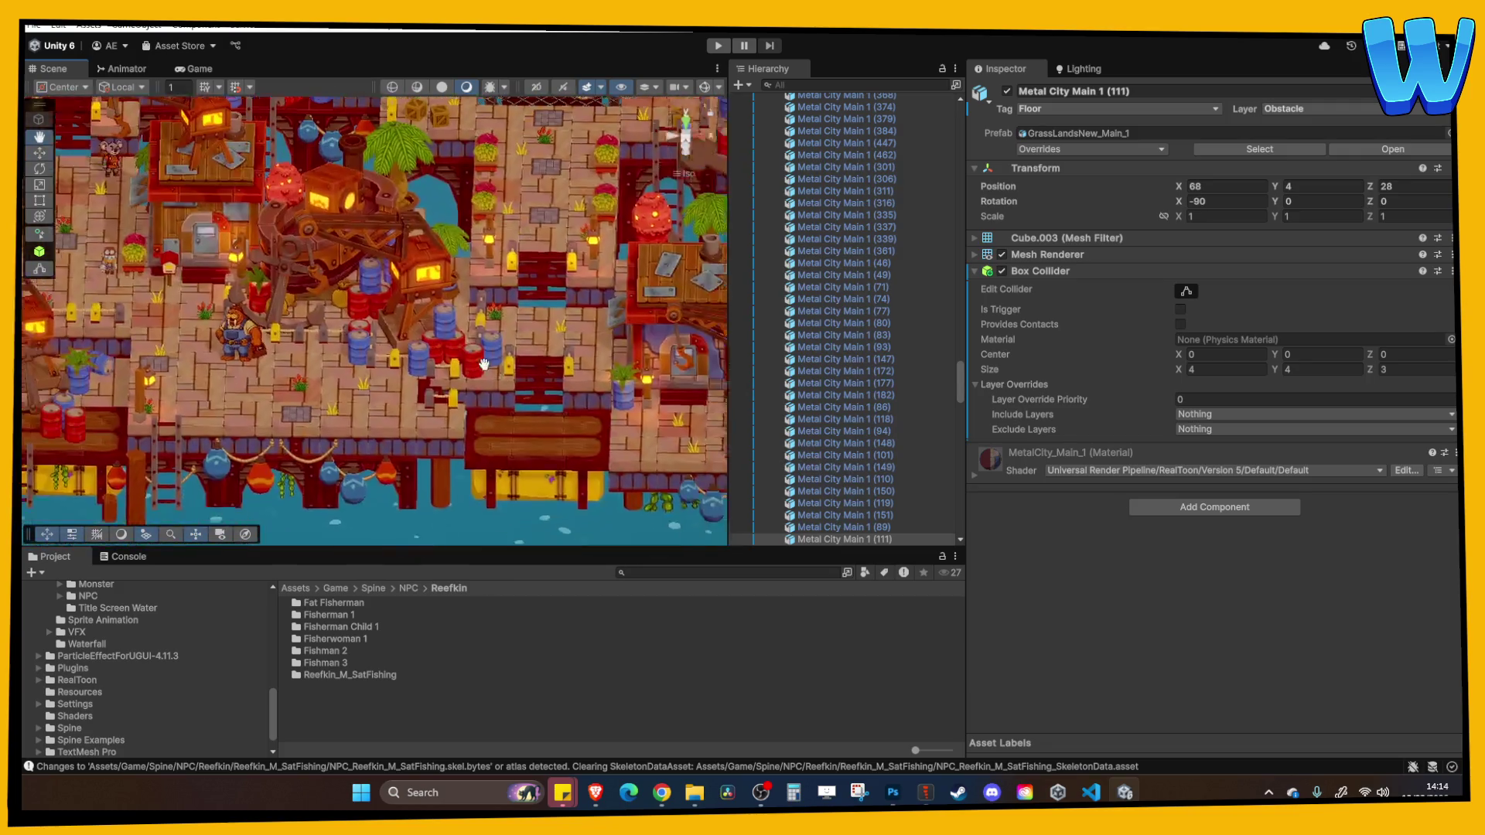
key(f)
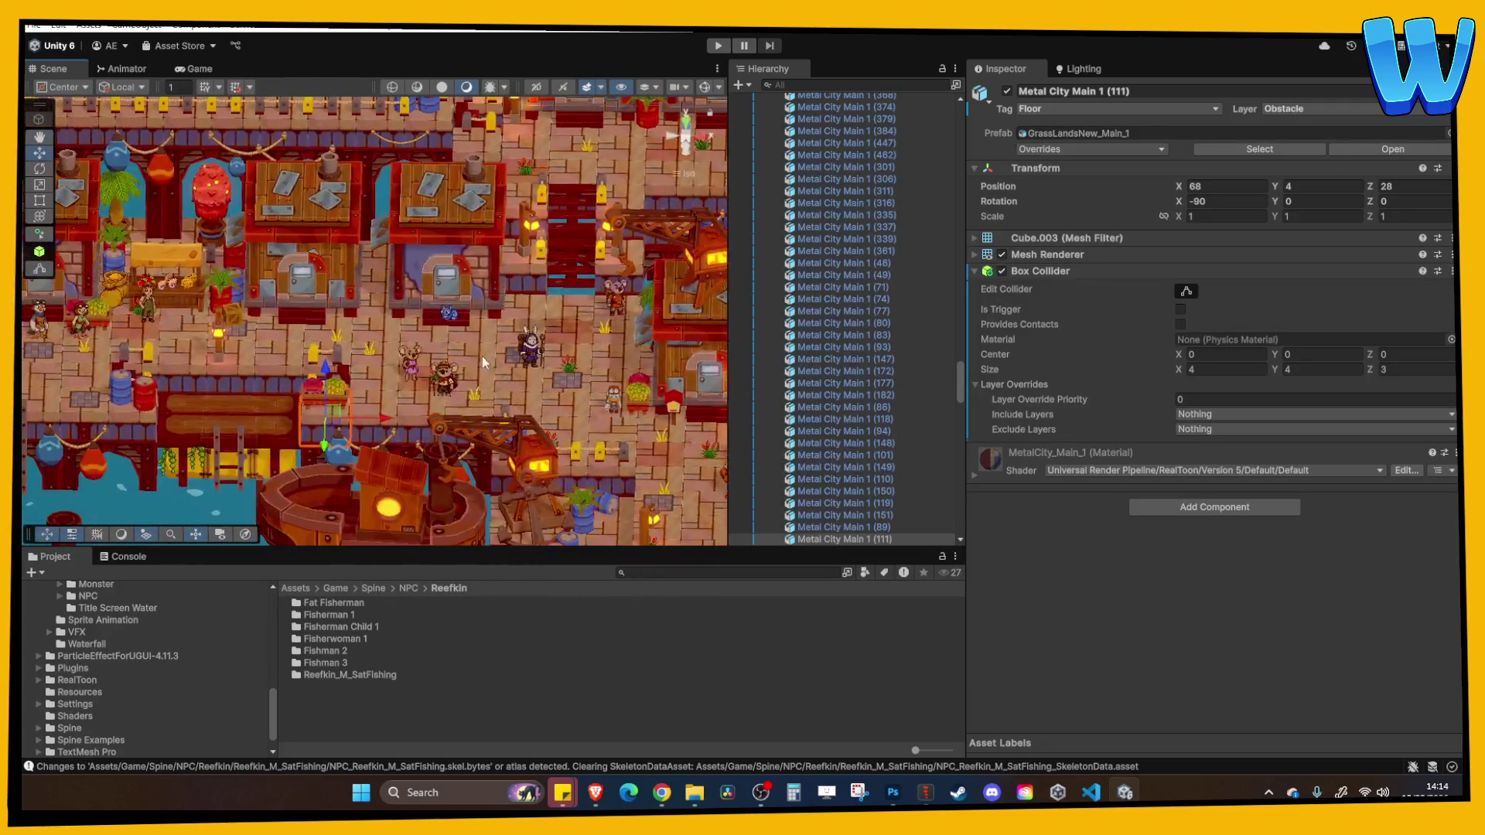
key(Up)
key(Up)
key(Up)
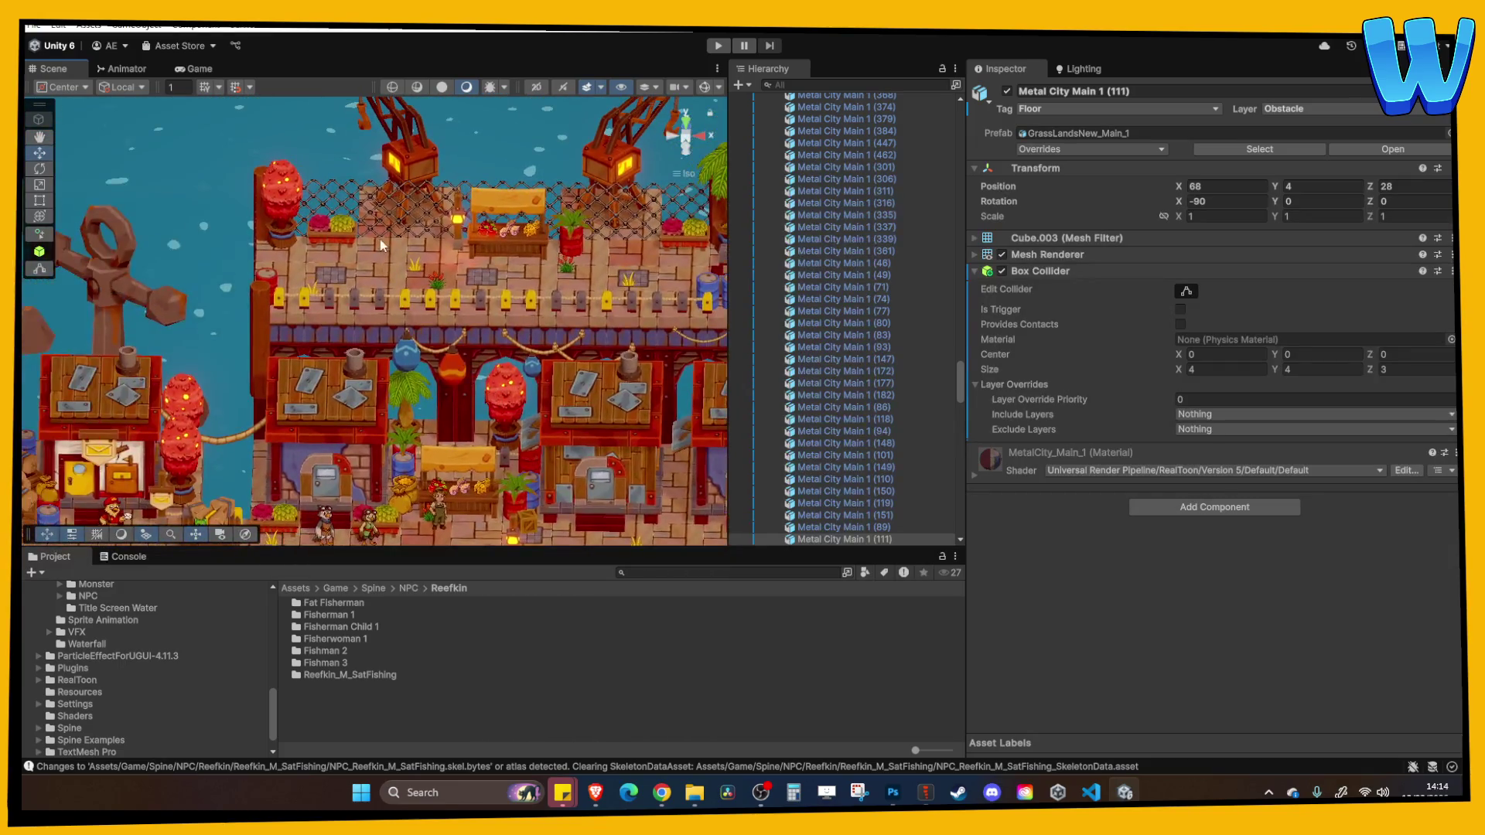
key(Right)
key(Right)
key(Right)
key(Down)
key(Down)
key(Down)
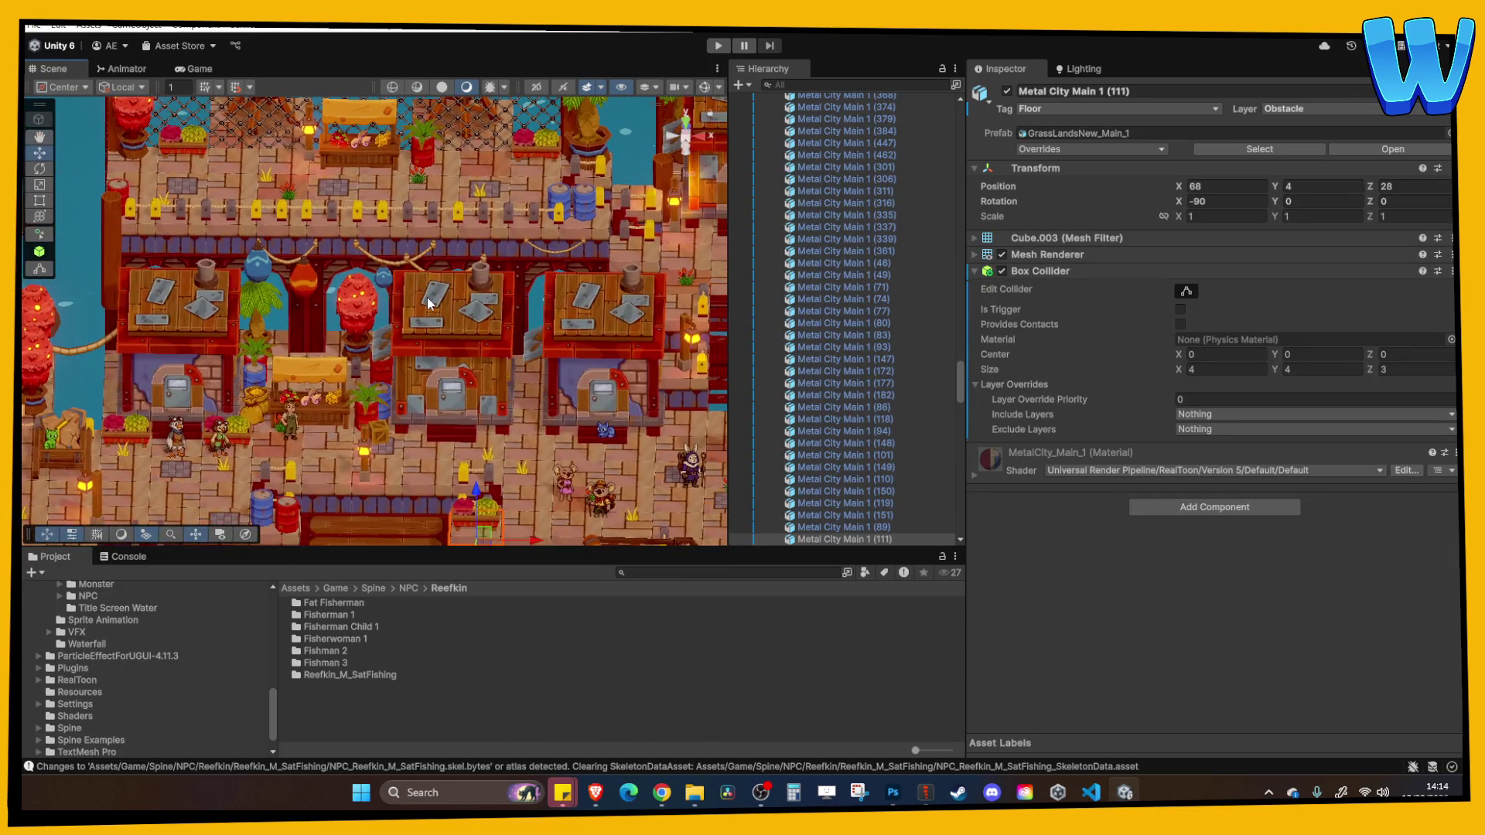
scroll(401, 350, up, 3)
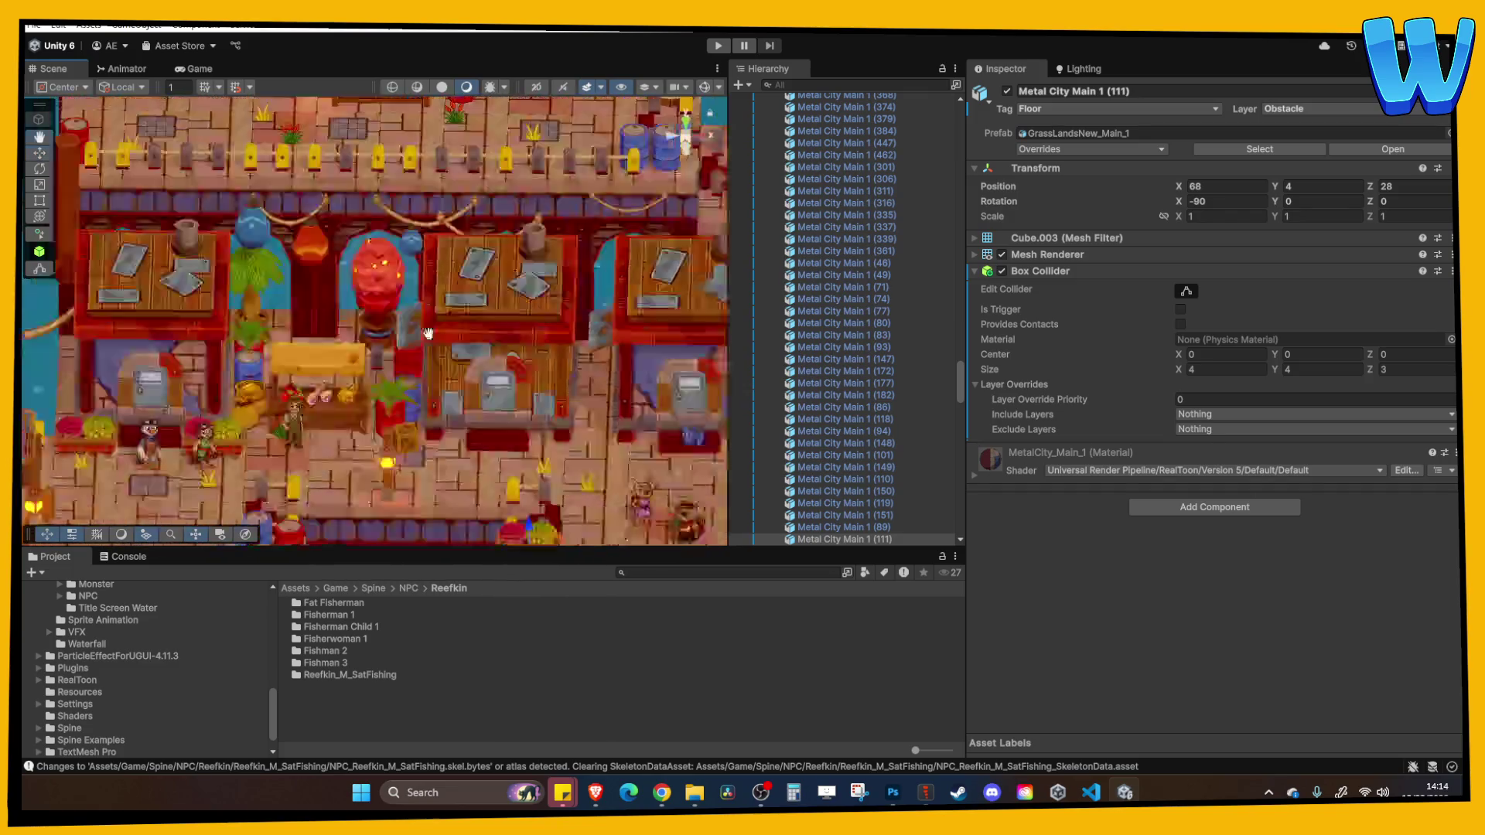
scroll(423, 370, down, 5)
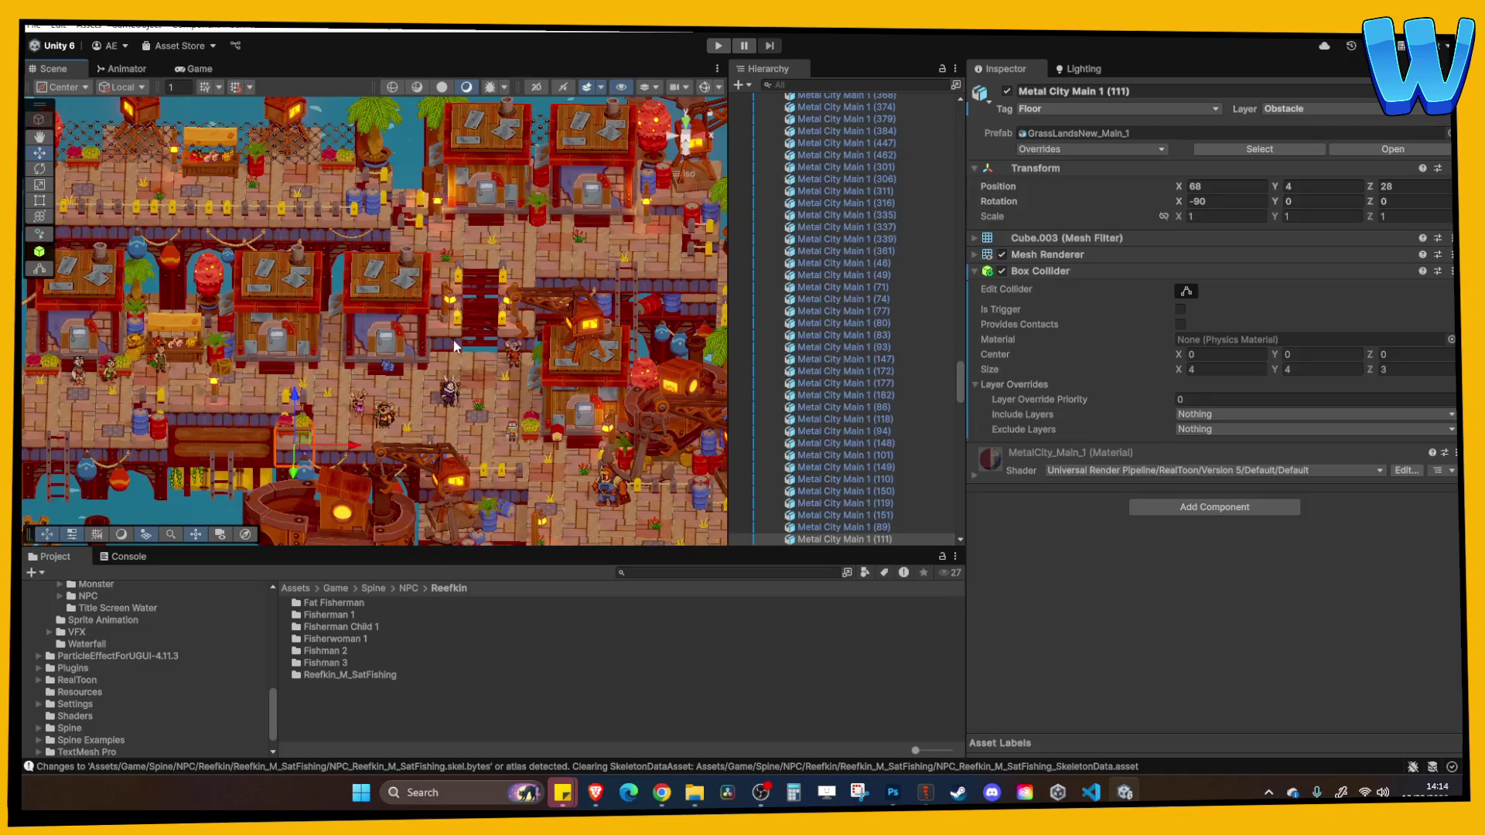
key(Right)
key(Right)
key(Right)
key(Down)
key(Down)
key(Down)
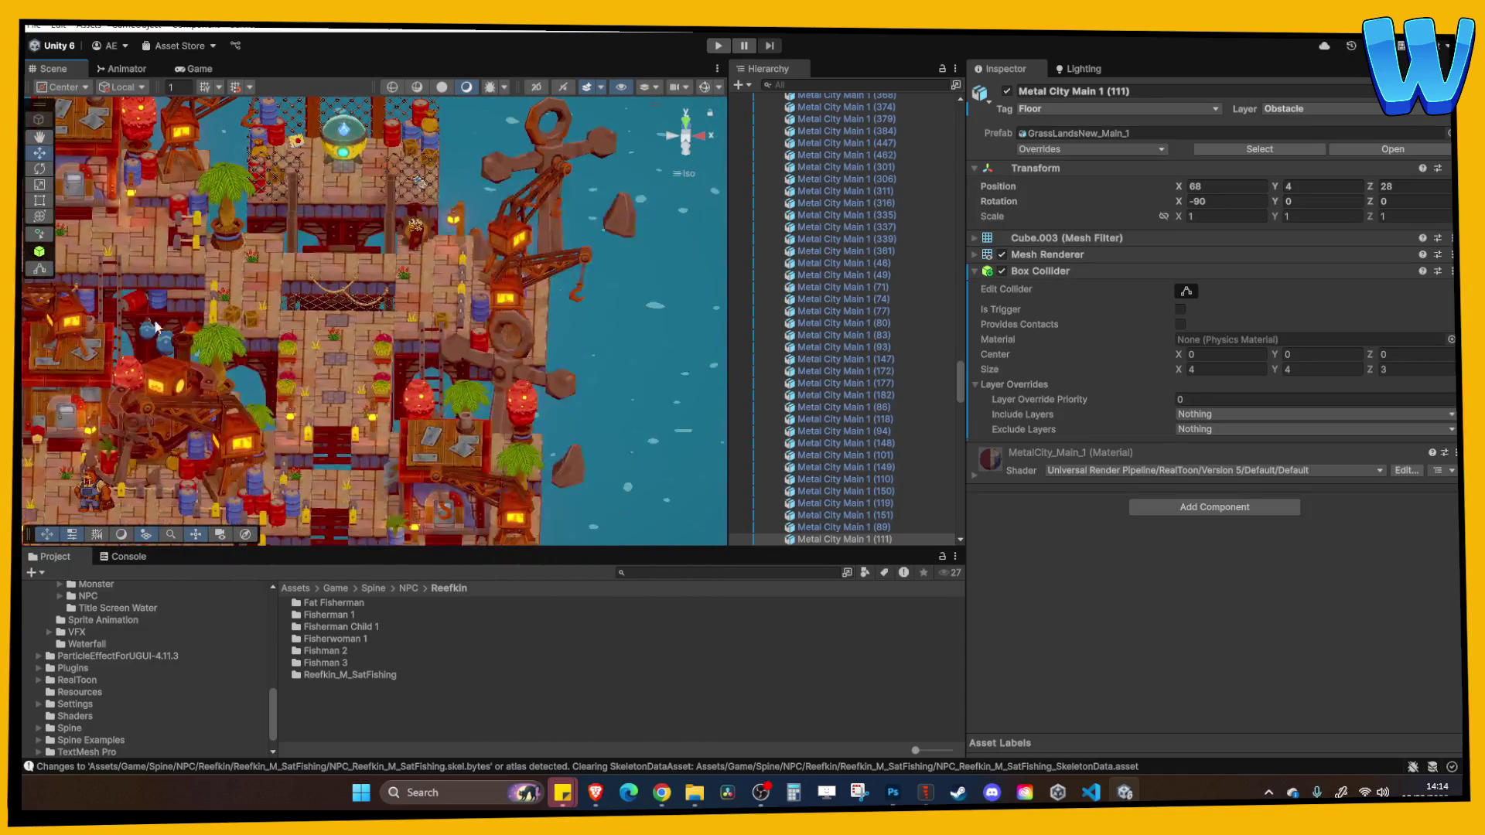
scroll(407, 357, up, 5)
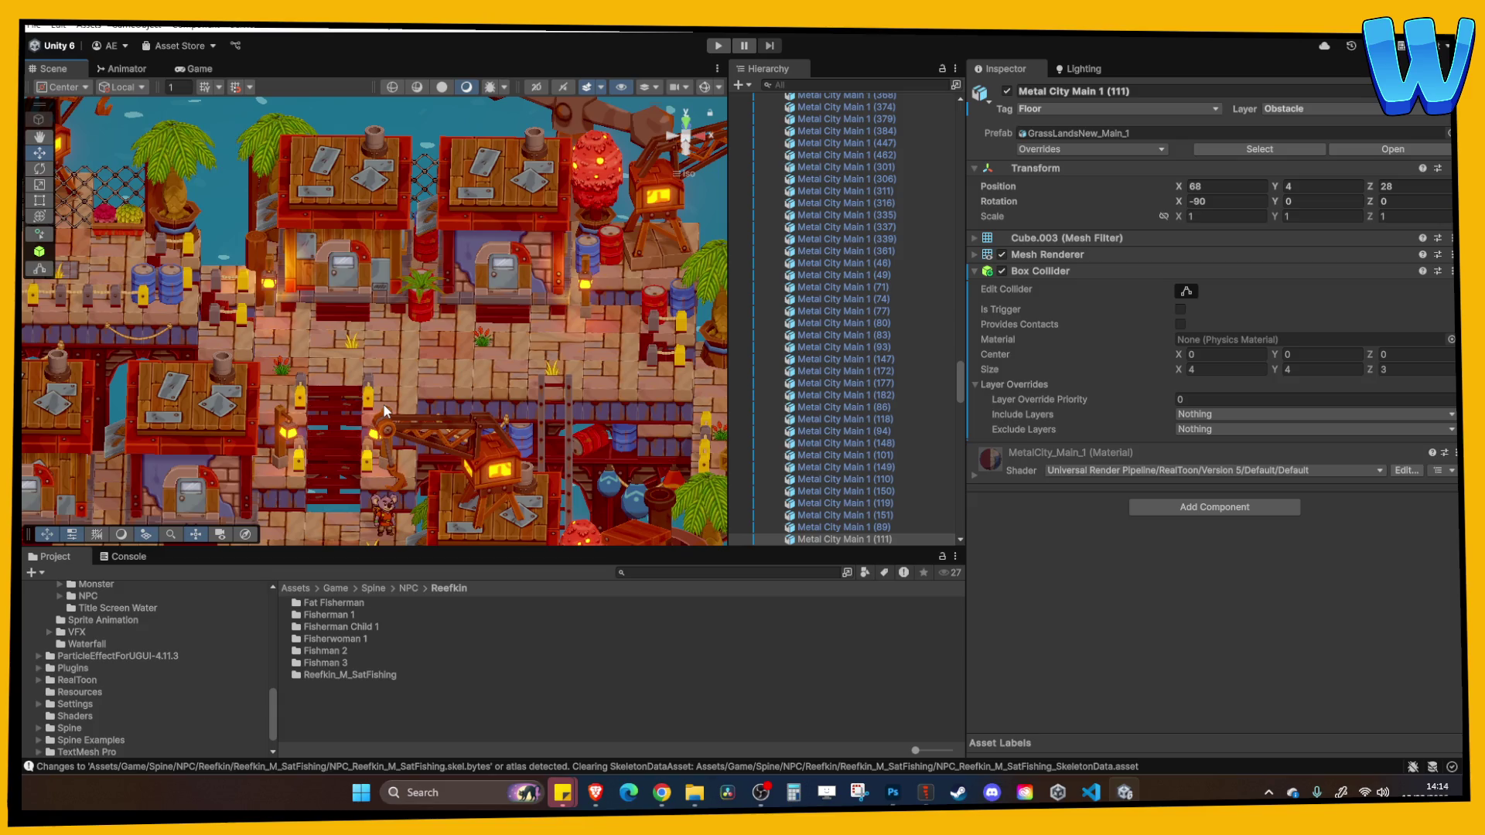
scroll(423, 357, down, 3)
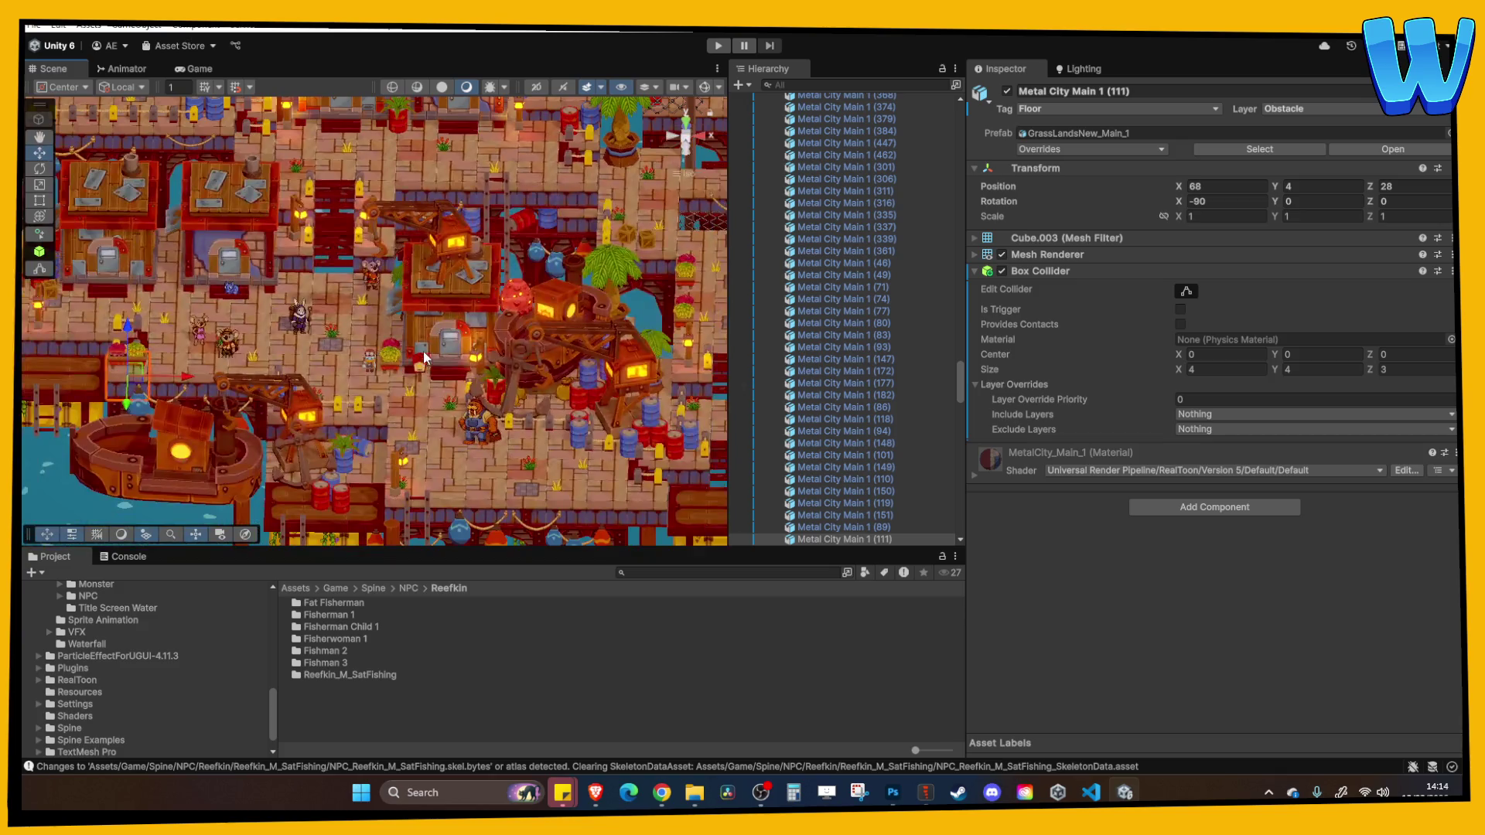
scroll(424, 351, up, 2)
scroll(504, 325, up, 2)
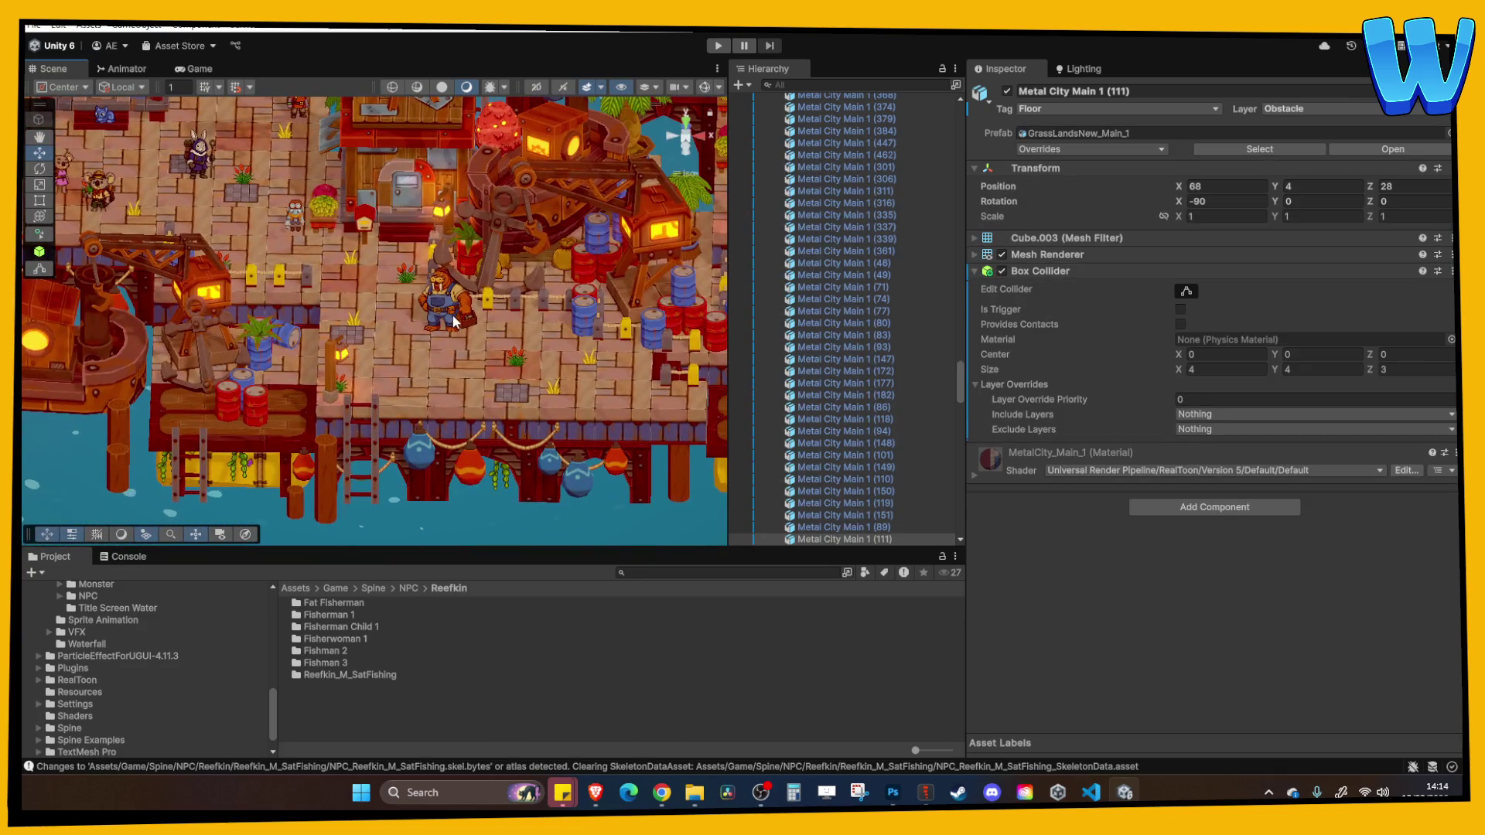
scroll(361, 266, down, 2)
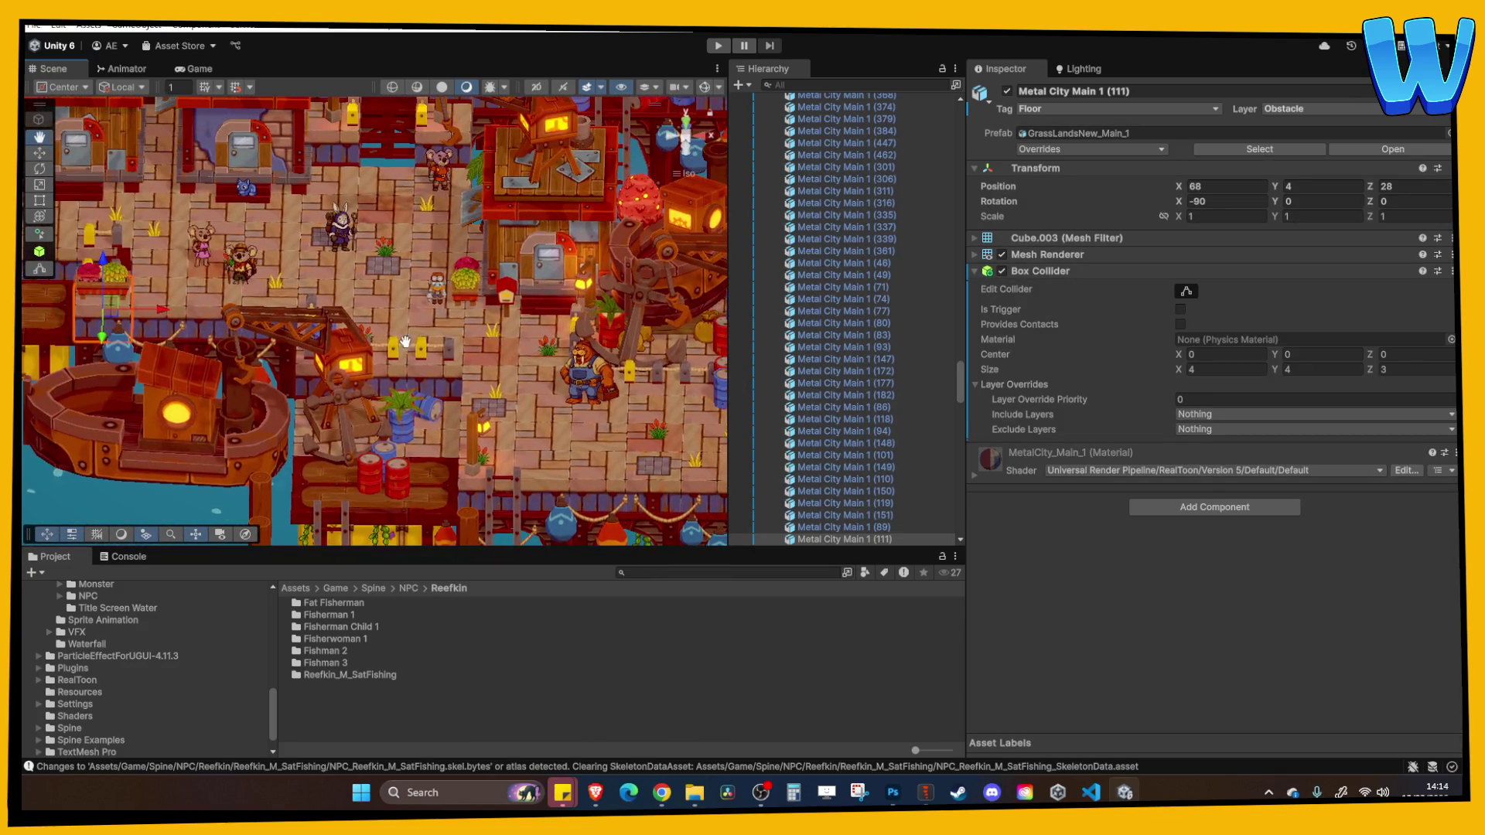
scroll(514, 355, up, 2)
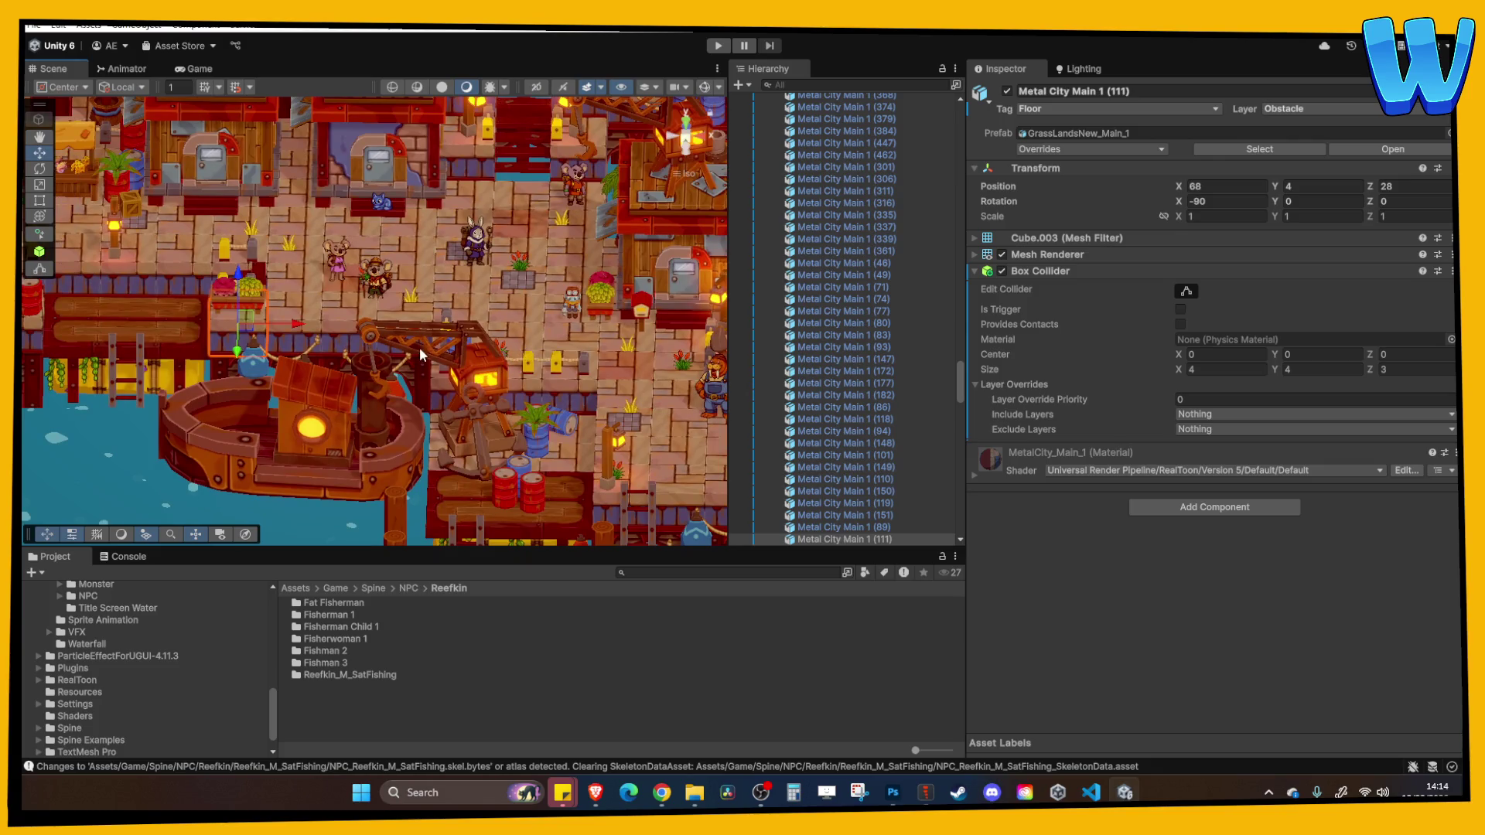
scroll(384, 378, down, 2)
scroll(374, 393, up, 1)
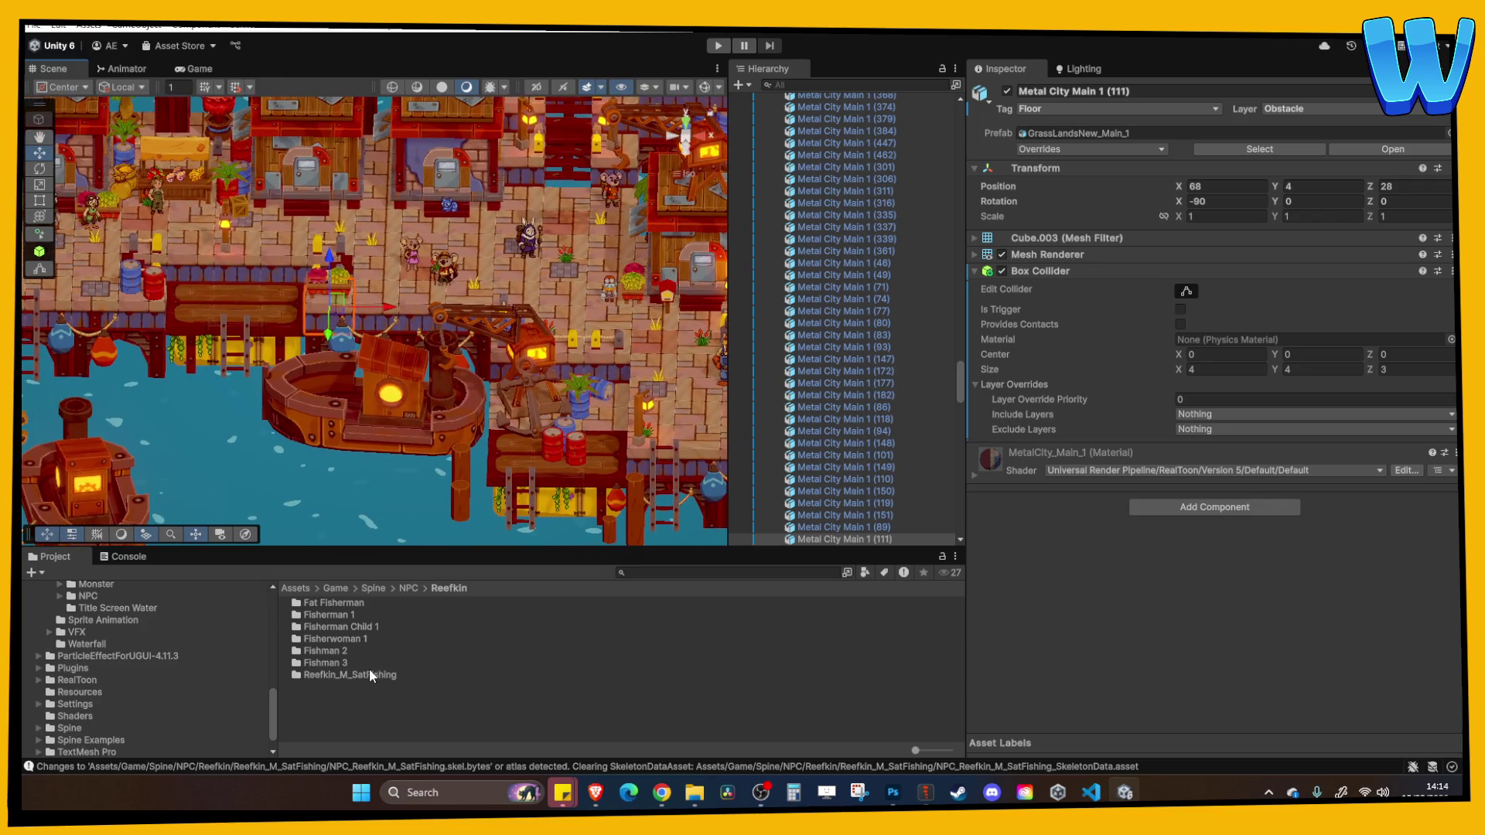
scroll(135, 684, down, 2)
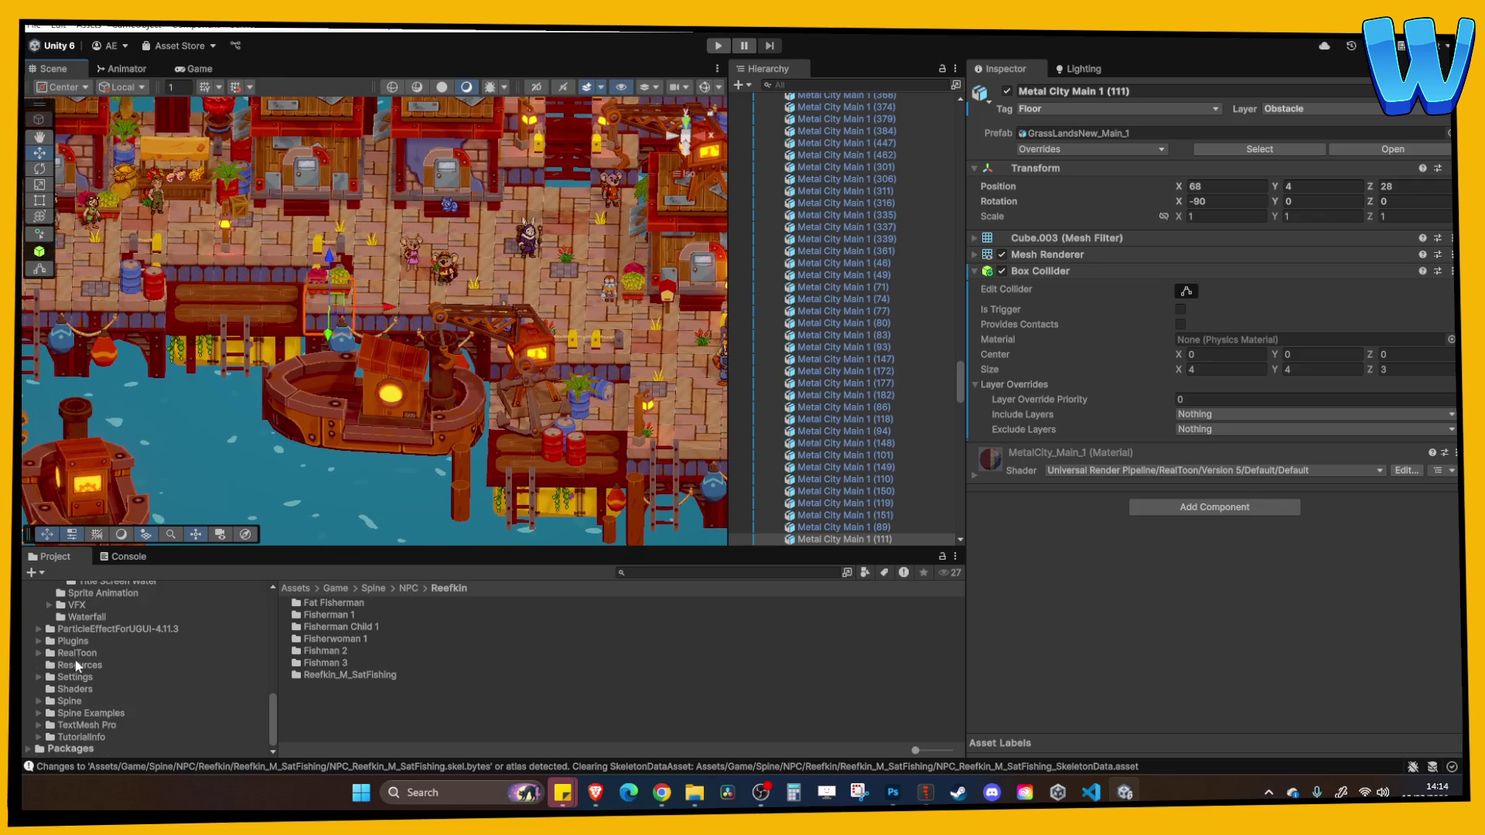
Open the Prefabs/NPC/Reefkin folder and select the NPC_Reefkin Male 3 prefab
scroll(73, 664, up, 10)
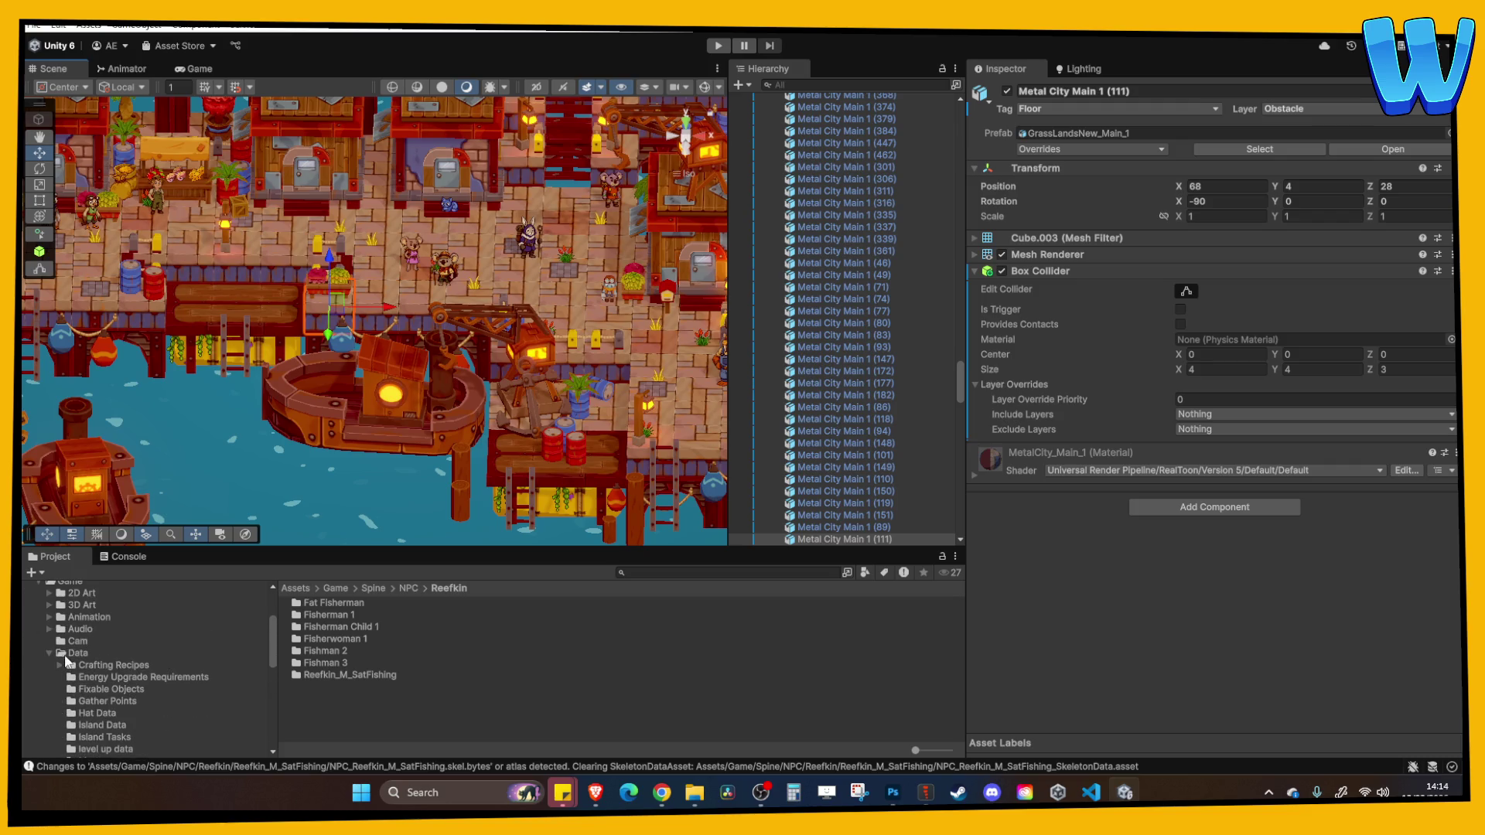
click(48, 653)
click(102, 676)
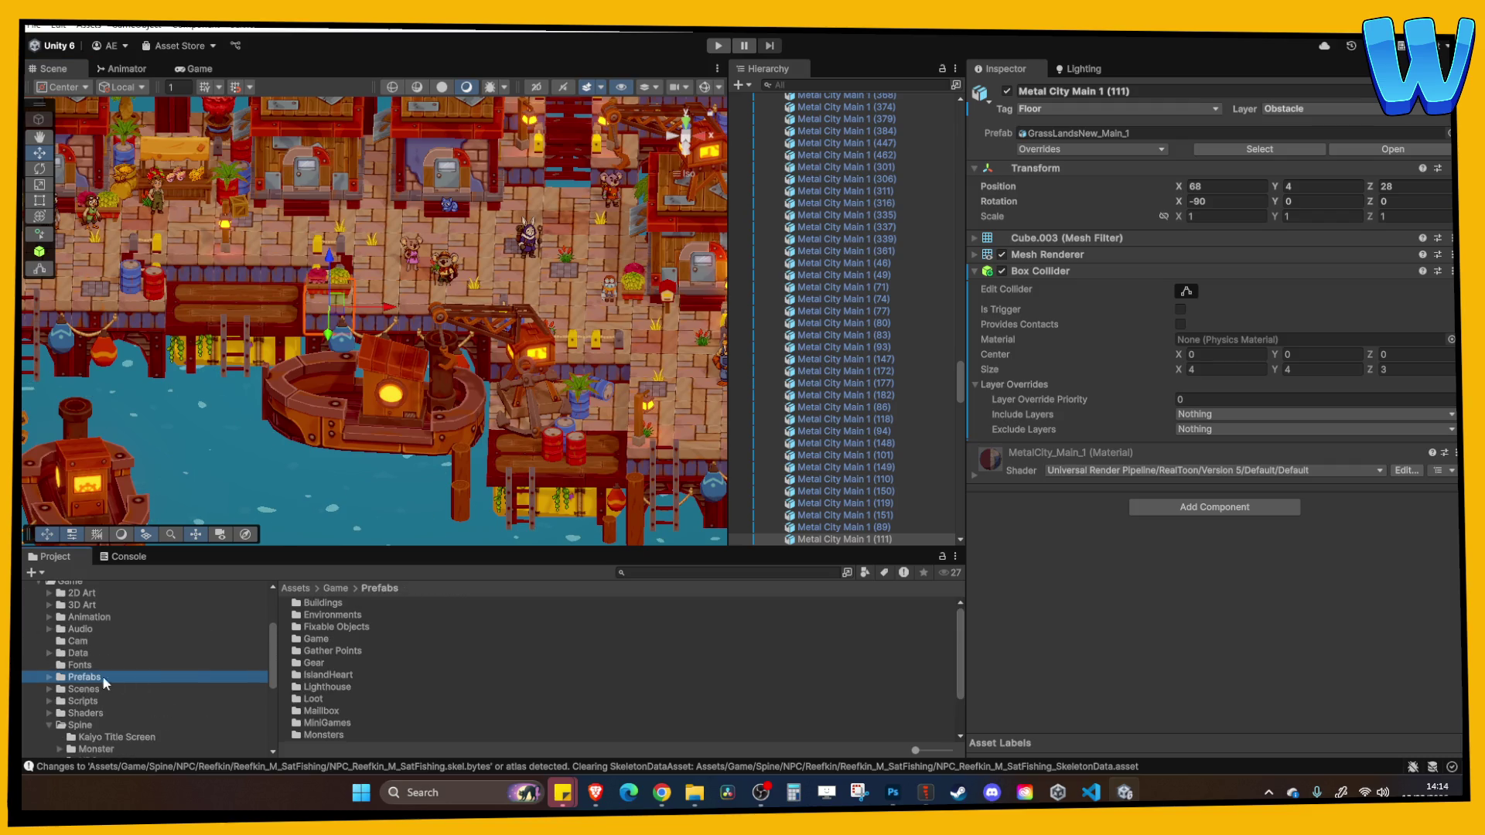
scroll(295, 702, down, 2)
double_click(333, 689)
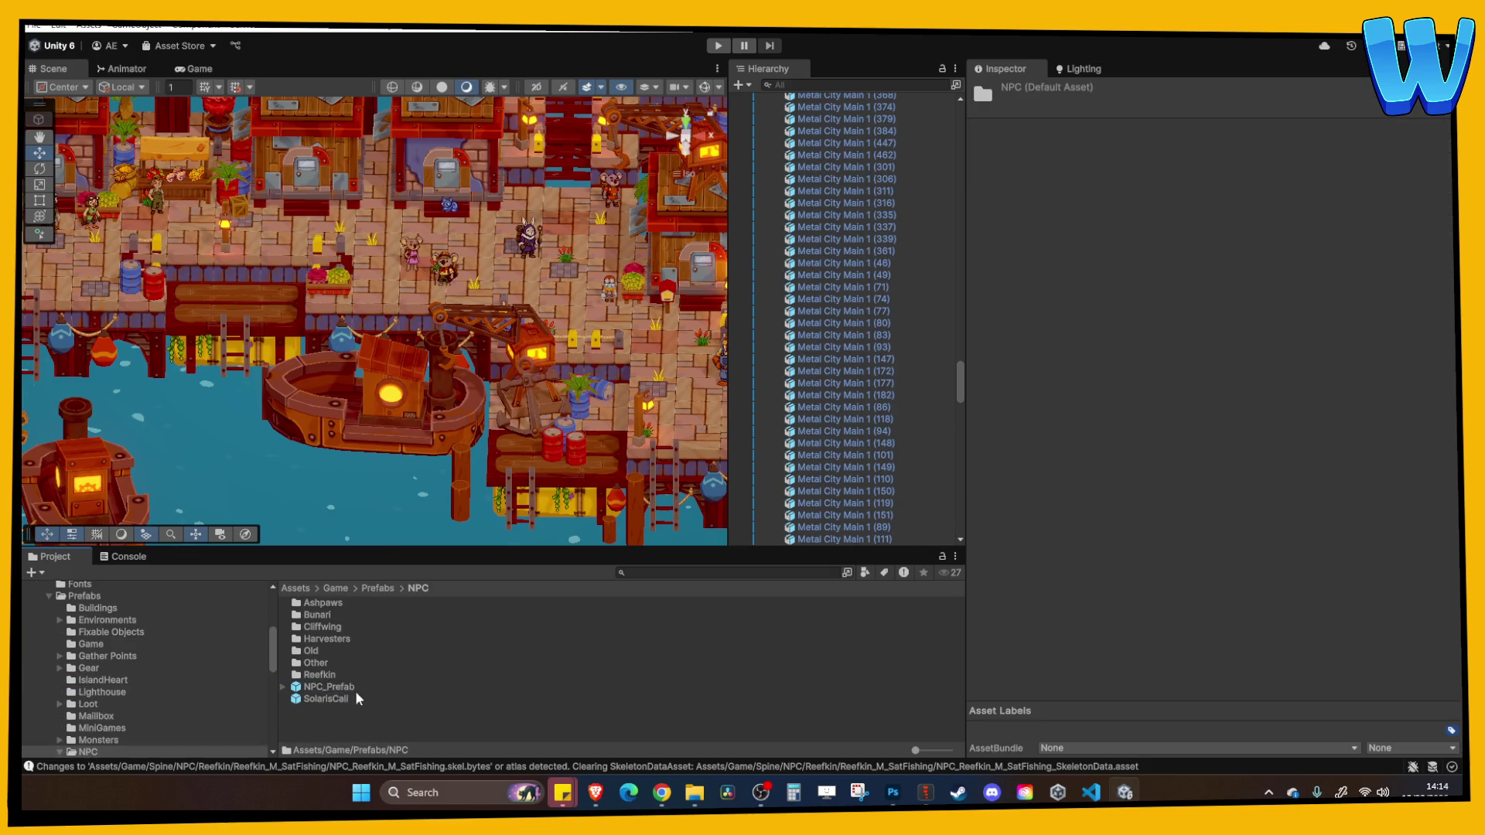
double_click(321, 674)
click(359, 663)
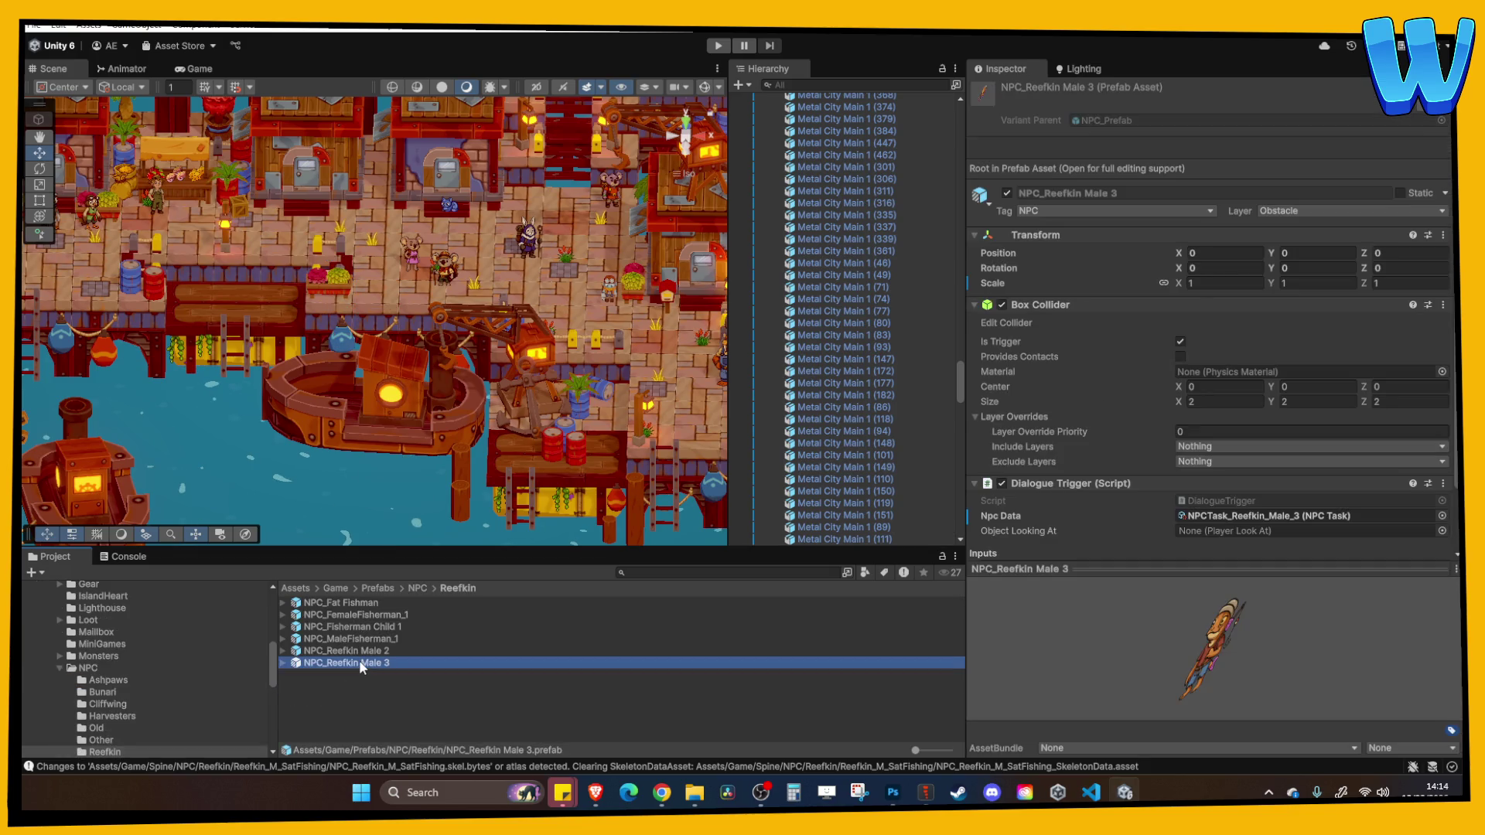
Duplicate the prefab and rename the copy to end in '_M_SatFishing'
key(ctrl+d)
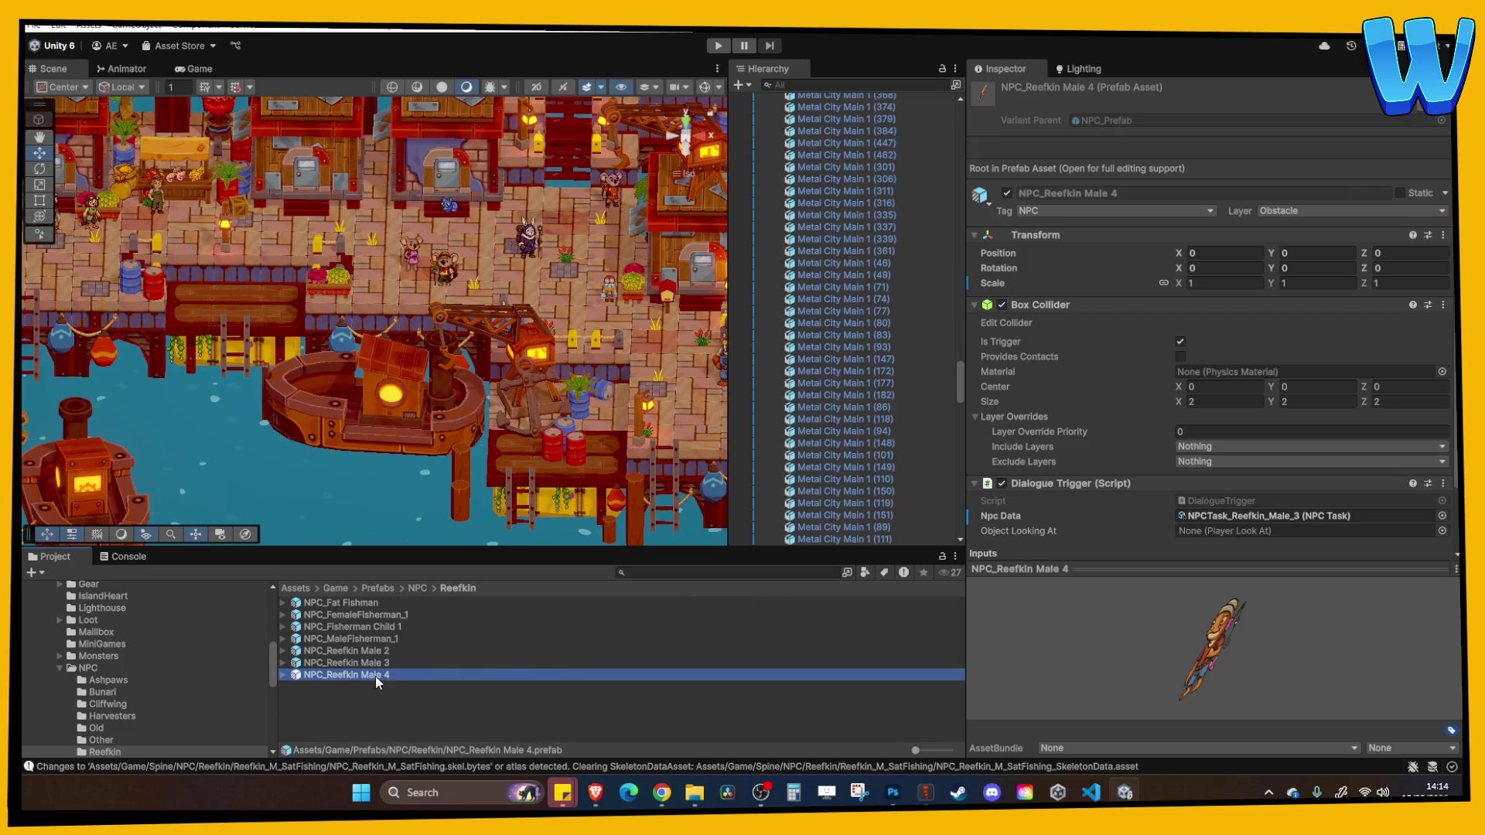
key(F2)
click(436, 674)
key(BackSpace)
key(BackSpace)
key(BackSpace)
text(_)
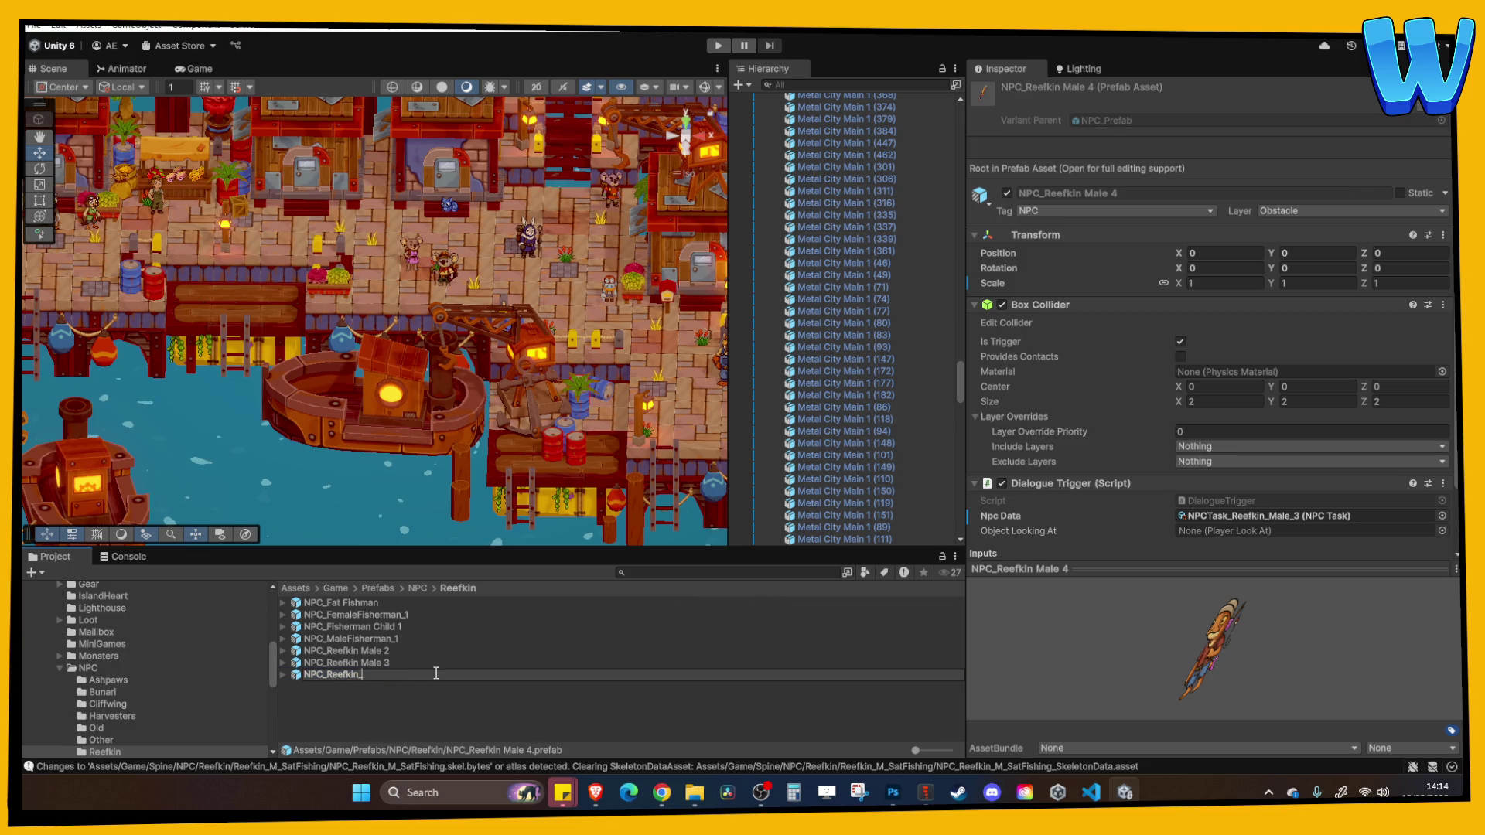
text(M_SatFishing)
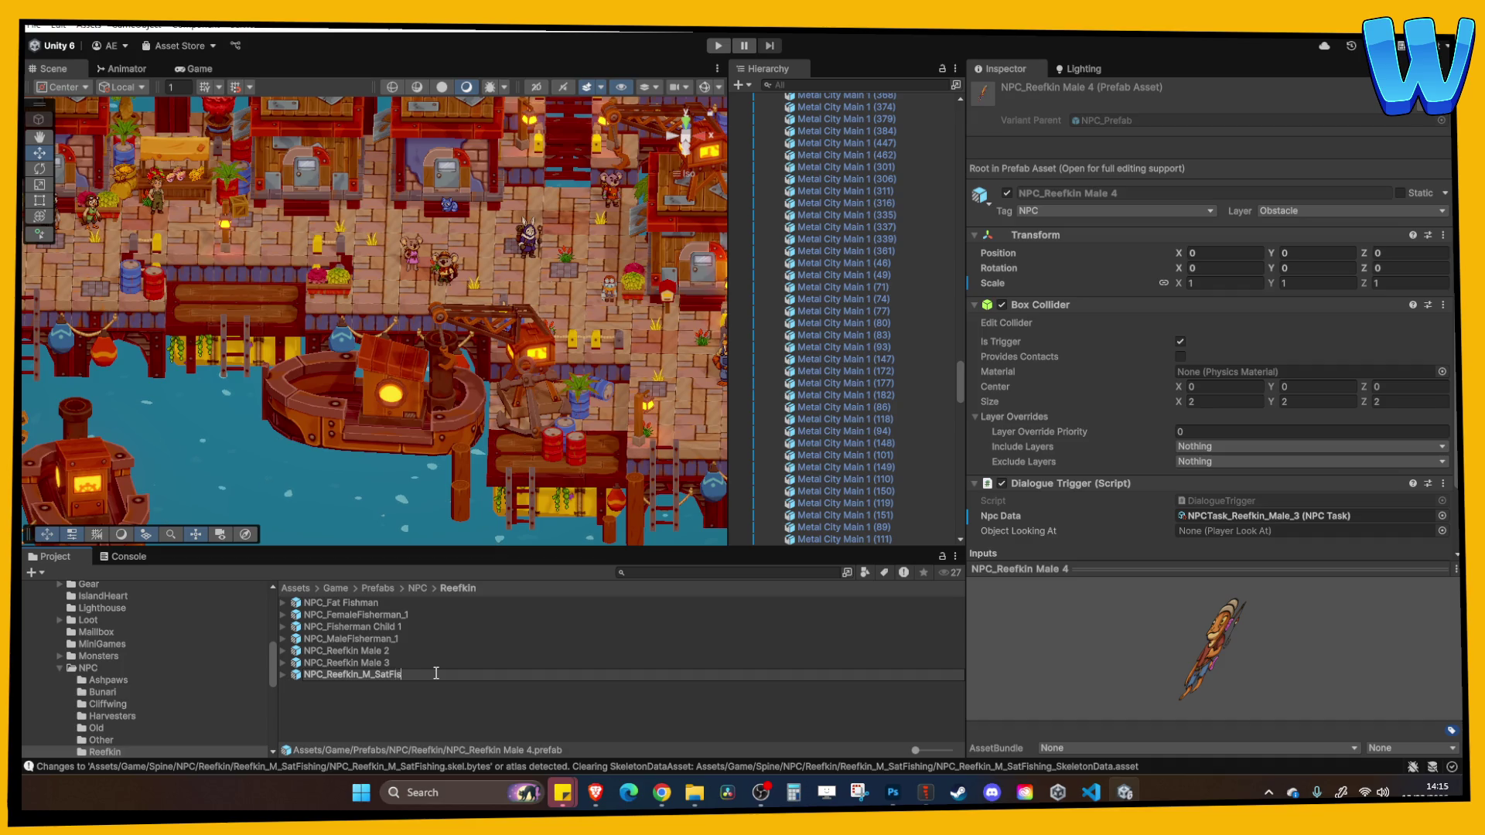
Confirm the name NPC_Reefkin_M_SatFishing and open the prefab for editing
key(Return)
double_click(387, 675)
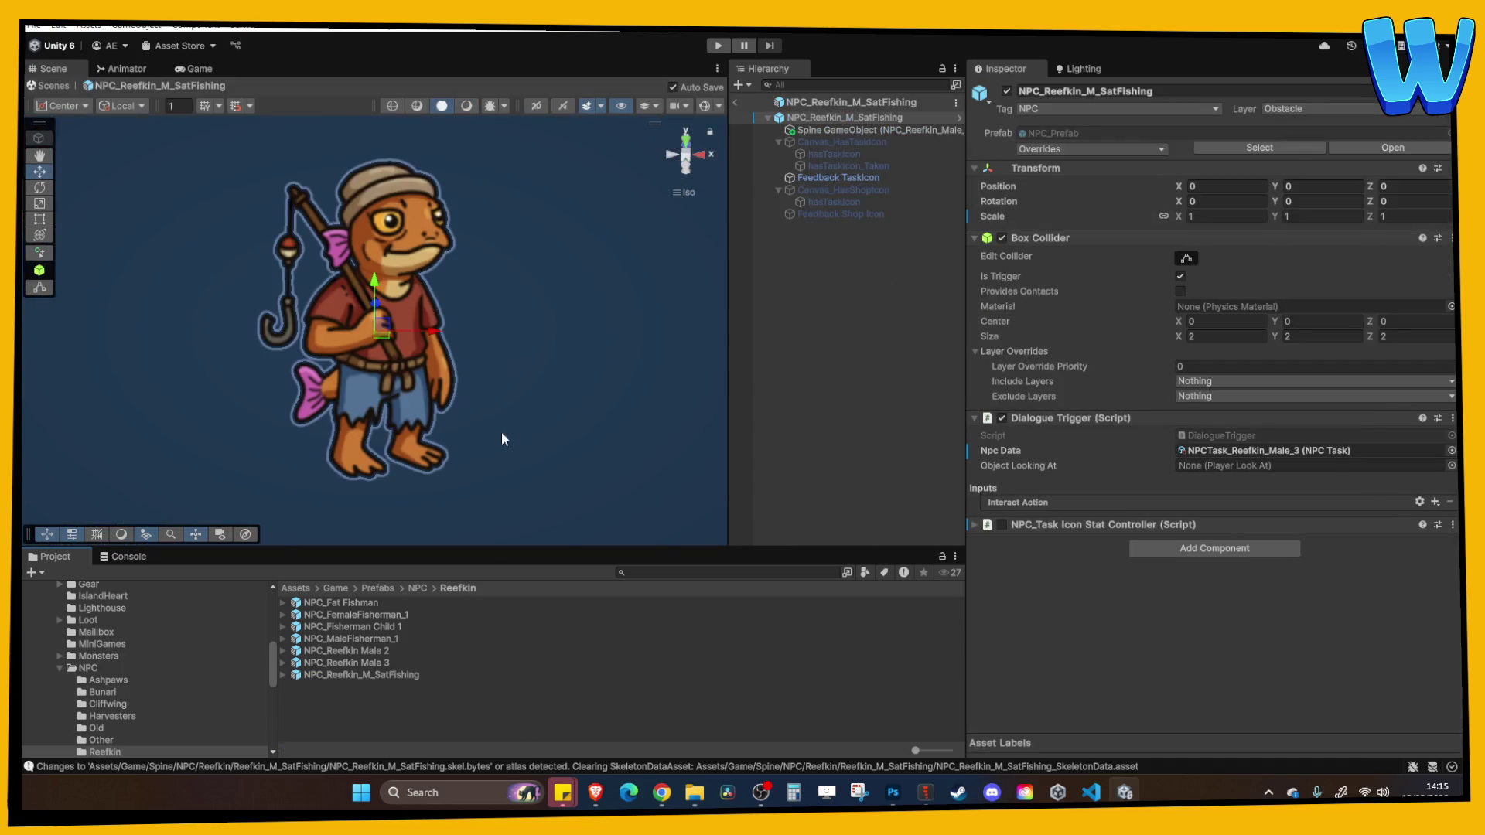
scroll(197, 689, down, 5)
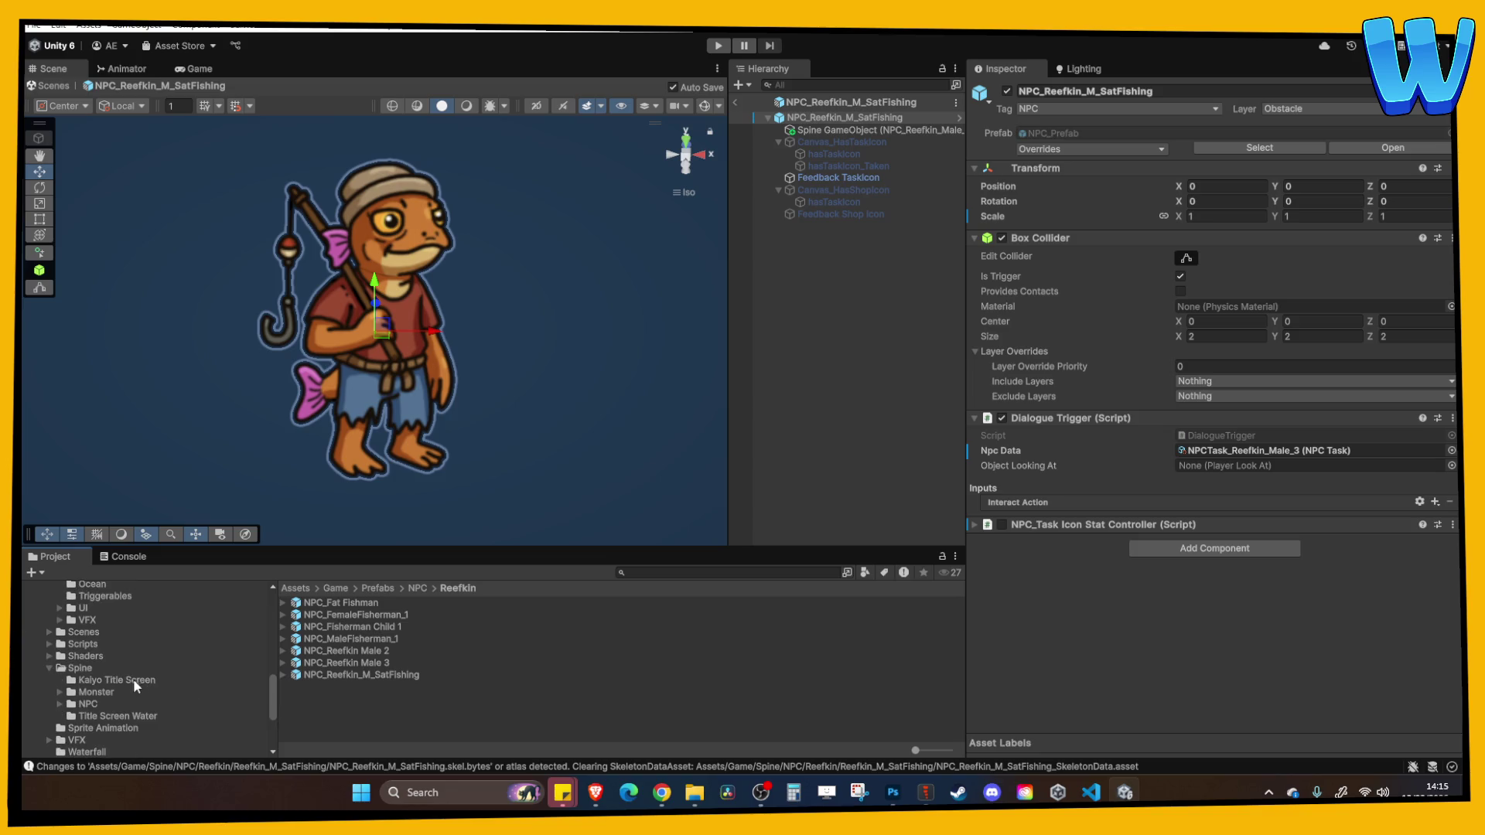
Drag the Reefkin_M_SatFishing SkeletonData into the prefab hierarchy as a SkeletonAnimation object
click(93, 704)
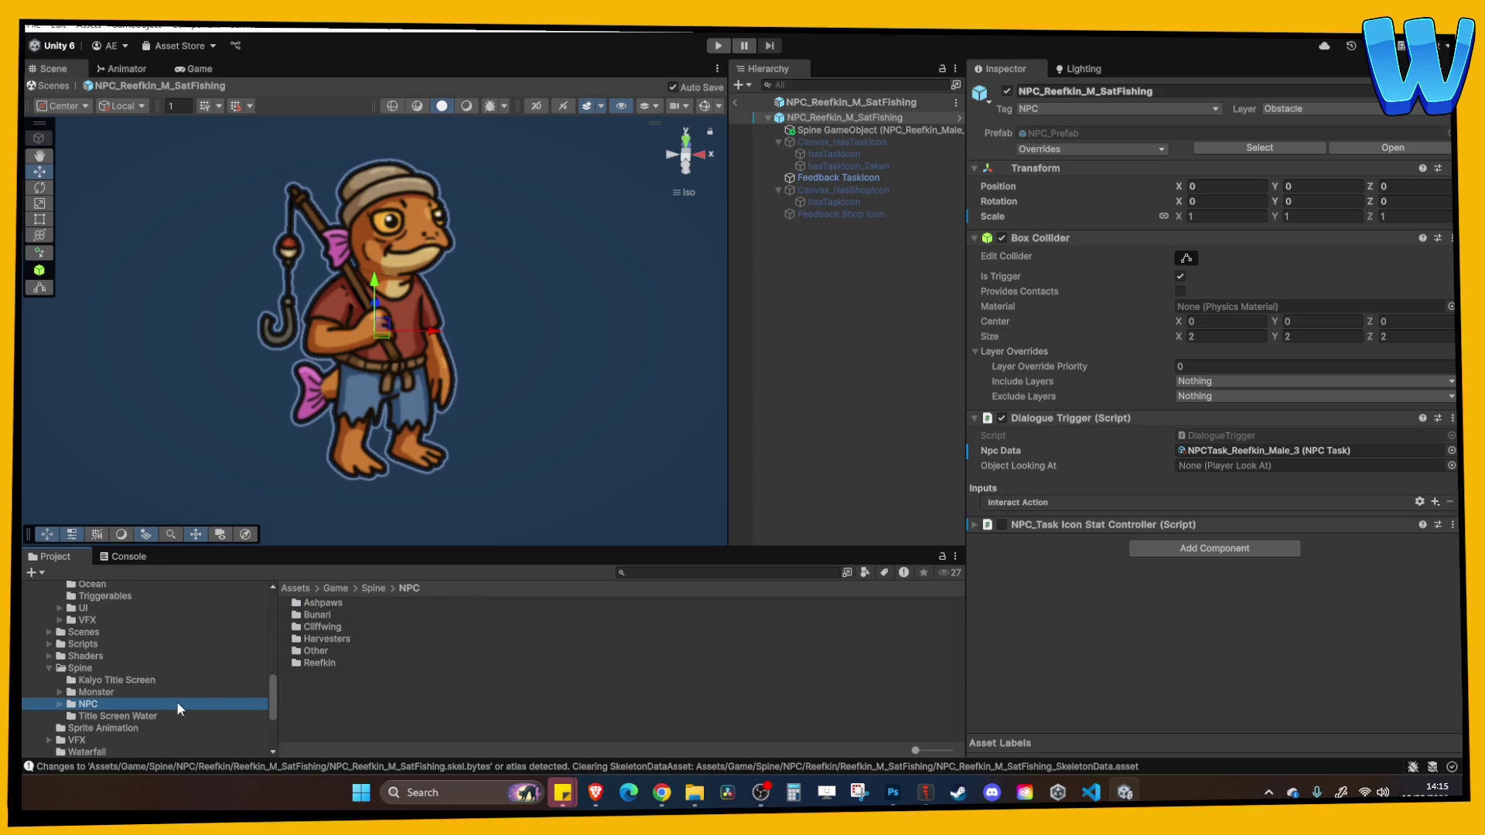
double_click(317, 661)
double_click(343, 674)
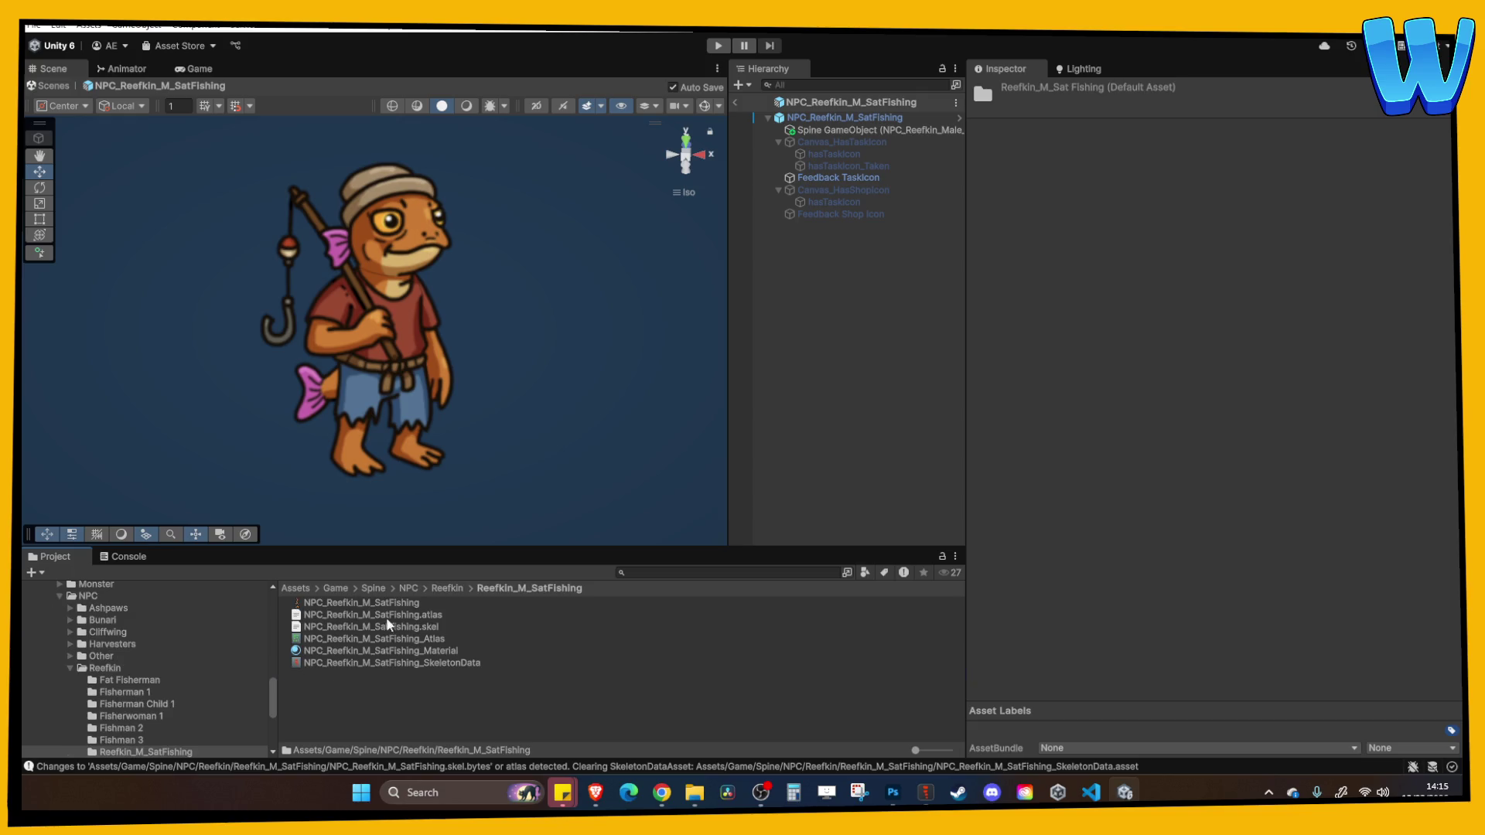
click(405, 667)
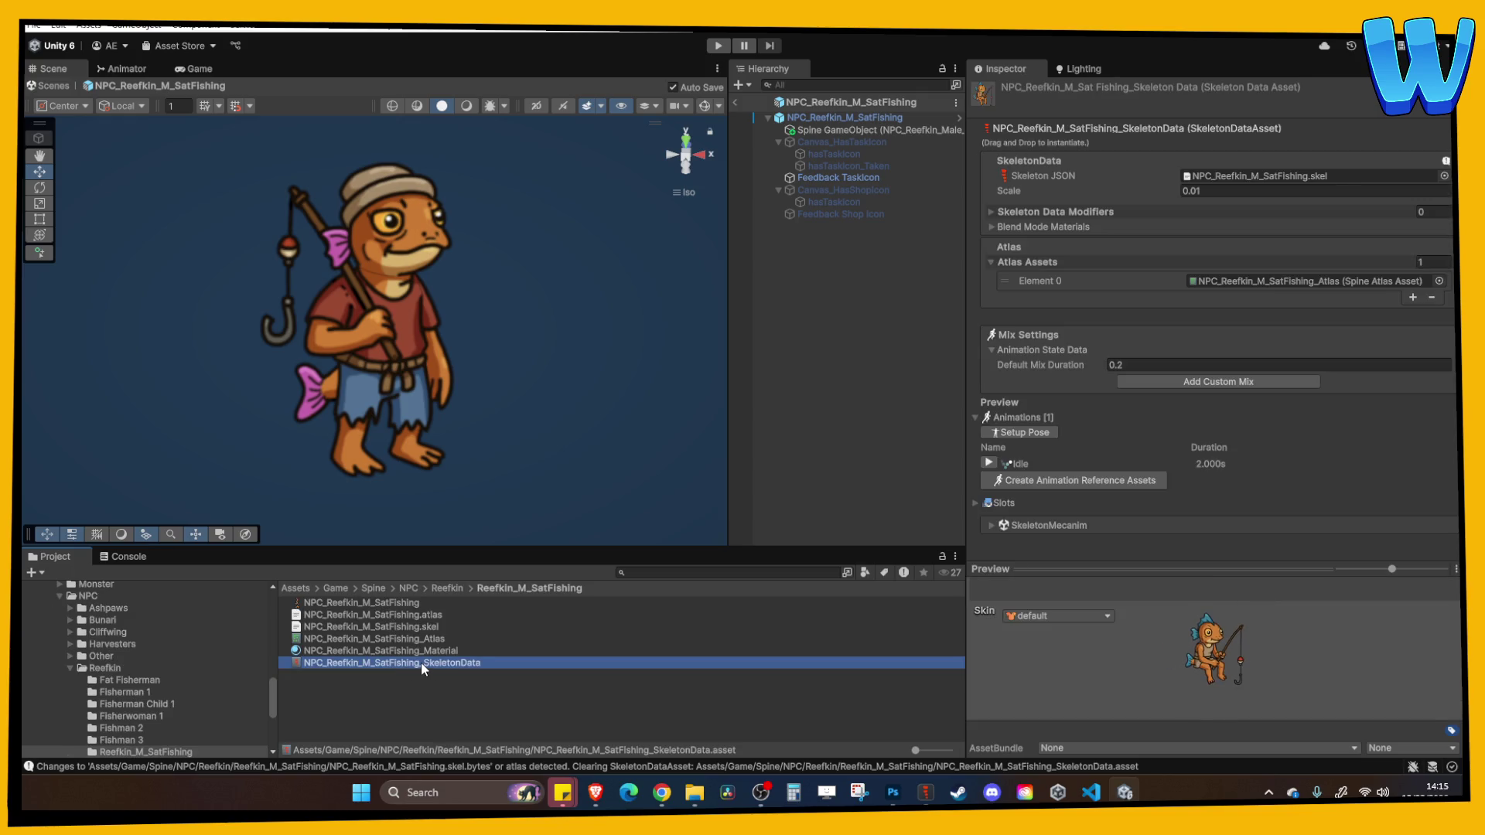
mouse_move(421, 662)
mouse_down()
mouse_move(810, 535)
mouse_move(843, 381)
mouse_up()
click(878, 389)
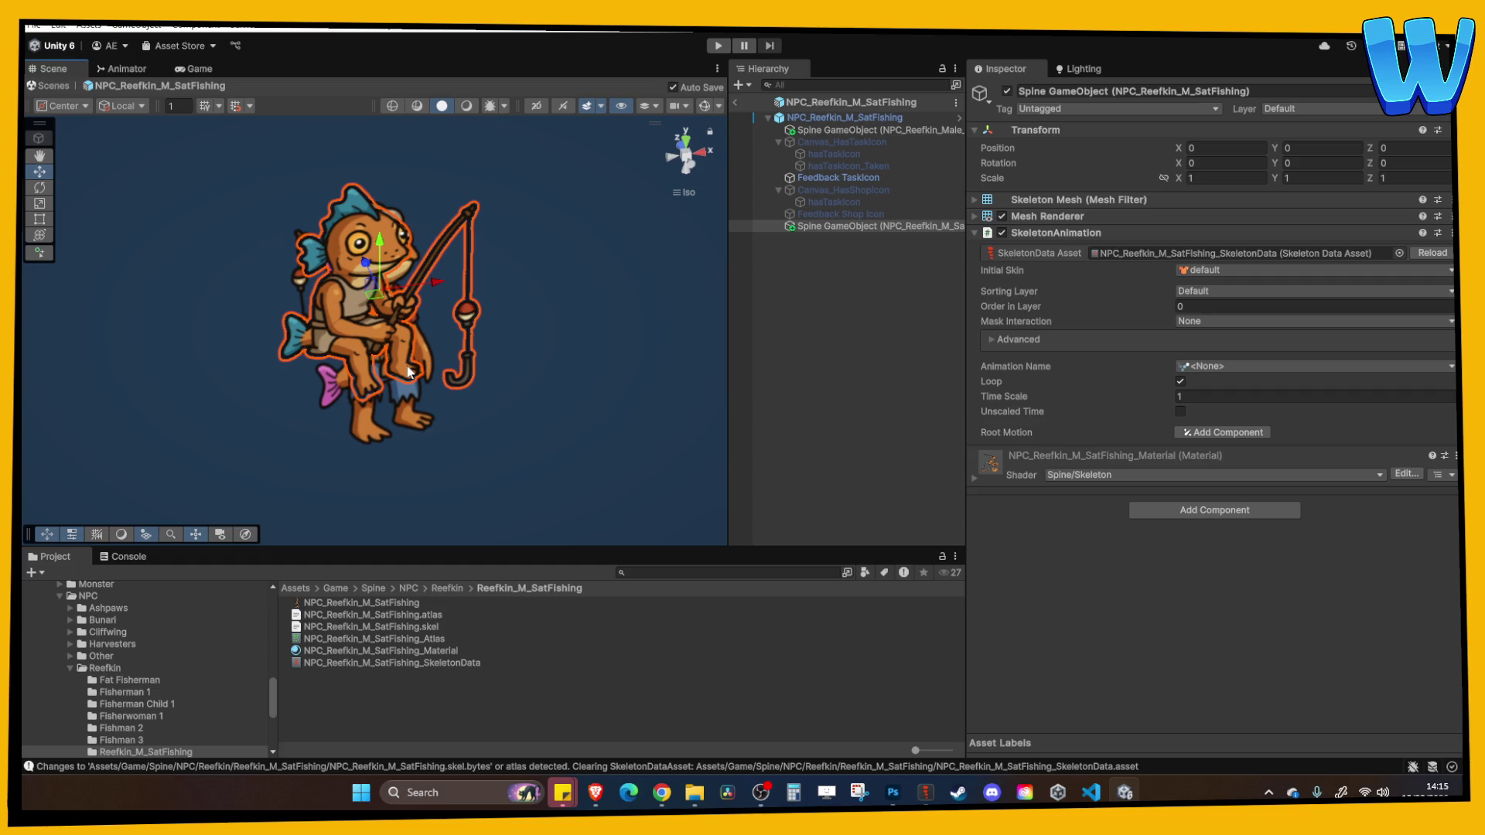
Tilt the new SatFishing skeleton object 20° on the X axis
mouse_move(408, 372)
mouse_down()
mouse_move(463, 346)
mouse_move(573, 242)
mouse_up()
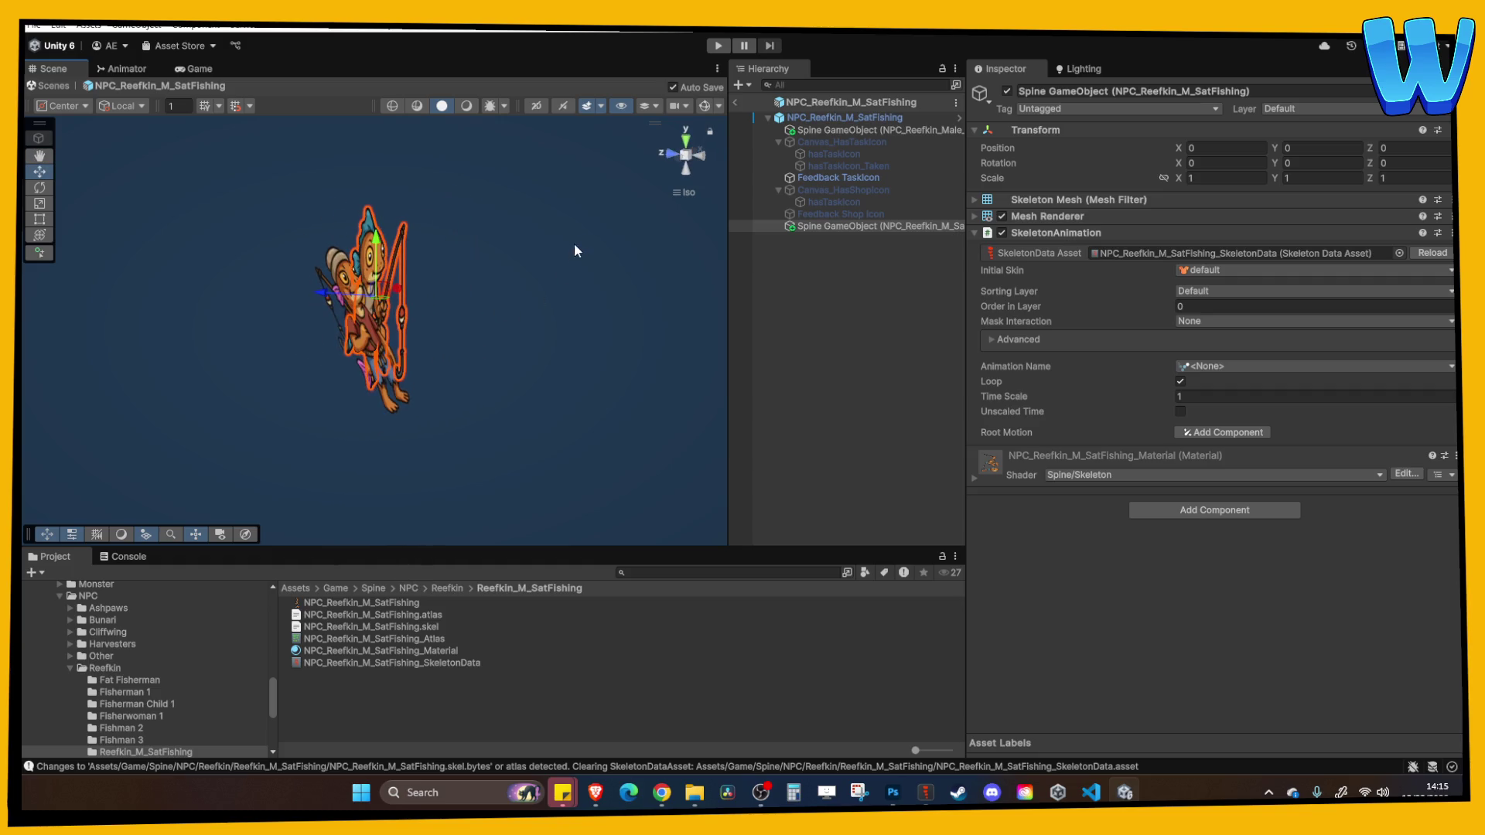
click(1205, 163)
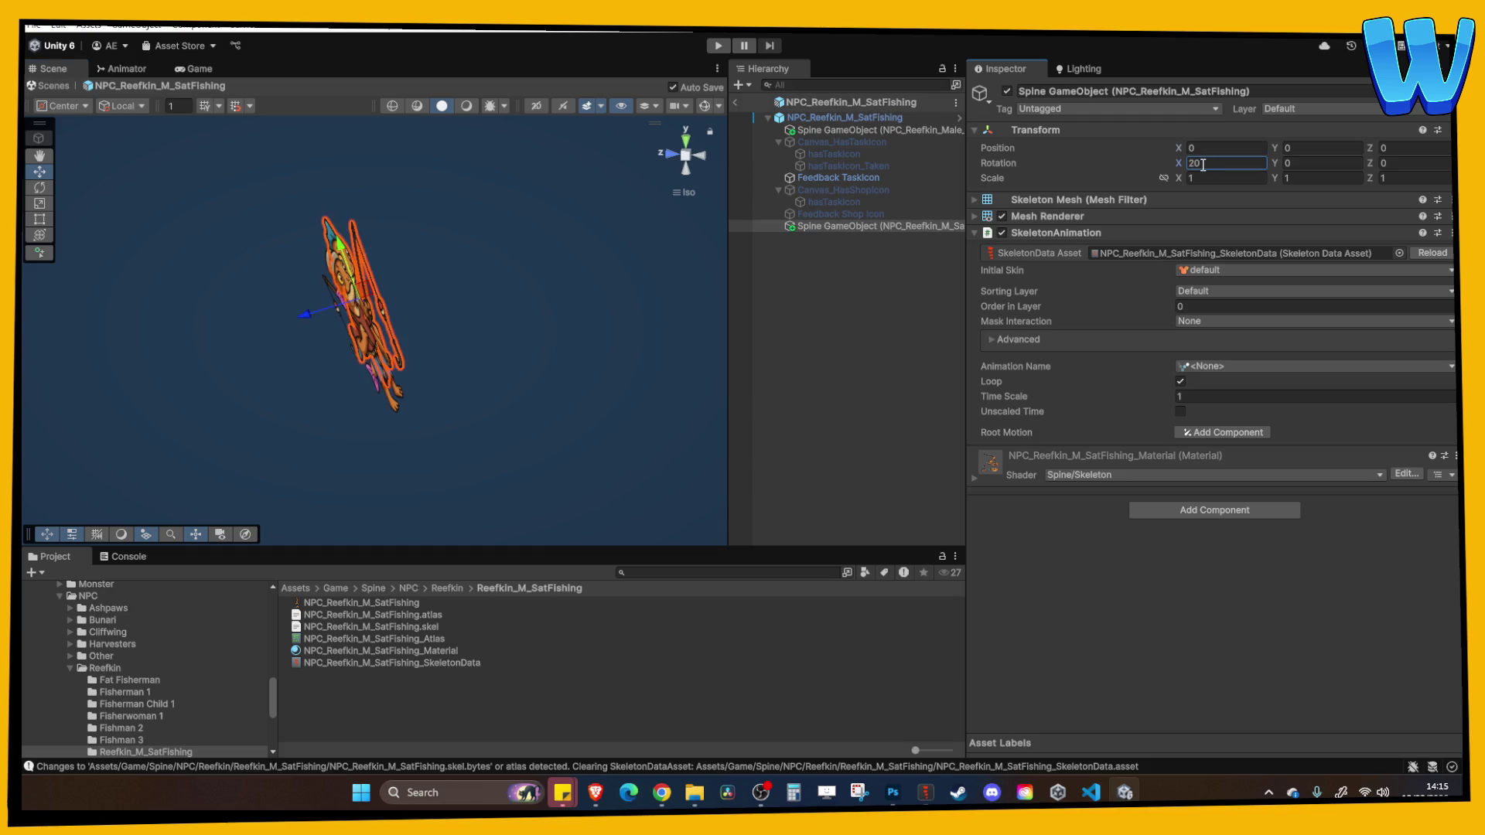
text(20)
key(Return)
mouse_move(402, 286)
mouse_down()
mouse_move(254, 281)
mouse_move(422, 228)
mouse_move(303, 326)
mouse_move(297, 309)
mouse_move(561, 345)
mouse_move(550, 298)
mouse_move(593, 280)
mouse_up()
Move the new skeleton beside the old Male 3 skeleton and delete the old one
click(123, 106)
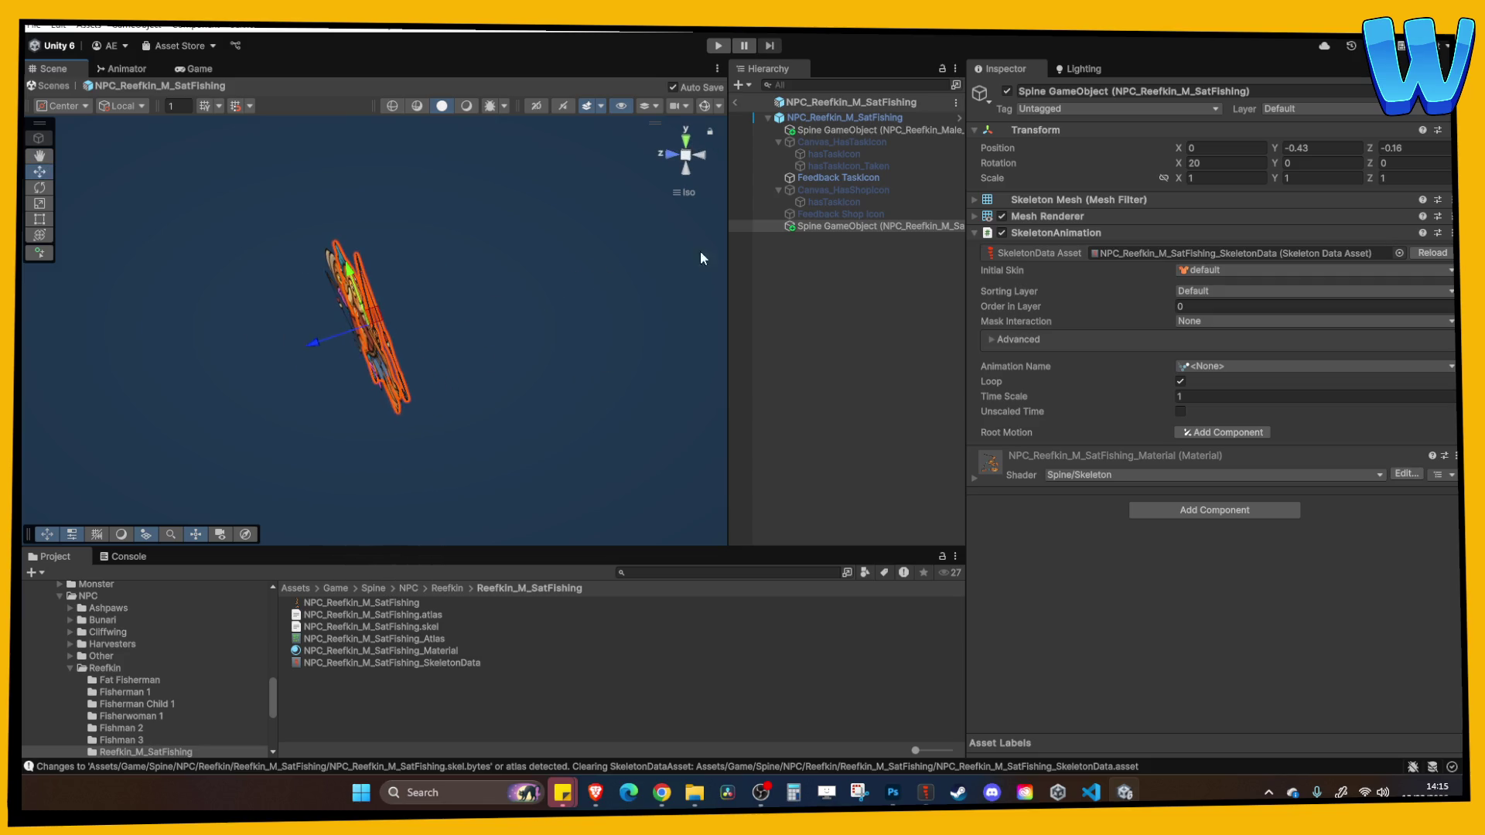
drag(699, 251, 617, 197)
drag(843, 226, 842, 136)
click(843, 130)
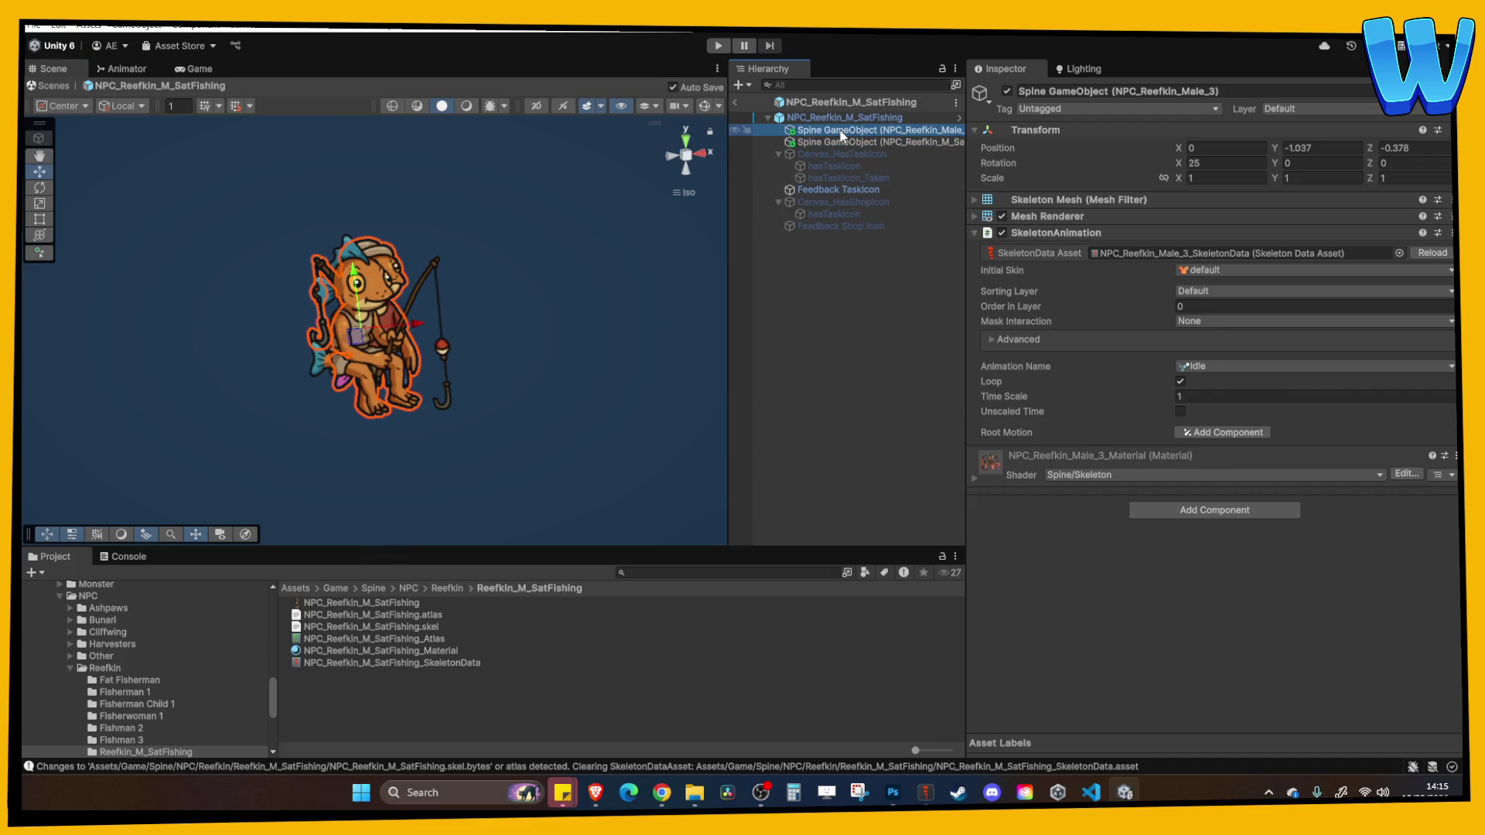
key(Delete)
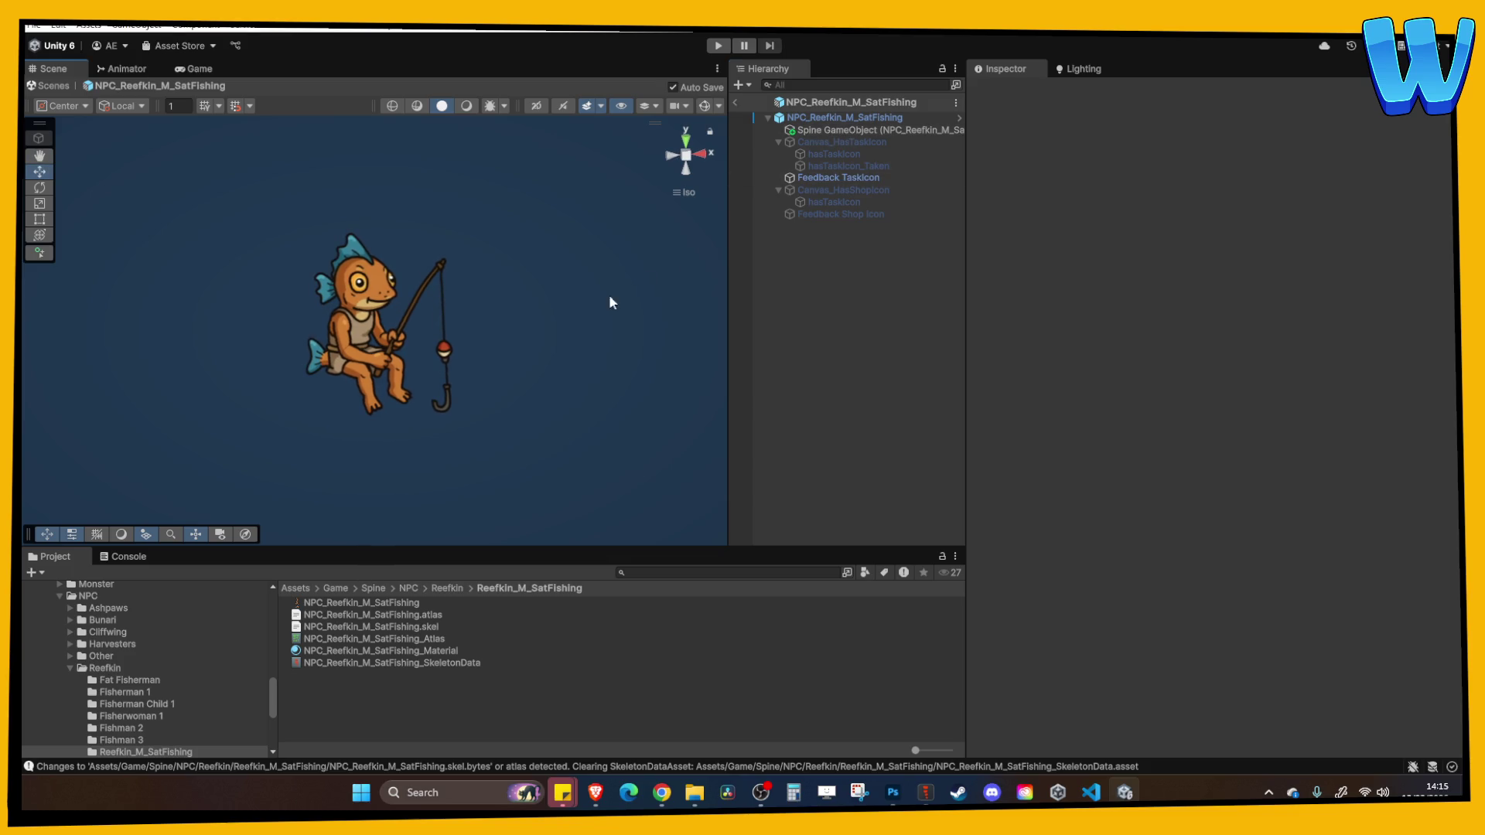
mouse_move(499, 319)
mouse_down()
mouse_move(490, 281)
mouse_move(541, 332)
mouse_move(518, 321)
mouse_move(513, 387)
mouse_move(437, 384)
mouse_up()
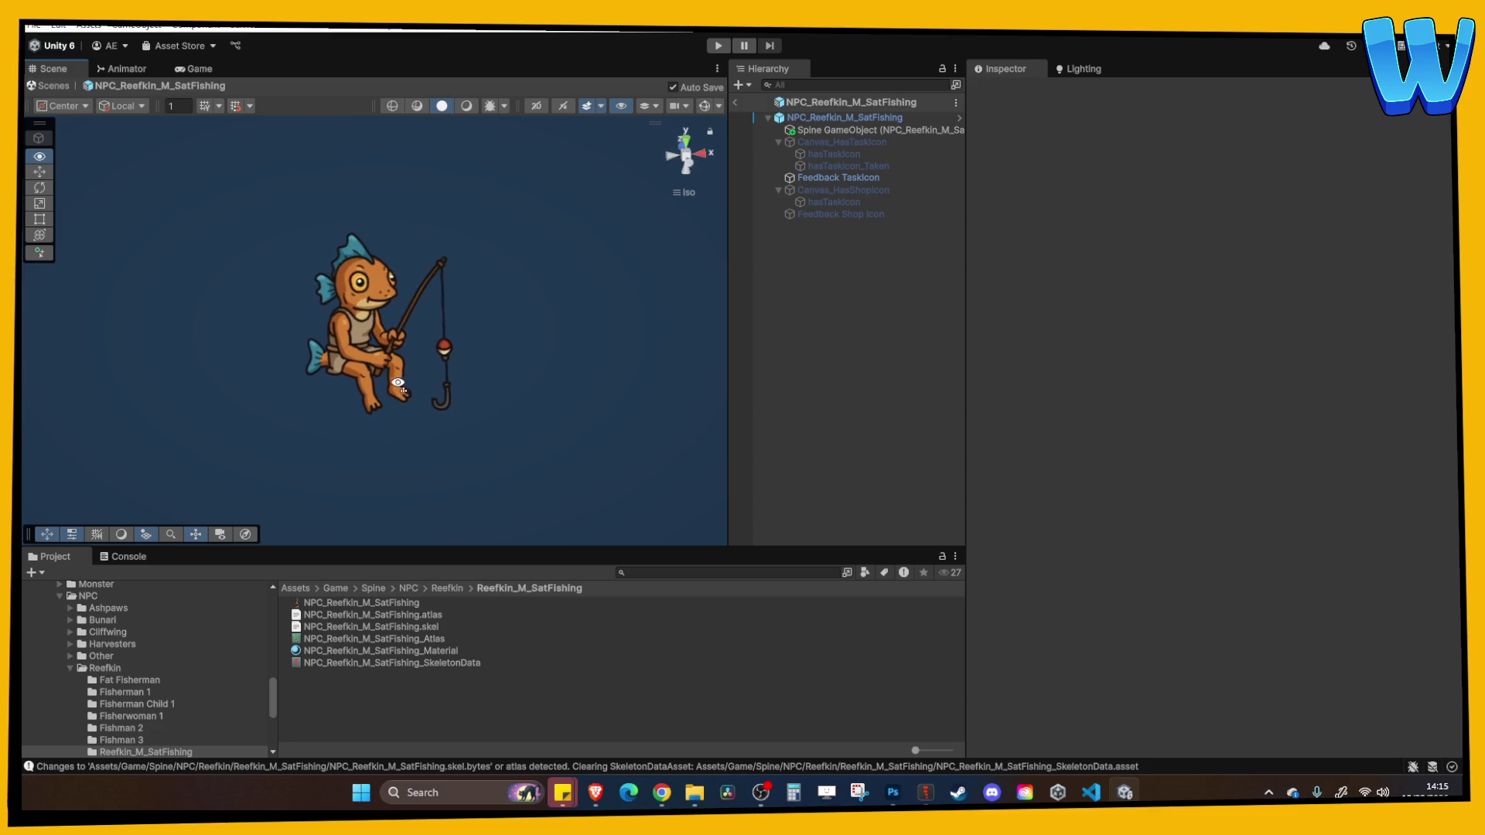
click(834, 130)
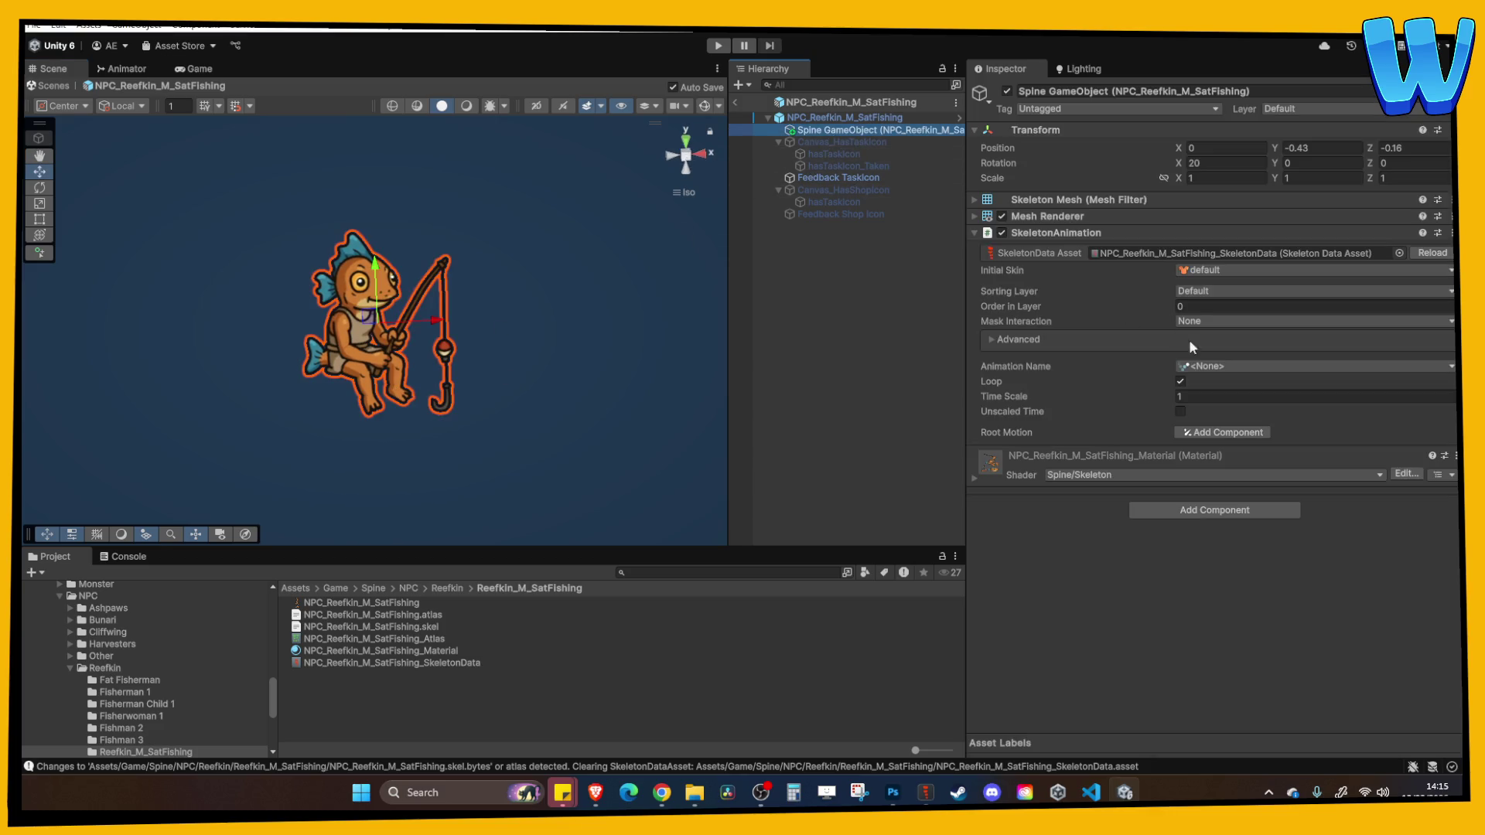
Make the fisherman play Idle and set its rotation to X 20, Y 0
click(1221, 368)
click(1241, 389)
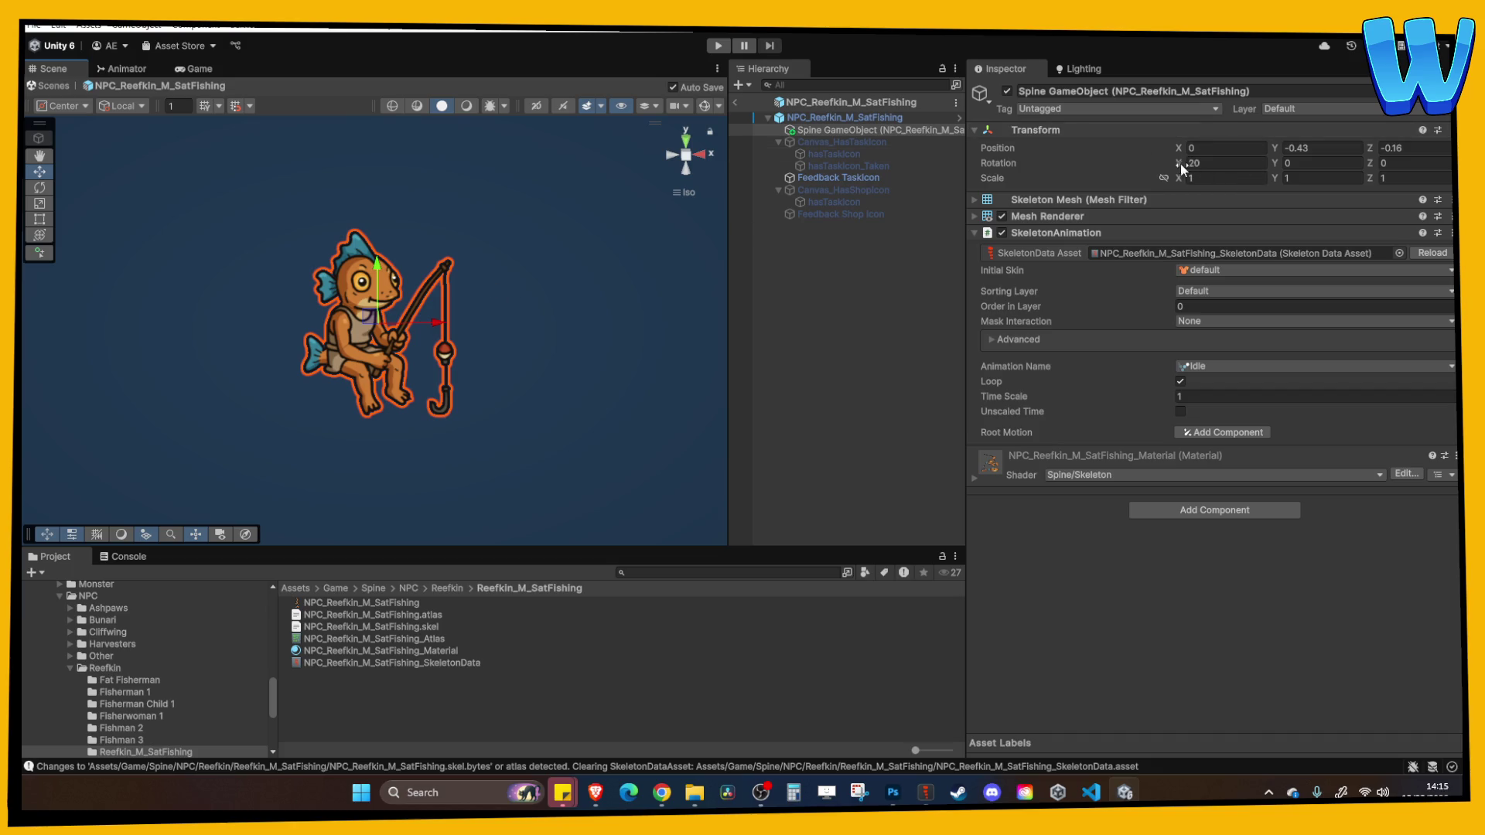
text(20)
key(Tab)
text(-10.6)
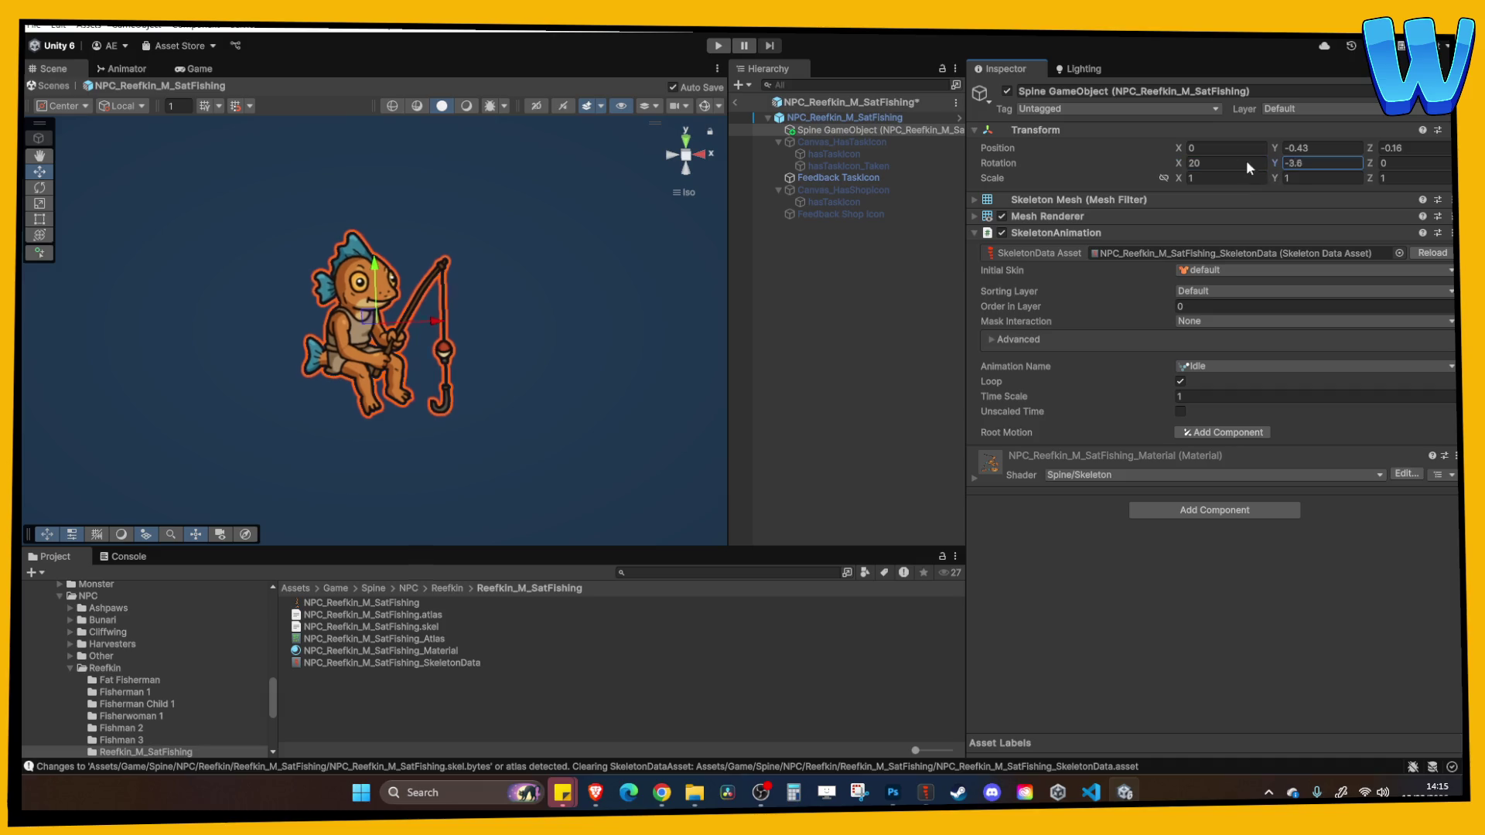
key(ctrl+a)
text(0)
key(Tab)
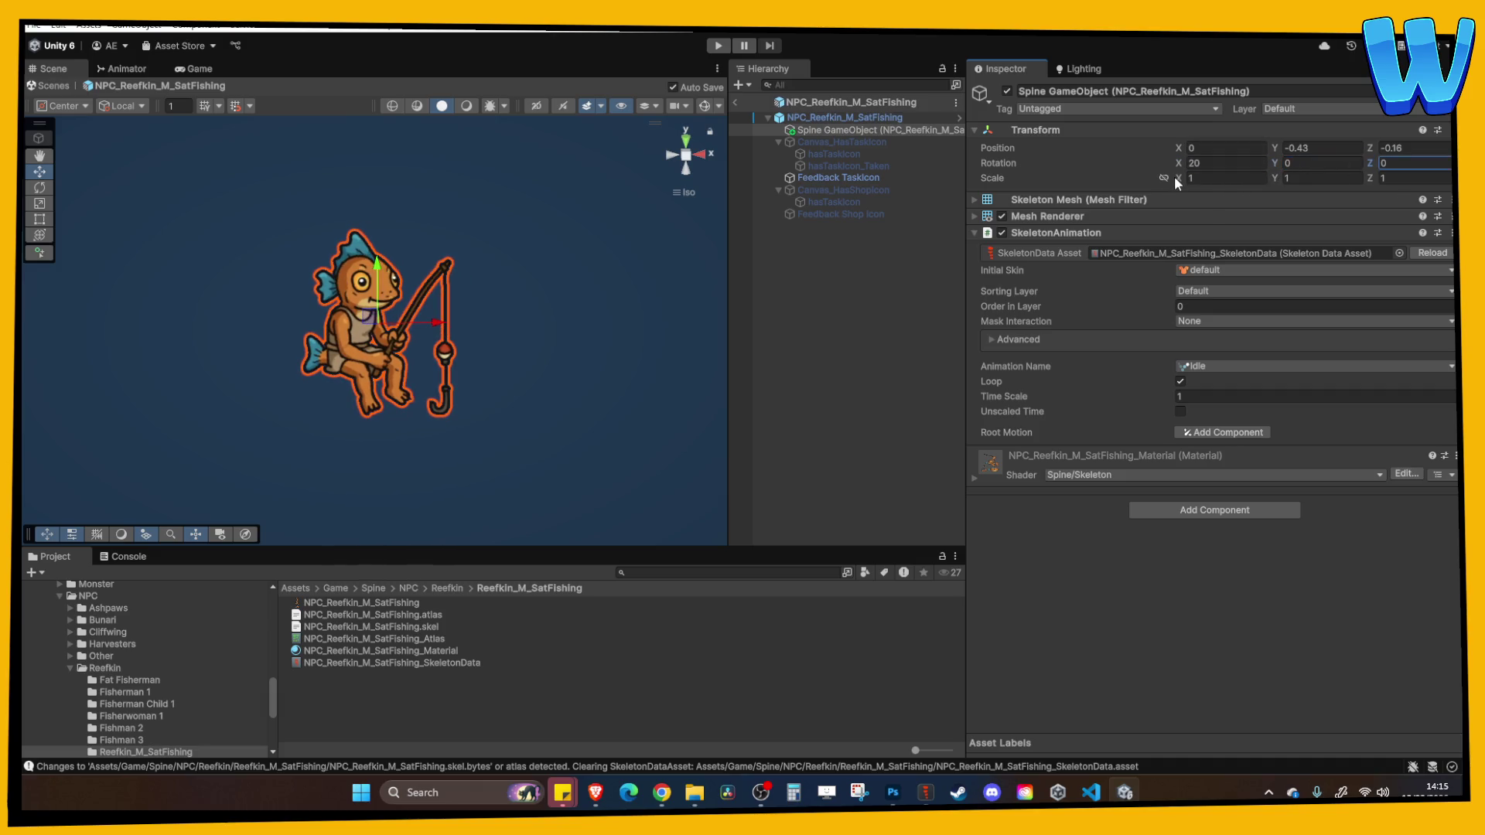
Switch handles to Global and set Scale X to -1 to mirror the fisherman
click(122, 106)
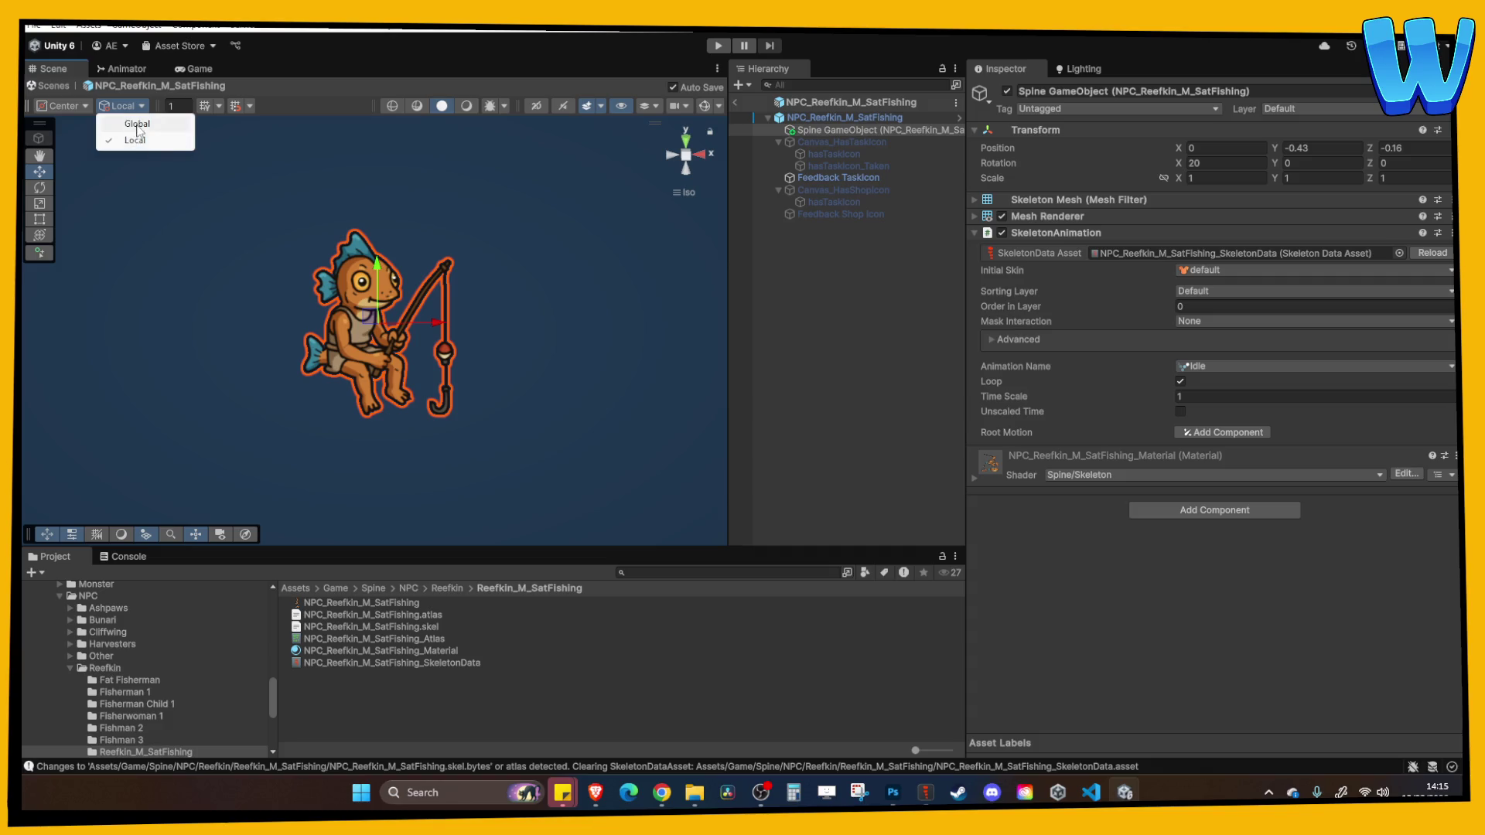
click(132, 123)
mouse_move(1275, 166)
mouse_down()
mouse_move(760, 142)
mouse_move(428, 175)
mouse_up()
text(0)
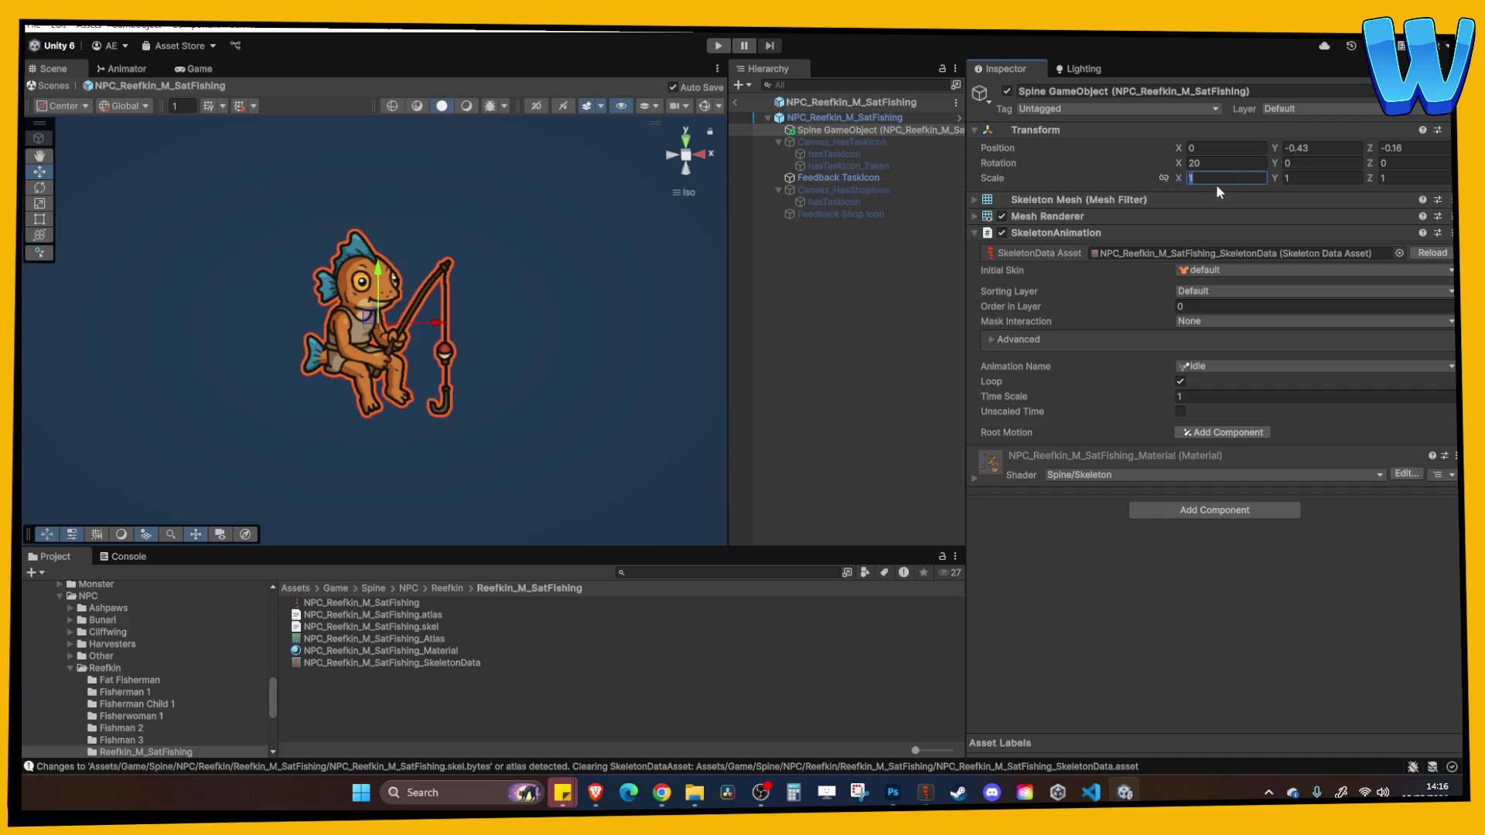
text(-1)
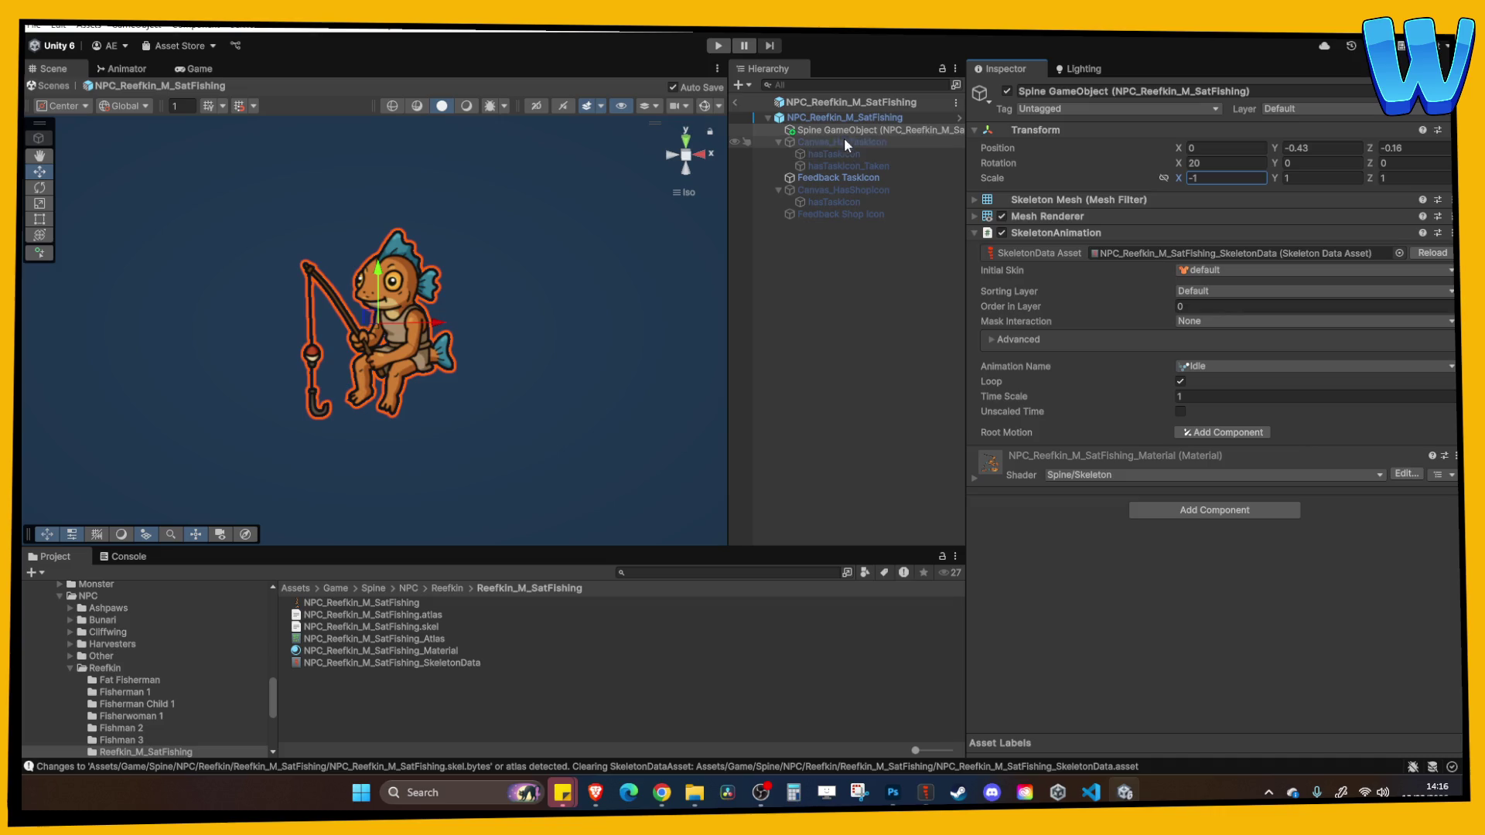
Adjust the collider bounds on the NPC_Reefkin_M_SatFishing root and check the fisherman from the side
click(843, 120)
click(1187, 257)
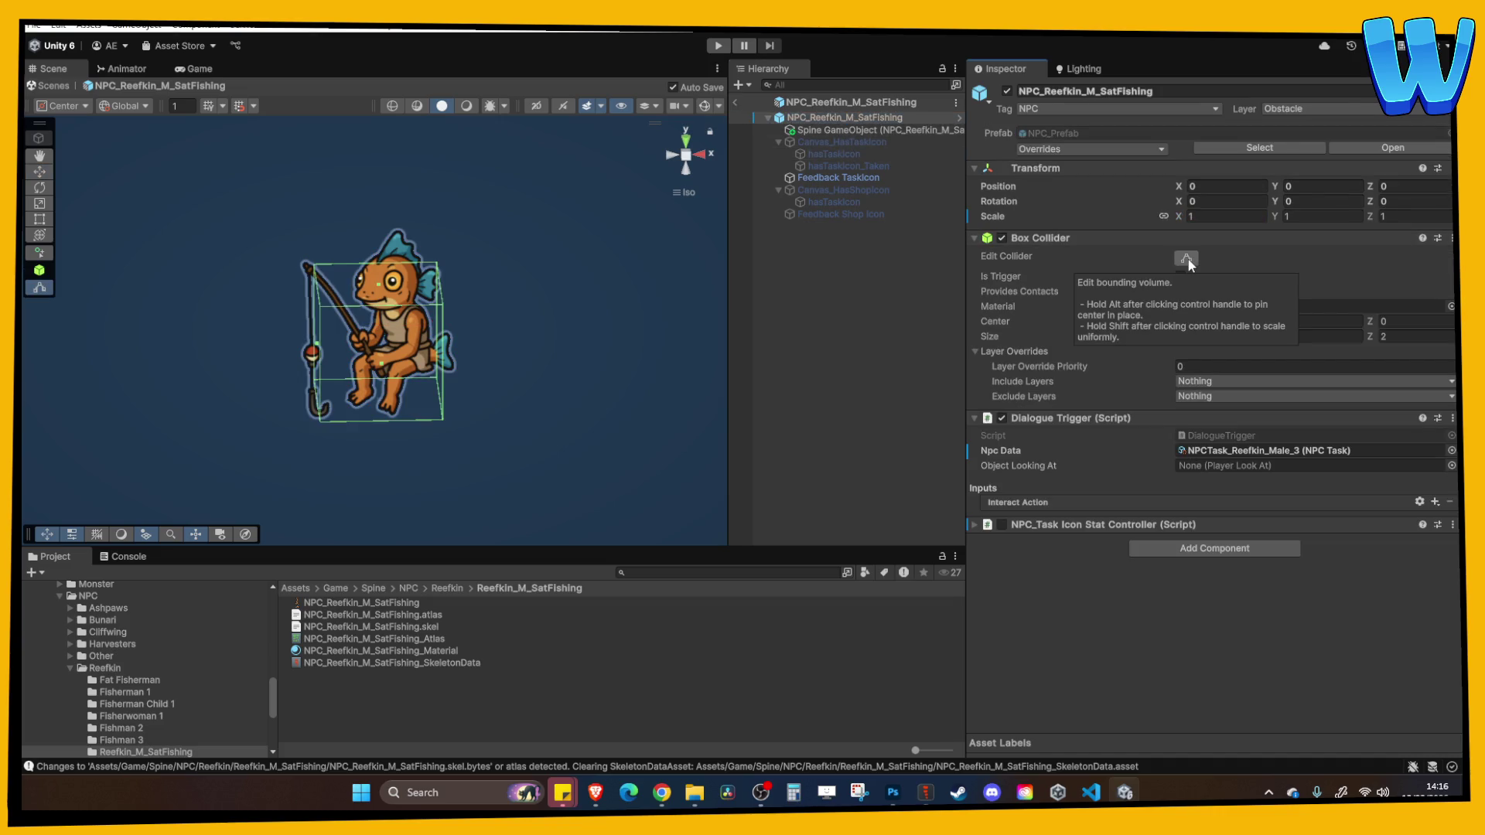
click(890, 128)
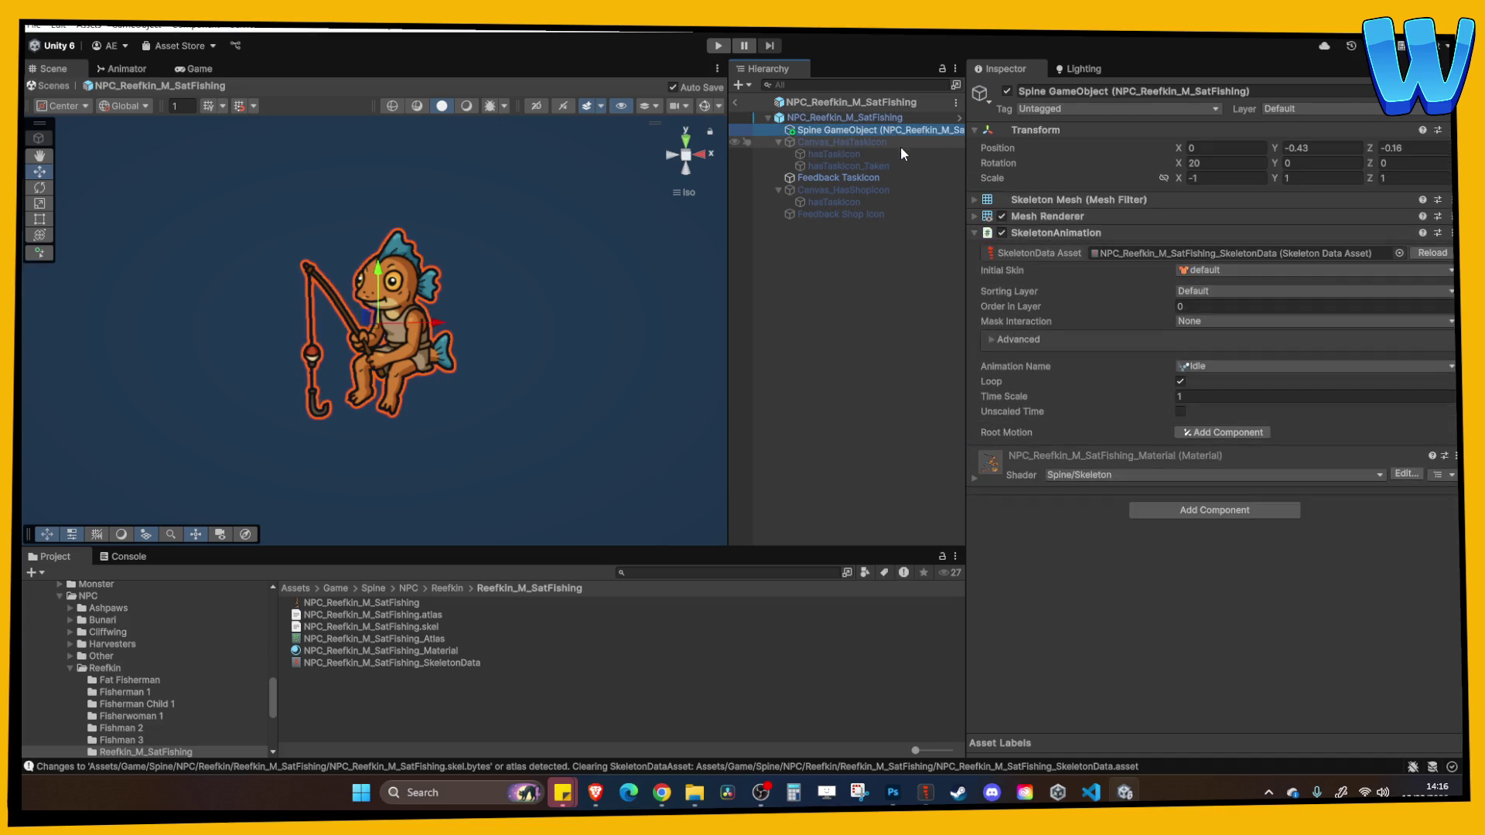
click(416, 275)
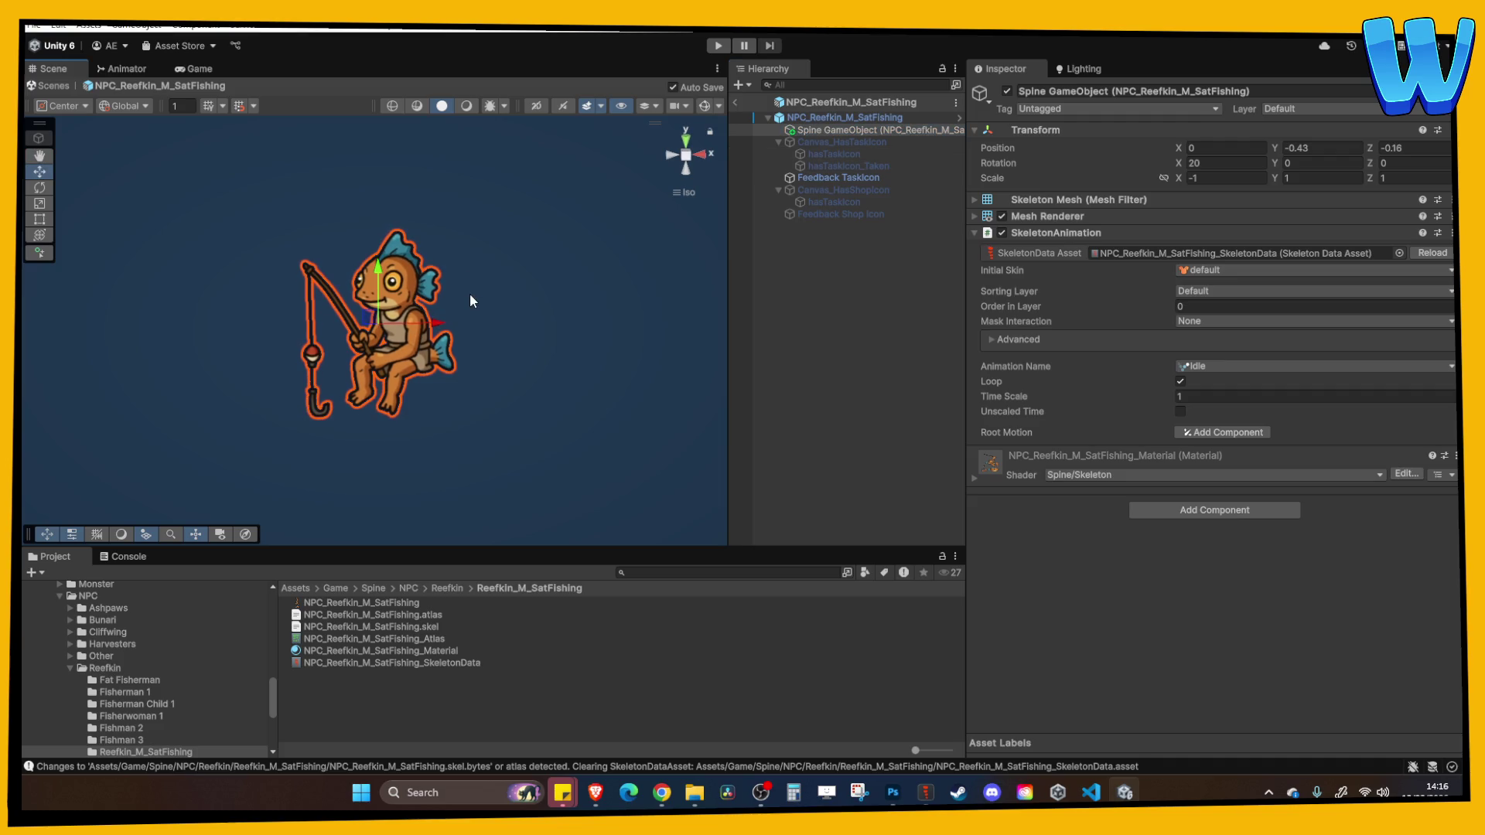
drag(472, 326, 806, 205)
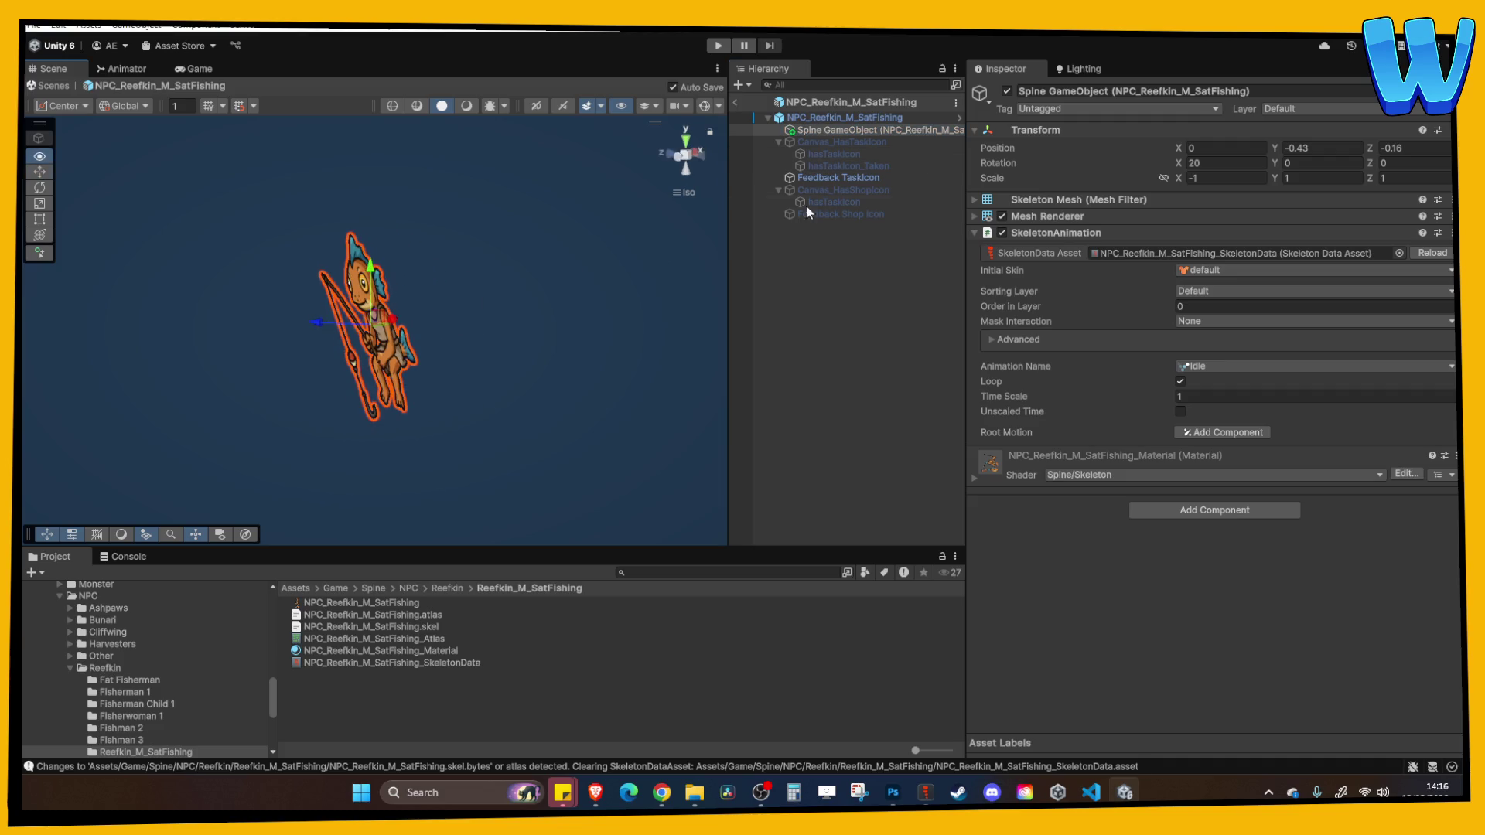
click(845, 116)
Duplicate the NPCTask_Reefkin_Male_3 data asset and name the copy NPCTask_Reefkin_Male_SatFishing
click(1250, 452)
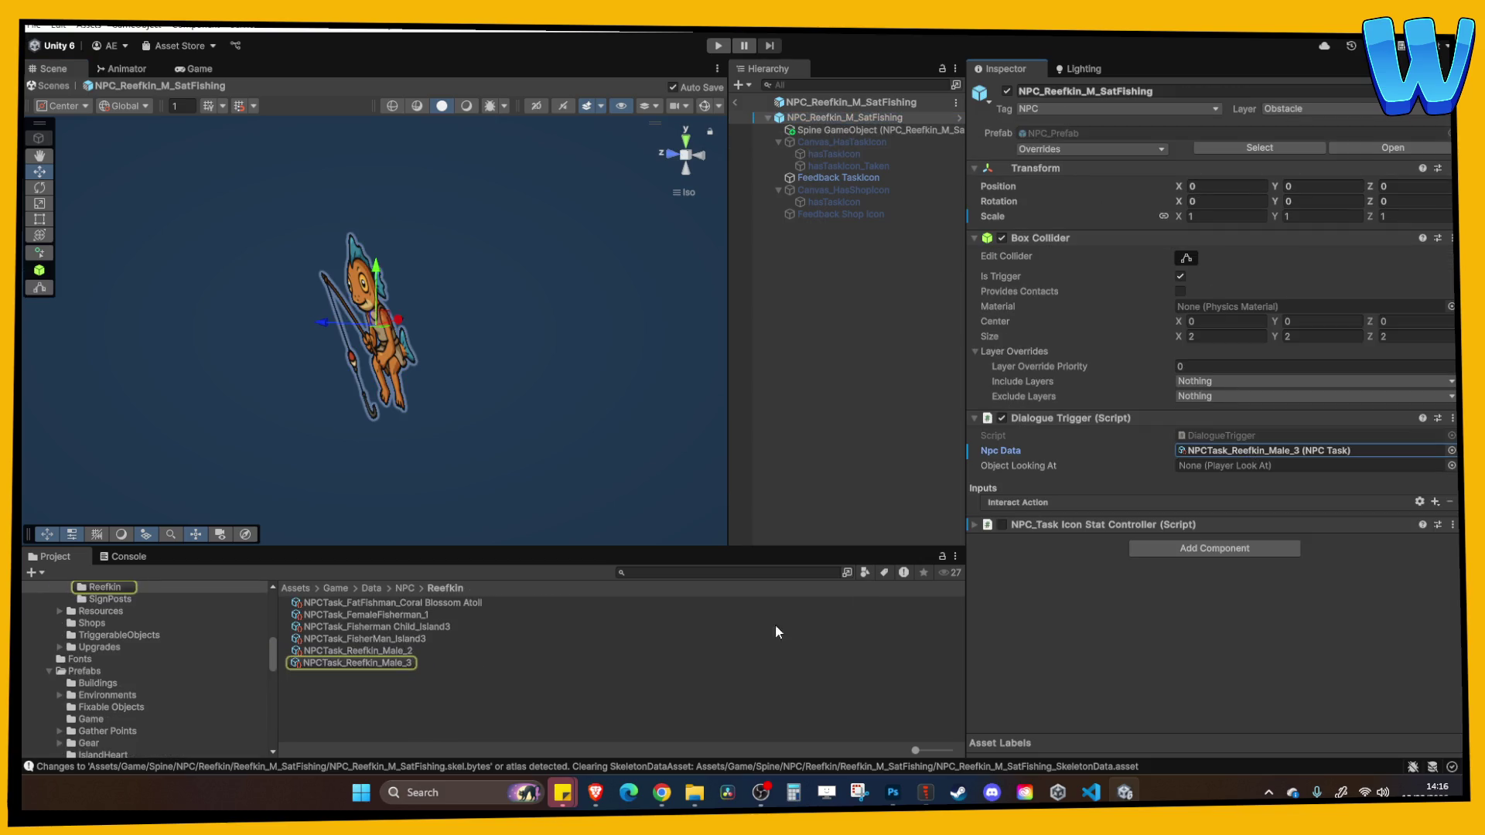
click(405, 664)
key(ctrl+d)
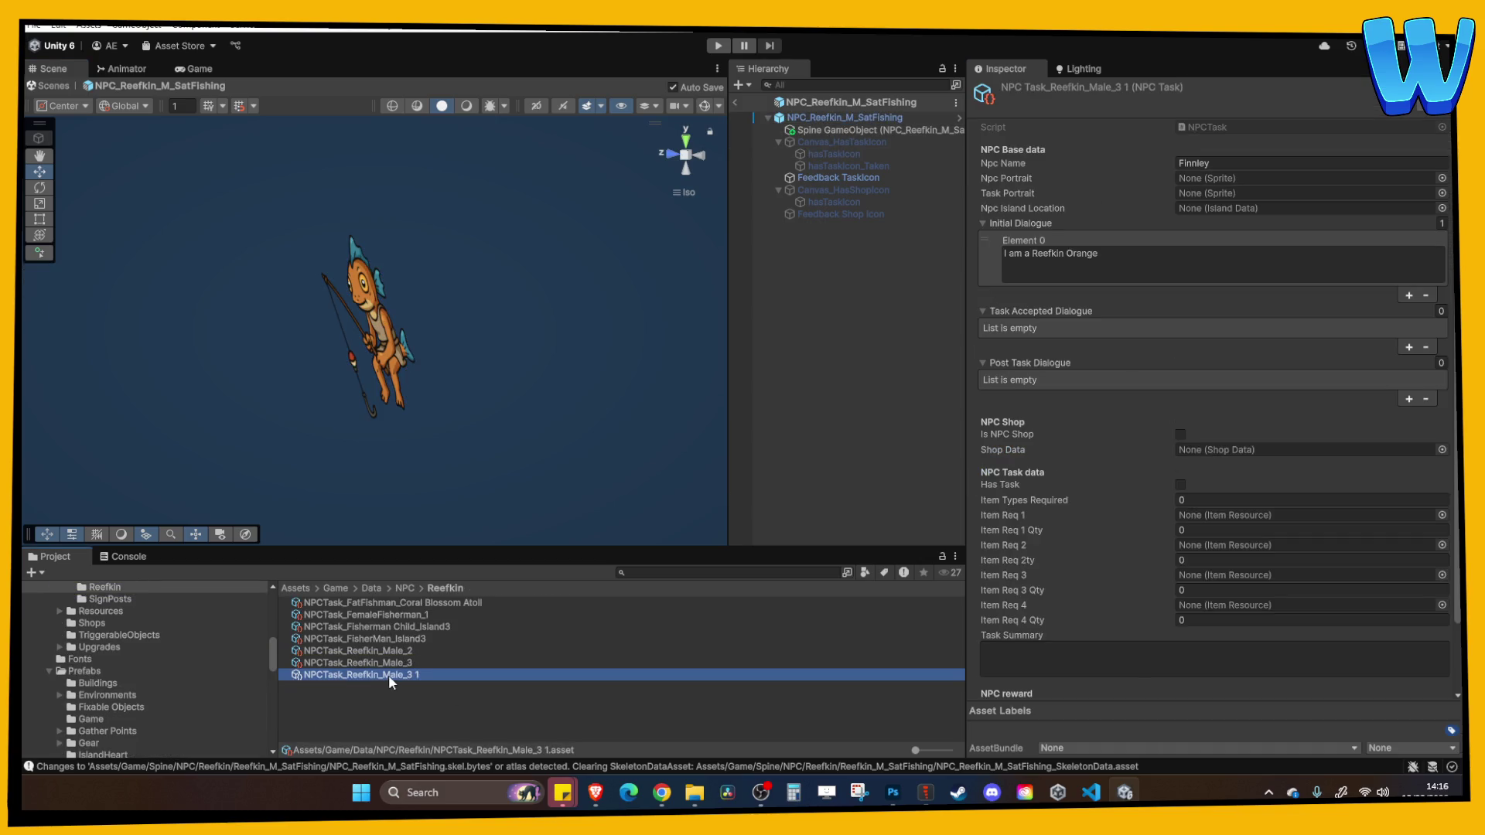
click(410, 679)
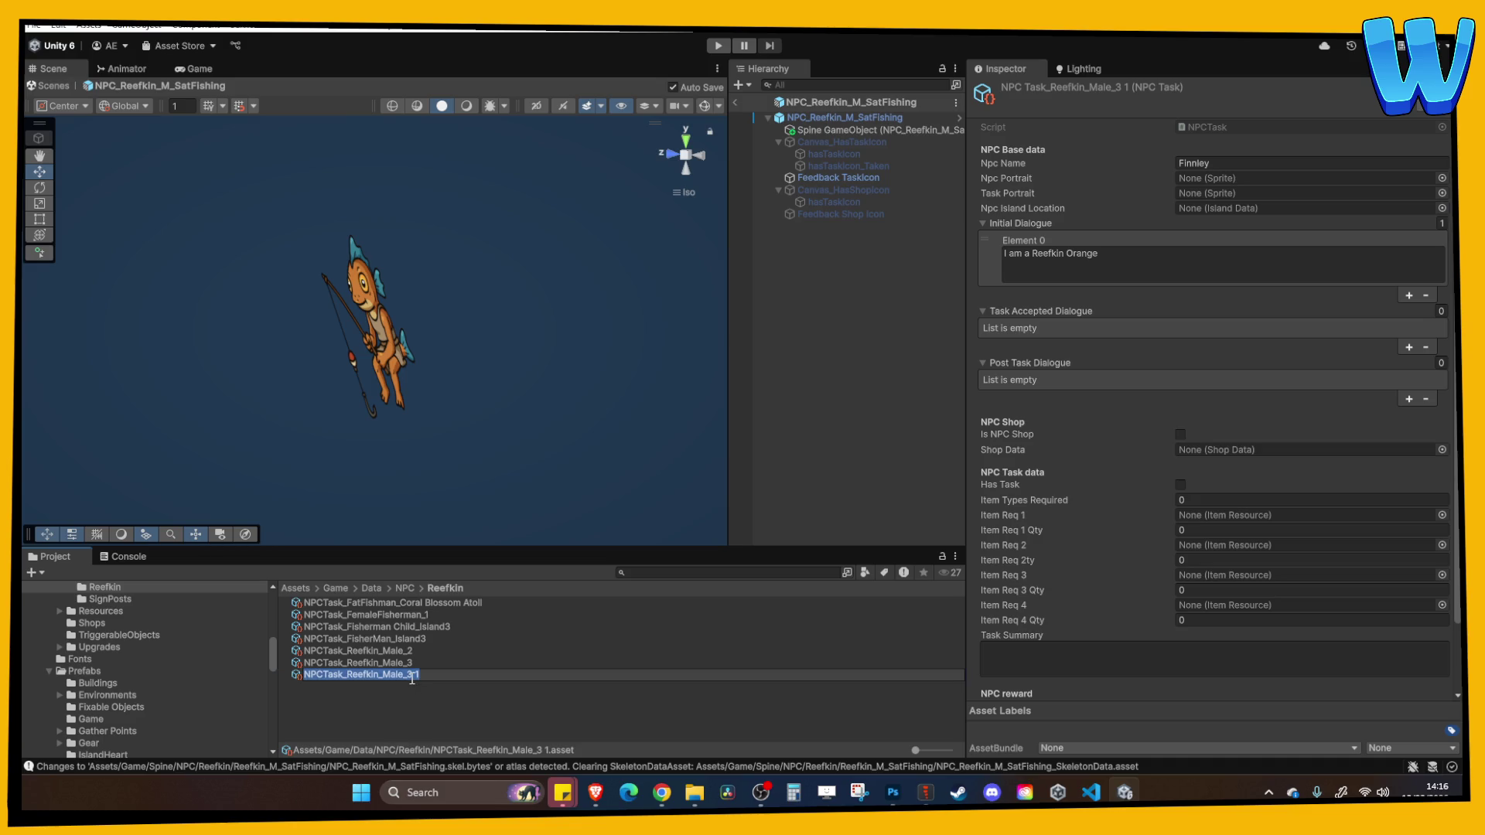
click(480, 684)
key(BackSpace)
key(BackSpace)
key(BackSpace)
text(SD)
key(BackSpace)
text(atFishing)
key(Return)
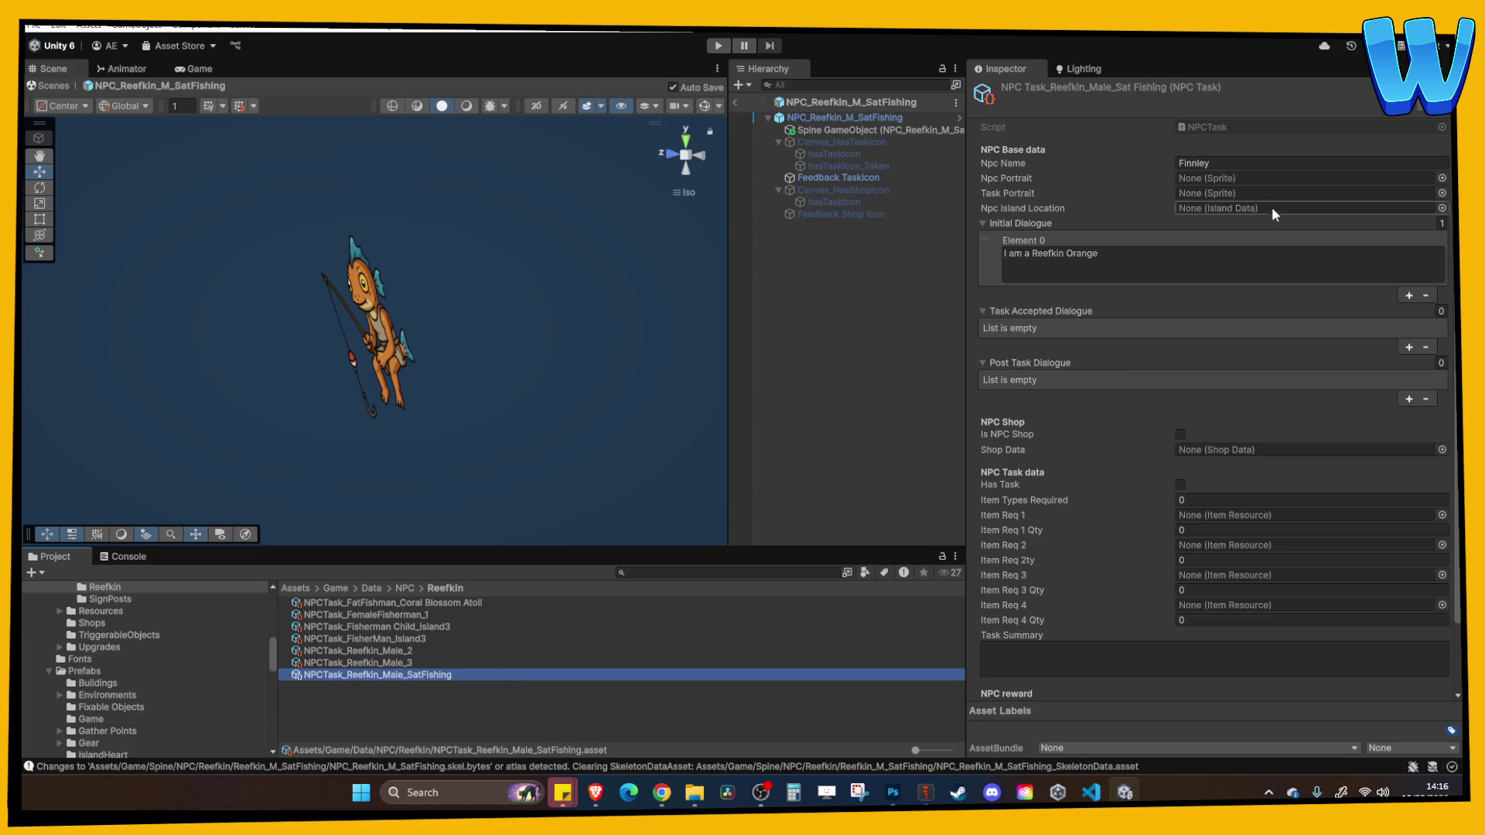
Edit the NPC name and opening line, then assign the asset to the root's Dialogue Trigger
click(1247, 160)
text(Heff)
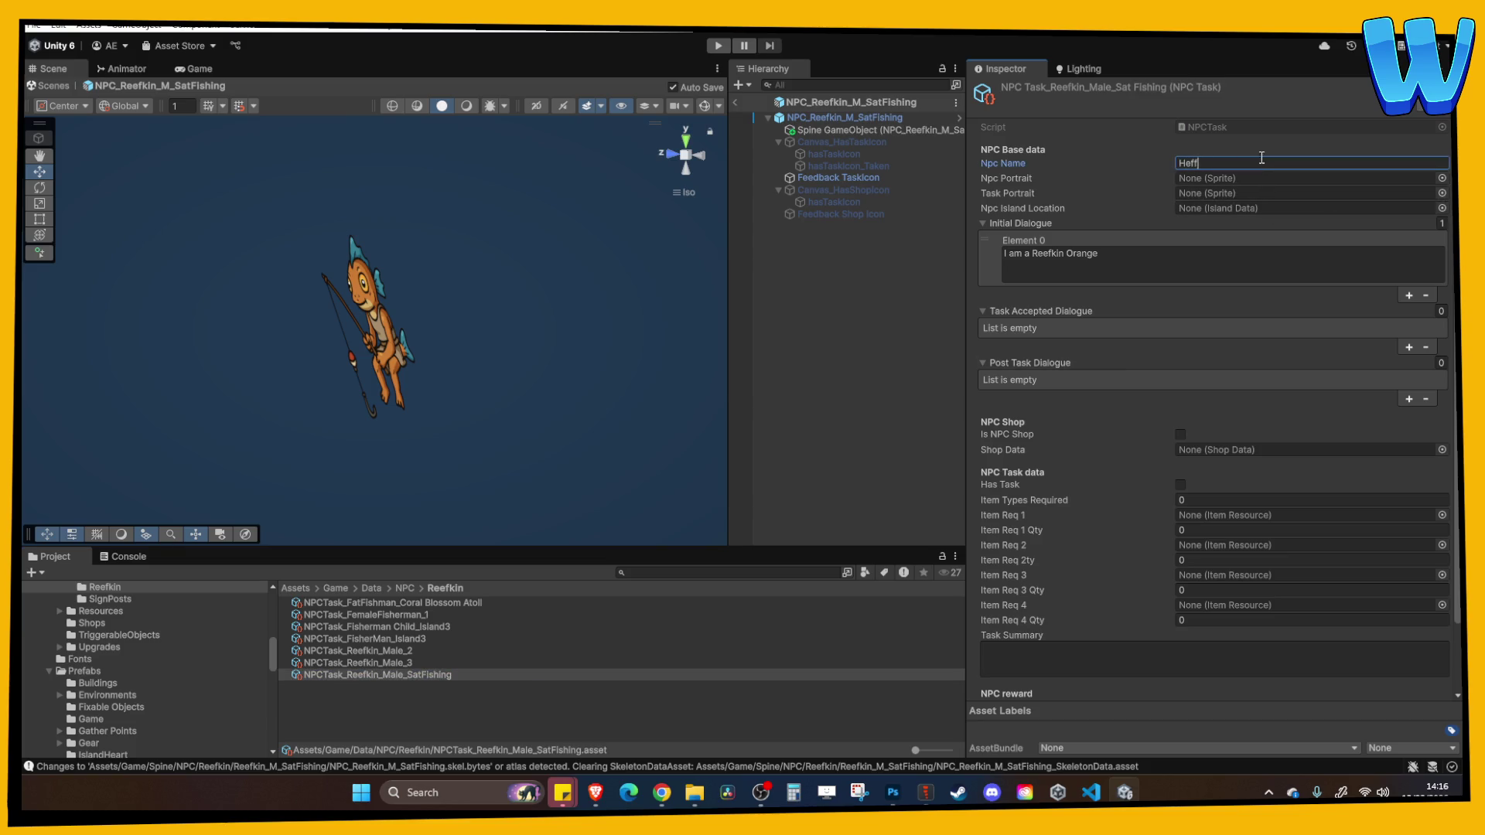
click(1196, 265)
text(I)
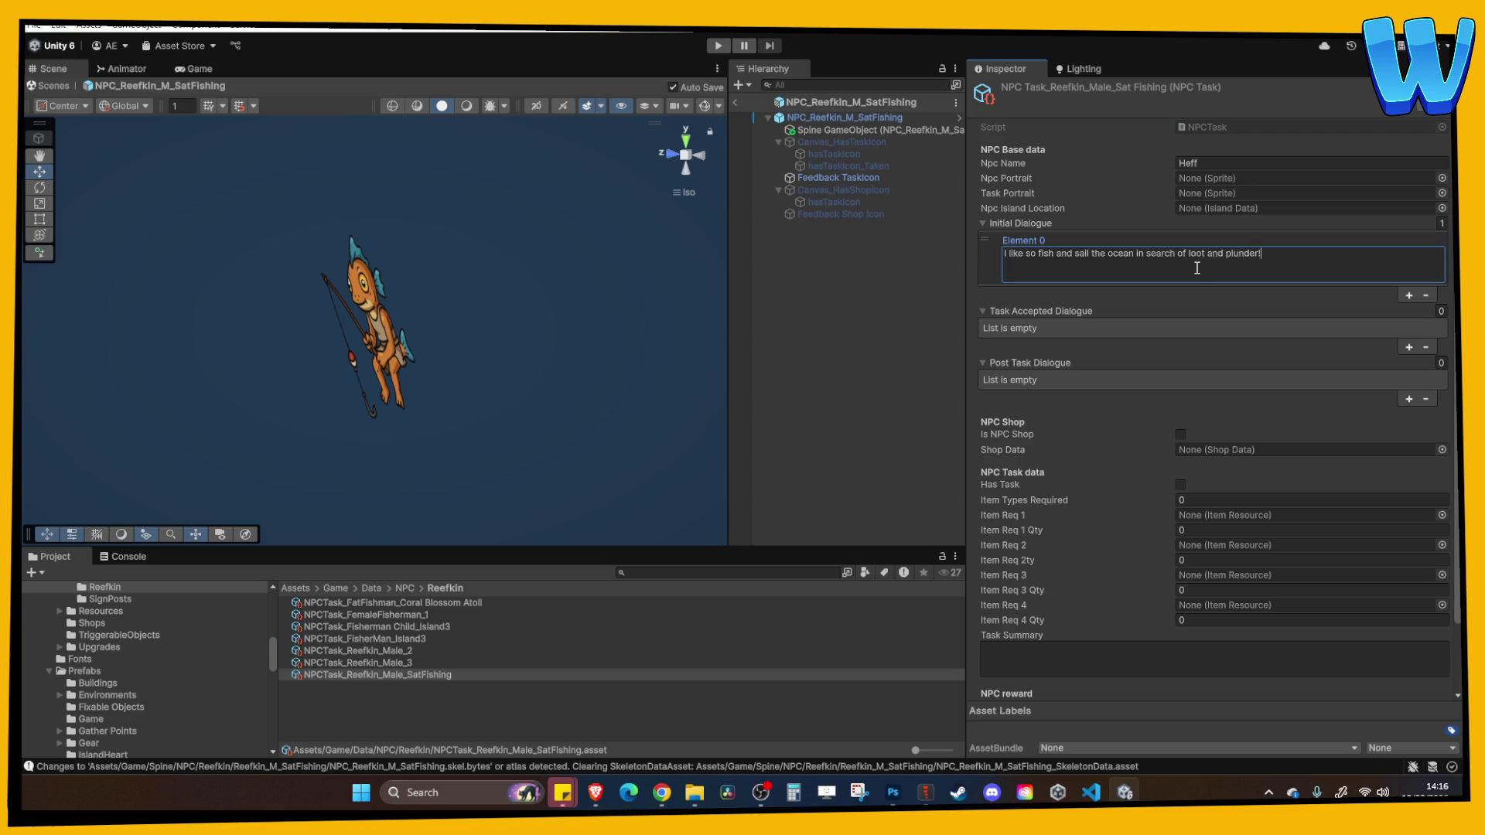
click(877, 129)
click(876, 118)
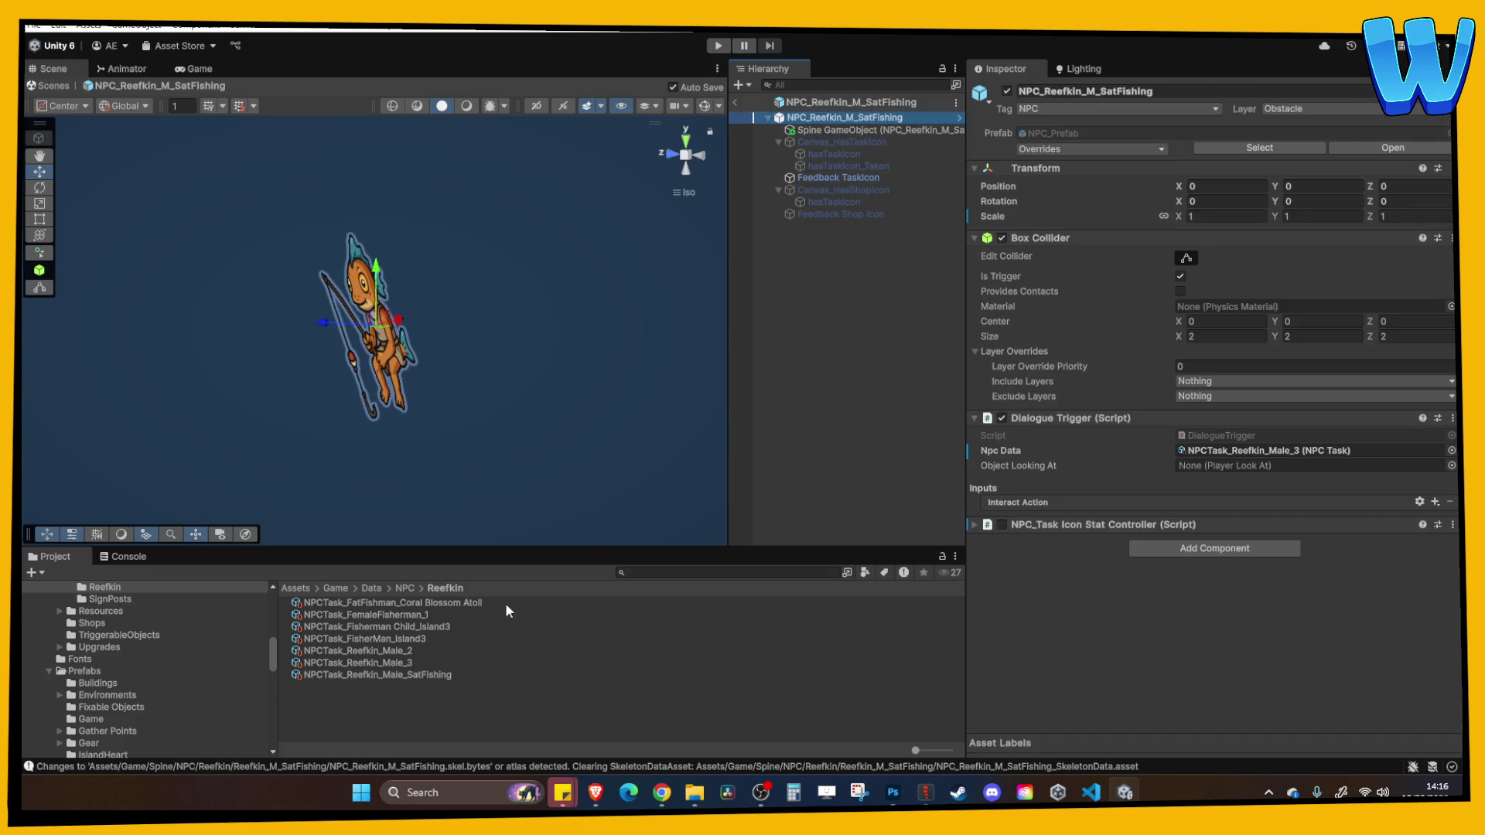
mouse_move(421, 678)
mouse_down()
mouse_move(1207, 421)
mouse_move(1227, 457)
mouse_up()
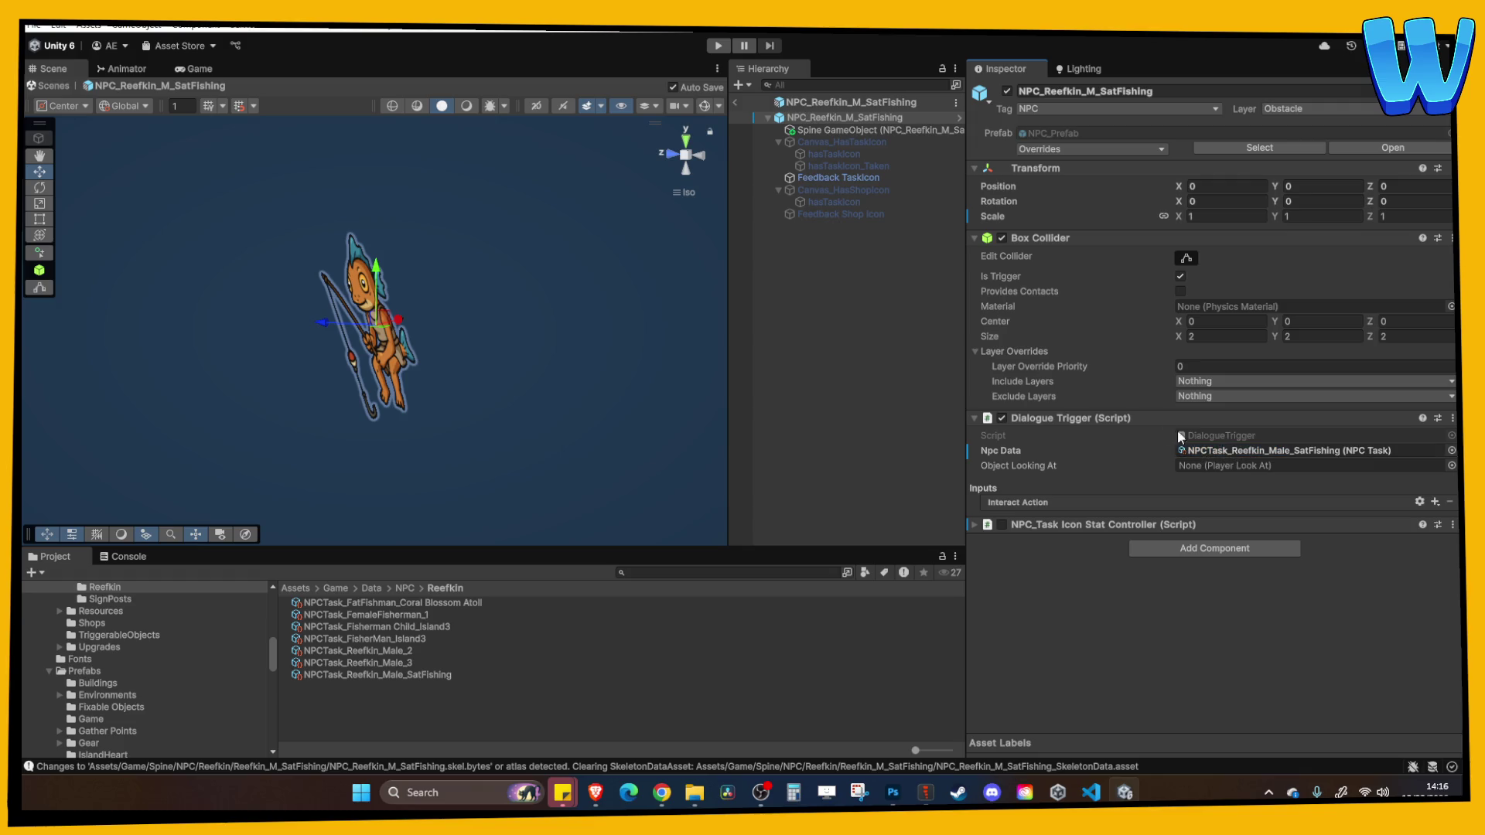
Exit prefab mode, place NPC_Reefkin_M_SatFishing on the harbour dock, and open its task data
click(737, 101)
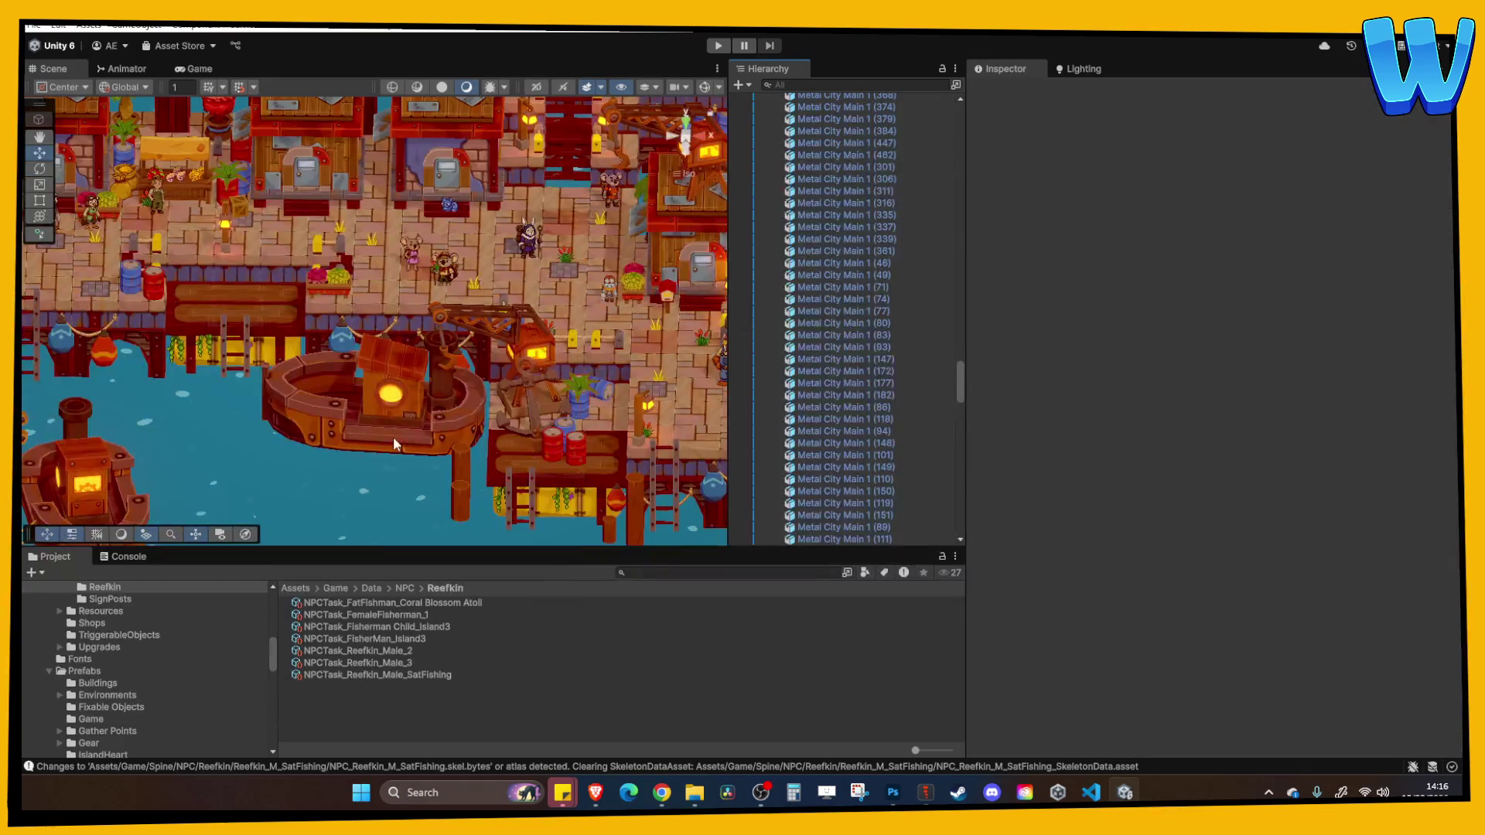
scroll(108, 704, down, 6)
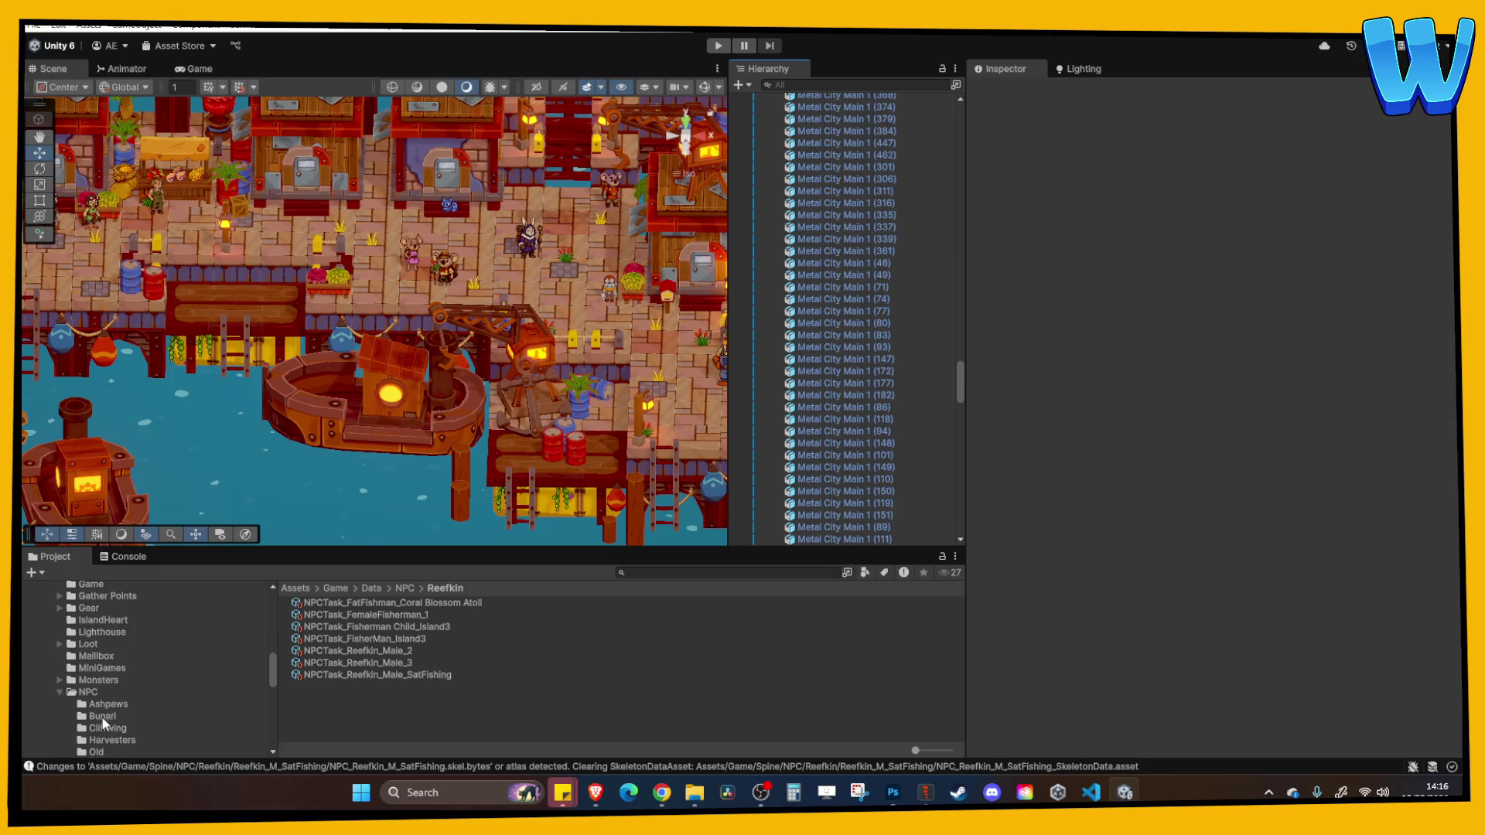
click(112, 730)
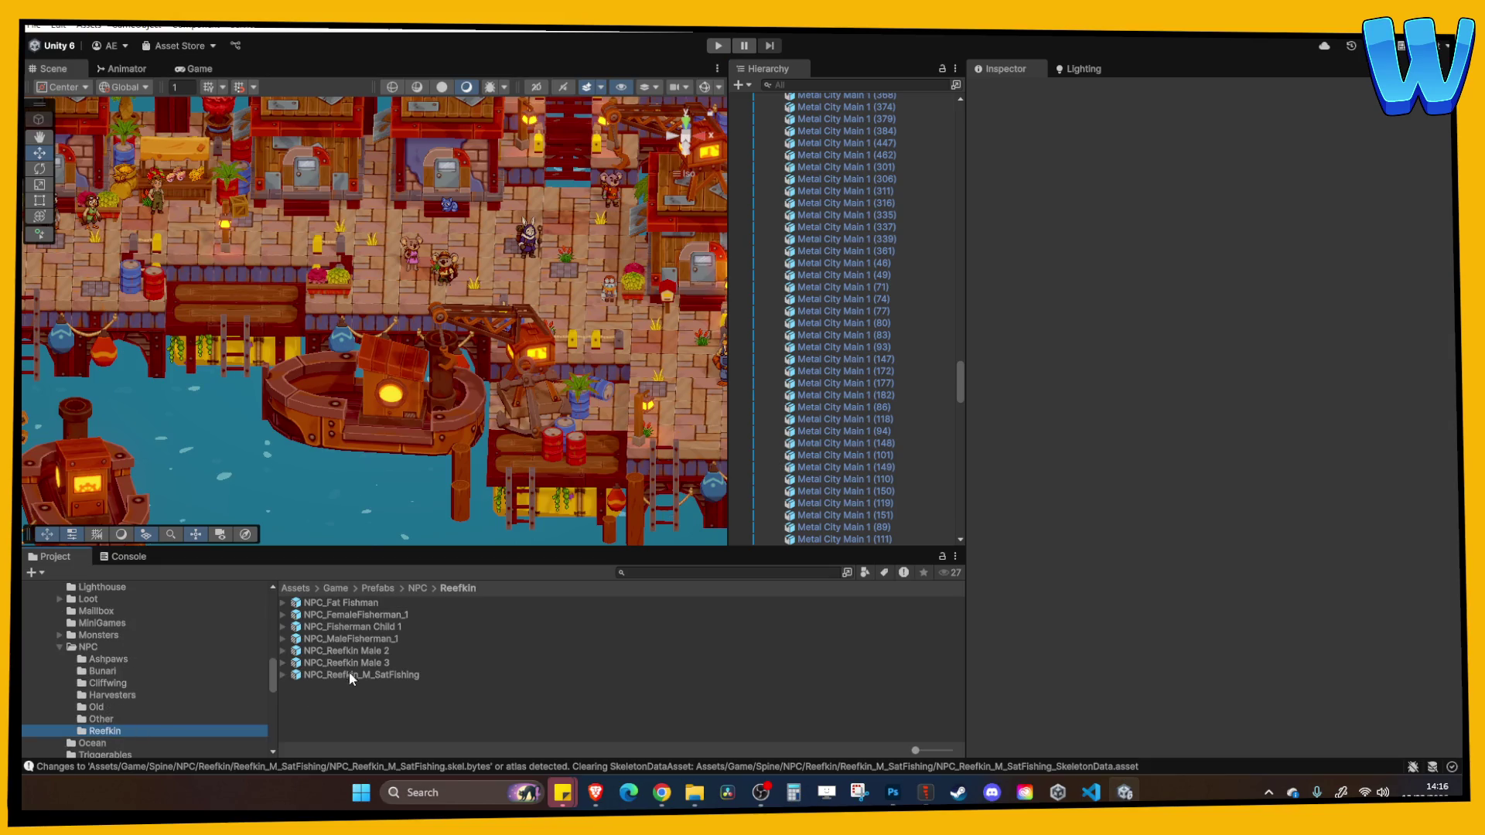
drag(349, 679, 260, 317)
key(f)
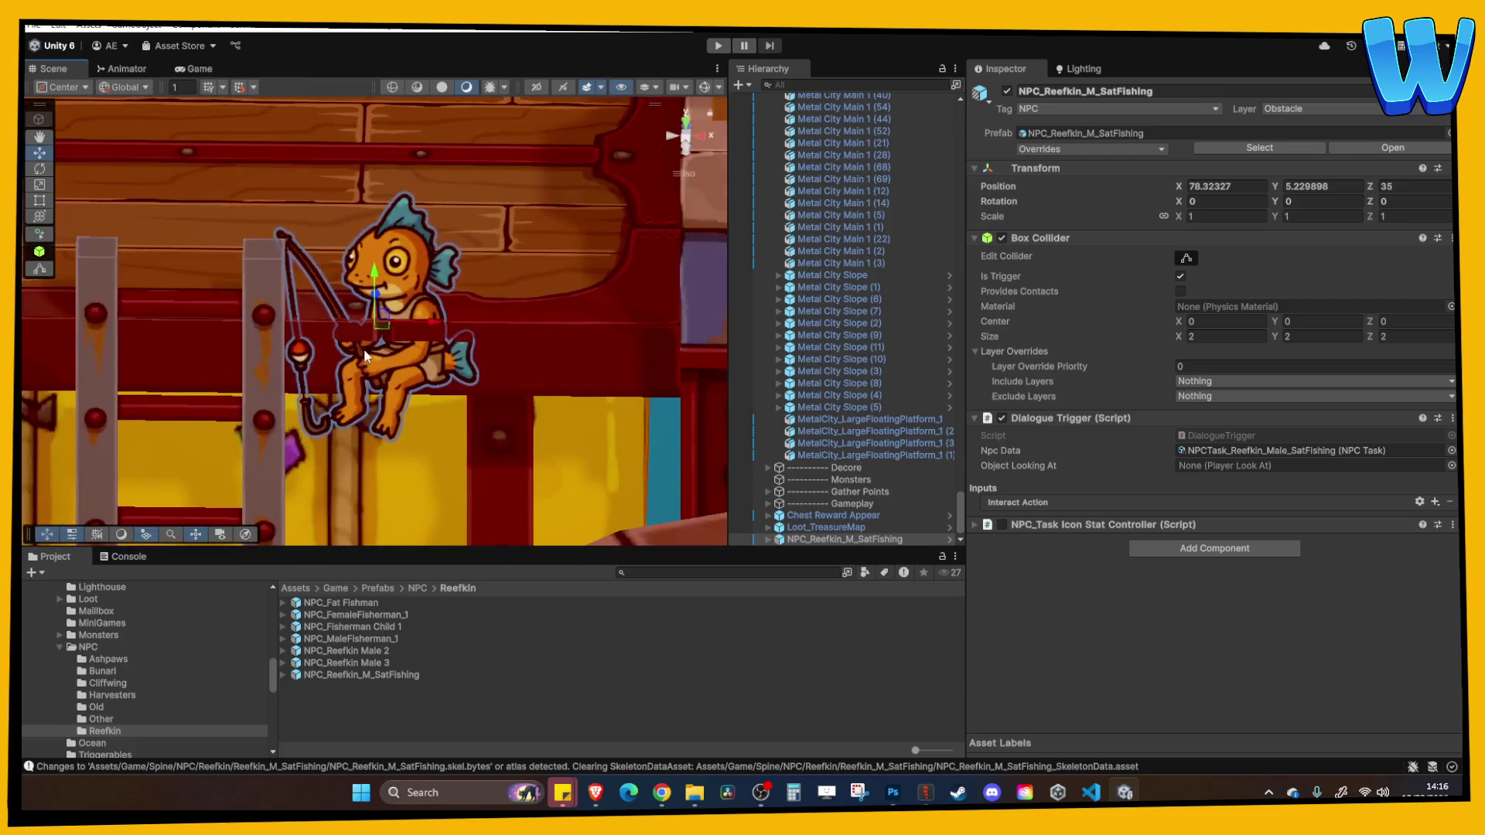
double_click(1284, 450)
text(I like so fish and sail the ocean in search of loot and plunder. I think I need a longer fishing line.)
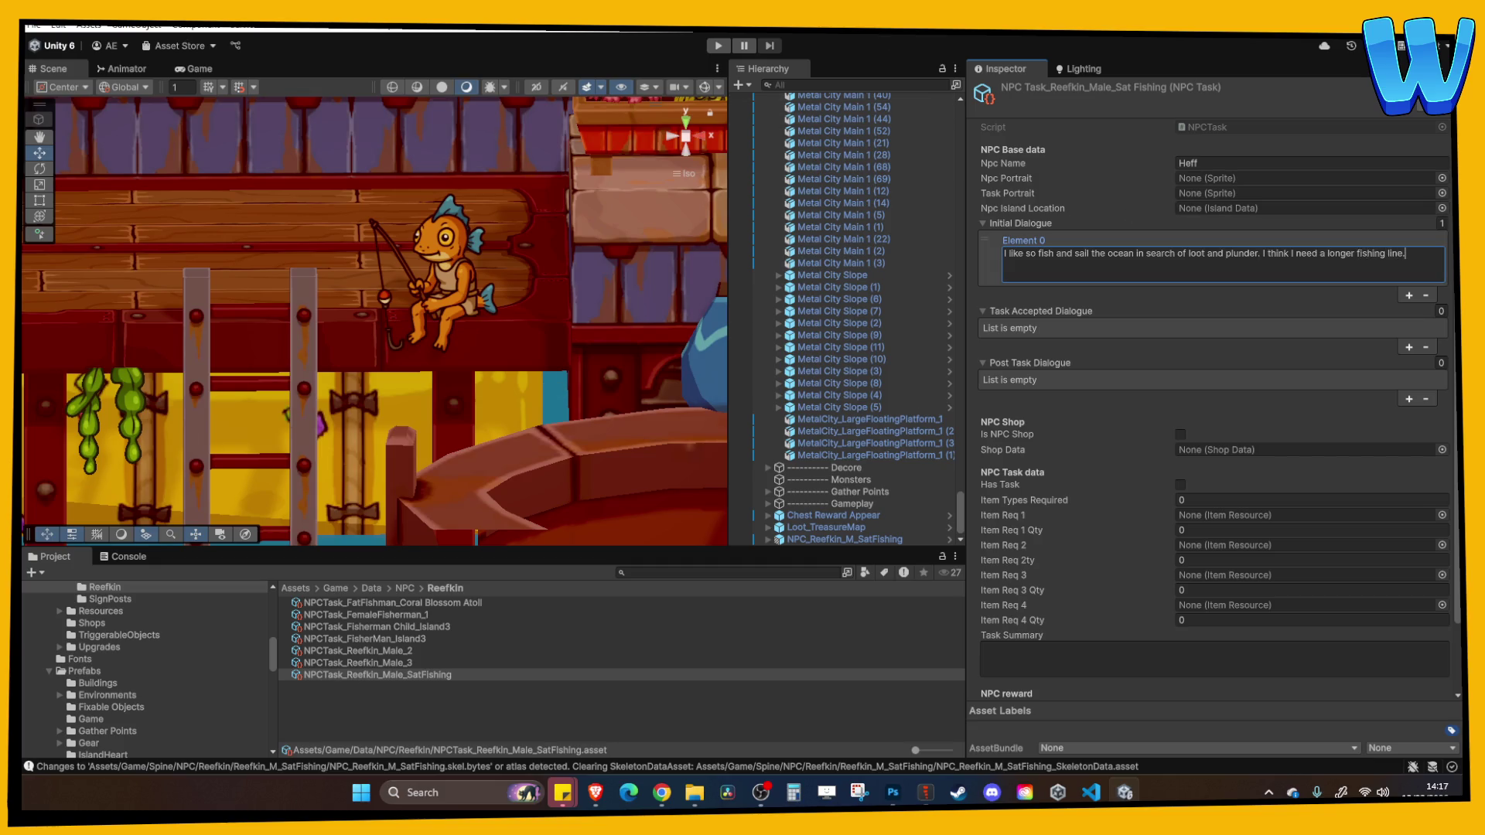
Enter play mode with a maximized Game view, talk to Heff, and close his dialogue
click(718, 46)
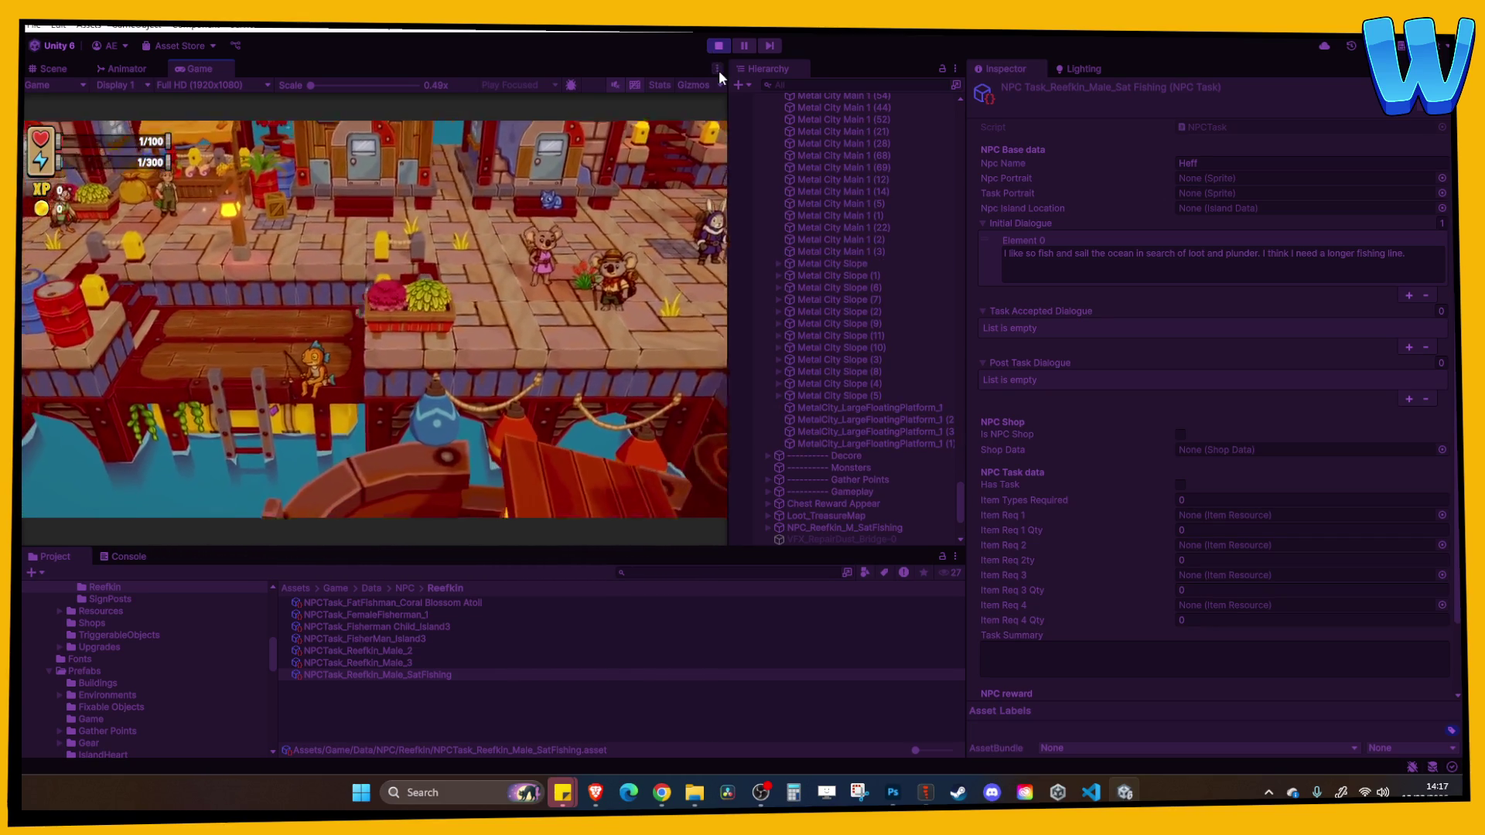
click(717, 69)
click(743, 120)
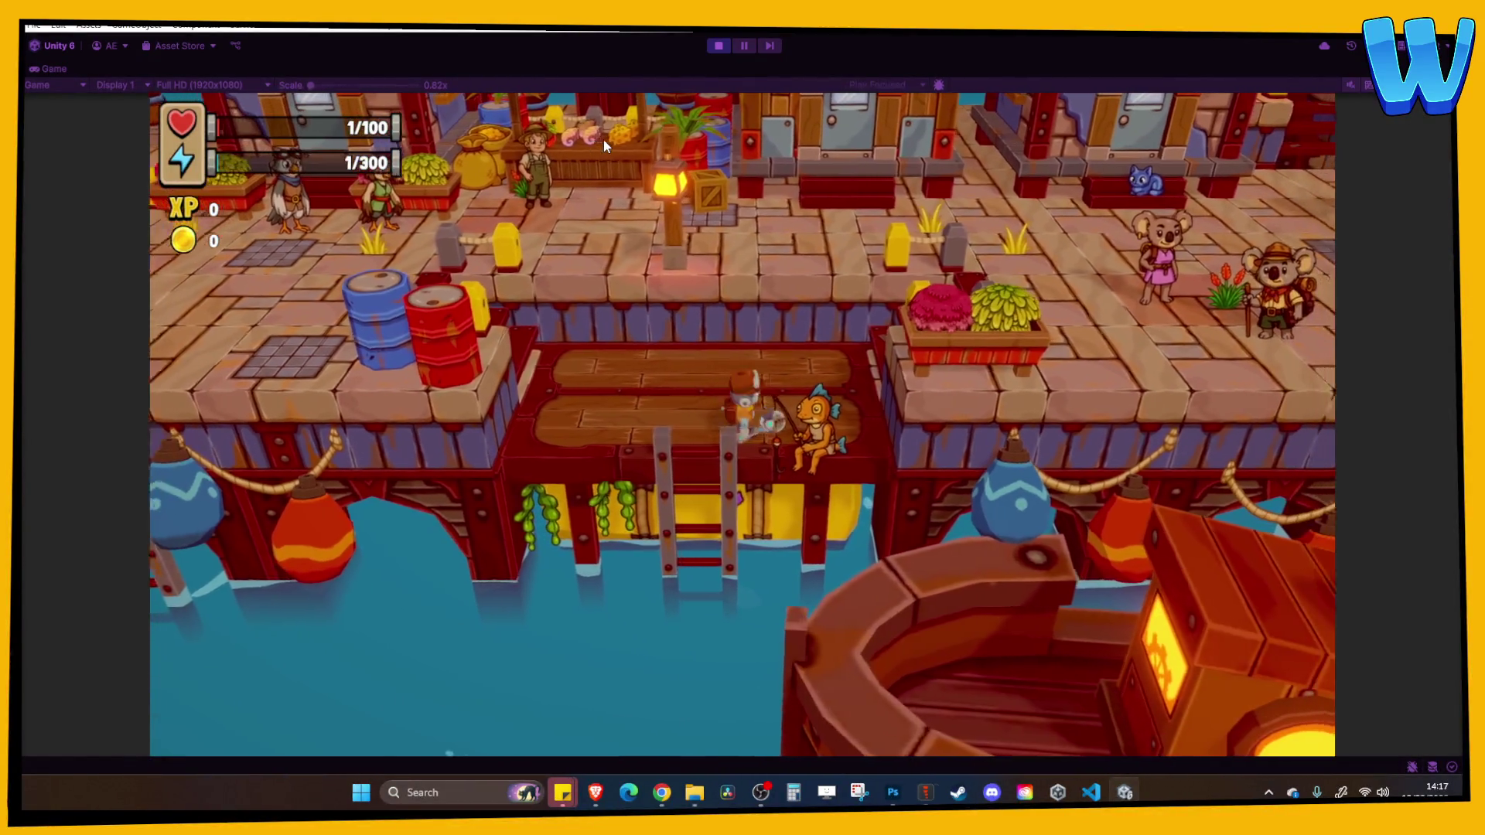
key(e)
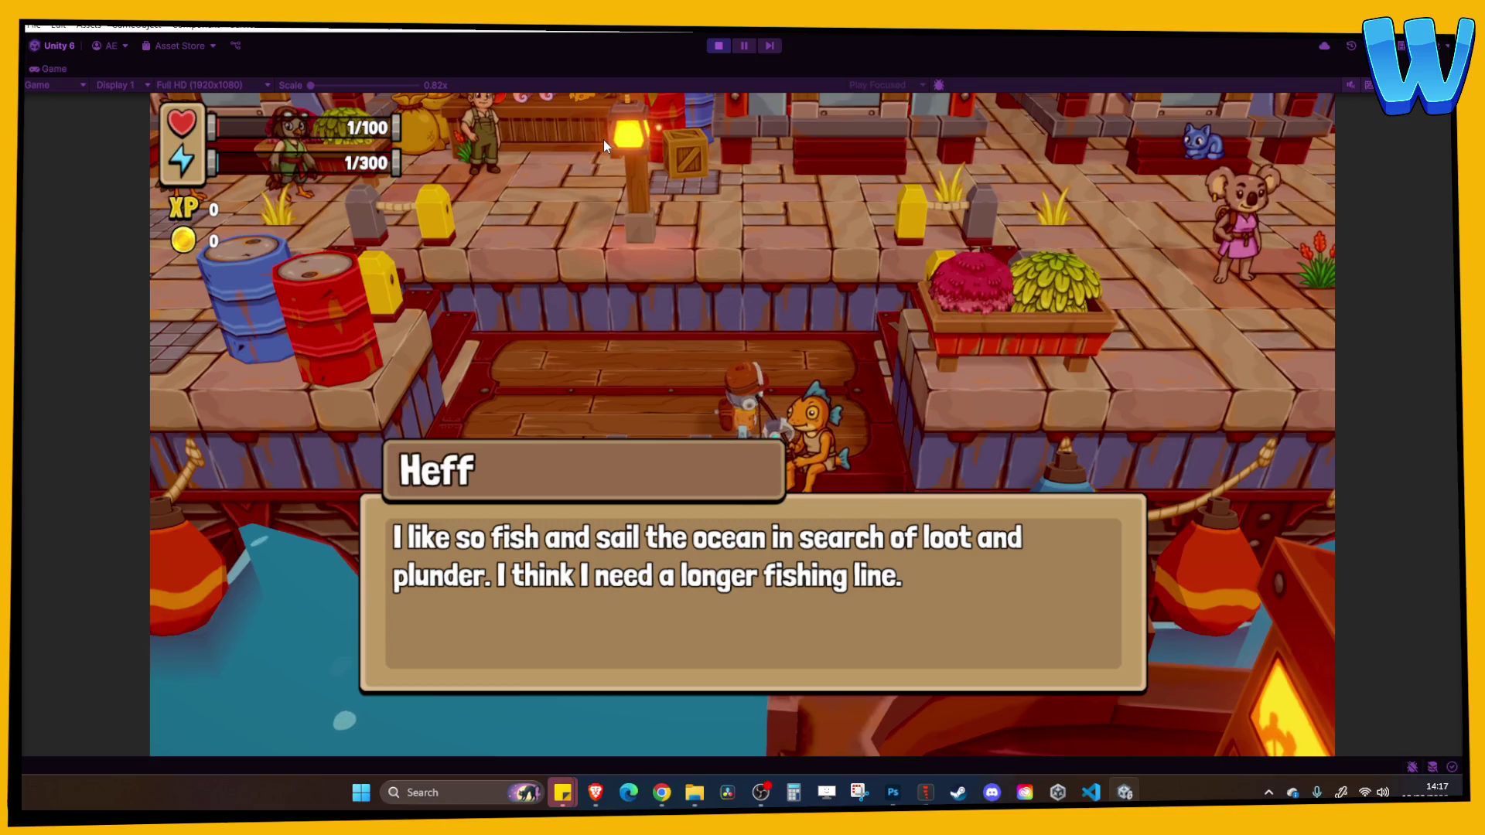
key(e)
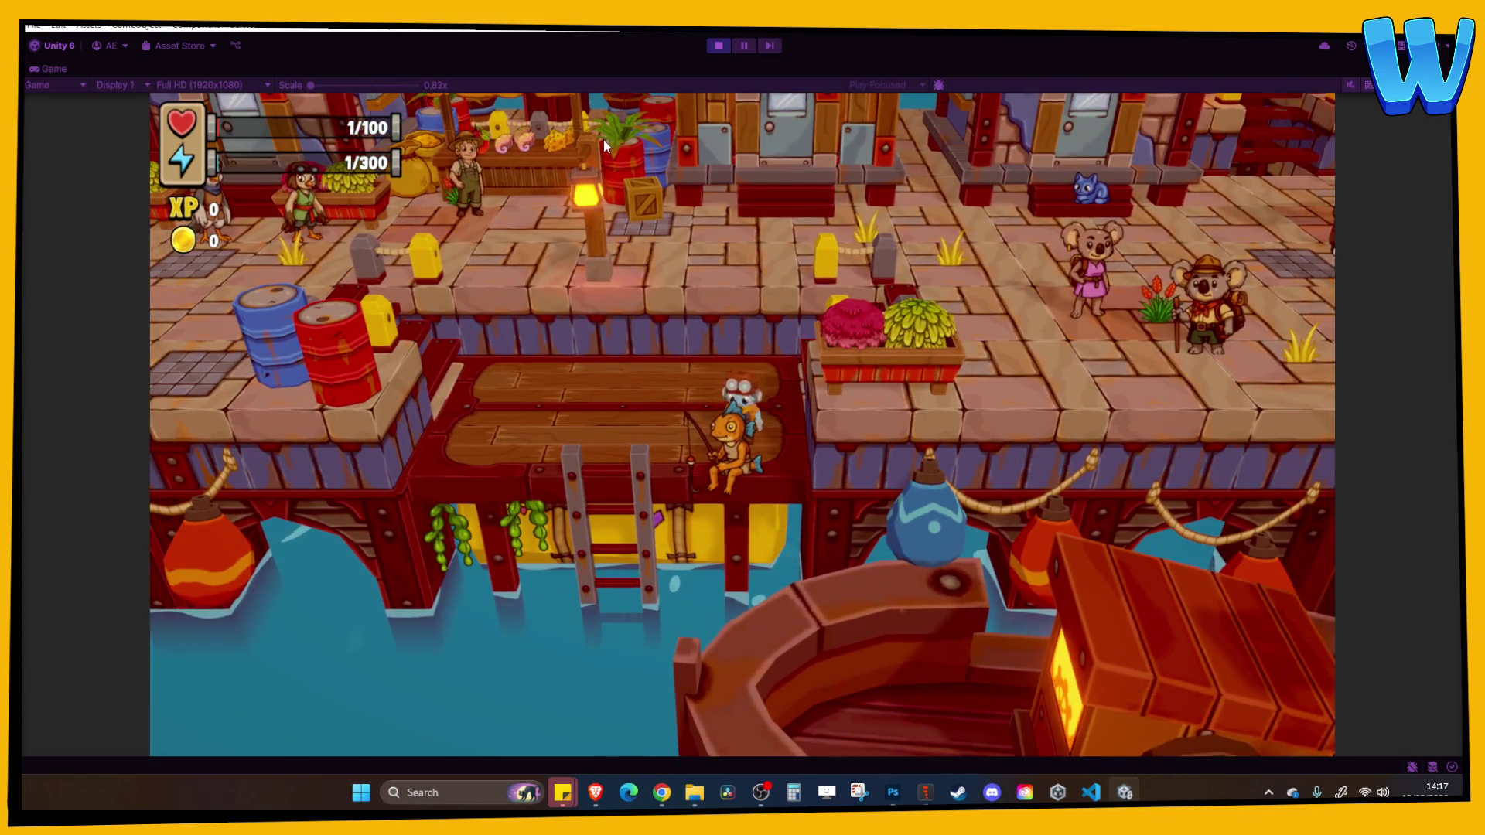
Walk the player around the dock and plaza, ending near the walrus NPC
key(a)
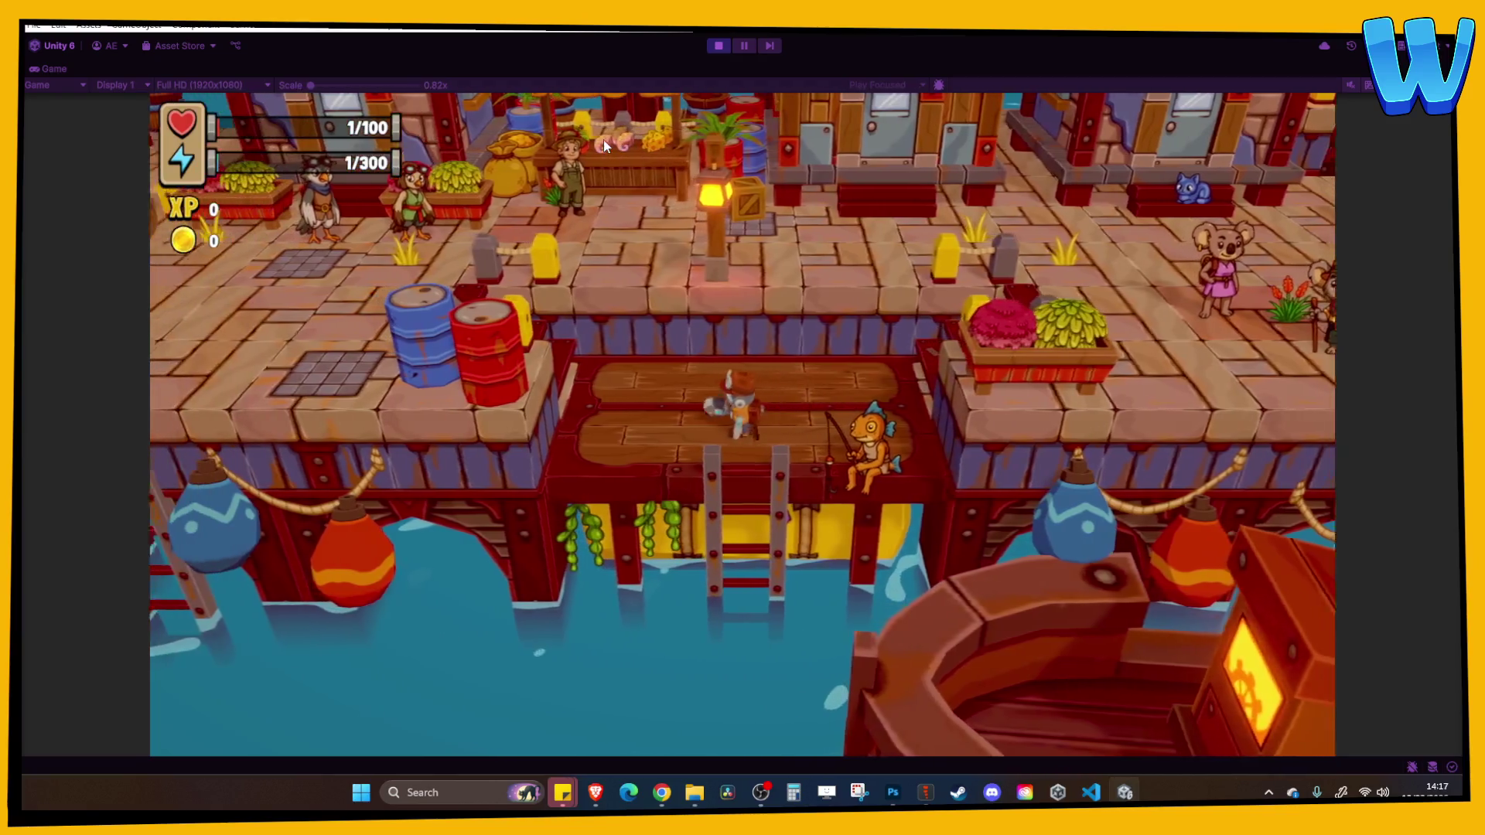
key(w)
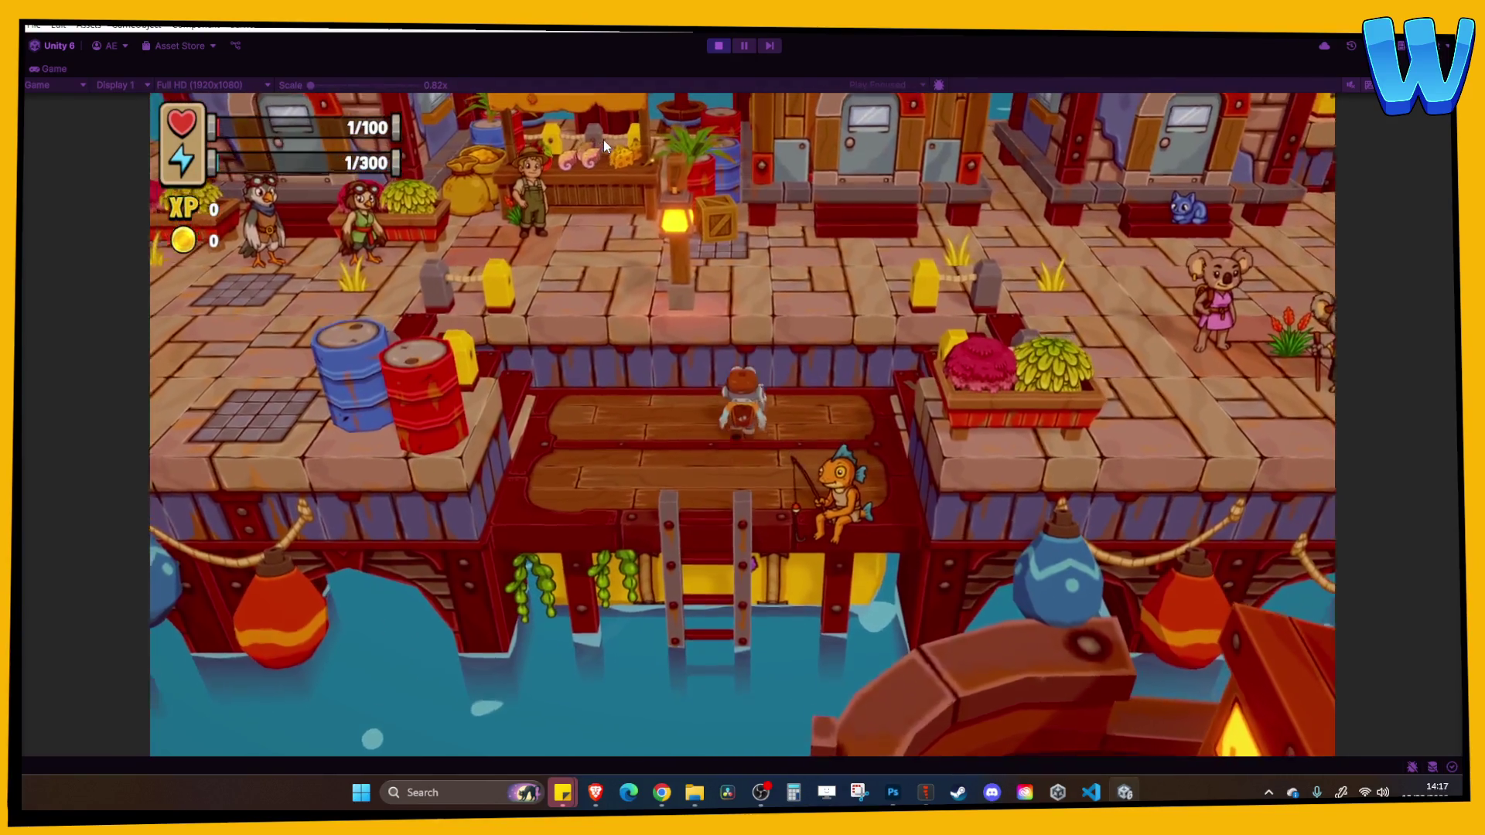
key(w)
key(d)
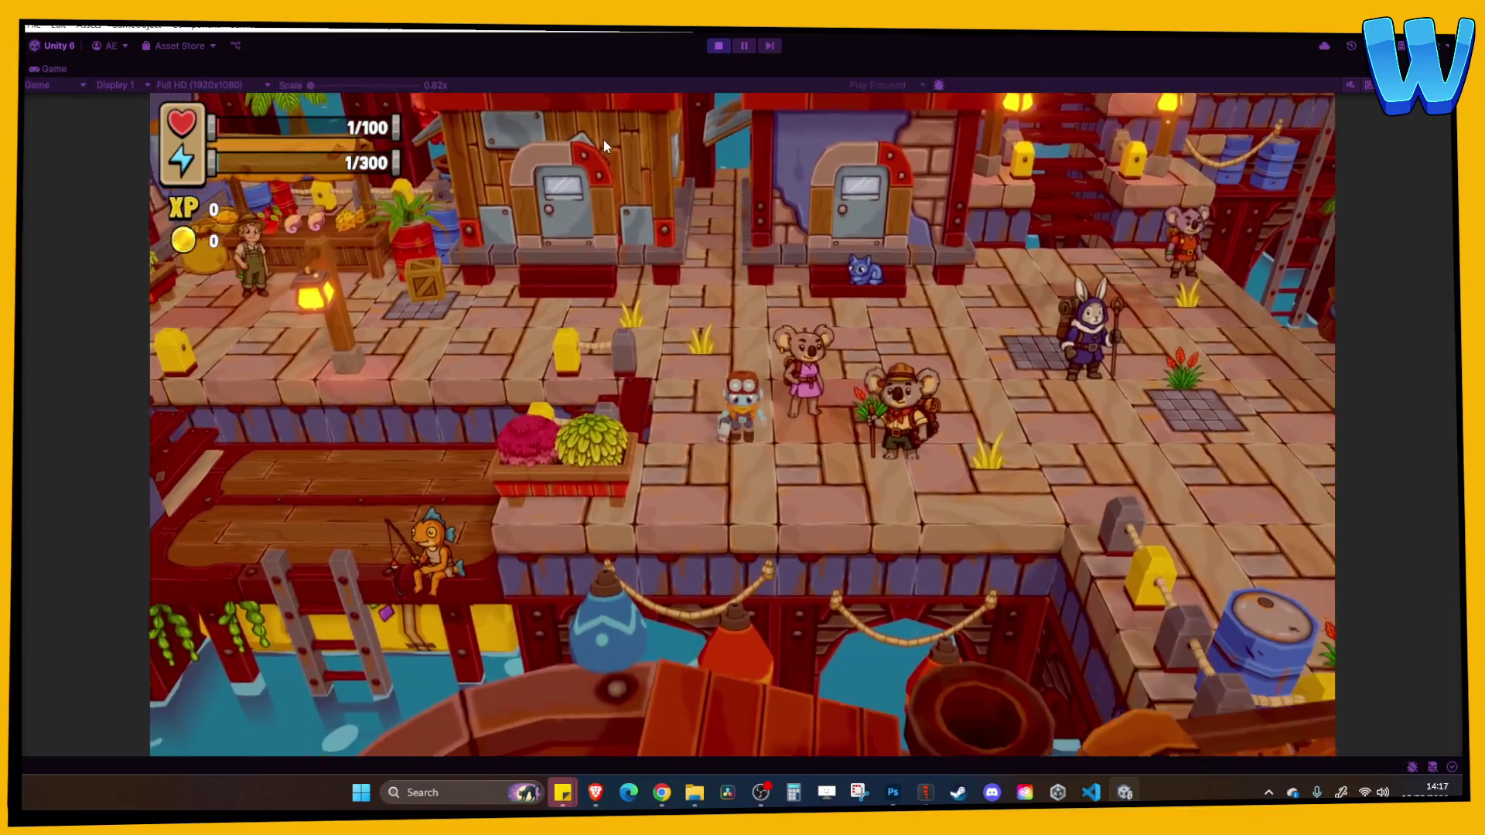
key(d)
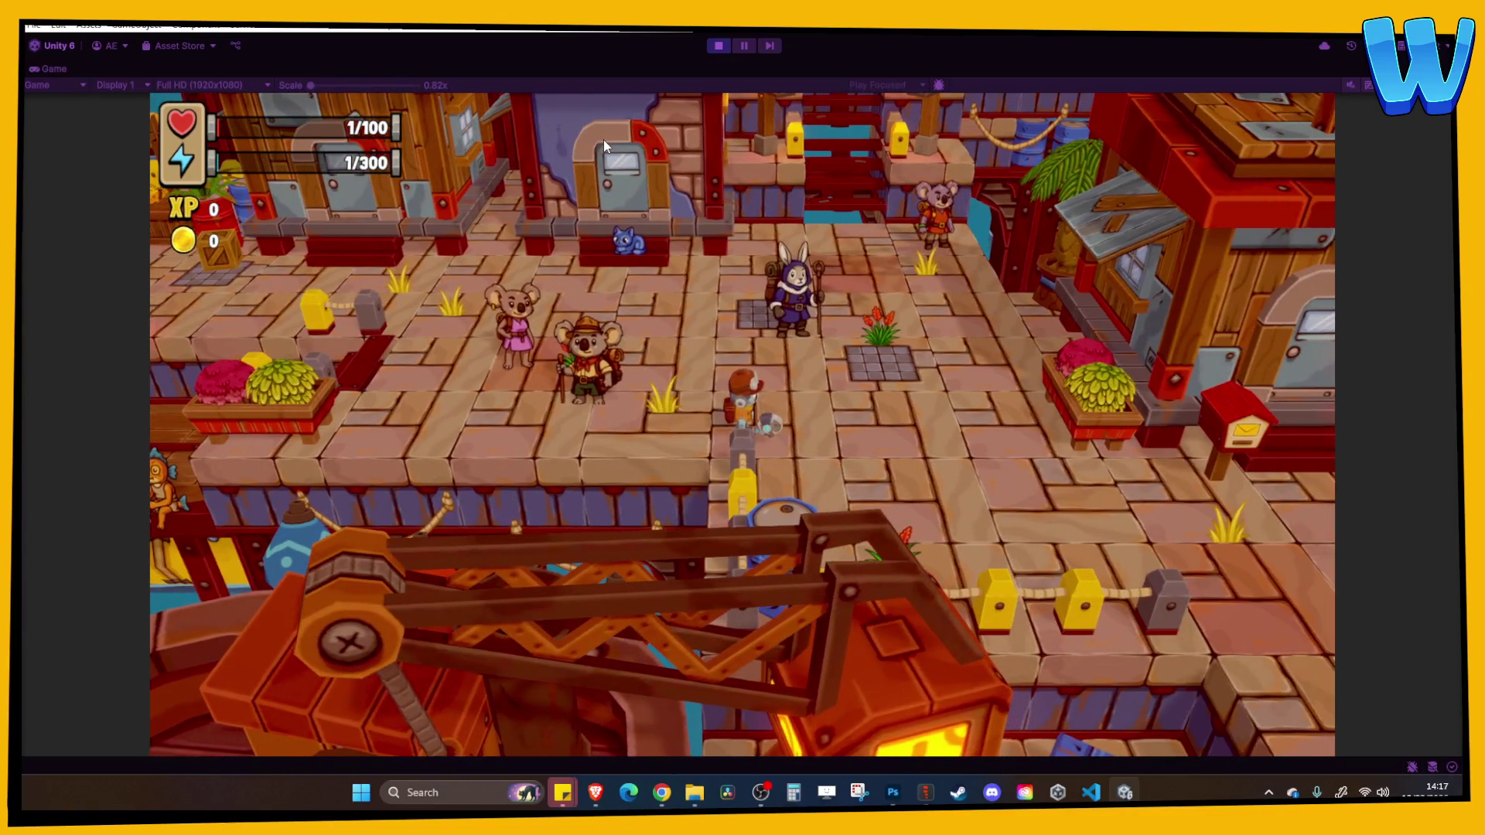
key(a)
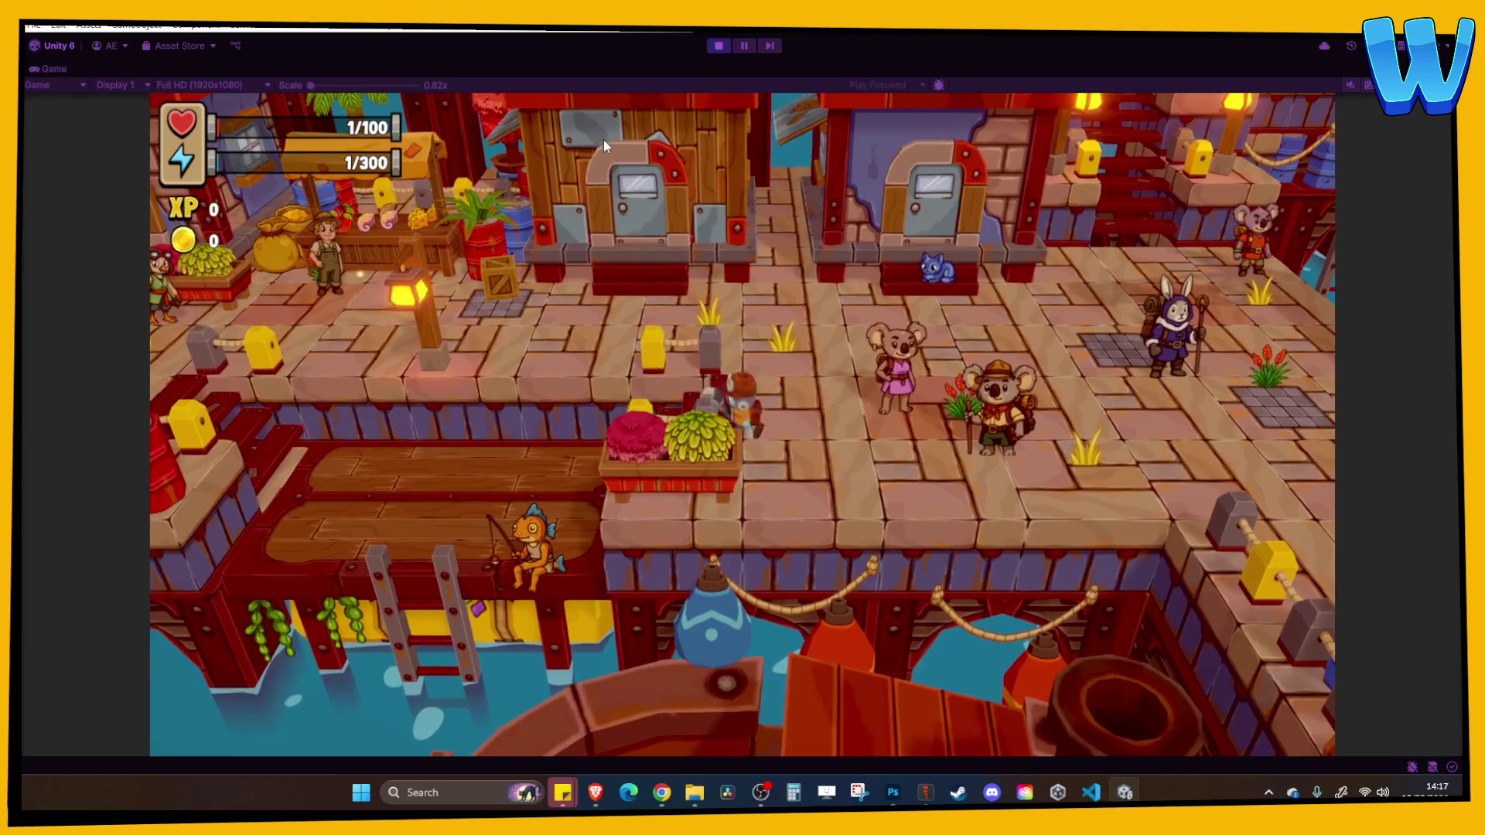
key(a)
key(s)
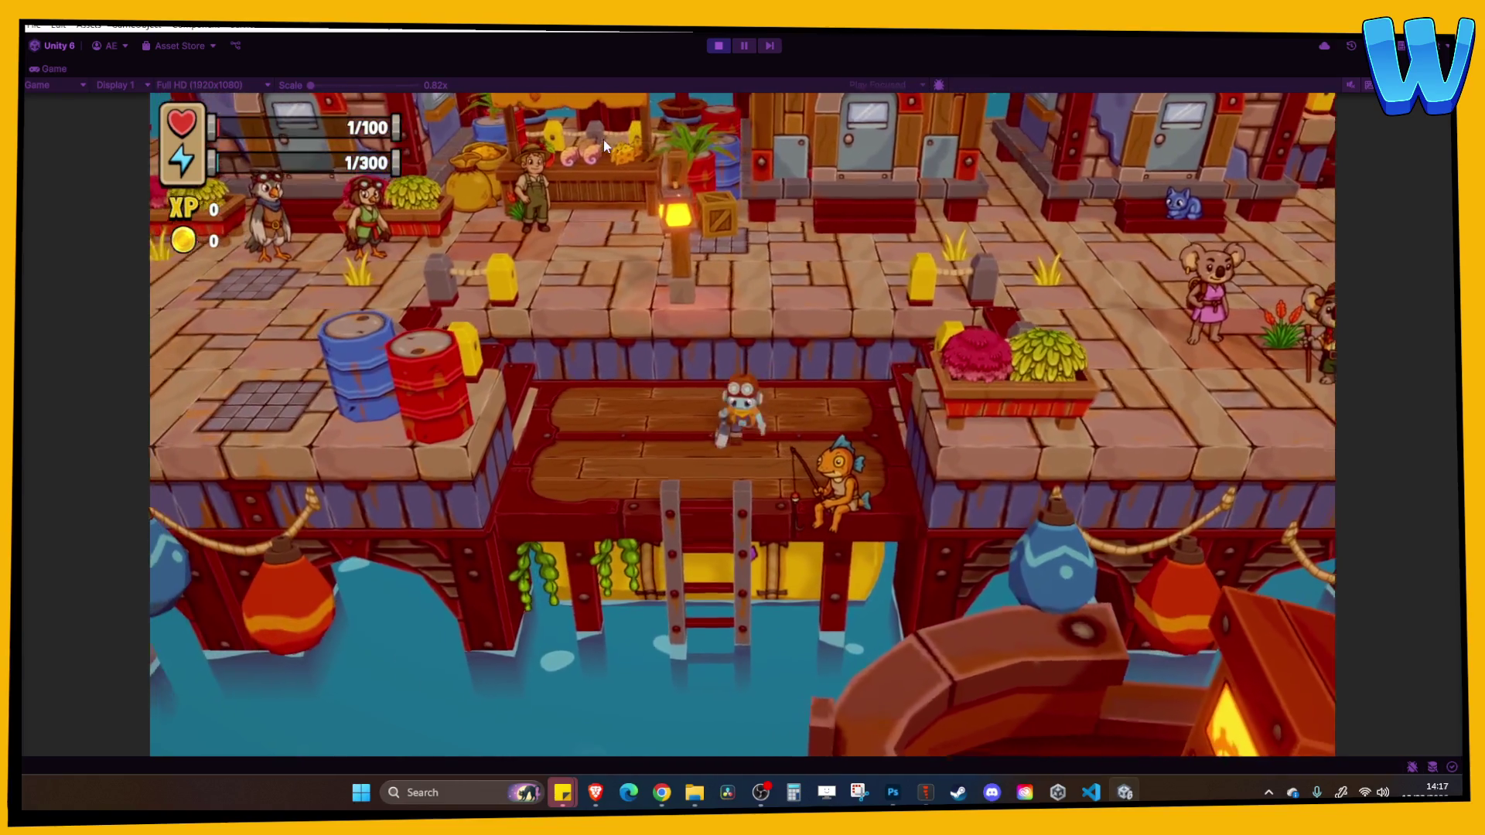
key(s)
key(a)
key(d)
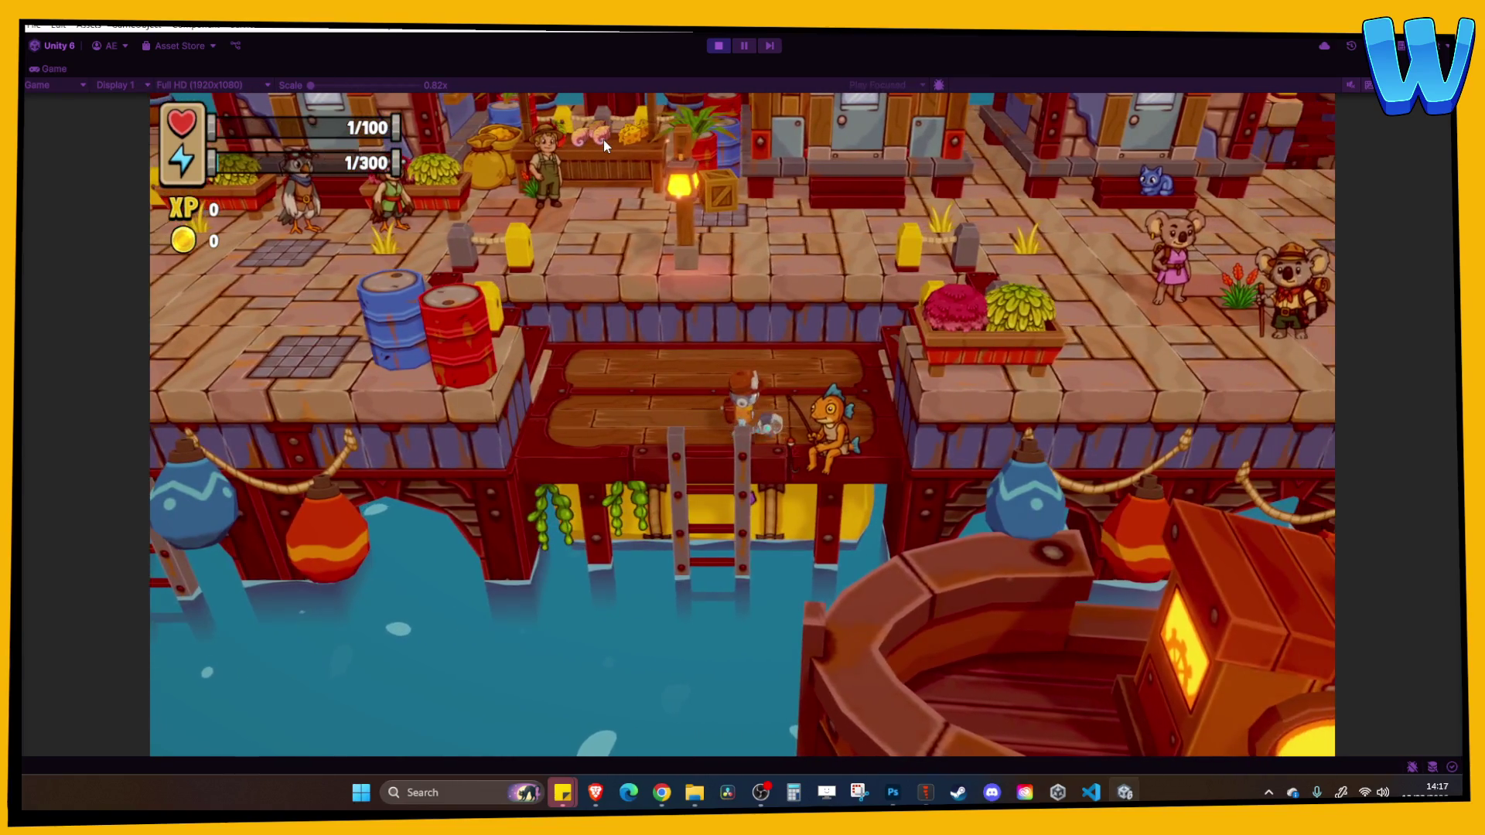
key(a)
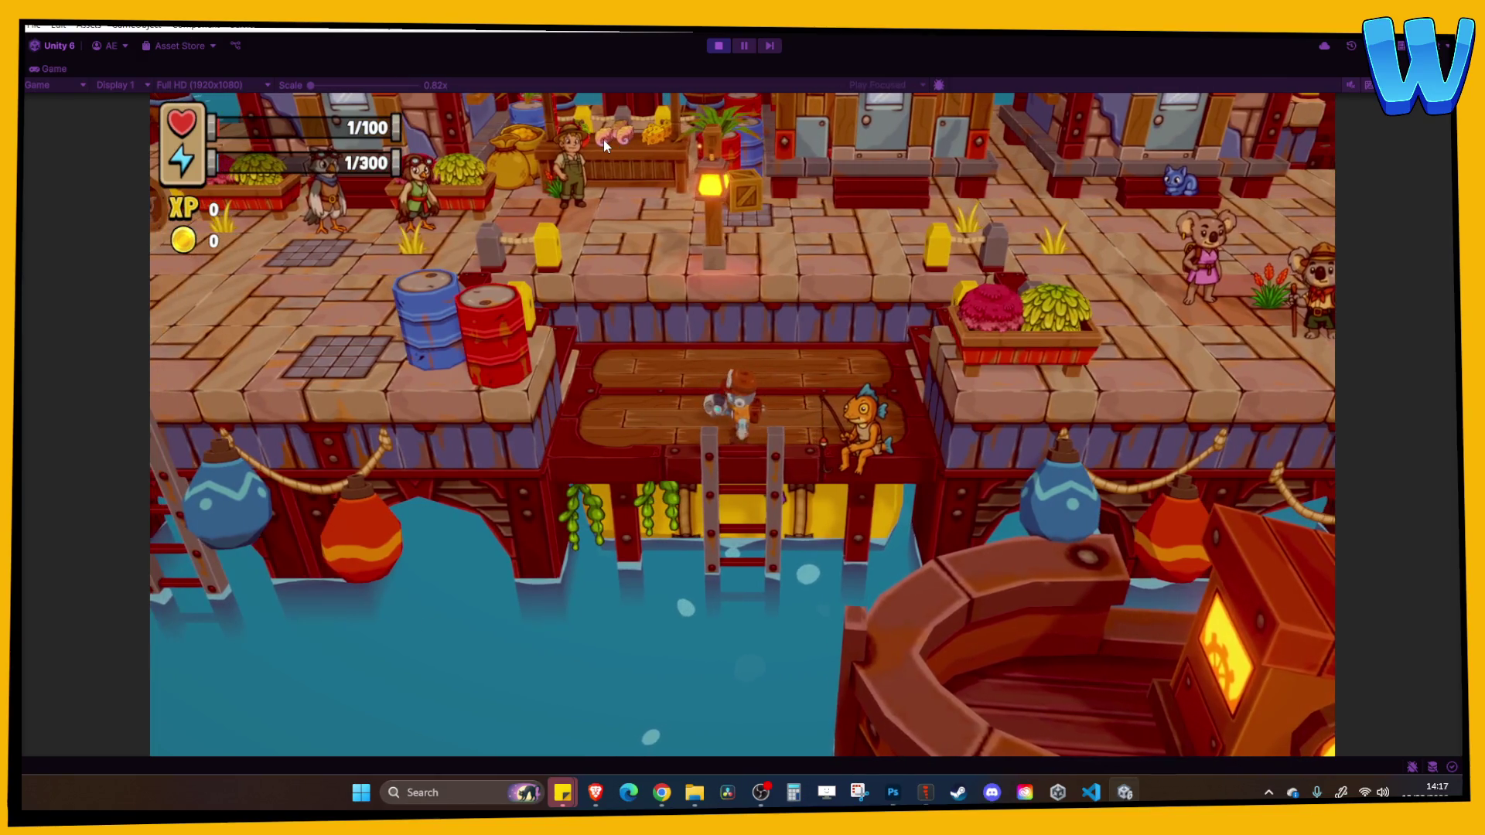
key(a)
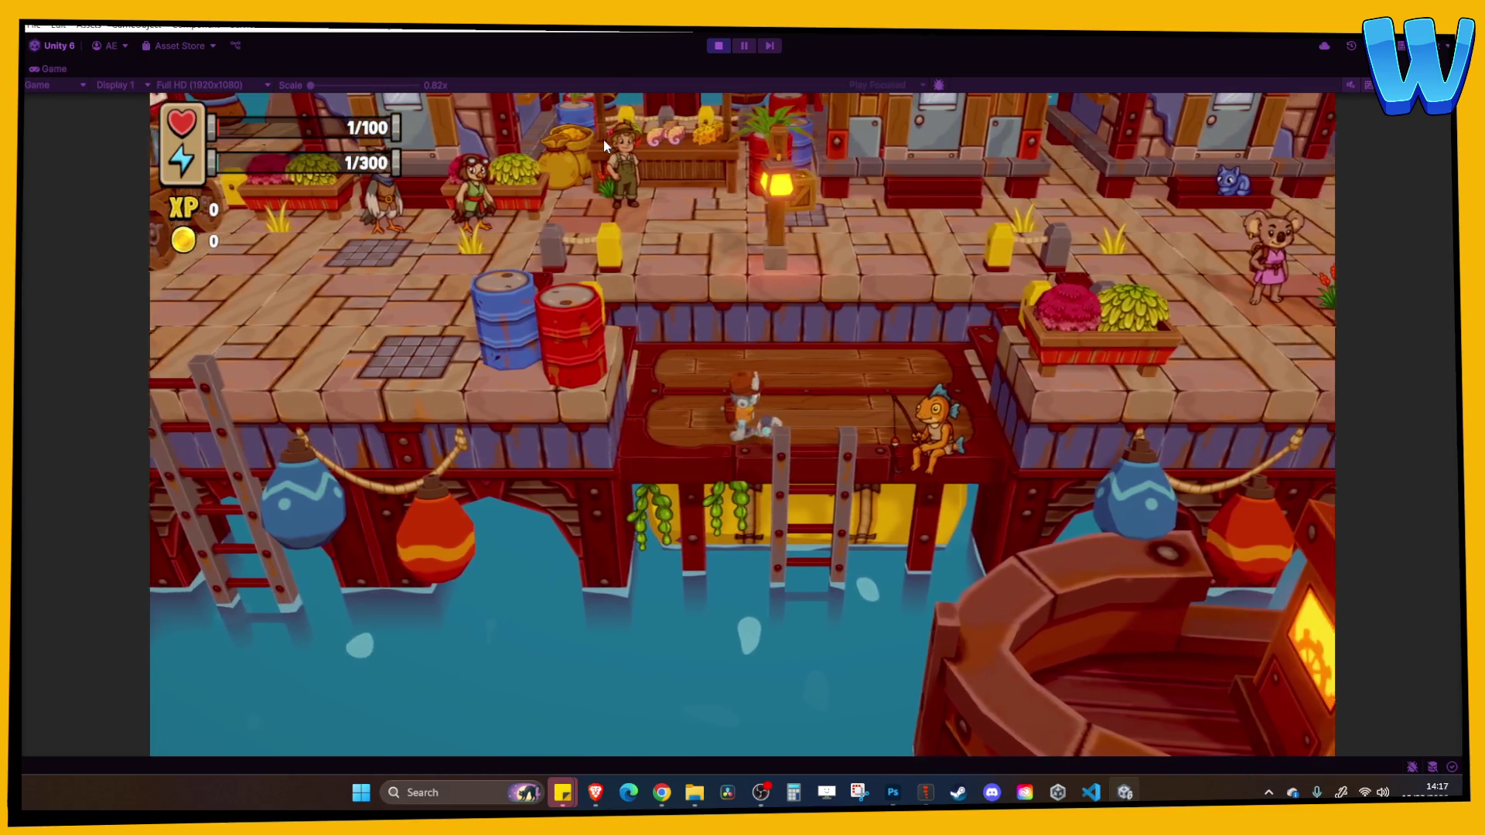
key(a)
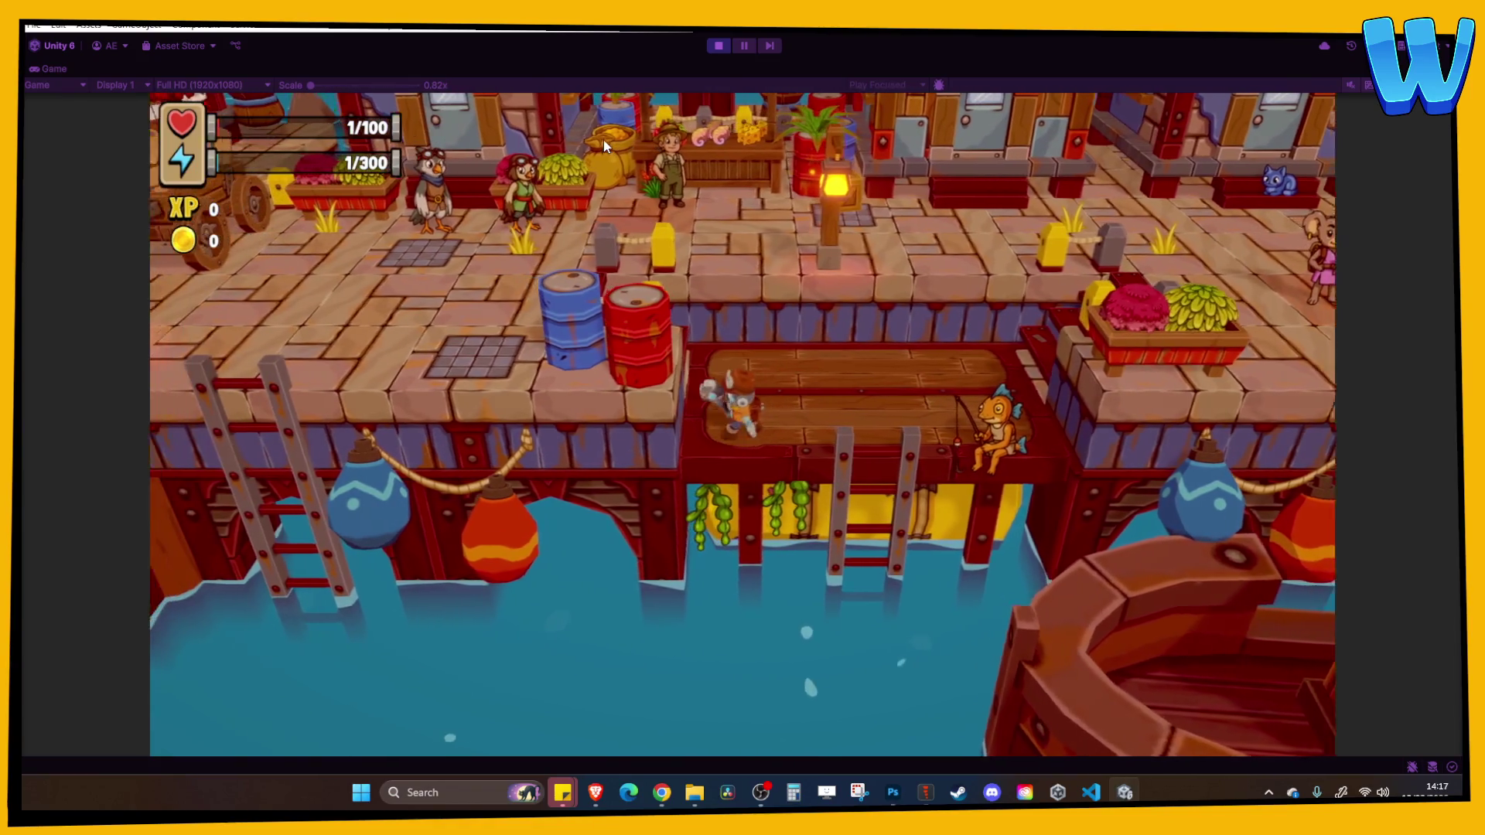
key(a)
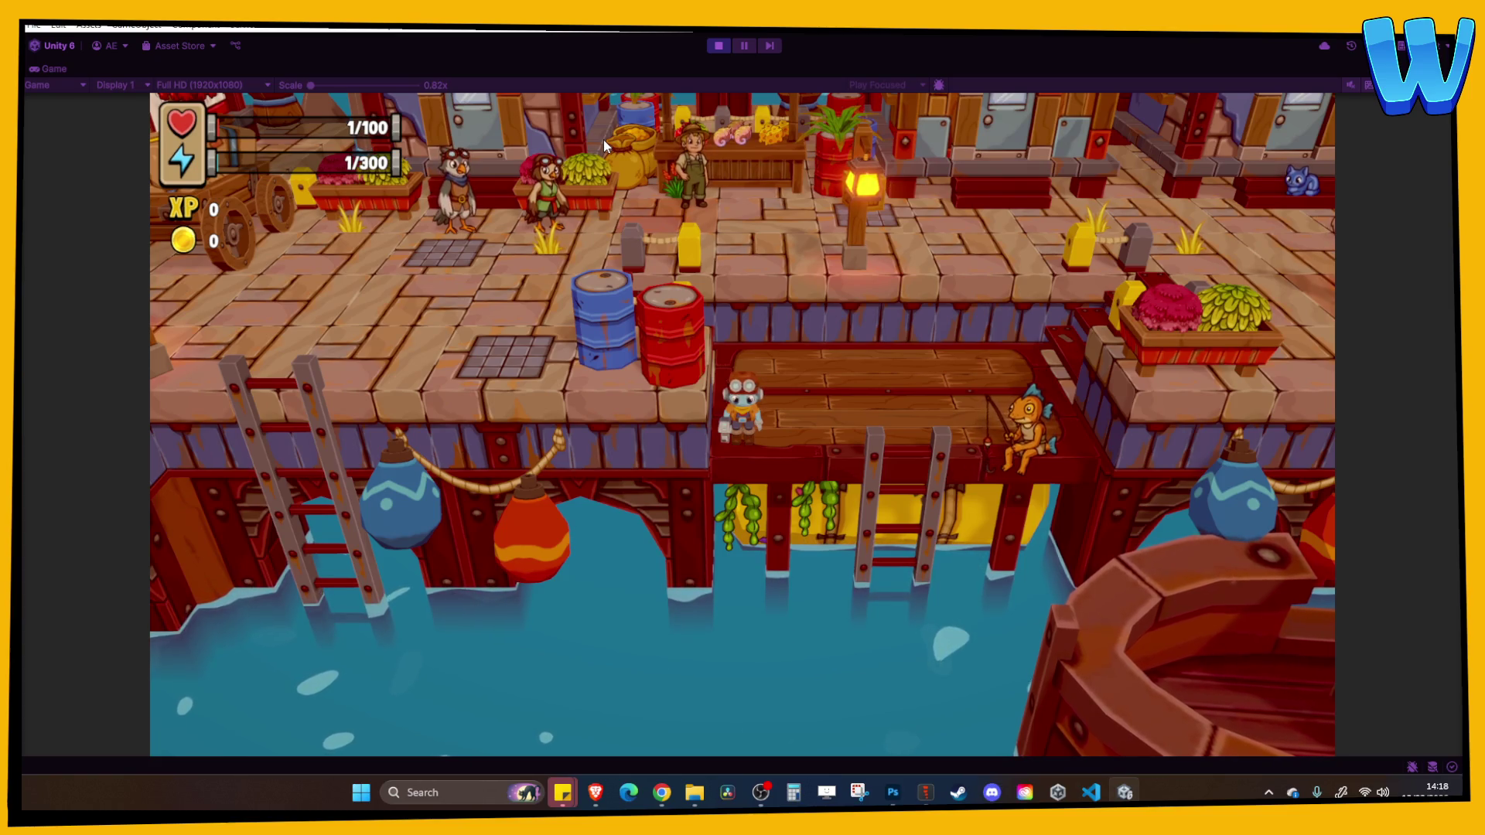
key(d)
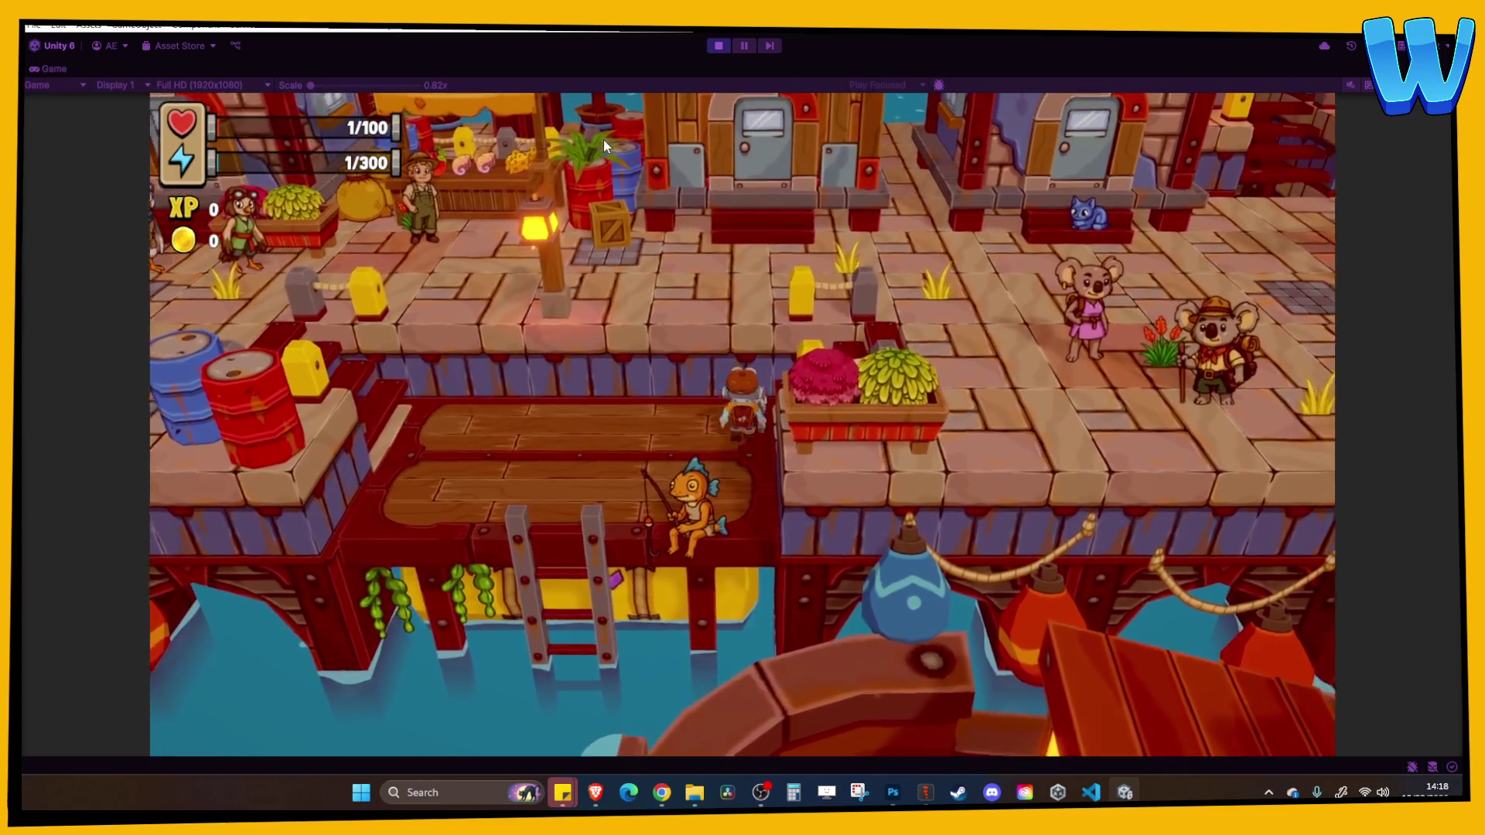
key(d)
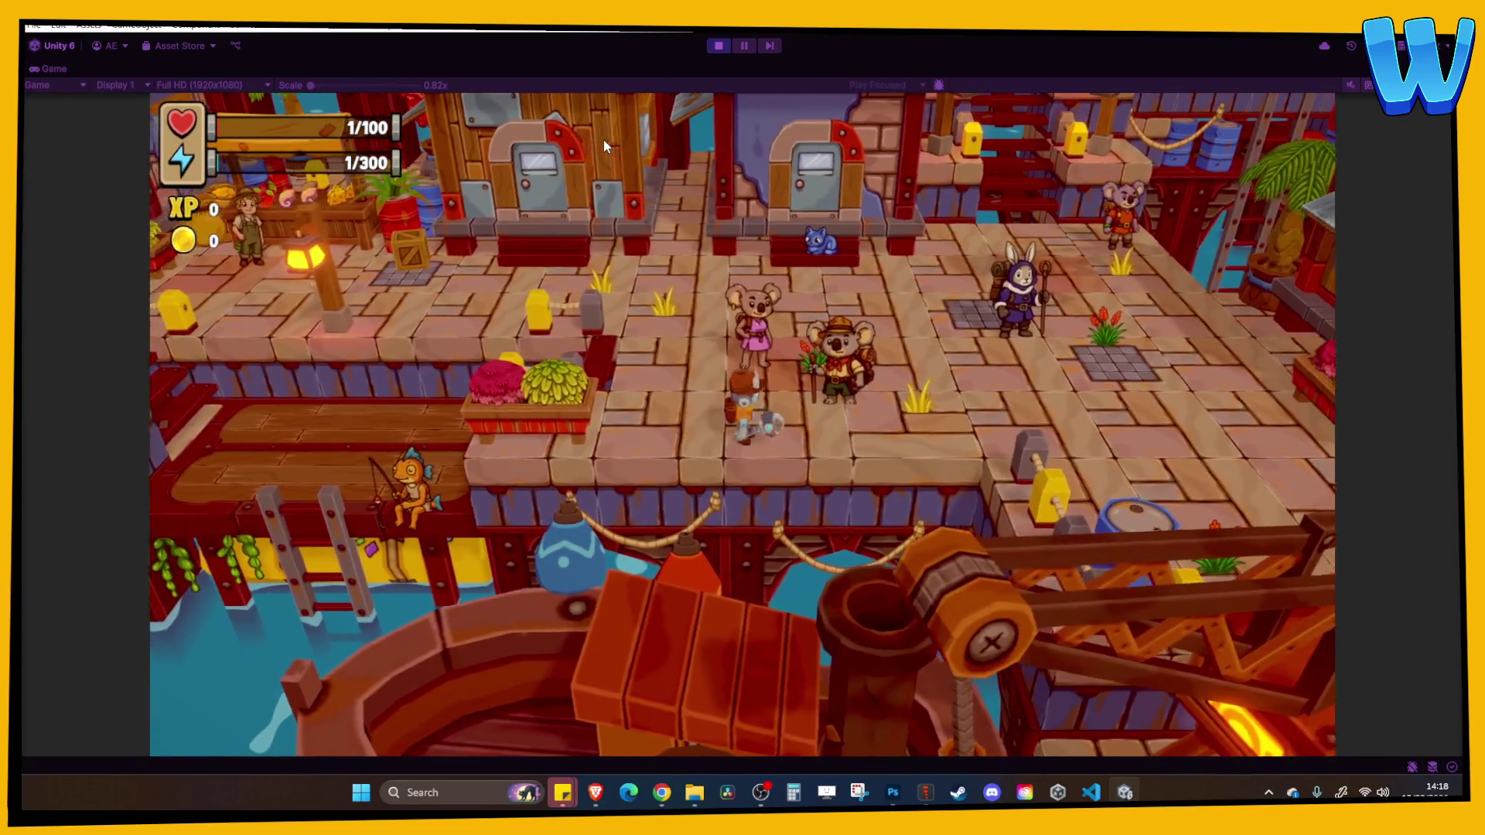
key(d)
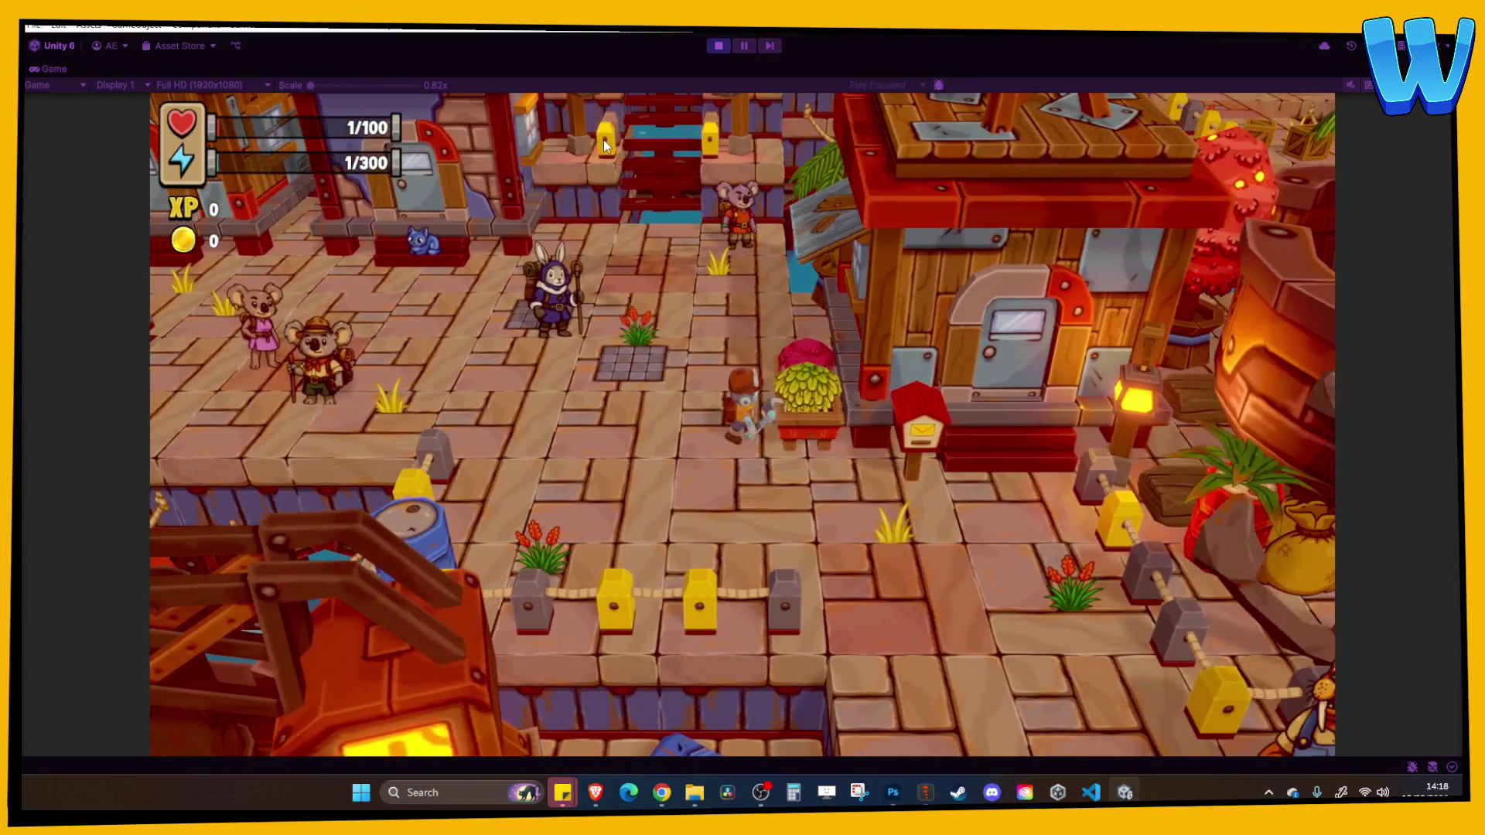
key(s)
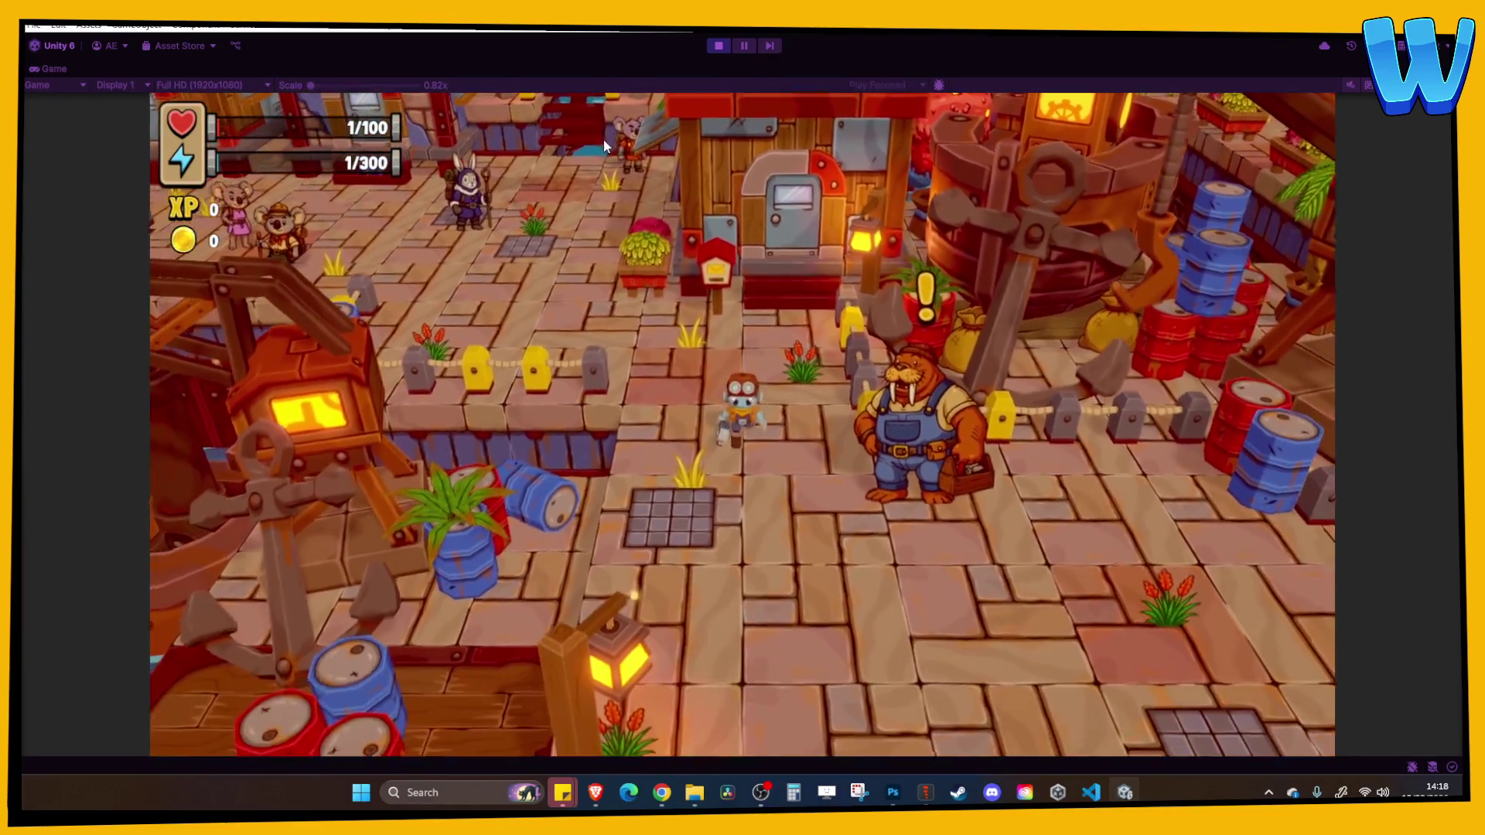
key(d)
key(e)
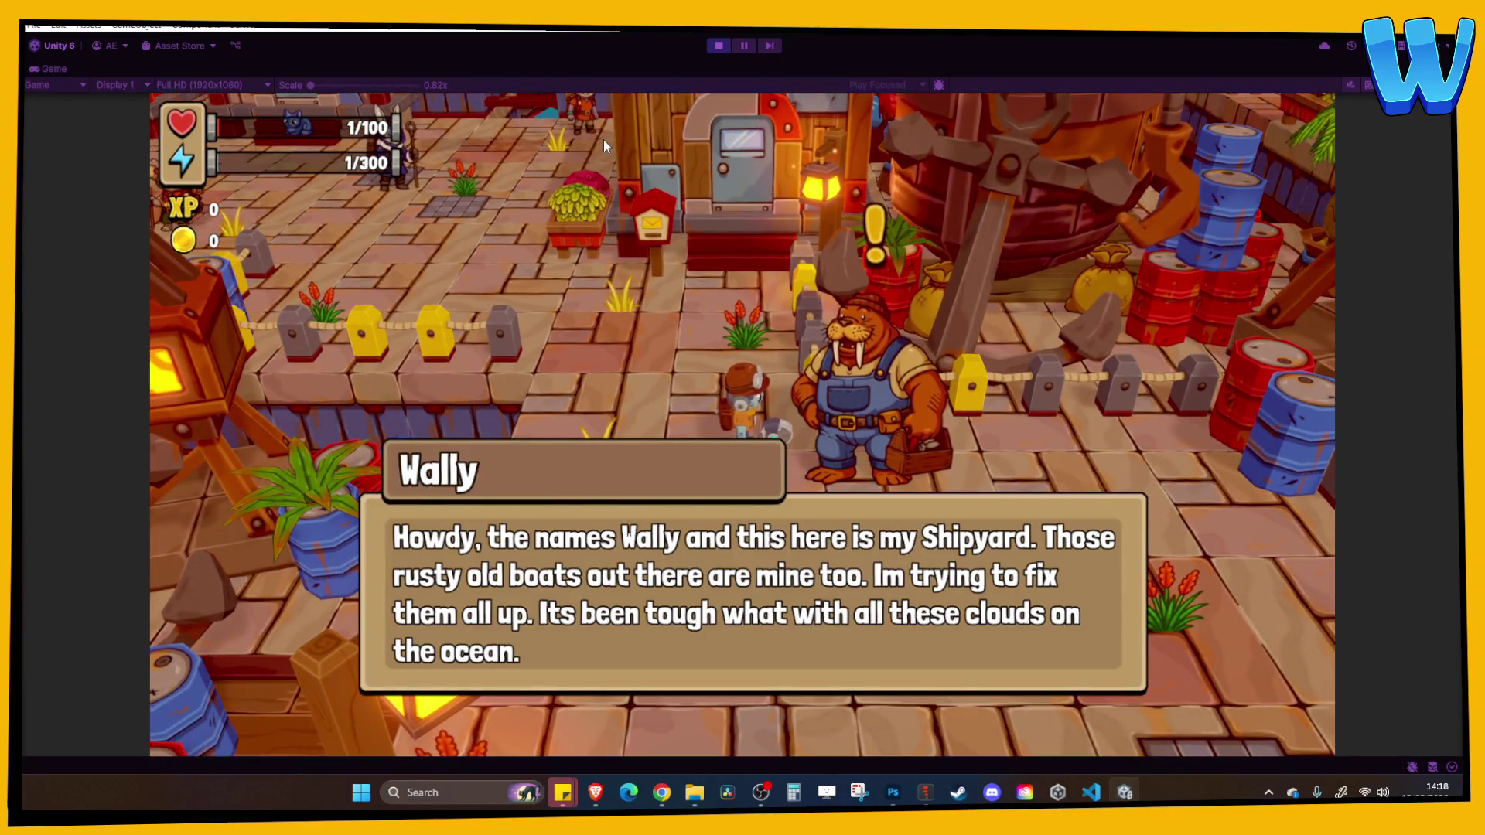
key(e)
key(e)
key(e)
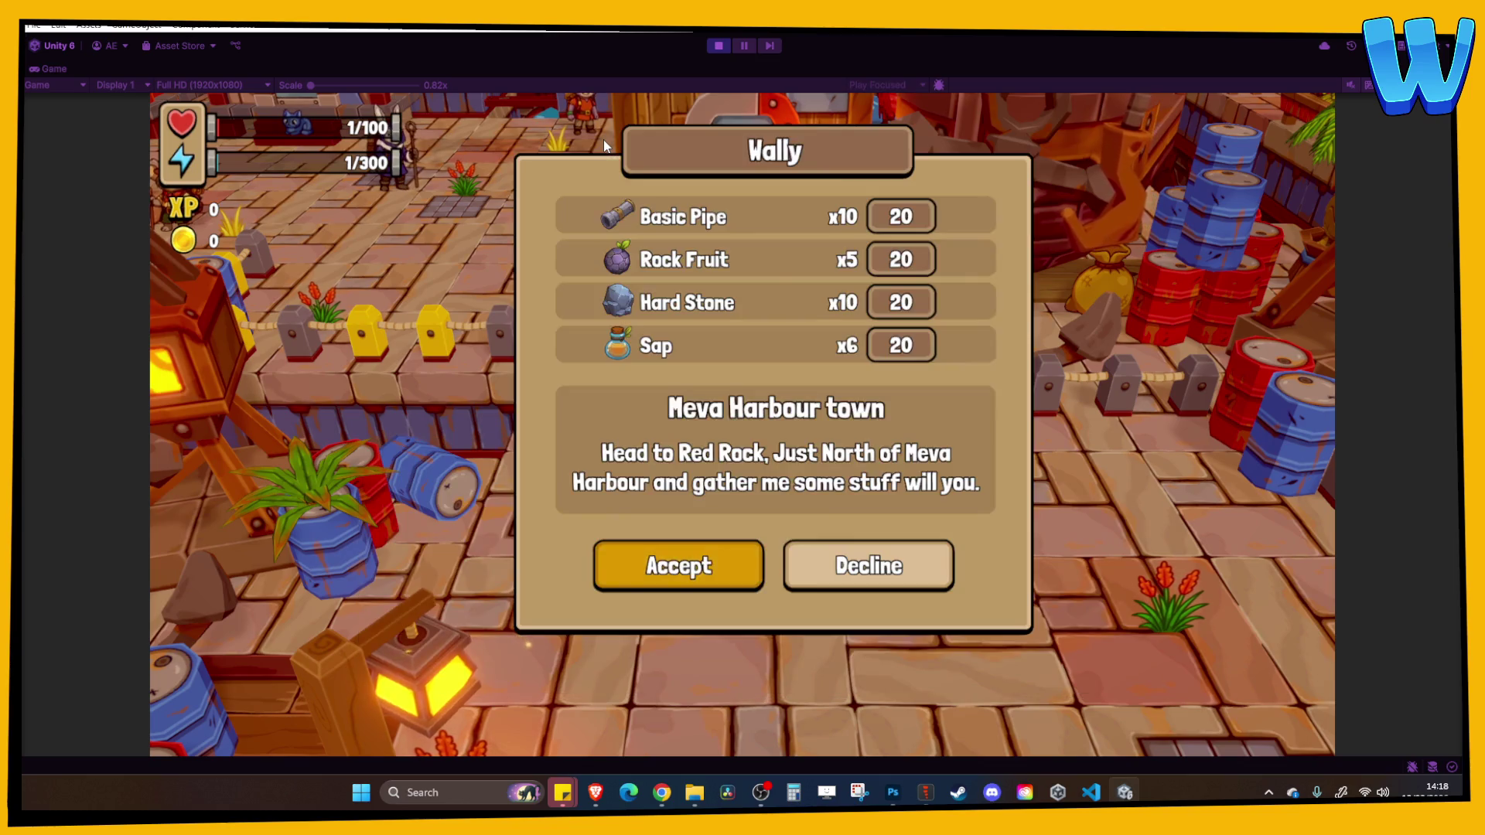
key(e)
key(a)
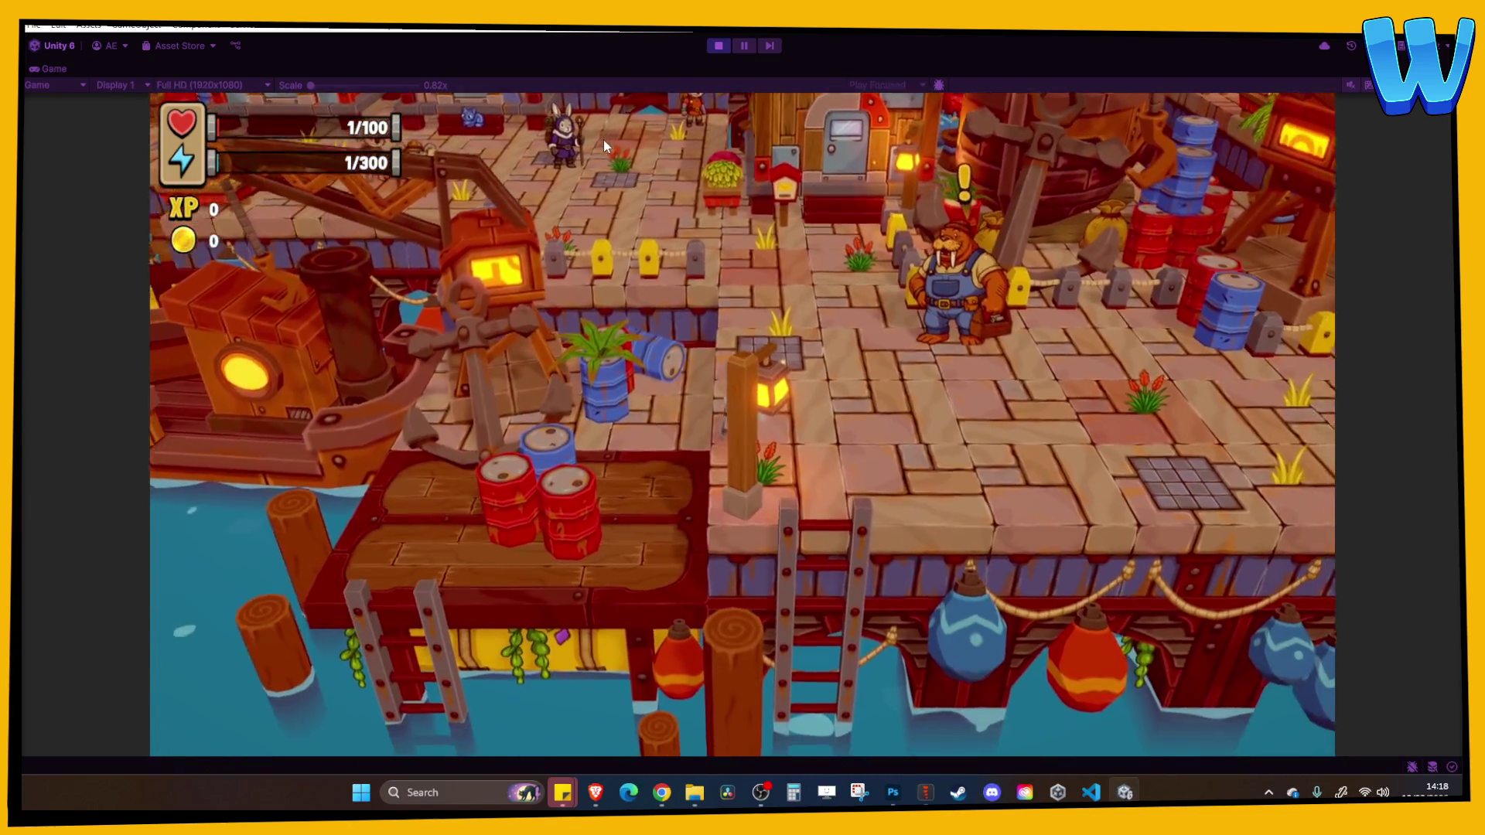
key(d)
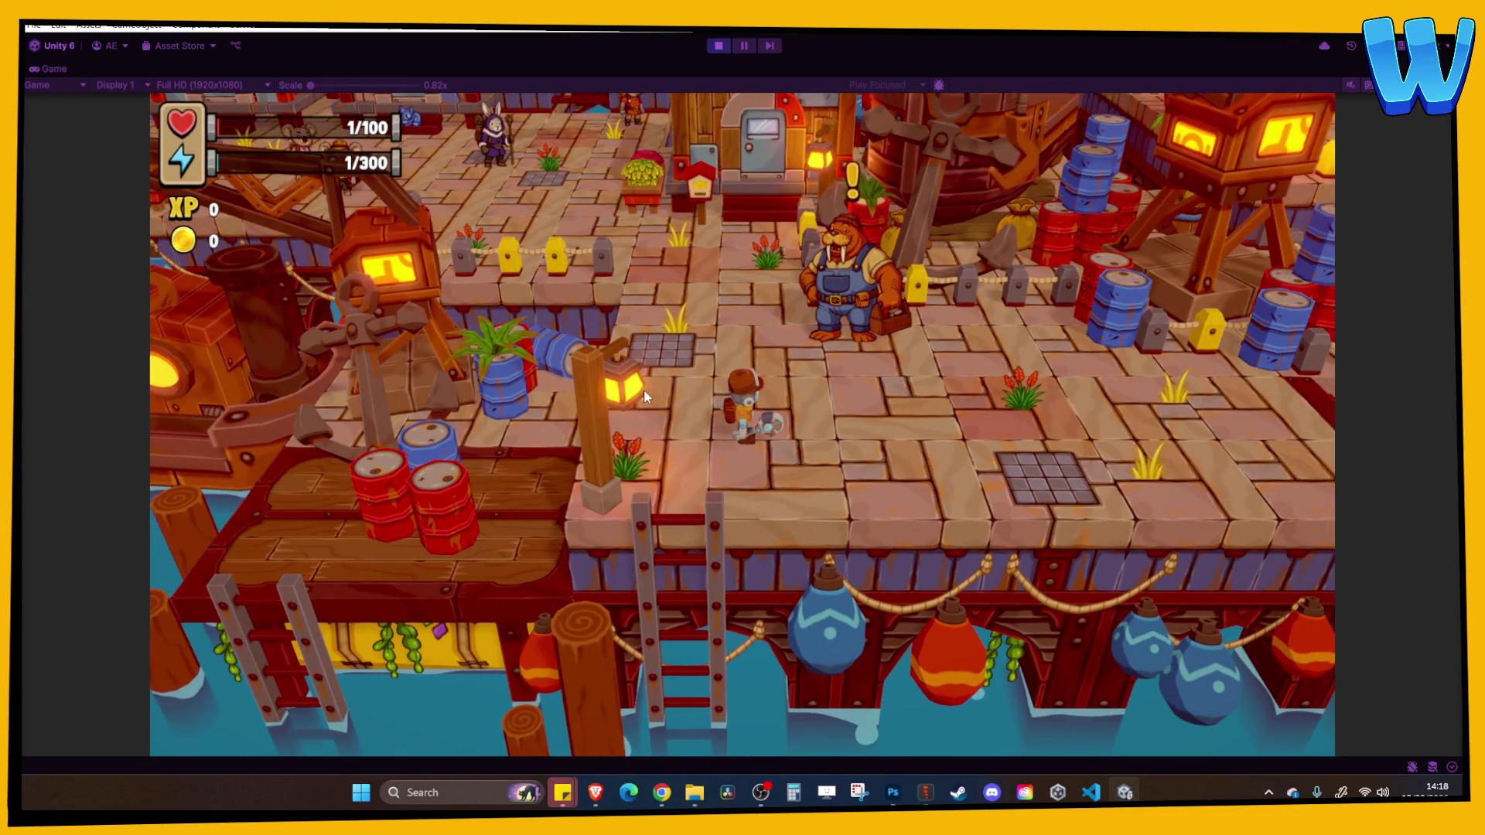
Walk the player around the harbour, past the barrels, and down the long dock to the lower pier
key(d)
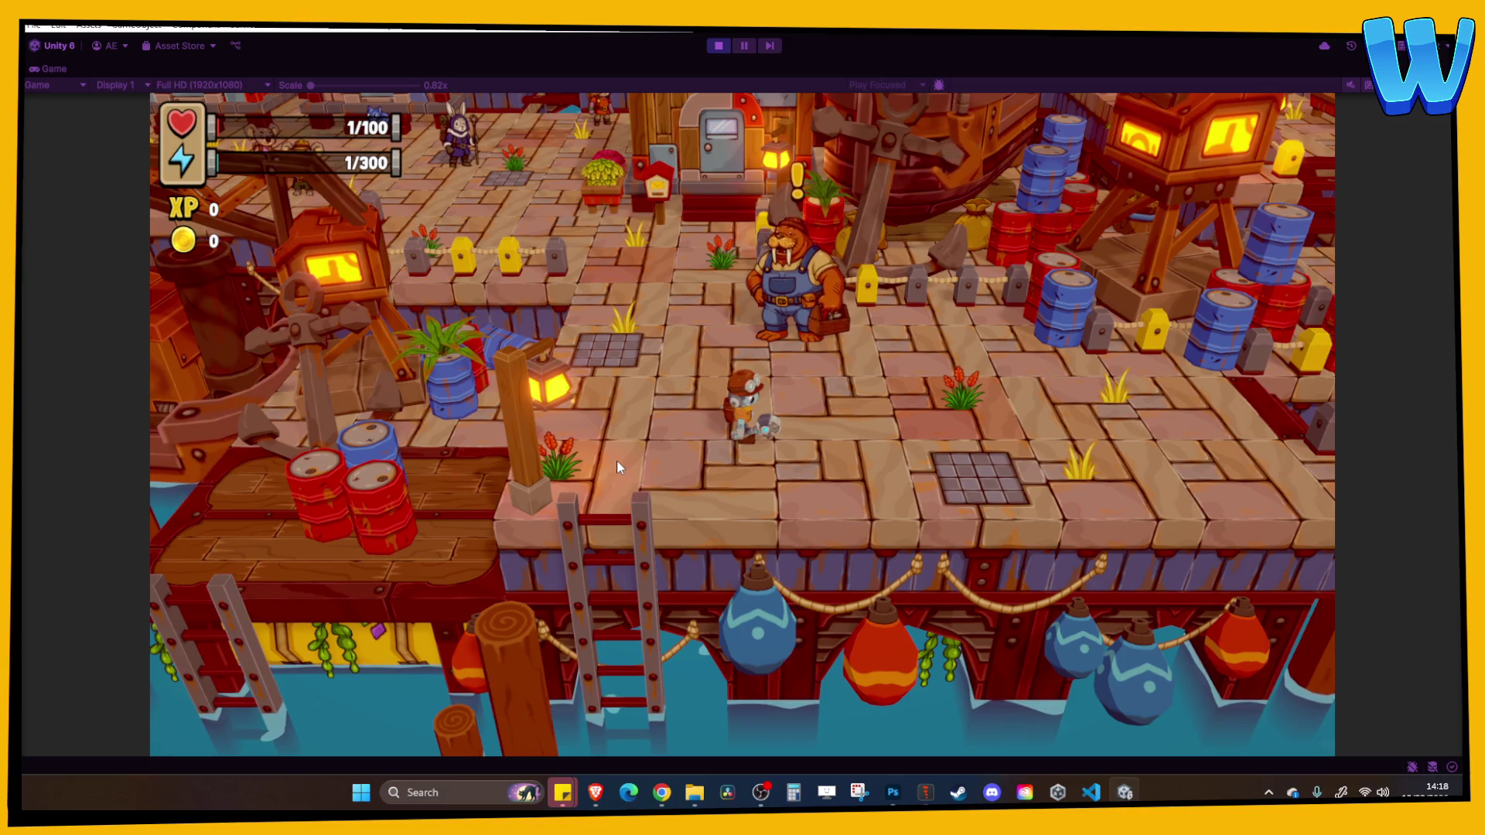
key(a)
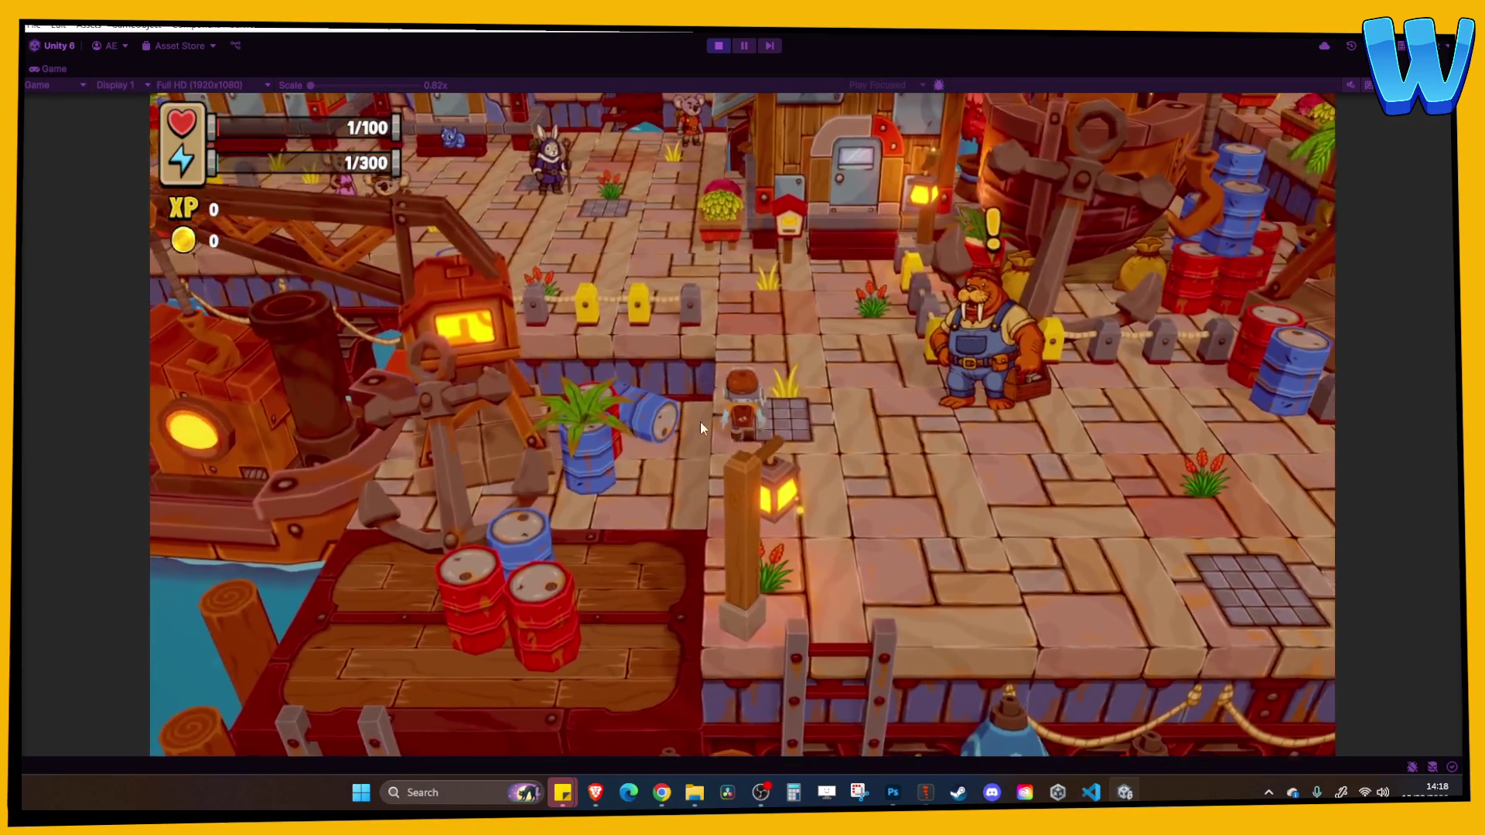
key(w)
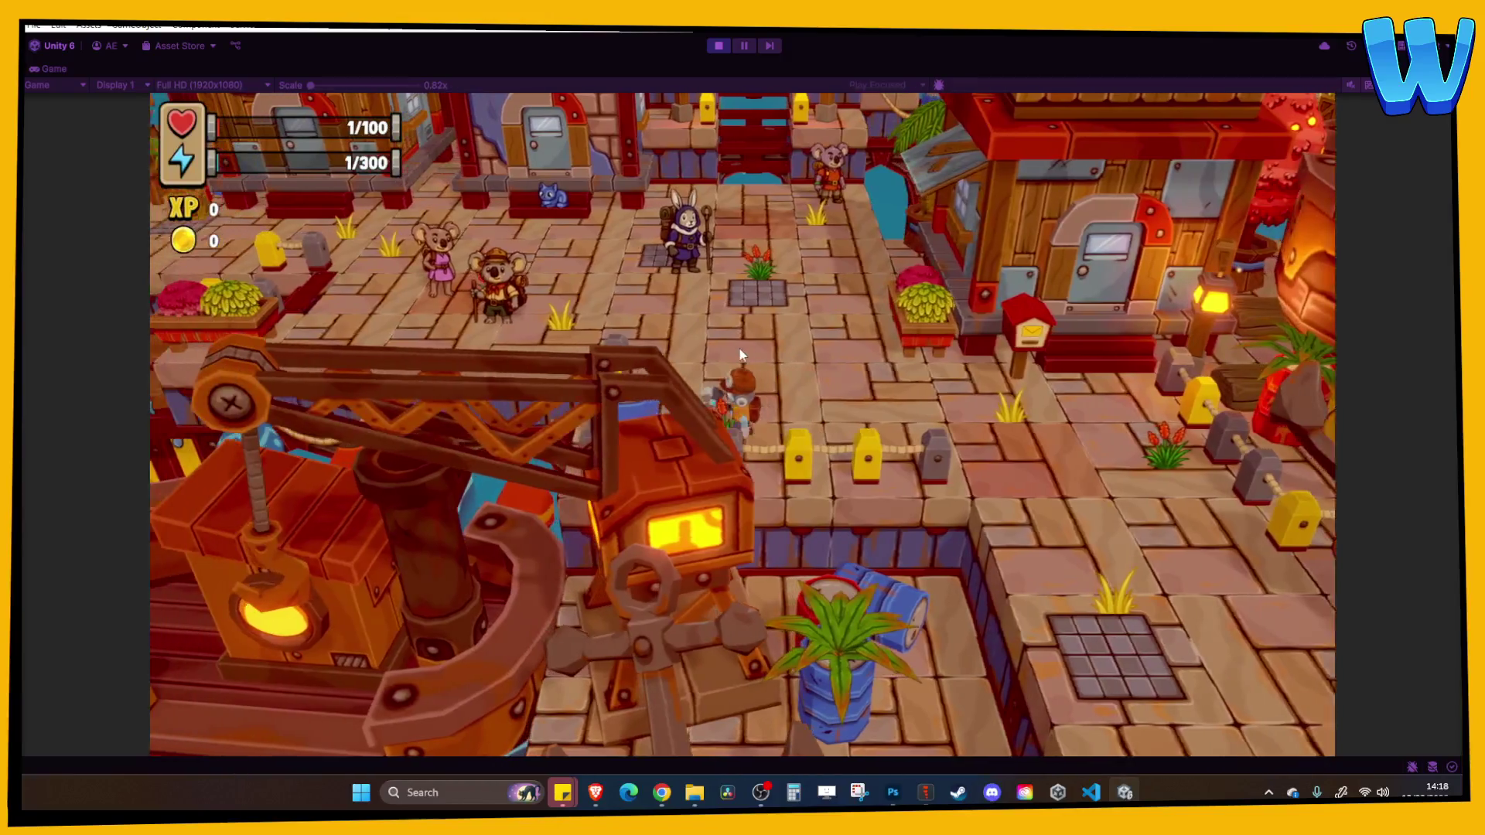
key(a)
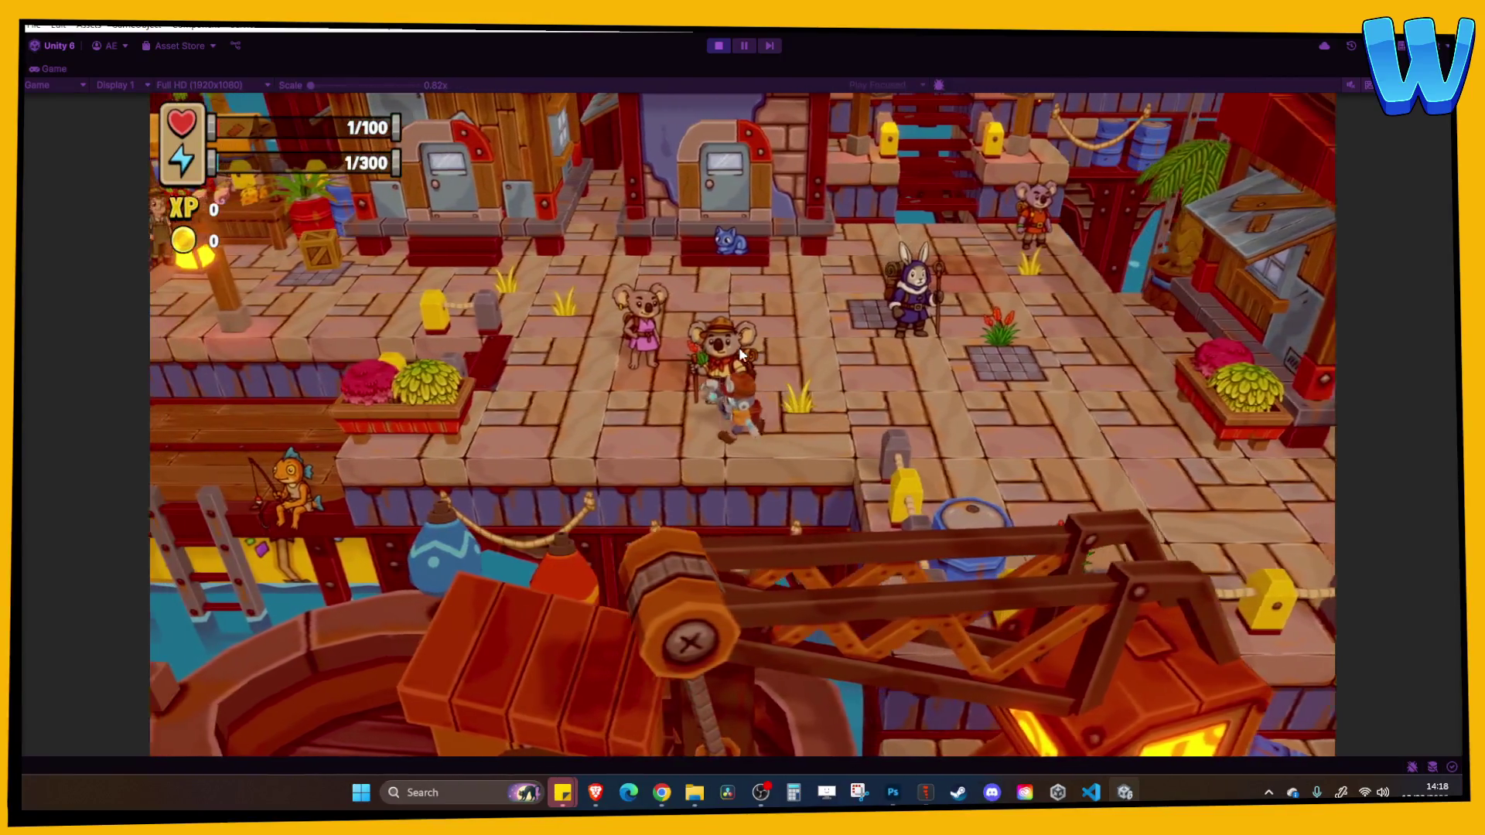
key(a)
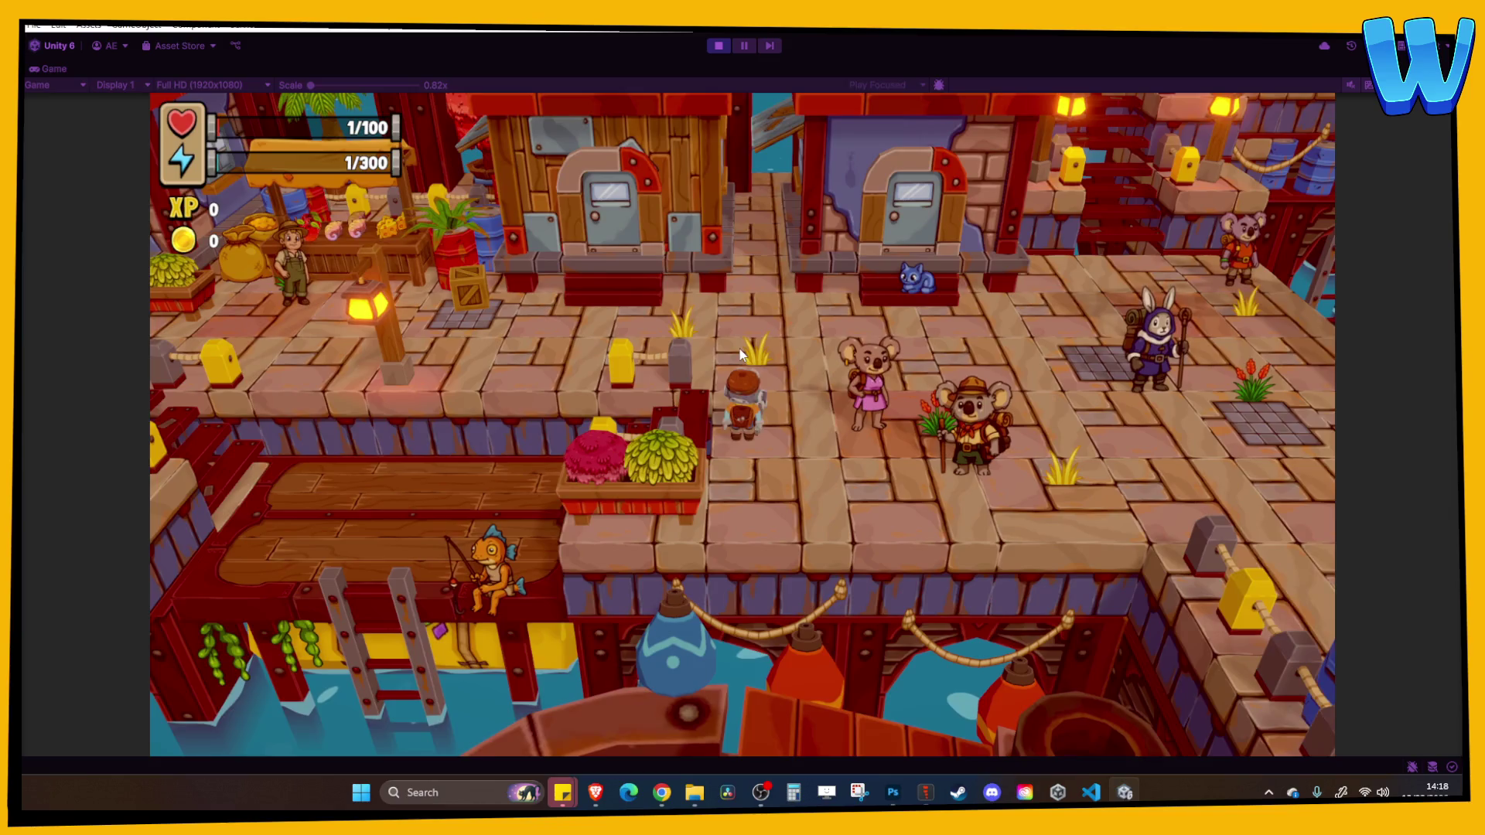
key(a)
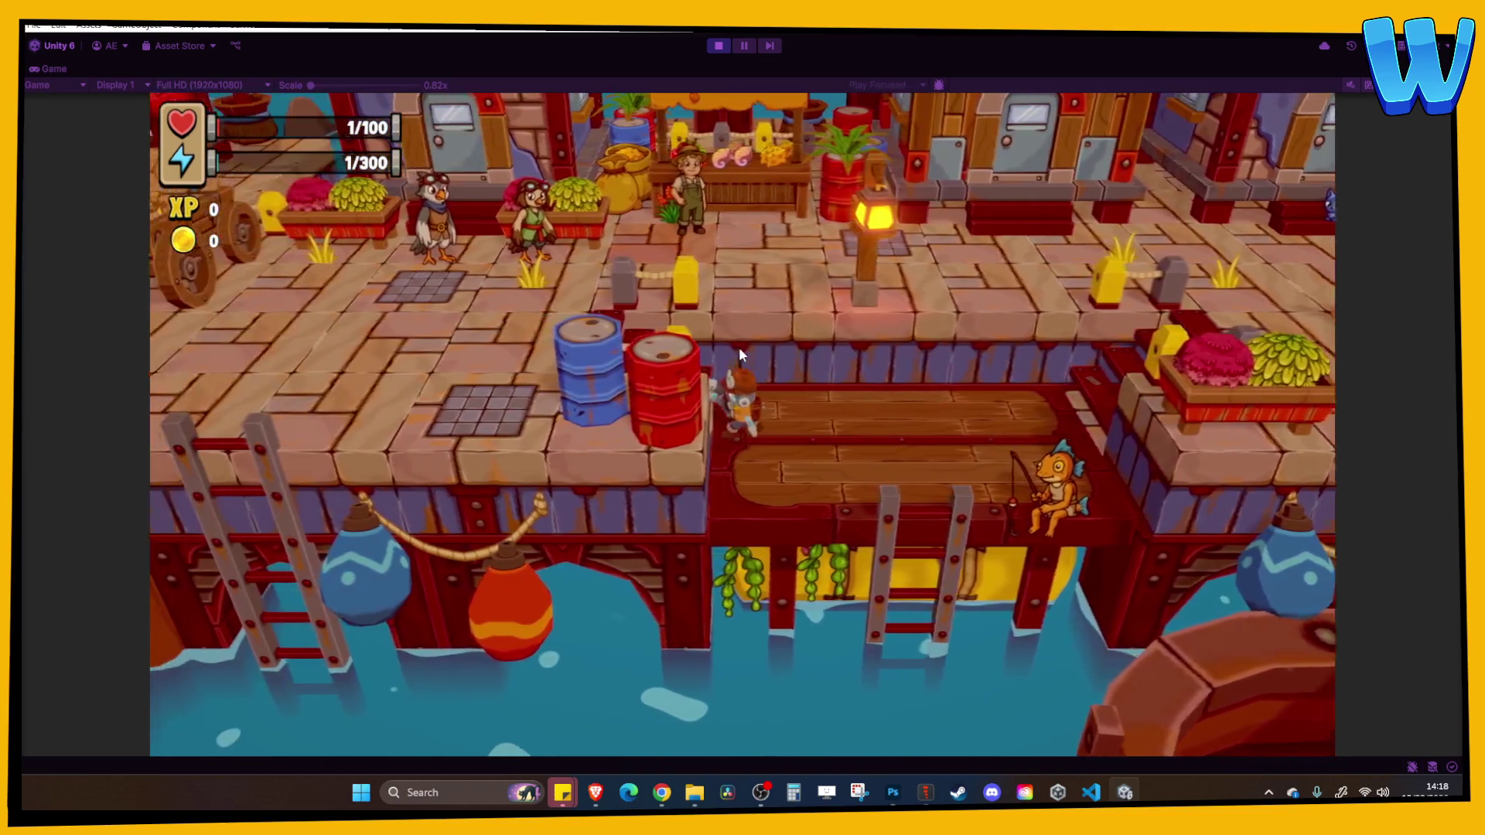
key(a)
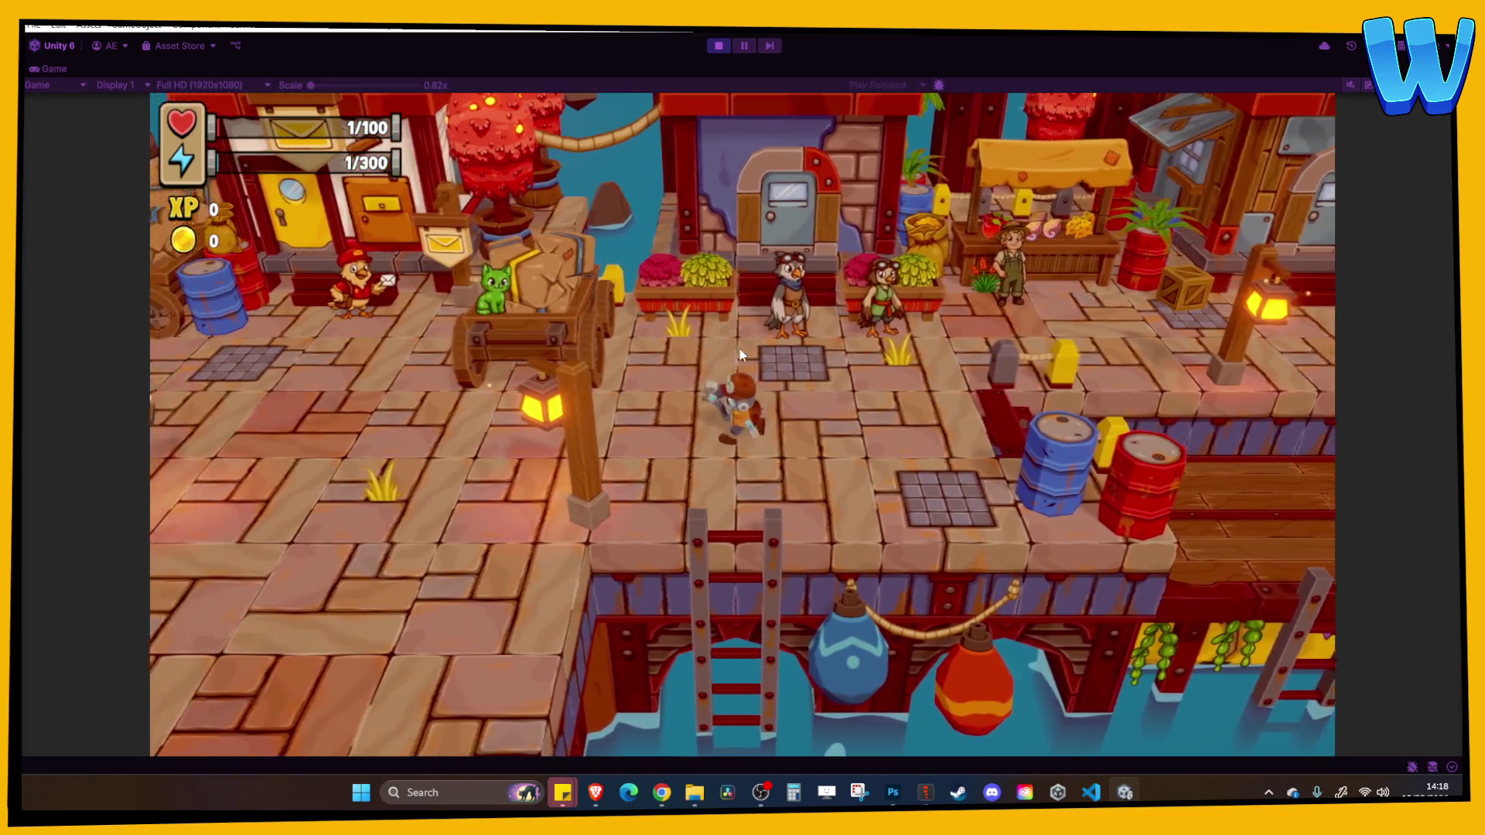
key(s)
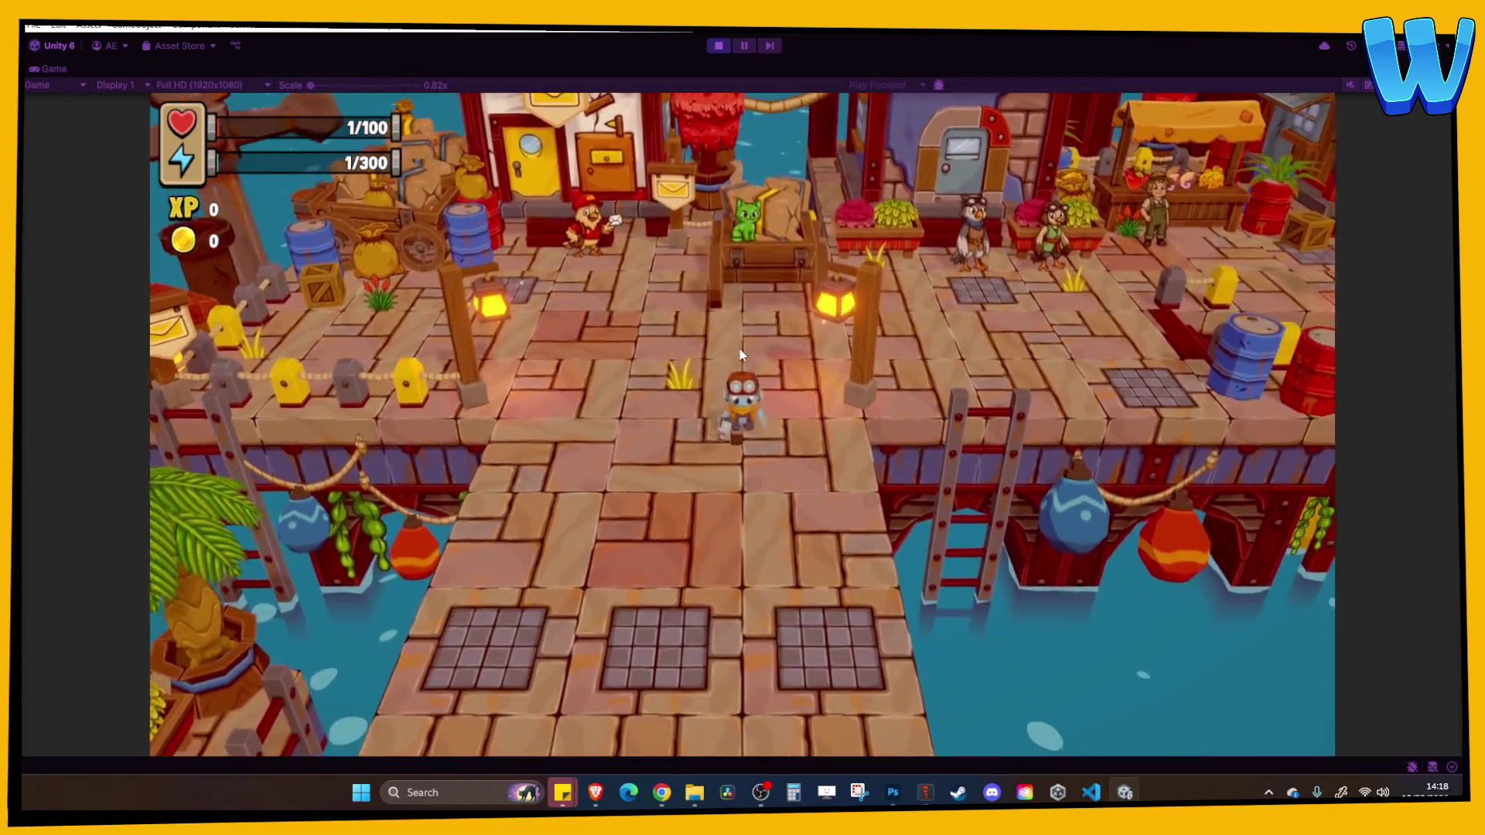
key(s)
key(s)
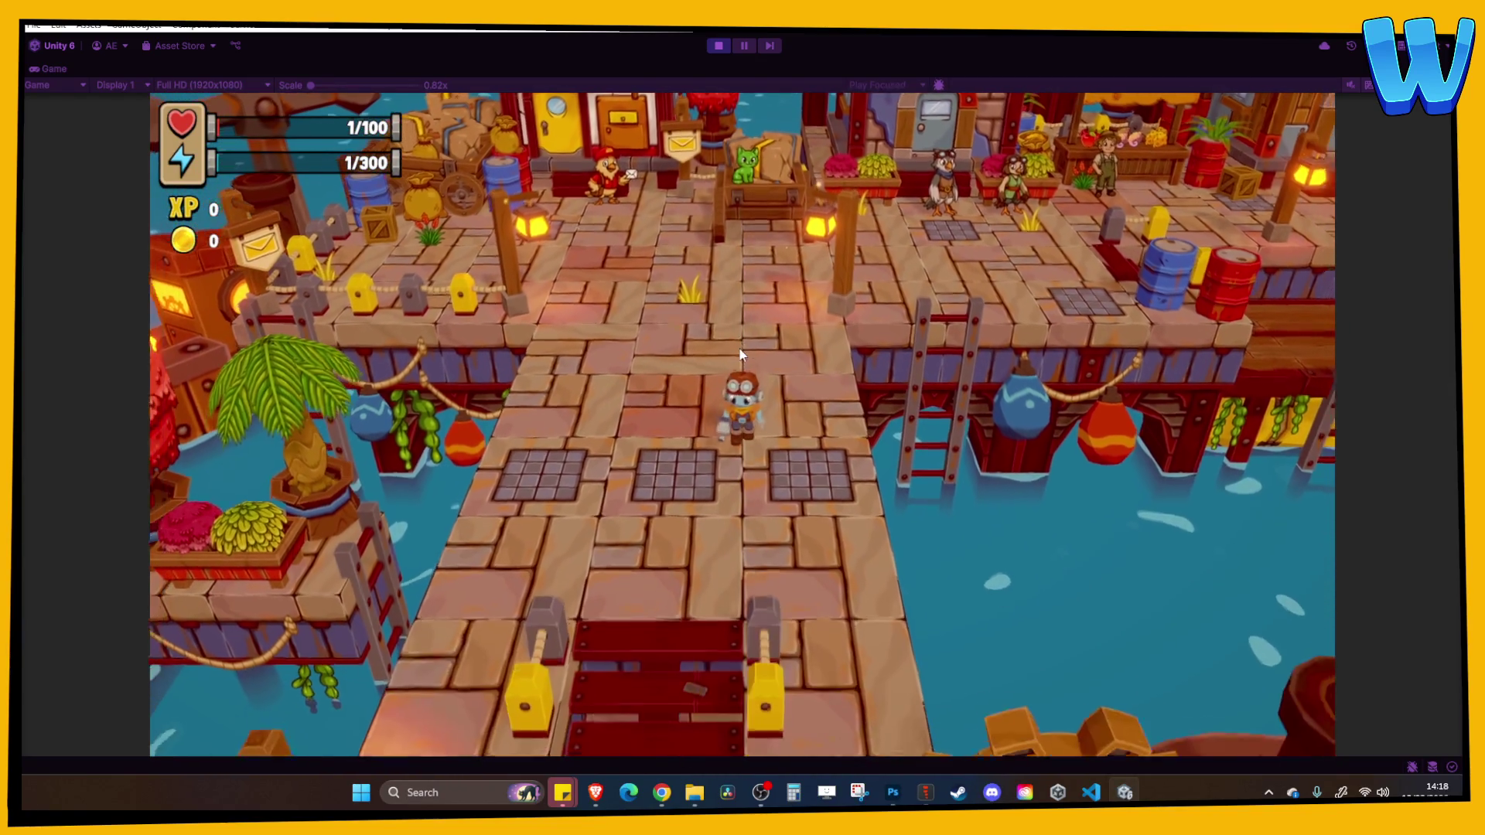
key(s)
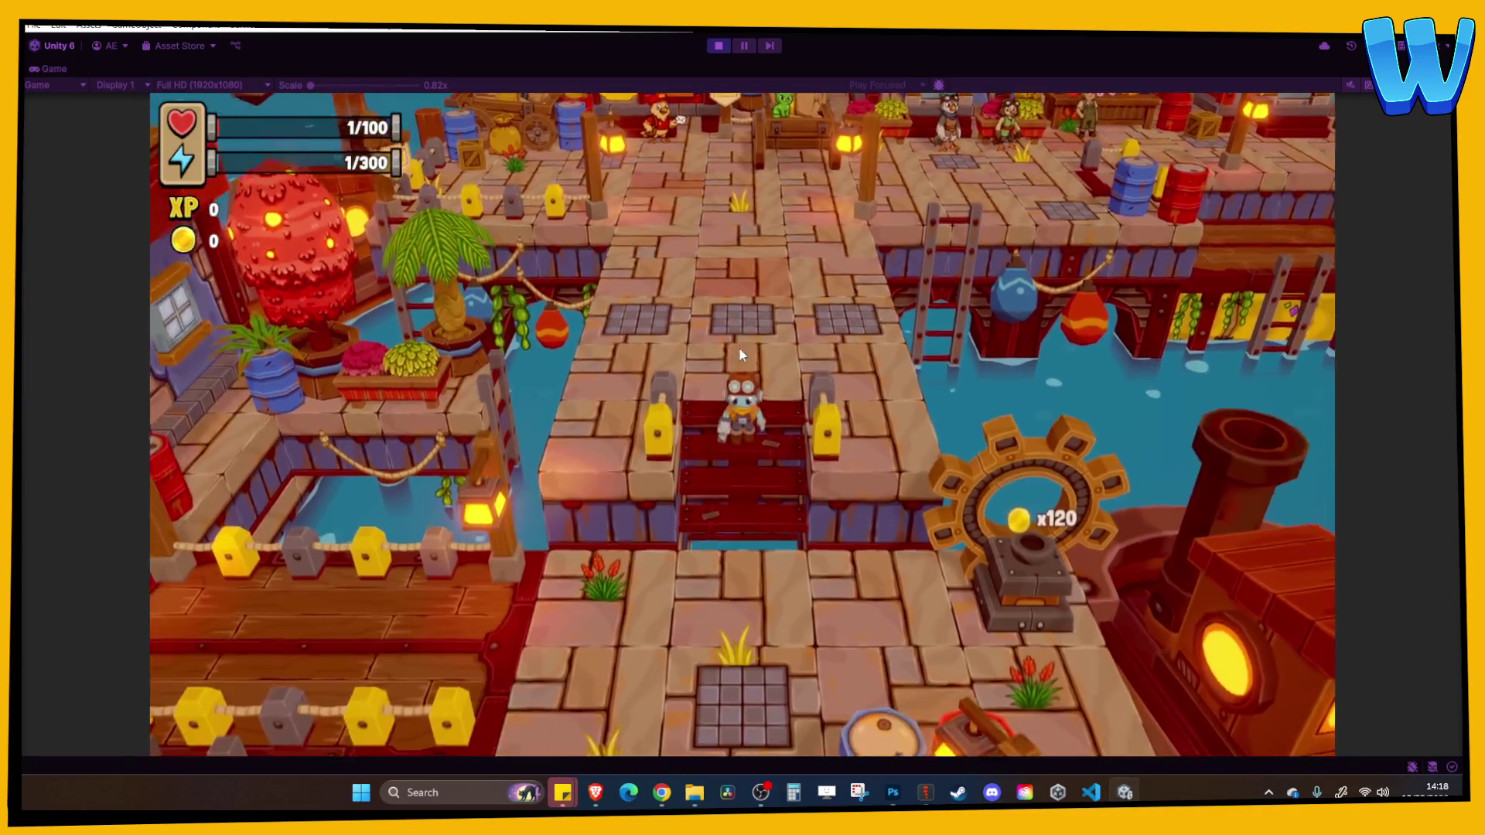
key(s)
key(a)
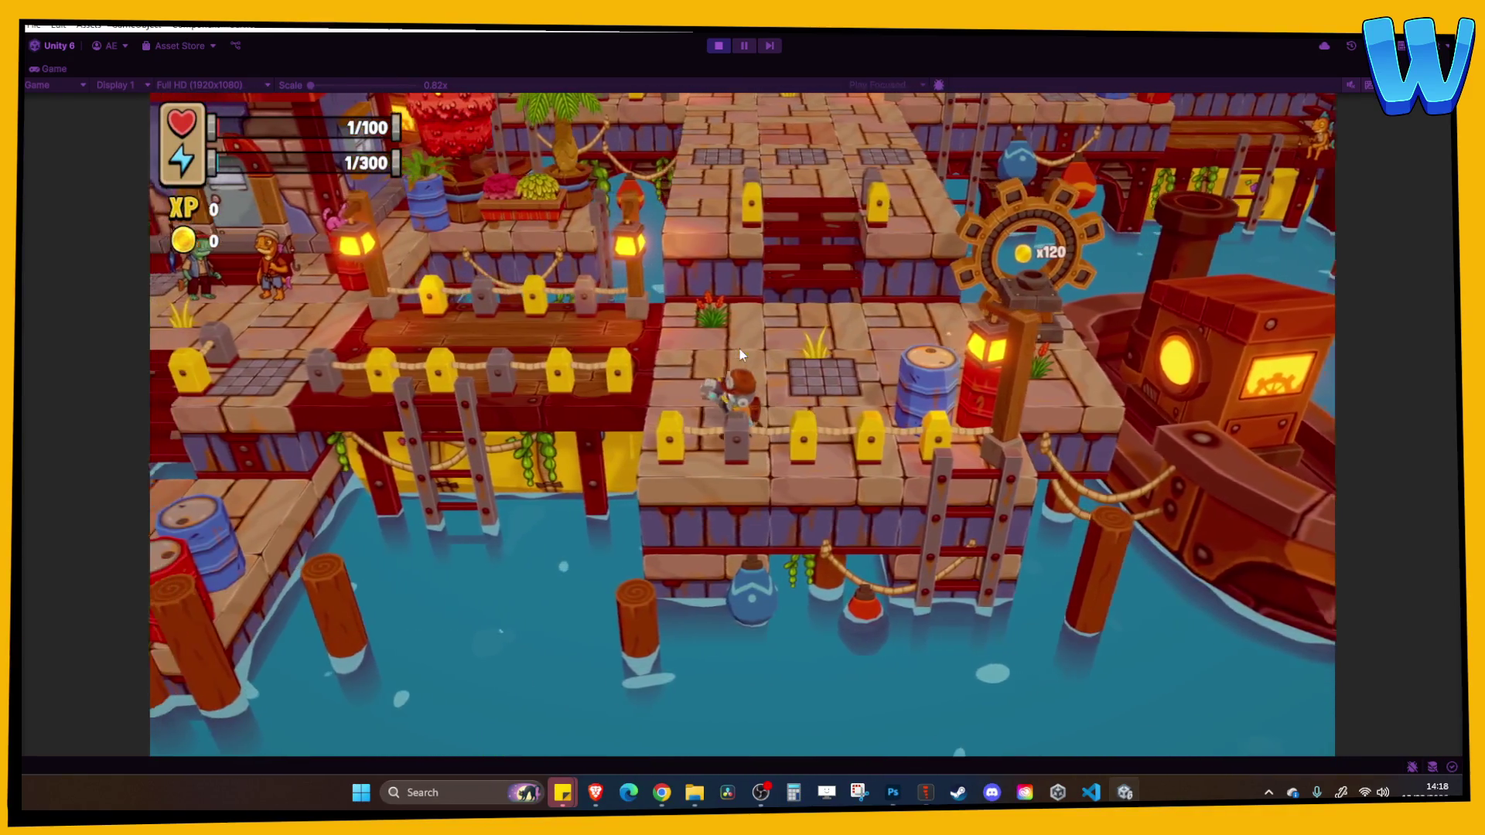
key(a)
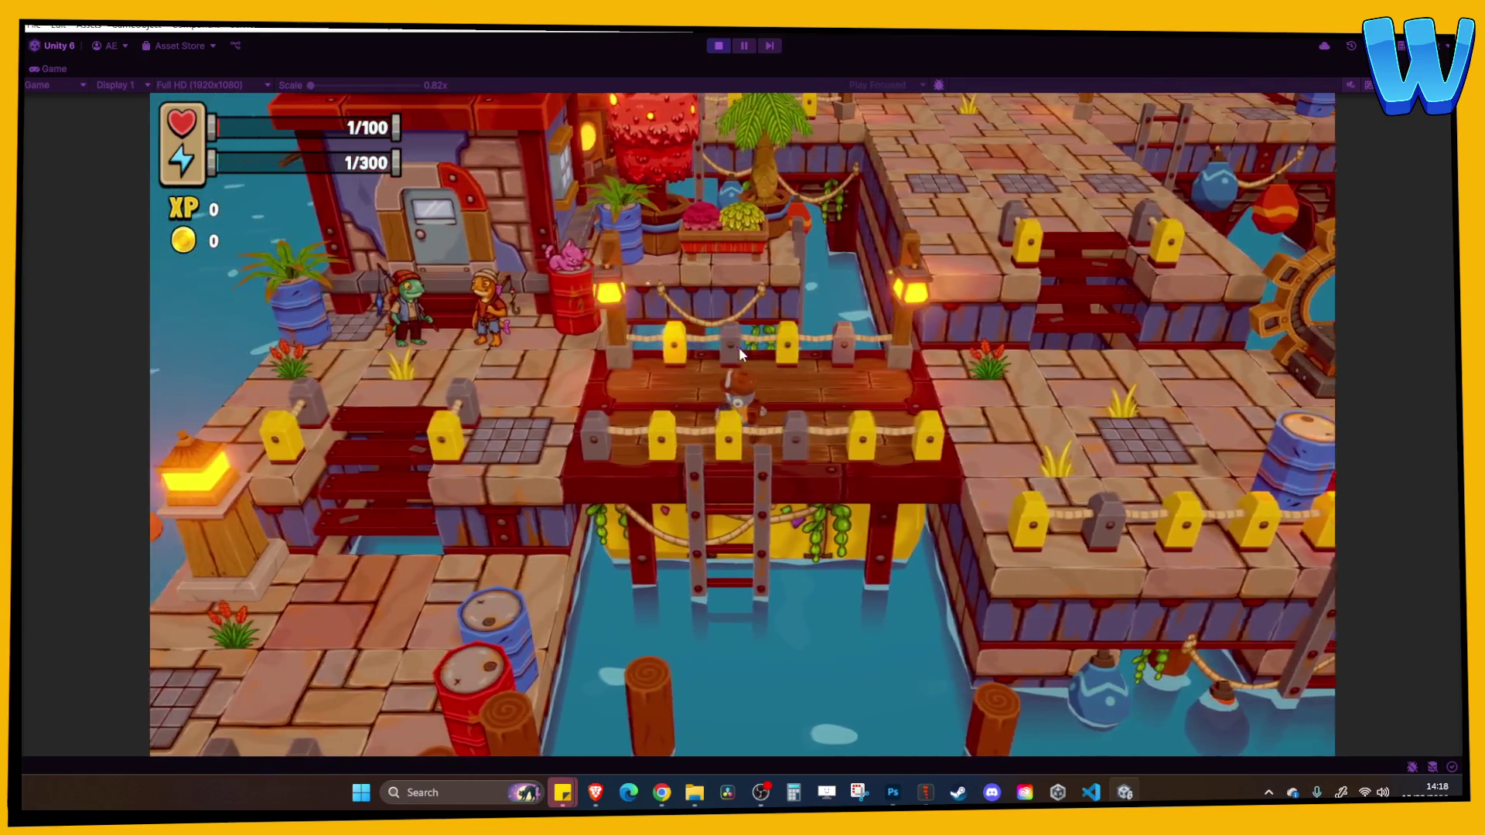
key(a)
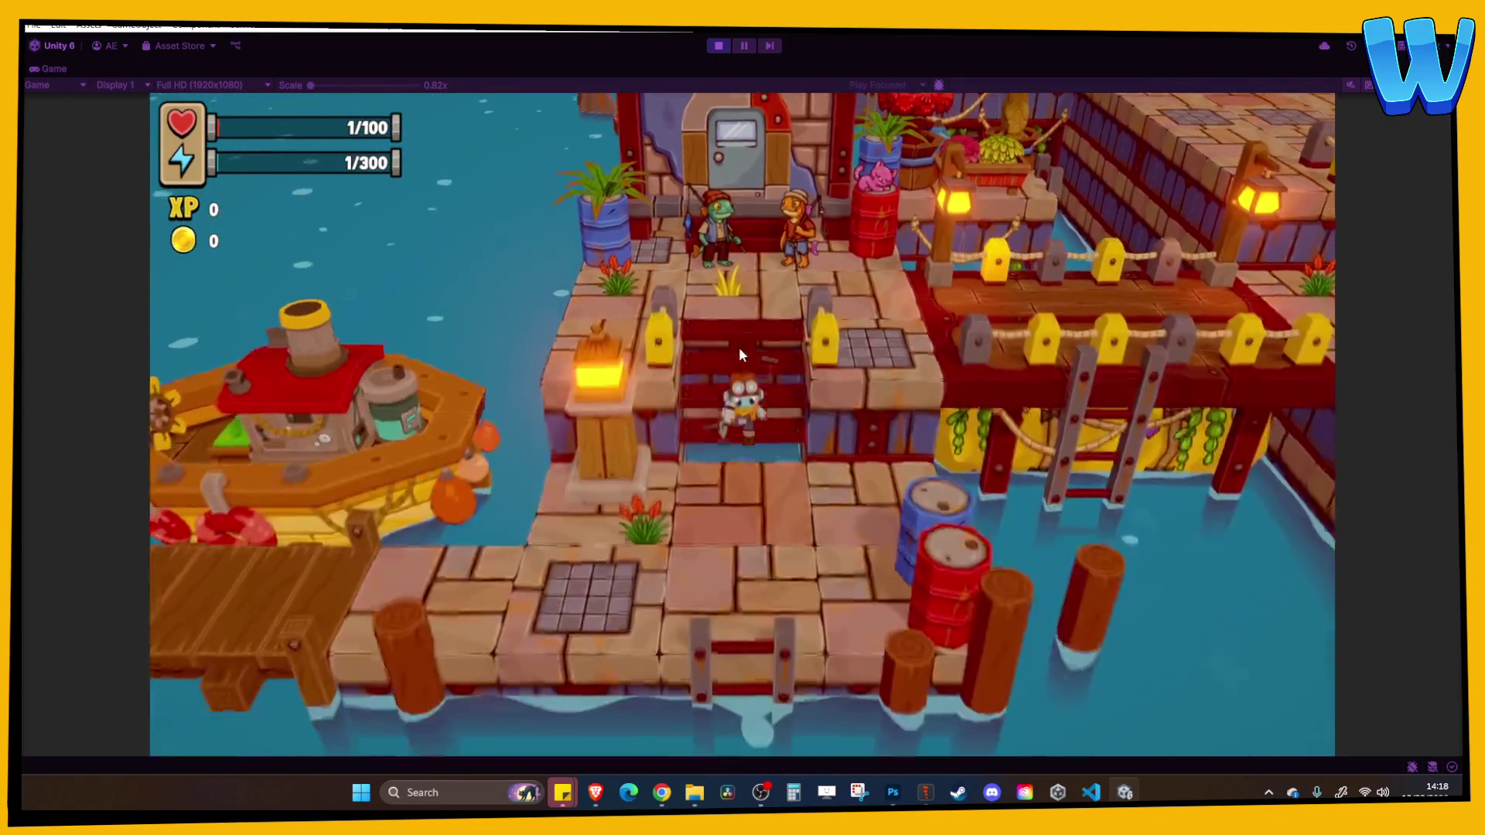
key(s)
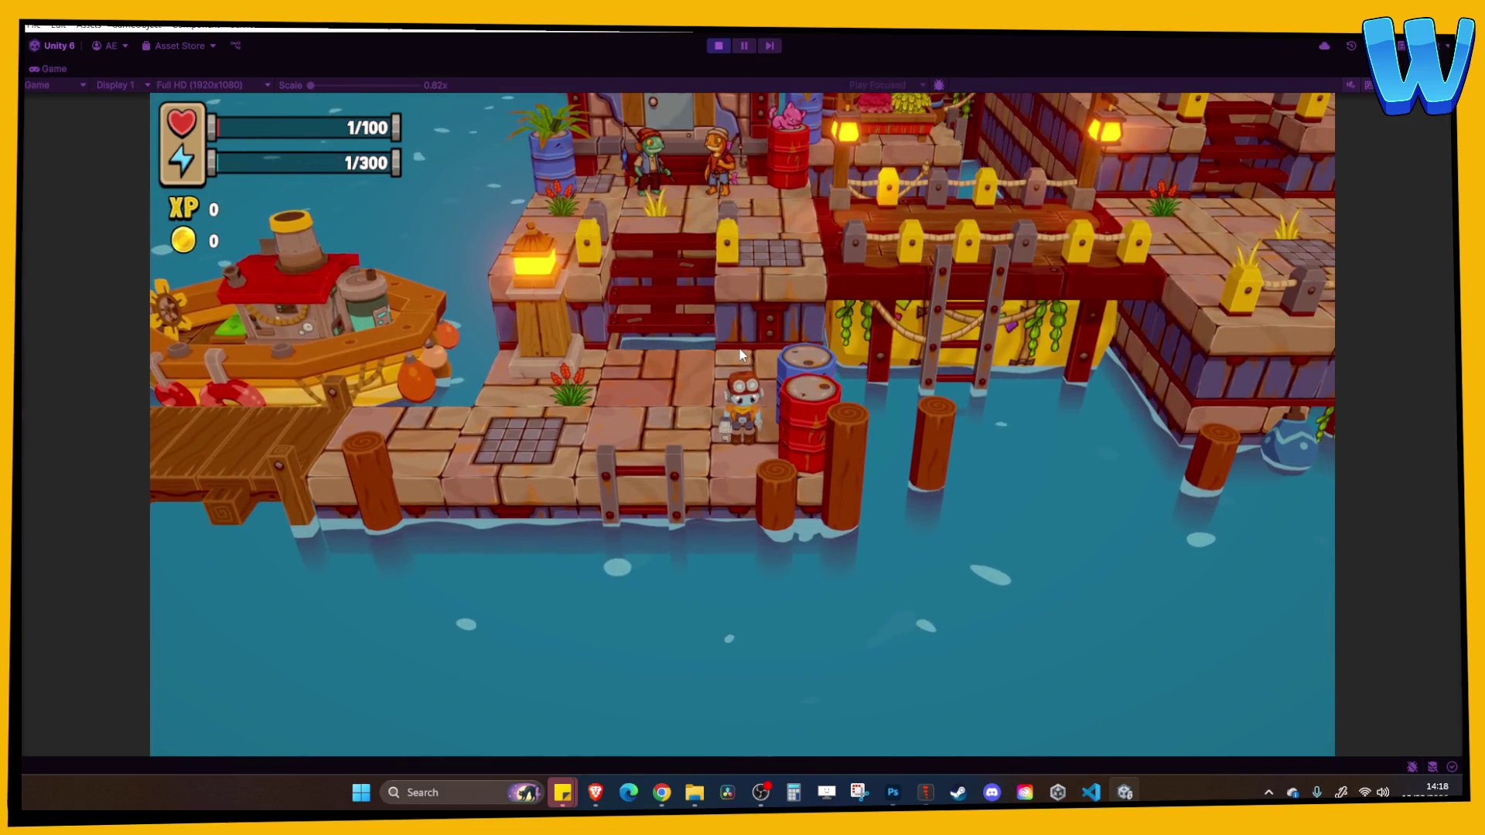
Stop play mode, select the MetalCity_Archway (4) object, and zoom the Scene view around it
click(718, 46)
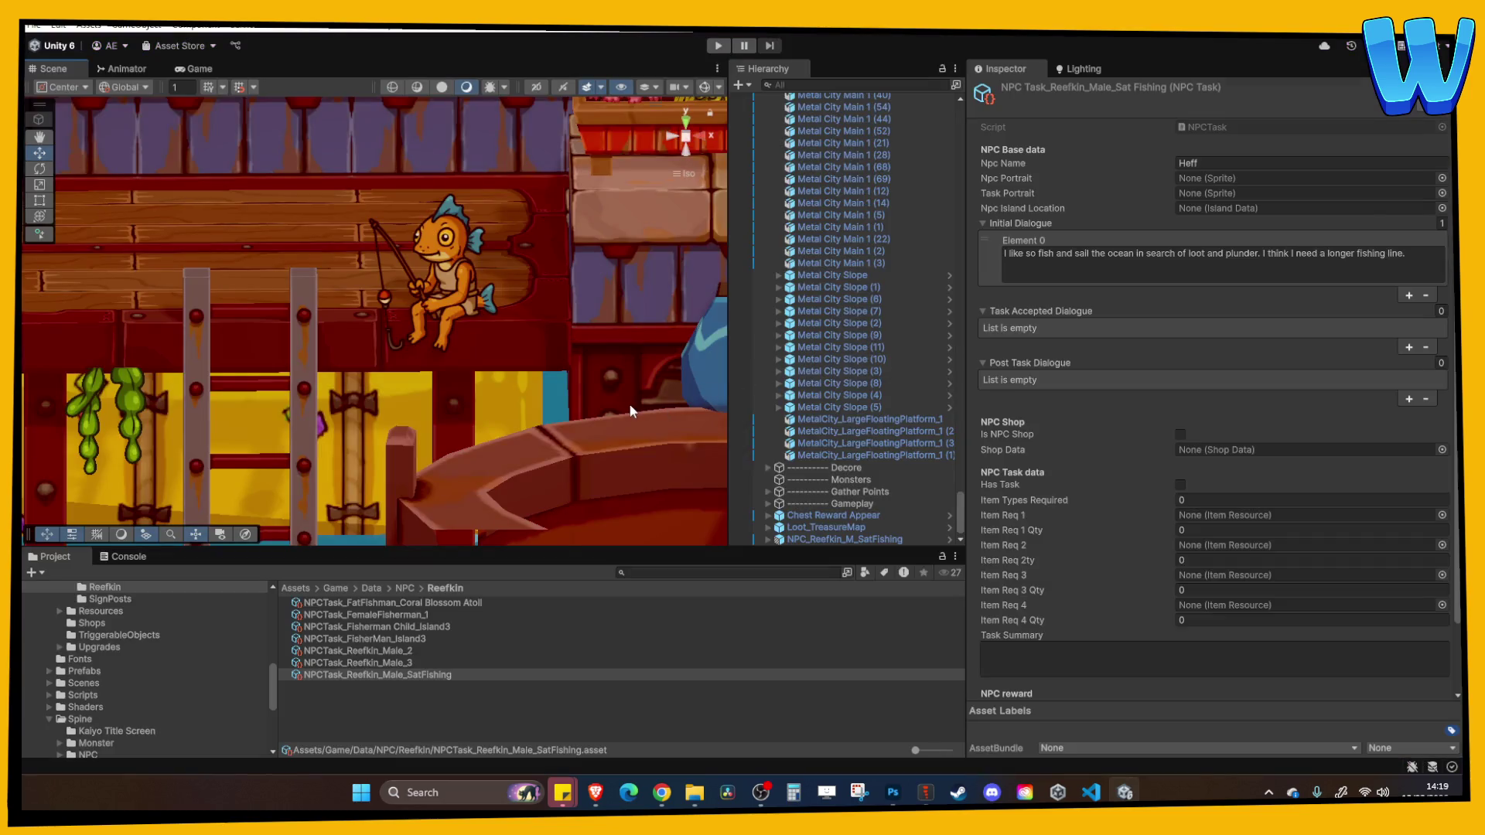
click(630, 411)
scroll(554, 367, down, 5)
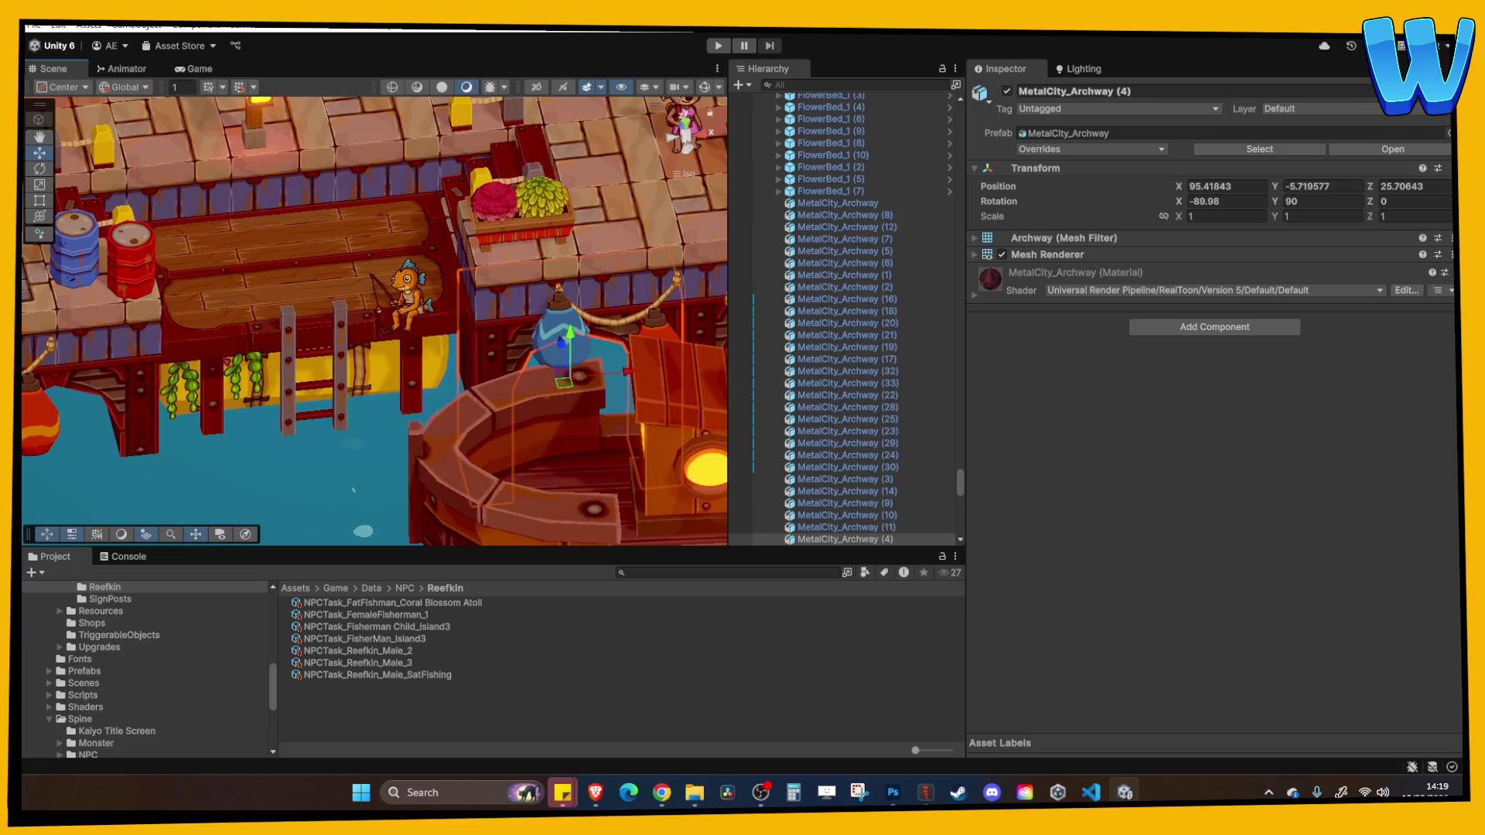
scroll(328, 262, down, 10)
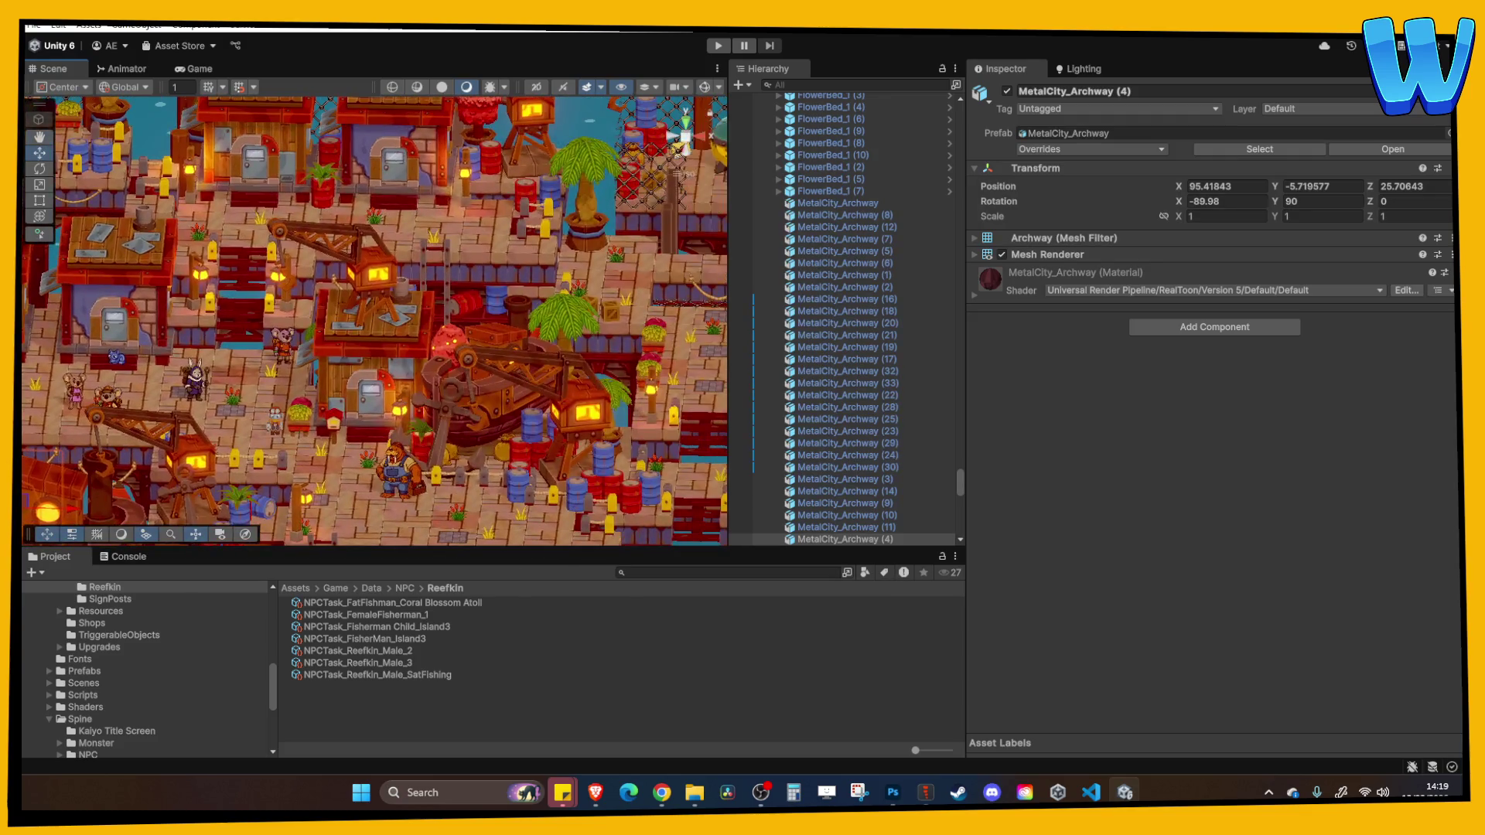
scroll(560, 275, up, 10)
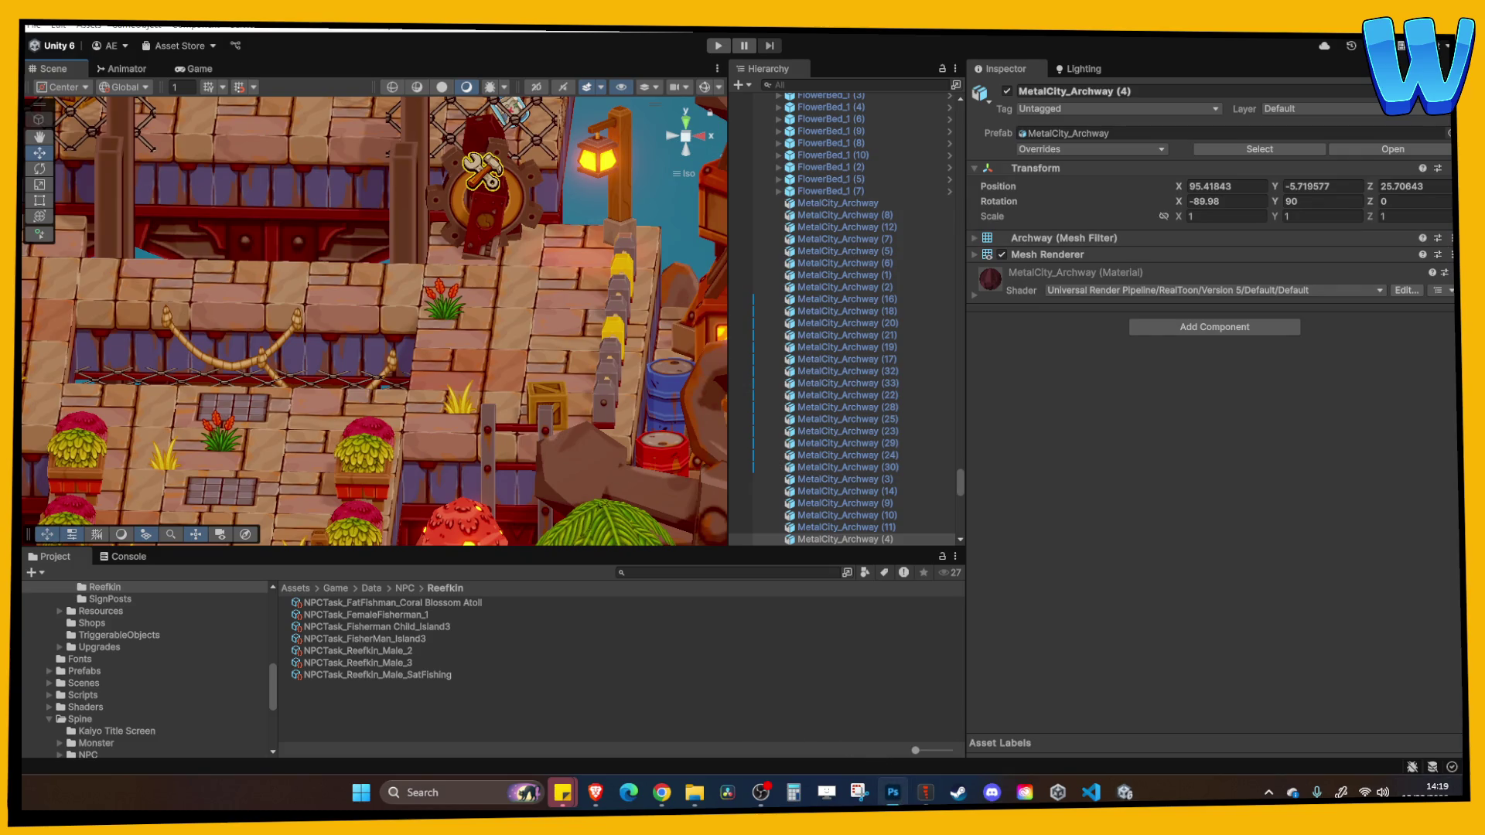
key(alt+Tab)
key(super+Up)
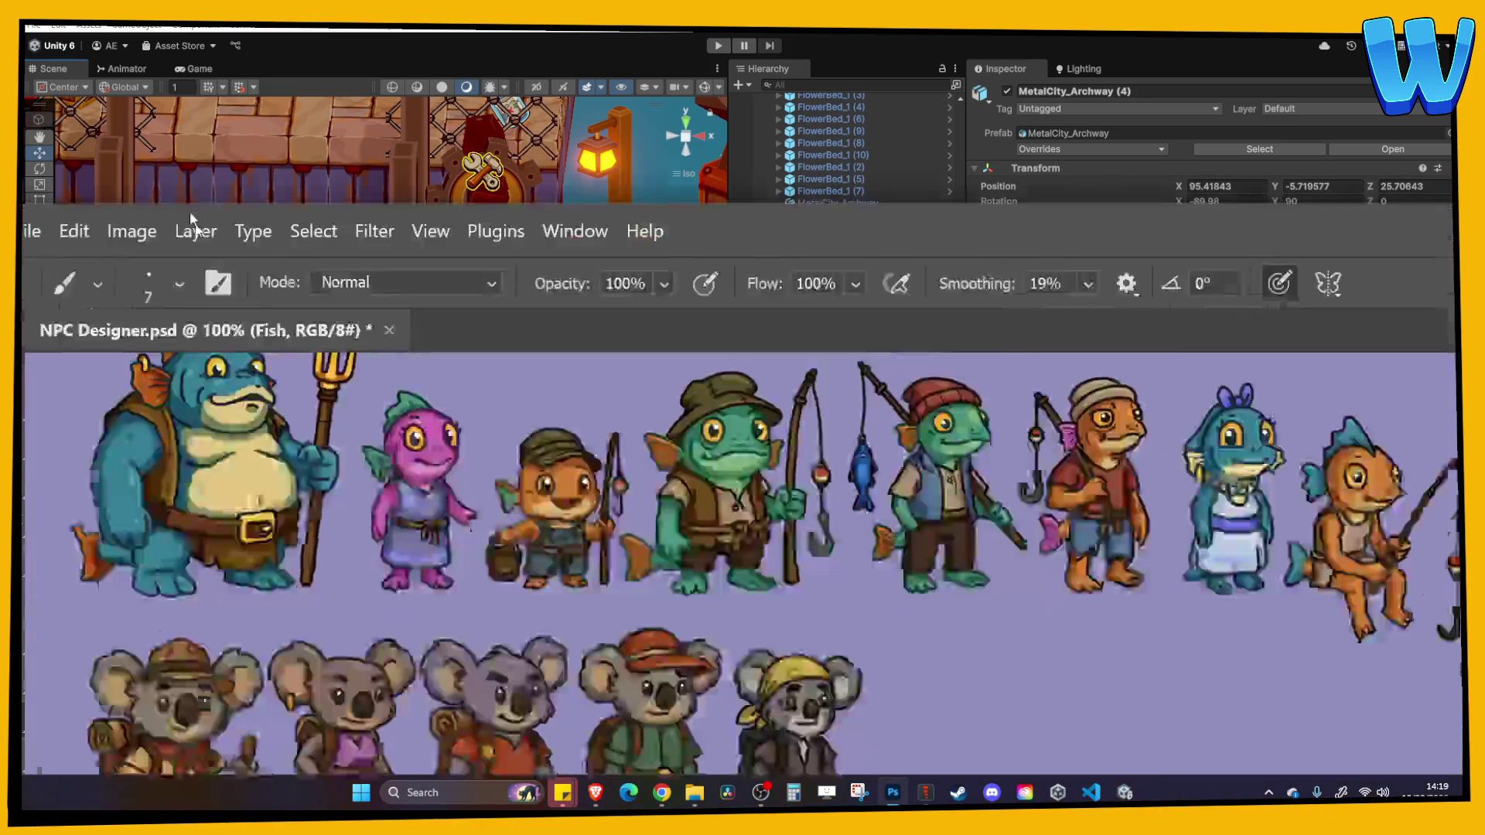
key(super+Left)
key(super+Up)
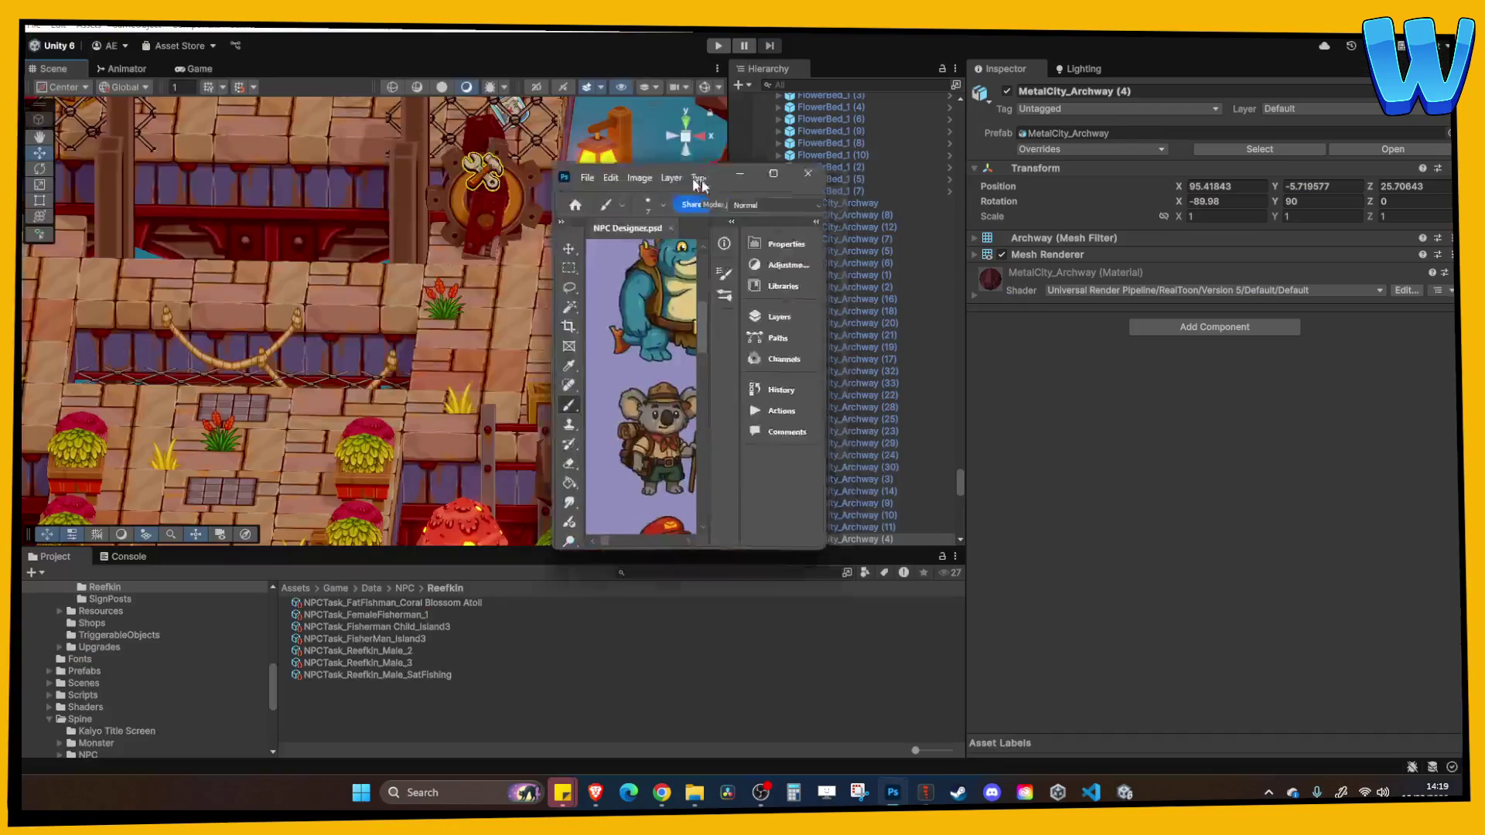
key(super+Up)
scroll(572, 561, down, 2)
scroll(572, 560, down, 5)
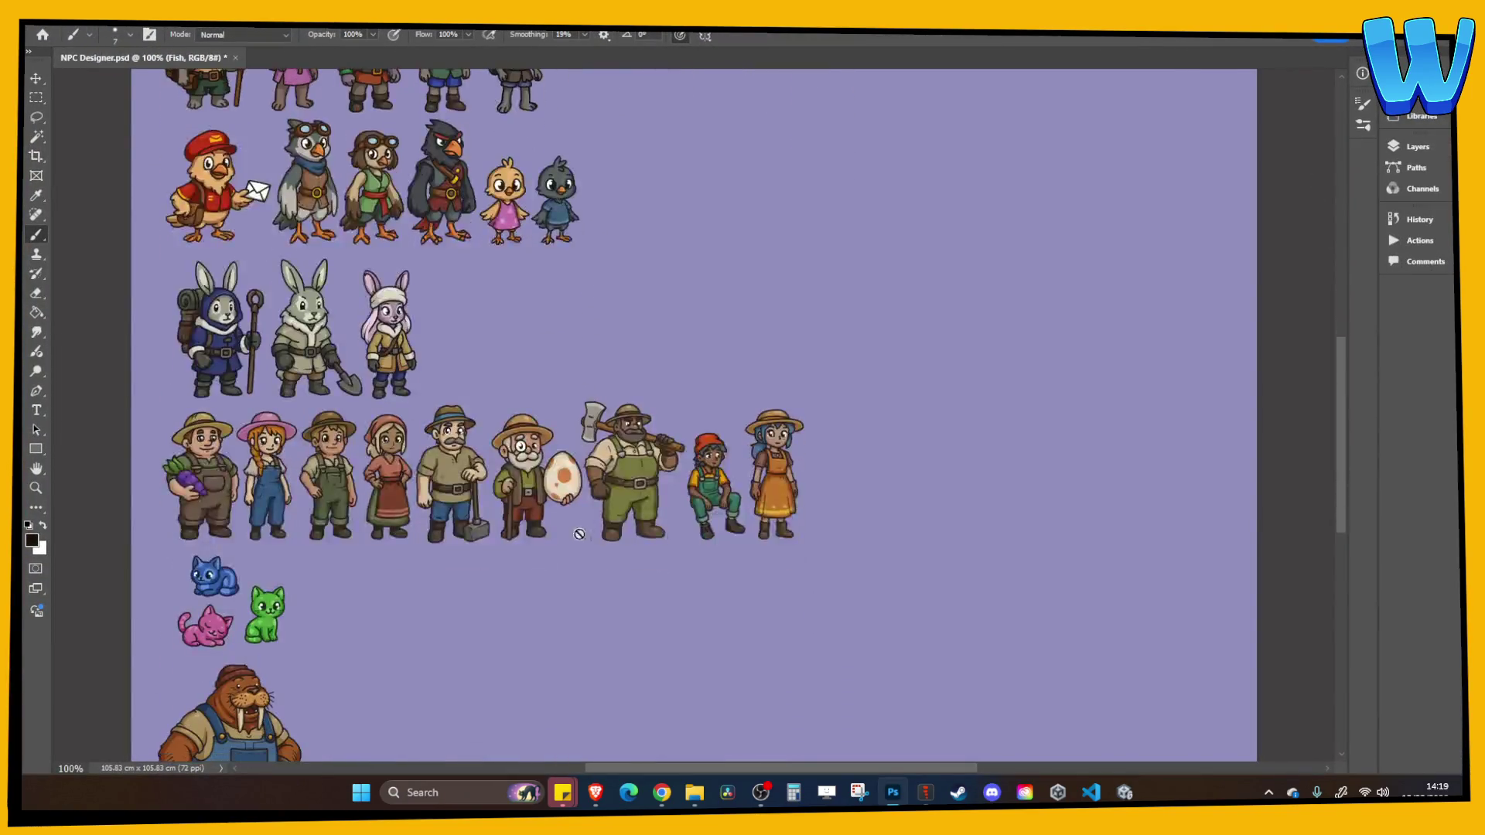
scroll(448, 491, up, 5)
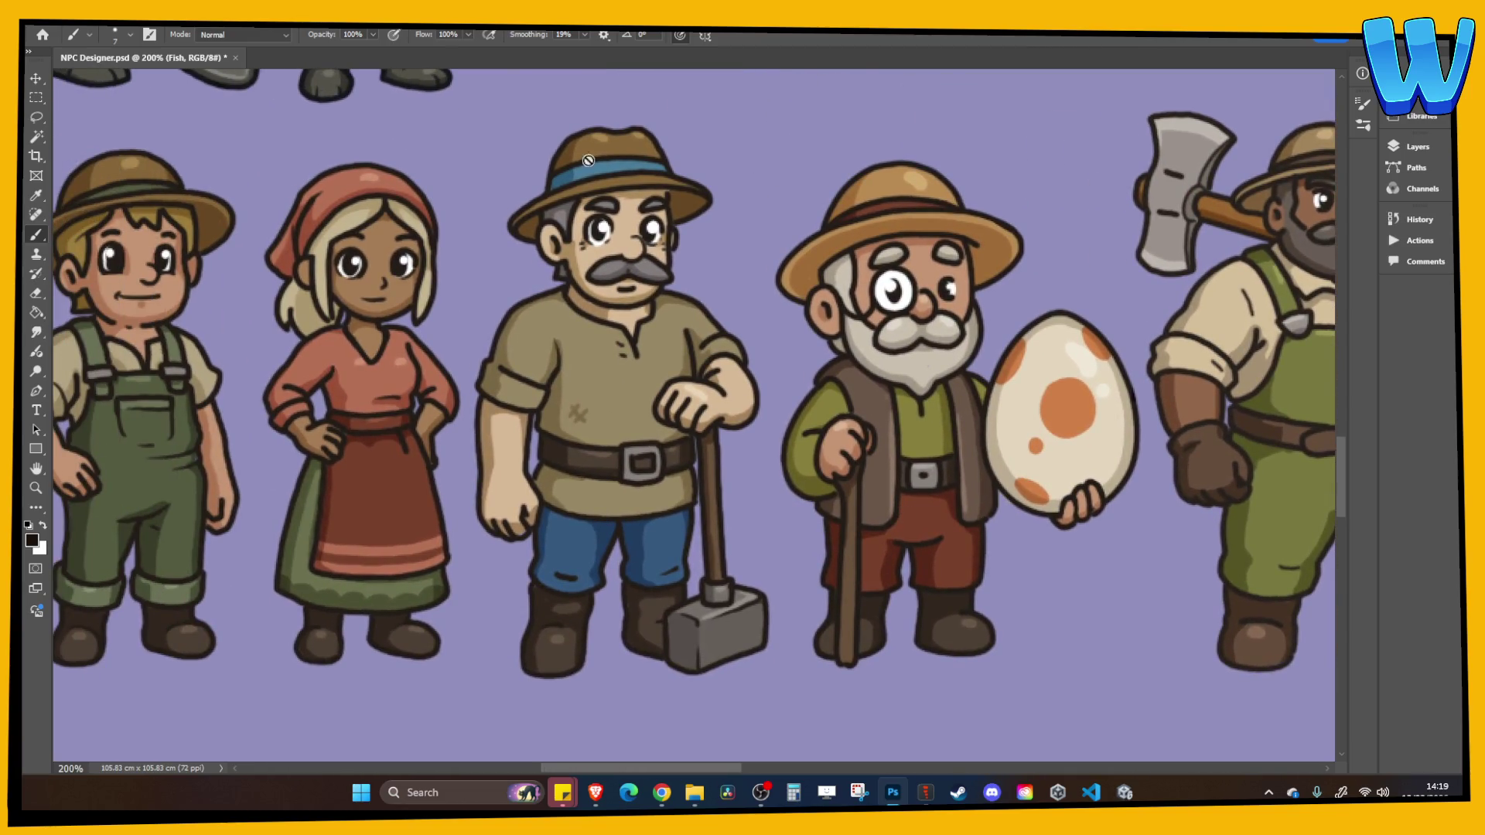
scroll(594, 441, down, 4)
scroll(594, 441, down, 5)
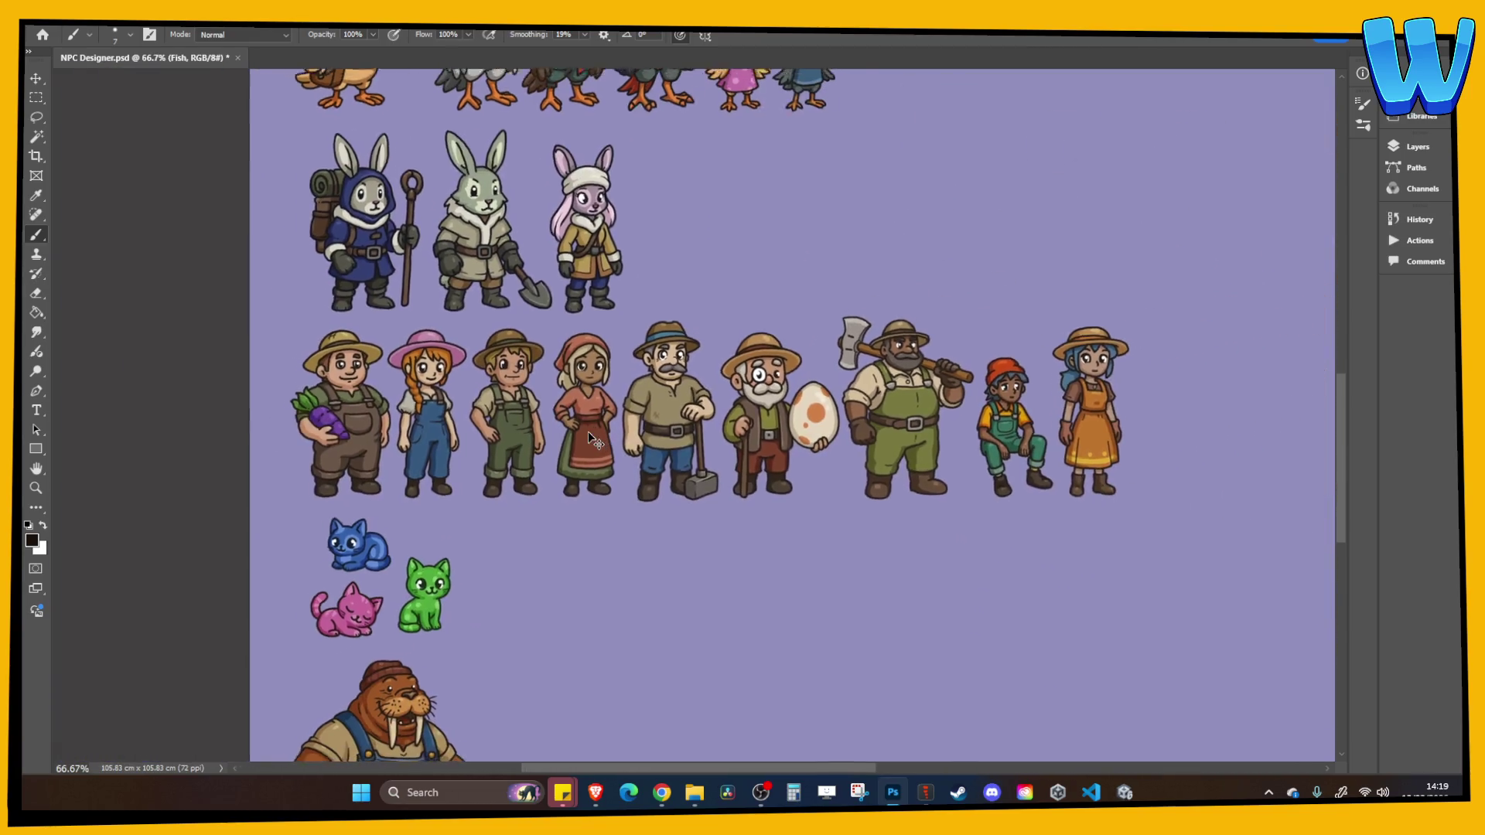
scroll(592, 439, up, 3)
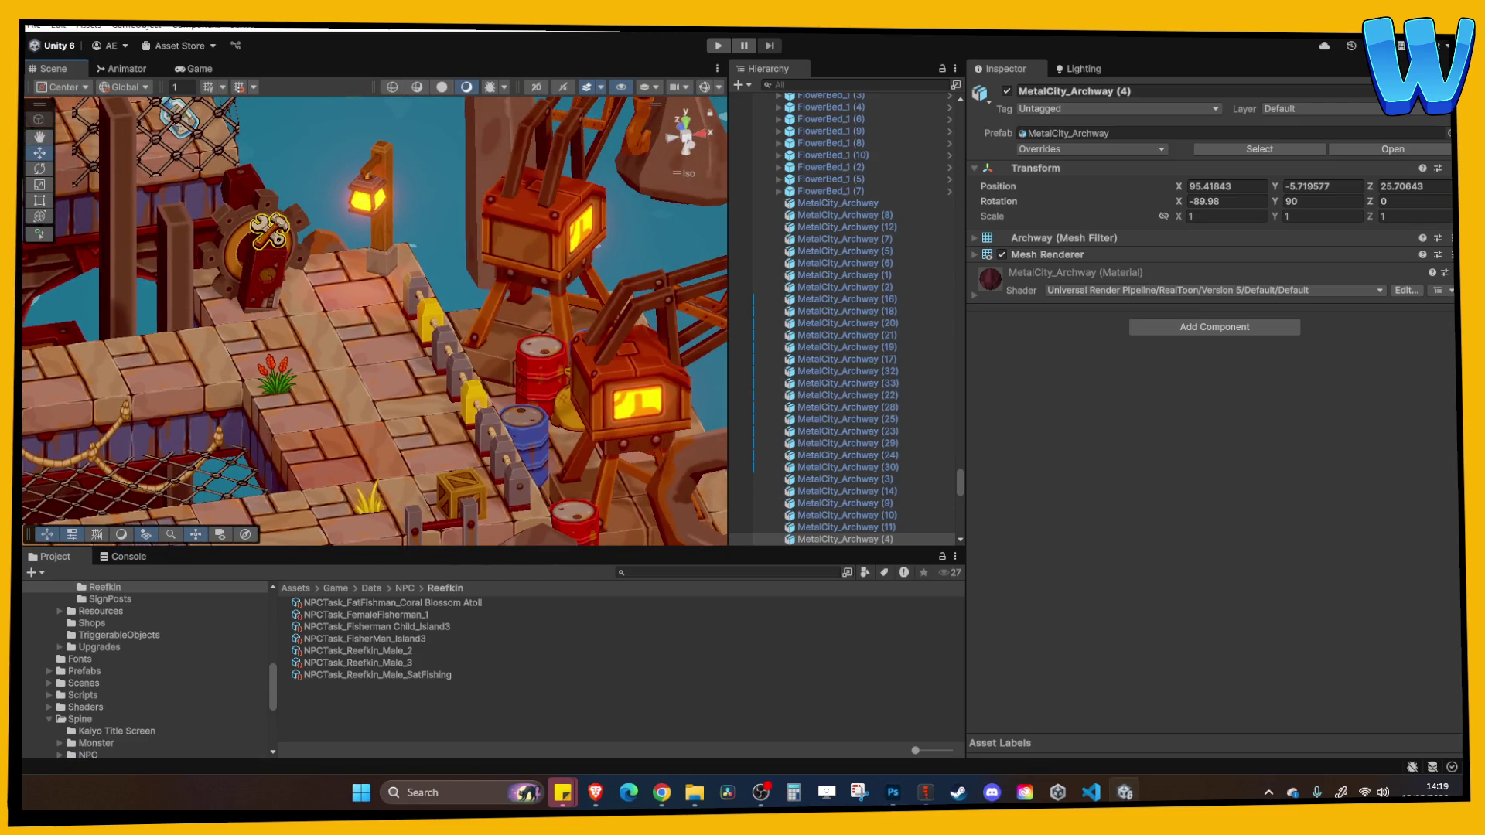
click(662, 792)
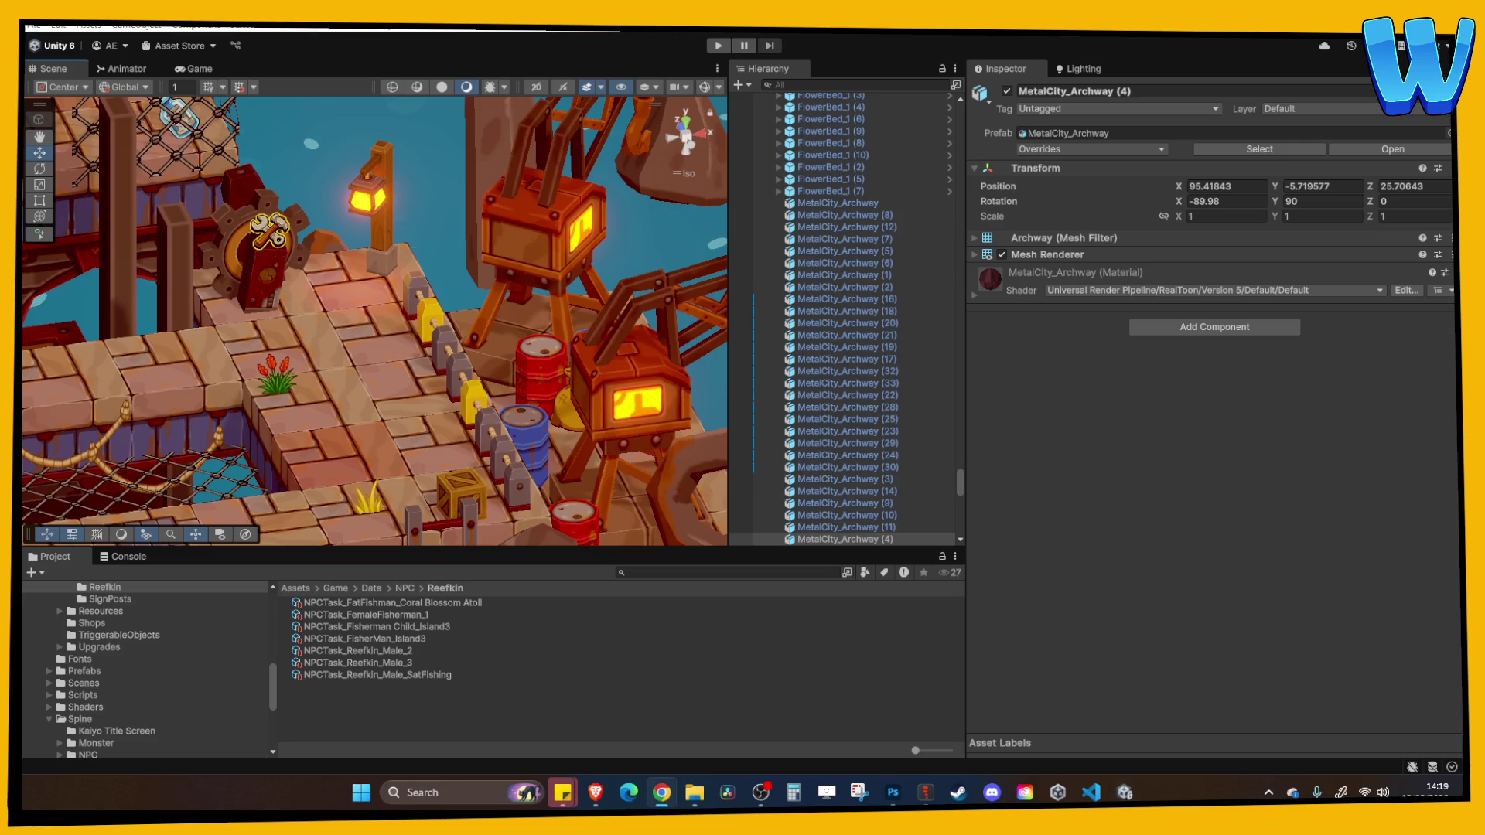
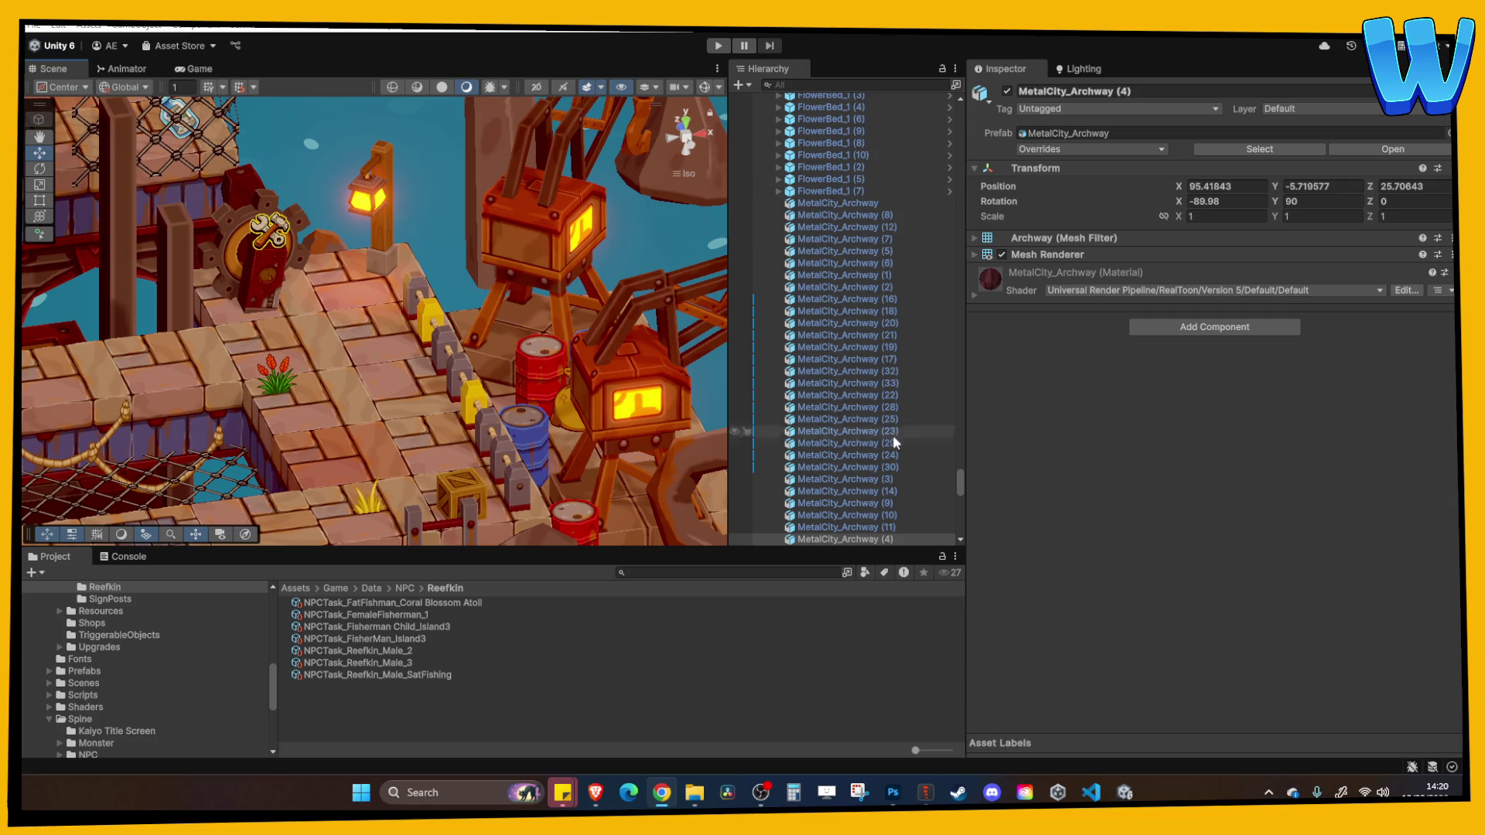
Pan and orbit the Unity town scene, then switch to NPC Designer.psd in Photoshop
scroll(388, 346, down, 5)
scroll(388, 345, up, 4)
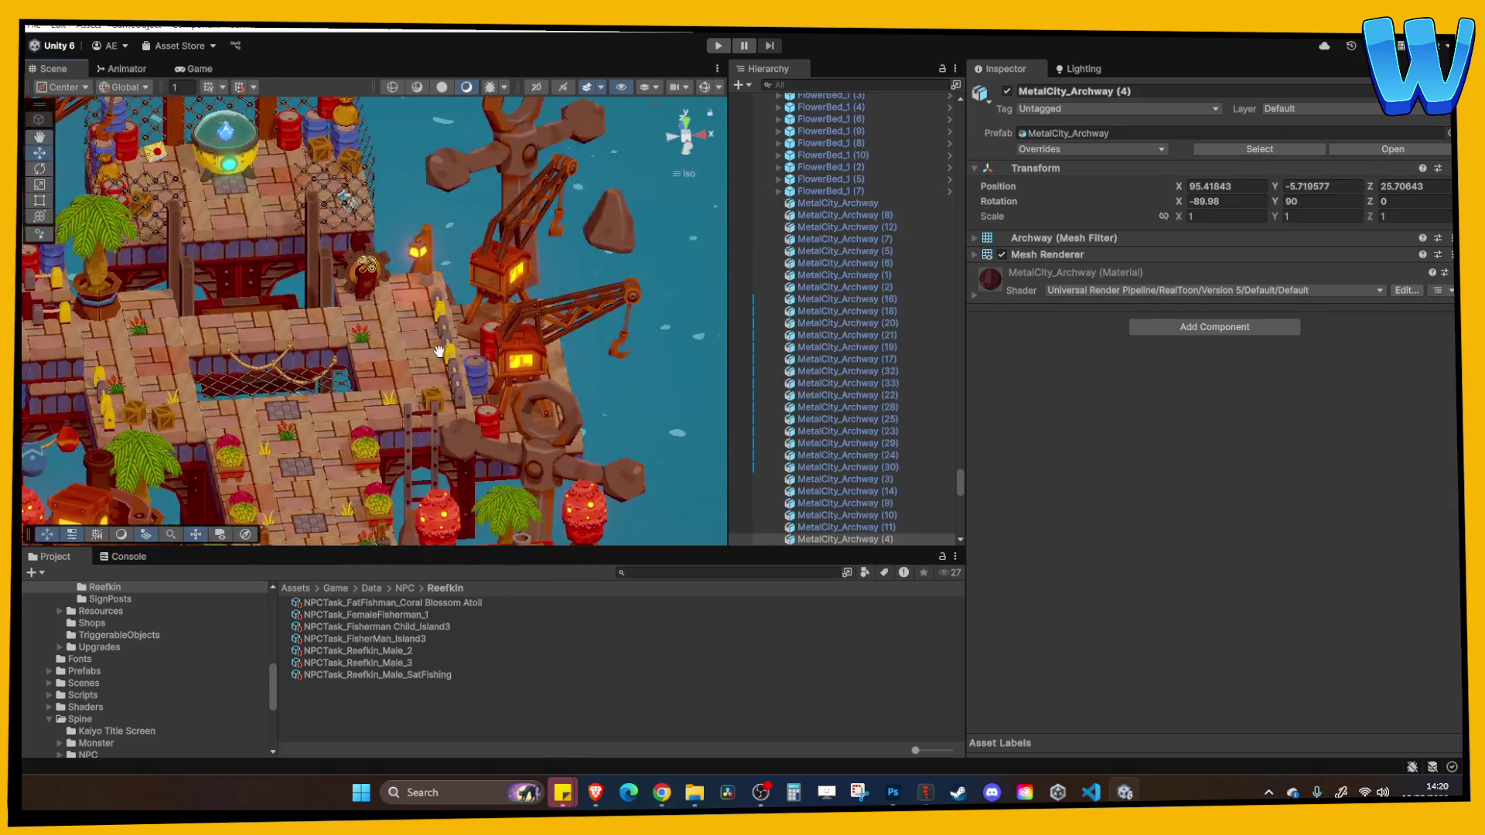
scroll(479, 355, up, 3)
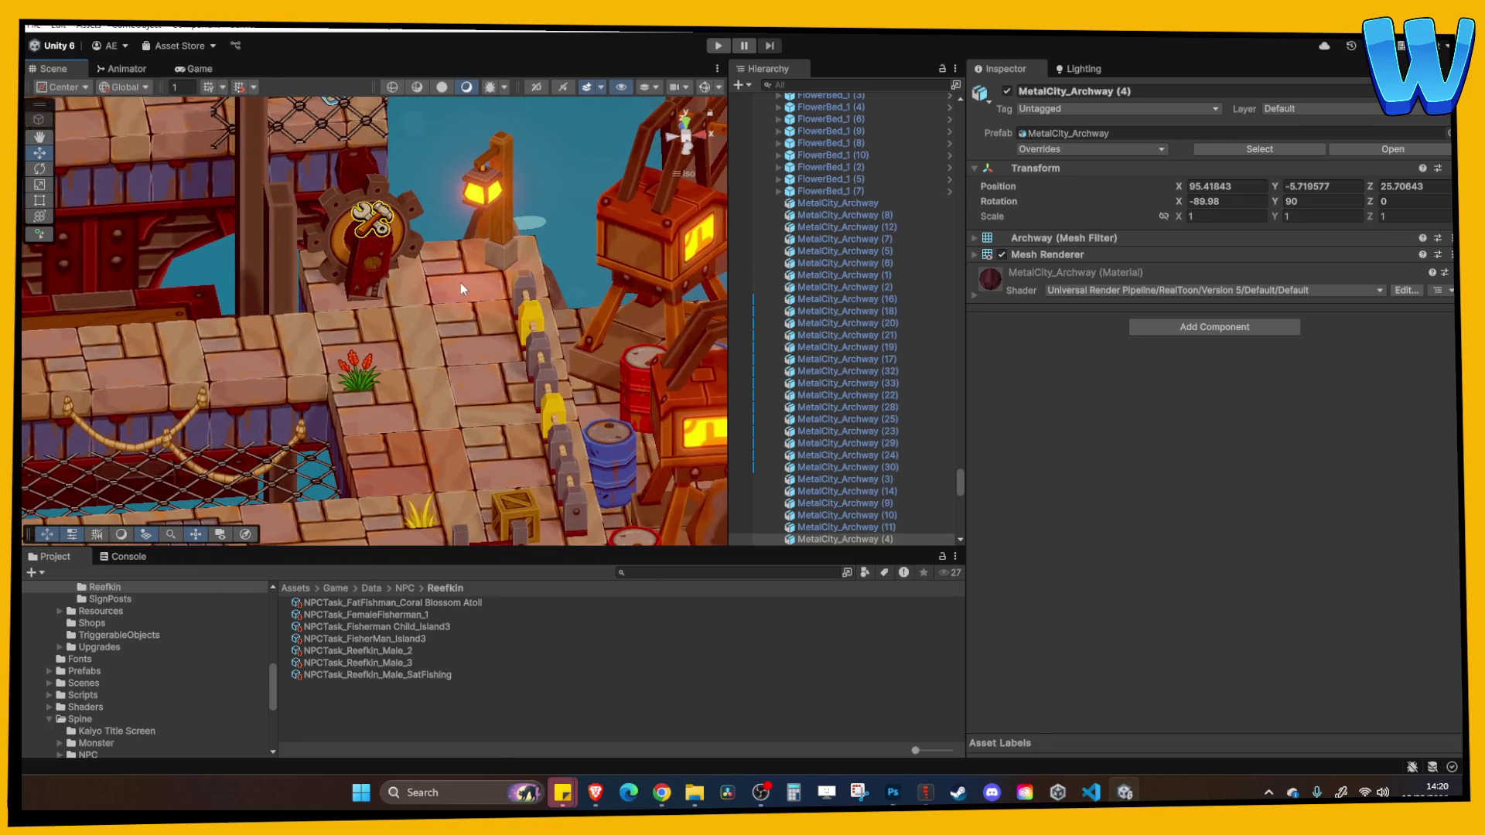
drag(461, 286, 488, 397)
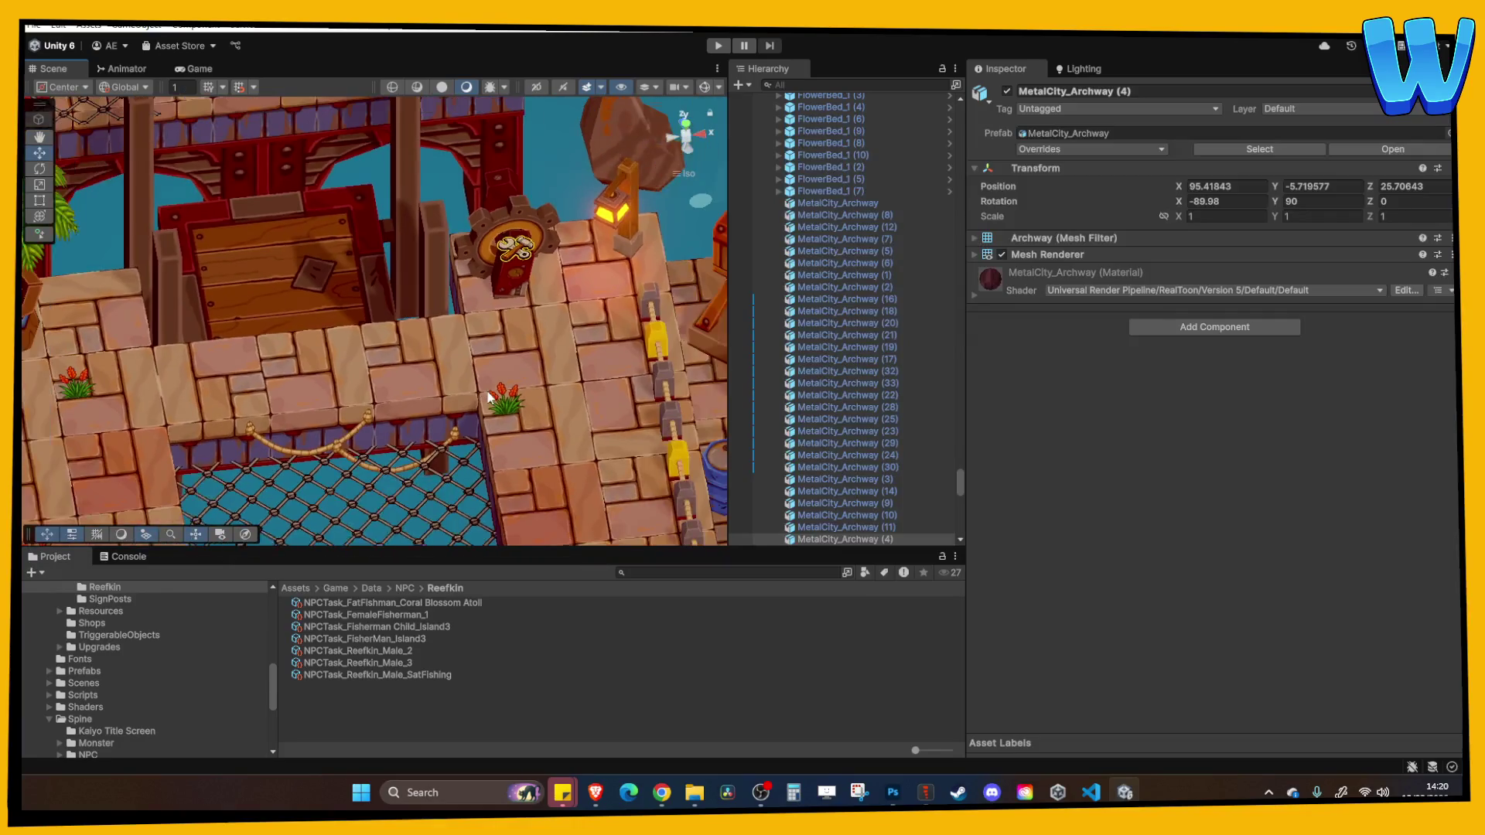
mouse_move(291, 240)
mouse_down()
mouse_move(388, 118)
mouse_move(380, 203)
mouse_up()
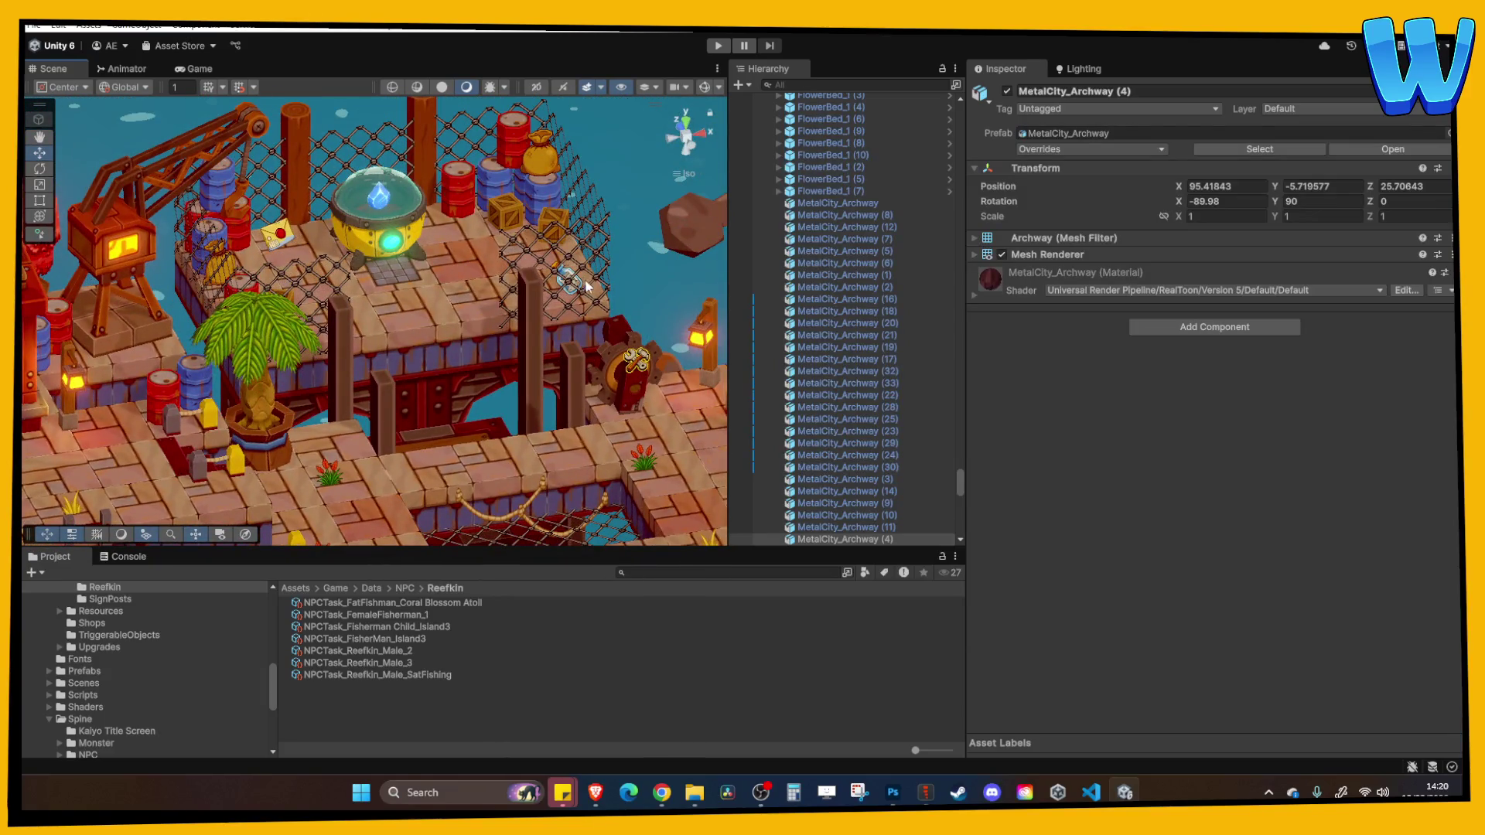
scroll(586, 286, down, 6)
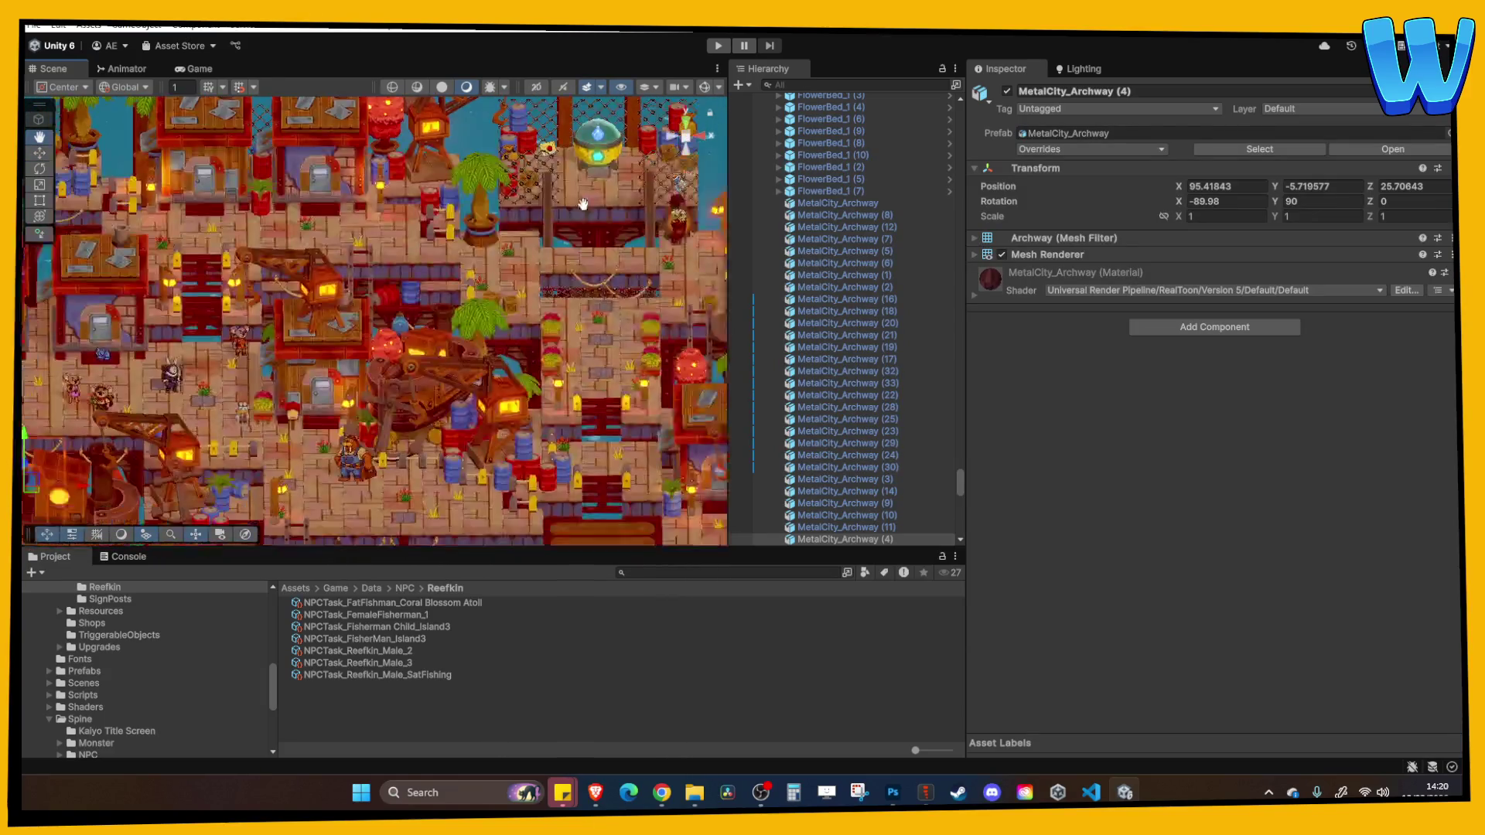
scroll(509, 321, up, 8)
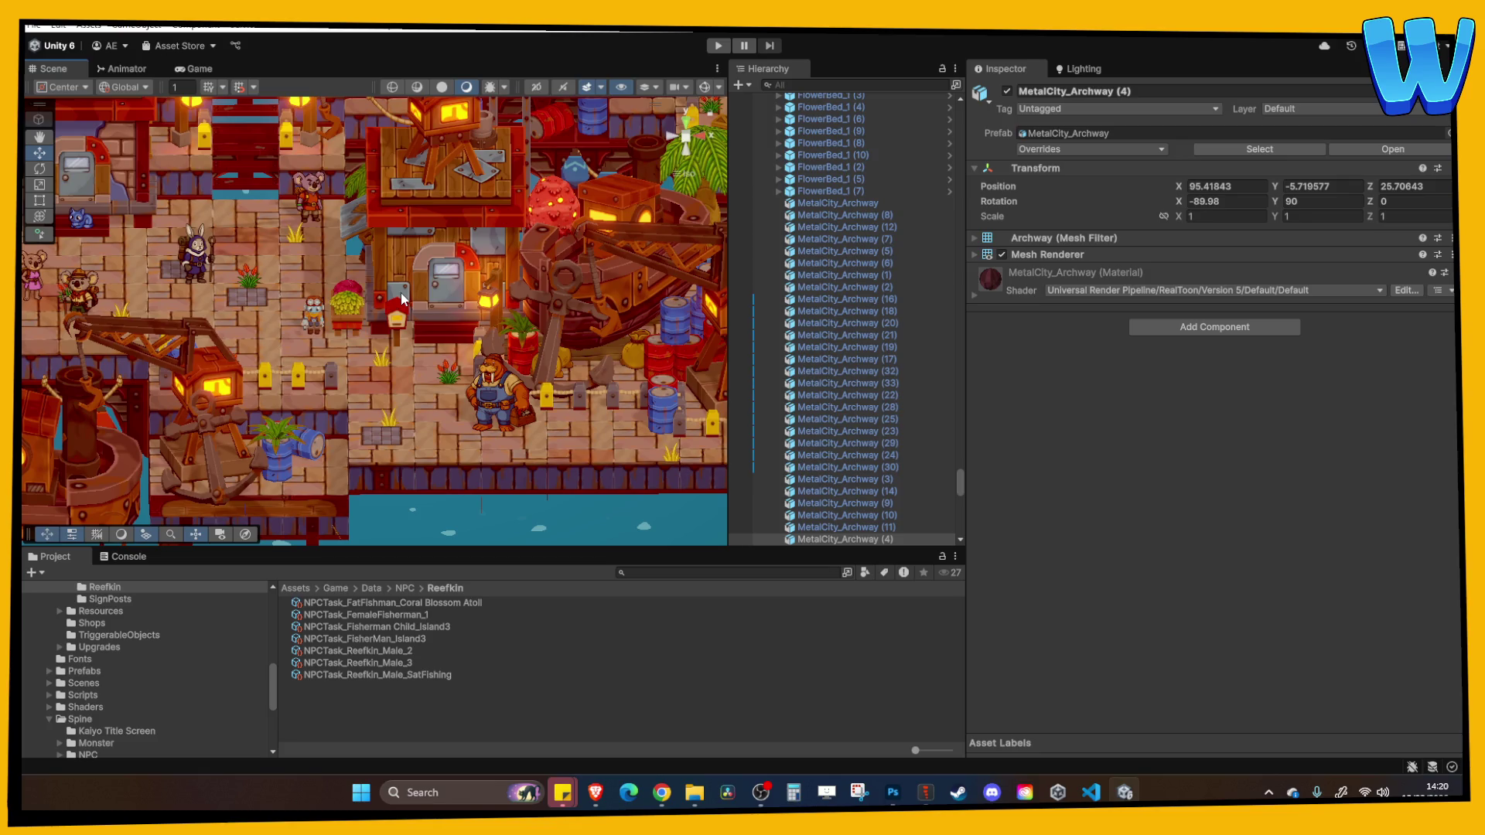
click(897, 790)
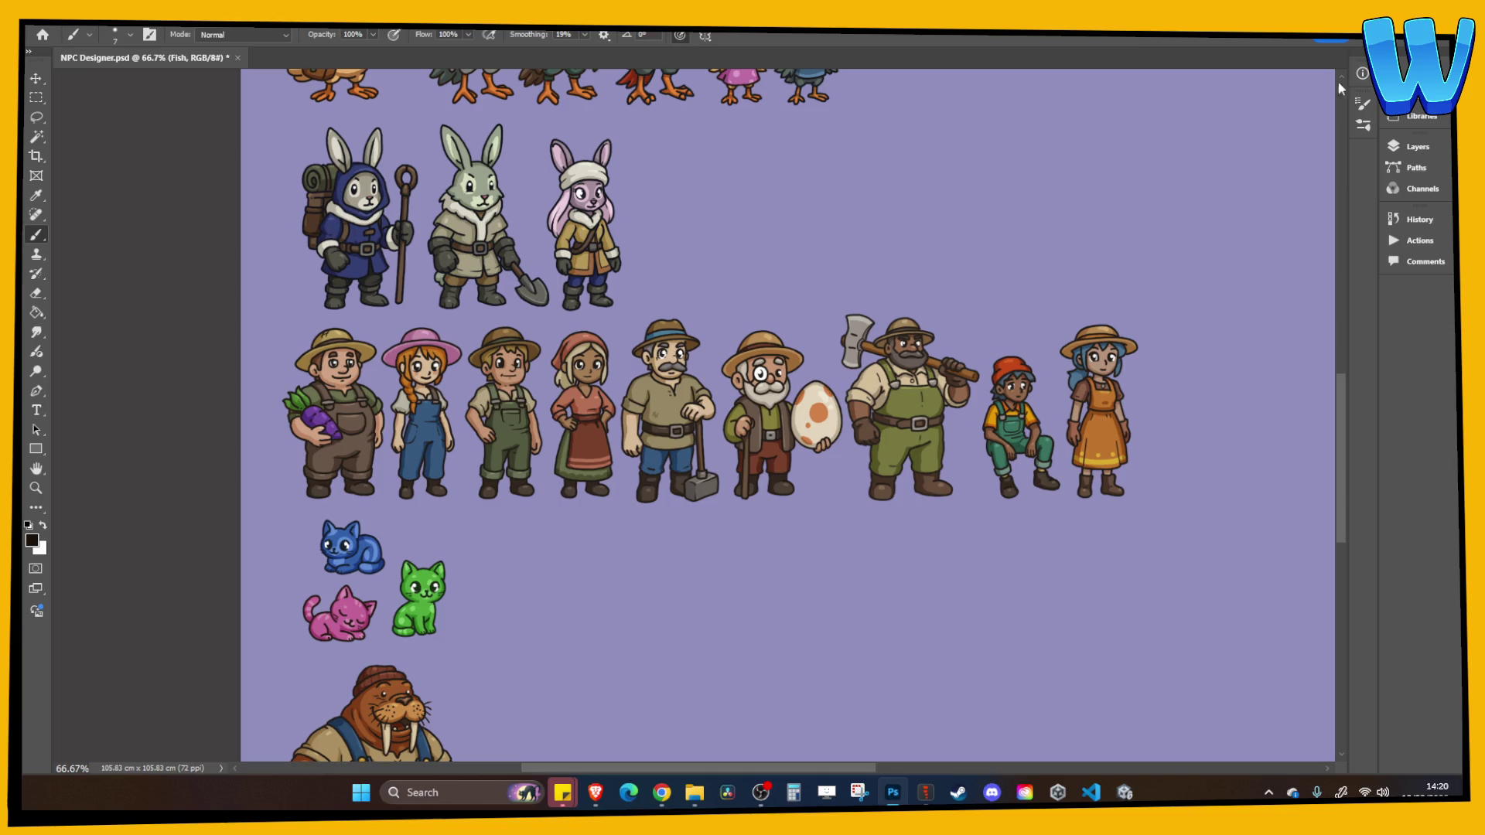
Show the History panel and enlarge the Layers list to reveal more groups
key(super+e)
click(892, 796)
click(892, 794)
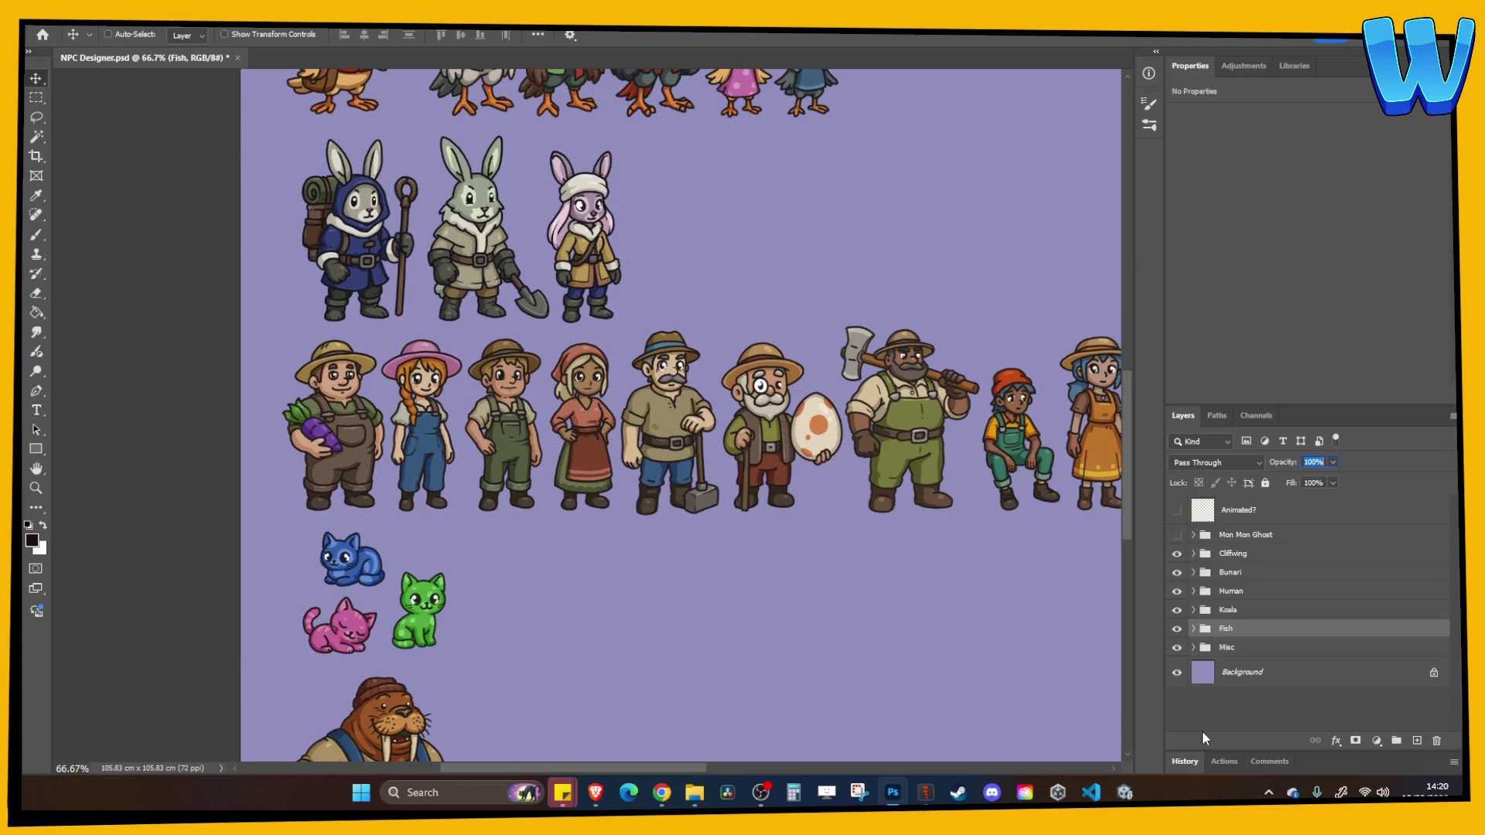
click(1184, 762)
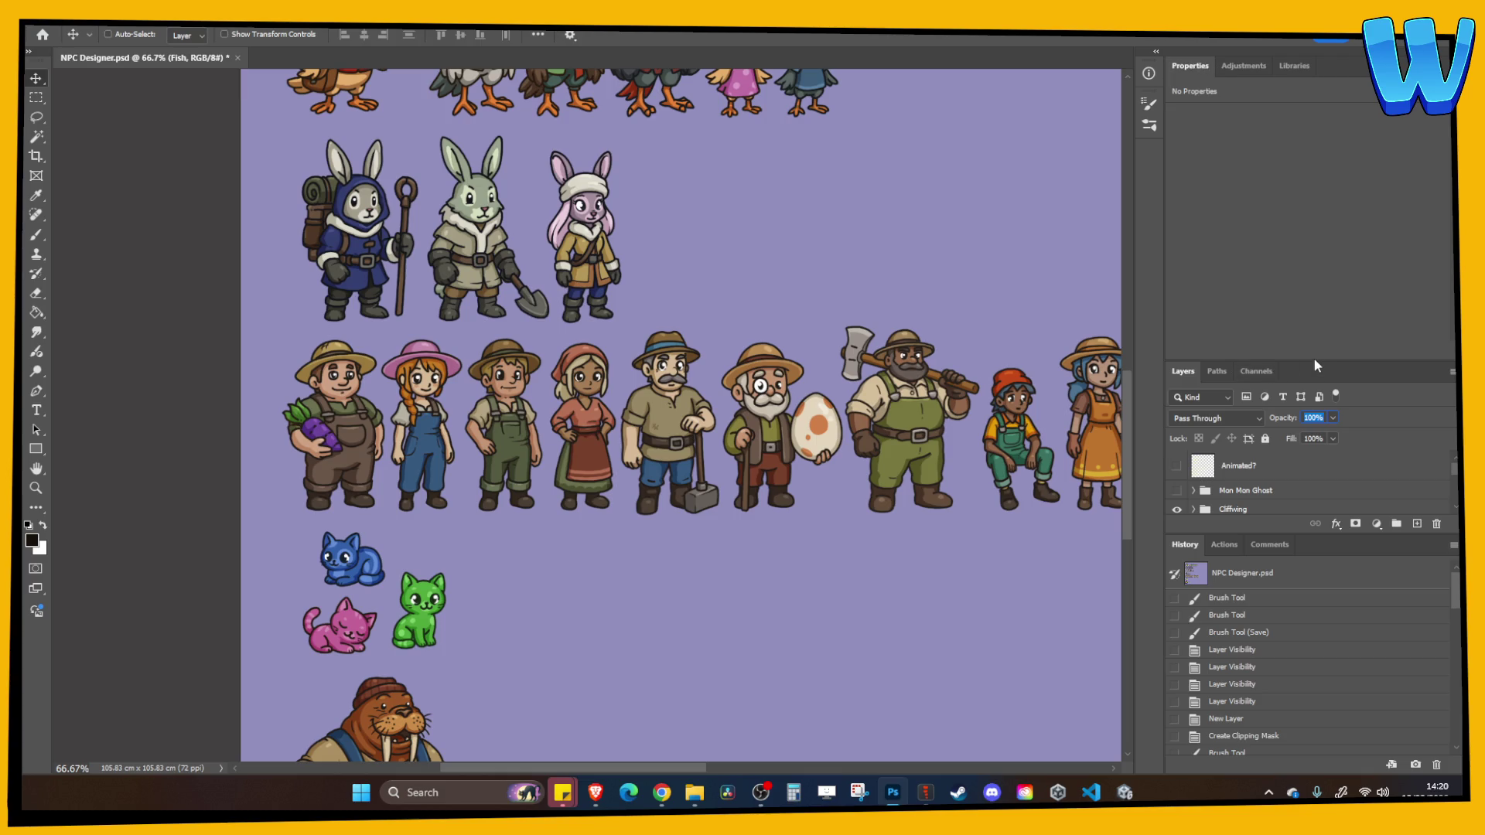
drag(1317, 363, 1331, 176)
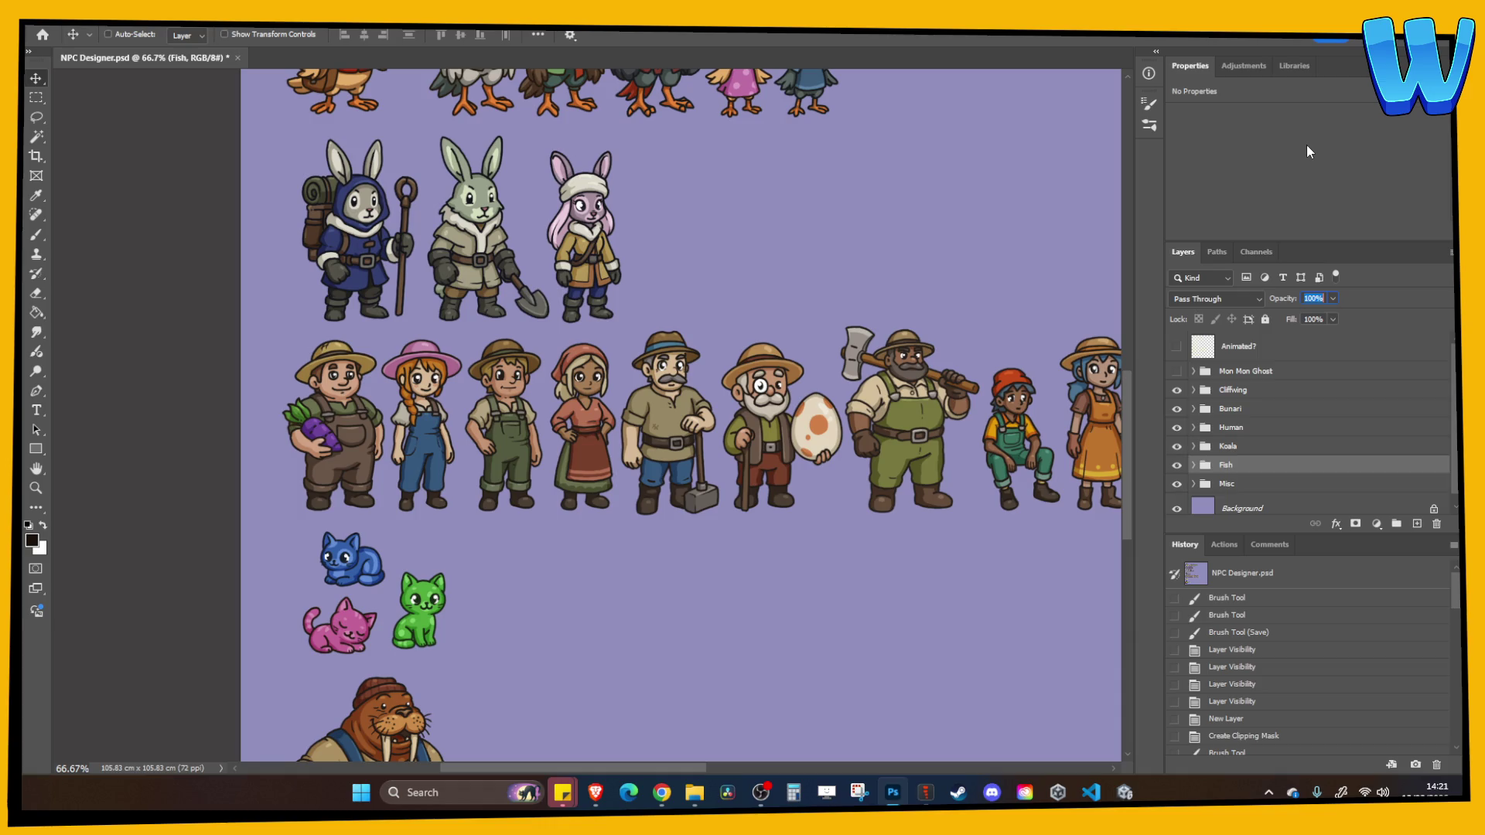
Select the Human layer group and save the character sheet
click(1225, 429)
right_click(1224, 429)
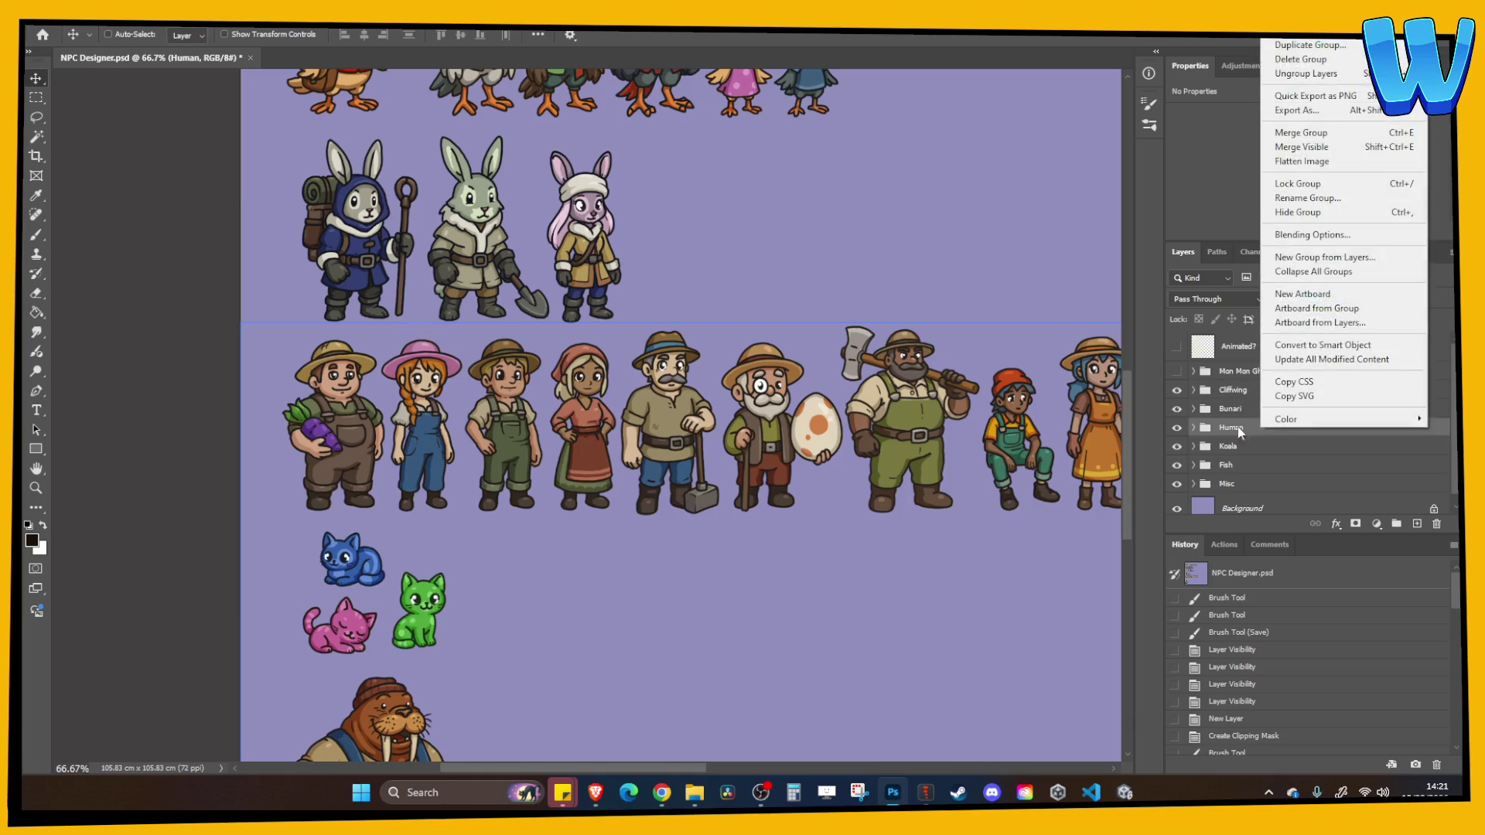
key(Escape)
key(ctrl+s)
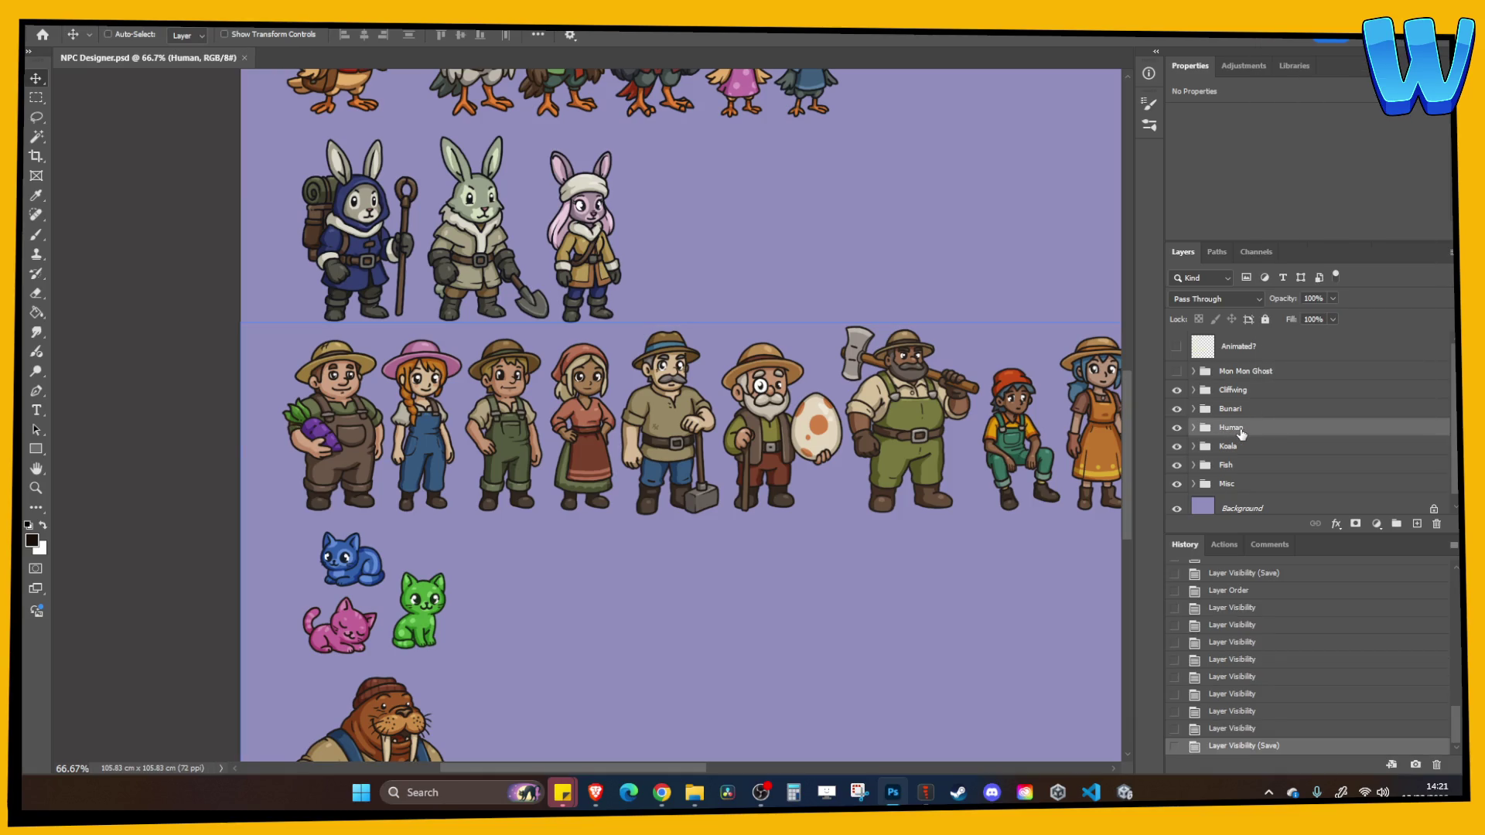
Make the Mon Mon Ghost group visible and bring up the Human group's options
click(1176, 371)
scroll(881, 524, down, 3)
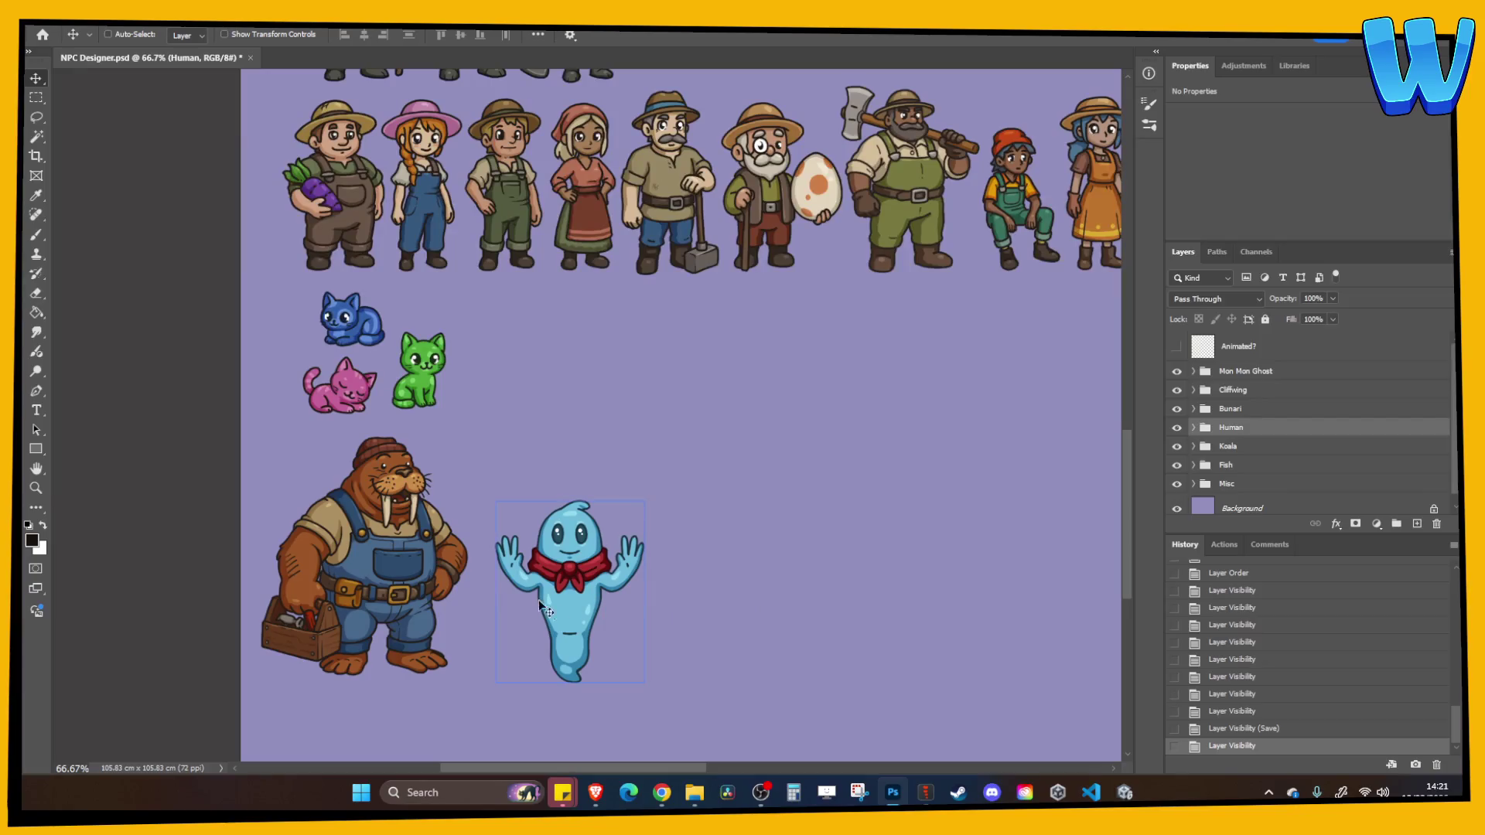
scroll(796, 524, up, 3)
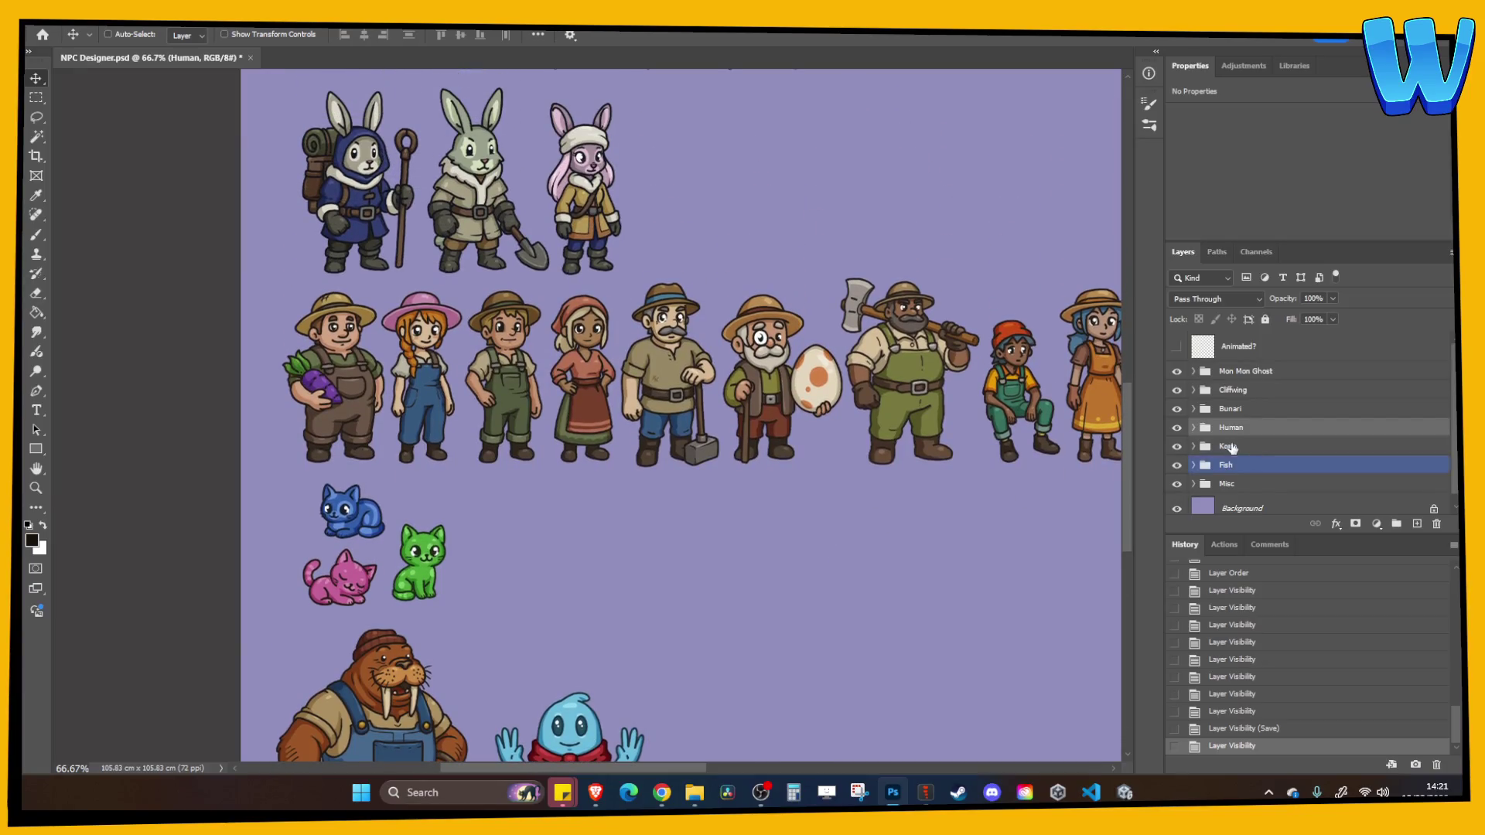
double_click(1179, 428)
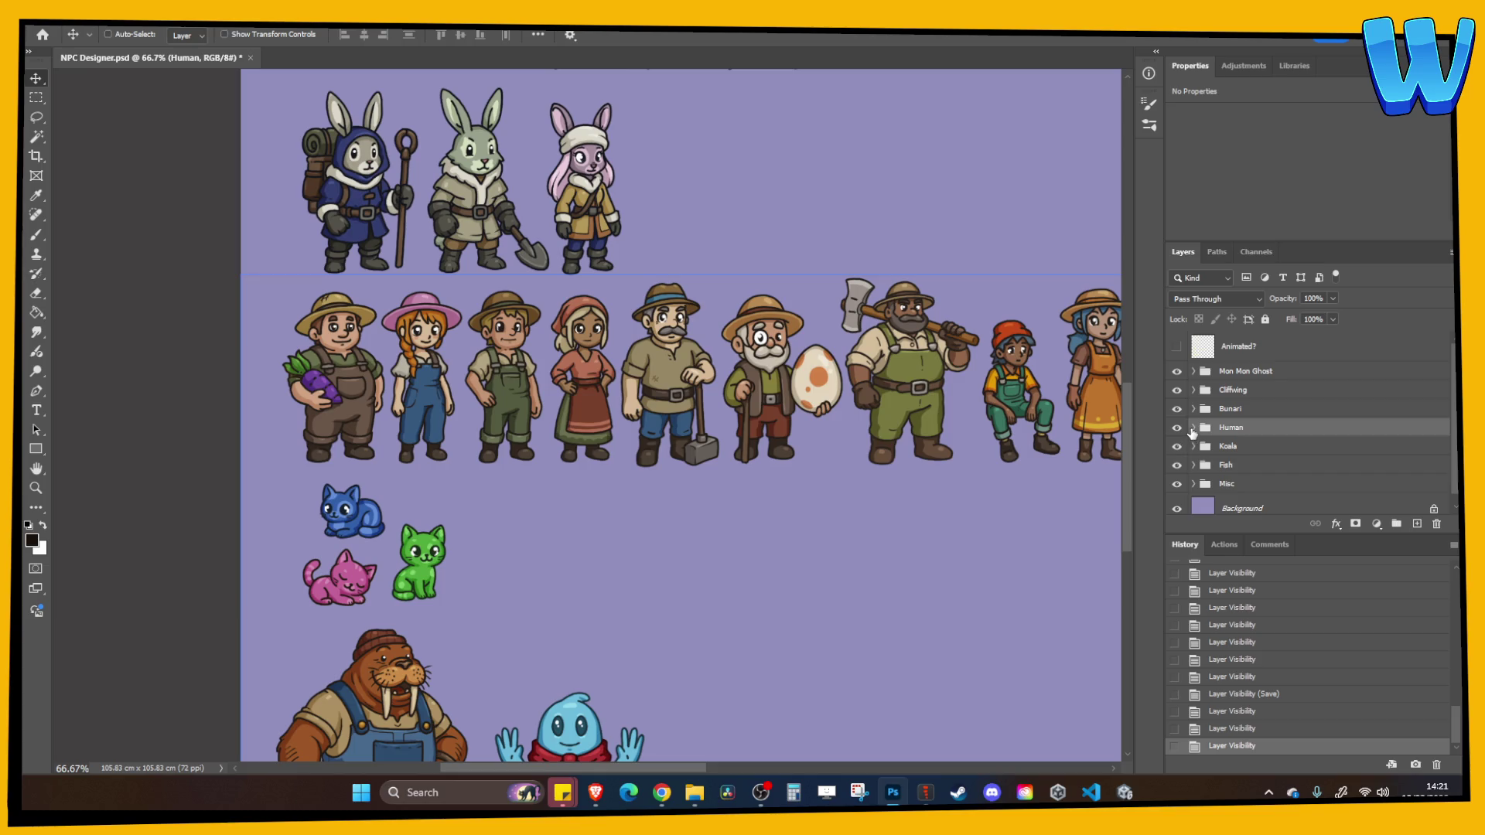
right_click(1232, 428)
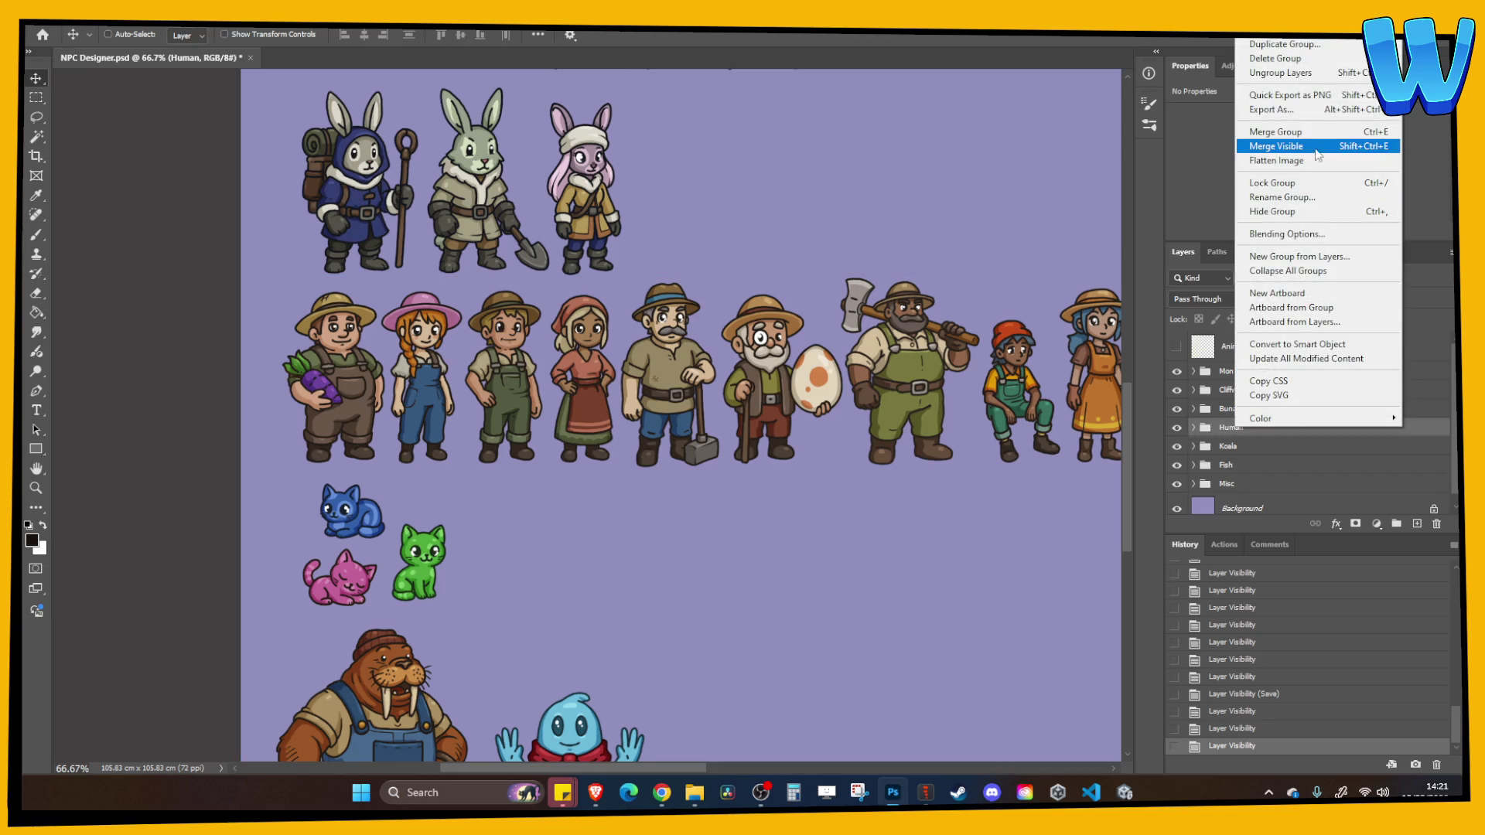
Merge the Human group and lasso the mustached villager, copying him to the clipboard
click(1276, 132)
click(37, 116)
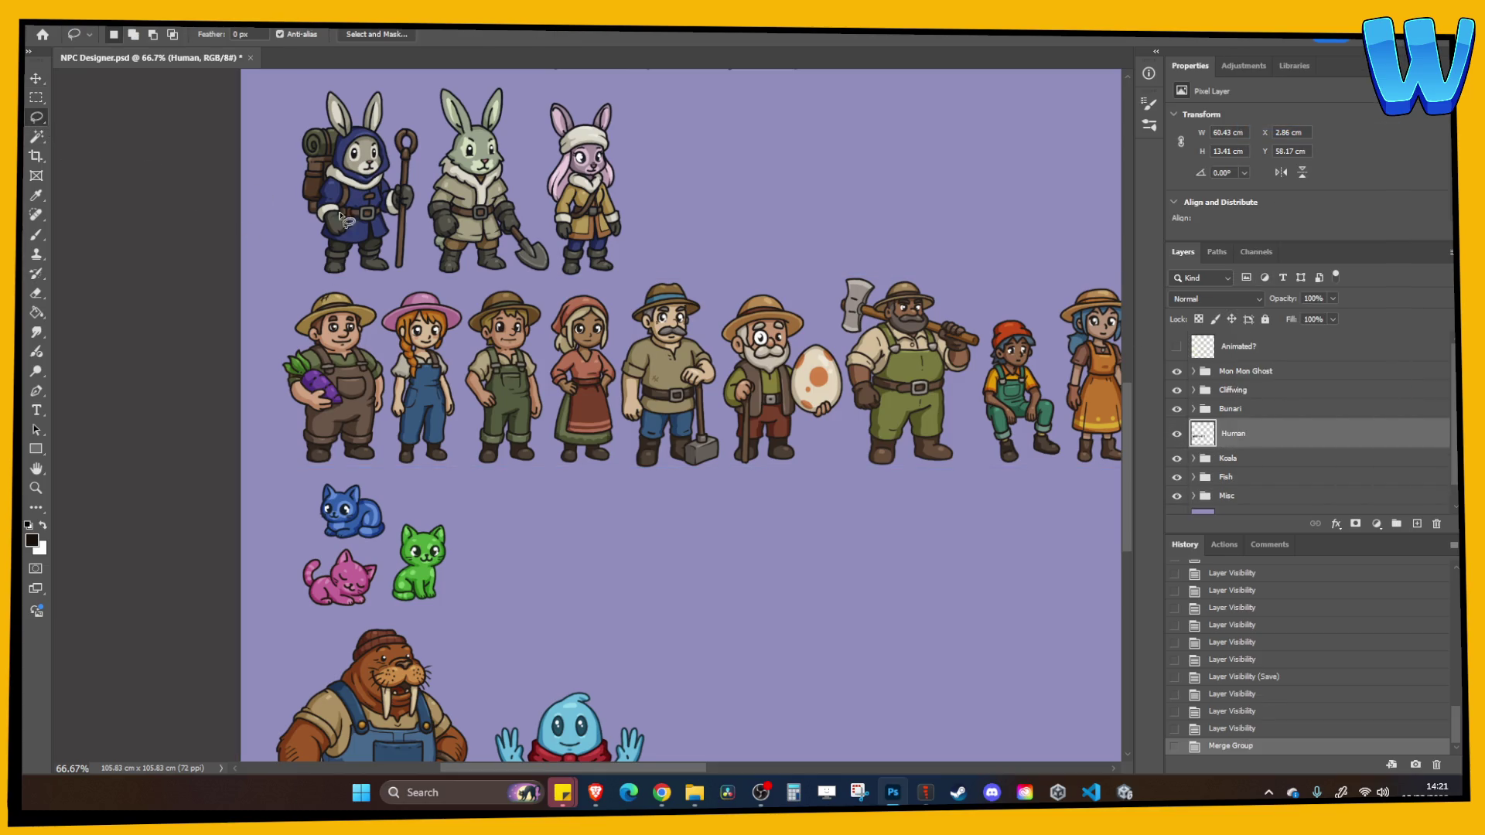
mouse_move(631, 265)
mouse_down()
mouse_move(617, 455)
mouse_move(648, 490)
mouse_move(727, 452)
mouse_move(713, 342)
mouse_move(672, 259)
mouse_move(642, 259)
mouse_up()
mouse_move(727, 433)
mouse_down()
mouse_move(744, 445)
mouse_move(711, 448)
mouse_move(723, 423)
mouse_up()
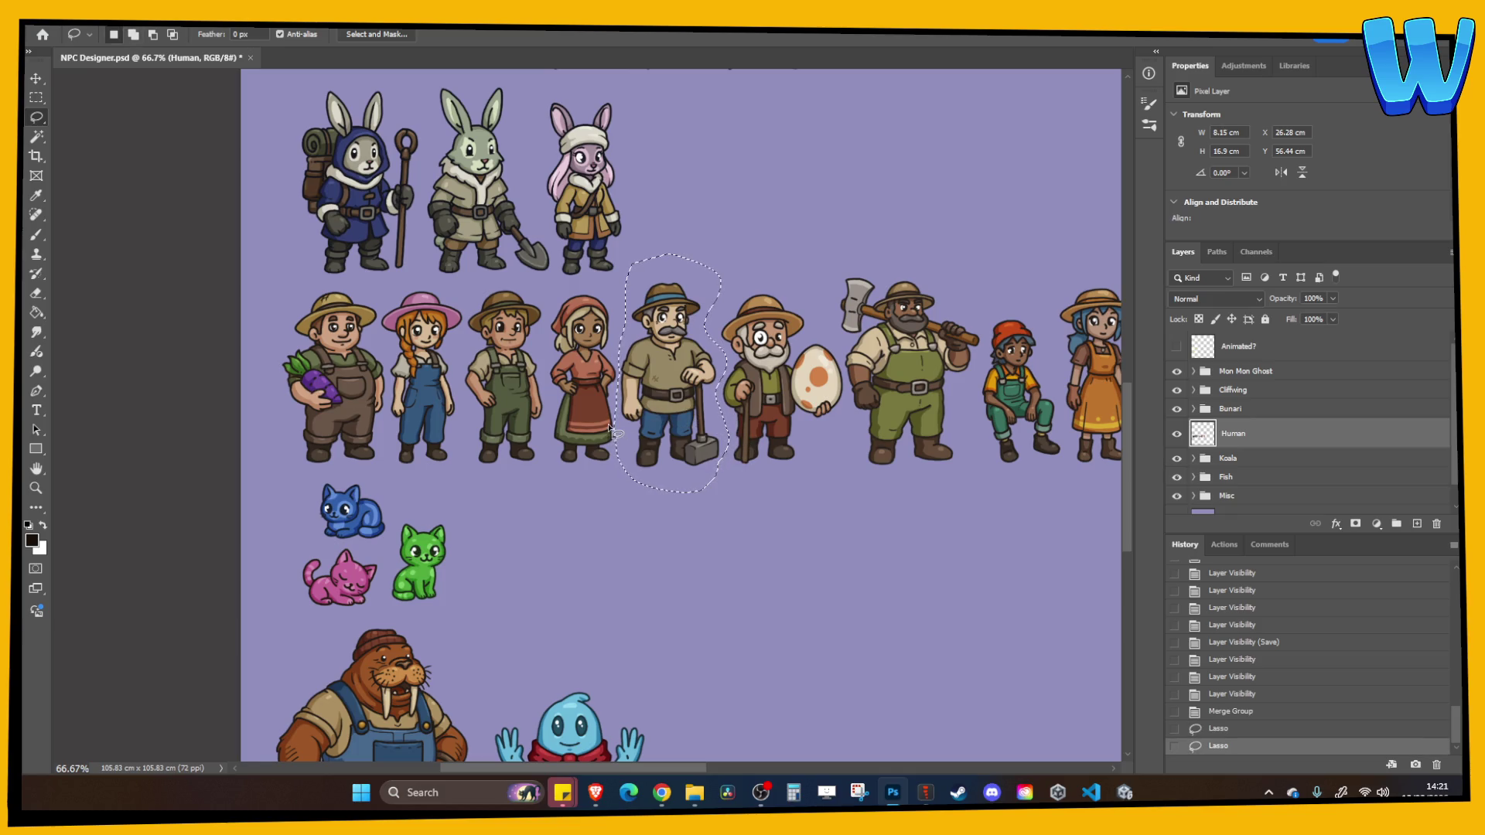
mouse_move(615, 434)
mouse_down()
mouse_move(630, 418)
mouse_move(619, 454)
mouse_up()
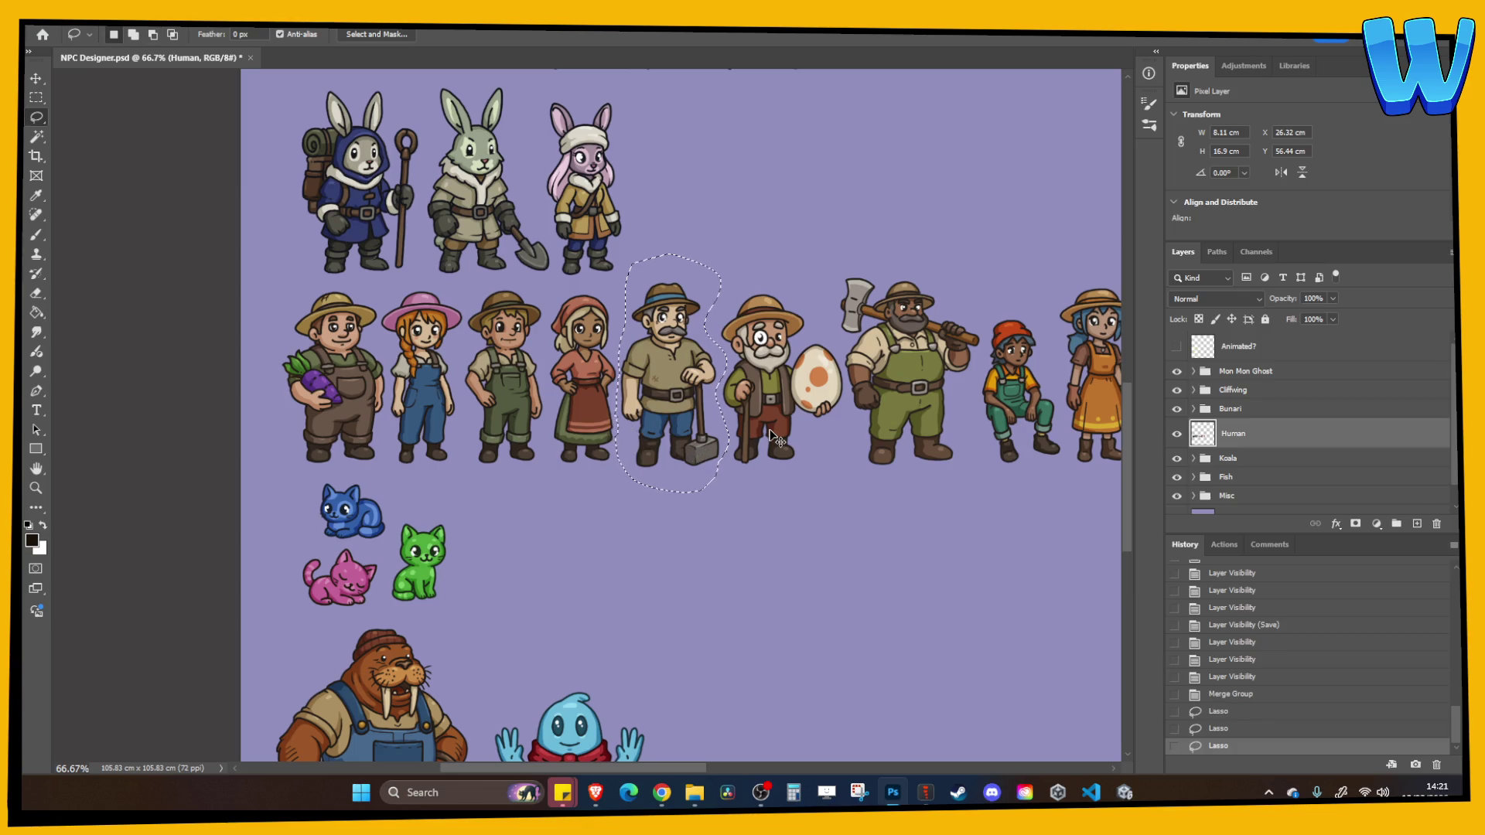
key(ctrl+x)
key(ctrl+z)
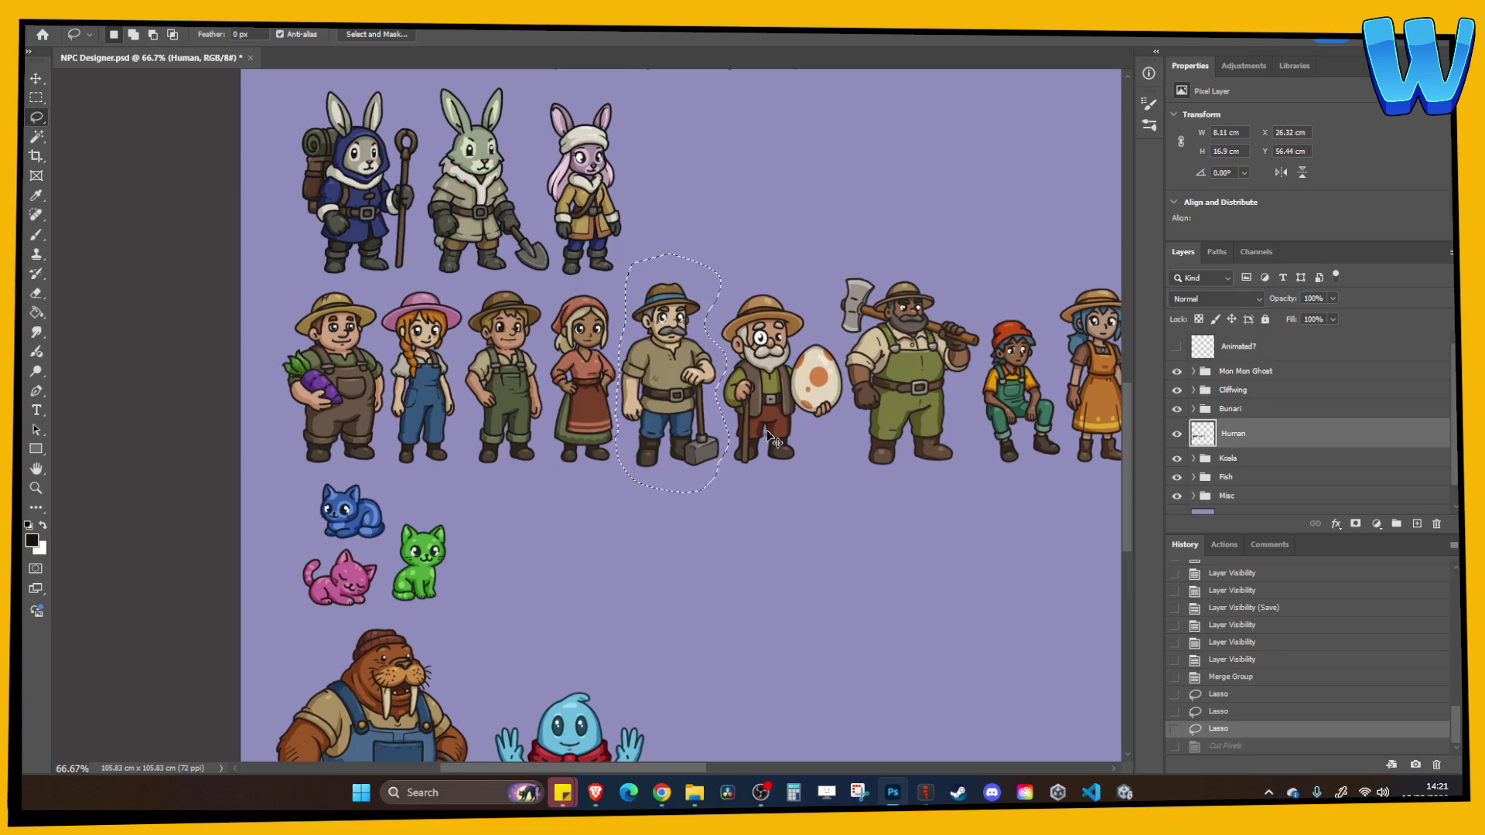
Create a new 500×500 px document and paste the villager into it
key(ctrl+n)
key(Tab)
key(Tab)
key(Tab)
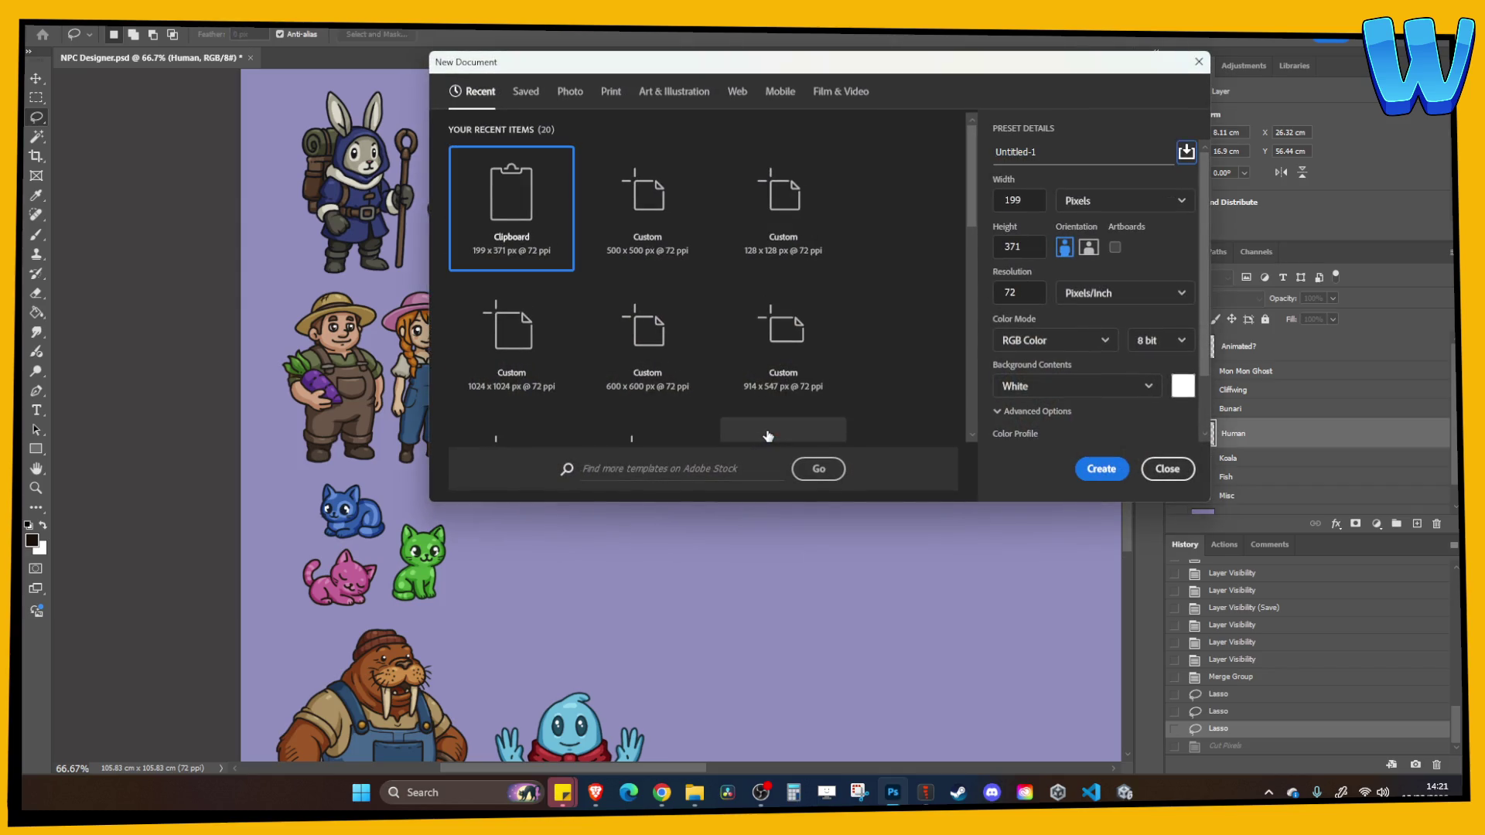
text(500)
key(Tab)
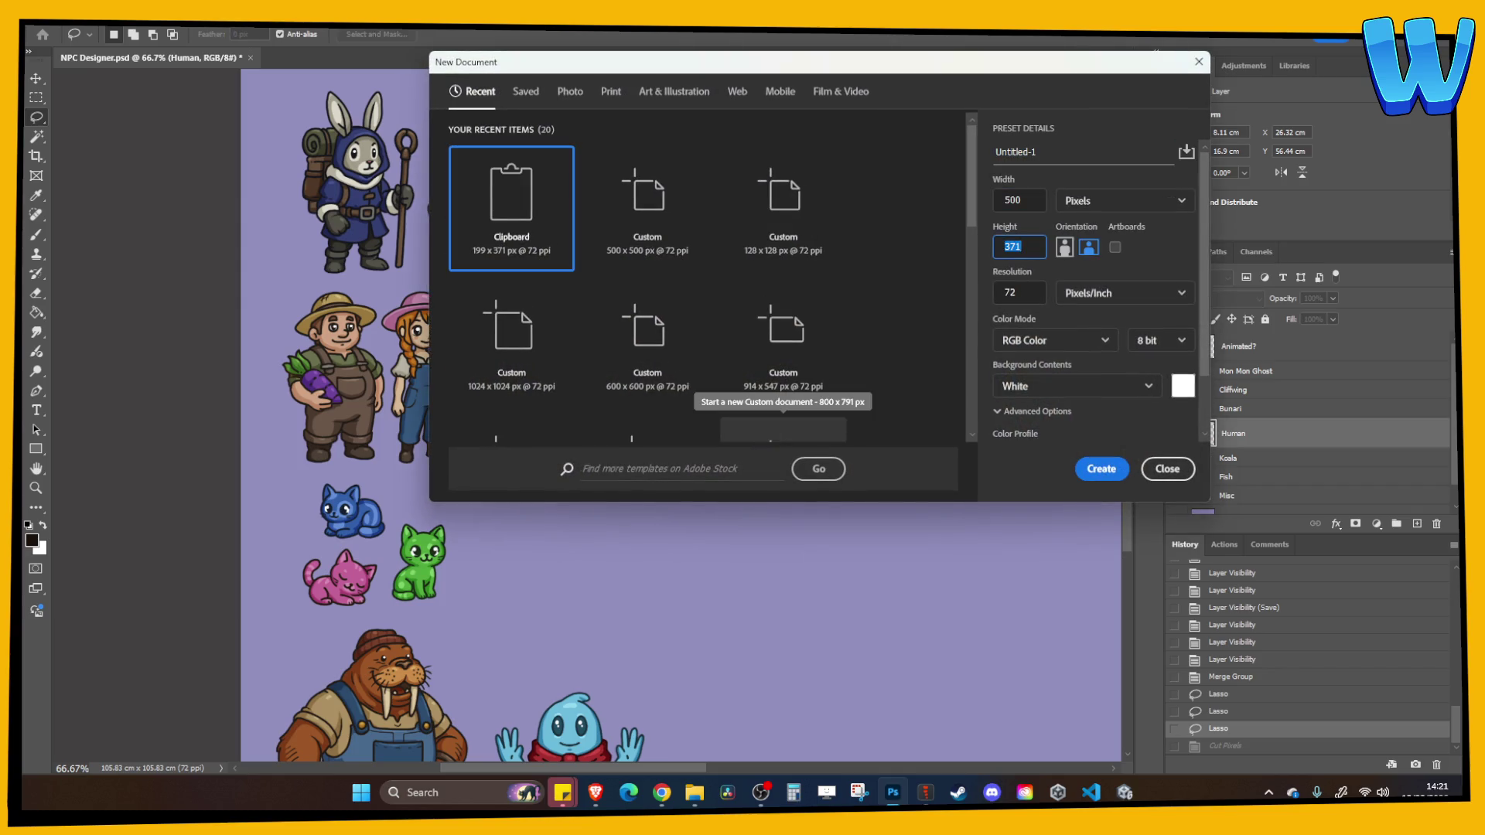
text(500)
key(Return)
key(ctrl+v)
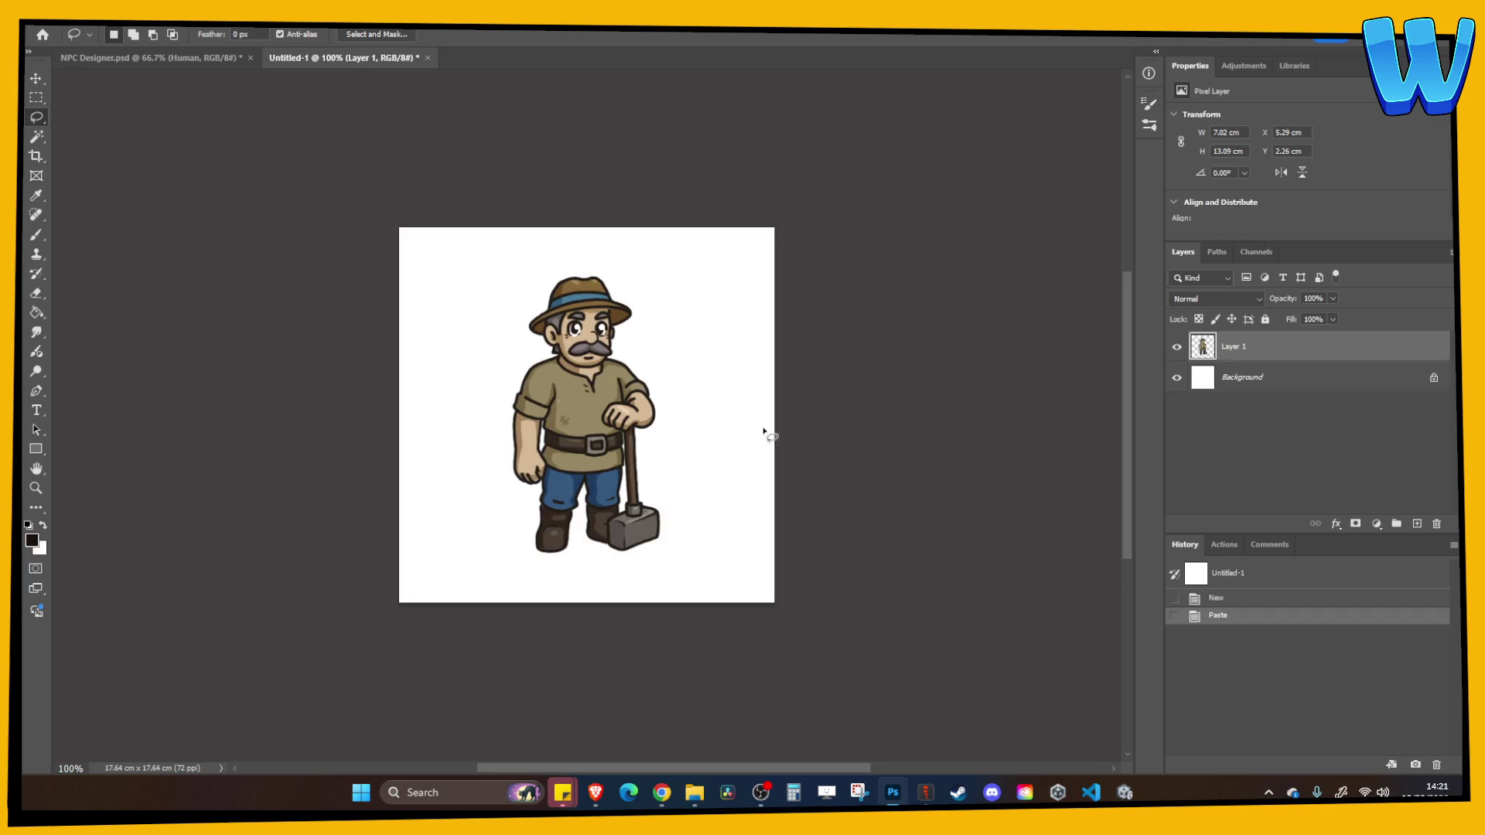
Undo the merge on the NPC Designer sheet and return to the villager document
click(185, 58)
key(ctrl+z)
key(ctrl+z)
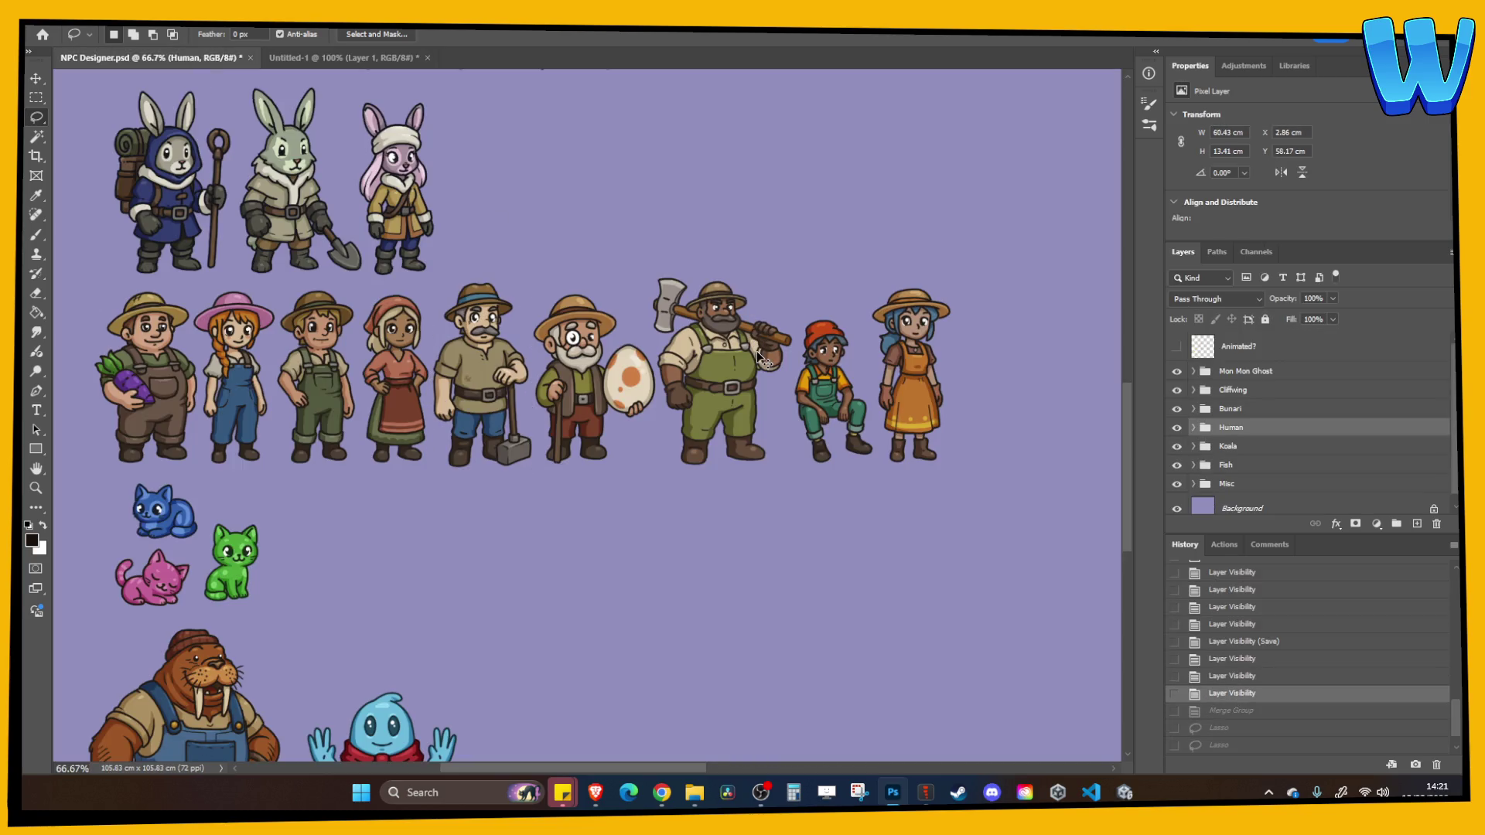
click(287, 59)
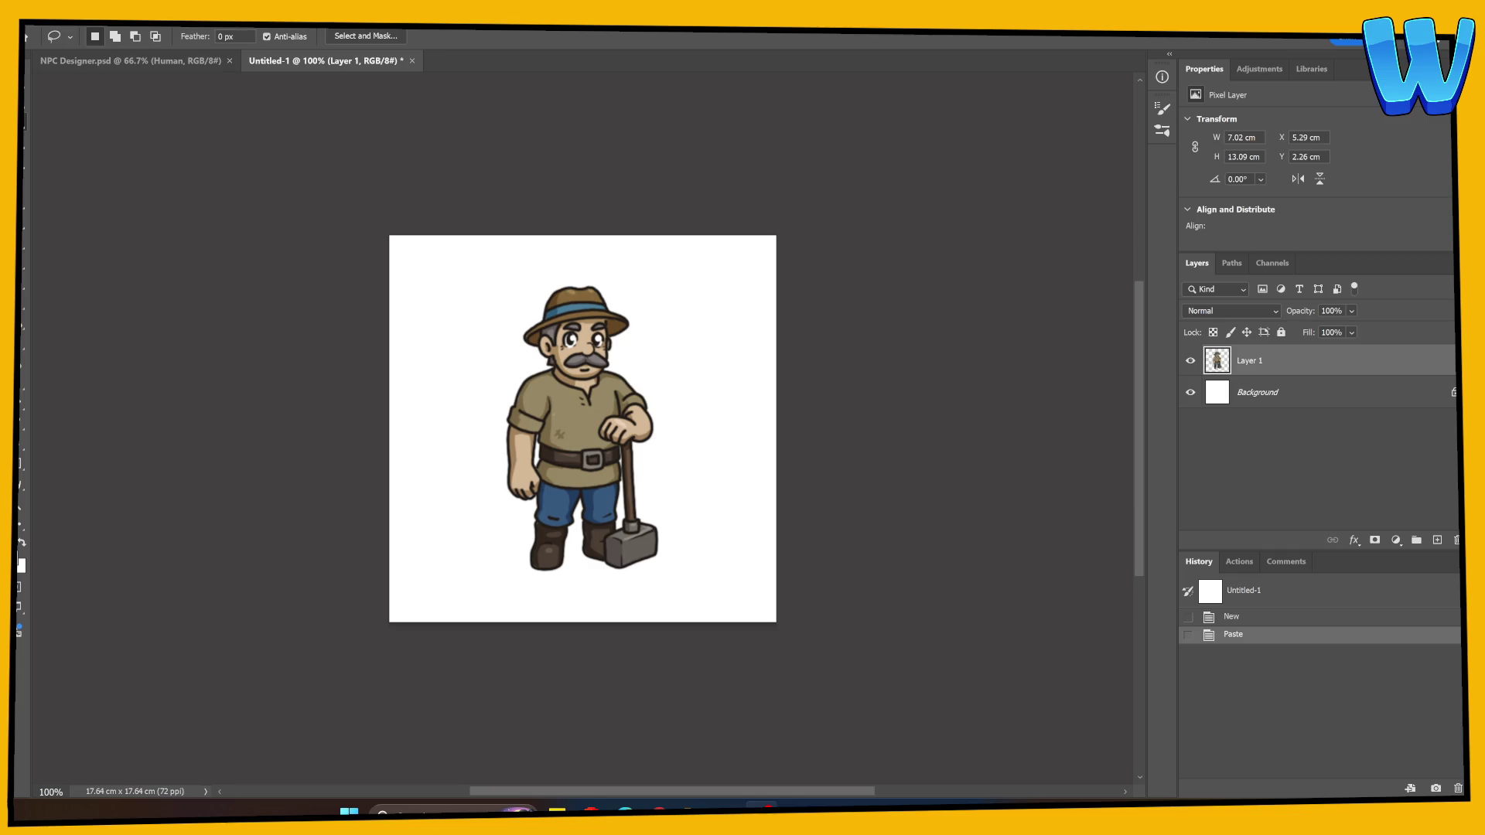
Zoom to 400% and move the villager's head onto its own Layer 2, pasted in place
key(v)
key(ctrl+plus)
key(ctrl+plus)
key(ctrl+plus)
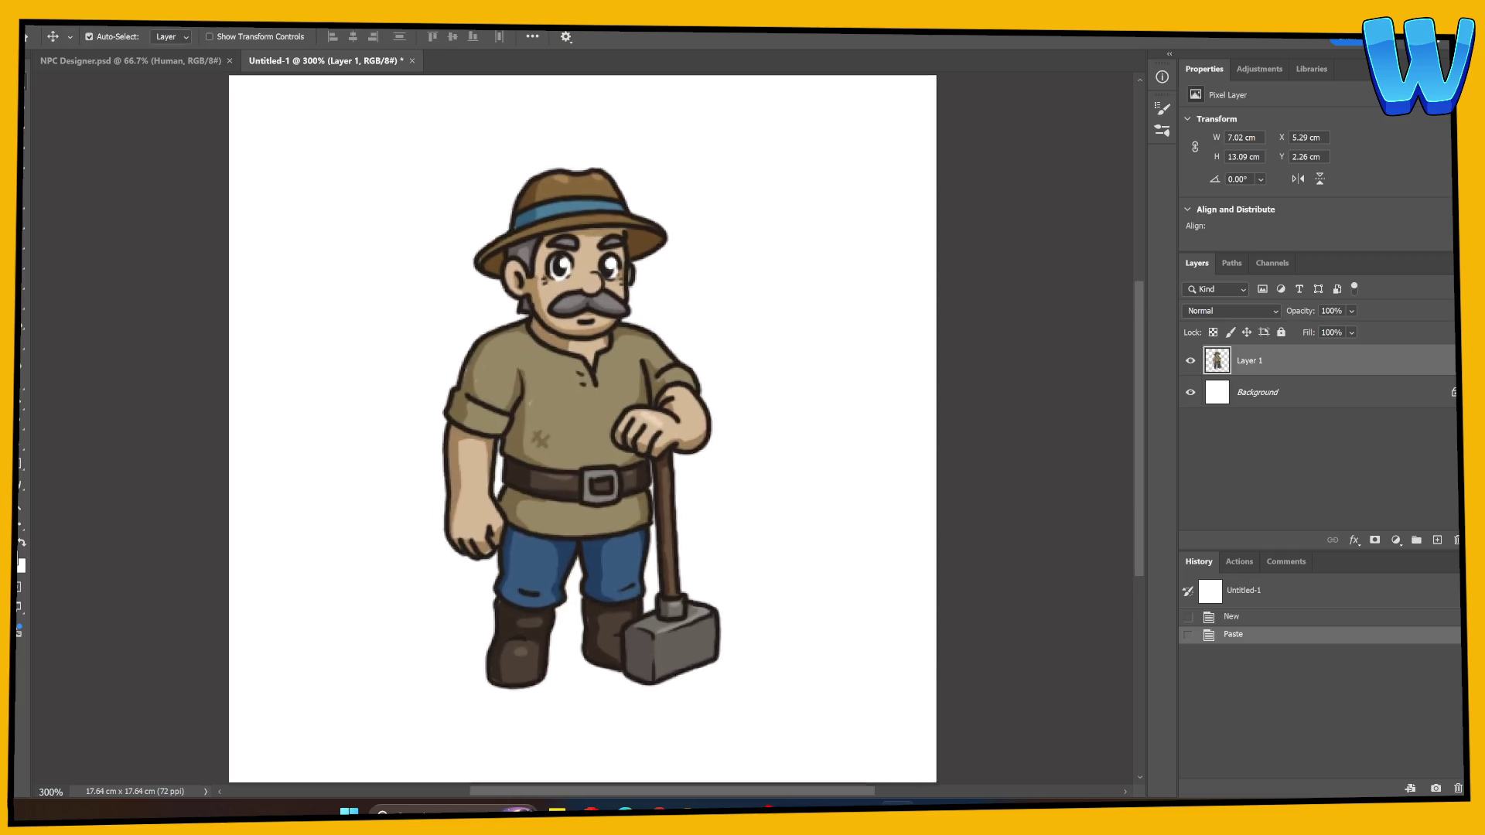
click(1190, 360)
click(1190, 360)
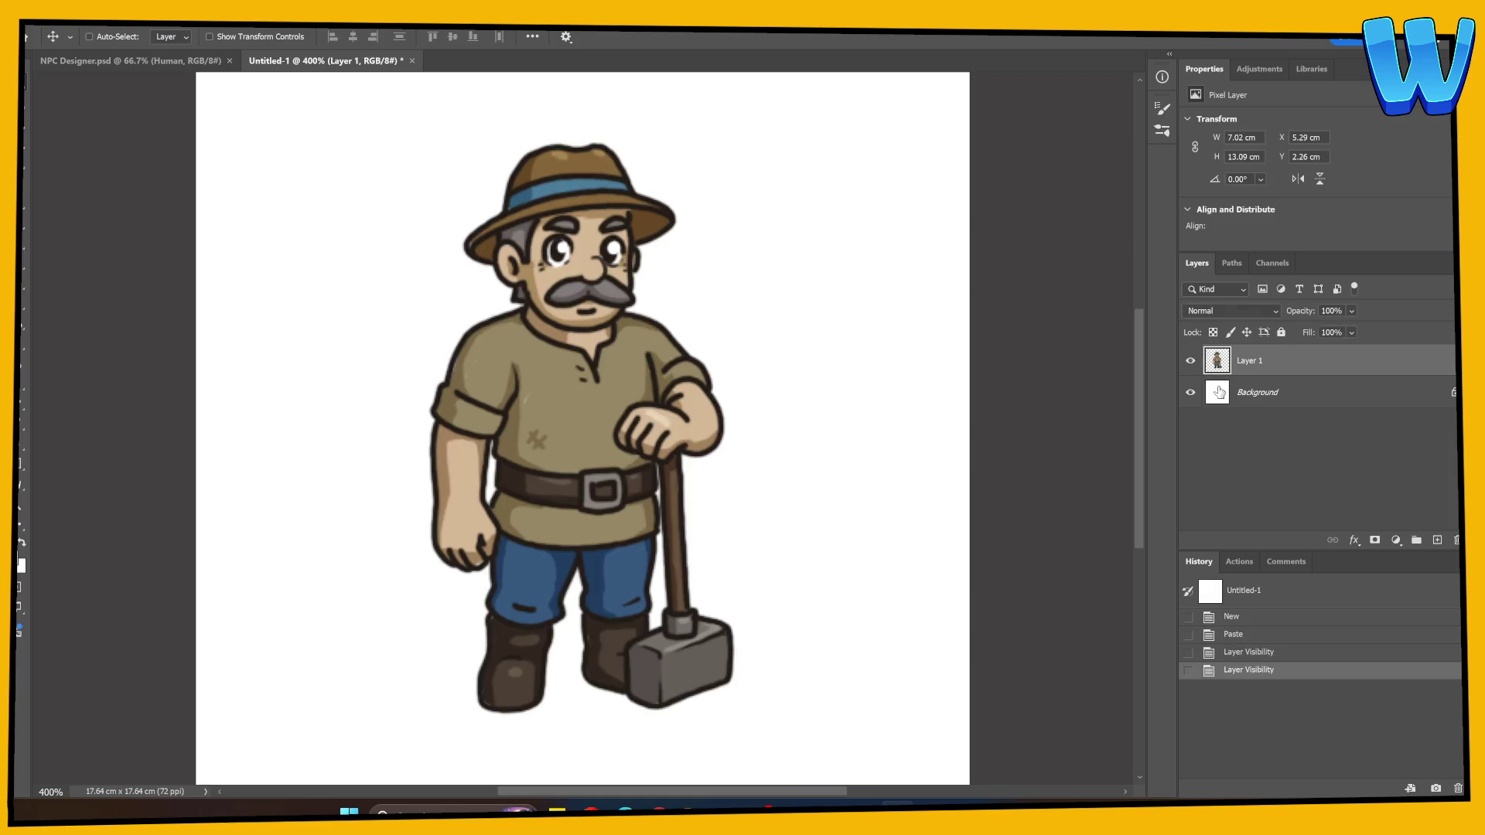
key(l)
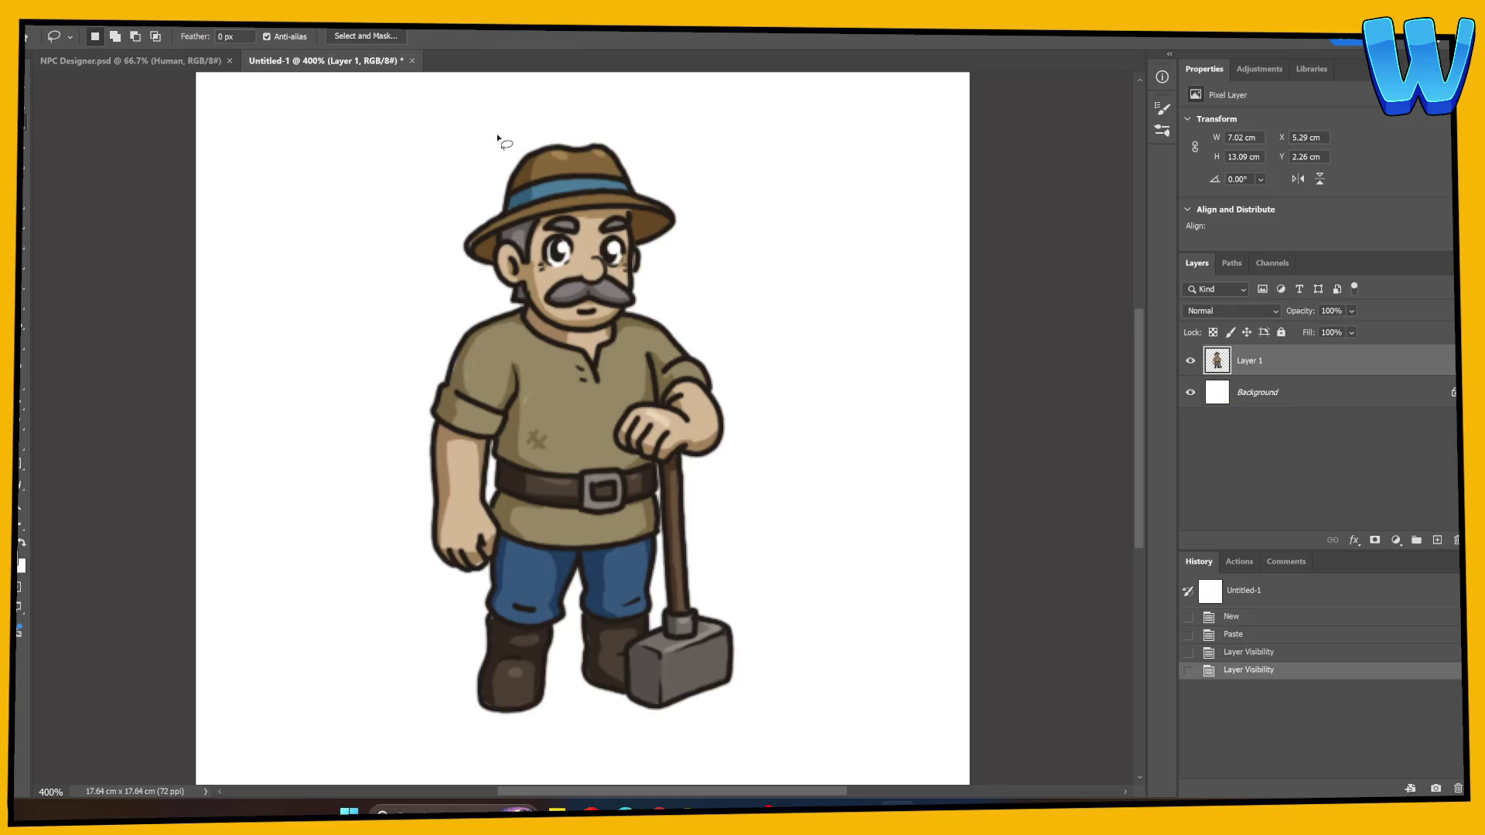
mouse_move(426, 158)
mouse_down()
mouse_move(433, 333)
mouse_move(525, 309)
mouse_move(605, 330)
mouse_move(654, 309)
mouse_move(495, 143)
mouse_move(464, 148)
mouse_up()
key(ctrl+x)
key(ctrl+shift+v)
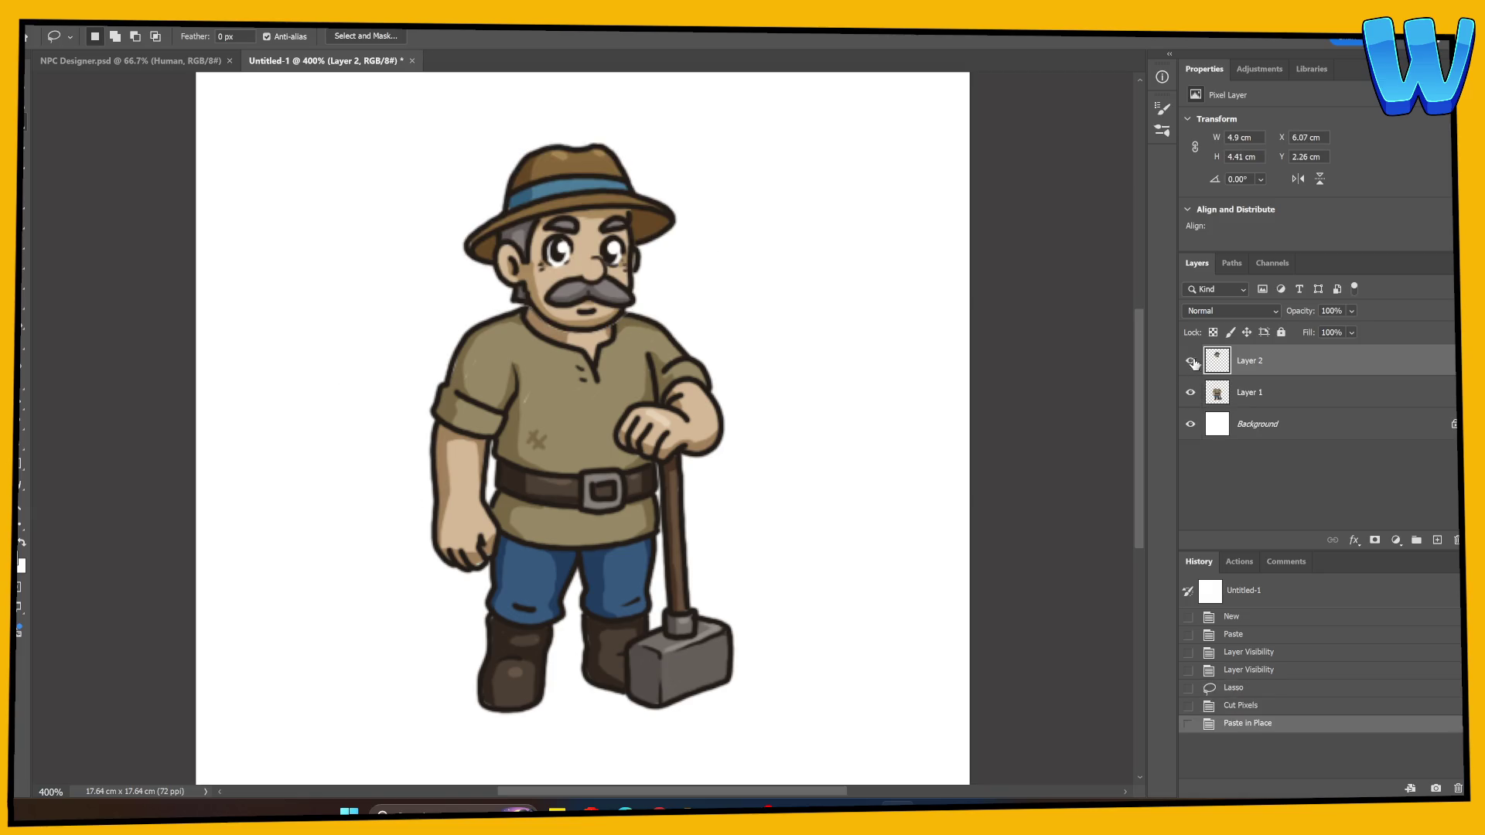
click(1190, 361)
click(1190, 360)
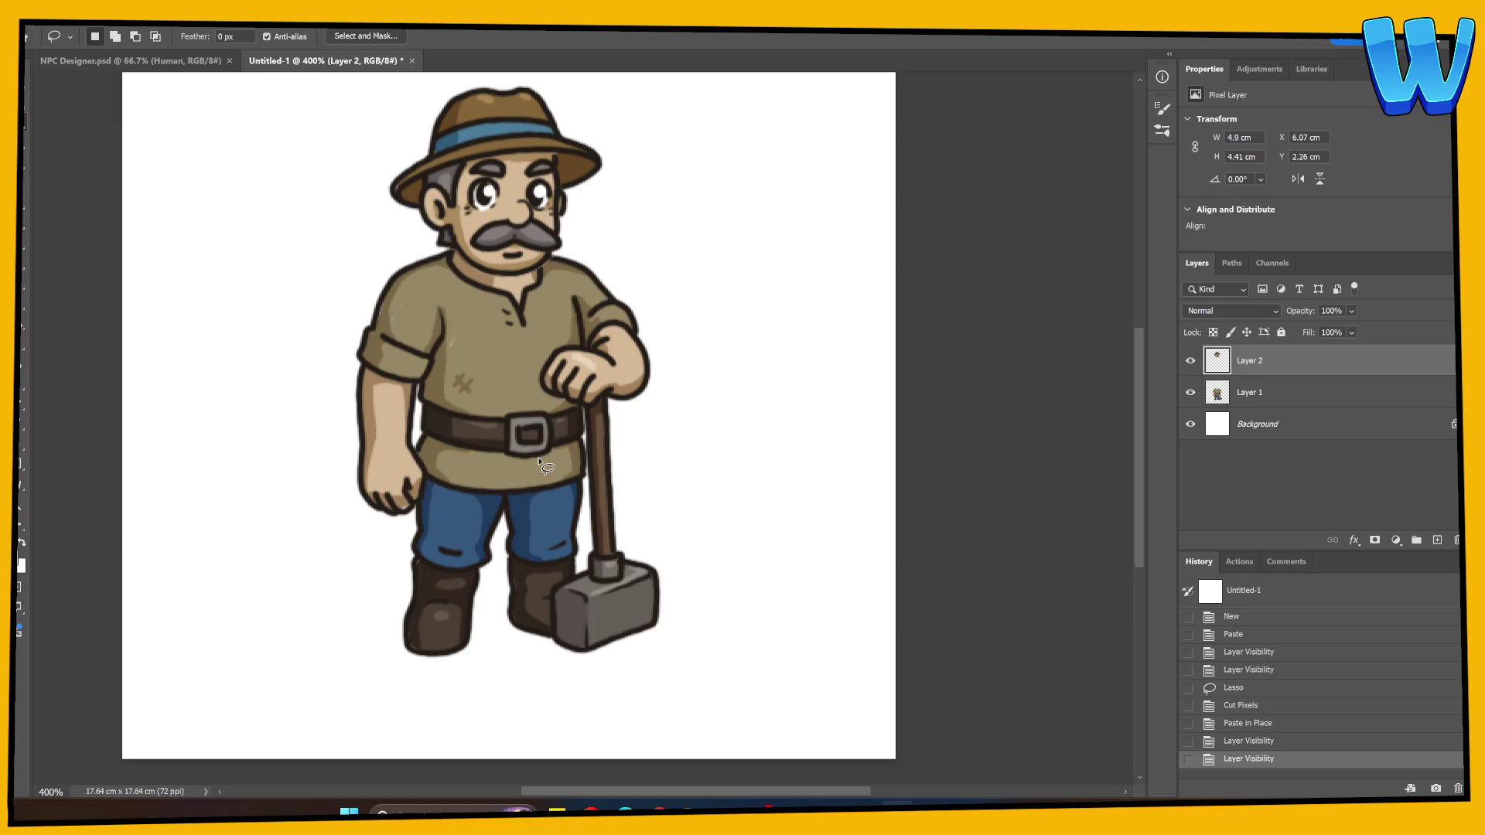
Hide Layer 2 and begin lassoing the villager's left arm
click(1190, 360)
click(1190, 392)
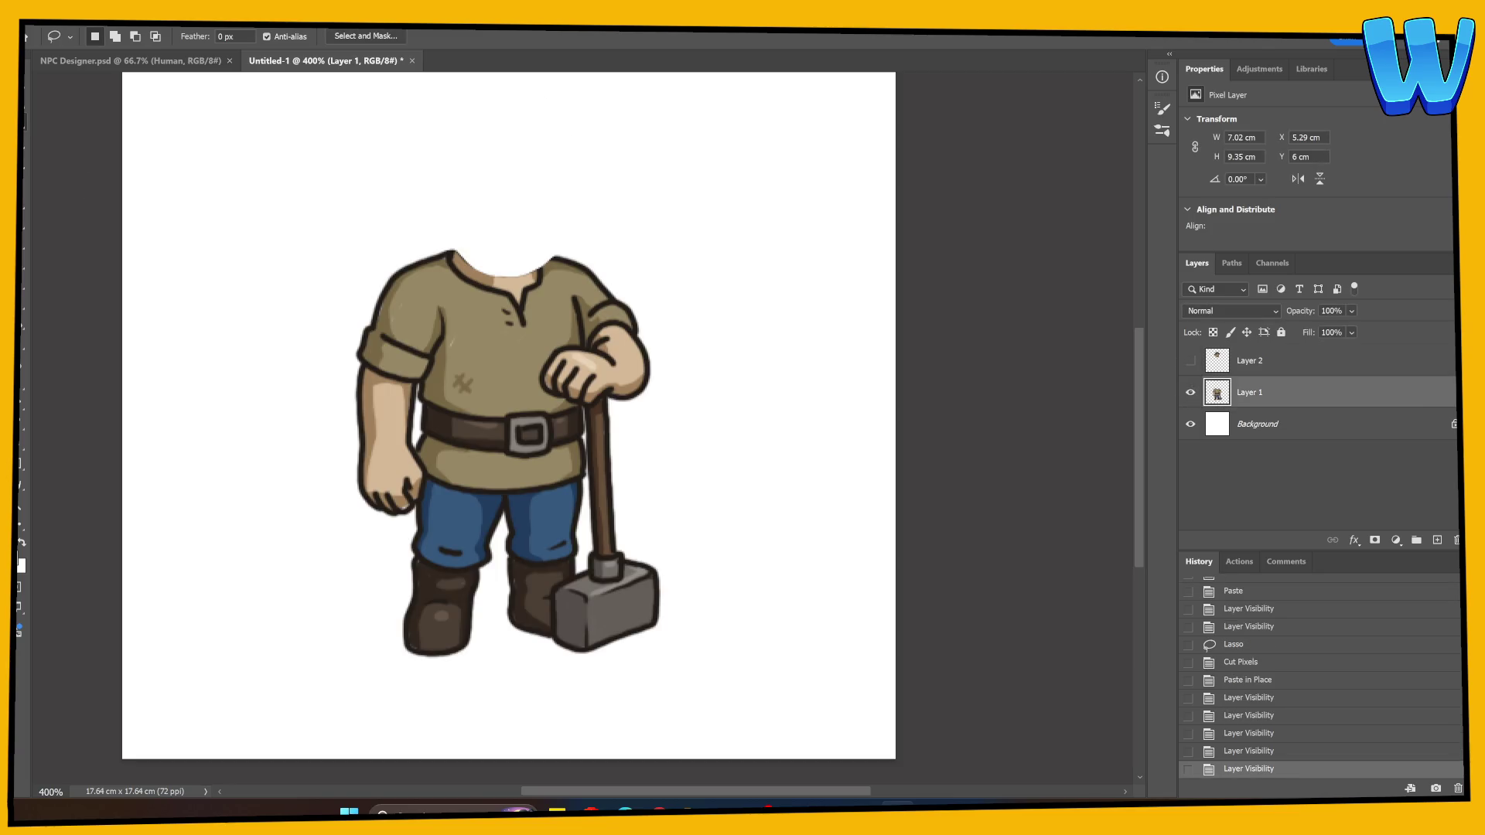
mouse_move(349, 256)
mouse_down()
mouse_move(305, 354)
mouse_move(385, 580)
mouse_move(425, 478)
mouse_move(418, 388)
mouse_move(442, 313)
mouse_move(355, 260)
mouse_up()
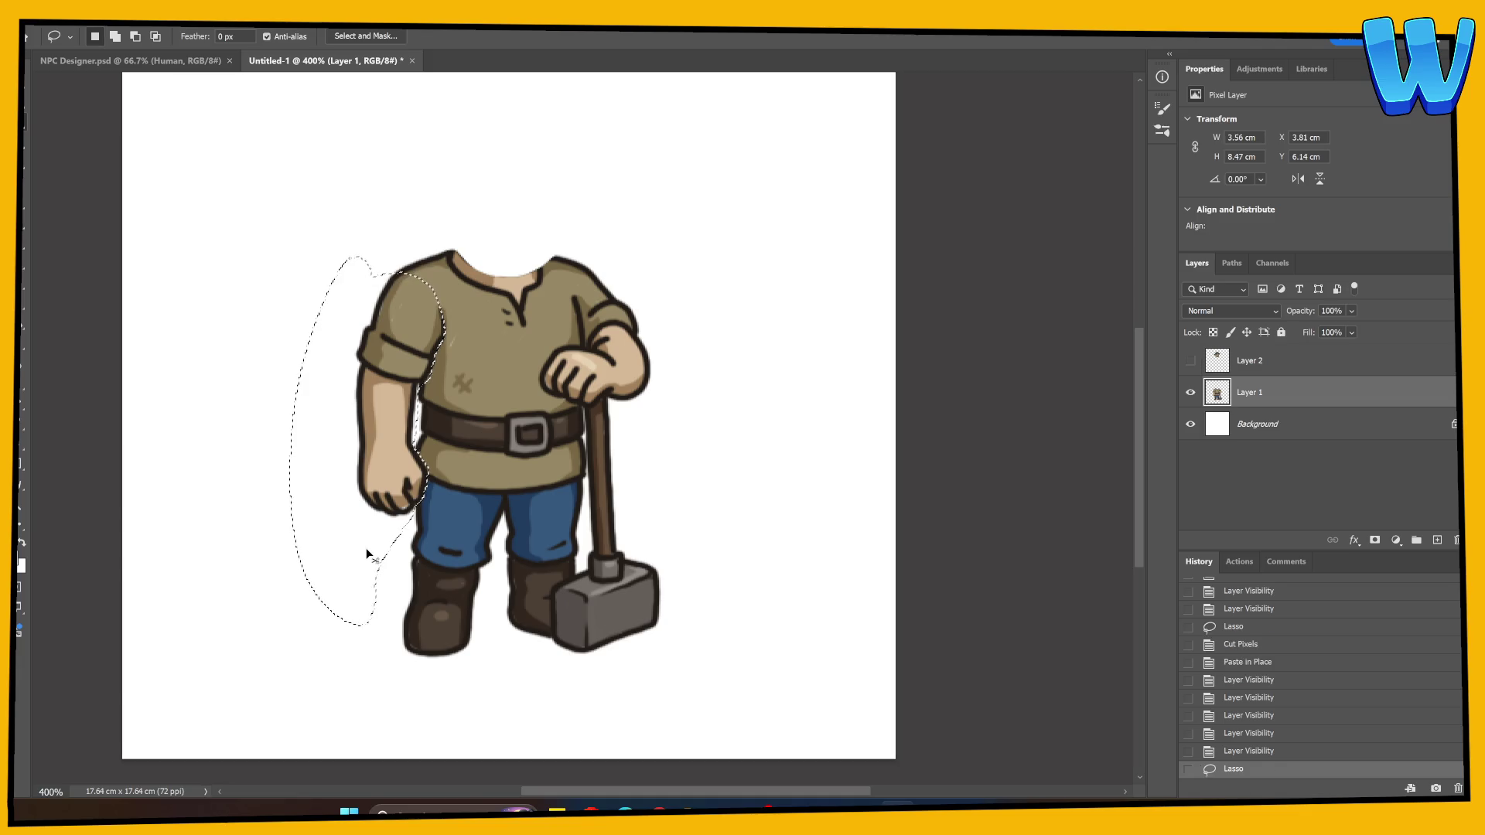
Move the lassoed arm onto its own Layer 3 and compare it against the body
key(ctrl+x)
key(ctrl+shift+v)
click(1190, 392)
click(1190, 392)
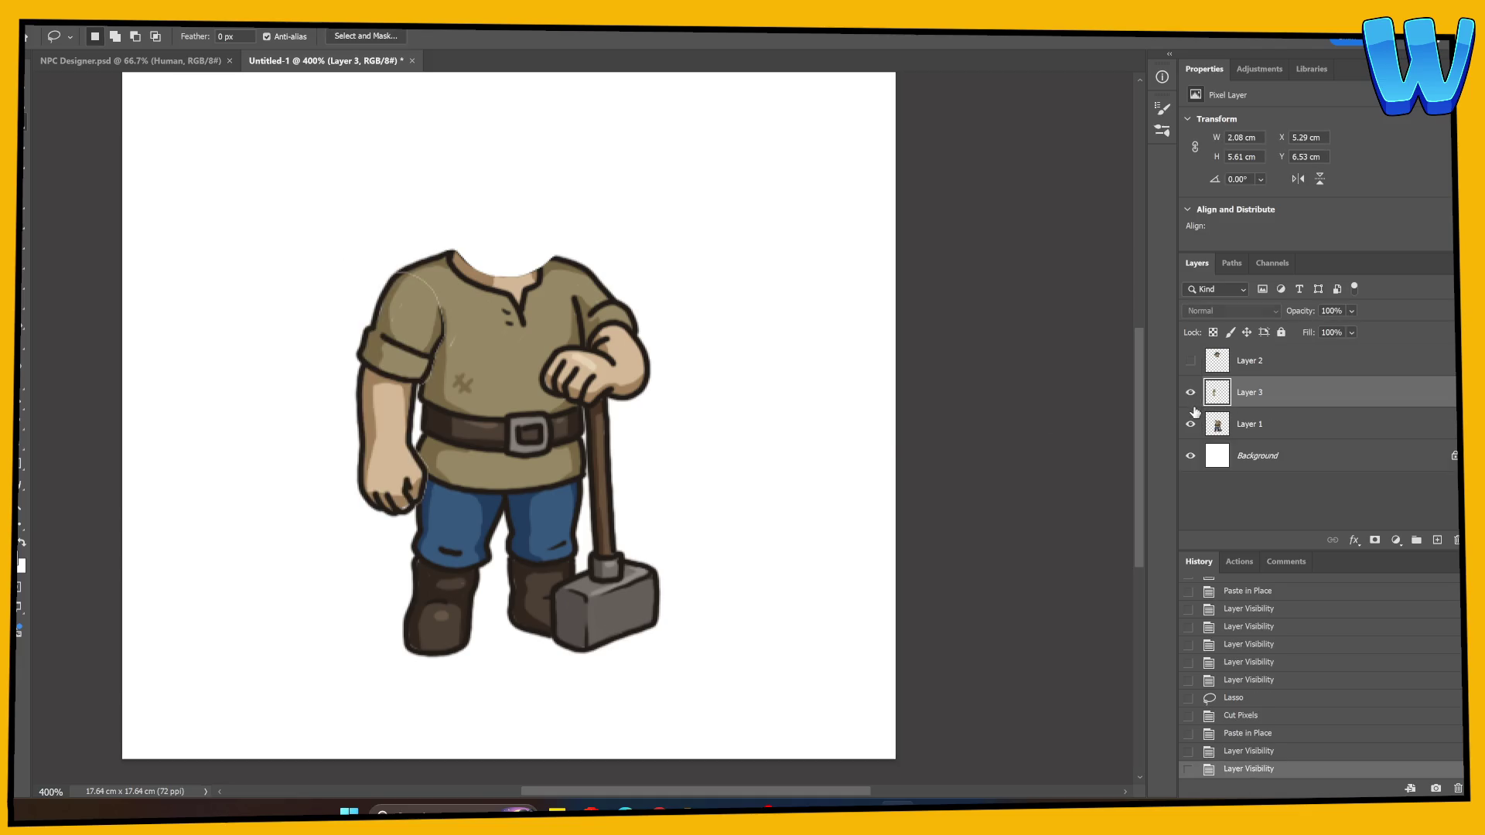
click(1190, 423)
click(1190, 424)
click(1190, 424)
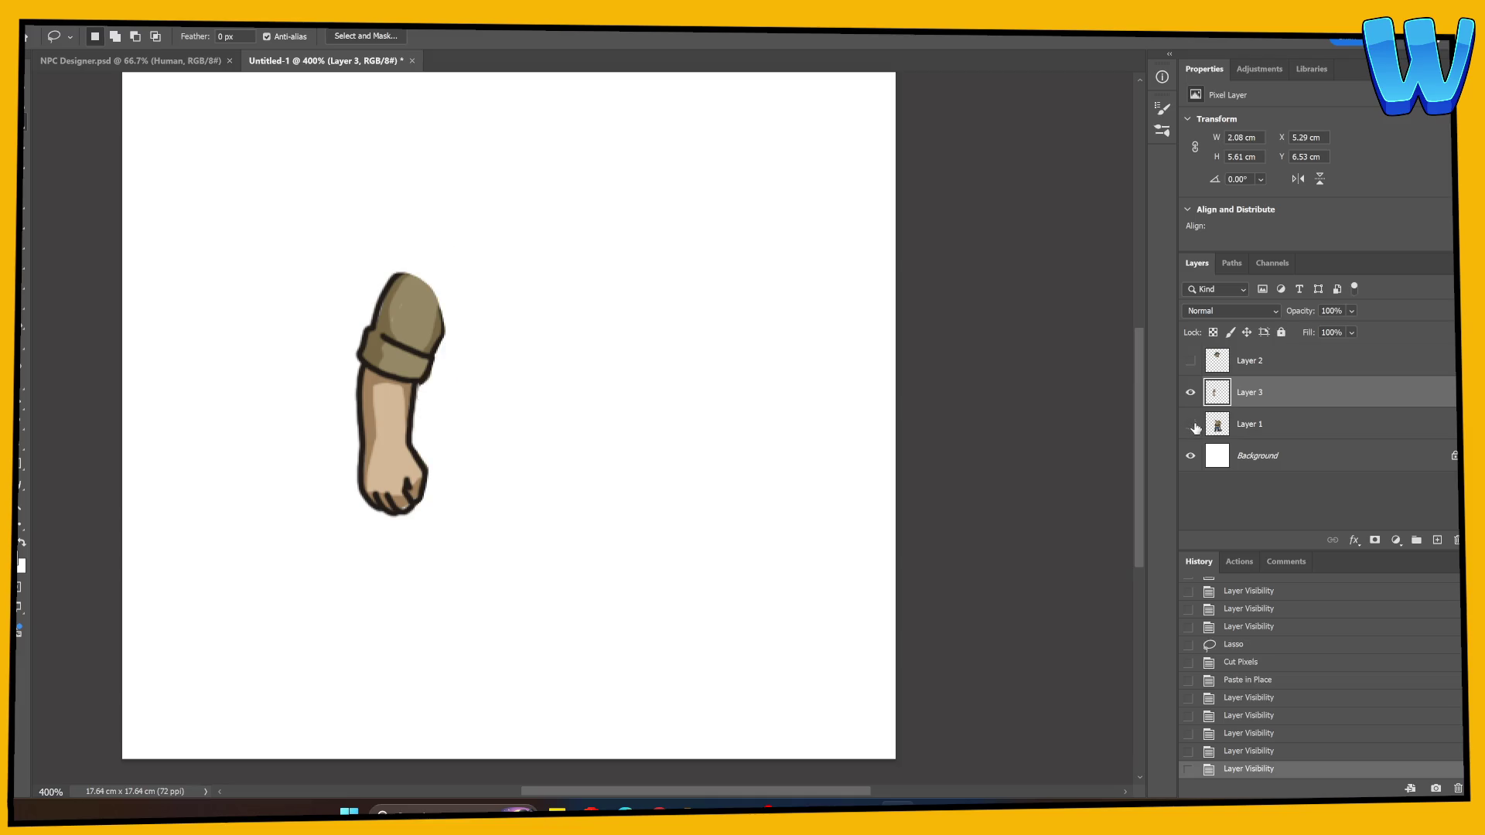
click(1190, 424)
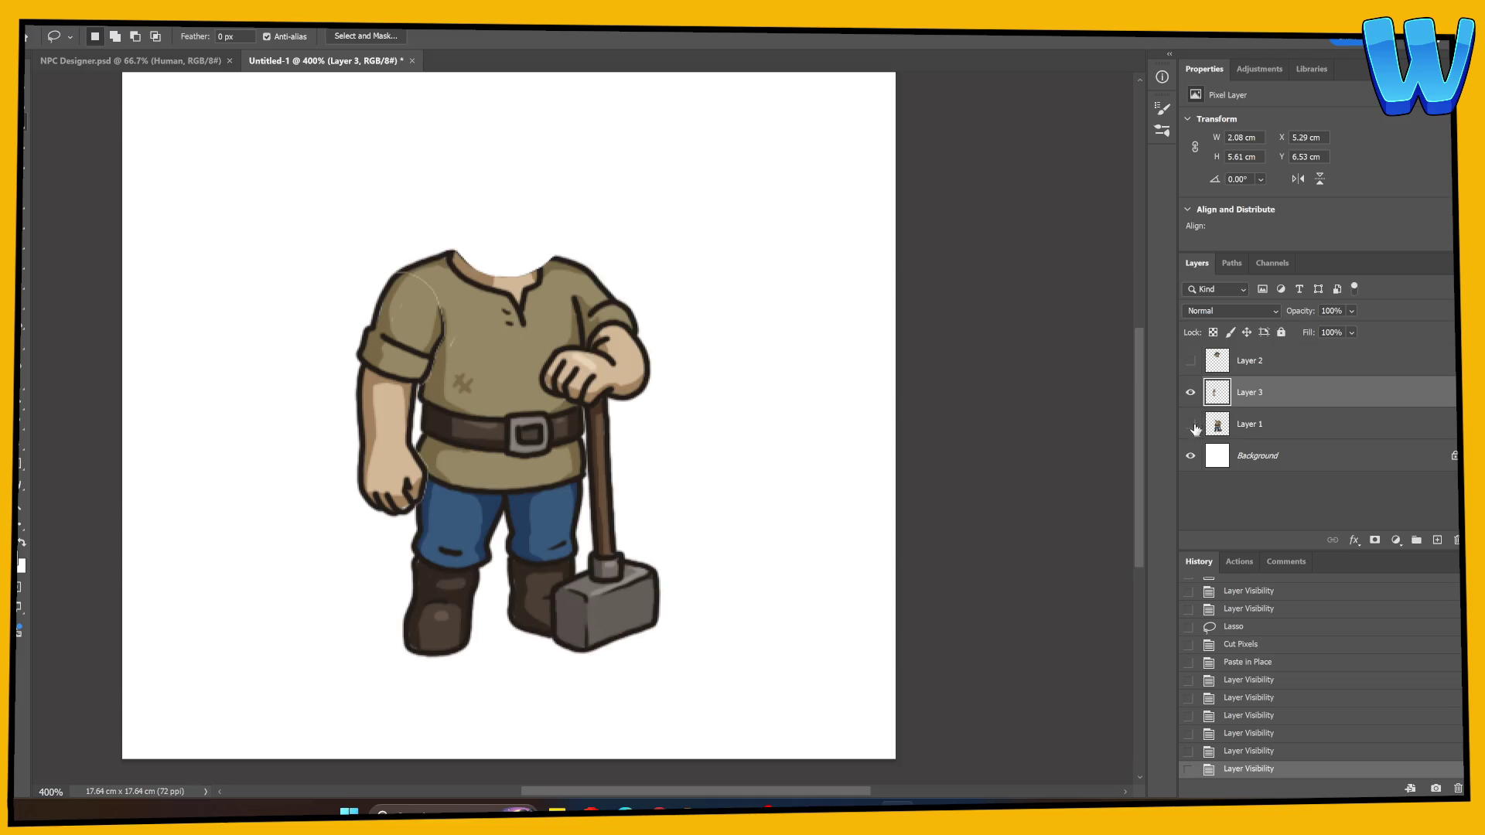
click(1191, 424)
click(1191, 424)
click(1195, 425)
click(1194, 425)
Show the head layer again and select the head and arm layers together
click(1190, 361)
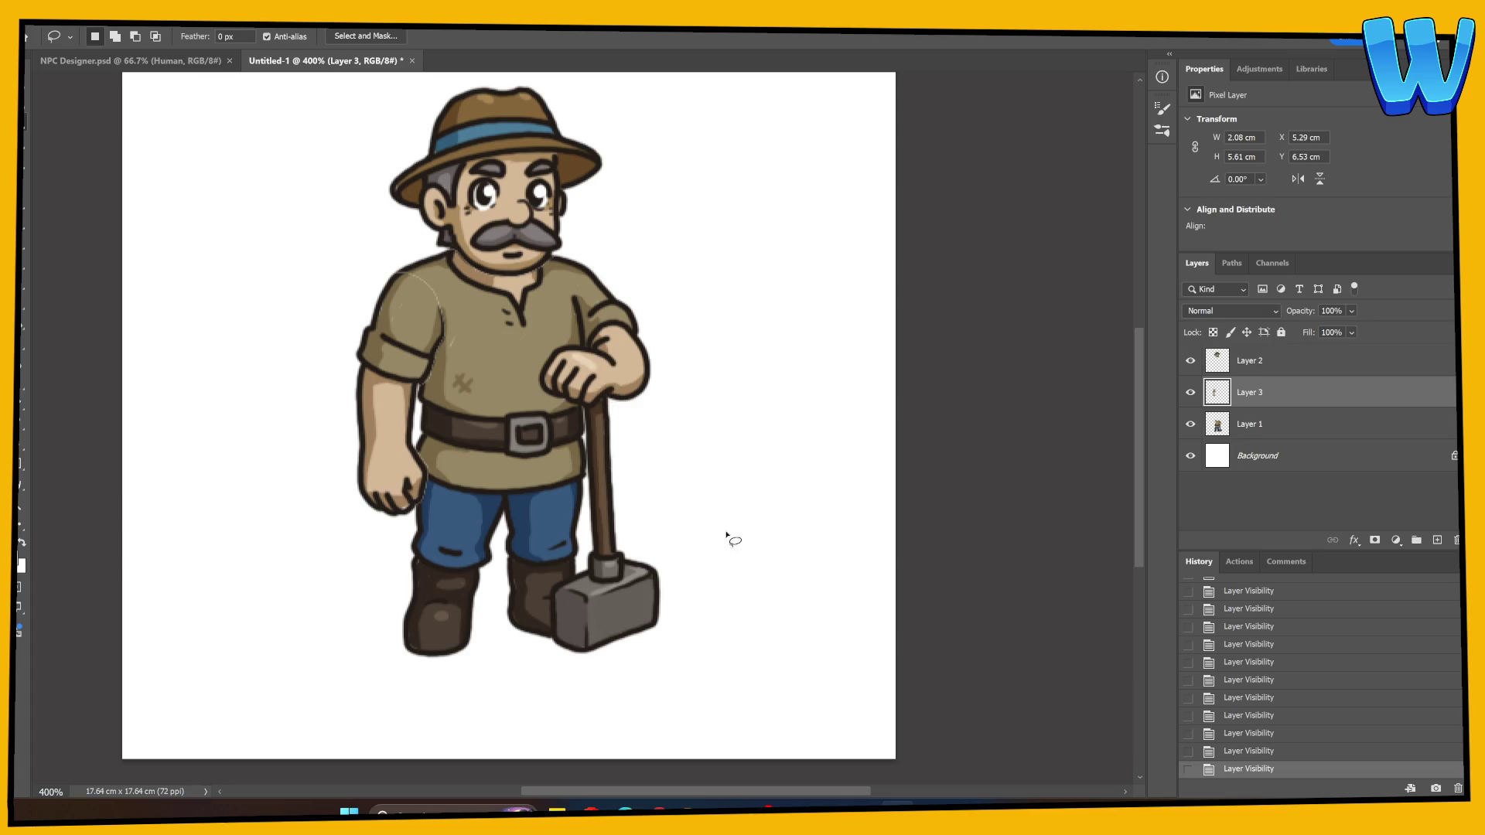
click(1197, 371)
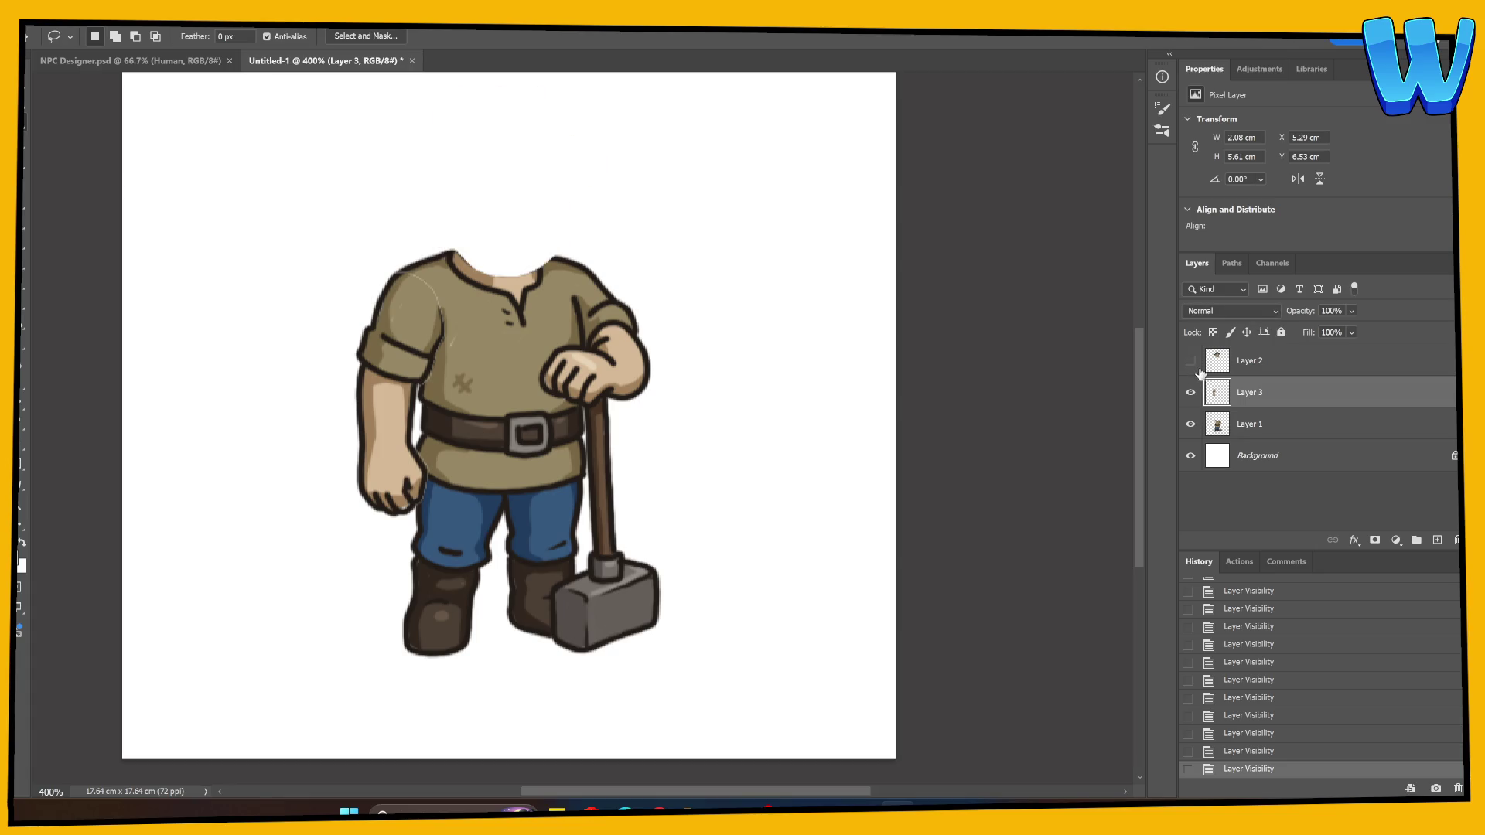
click(1196, 371)
click(1196, 371)
click(1198, 398)
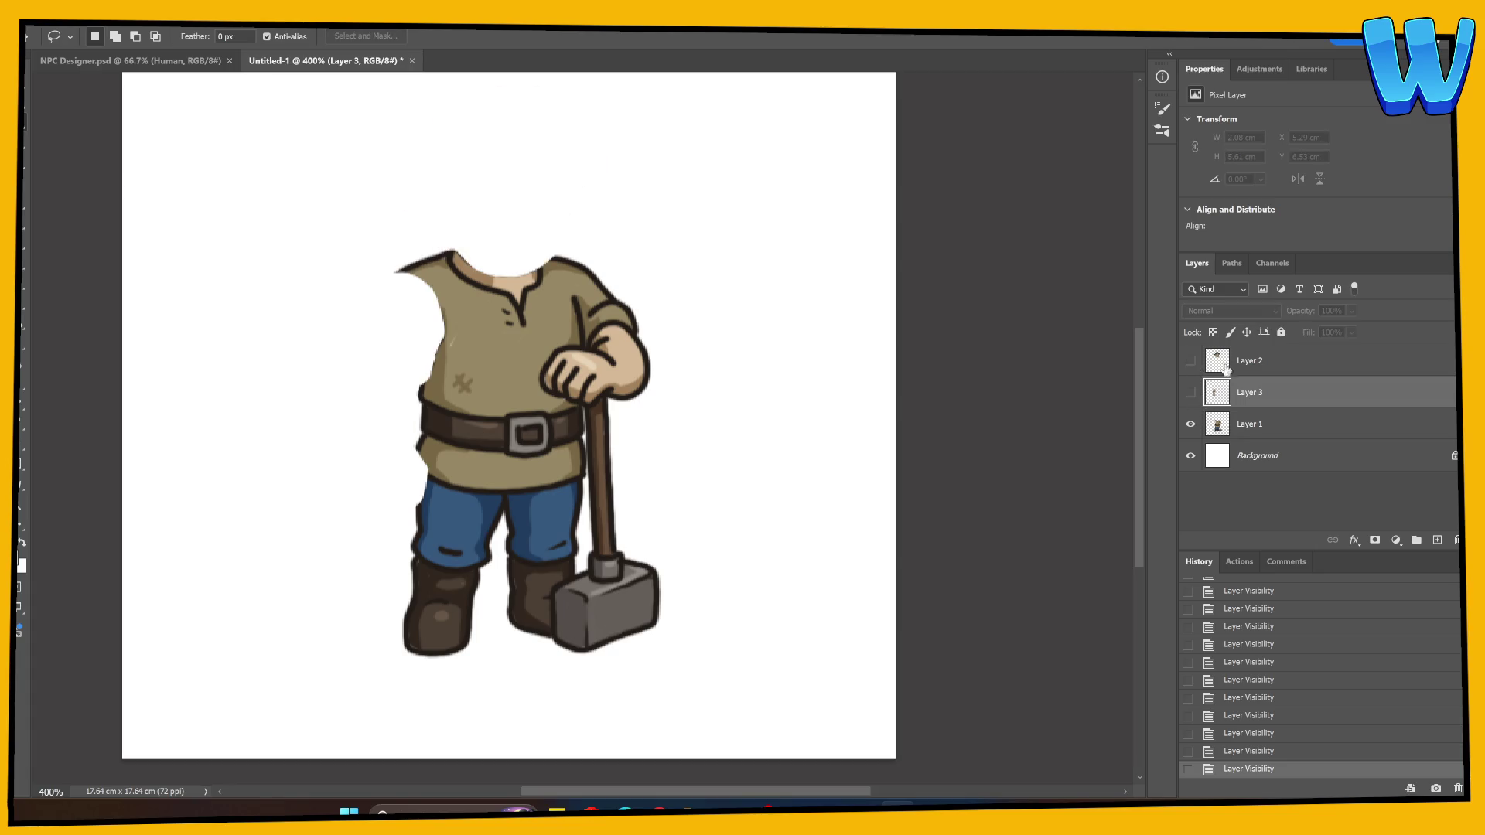
shift+click(1229, 367)
click(1190, 372)
Fade the head and arm layers to 47% opacity and paint on the body layer with the Brush
key(4)
key(7)
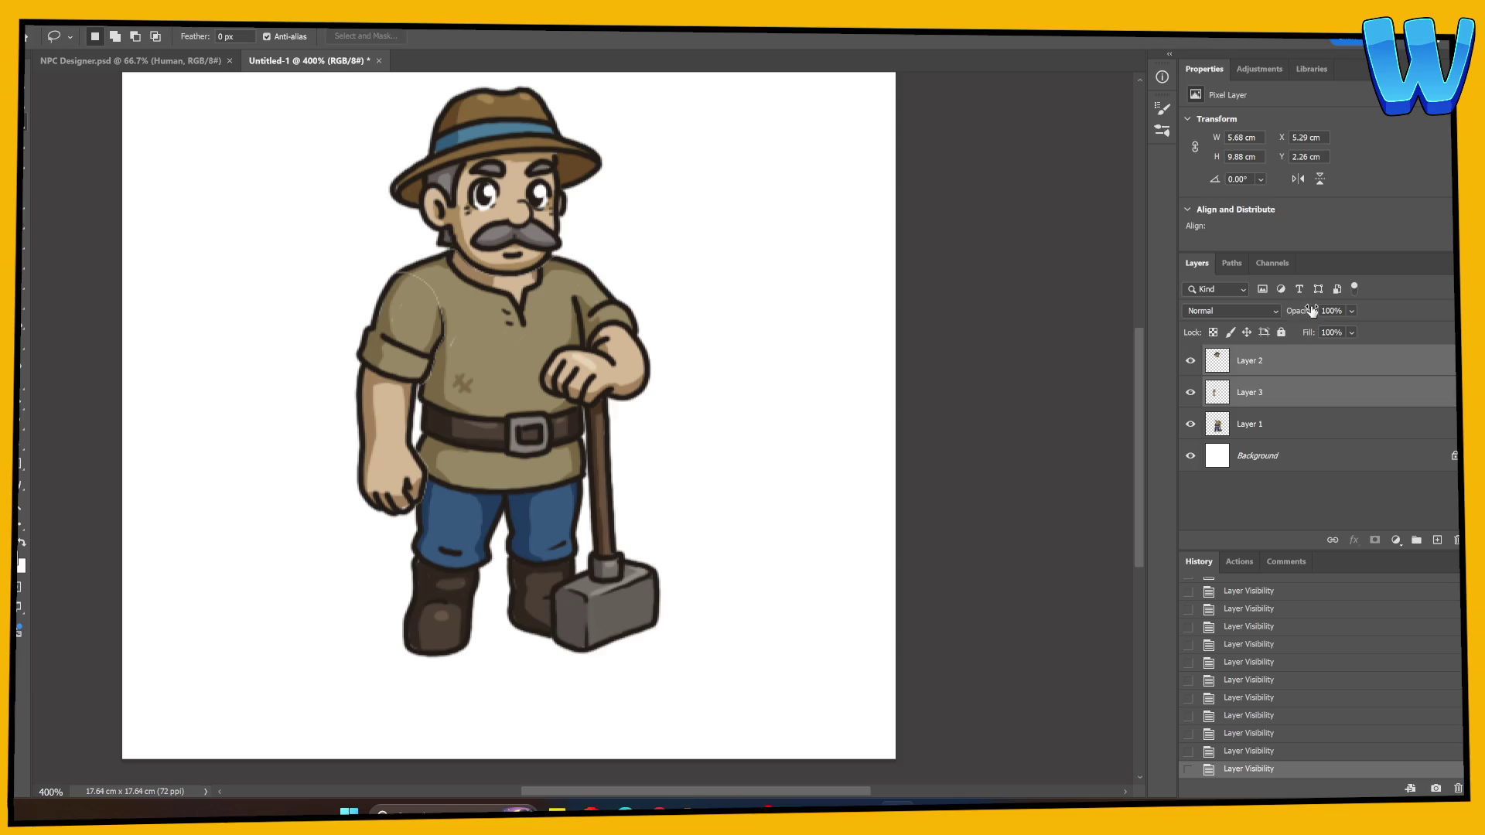
click(1229, 427)
key(b)
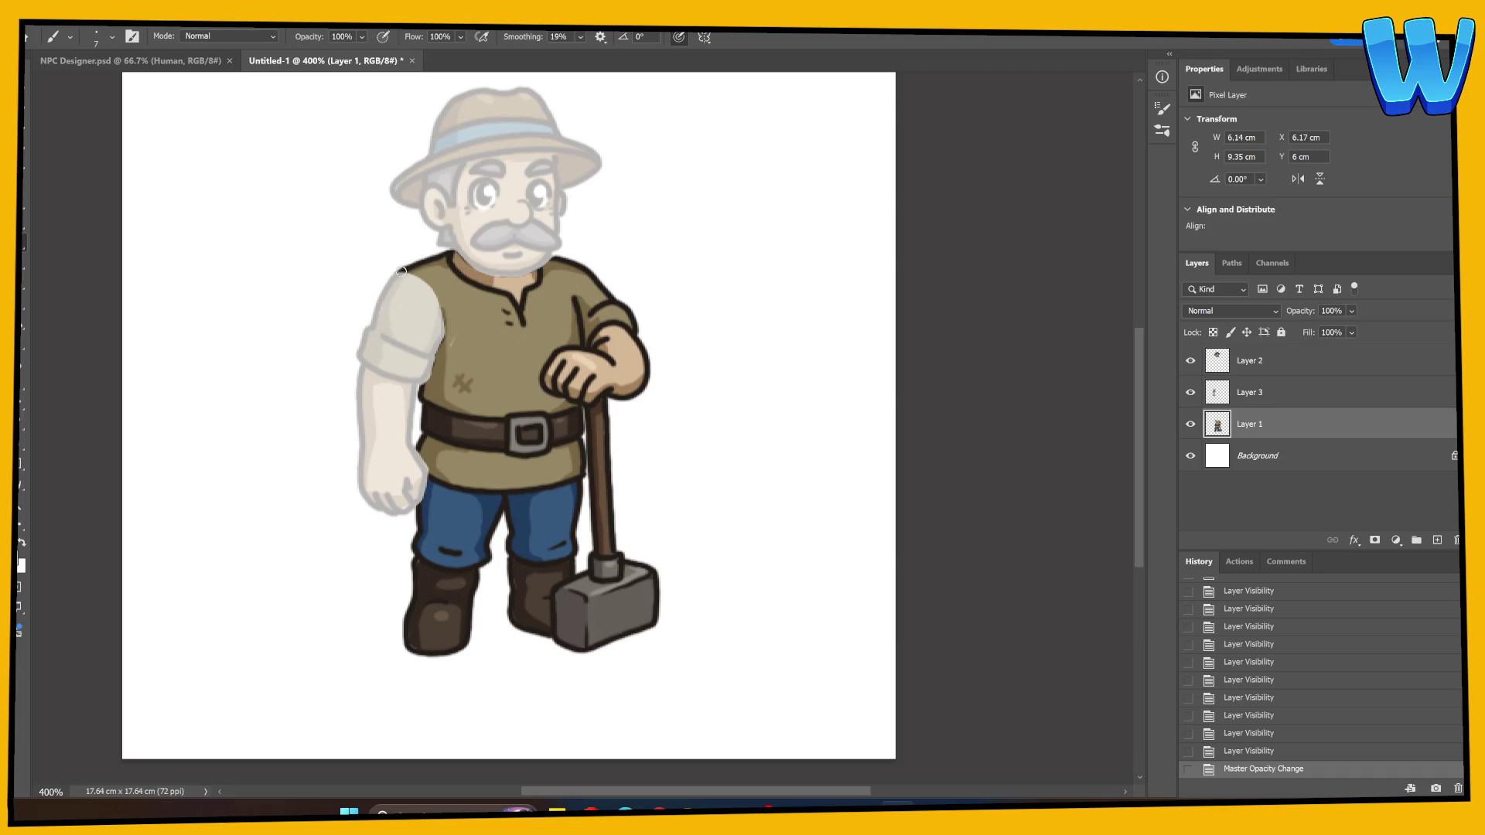
Draw dark outline strokes on the body along both edges of the cut shoulder
click(402, 272)
key(ctrl+z)
drag(392, 282, 398, 328)
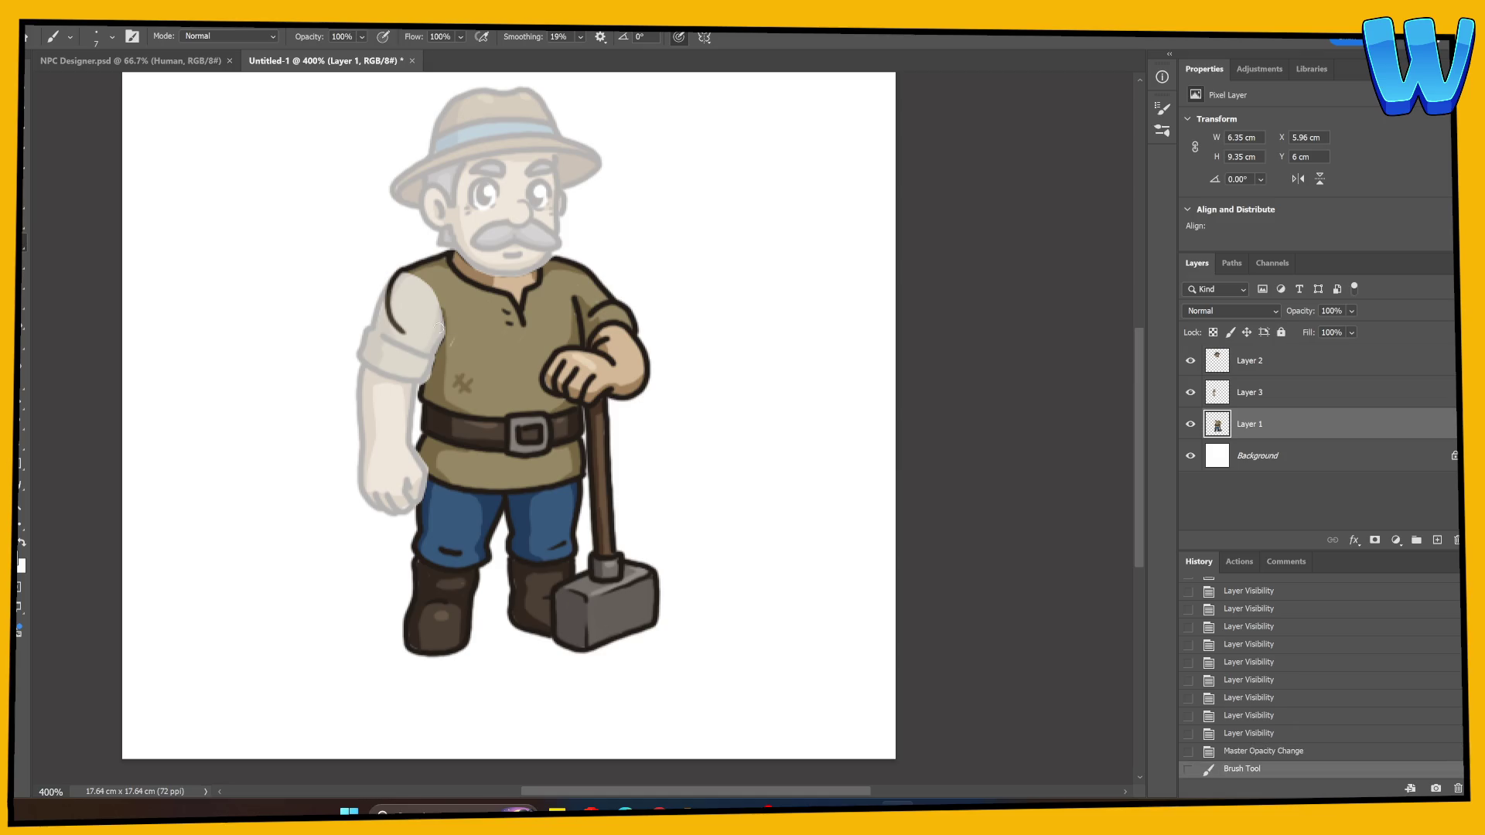
key(ctrl+z)
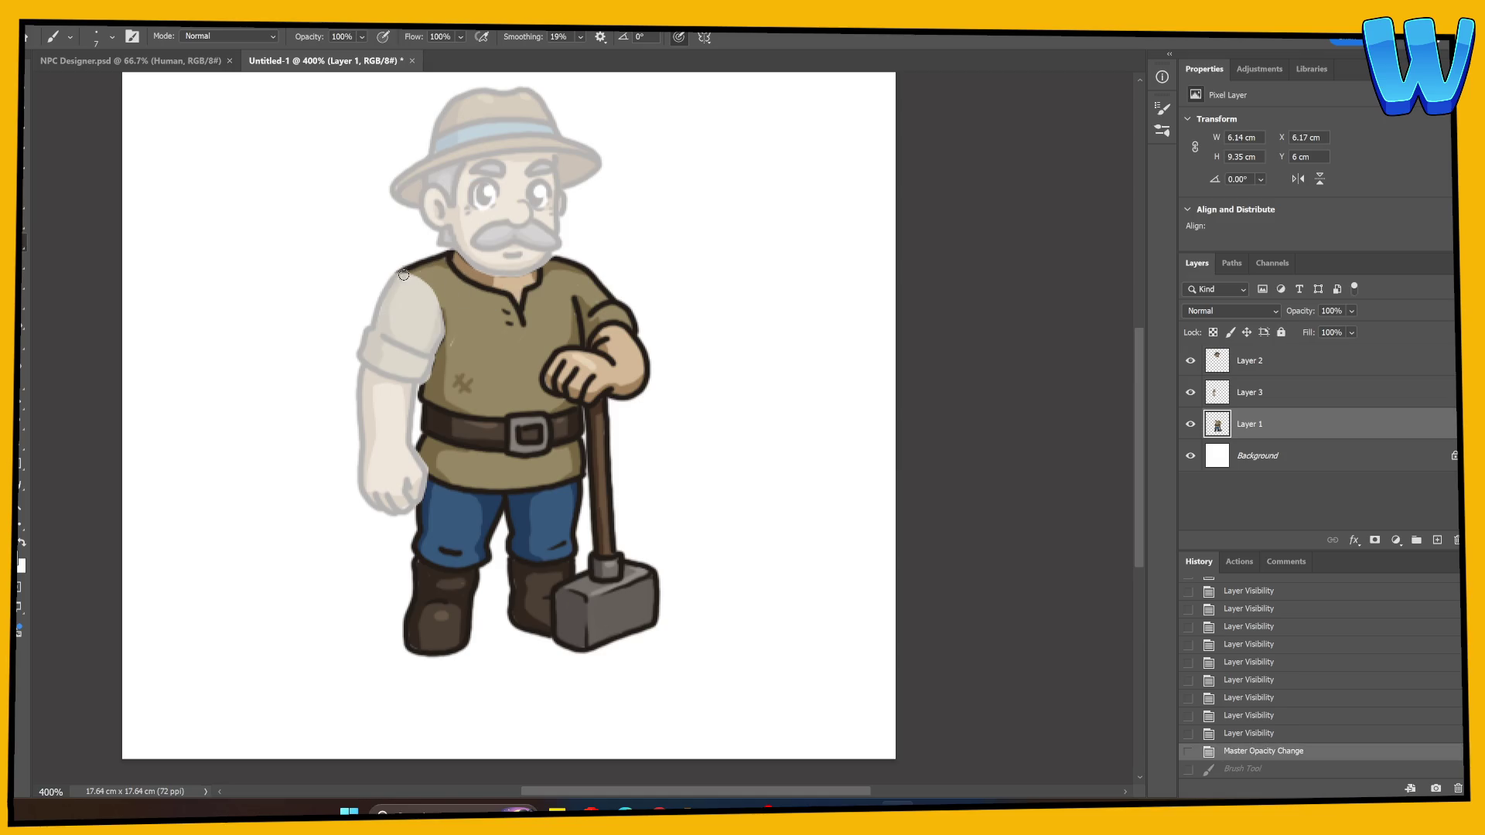
drag(400, 272, 392, 326)
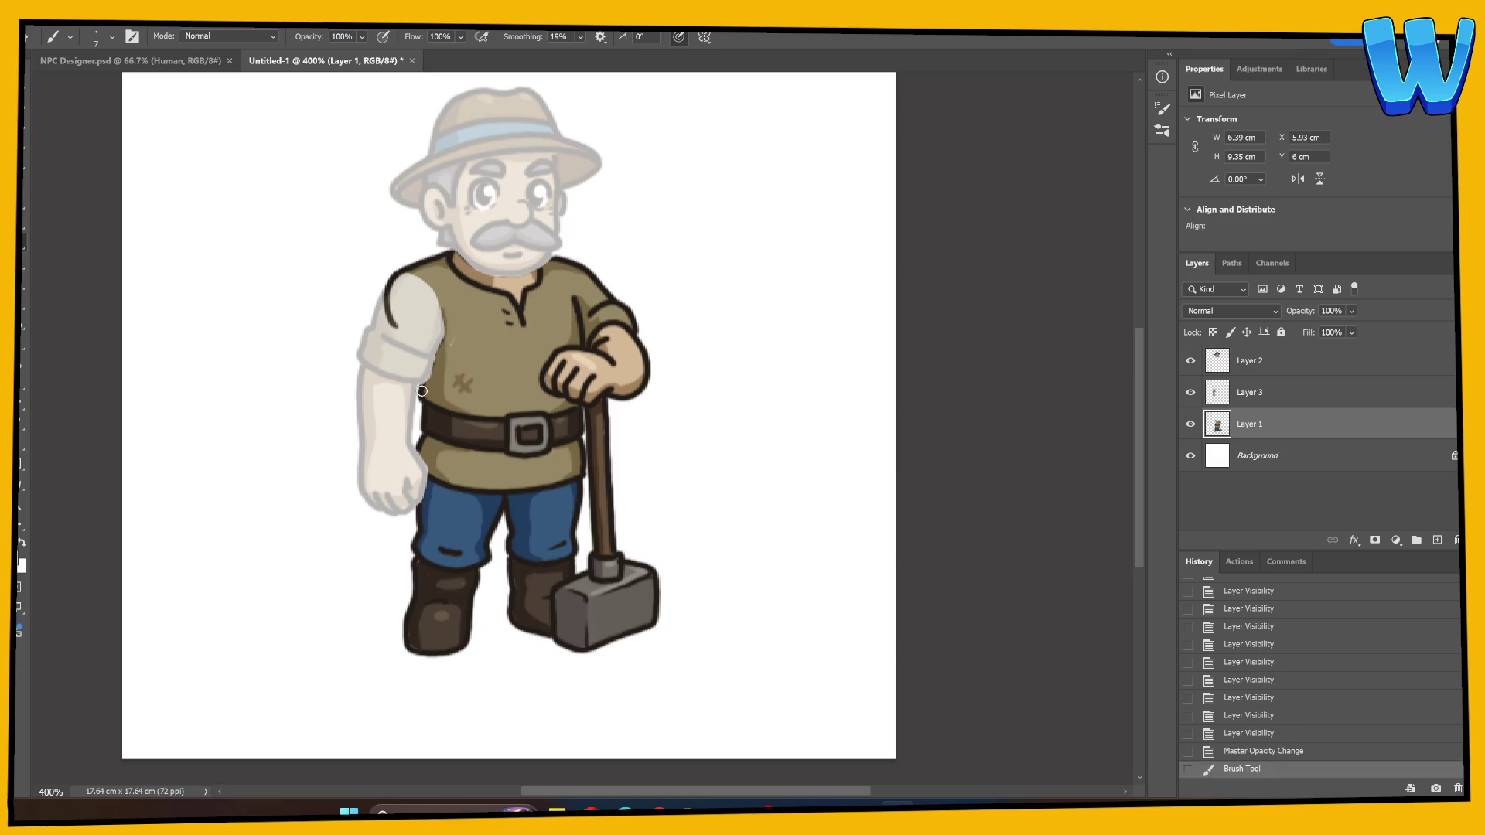
mouse_move(423, 391)
mouse_down()
mouse_move(440, 323)
mouse_move(402, 333)
mouse_move(430, 323)
mouse_move(432, 338)
mouse_up()
Sample the outline colour, draw a dark neckline, and hide the head and arm layers
key(e)
key(b)
key(e)
key(b)
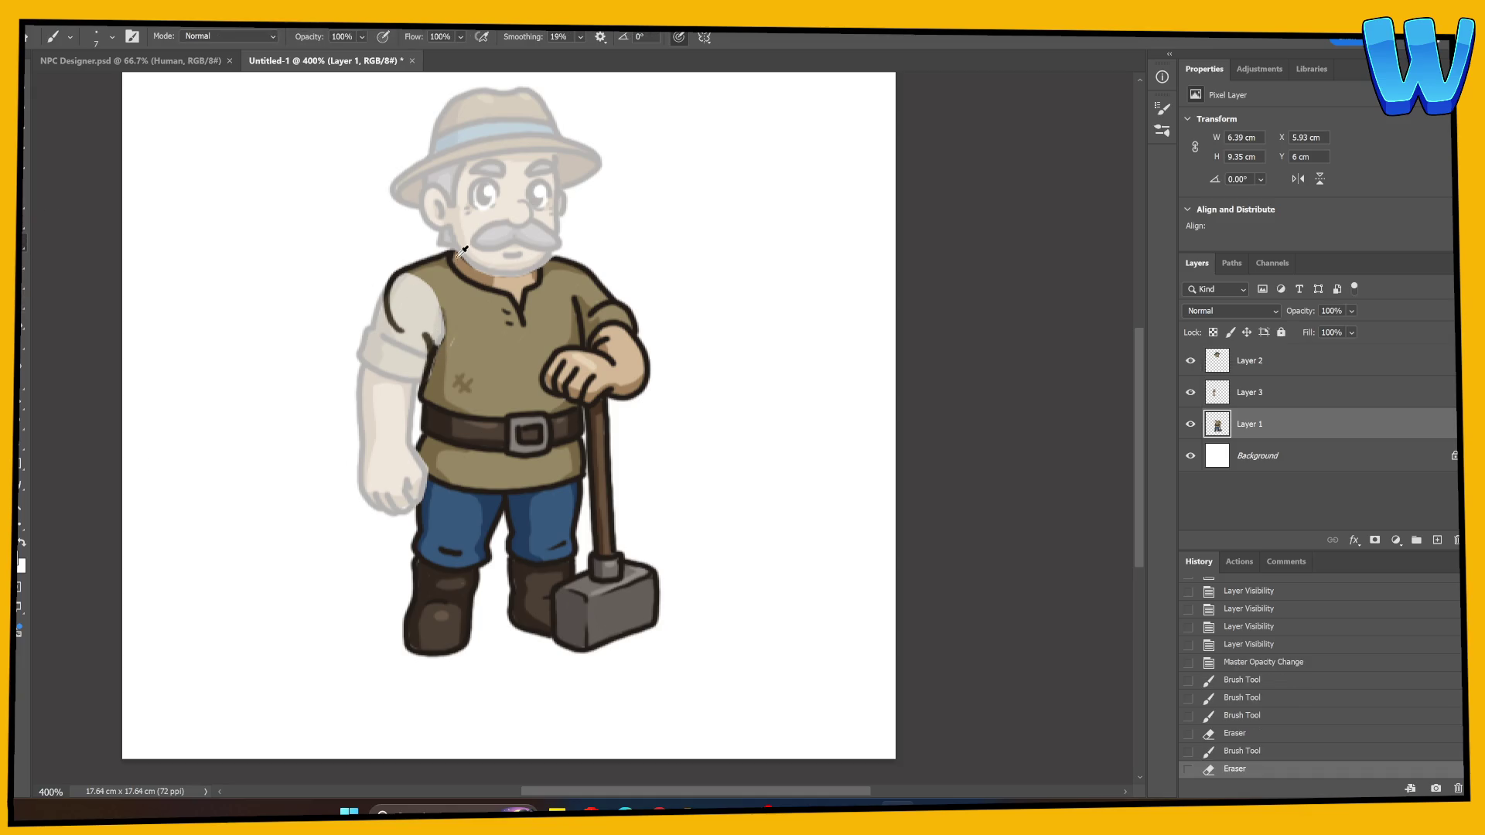
alt+click(462, 251)
mouse_move(452, 257)
mouse_down()
mouse_move(467, 240)
mouse_move(523, 243)
mouse_up()
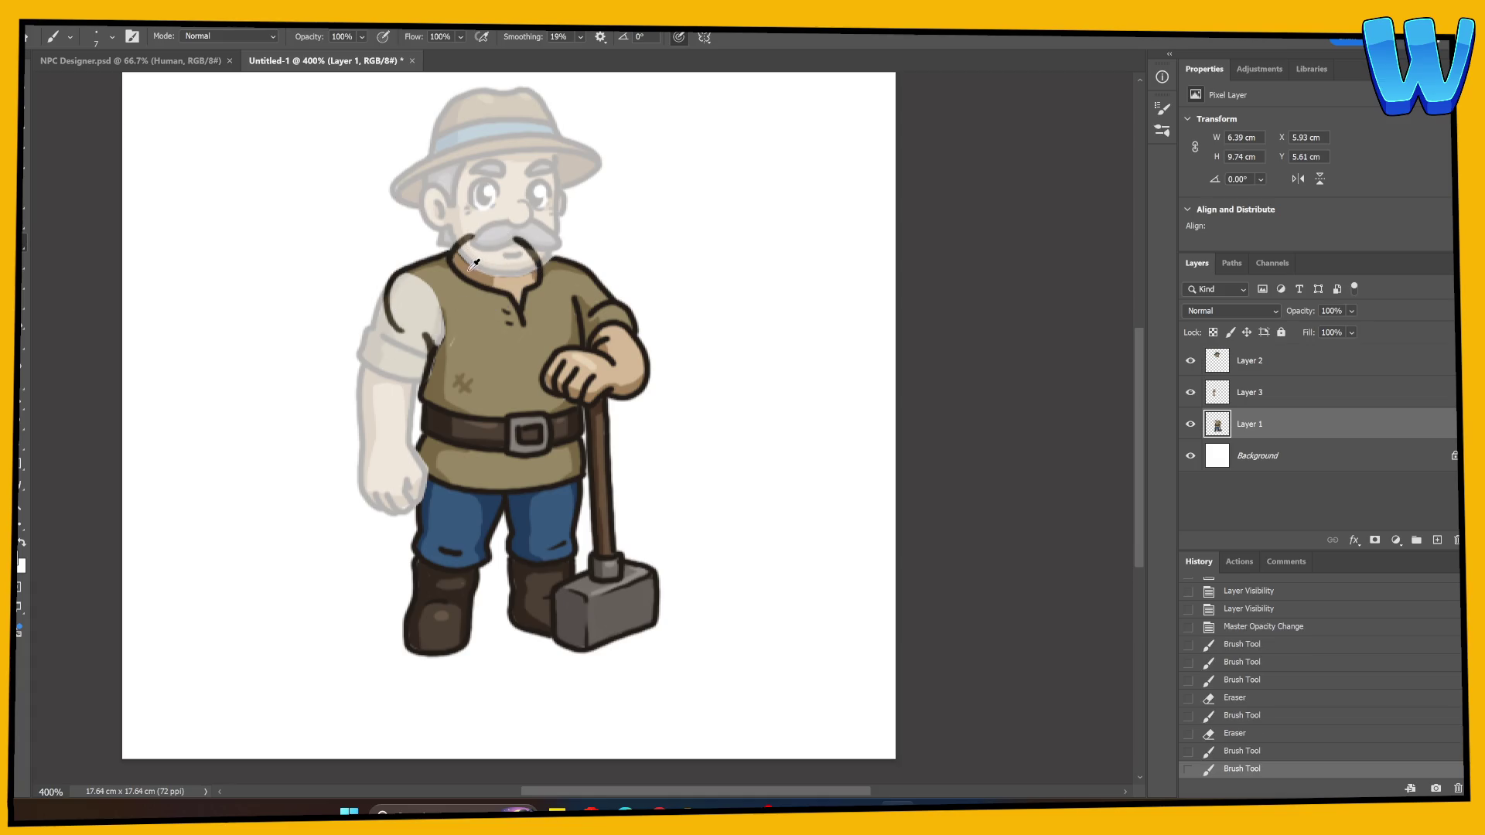
drag(1190, 360, 1190, 392)
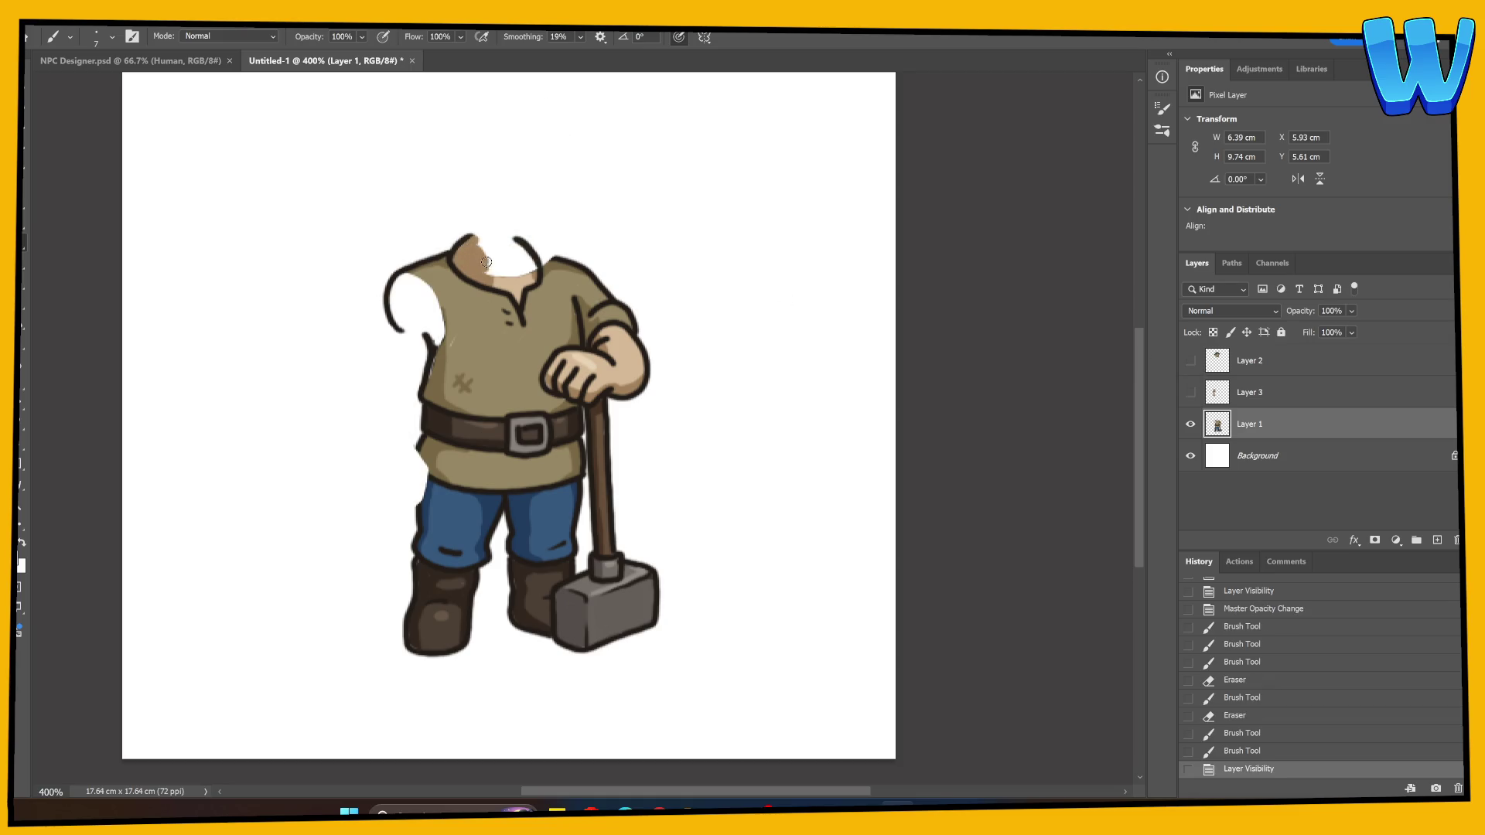
Fill the white neck gap on the body with sampled skin tone
mouse_move(490, 272)
mouse_down()
mouse_move(478, 239)
mouse_move(484, 255)
mouse_up()
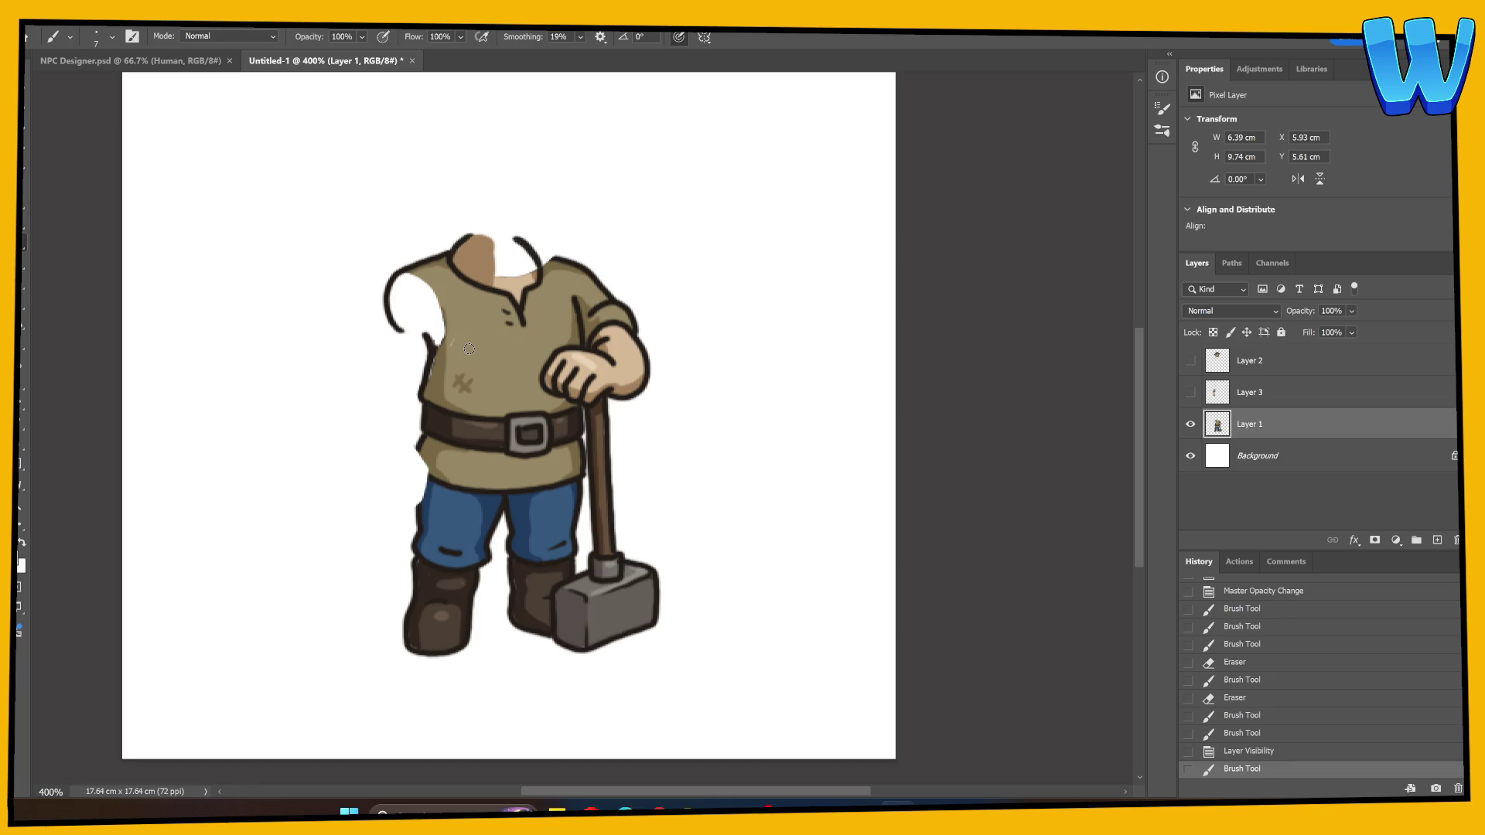
alt+click(518, 278)
mouse_move(495, 243)
mouse_down()
mouse_move(499, 278)
mouse_move(521, 267)
mouse_move(501, 246)
mouse_move(502, 263)
mouse_move(531, 266)
mouse_up()
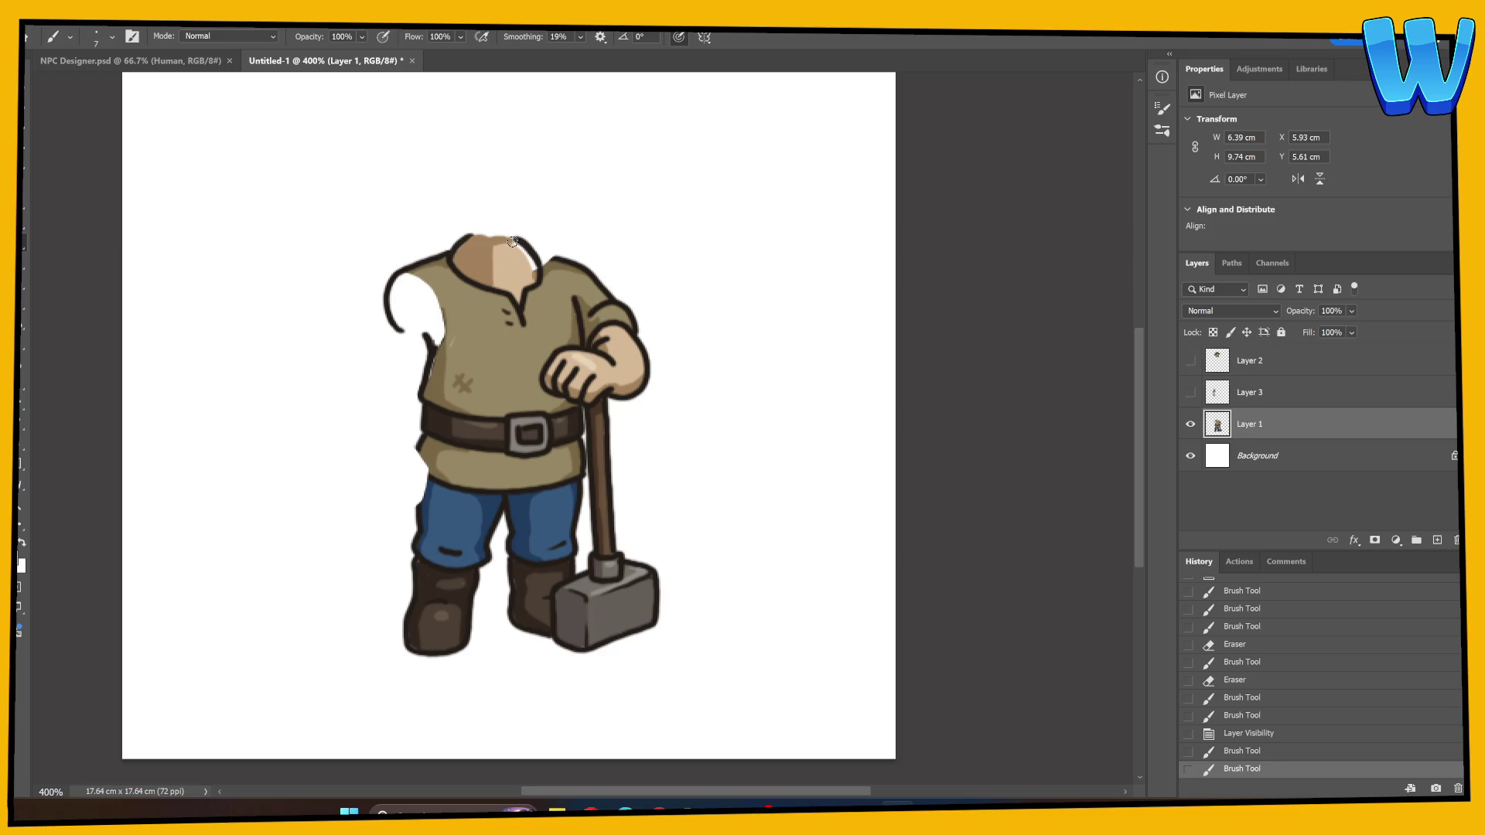
click(536, 274)
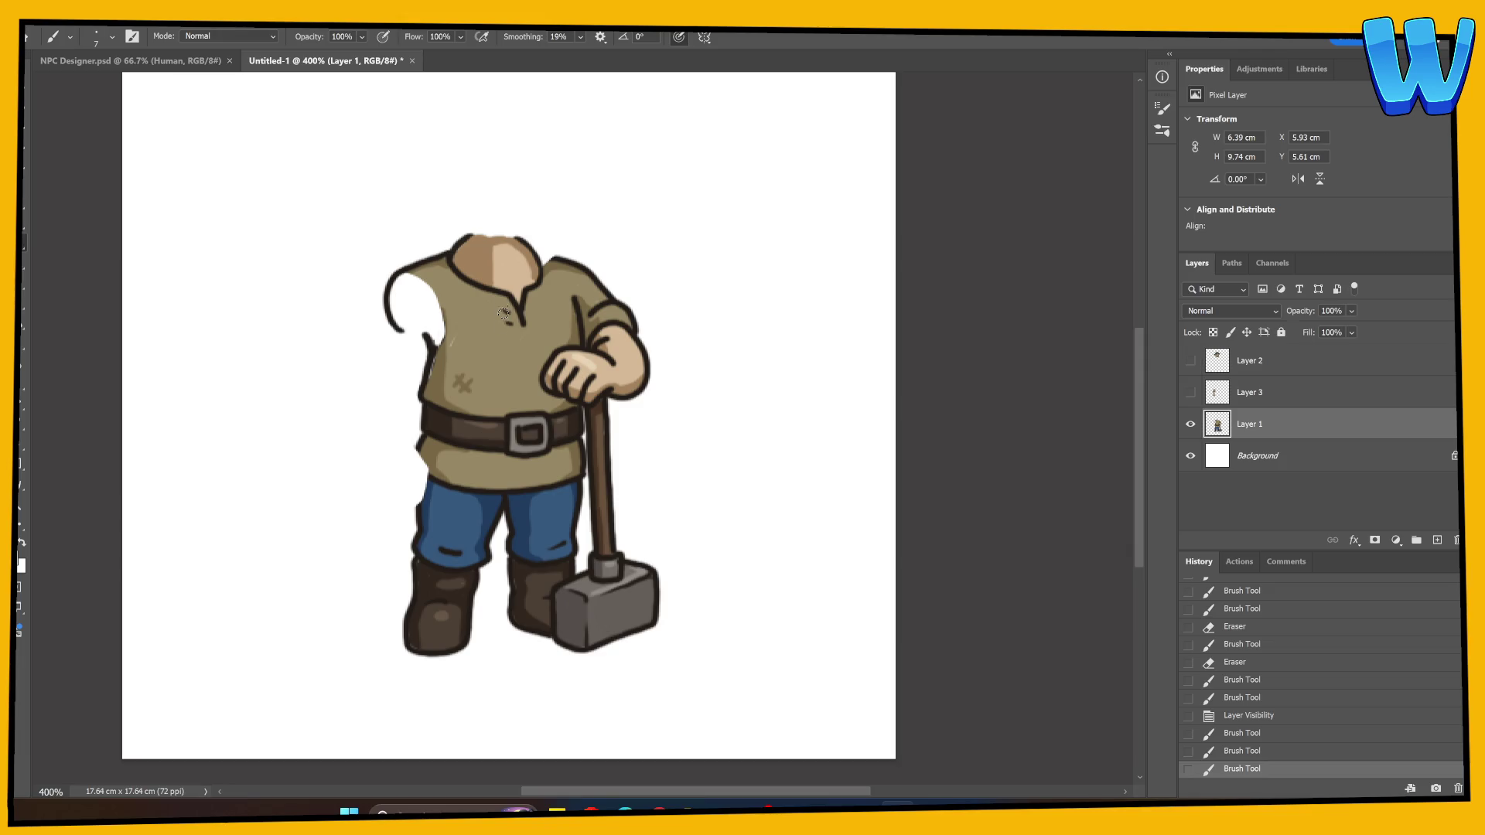
alt+click(529, 289)
drag(519, 239, 542, 270)
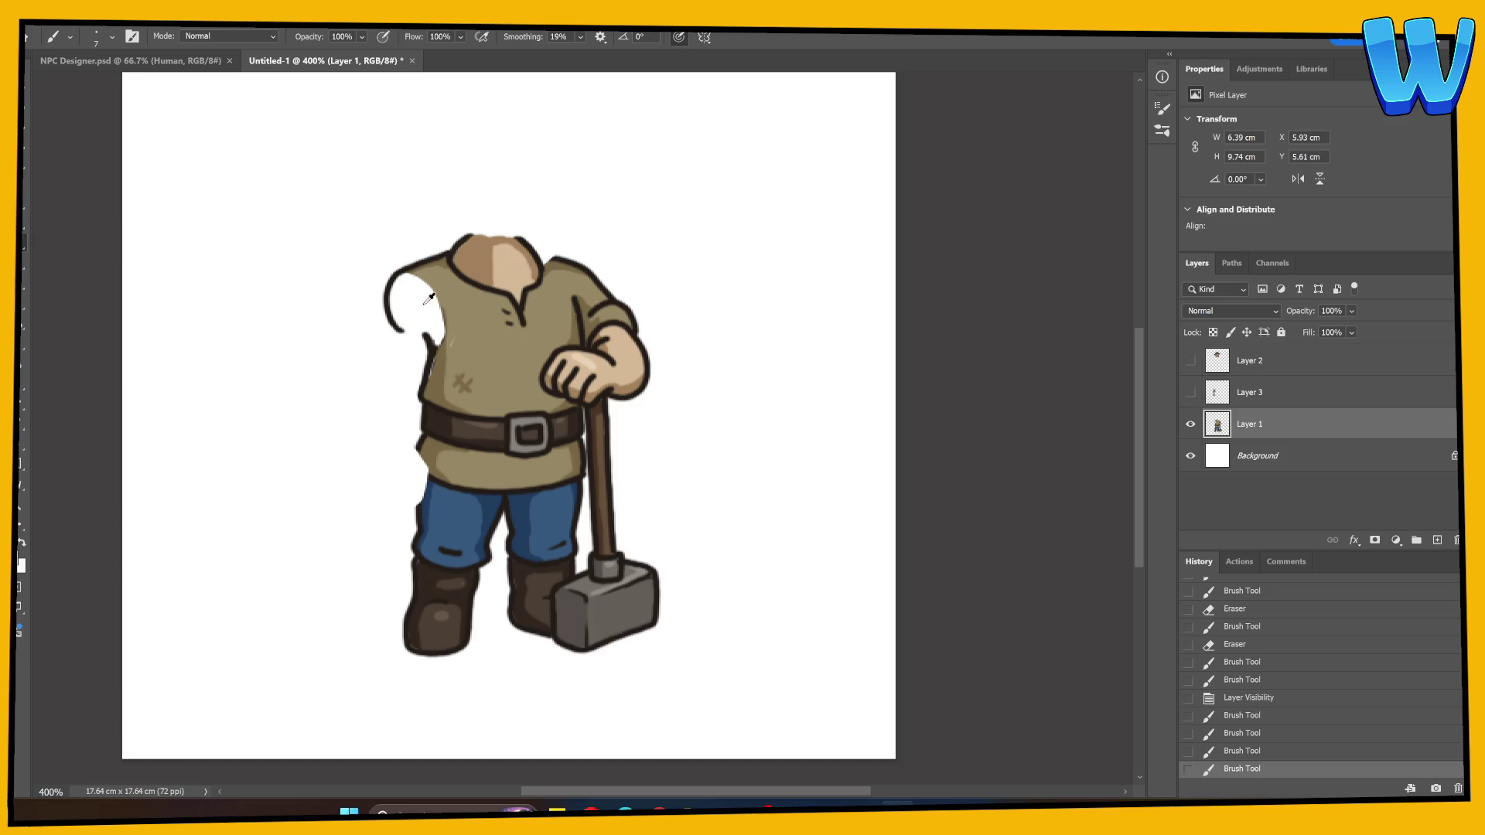
Fill the left shoulder gap with shirt colour and darken its outline
alt+click(433, 269)
mouse_move(422, 282)
mouse_down()
mouse_move(413, 309)
mouse_move(450, 306)
mouse_move(447, 354)
mouse_move(397, 288)
mouse_move(410, 332)
mouse_move(403, 279)
mouse_move(406, 306)
mouse_up()
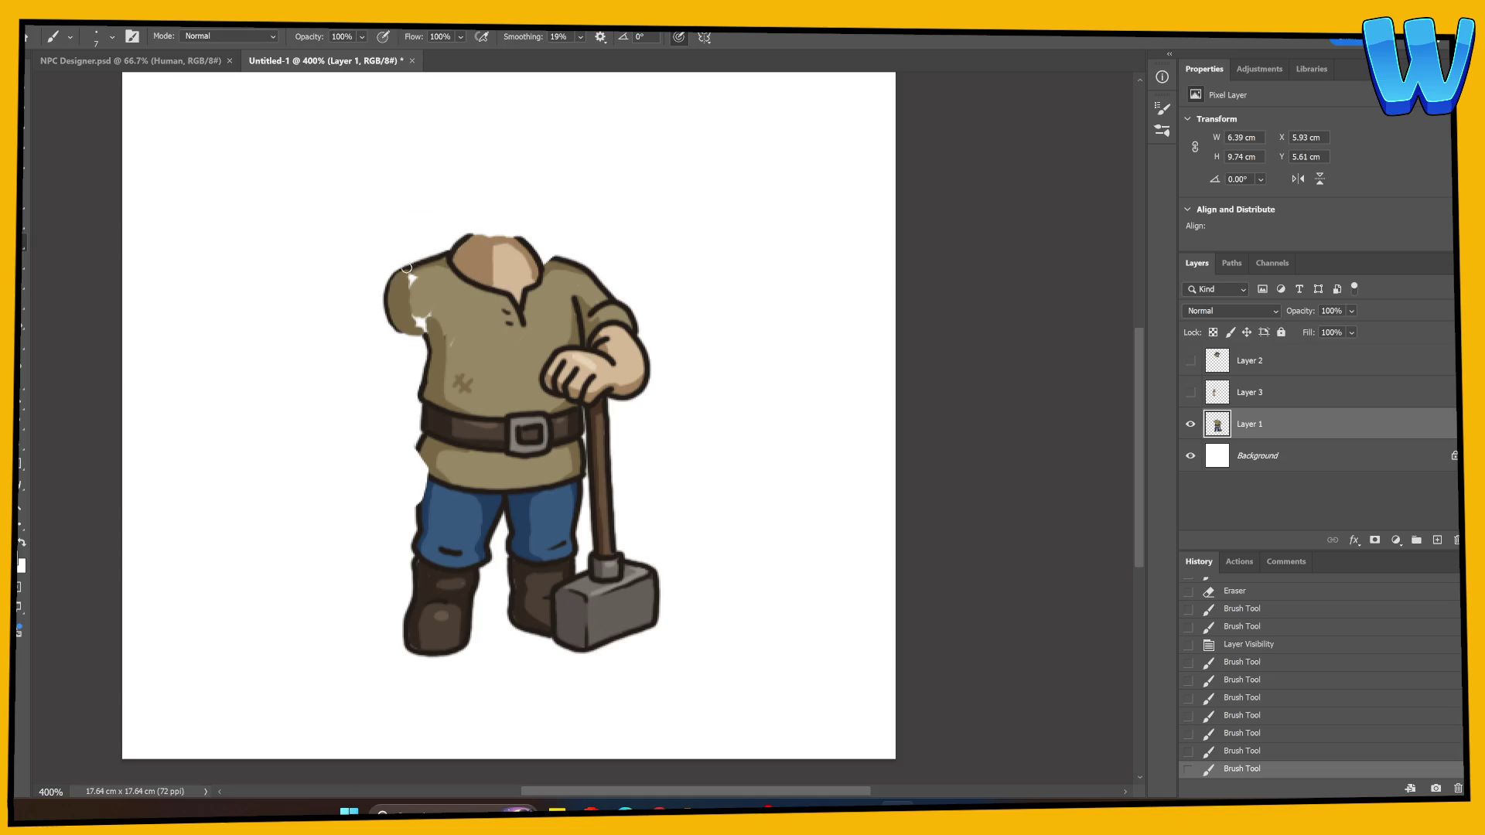
mouse_move(403, 270)
mouse_down()
mouse_move(391, 300)
mouse_move(409, 327)
mouse_up()
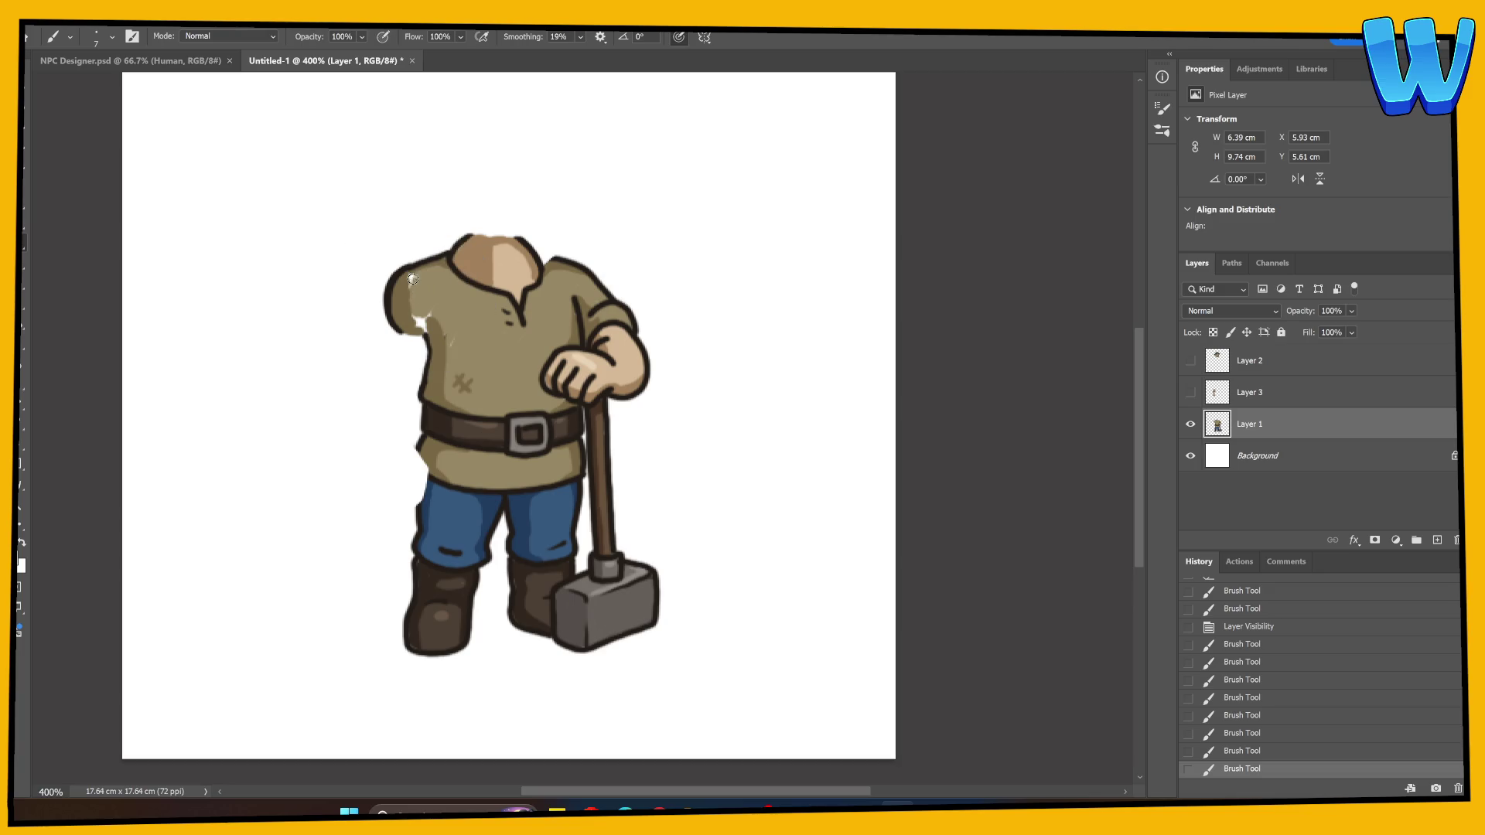
click(417, 321)
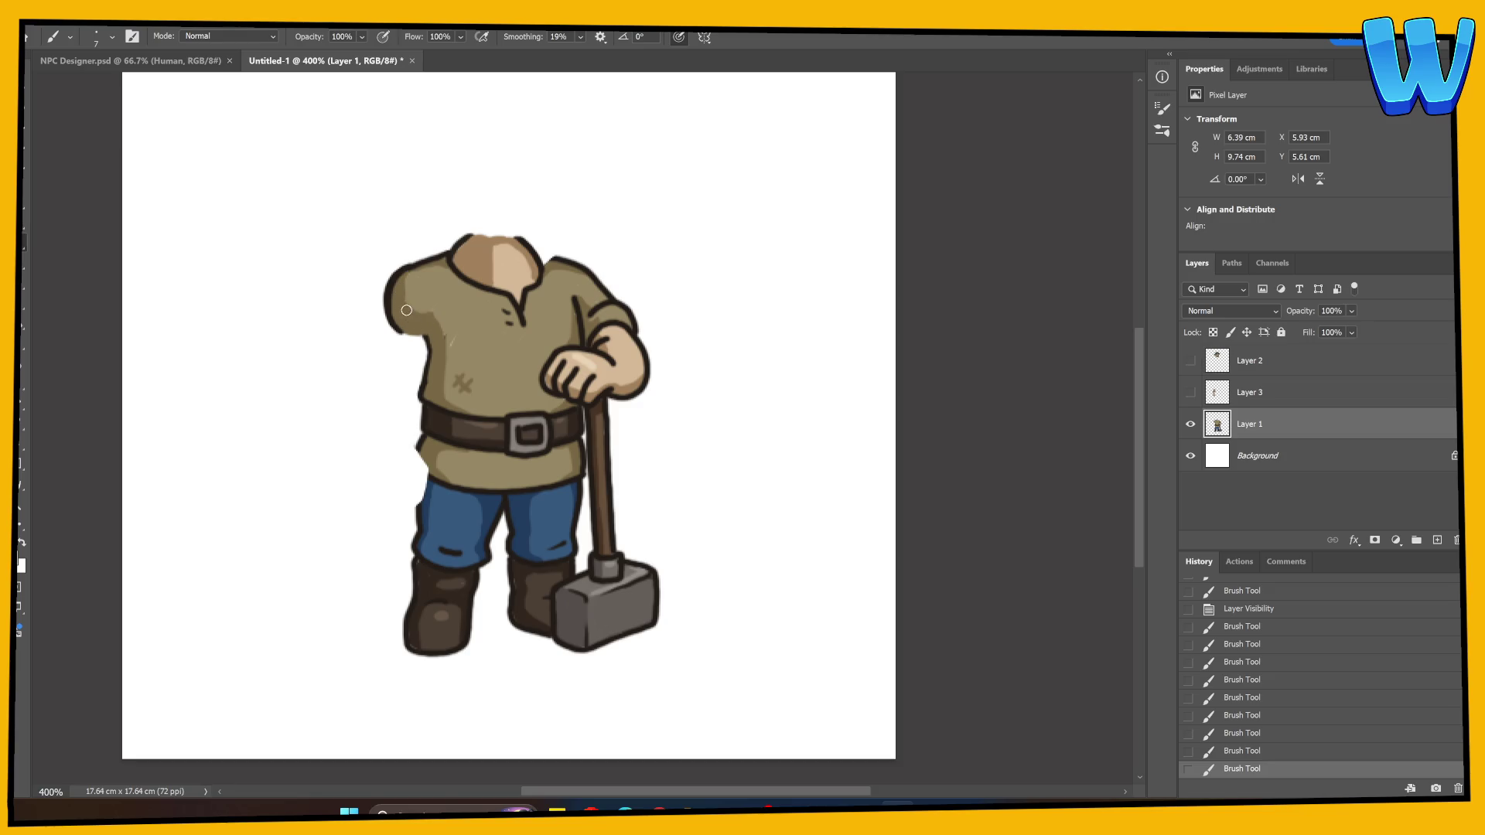
drag(424, 318, 409, 296)
Cover the shoulder's light streak and outline the shirt's lower left edge down to the trousers
click(426, 314)
alt+click(448, 336)
scroll(418, 317, down, 3)
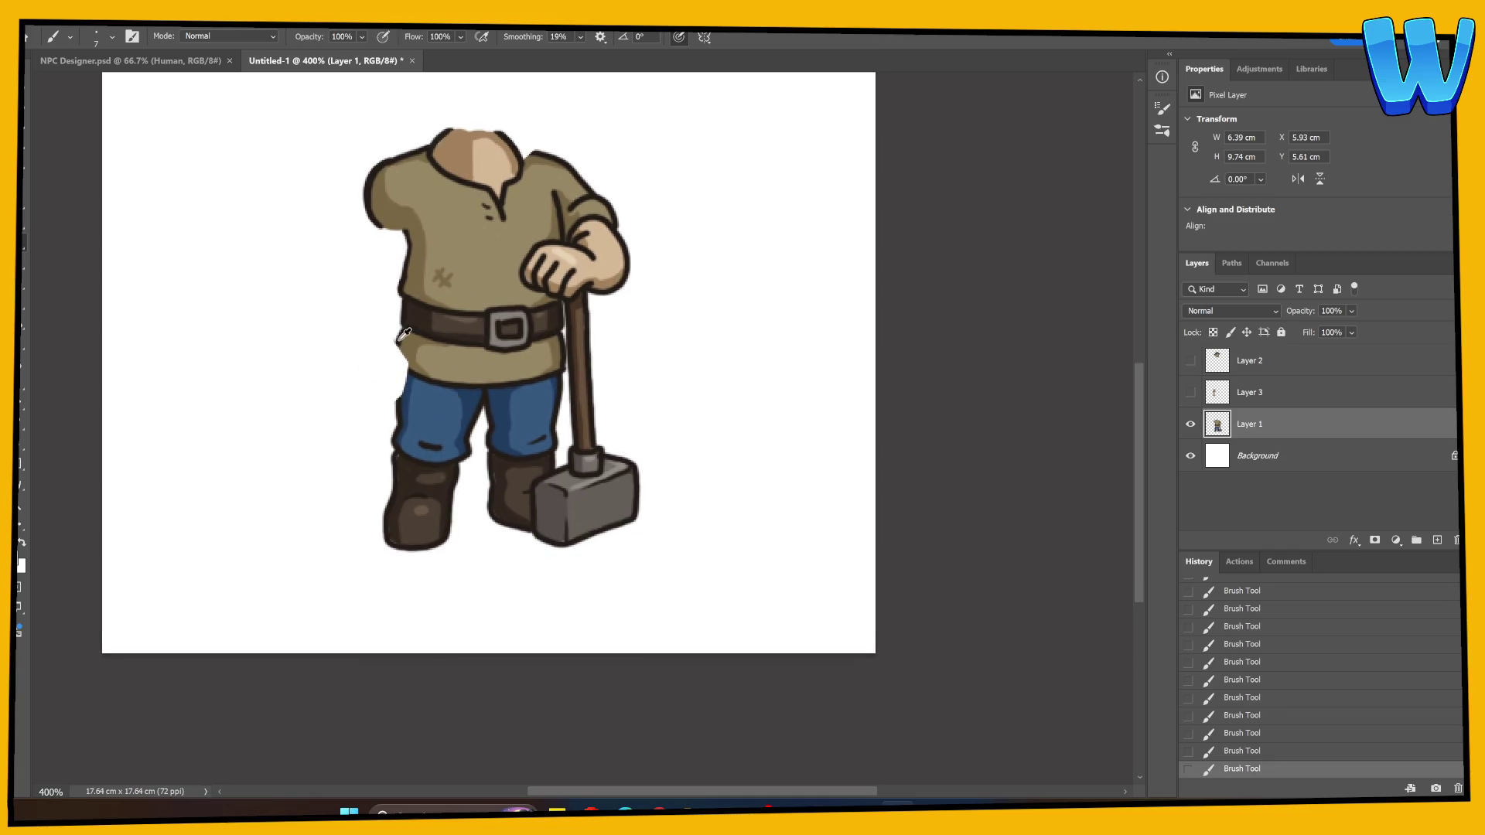
mouse_move(399, 338)
mouse_down()
mouse_move(394, 365)
mouse_move(411, 373)
mouse_move(400, 354)
mouse_up()
alt+click(411, 340)
key(ctrl+z)
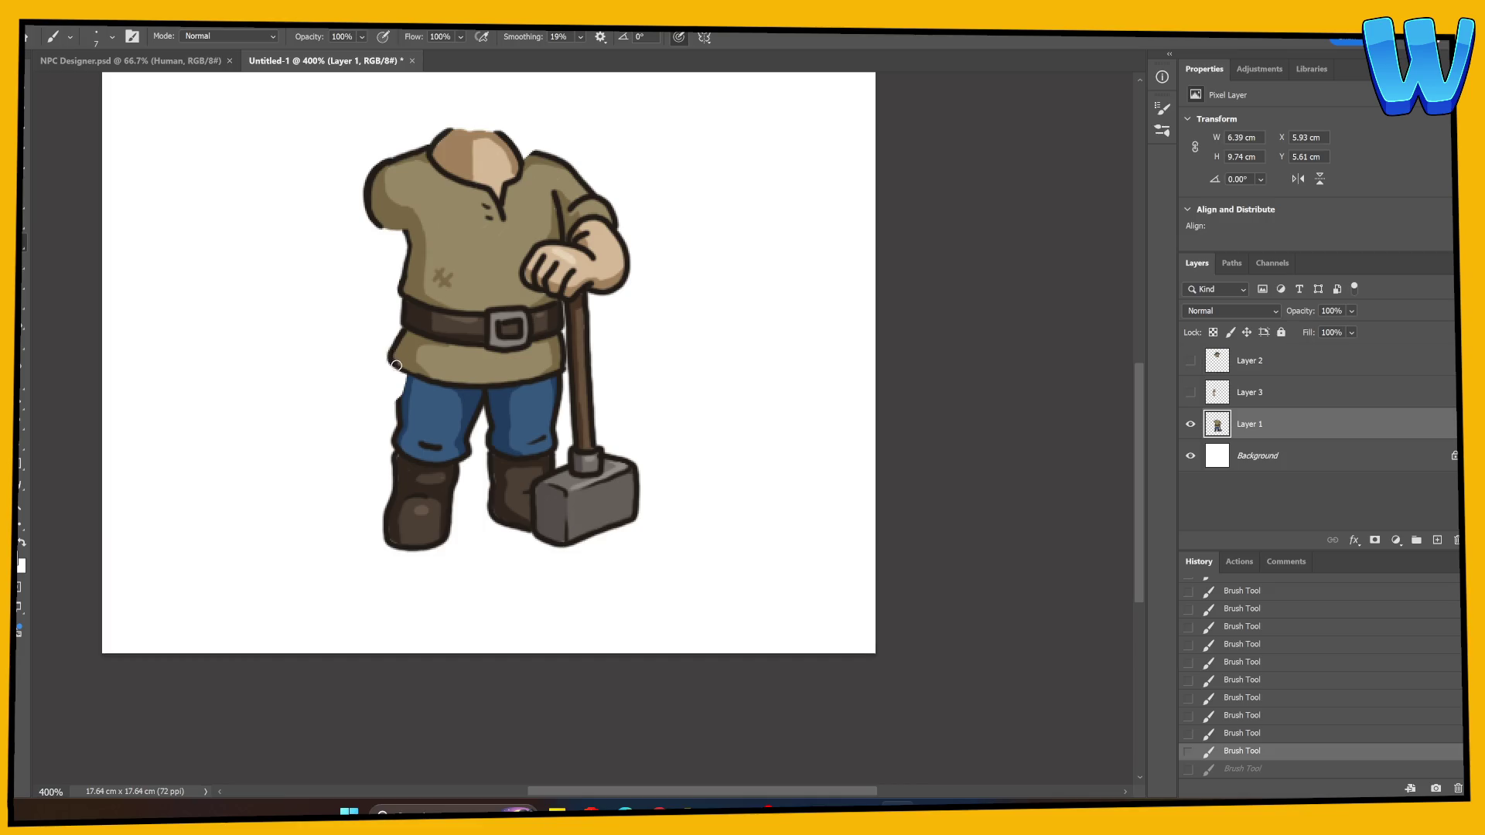
mouse_move(396, 365)
mouse_down()
mouse_move(411, 372)
mouse_move(402, 397)
mouse_up()
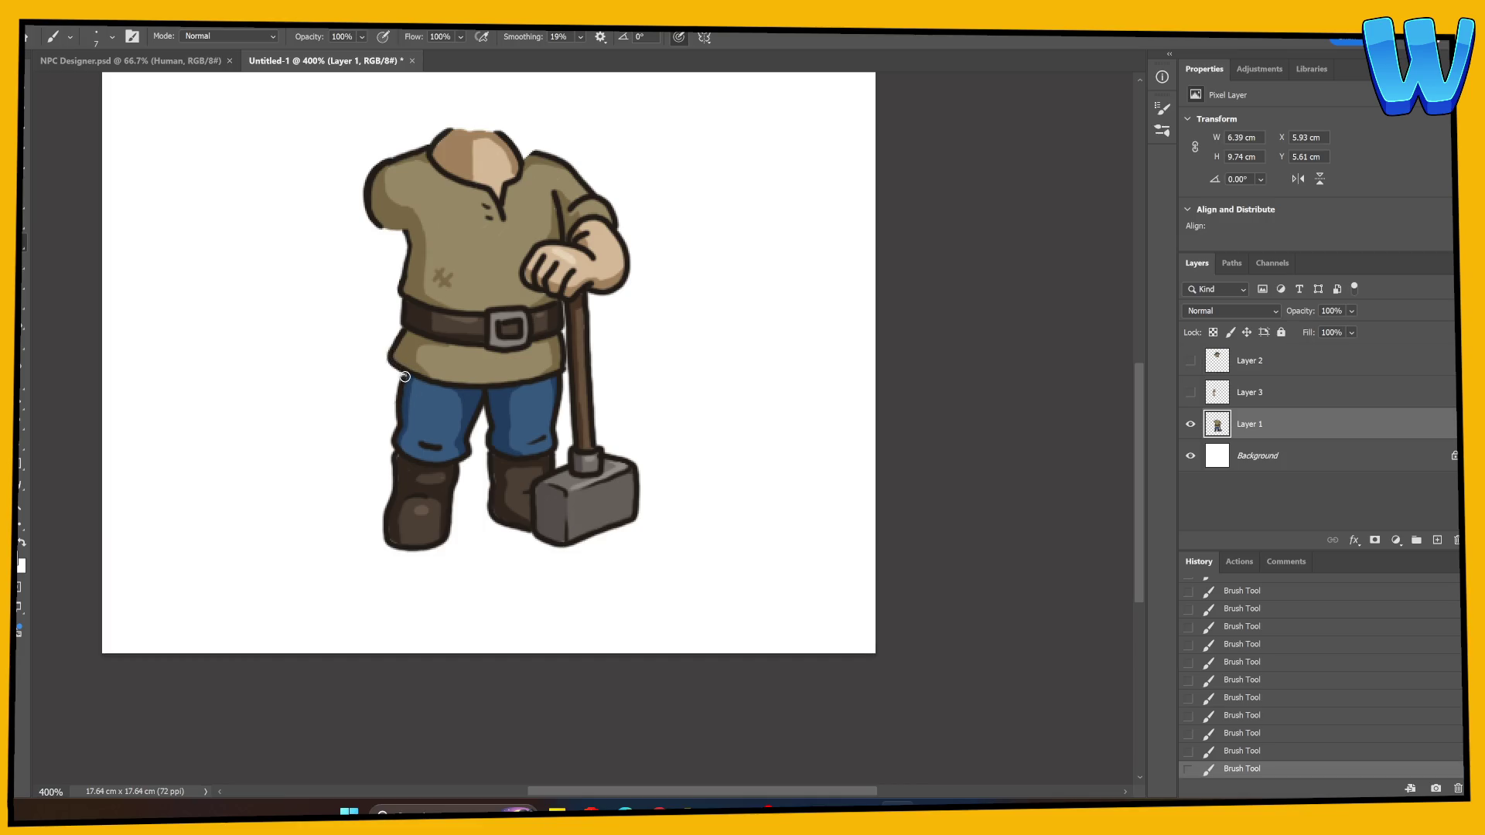
key(ctrl+z)
mouse_move(401, 370)
mouse_down()
mouse_move(396, 407)
mouse_move(402, 379)
mouse_up()
alt+click(400, 402)
Add a new layer above the background and paint fill behind the boots and hand
click(1253, 455)
click(1437, 540)
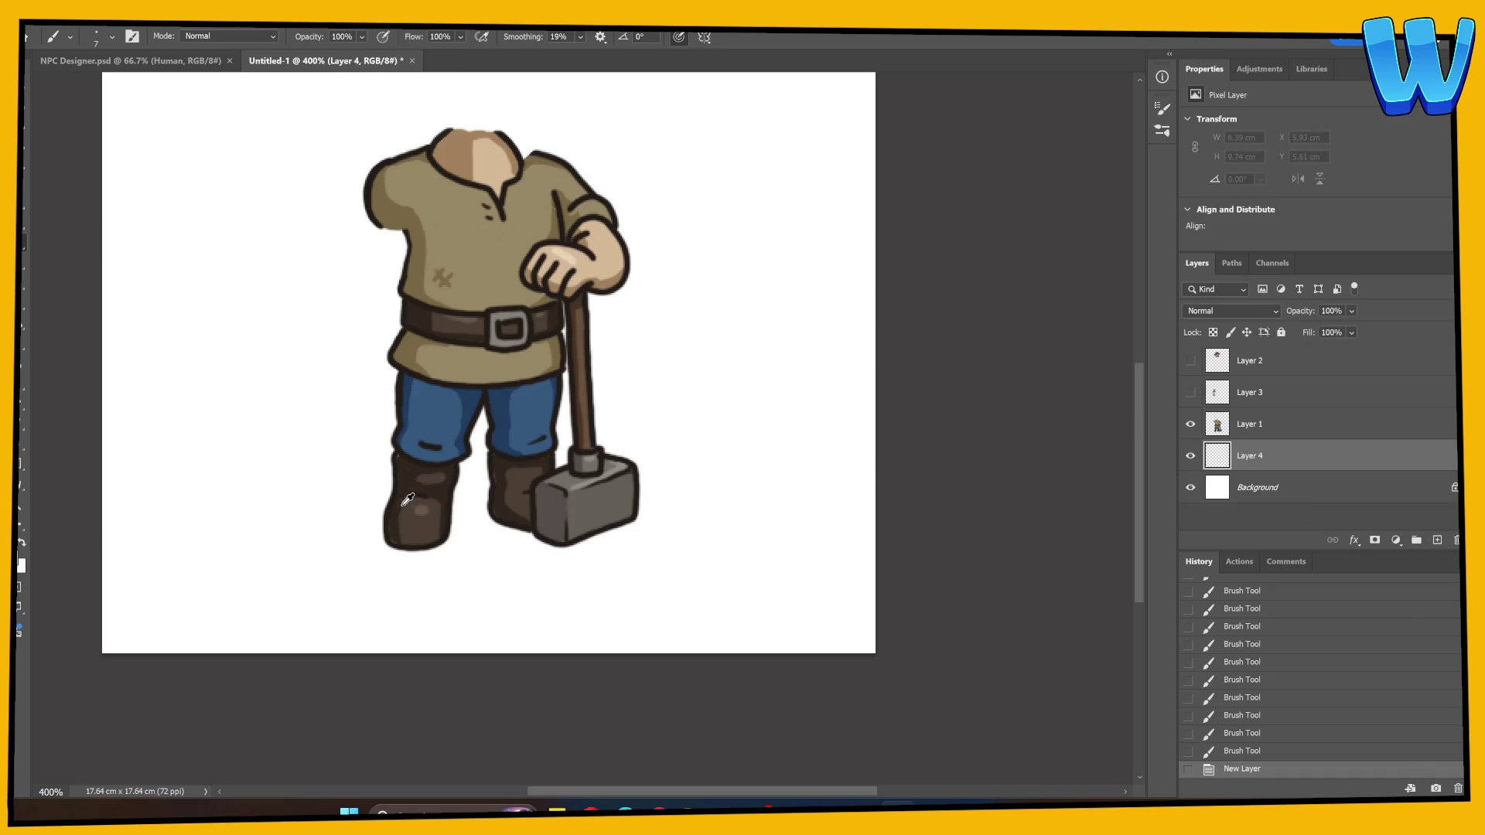
drag(392, 527, 395, 545)
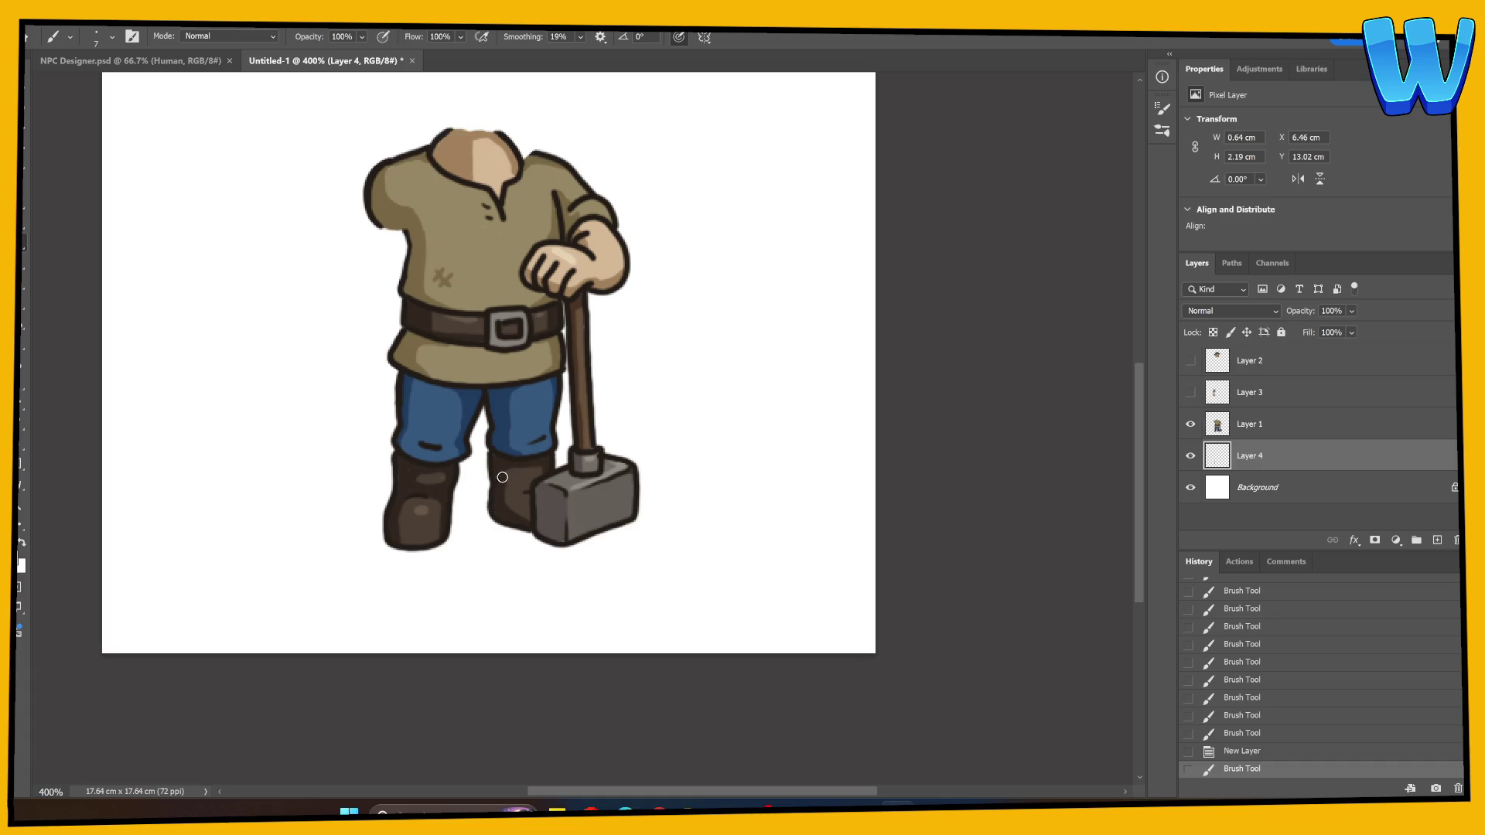
drag(502, 477, 504, 502)
drag(541, 298, 542, 302)
Merge the new layer into the body layer and rename it Body
shift+click(1293, 425)
right_click(1289, 426)
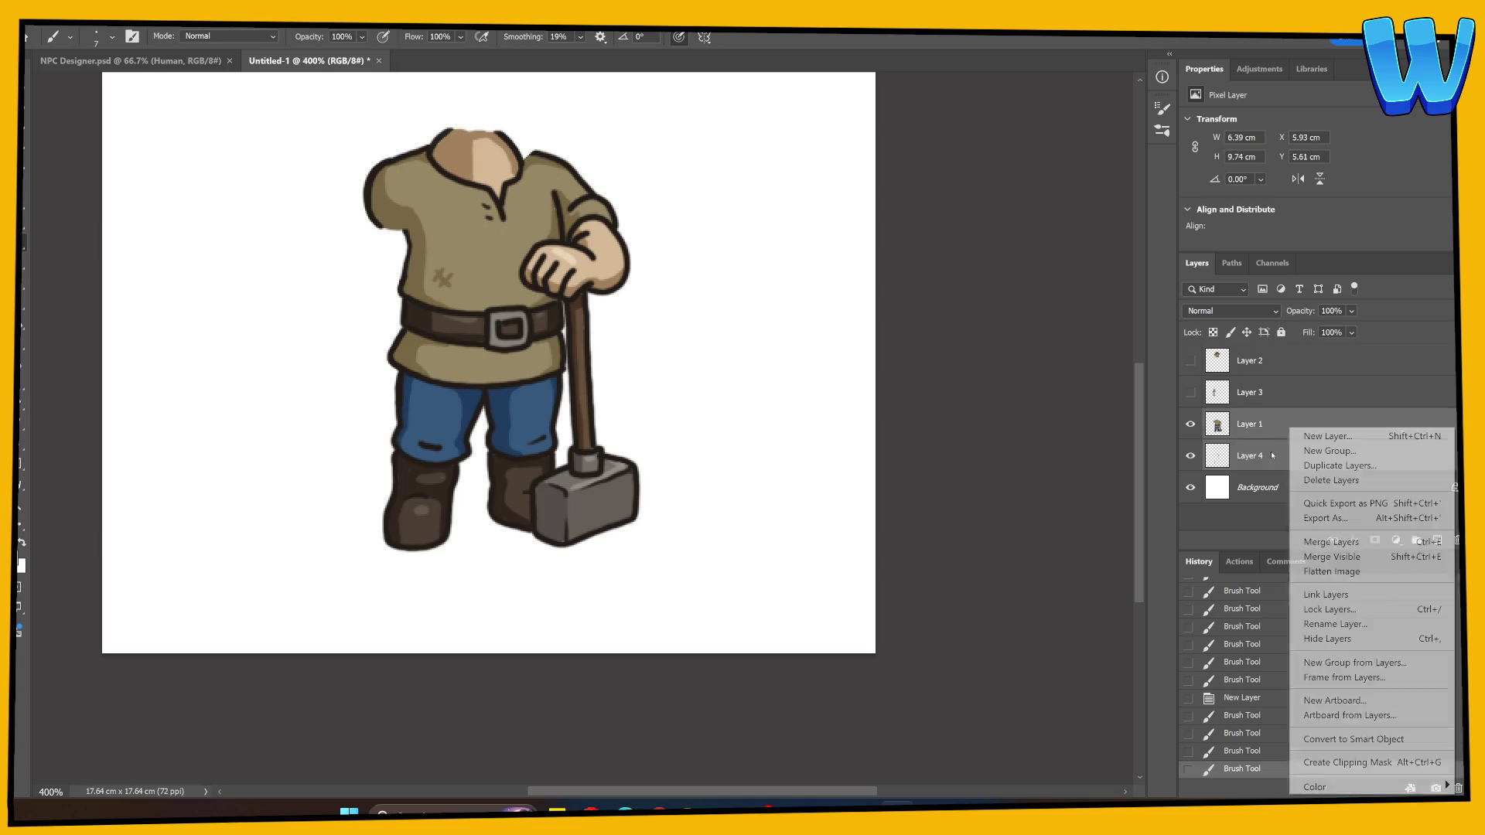
click(1330, 542)
double_click(1253, 425)
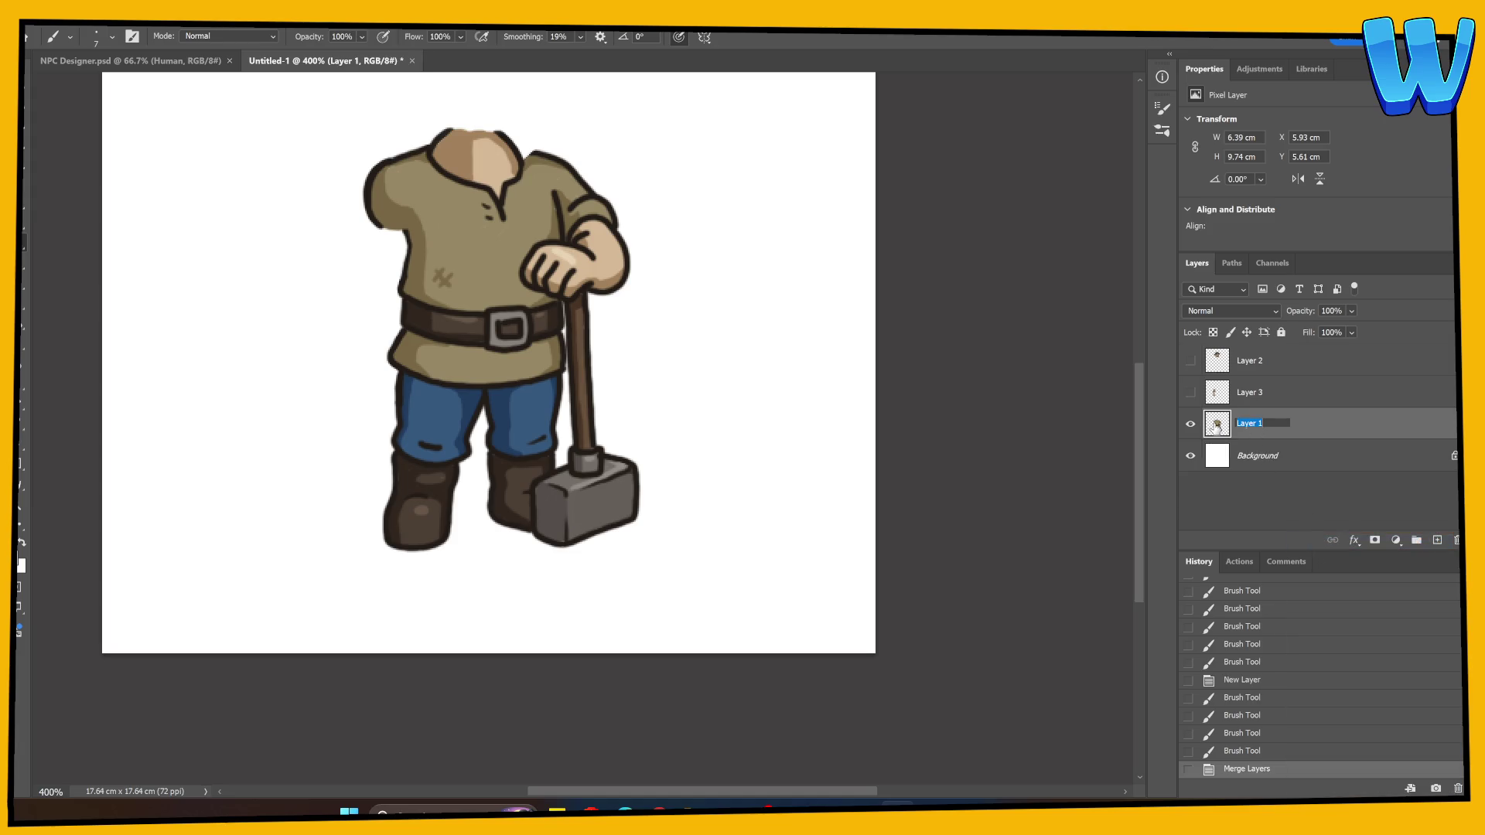
text(Body)
key(Return)
Show the arm layer again and set its opacity back to 100%
click(1190, 392)
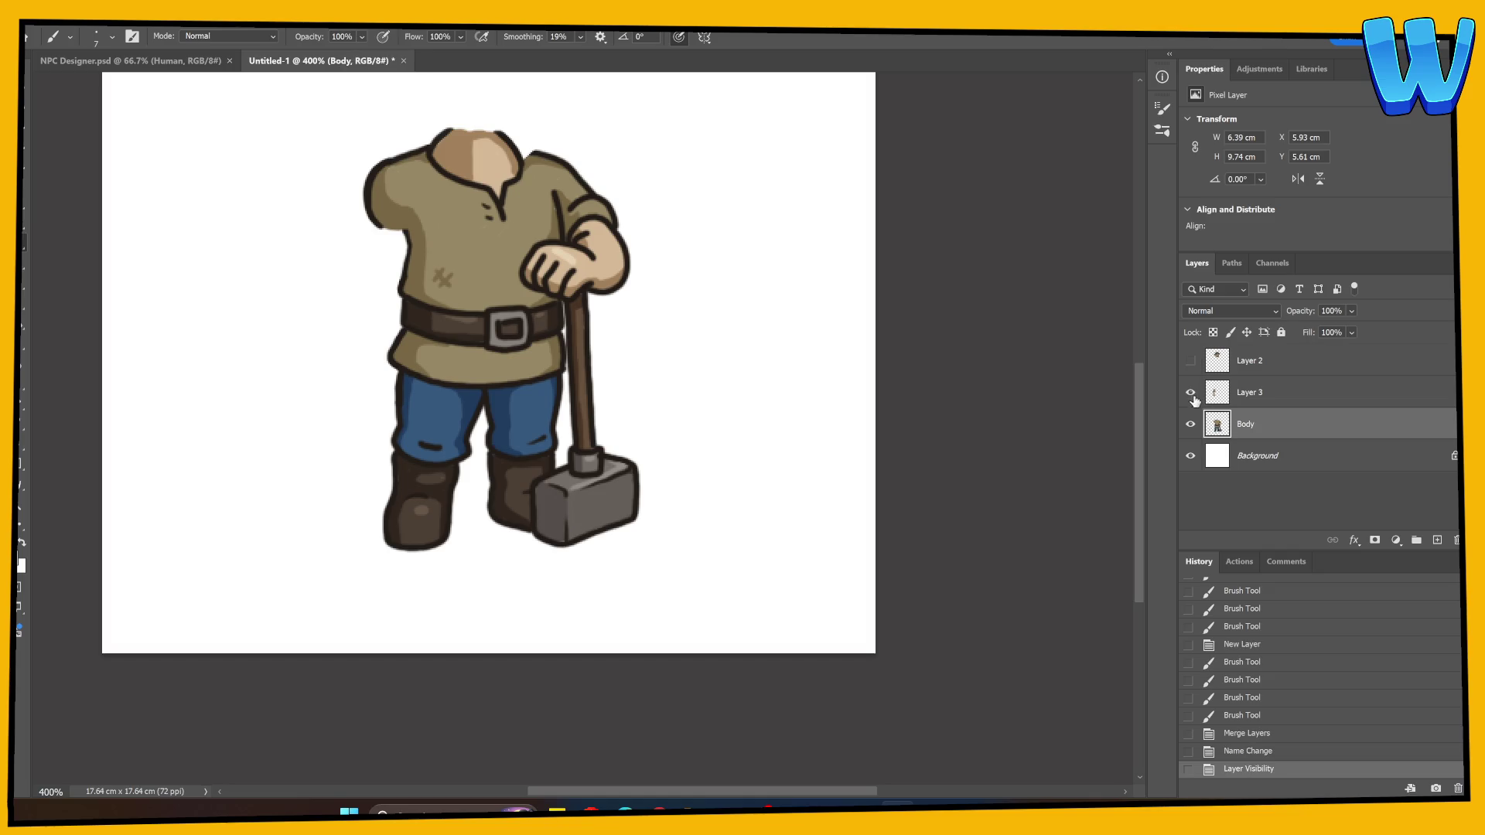
click(1192, 424)
click(1190, 423)
click(1245, 392)
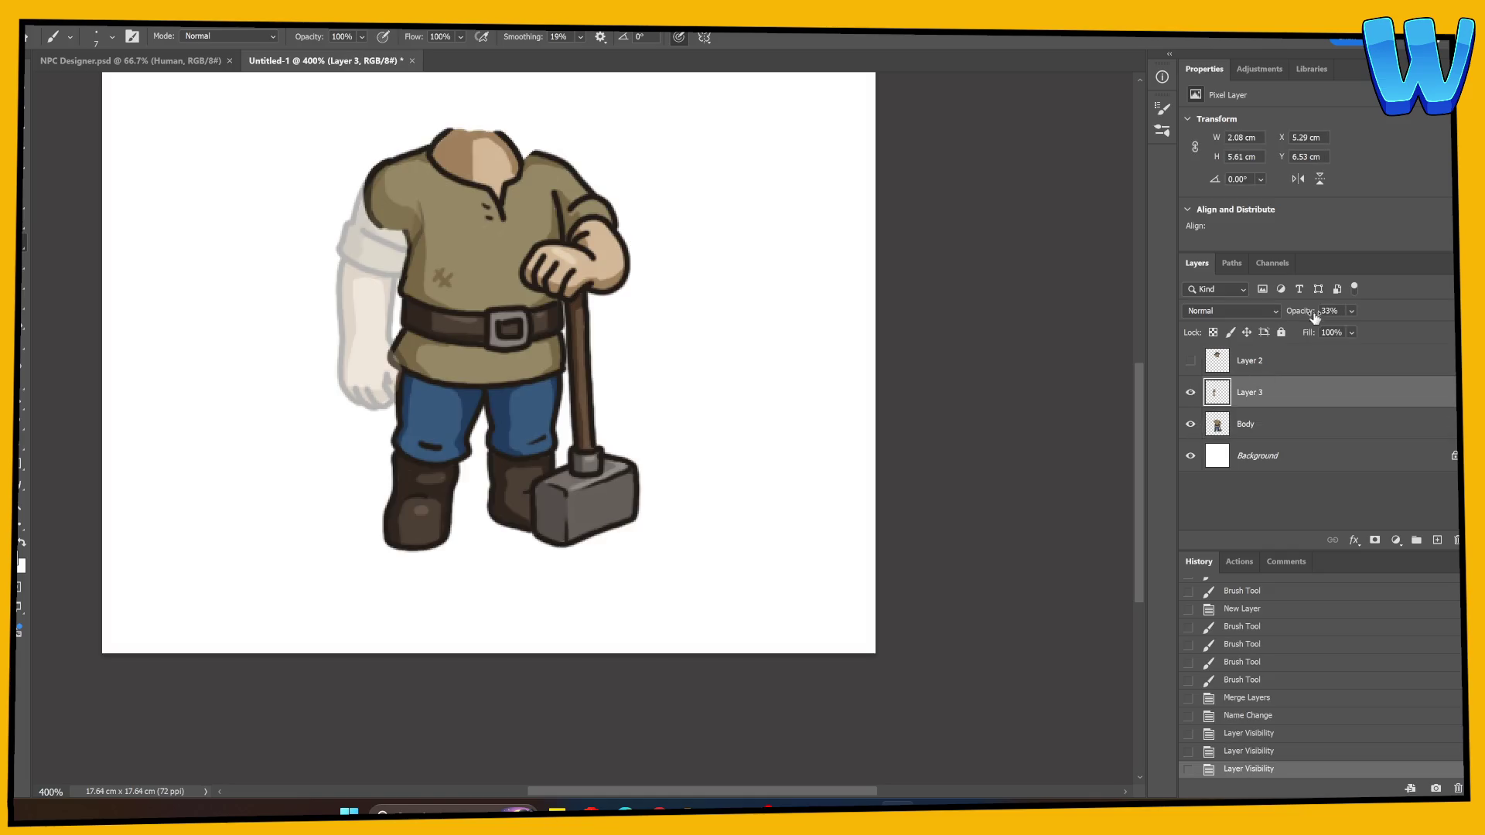
click(1332, 310)
text(100)
key(Return)
Toggle the arm and Body layers to compare the arm against the body
click(1190, 392)
click(1190, 394)
click(1190, 424)
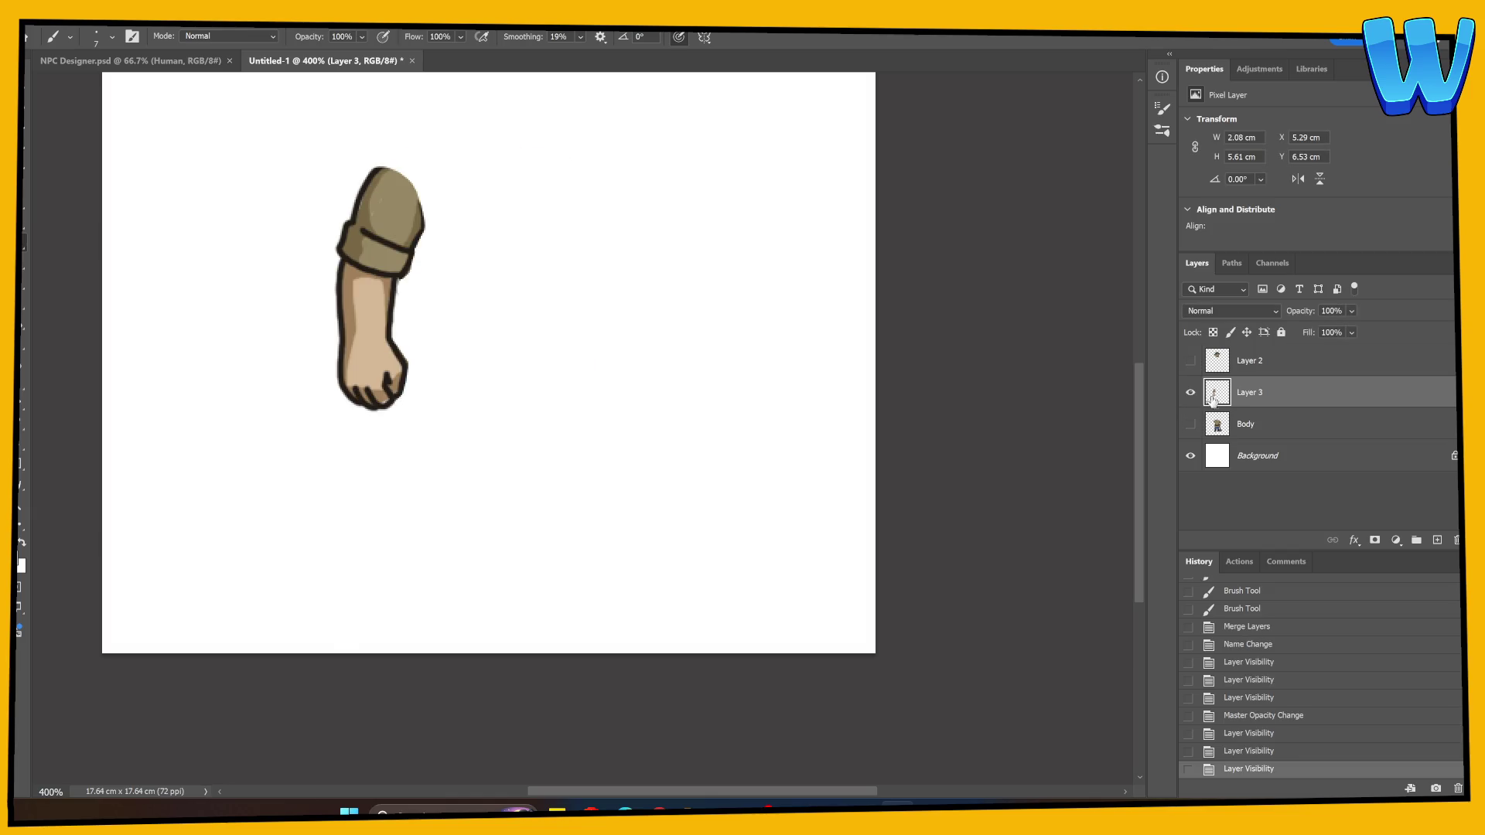
click(1190, 392)
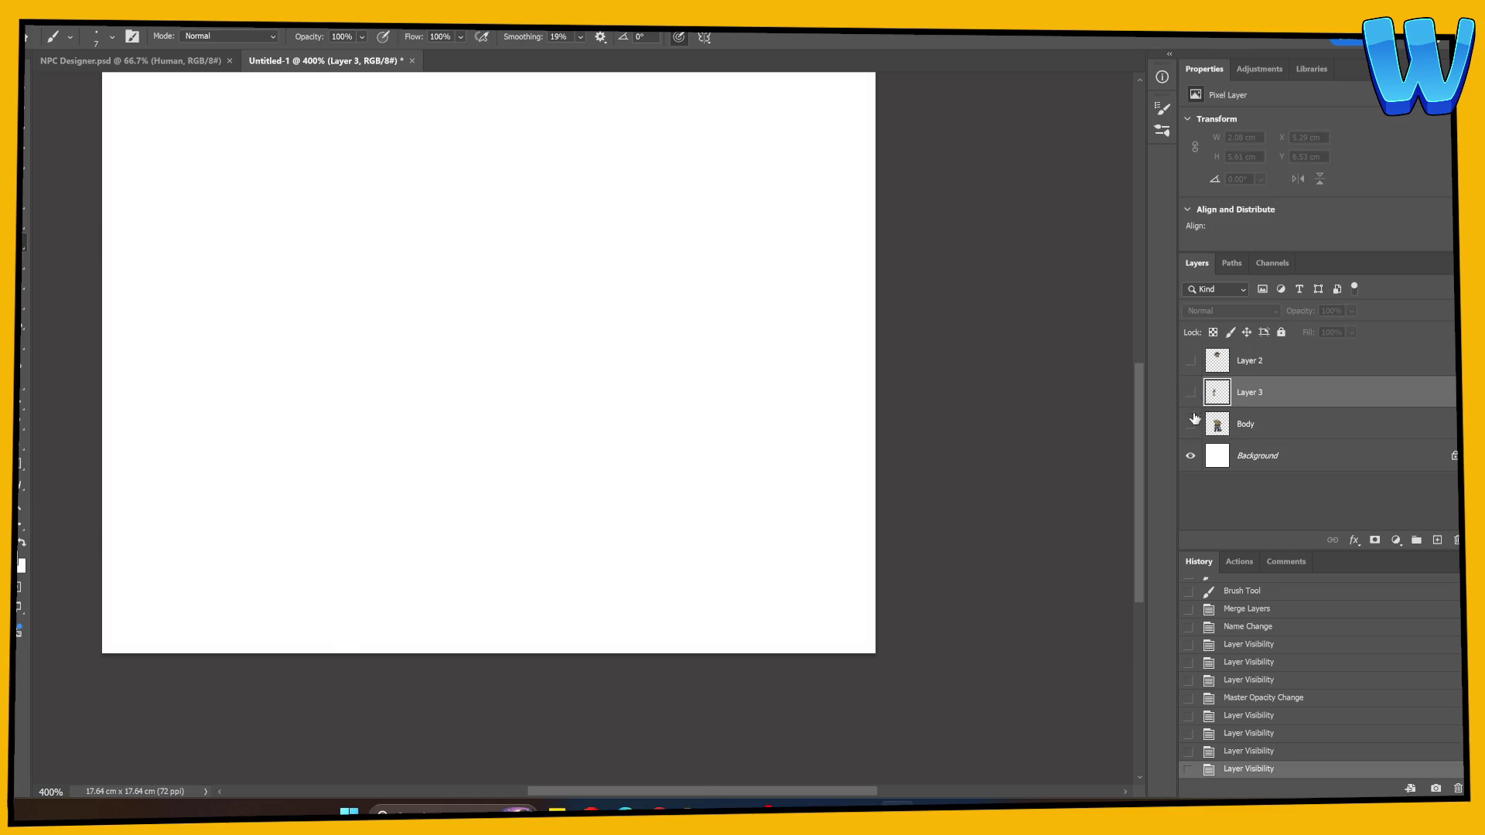
click(1190, 392)
click(1190, 424)
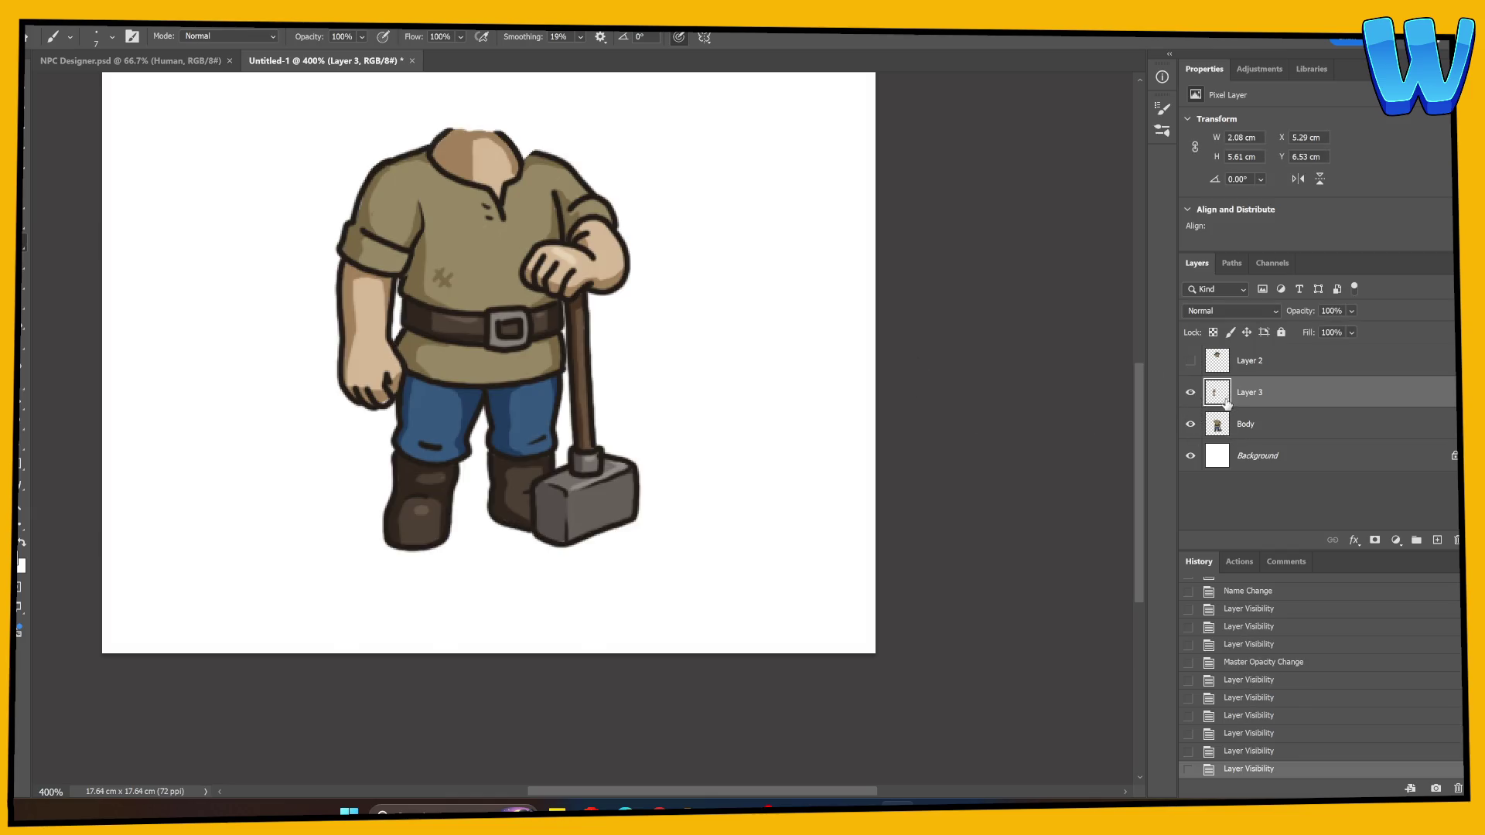
click(1192, 424)
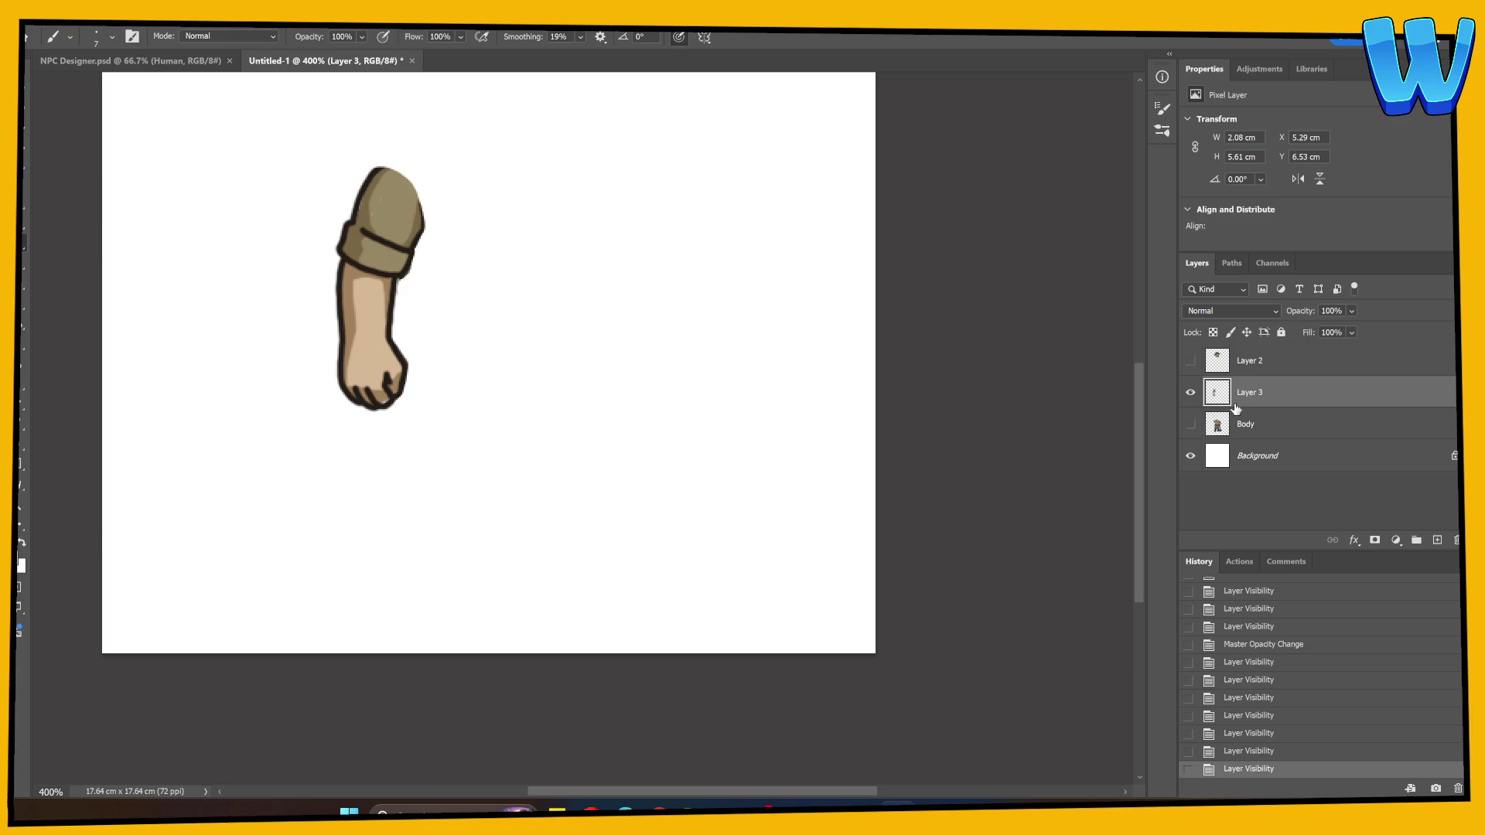
click(1190, 423)
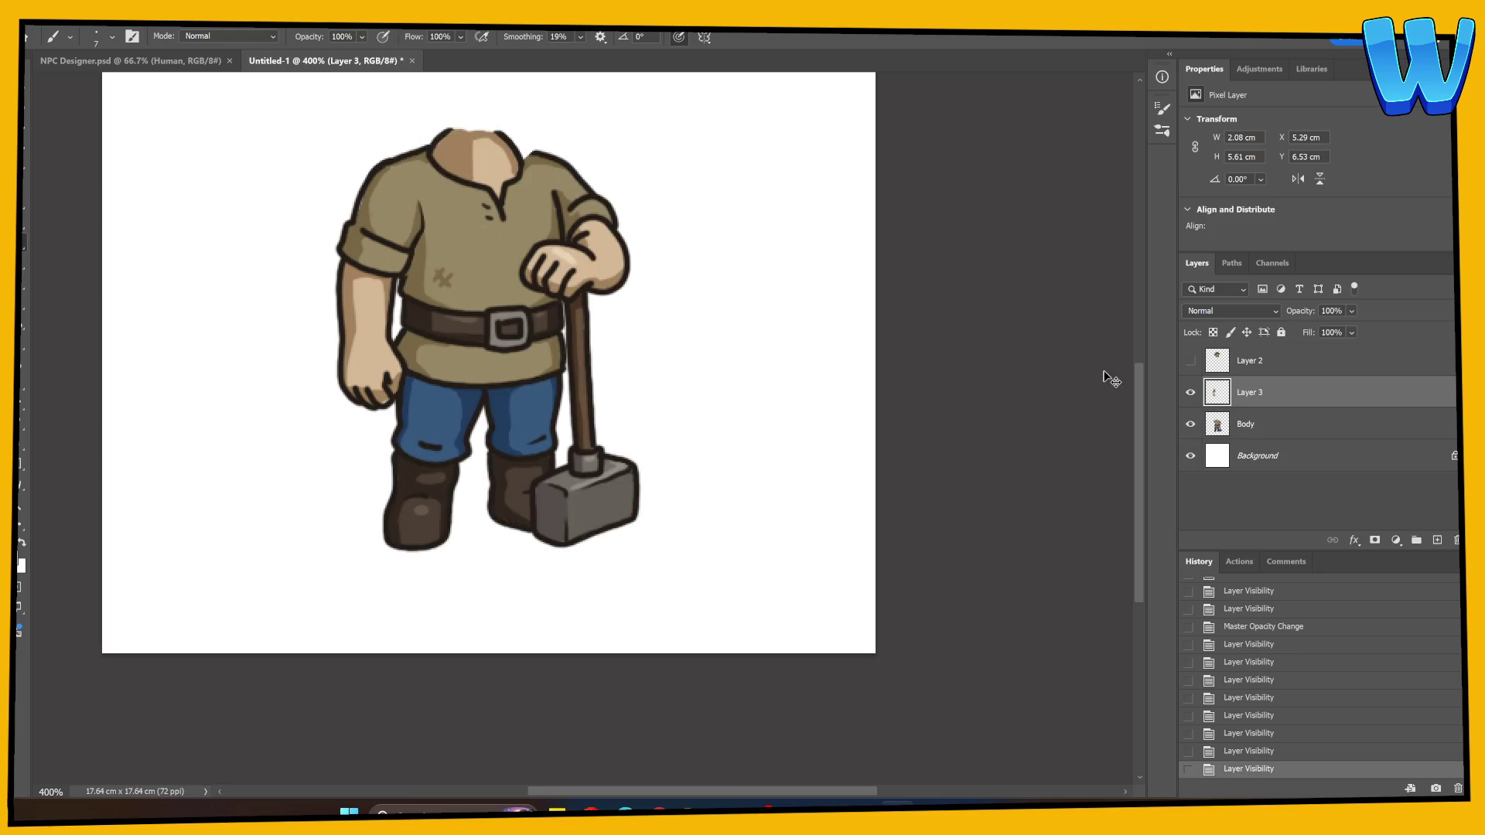
Test-rotate the arm with Free Transform, undo it, and hide the Body layer
key(ctrl+t)
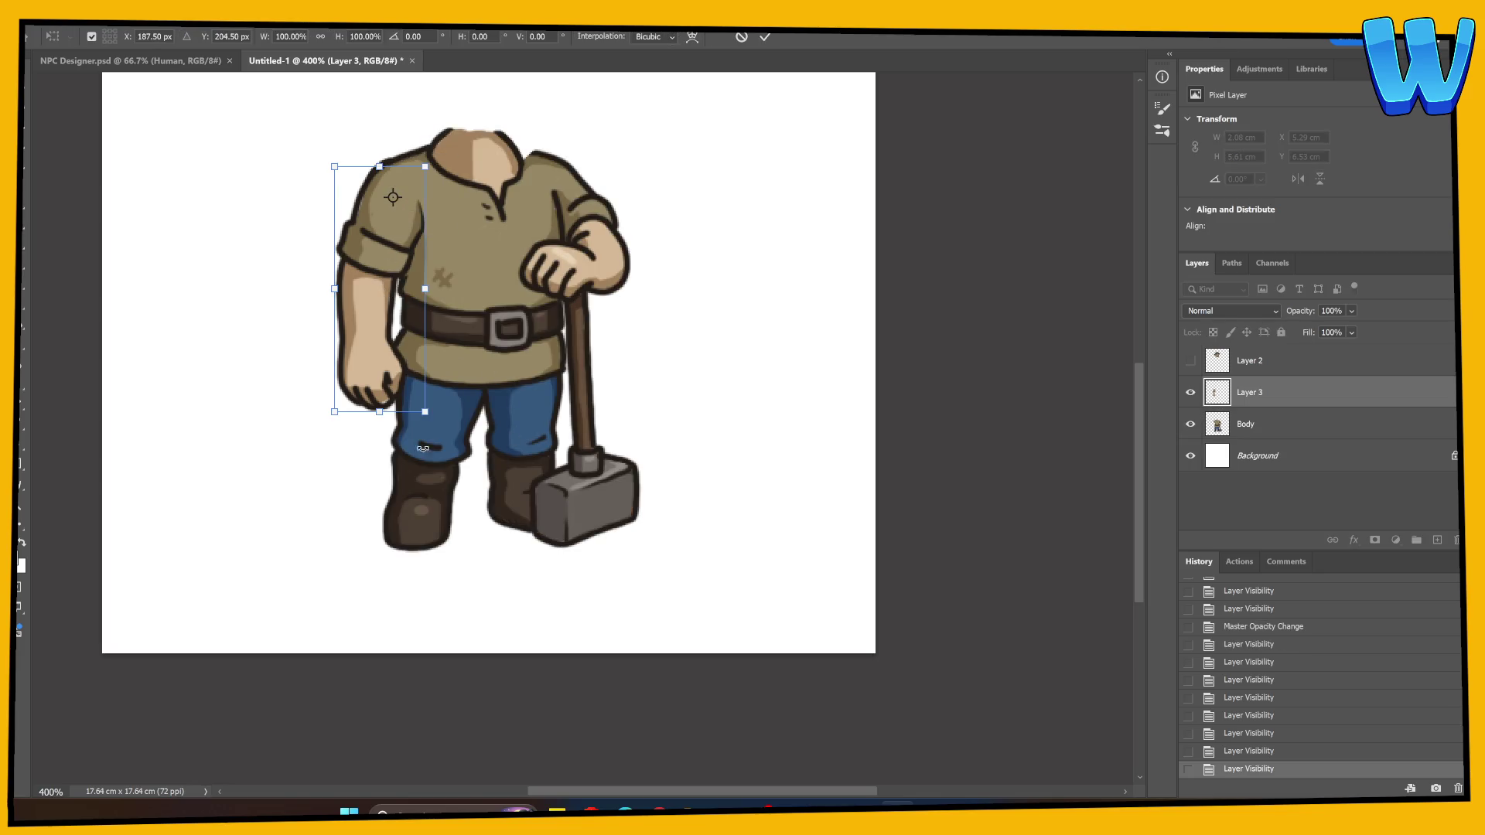
drag(473, 470, 557, 467)
key(ctrl+z)
click(1190, 424)
Erase stray edge pixels along both sides of the separated arm on Layer 3
key(e)
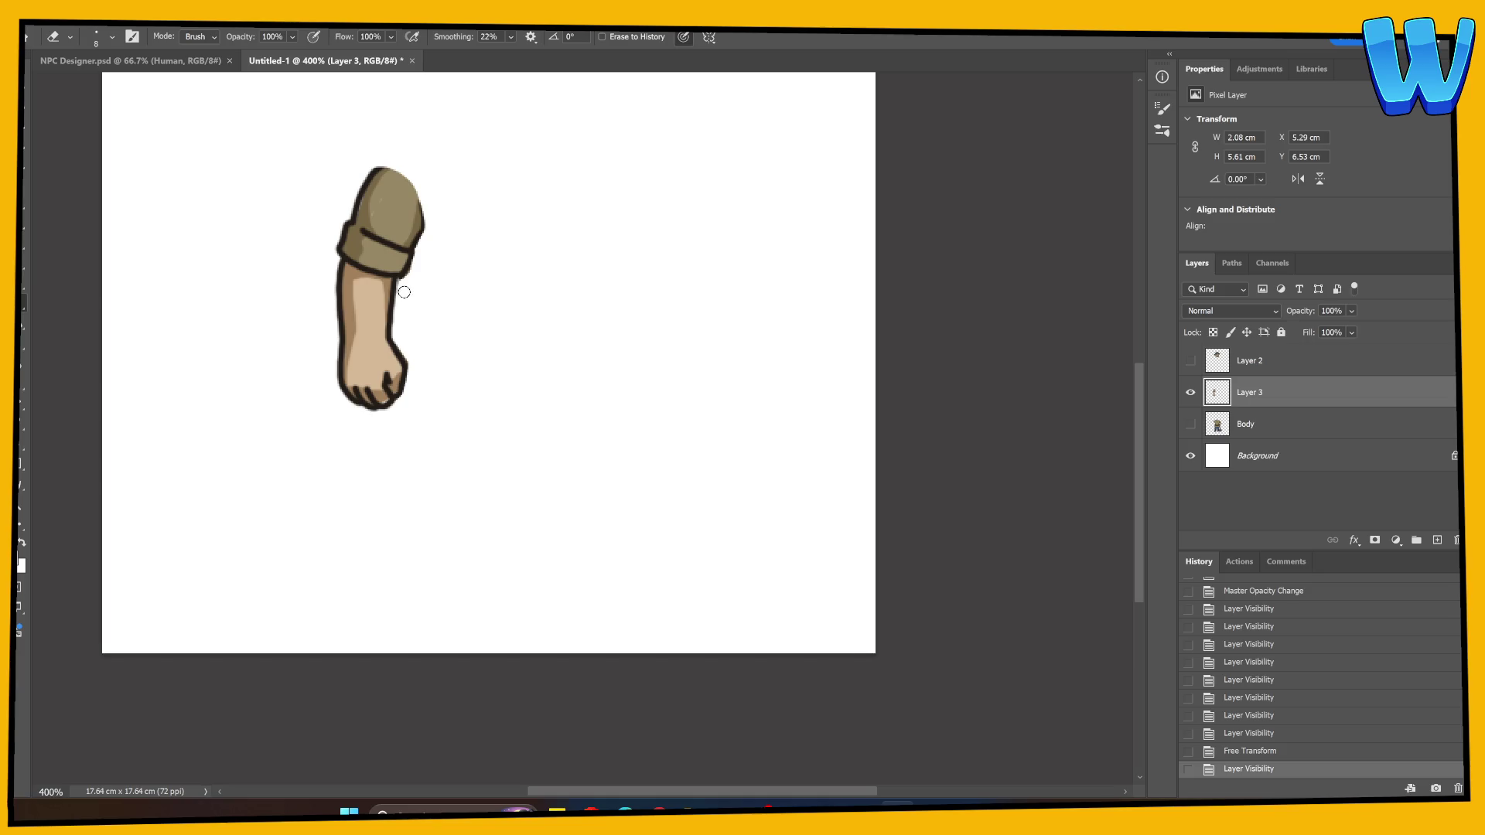
drag(399, 311, 427, 244)
mouse_move(353, 190)
mouse_down()
mouse_move(332, 369)
mouse_move(410, 362)
mouse_move(406, 410)
mouse_up()
Repaint the dark outline along the sleeve cuff, sleeve edges and top, and fist's fingers
key(b)
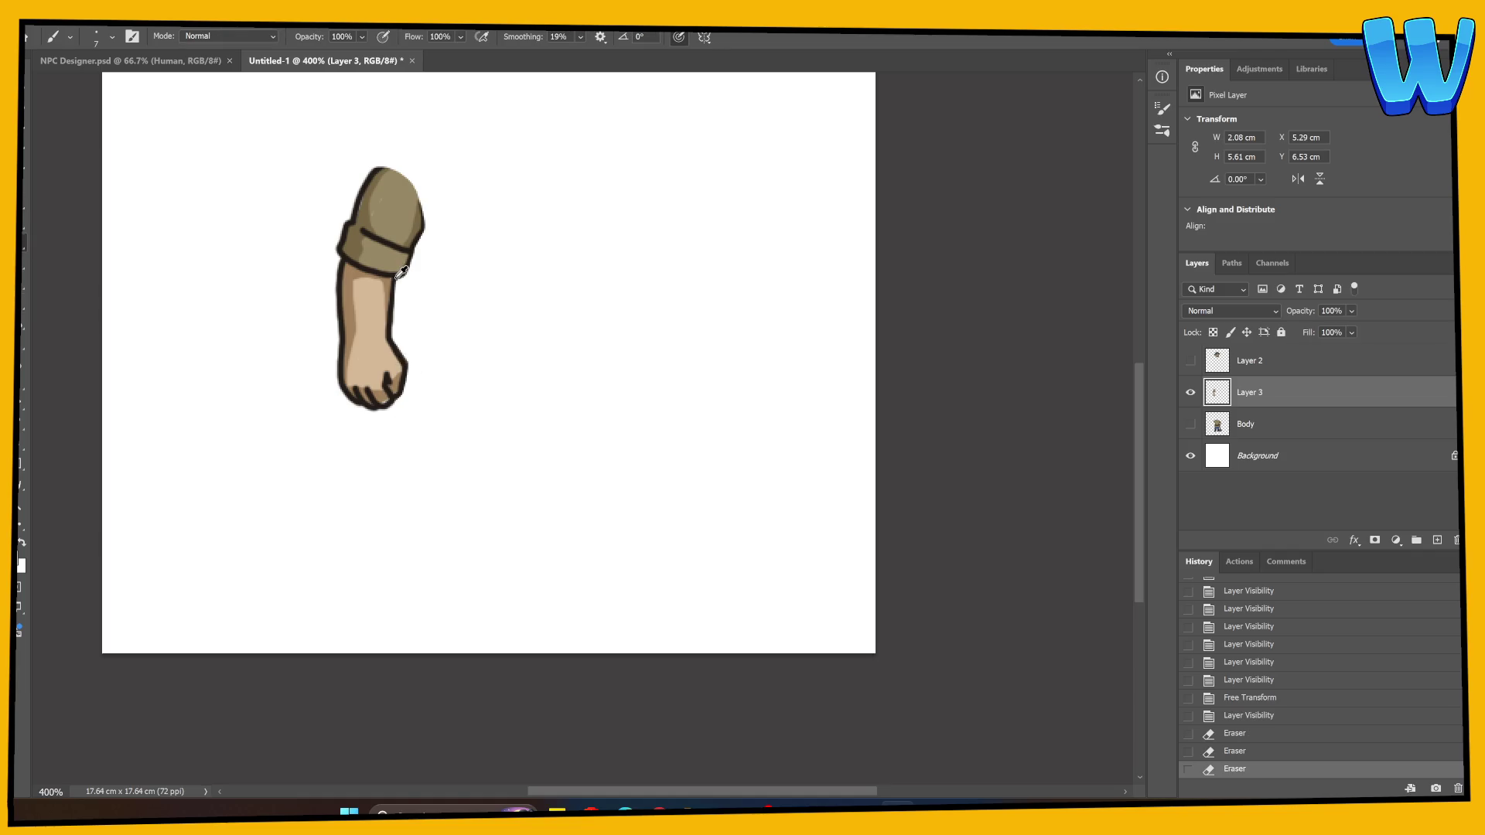
drag(406, 270, 413, 245)
alt+click(385, 391)
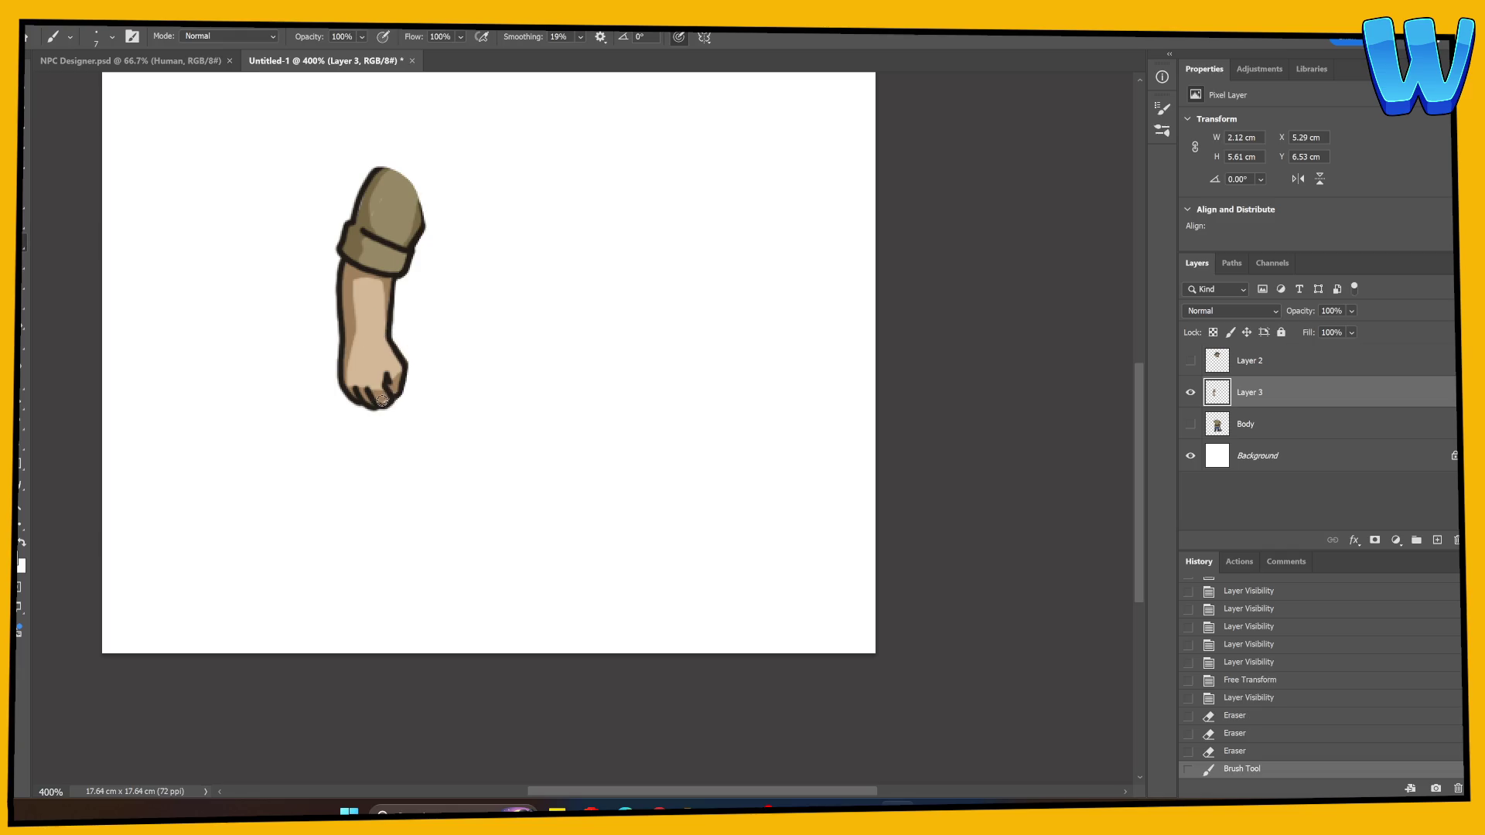
click(385, 399)
drag(387, 391, 399, 377)
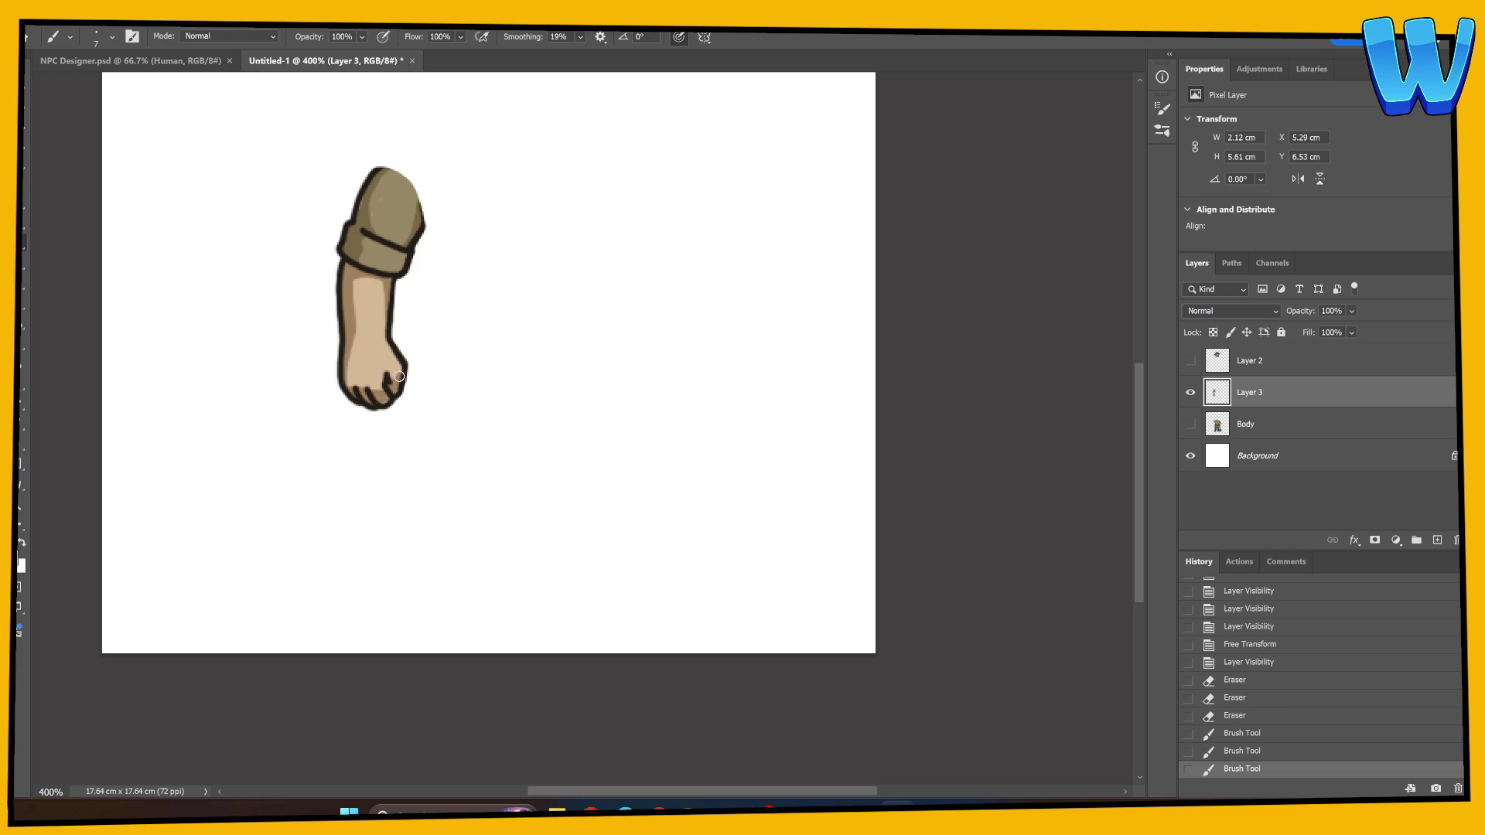
click(386, 205)
click(377, 192)
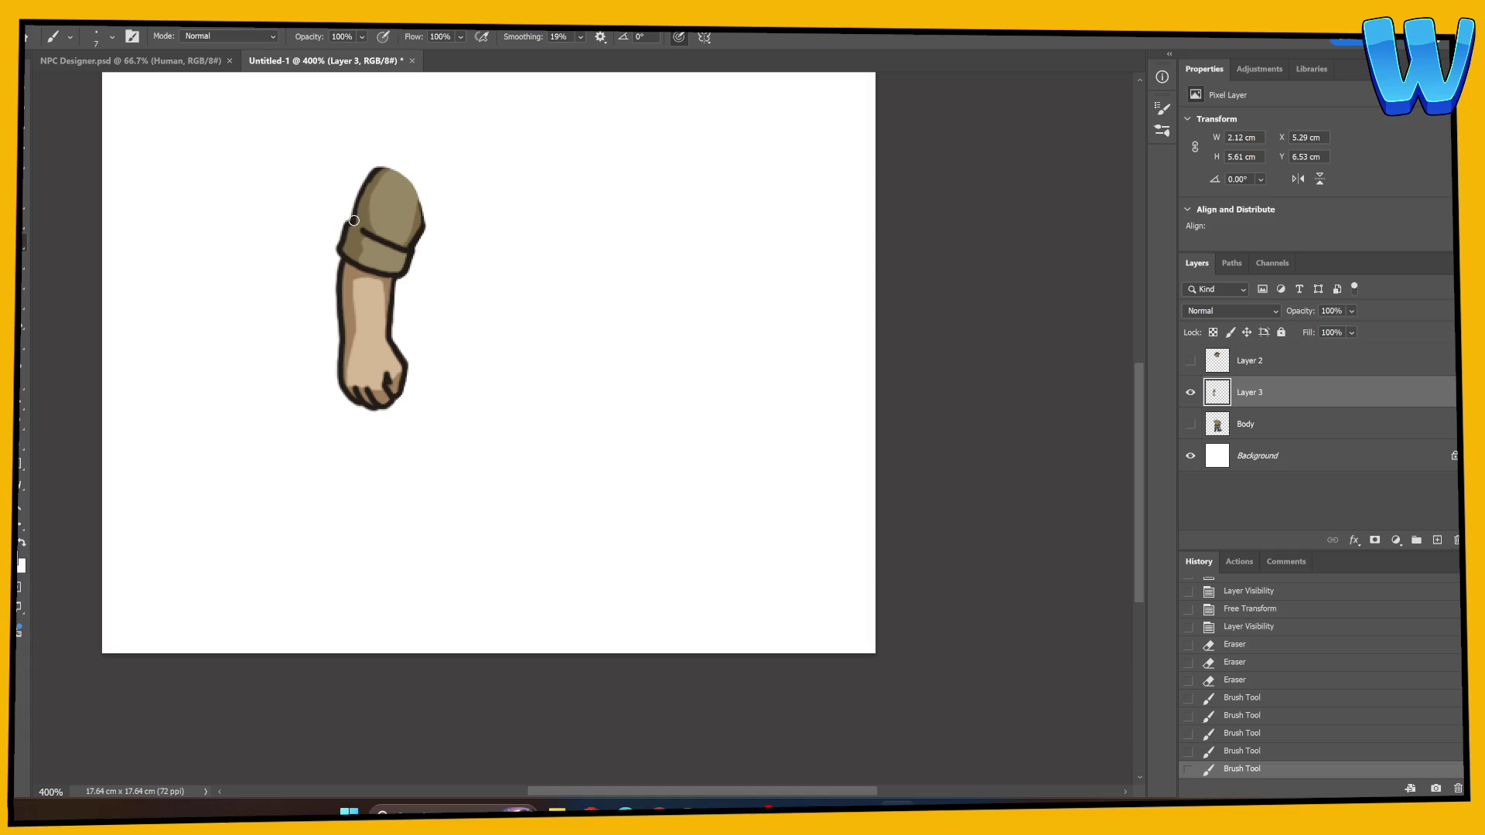
drag(353, 220, 365, 192)
drag(359, 203, 393, 164)
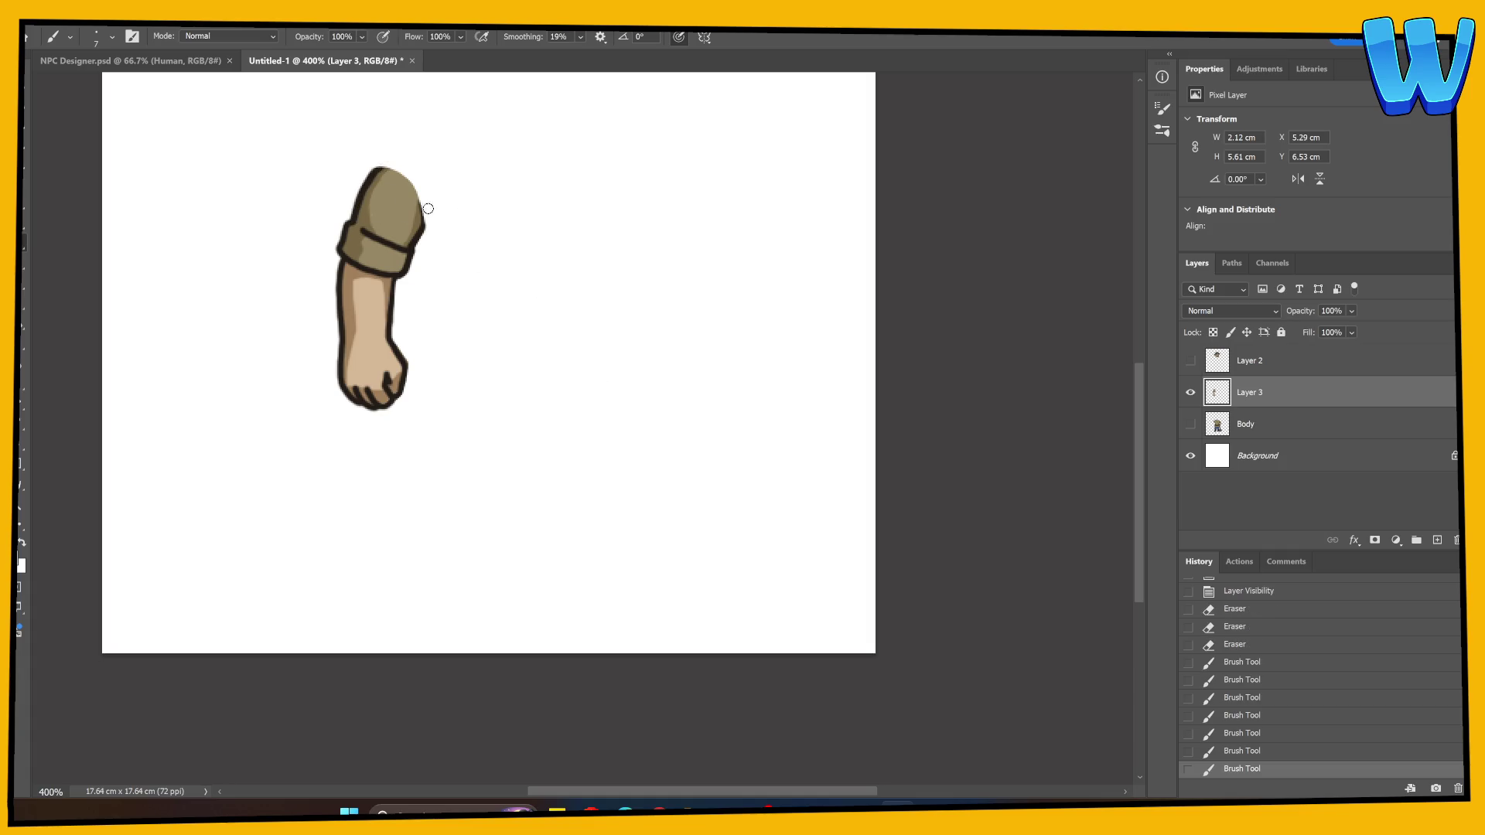
Show the Body layer and test-rotate the arm around the shoulder, then cancel the rotation
click(1190, 424)
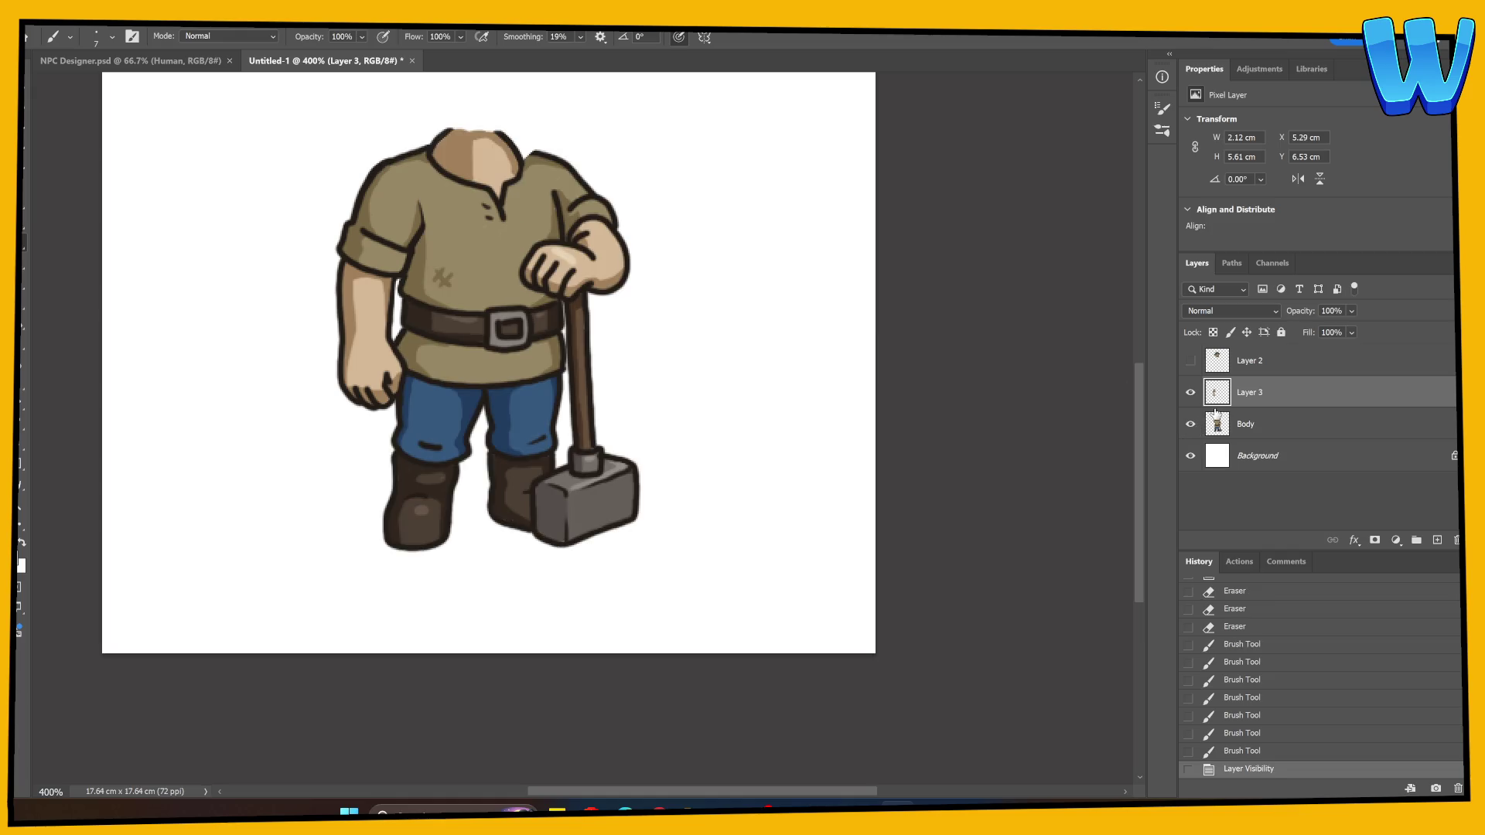
click(1191, 392)
click(1191, 393)
click(1190, 392)
click(1190, 392)
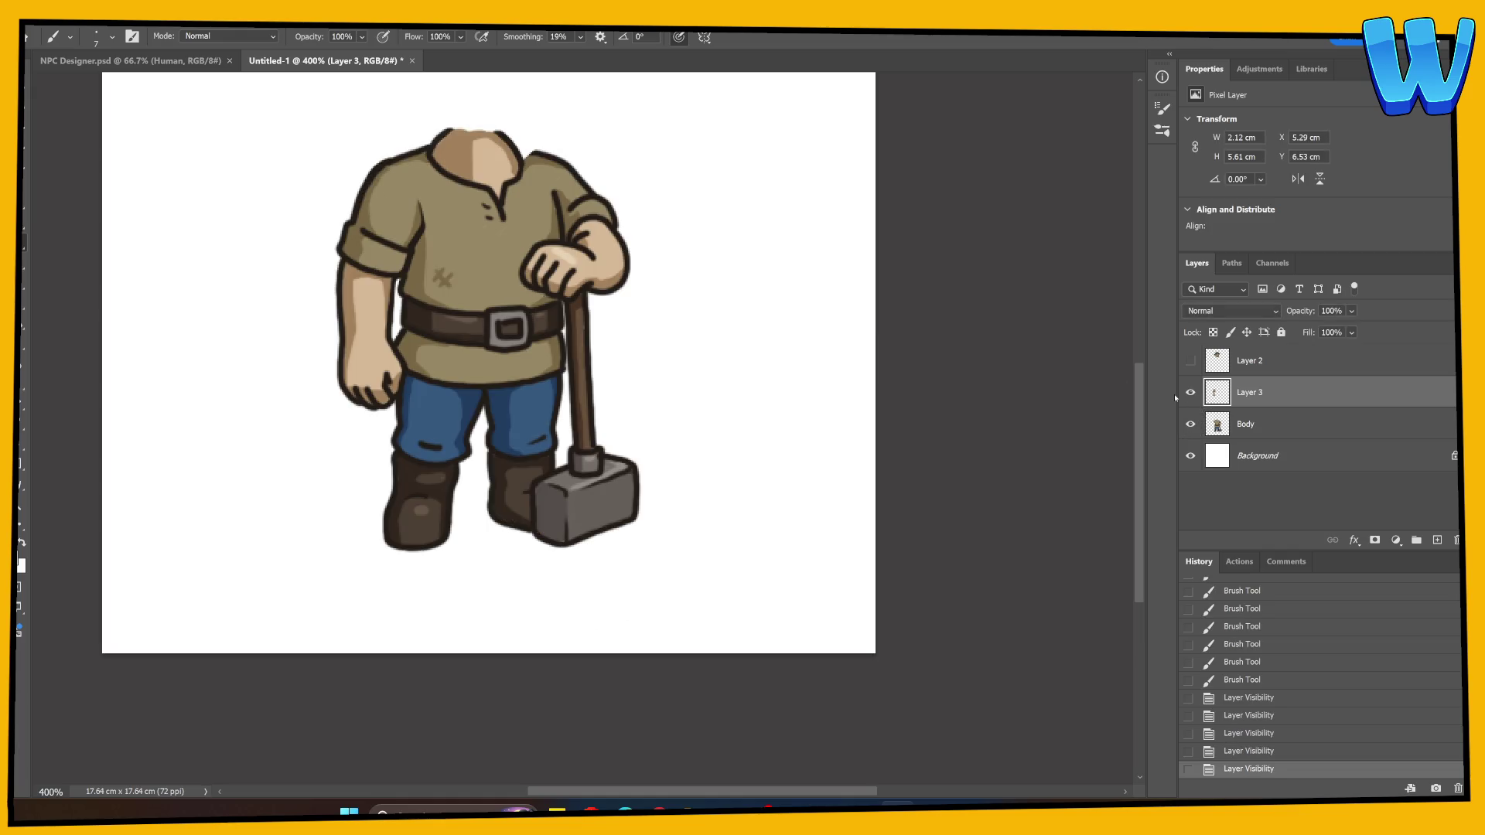
key(ctrl+t)
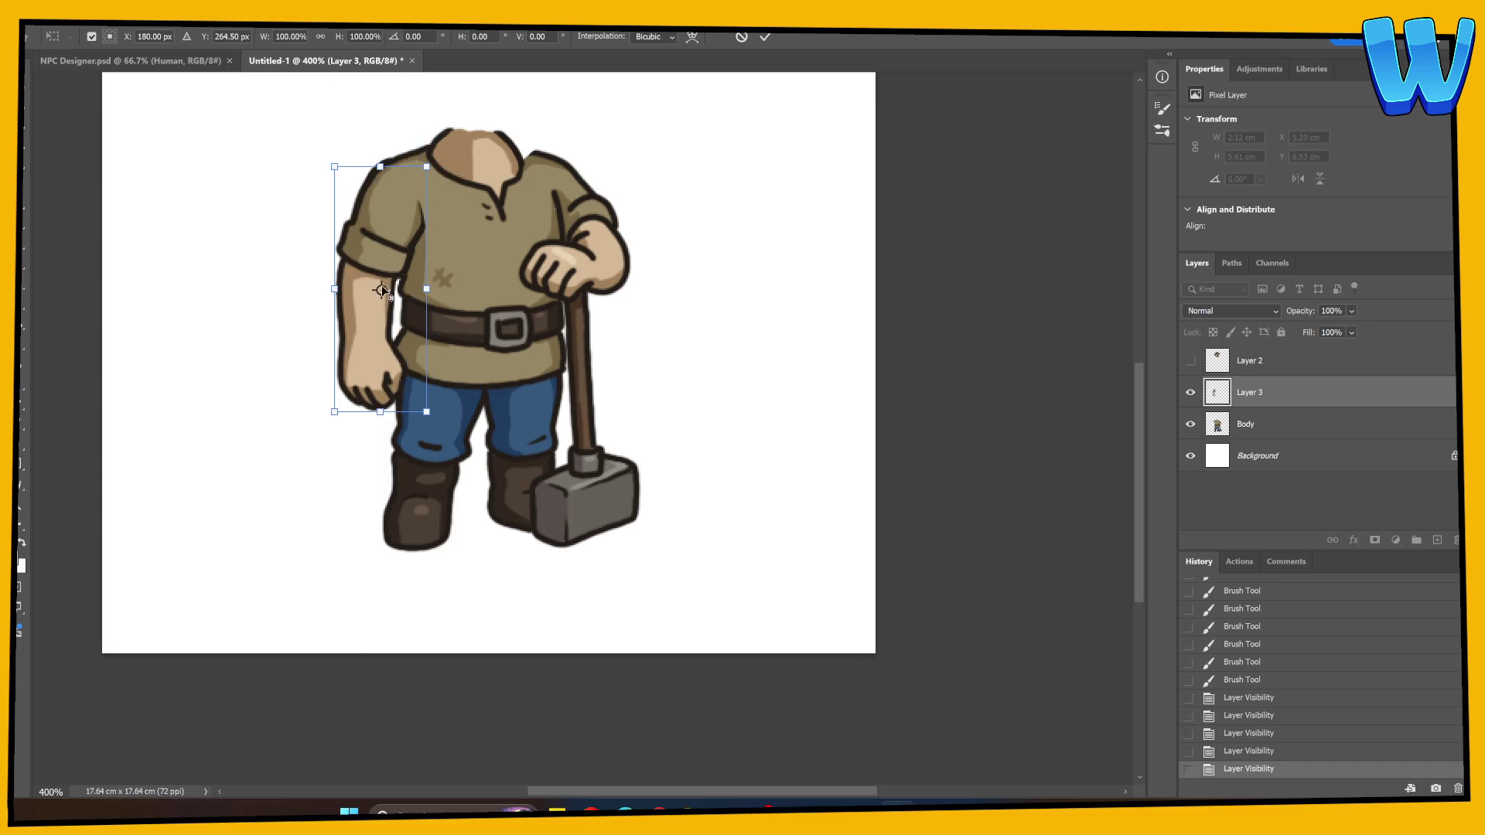
drag(382, 290, 395, 193)
mouse_move(380, 503)
mouse_down()
mouse_move(358, 501)
mouse_move(364, 473)
mouse_move(533, 468)
mouse_up()
key(Escape)
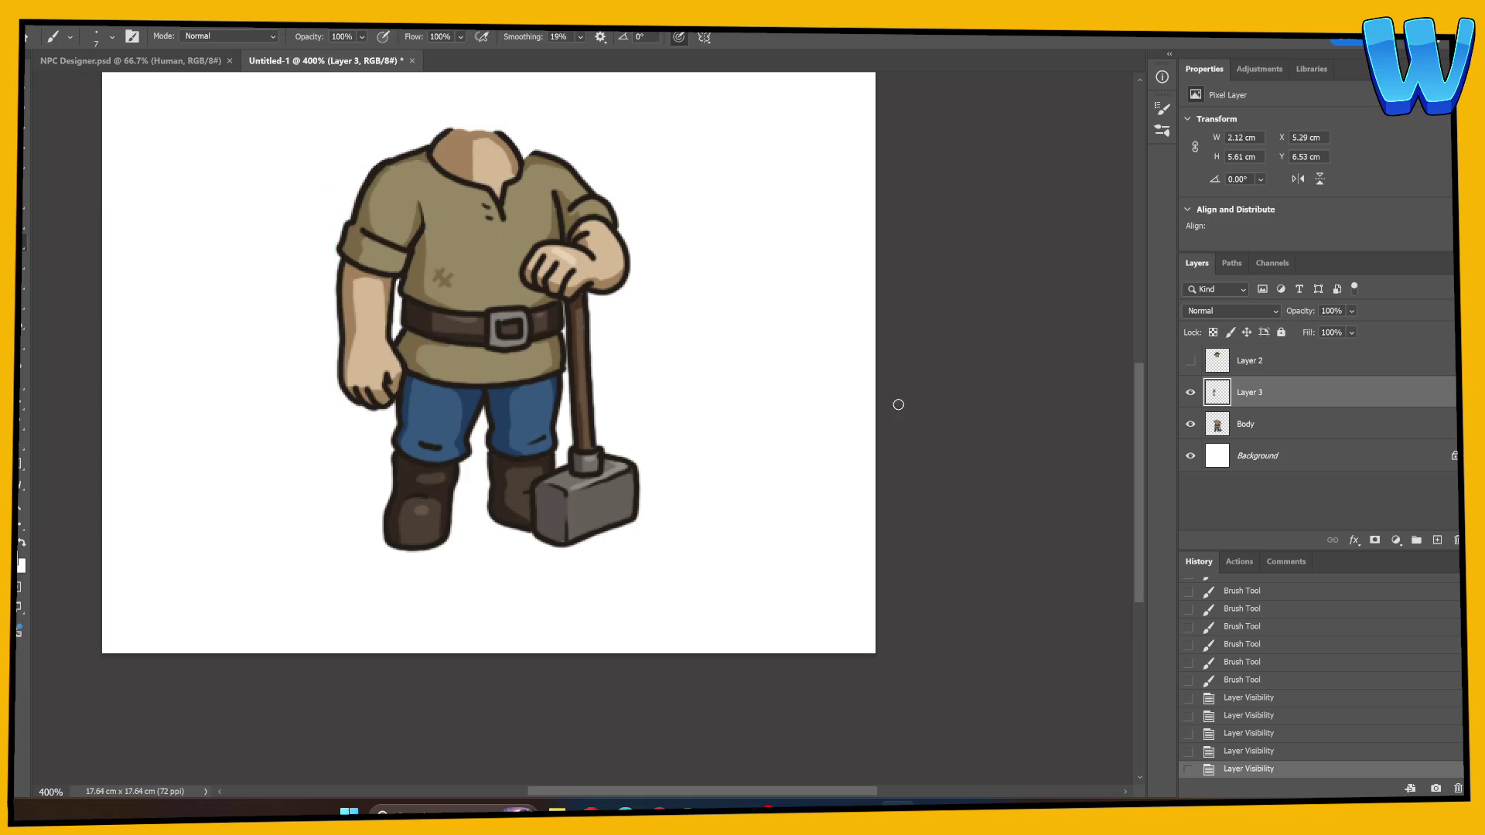
Hide the Body and arm layers and show Layer 2's head alone, adjusting its opacity
click(1190, 392)
click(1190, 392)
drag(1190, 392, 1191, 423)
click(1190, 360)
click(1269, 360)
drag(1296, 311, 1352, 313)
Restore the head to 100% opacity, erase the chin's stray edge and retouch the chin outline
key(e)
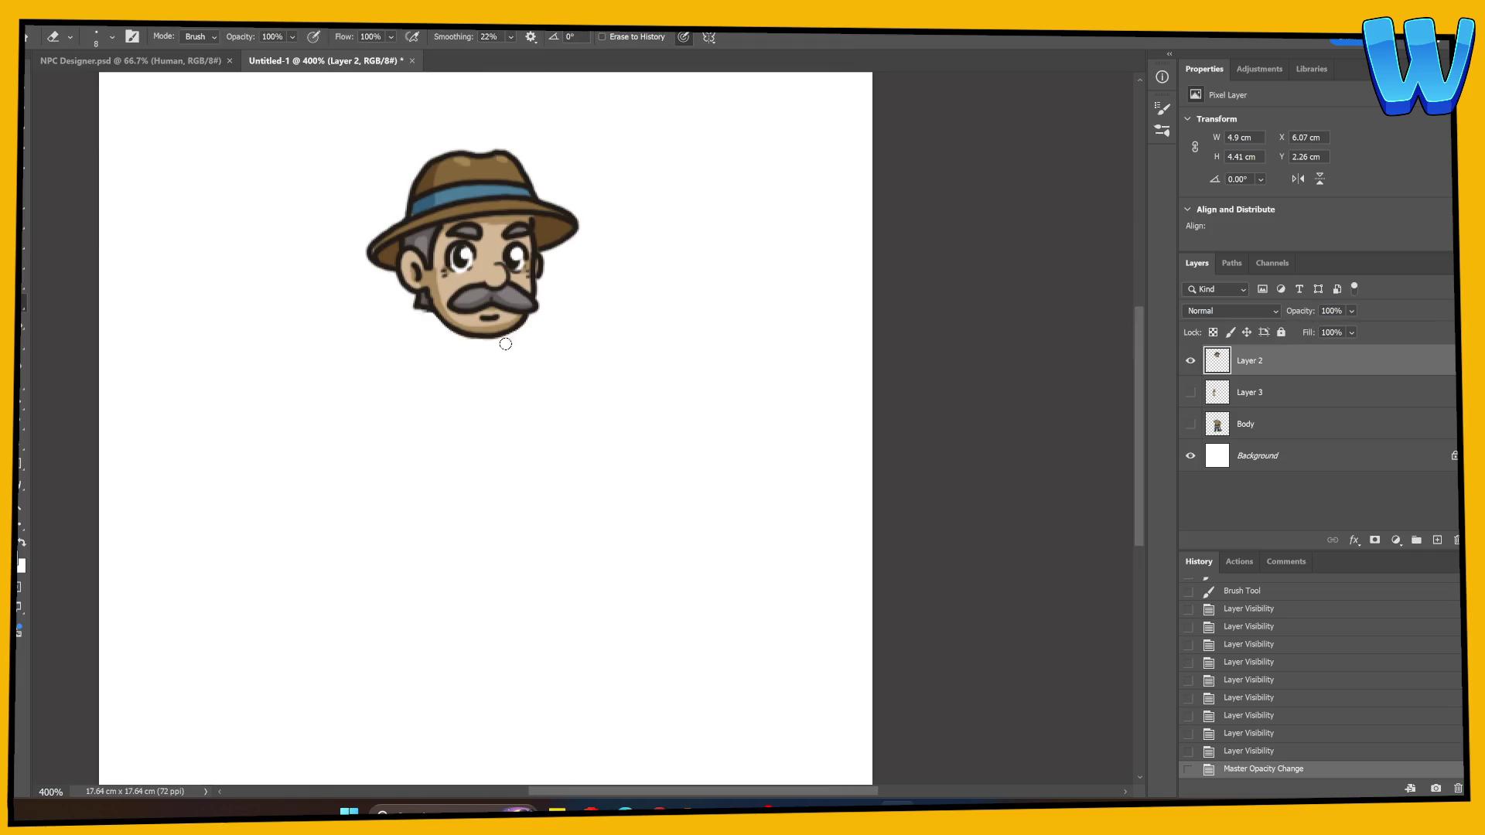
drag(427, 316, 399, 320)
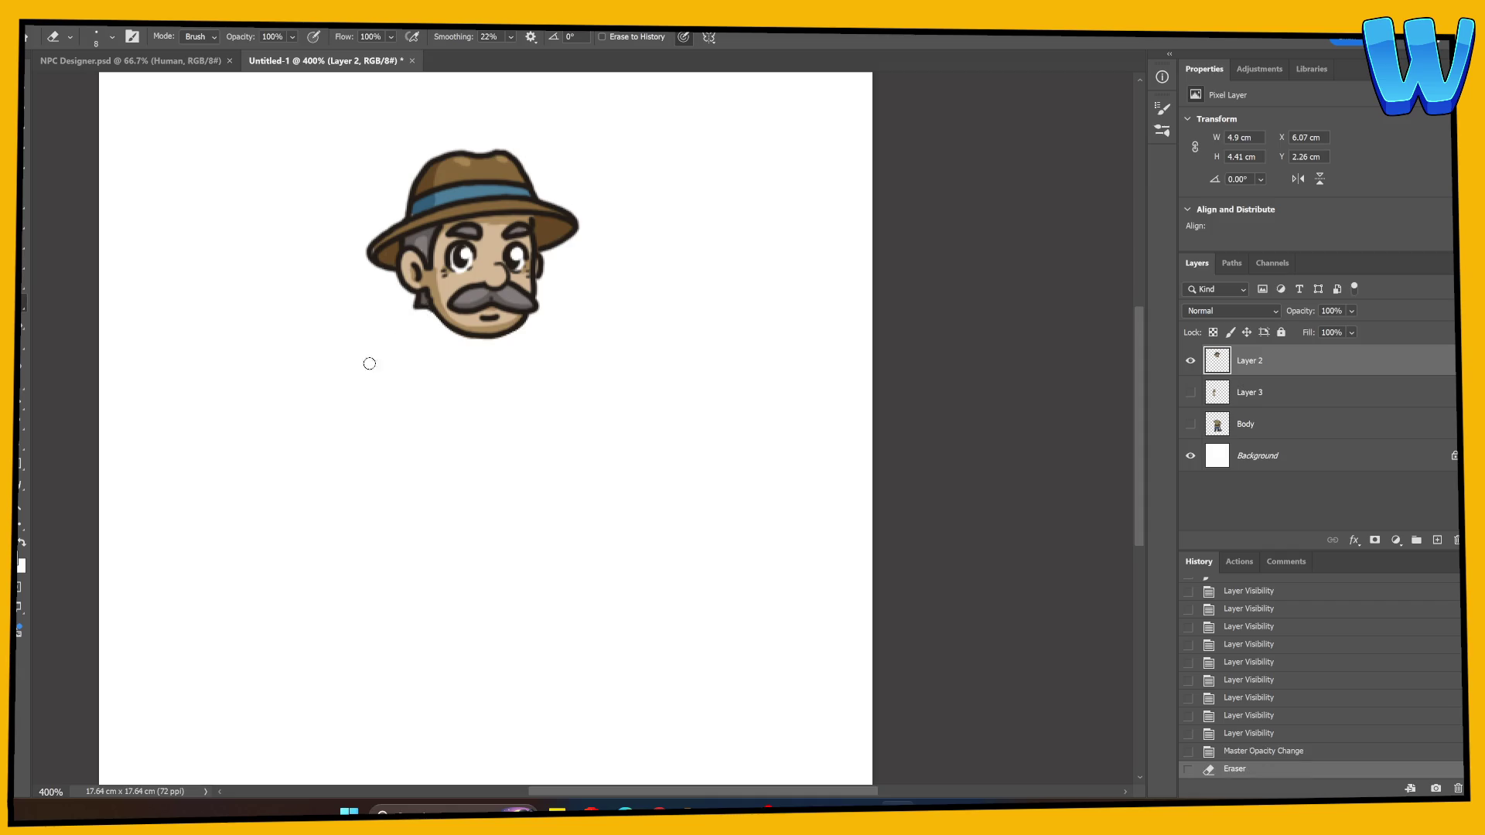
key(b)
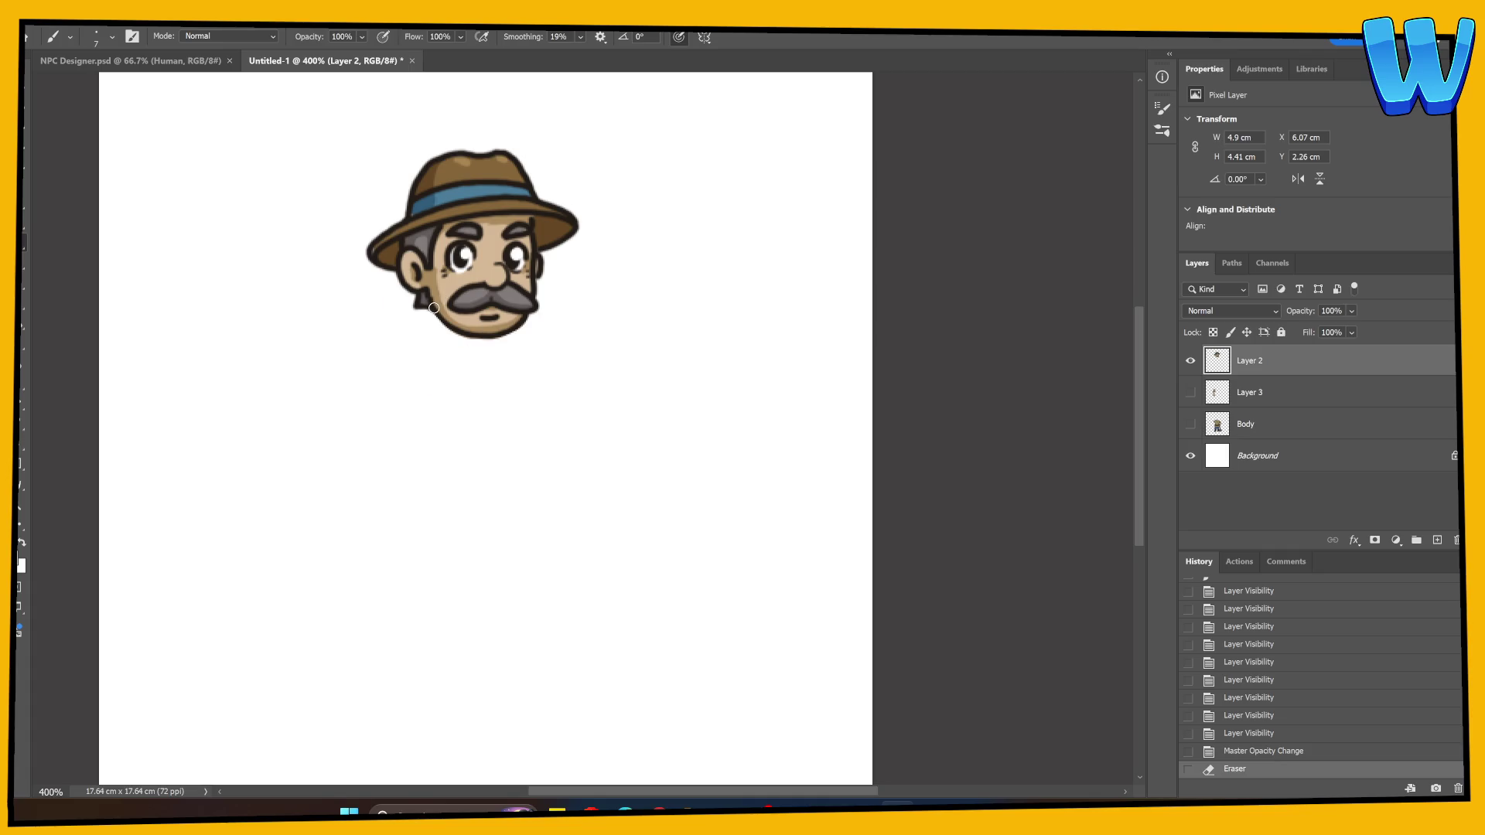
click(461, 332)
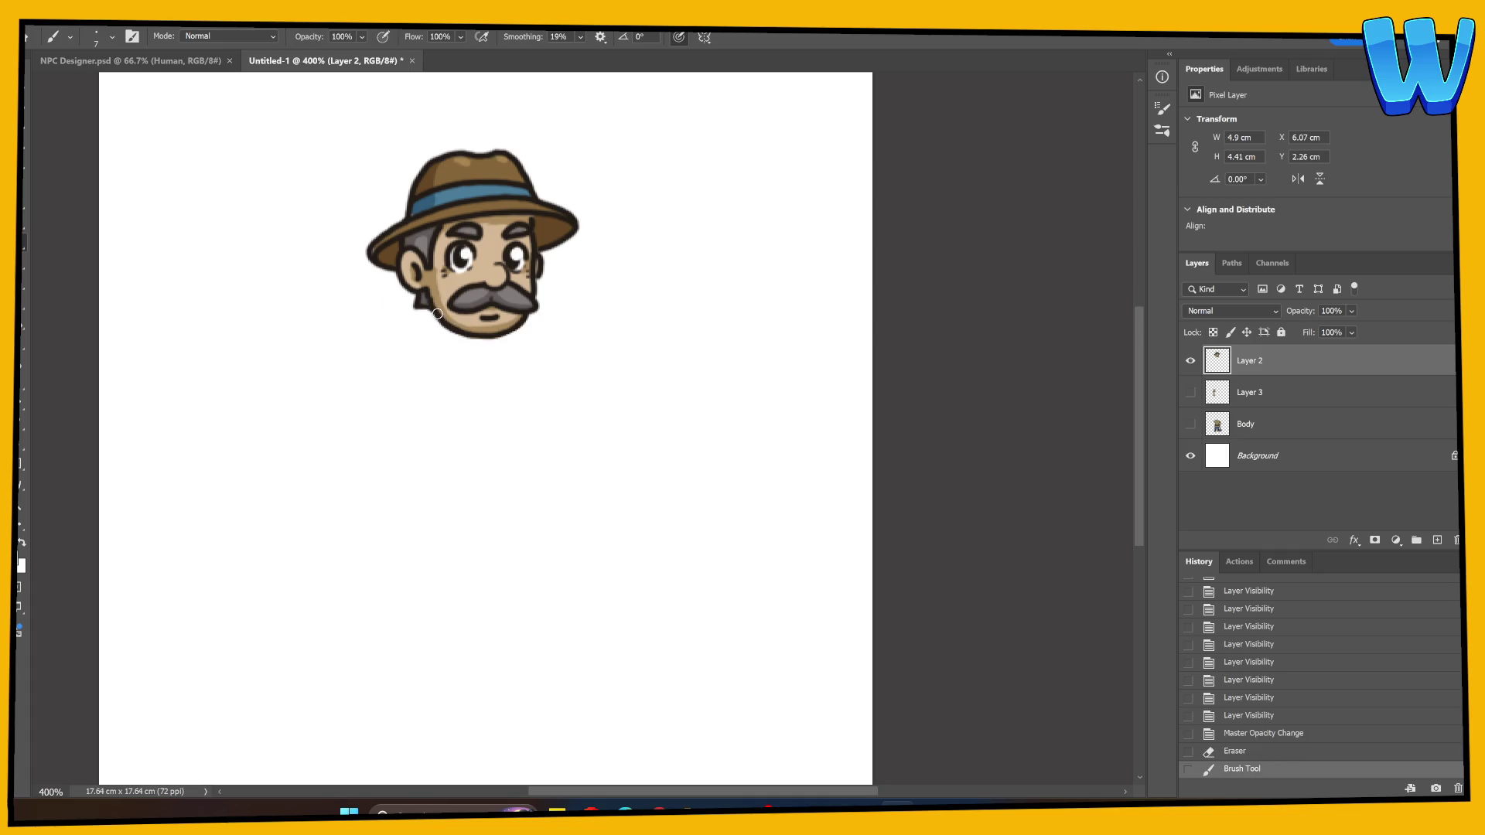
click(522, 324)
drag(519, 324, 527, 314)
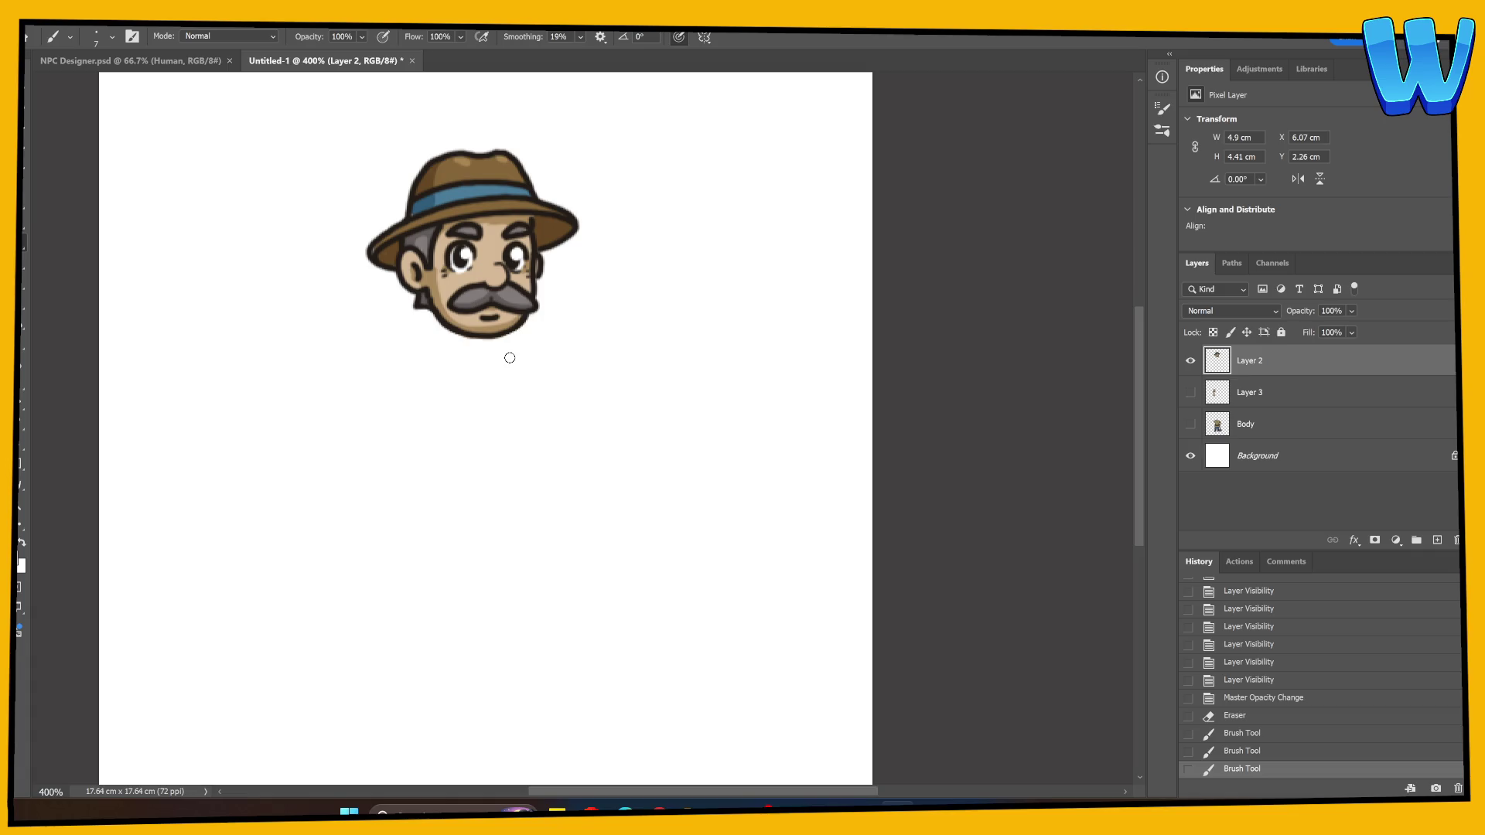
Touch up the right cheek and the hat brim's edges with sampled colours
click(536, 276)
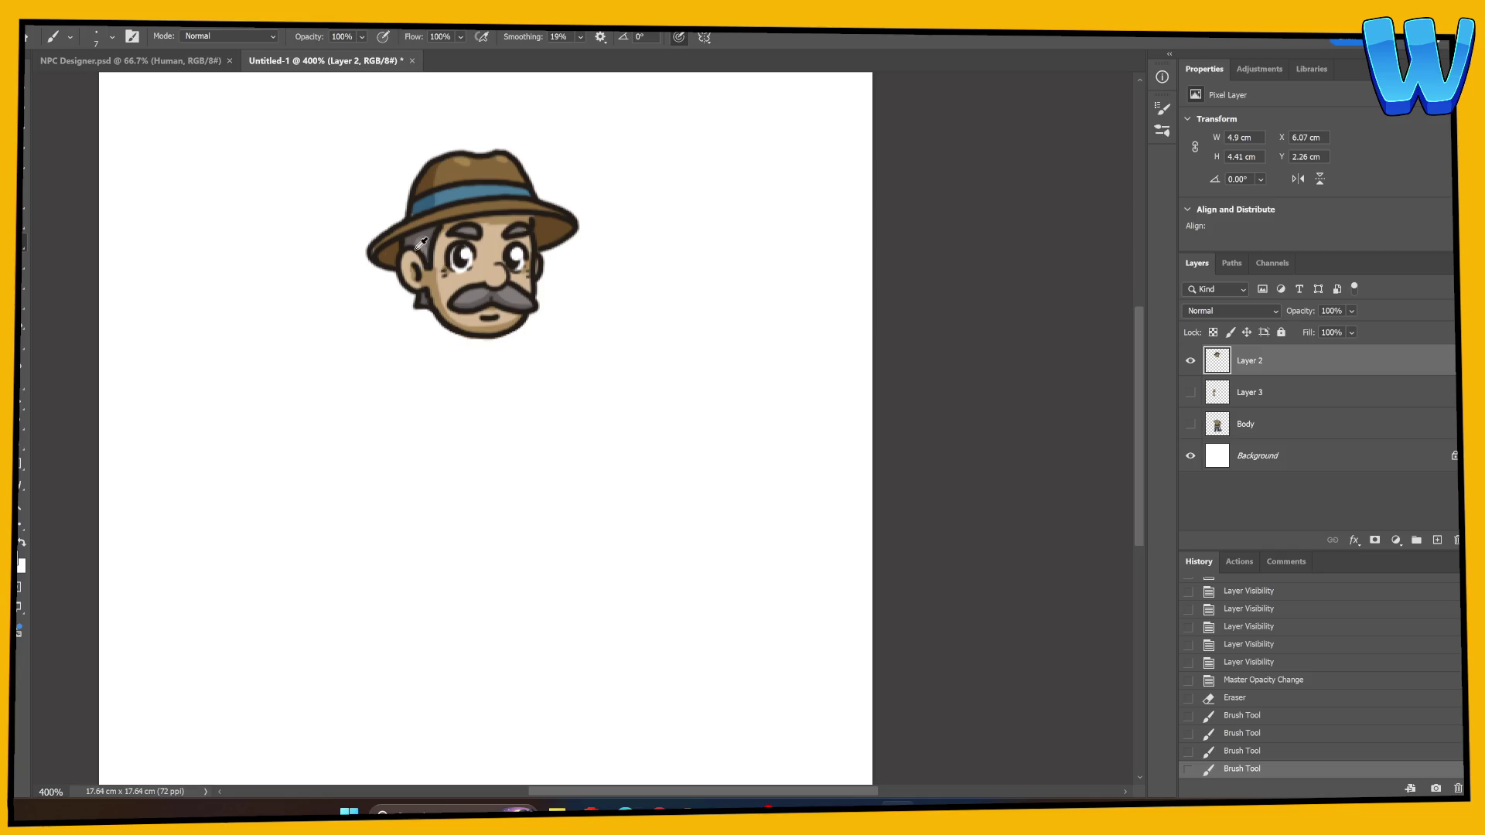
click(373, 248)
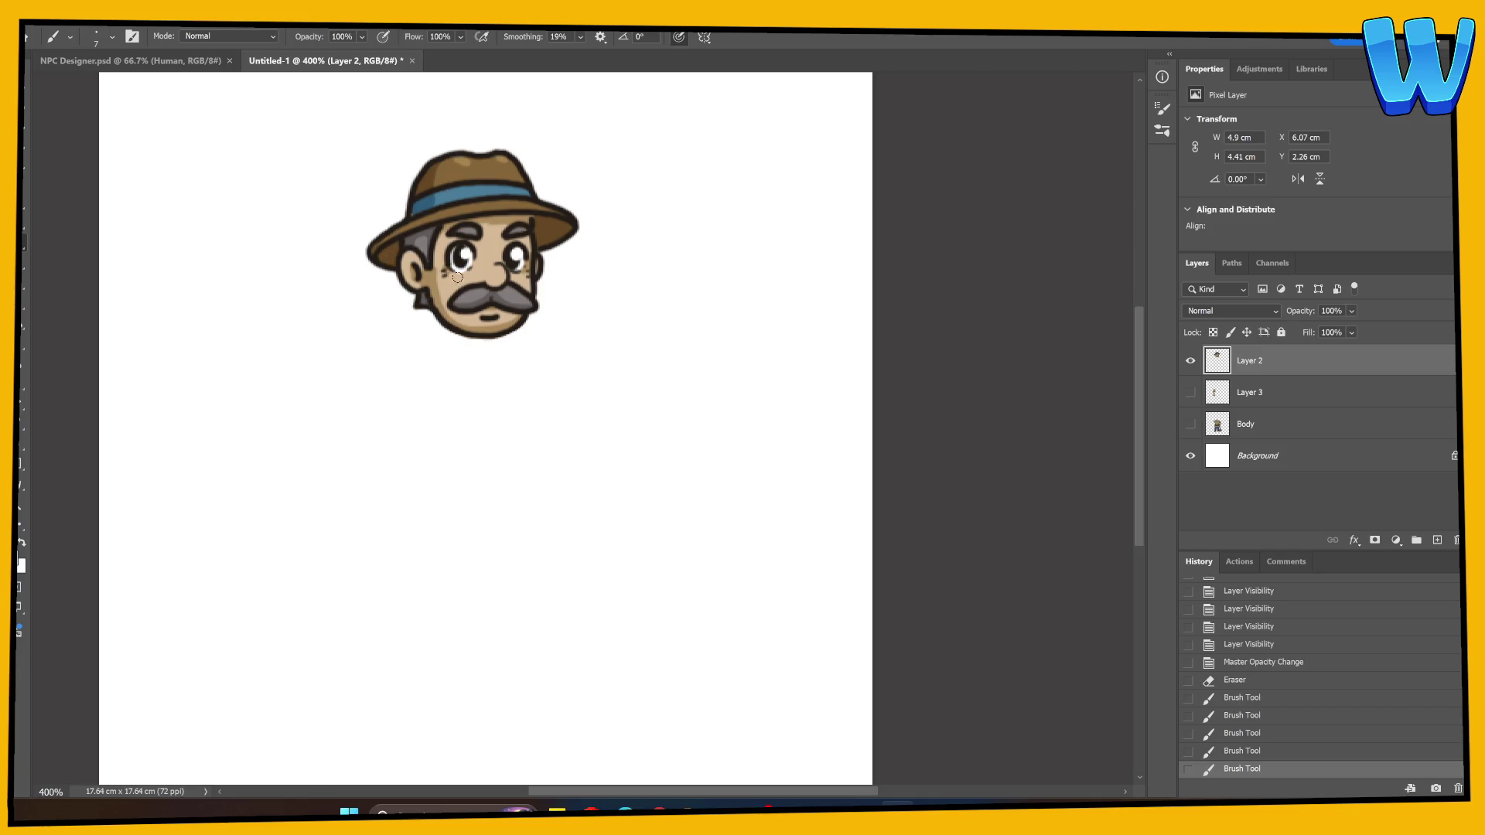
click(371, 249)
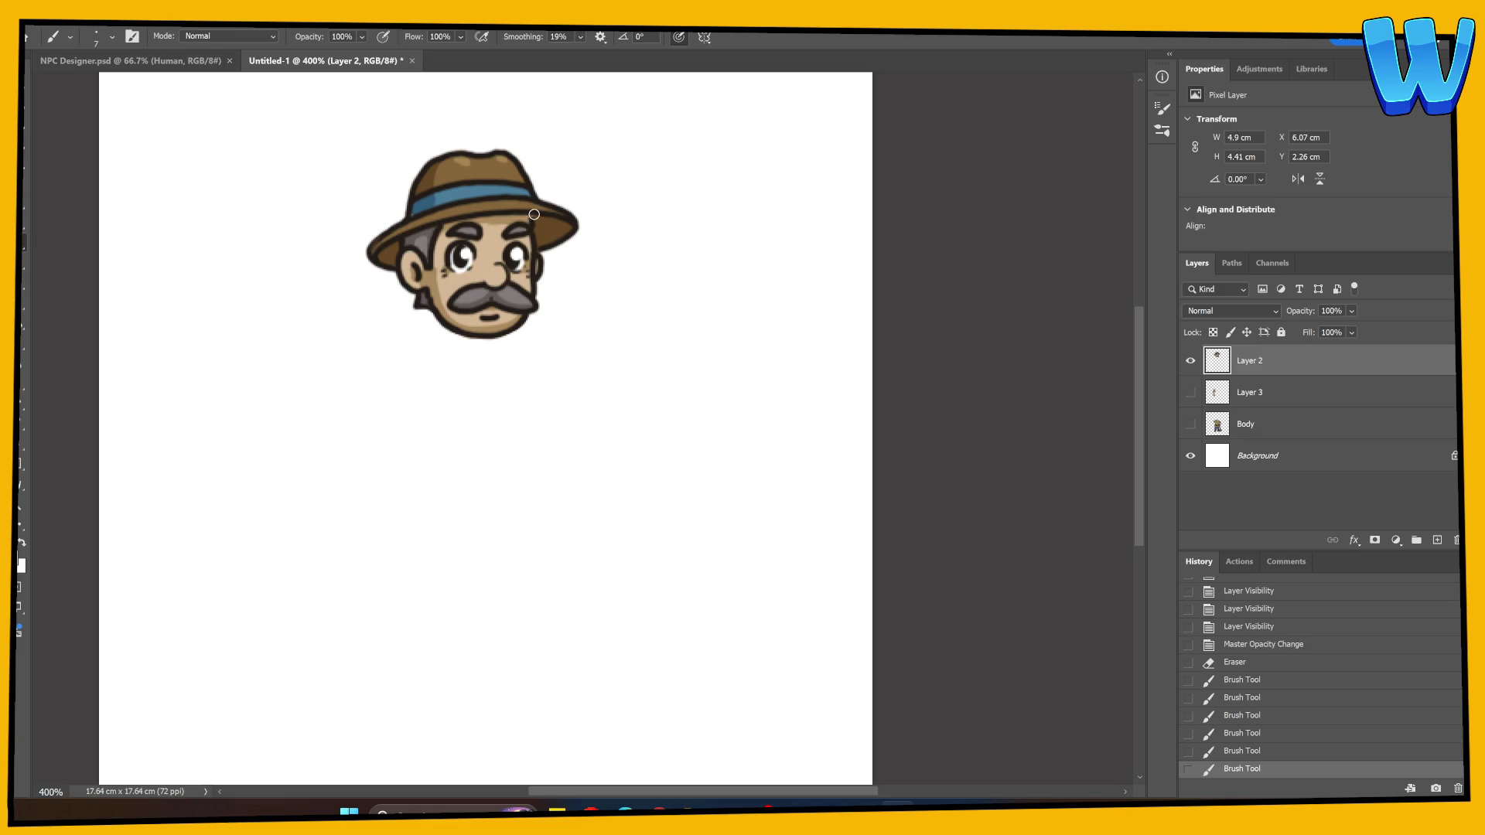
click(532, 217)
key(ctrl+z)
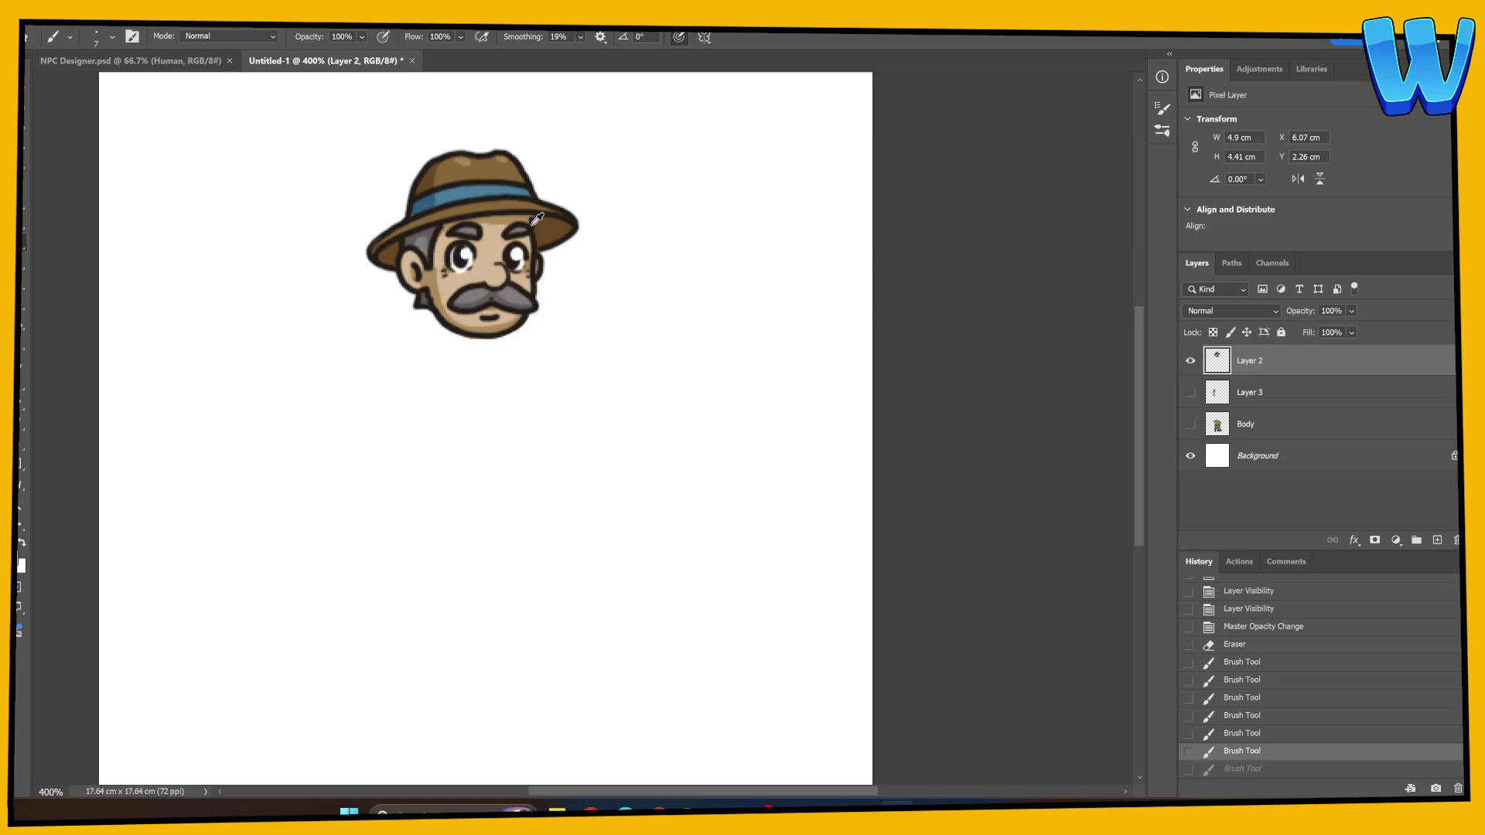
alt+click(532, 224)
click(530, 222)
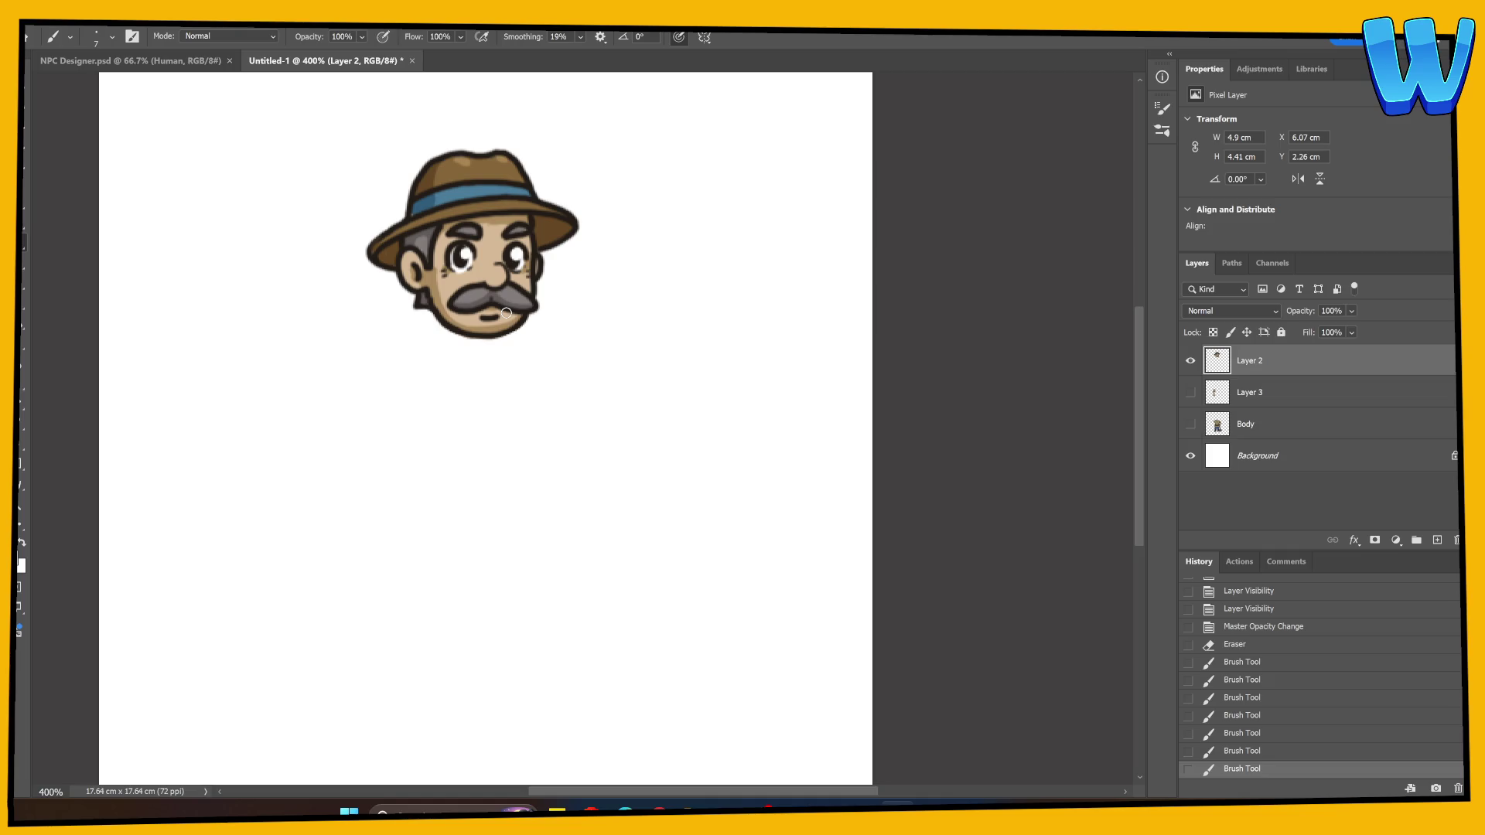
Compare the layers' visibility, leaving the Body layer showing alone and selected
click(1190, 392)
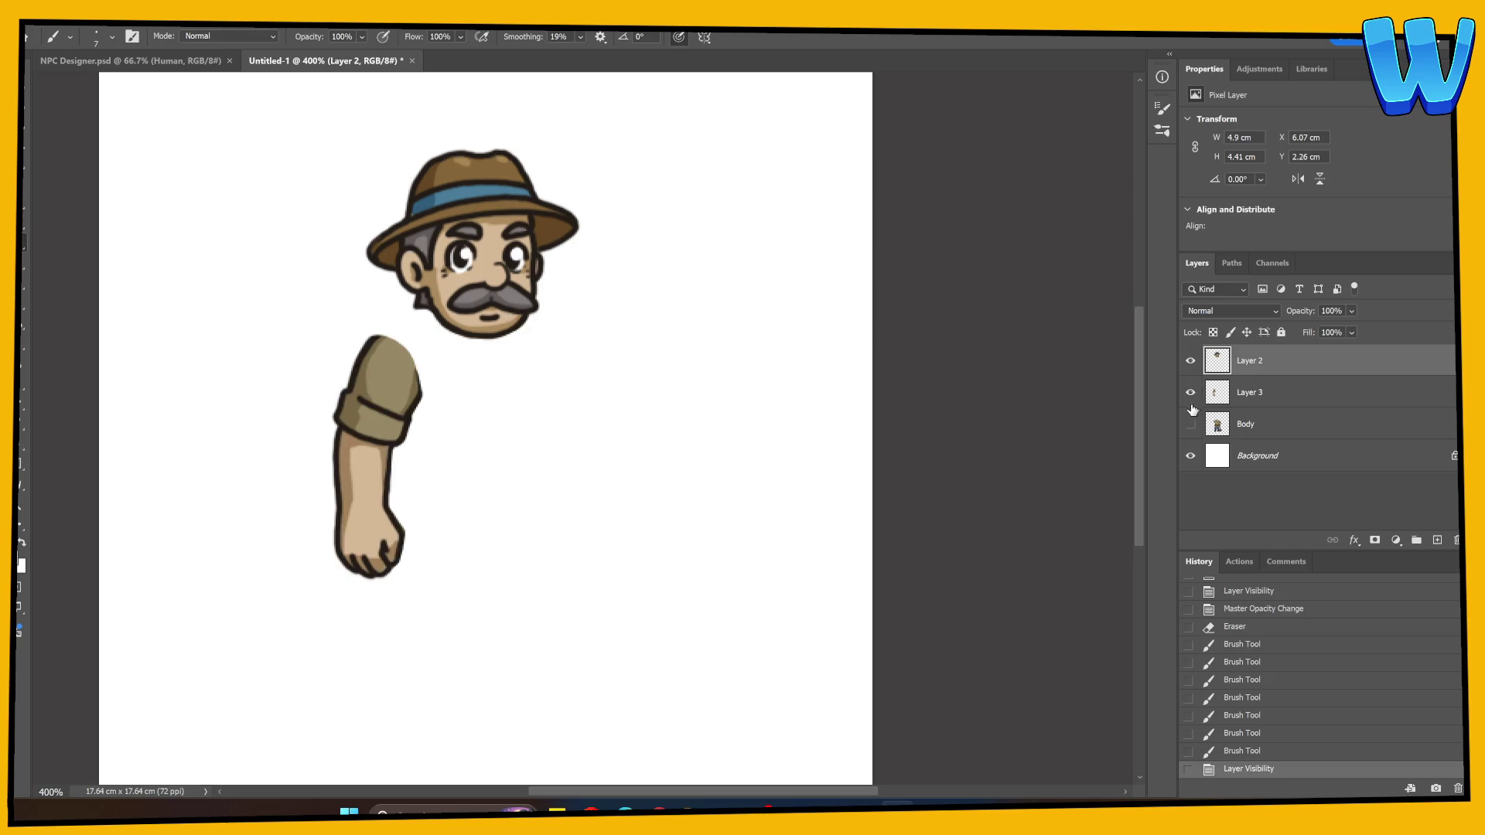
click(1191, 423)
click(1191, 424)
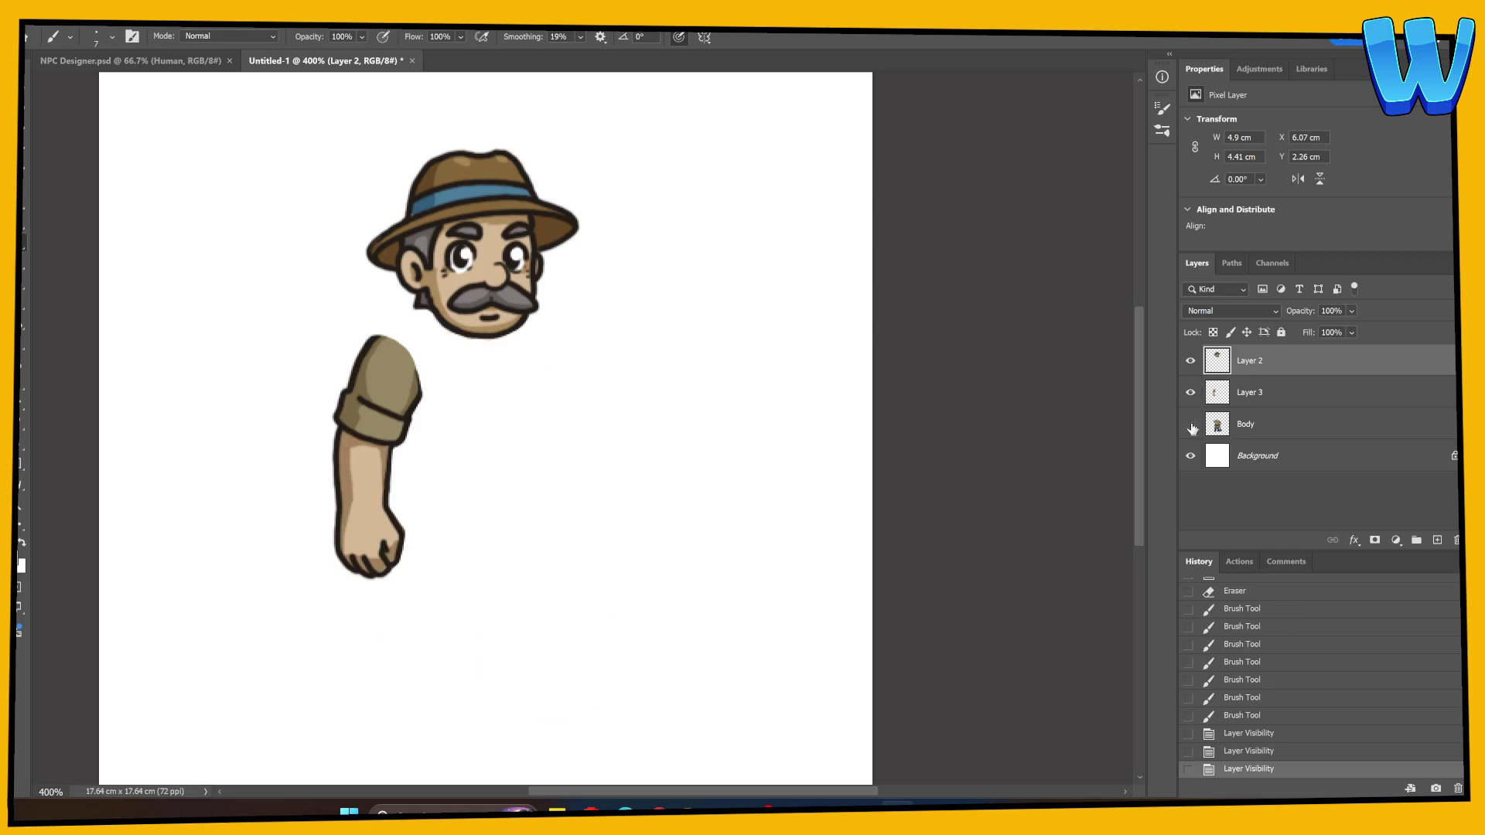
click(1192, 426)
click(1190, 392)
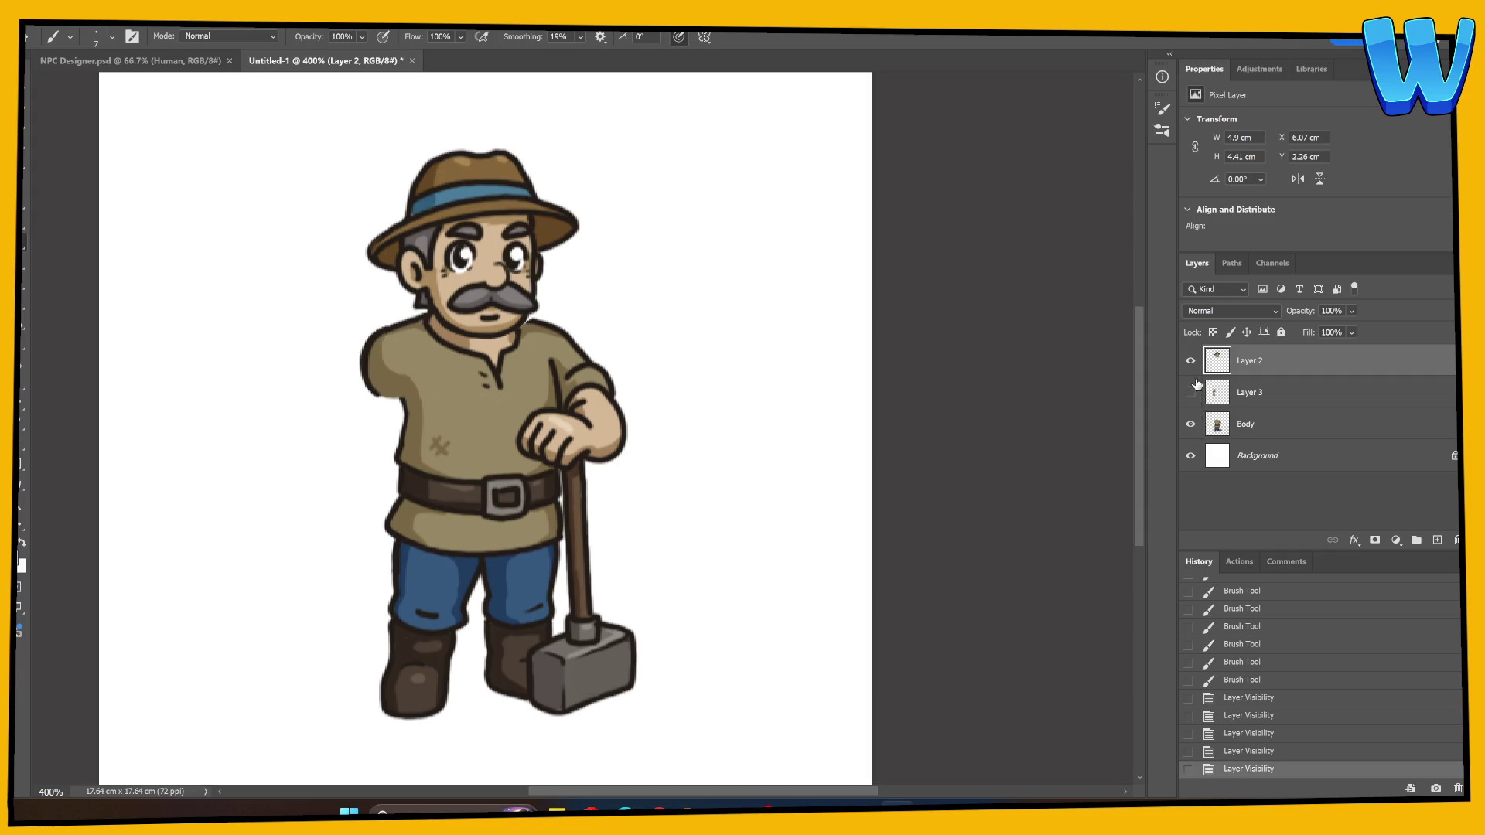
click(1192, 362)
click(1191, 426)
click(1191, 426)
click(1217, 421)
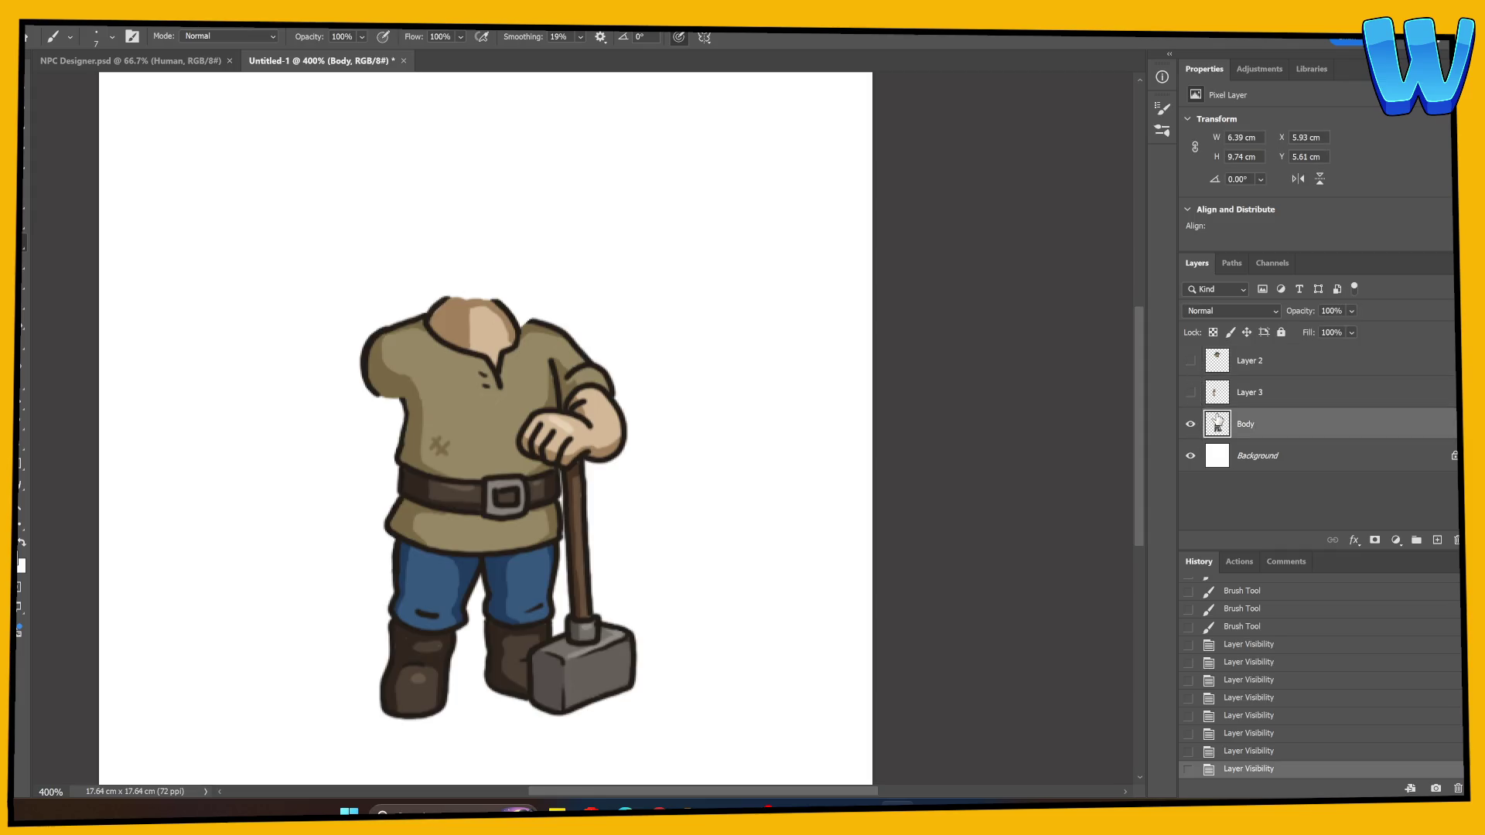
Dab sampled colours over the Body's collar, then show the arm and head layers again
alt+click(539, 317)
click(526, 320)
click(517, 320)
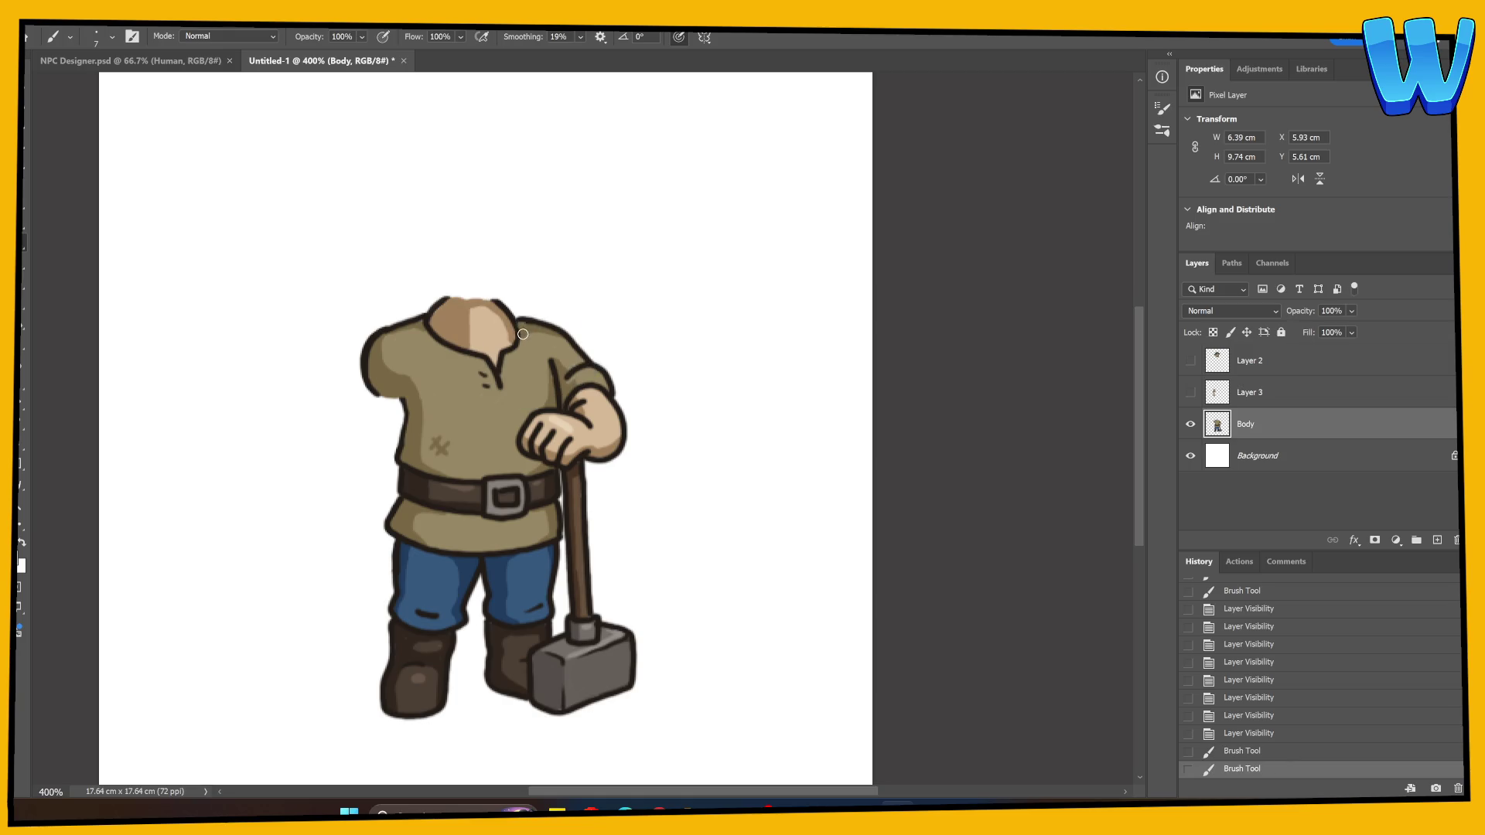
click(523, 332)
alt+click(532, 316)
click(517, 320)
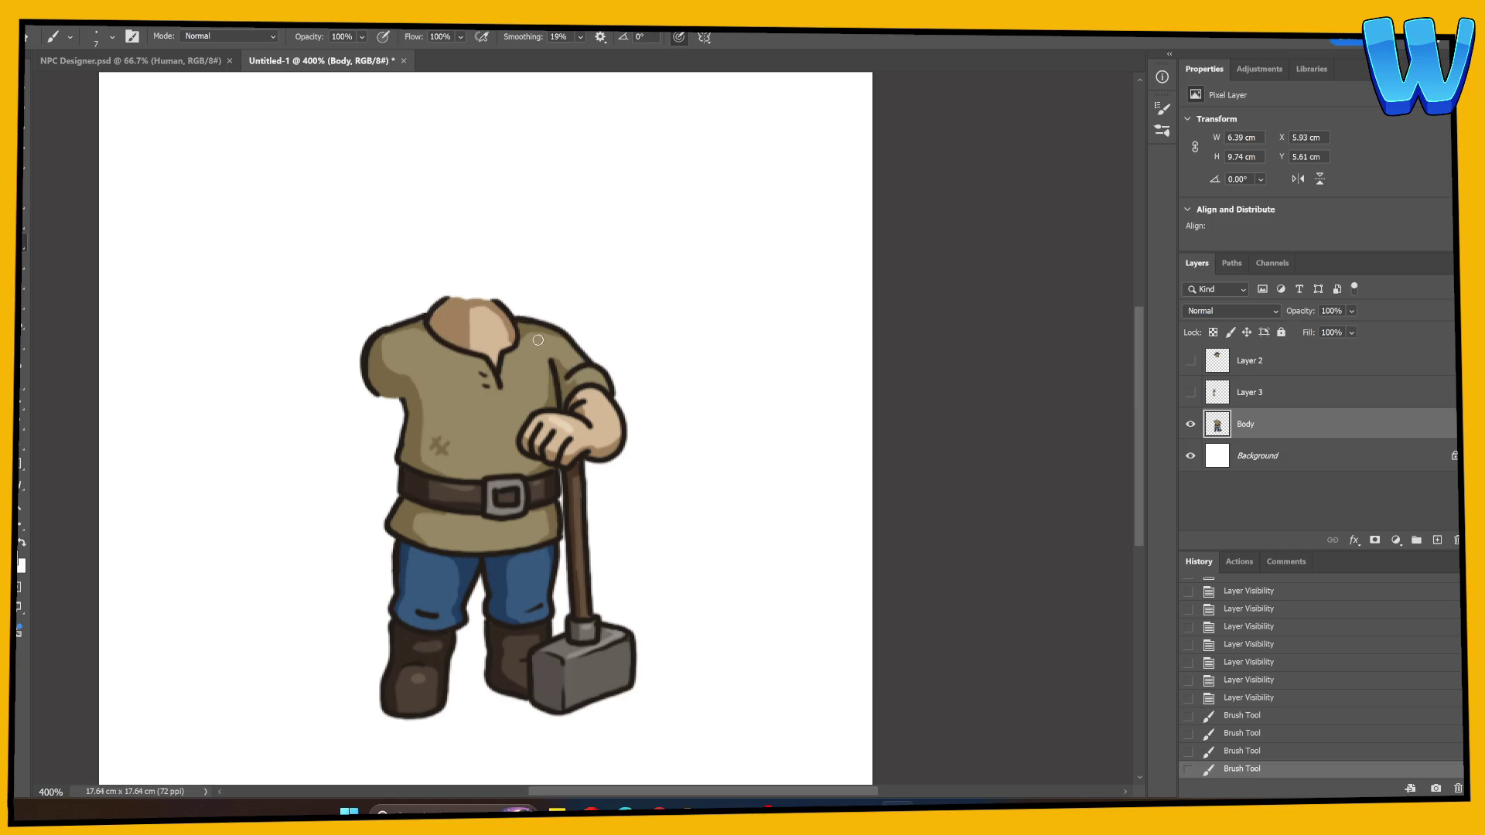
click(1190, 393)
click(1190, 360)
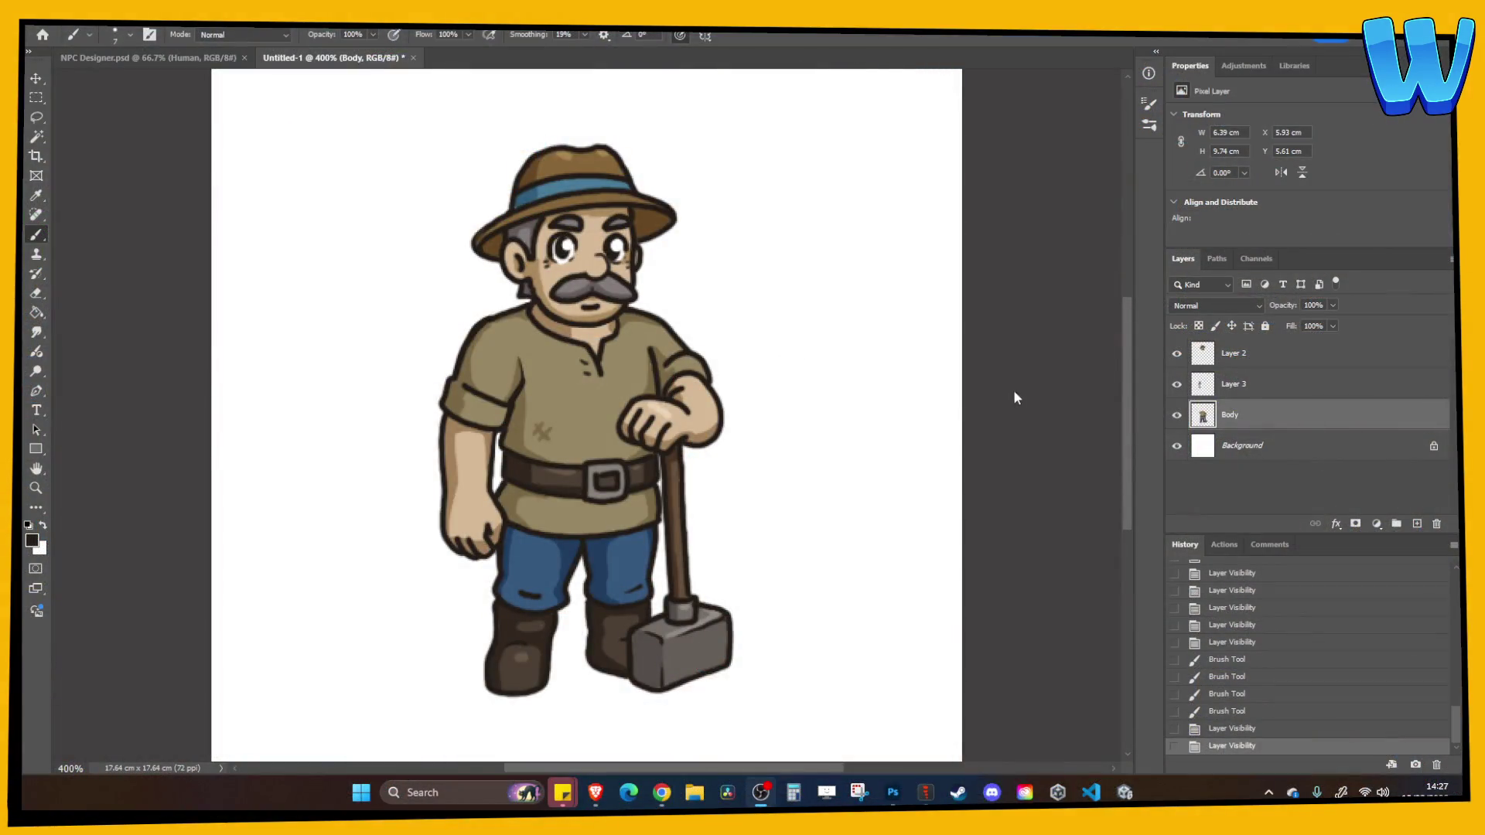
Delete the Background layer and rename Layer 3 to Left Arm
click(1229, 456)
key(Delete)
double_click(1234, 383)
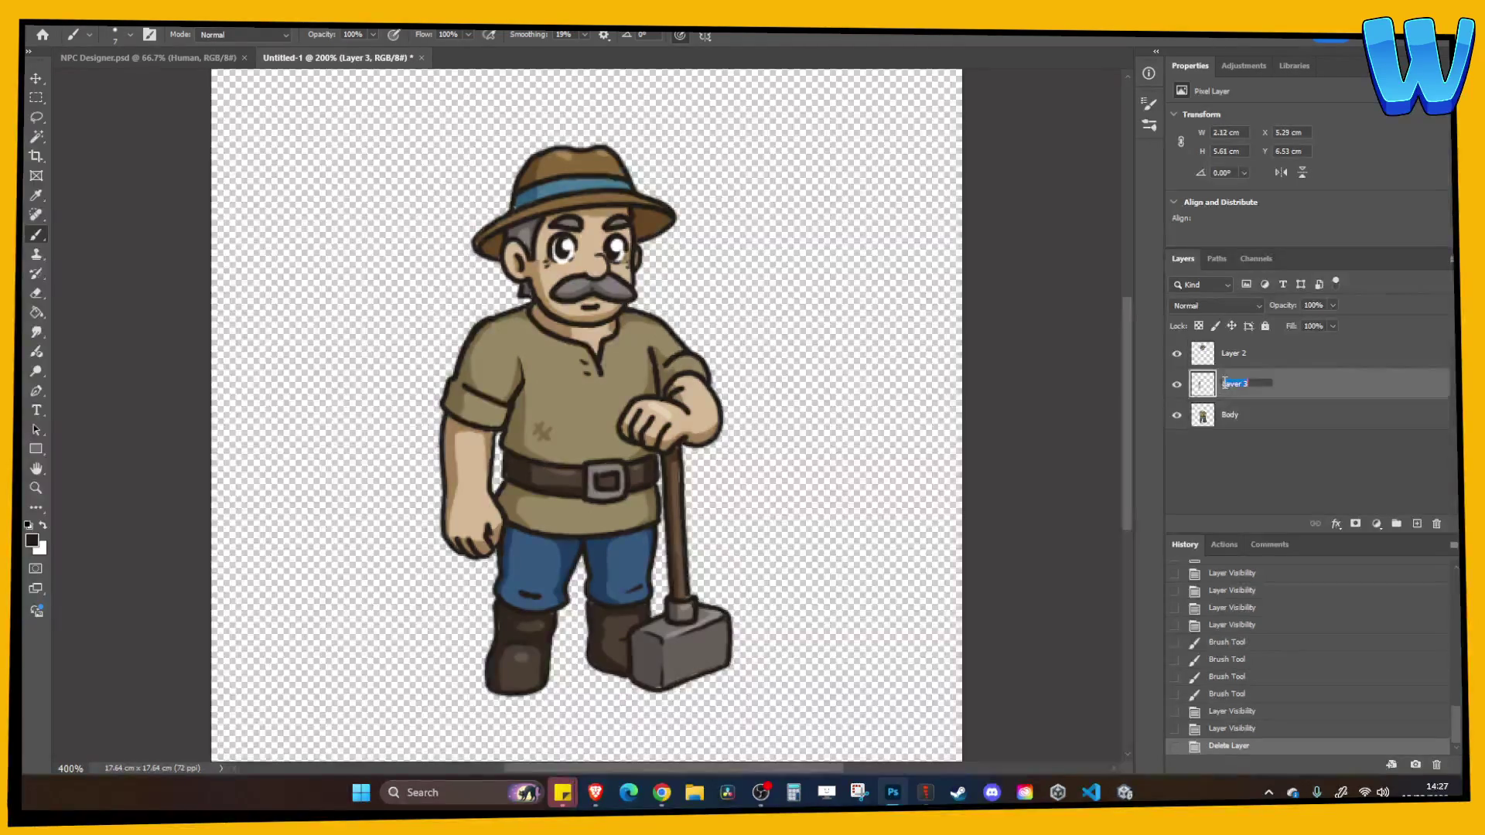
text(Left Arm)
key(Return)
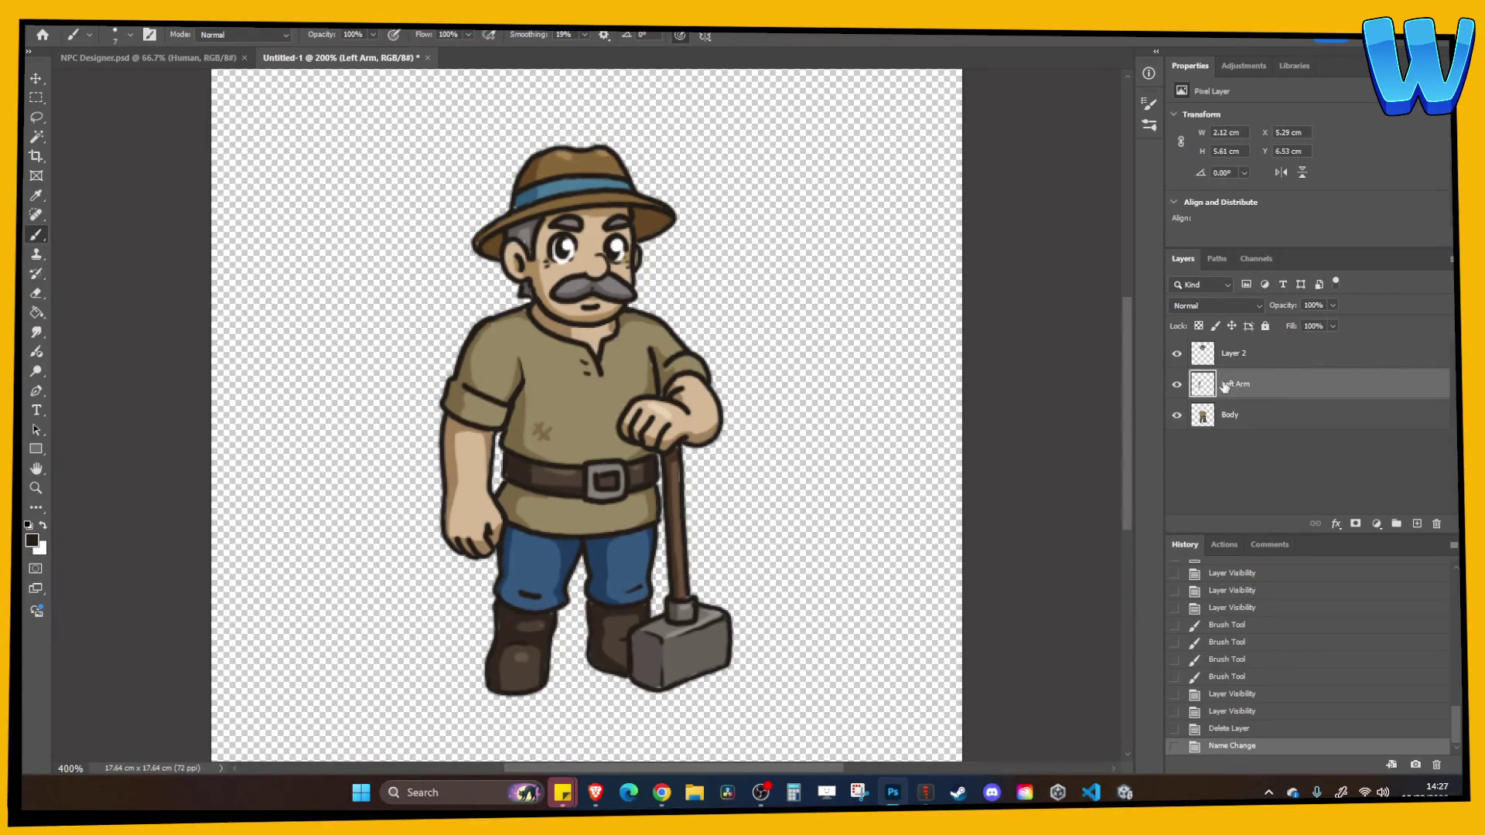
Rename Layer 2 to Head and add a new empty layer
double_click(1237, 352)
key(Escape)
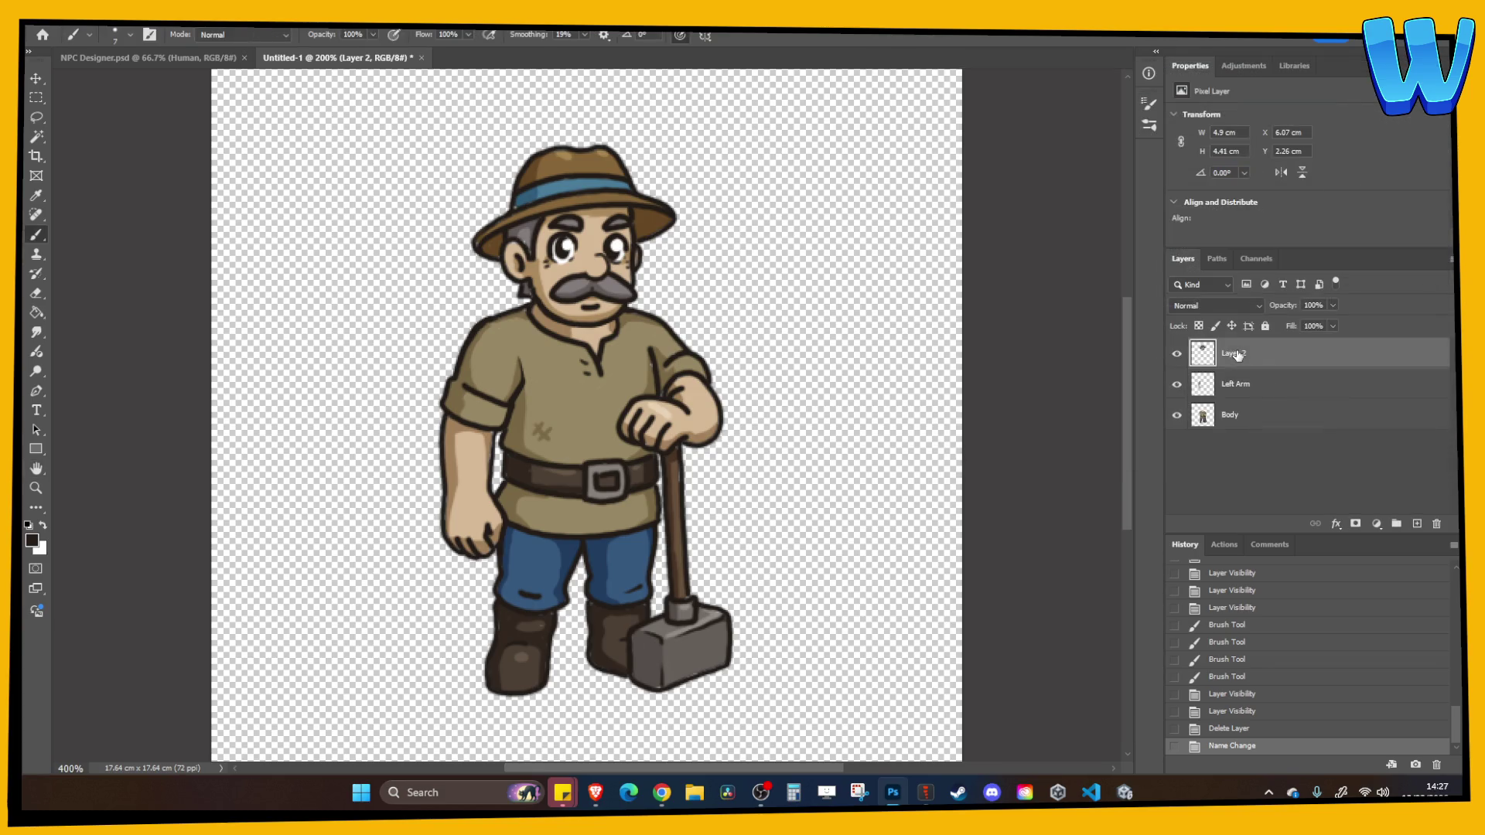
double_click(1238, 352)
text(ead)
key(Return)
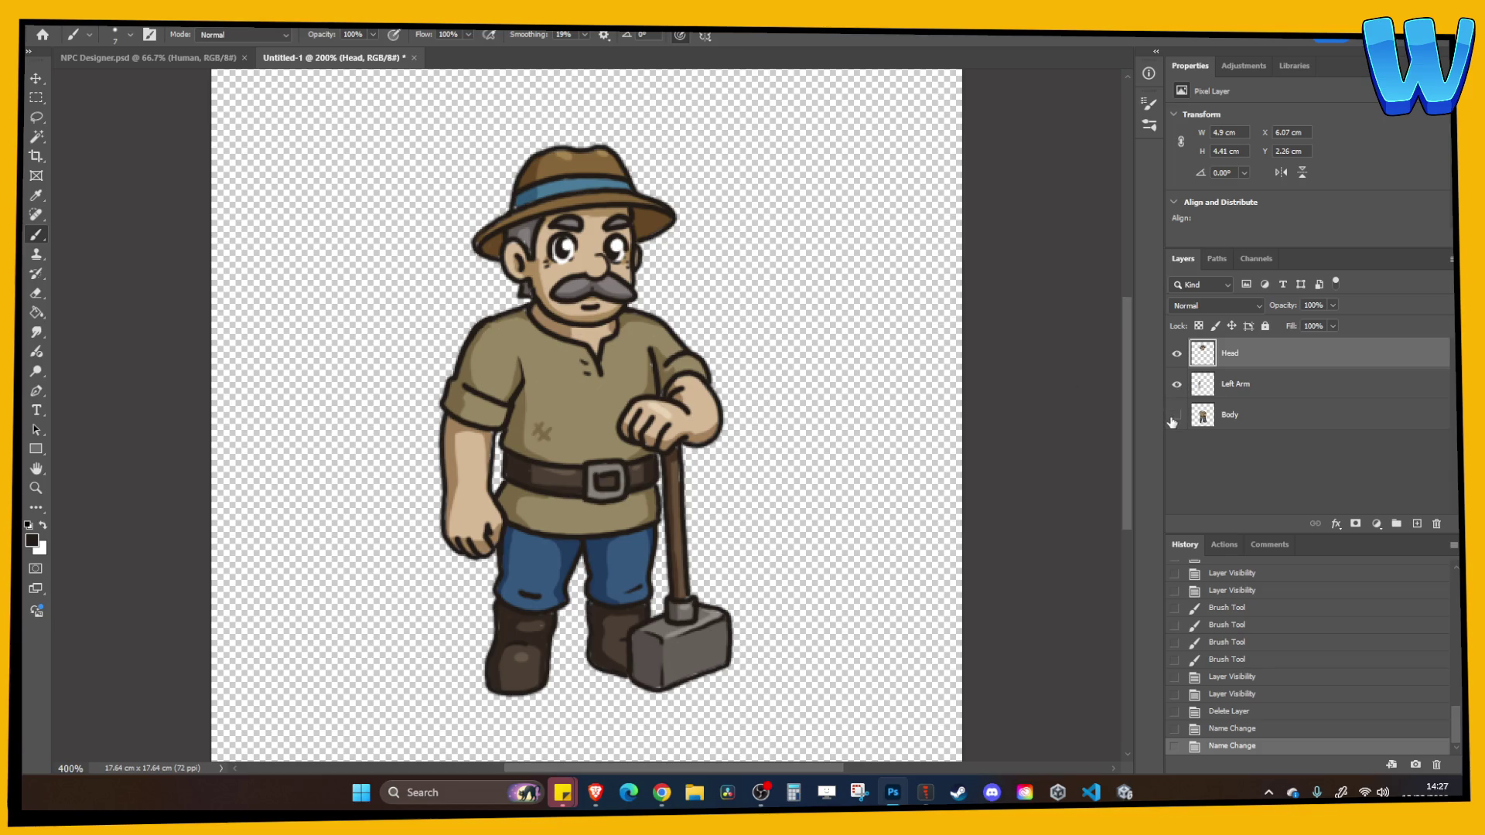
click(1174, 418)
click(1173, 418)
click(1417, 525)
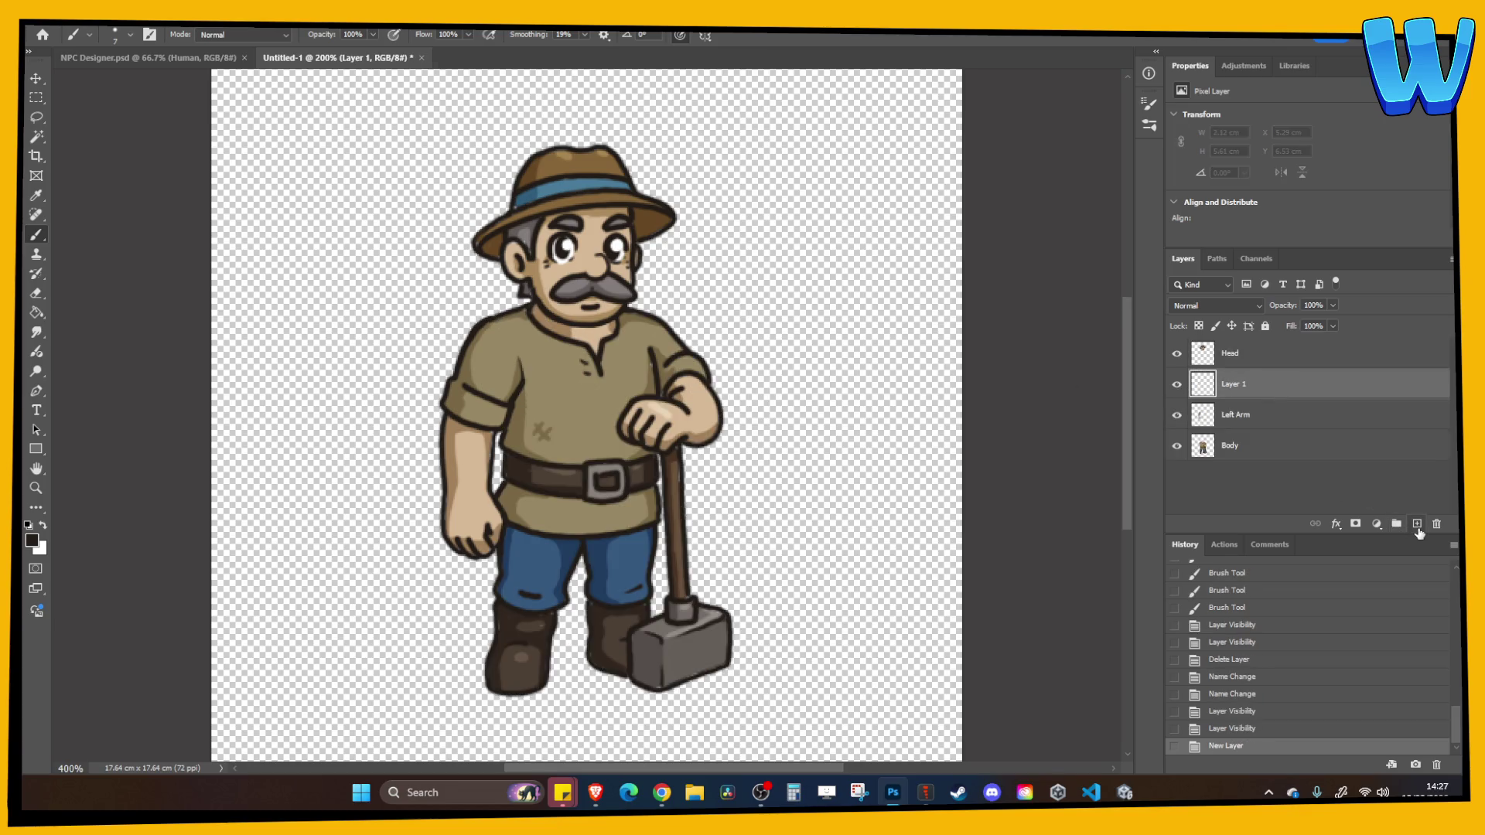
Paint fill-in strokes along the hat brim and hat top on the new layer
scroll(592, 375, up, 2)
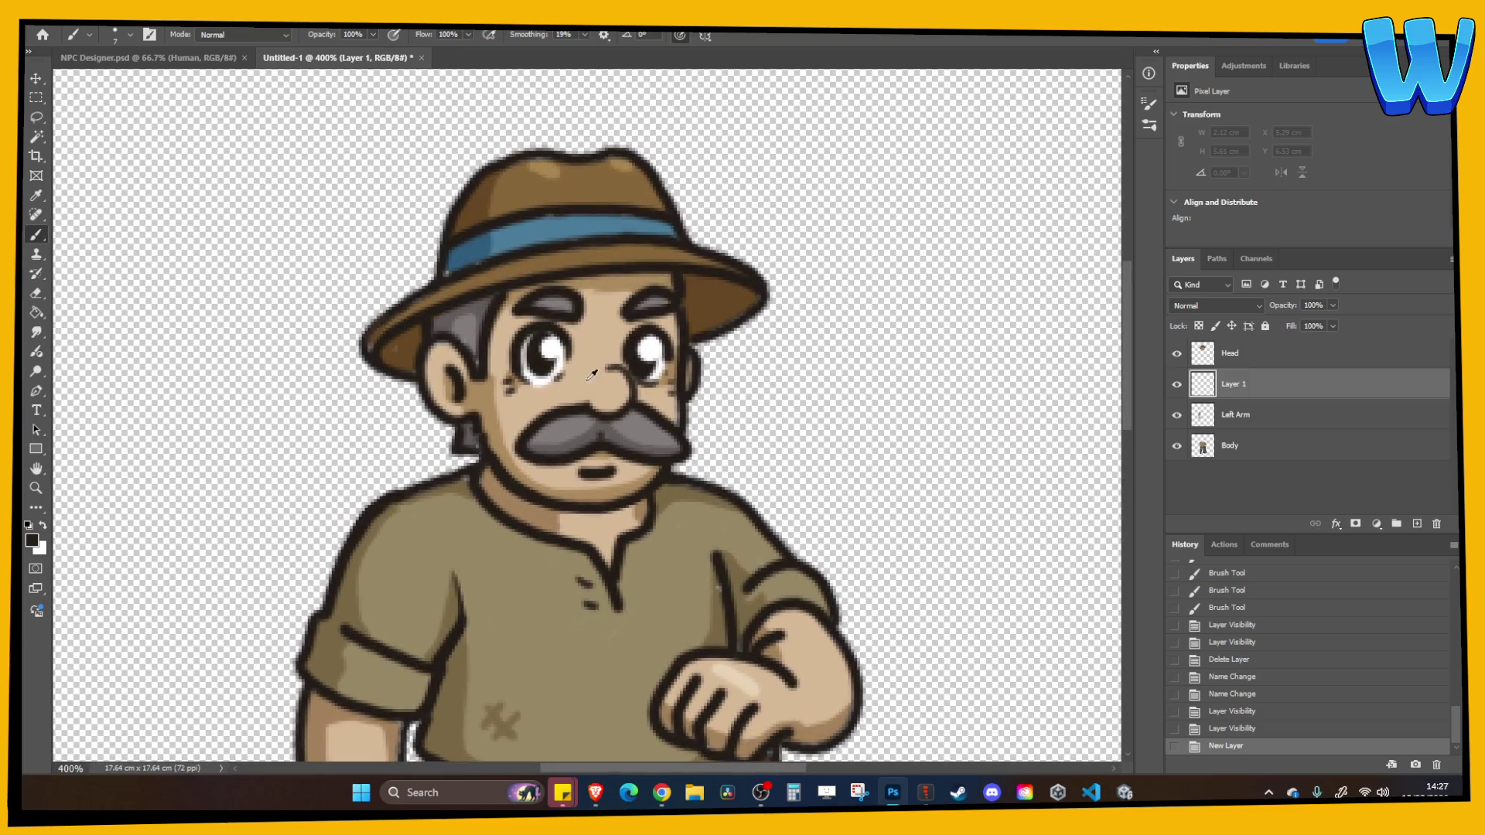
alt+click(517, 403)
mouse_move(482, 290)
mouse_down()
mouse_move(451, 266)
mouse_move(434, 322)
mouse_move(363, 345)
mouse_up()
alt+click(401, 338)
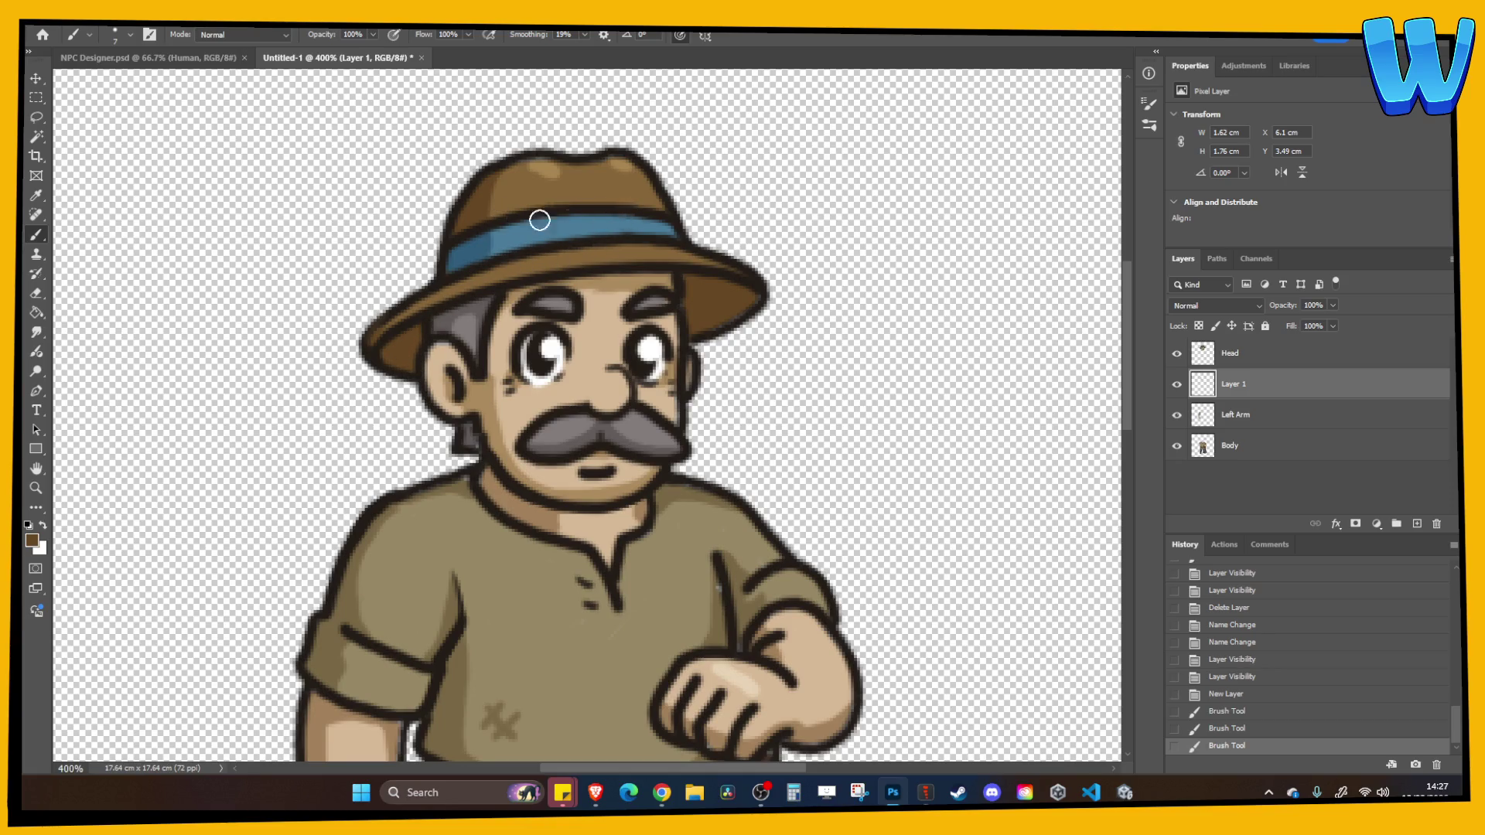
mouse_move(696, 282)
mouse_down()
mouse_move(706, 321)
mouse_move(740, 311)
mouse_move(736, 278)
mouse_move(716, 305)
mouse_up()
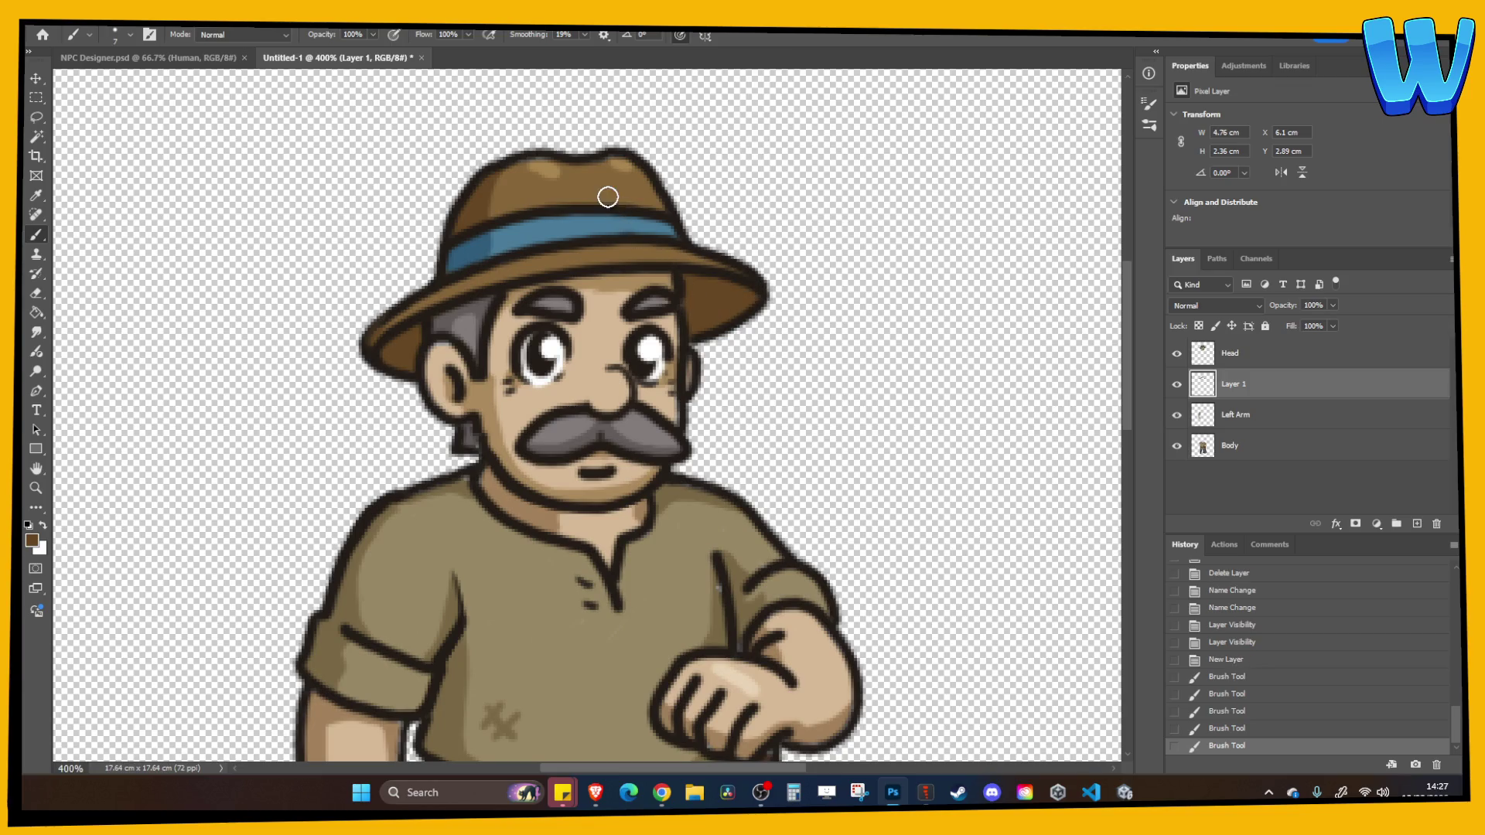
mouse_move(607, 197)
mouse_down()
mouse_move(573, 165)
mouse_move(540, 162)
mouse_move(495, 193)
mouse_up()
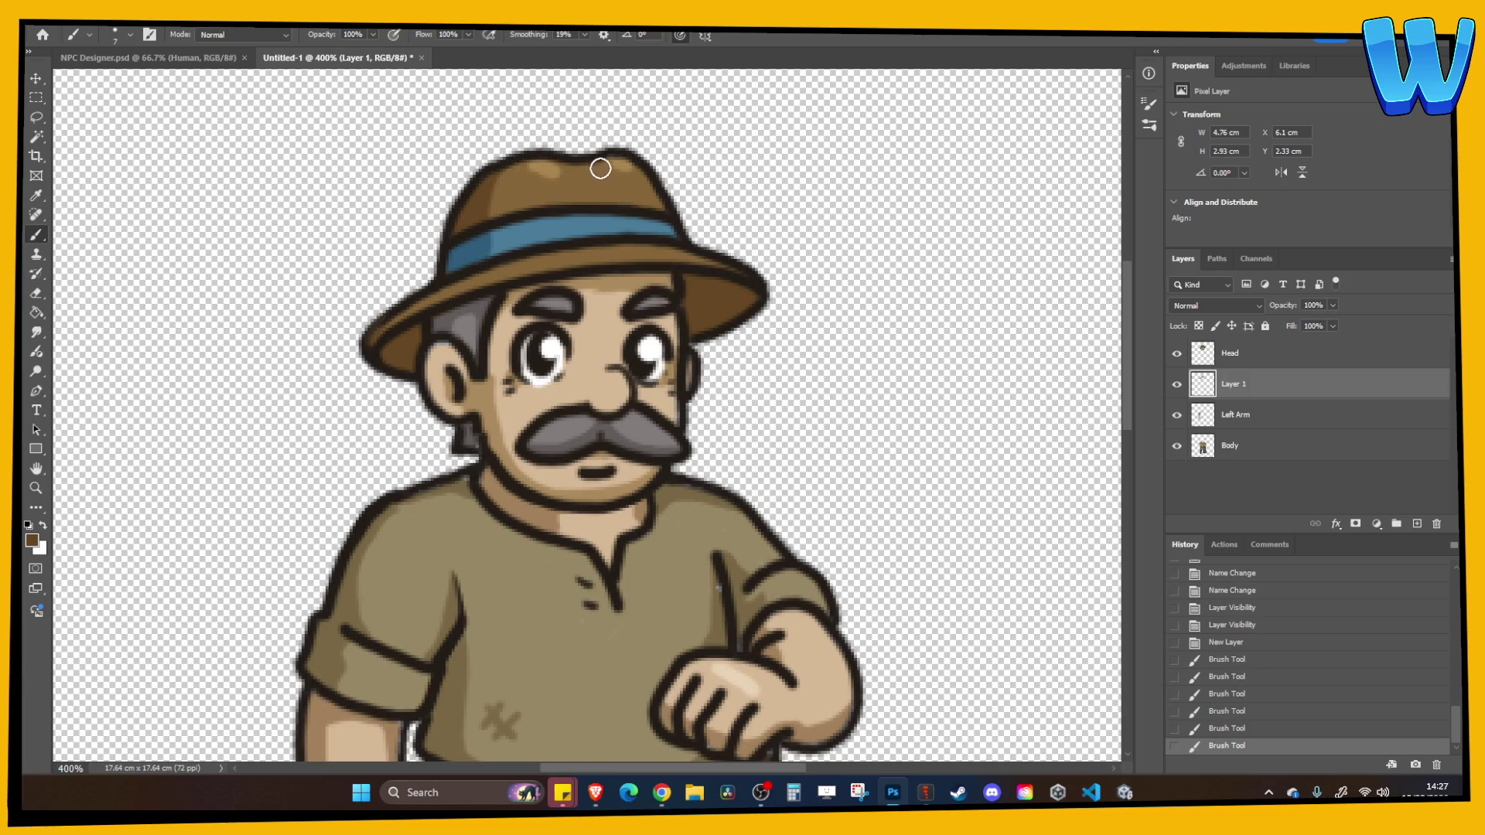
key(ctrl+z)
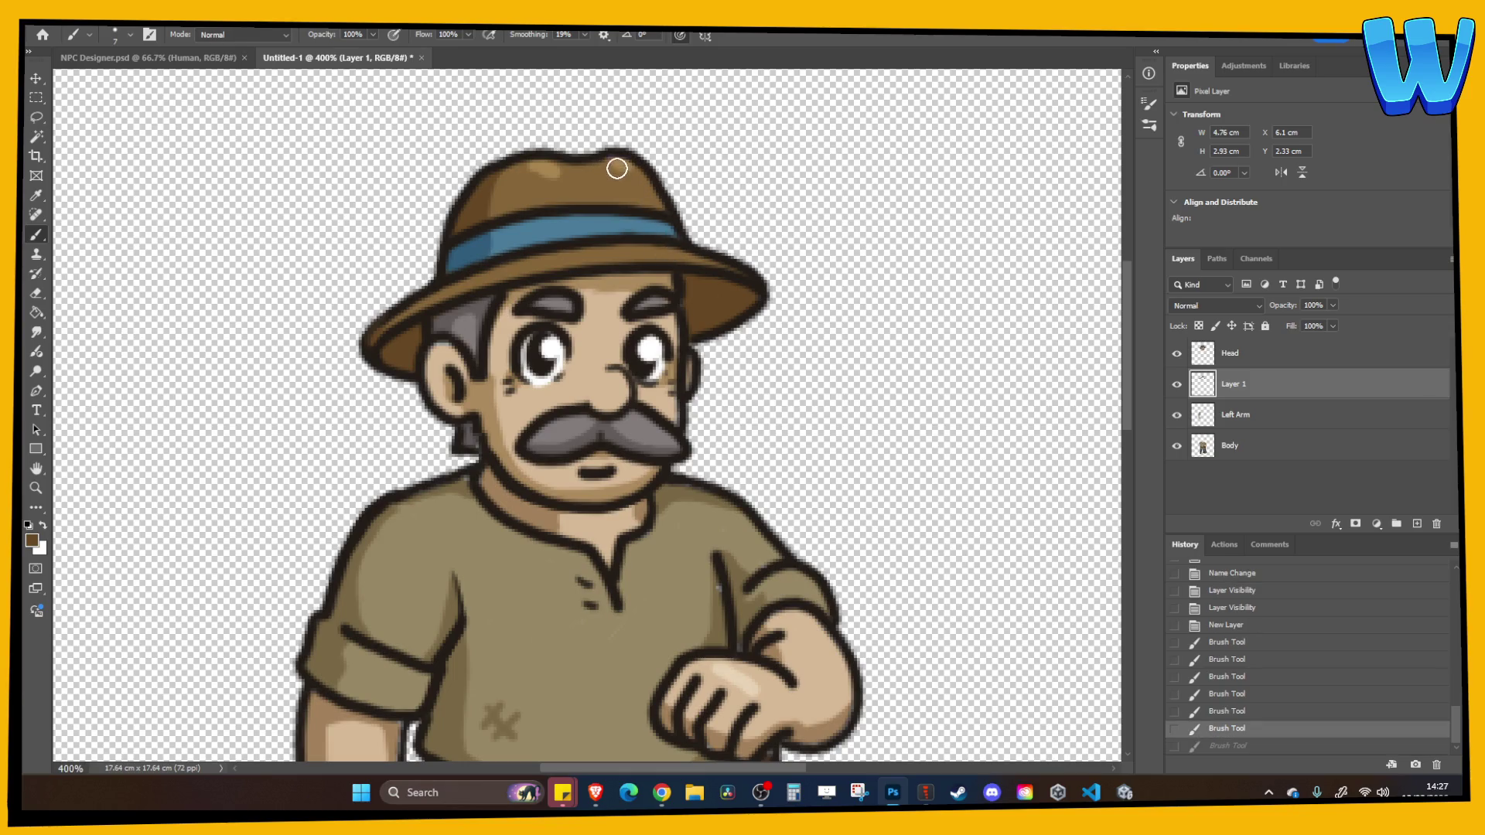
key(ctrl+z)
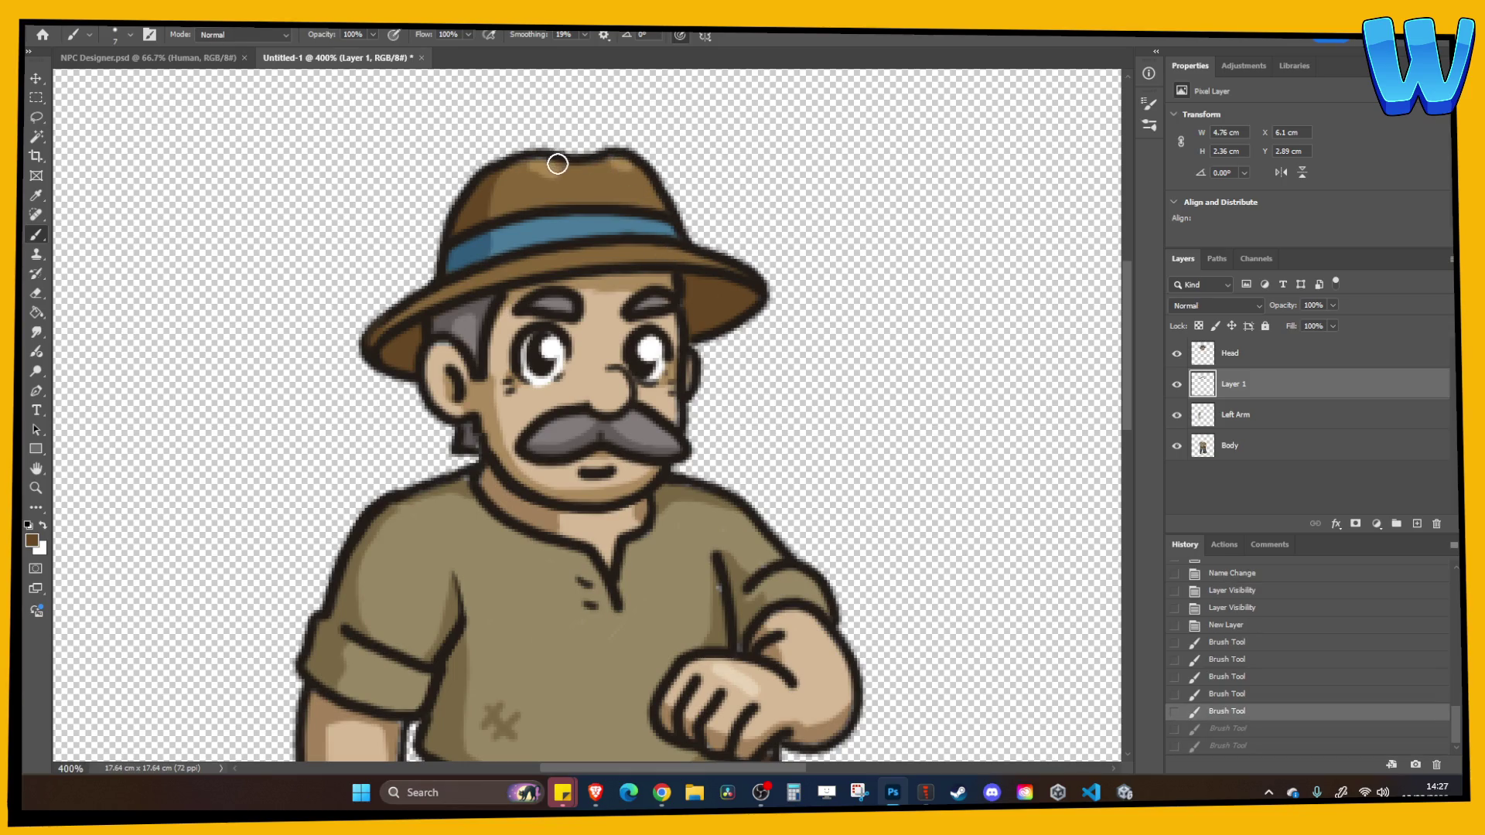
mouse_move(558, 163)
mouse_down()
mouse_move(505, 170)
mouse_move(514, 176)
mouse_up()
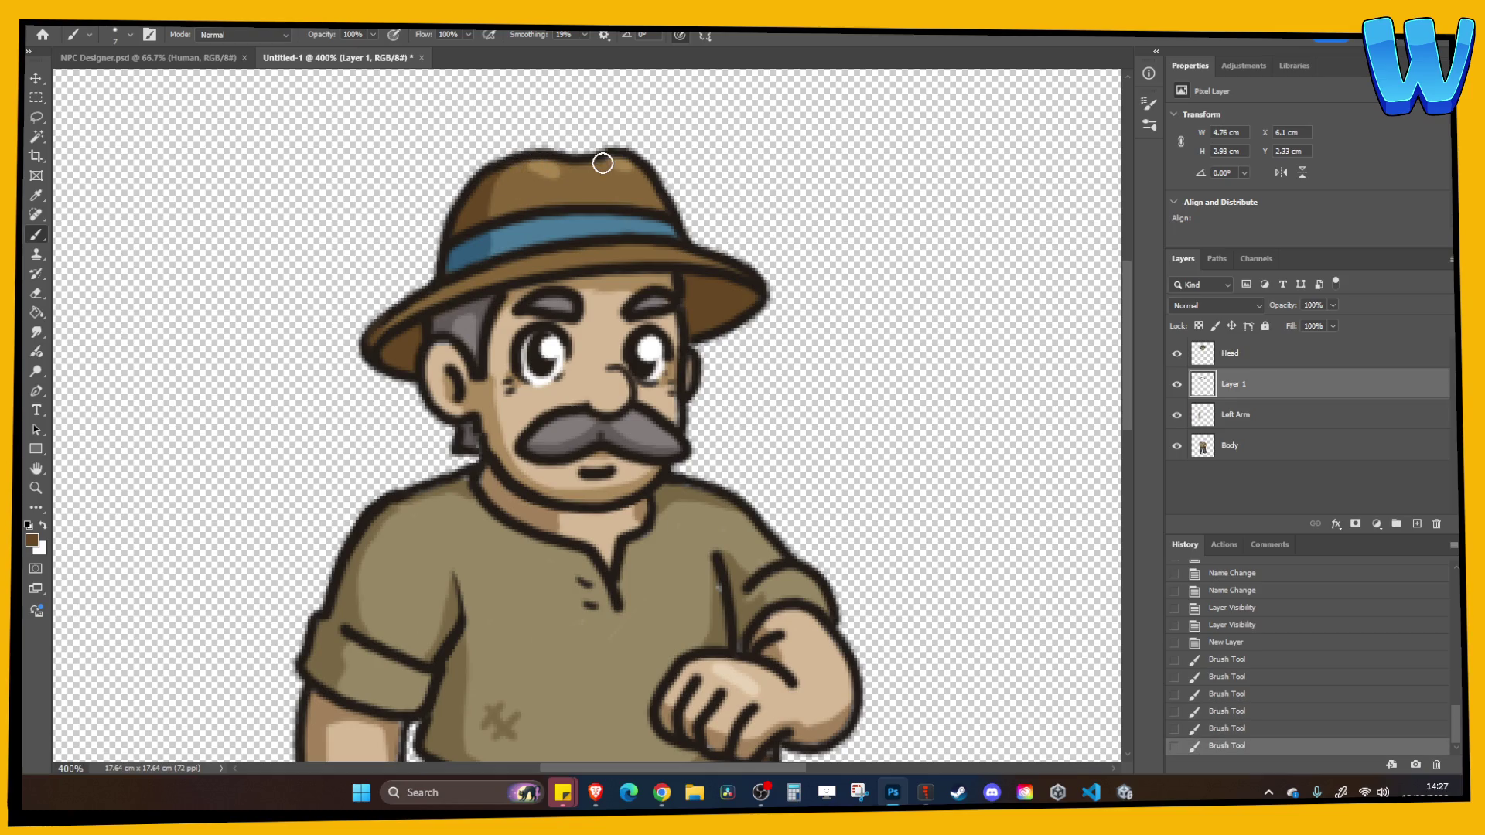
drag(673, 256, 625, 262)
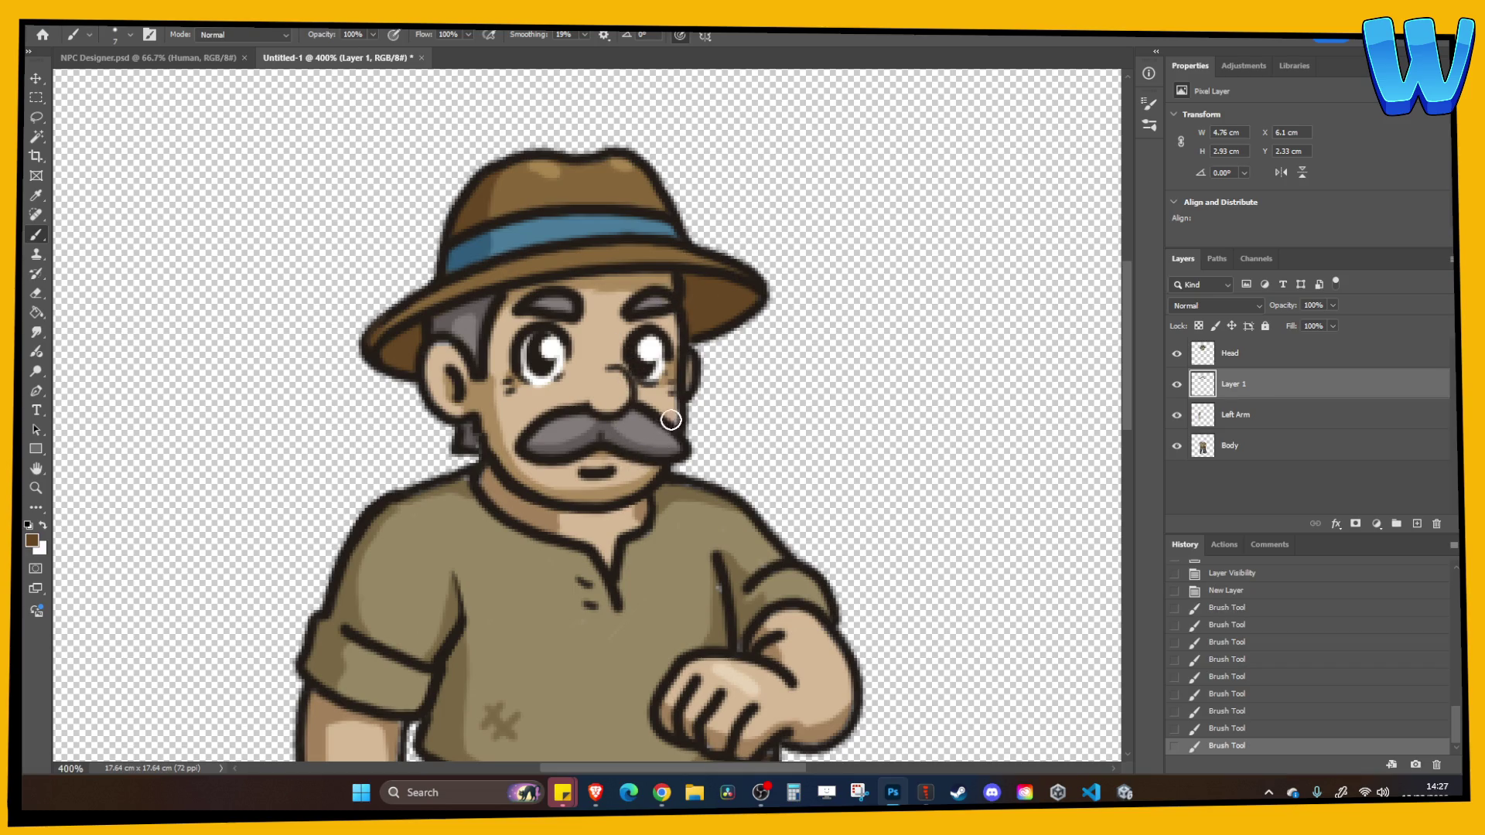
Paint skin tone around the moustache and merge Layer 1 into Head
alt+click(660, 400)
drag(668, 398, 671, 437)
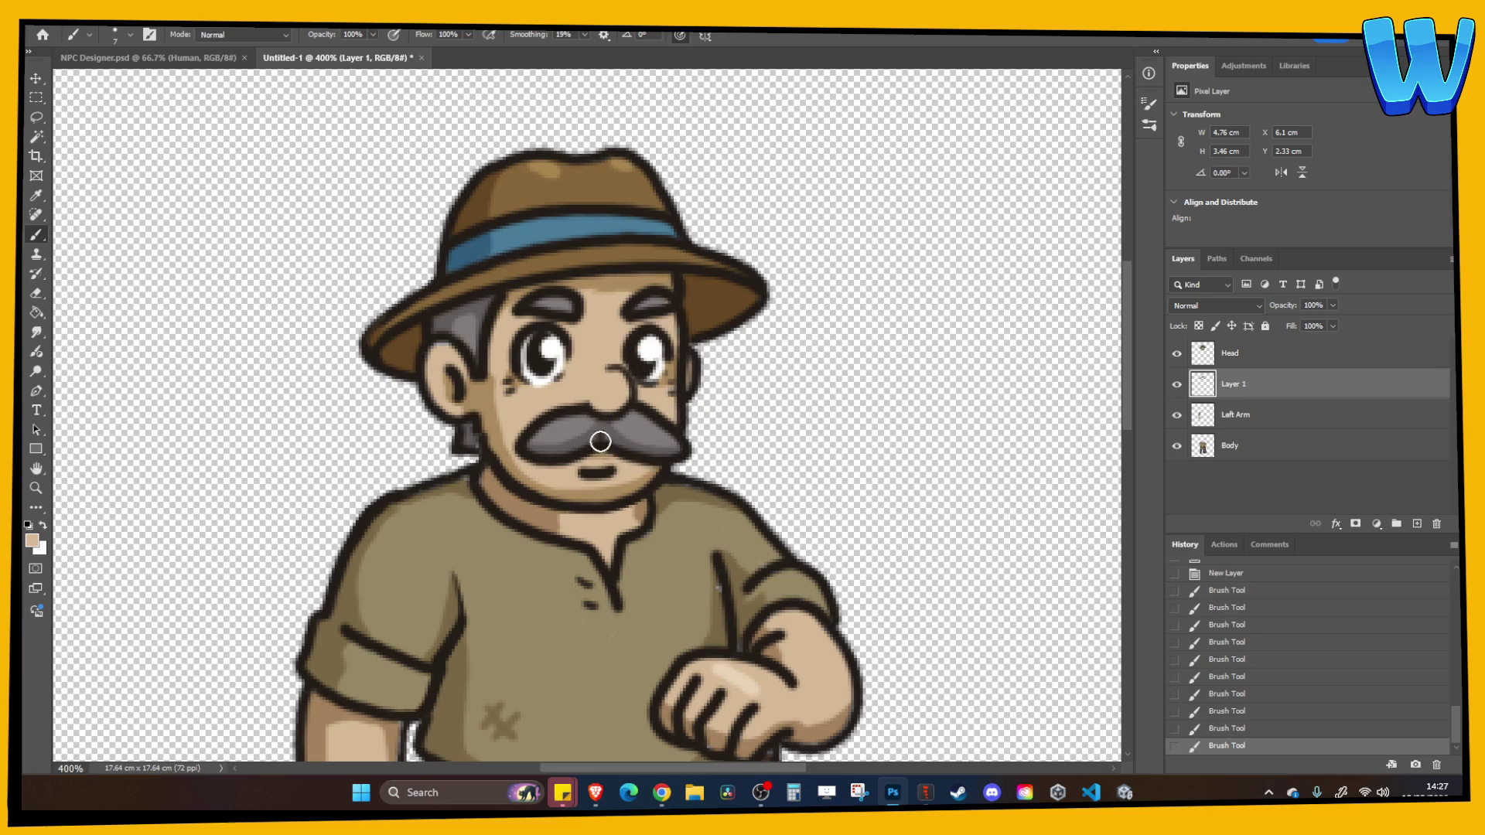
drag(484, 437, 474, 433)
shift+click(1307, 360)
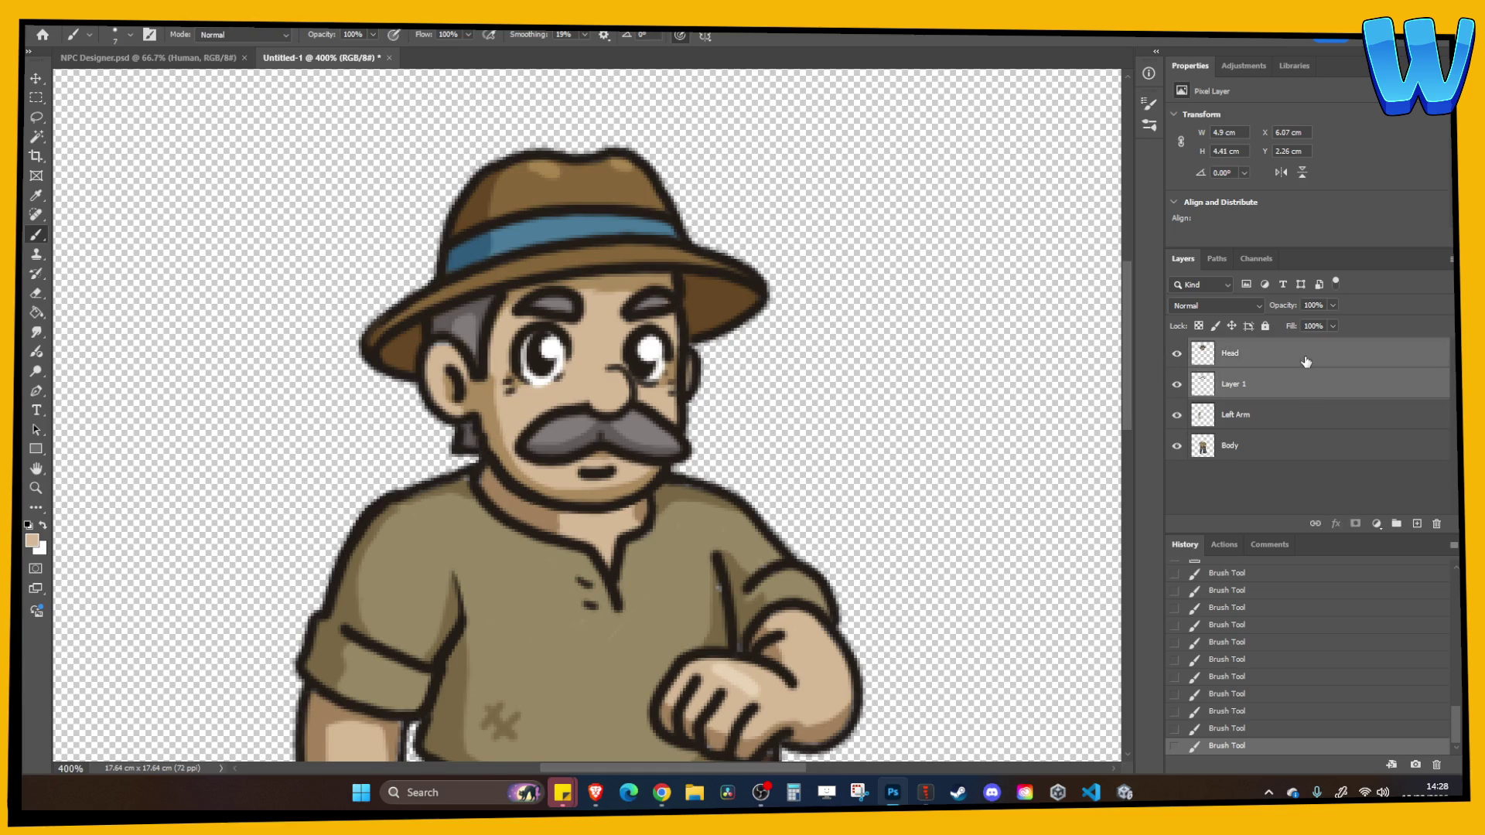
right_click(1299, 354)
click(1337, 471)
Add a new empty layer above the Body layer
mouse_move(771, 495)
mouse_down()
mouse_move(851, 310)
mouse_move(860, 236)
mouse_up()
click(1237, 414)
click(1417, 524)
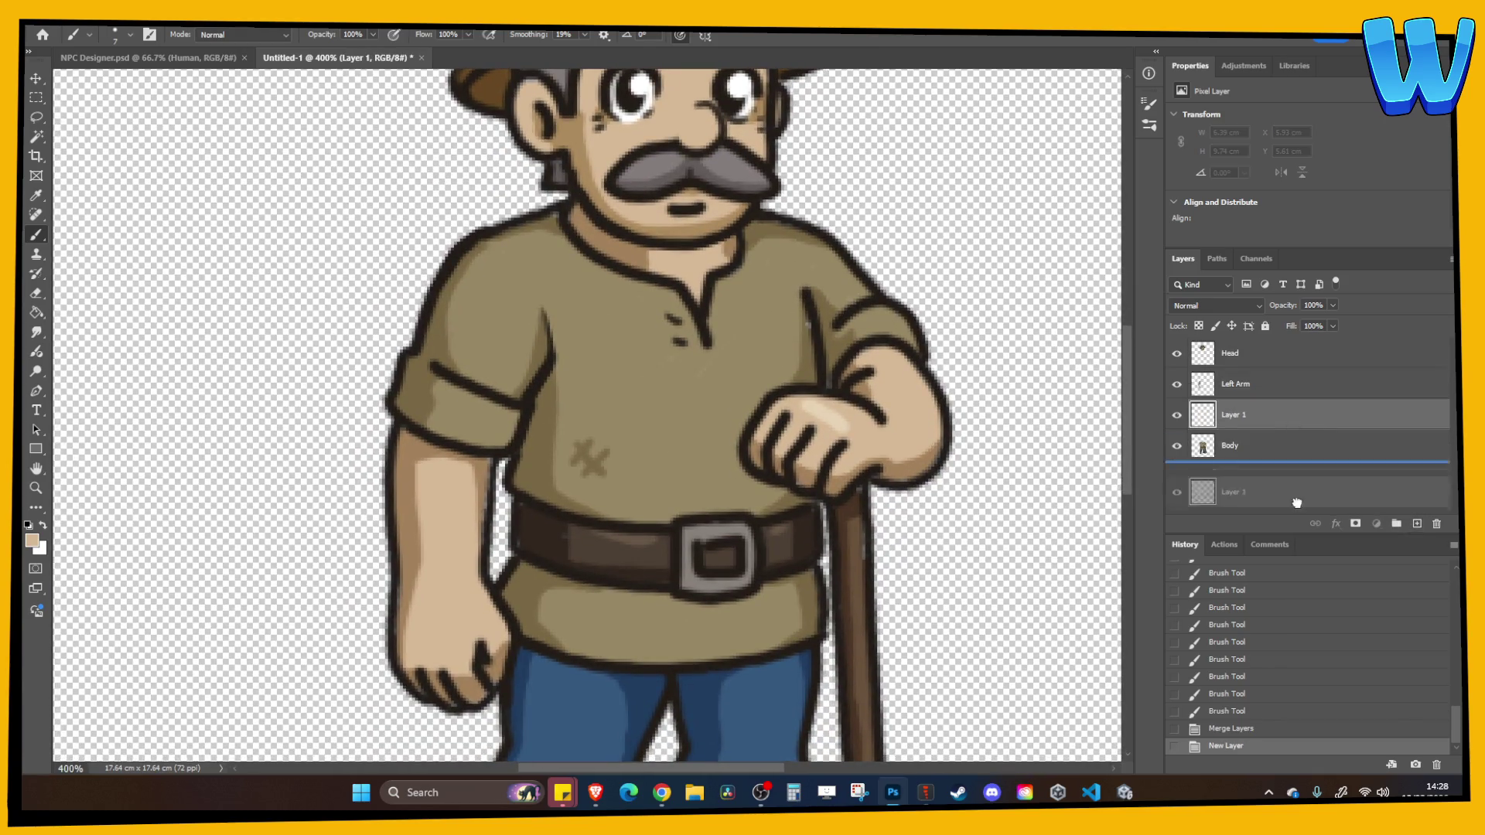
Move the new layer beneath Body and paint under-fill behind the body and torso
drag(1299, 418, 1299, 475)
drag(814, 346, 835, 323)
mouse_move(814, 483)
mouse_down()
mouse_move(833, 480)
mouse_move(833, 391)
mouse_up()
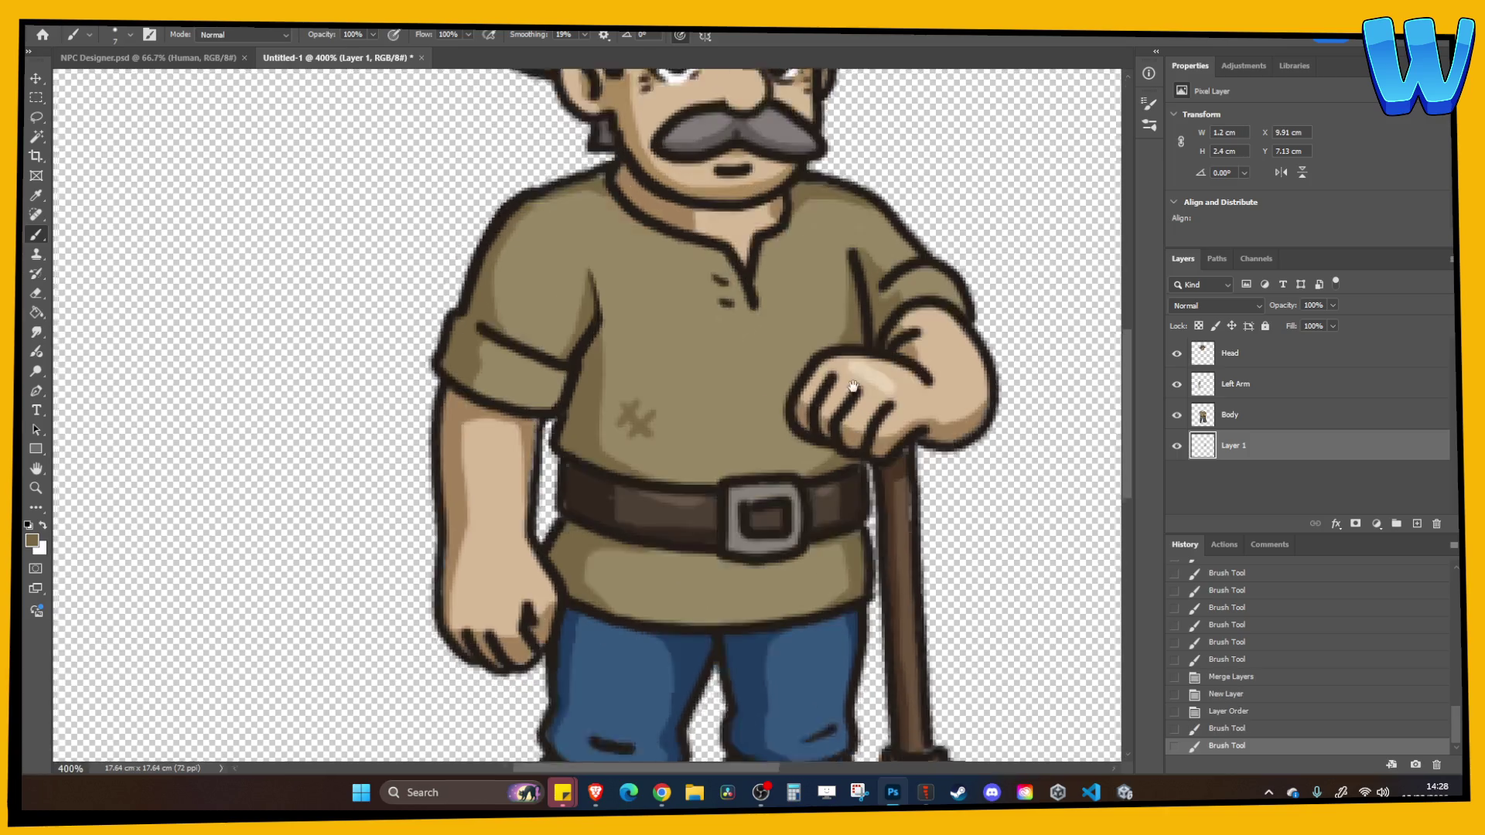
scroll(774, 310, down, 2)
scroll(773, 309, left, 2)
drag(614, 162, 603, 374)
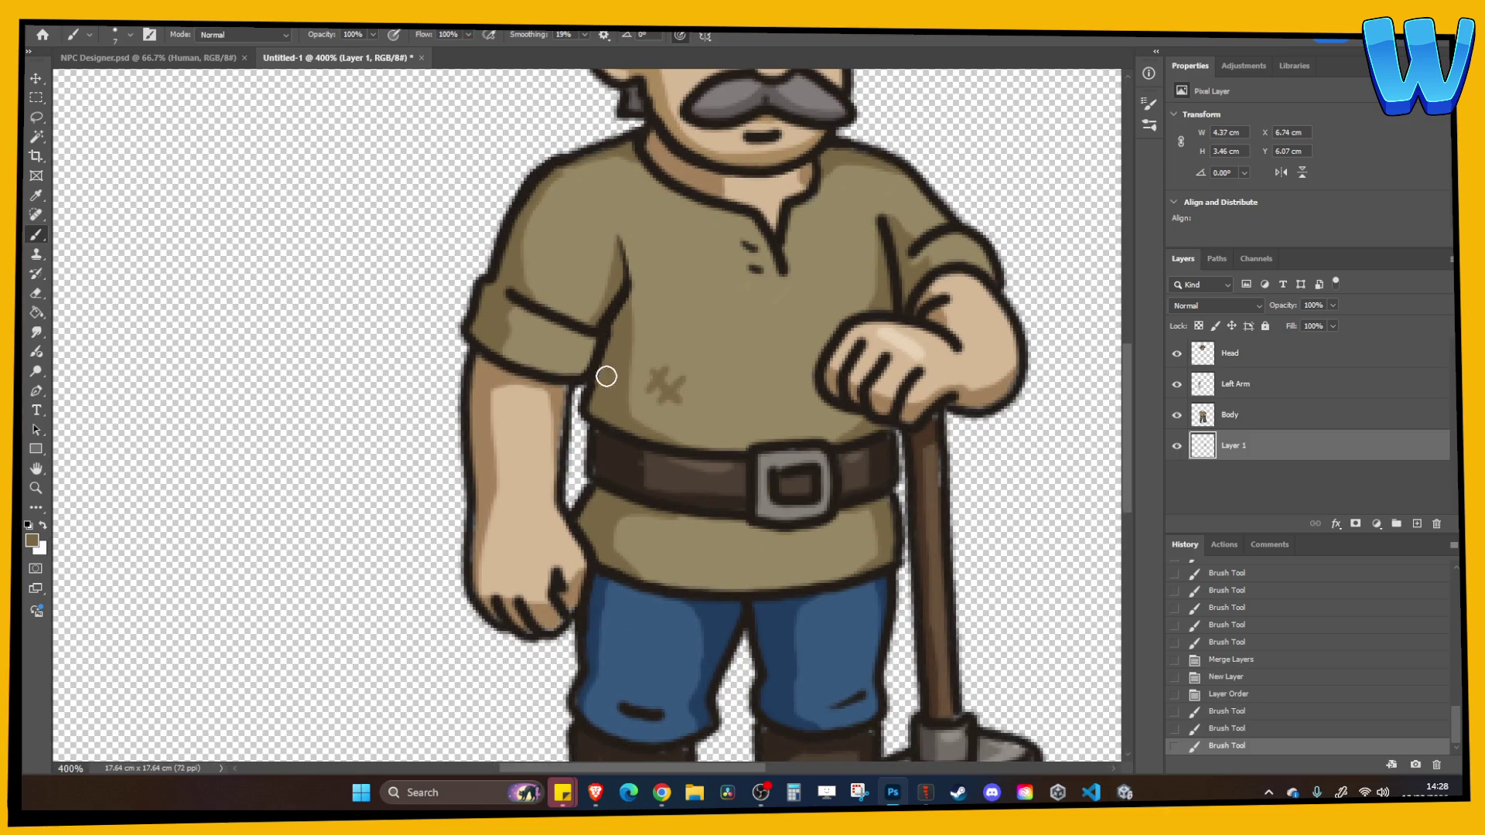
scroll(774, 464, right, 1)
scroll(773, 464, down, 5)
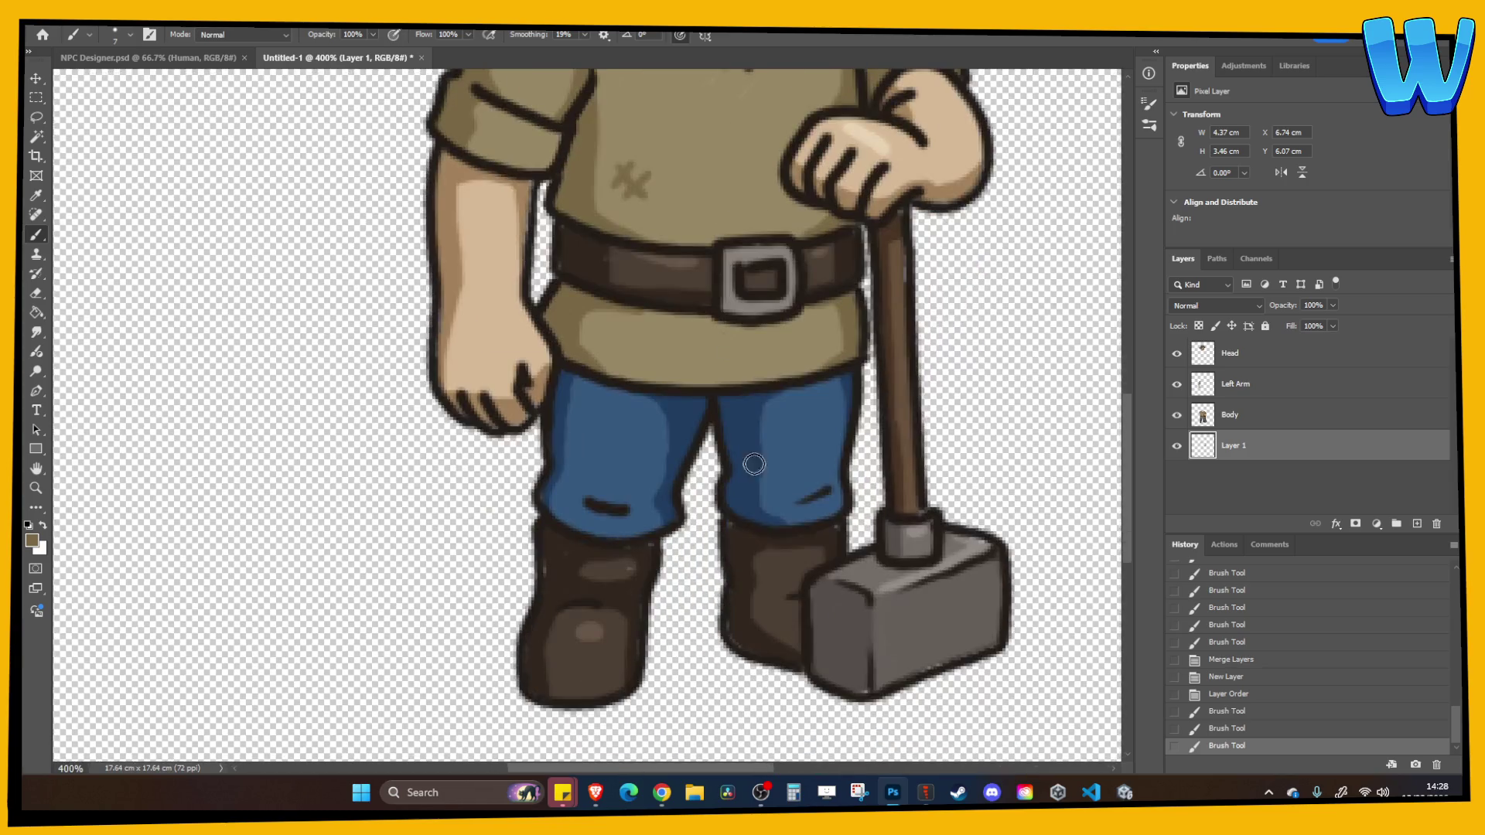
Paint sampled under-fill behind the boots and along the hammer head and handle
alt+click(750, 567)
mouse_move(733, 522)
mouse_down()
mouse_move(828, 523)
mouse_move(735, 623)
mouse_move(760, 648)
mouse_up()
mouse_move(573, 577)
mouse_down()
mouse_move(550, 570)
mouse_move(647, 546)
mouse_move(631, 648)
mouse_move(535, 696)
mouse_up()
key(ctrl+z)
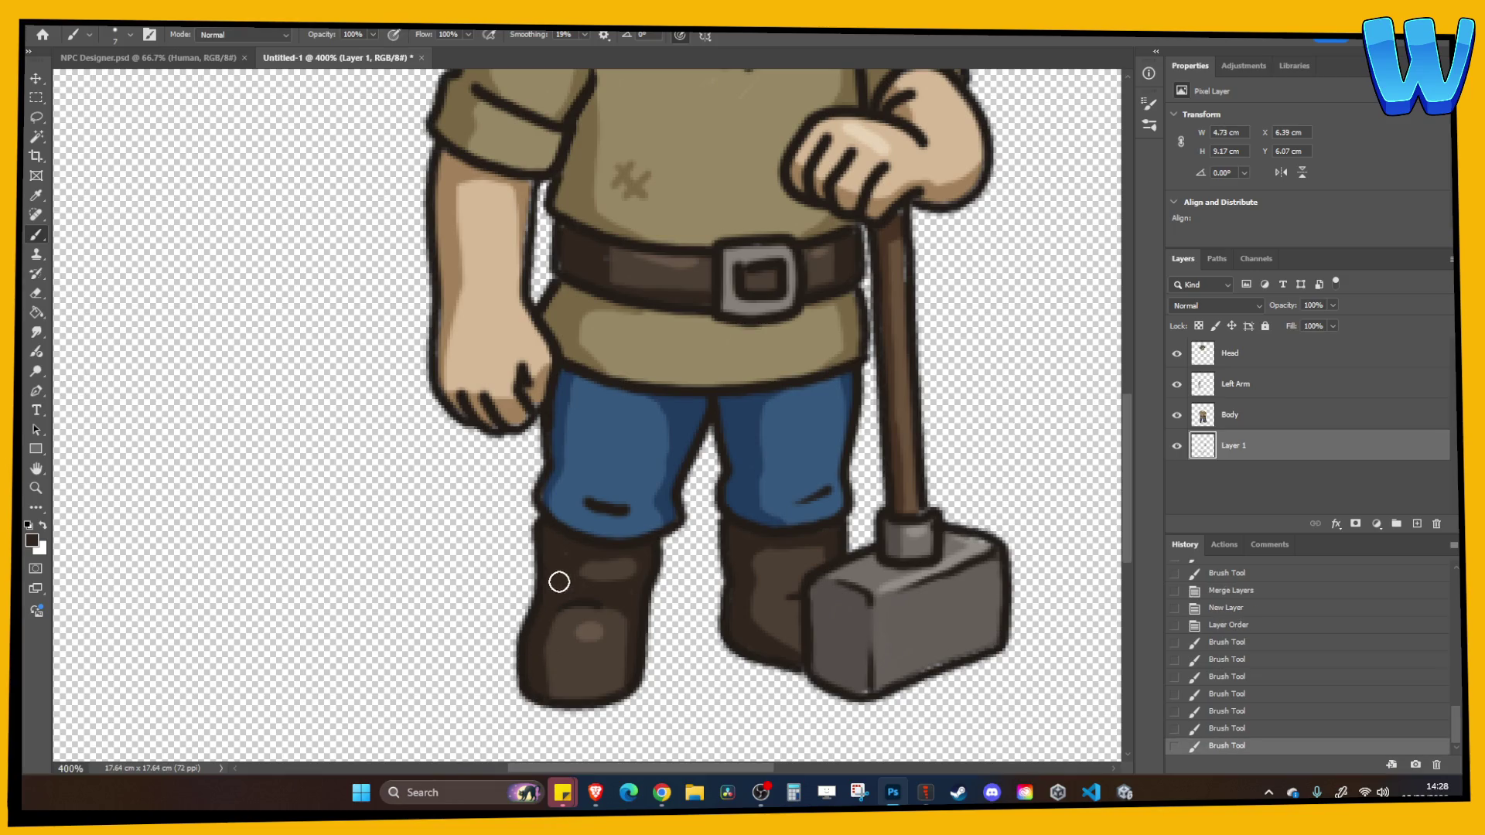
alt+click(901, 621)
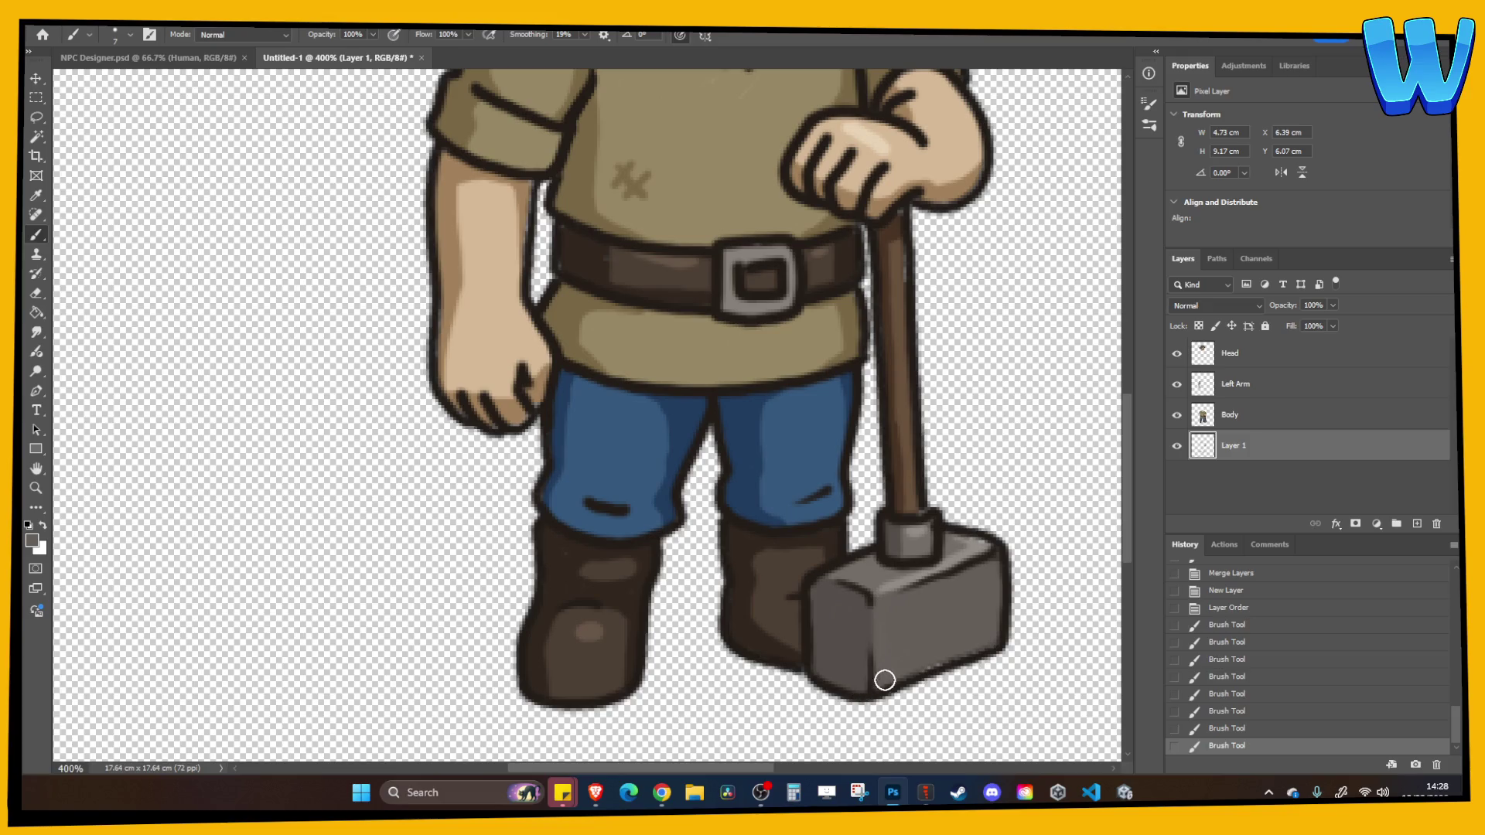
mouse_move(978, 642)
mouse_down()
mouse_move(981, 570)
mouse_move(941, 536)
mouse_up()
alt+click(896, 260)
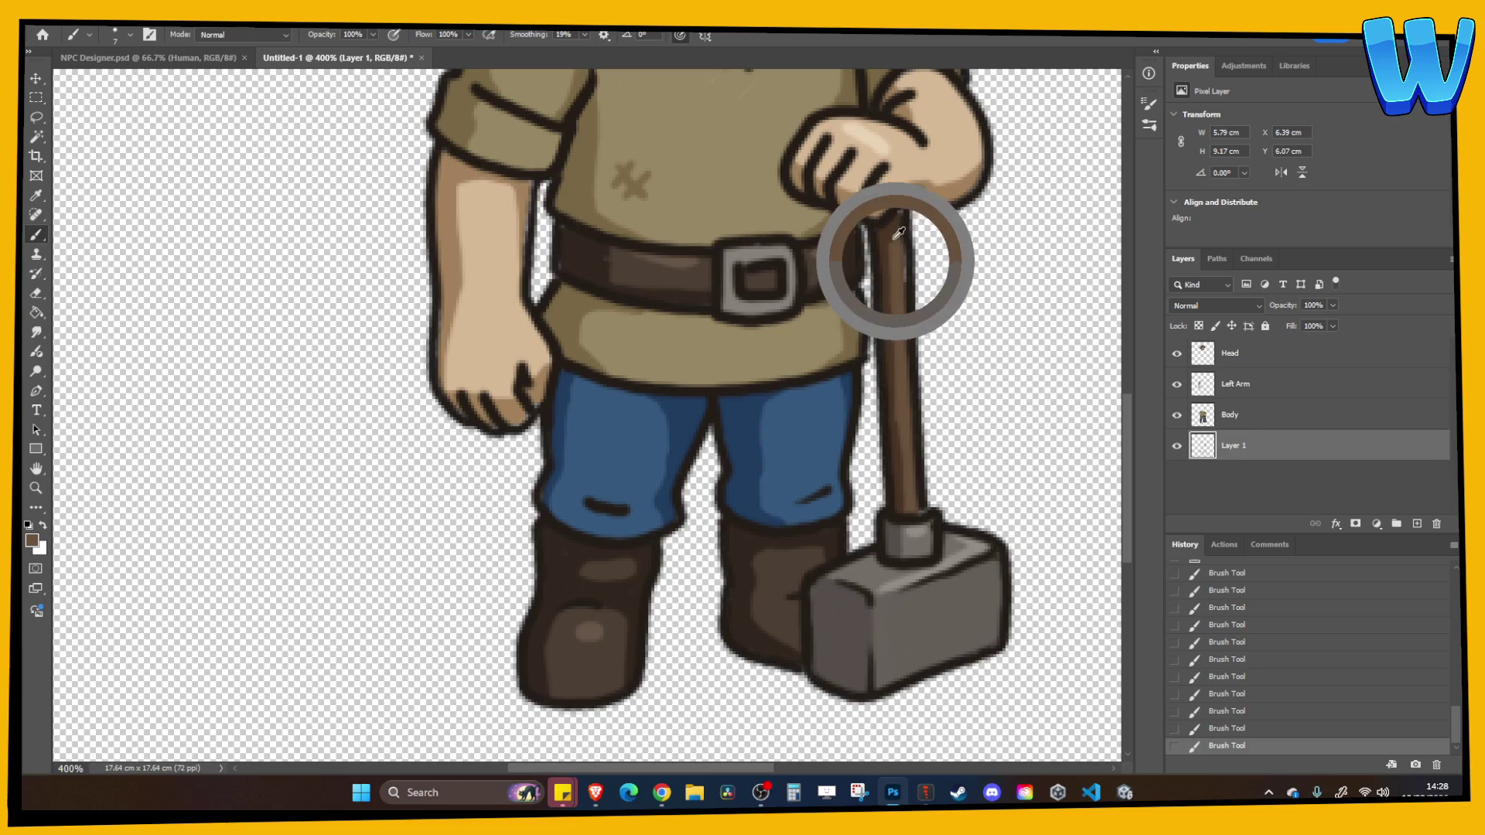
mouse_move(888, 216)
mouse_down()
mouse_move(891, 523)
mouse_move(873, 344)
mouse_up()
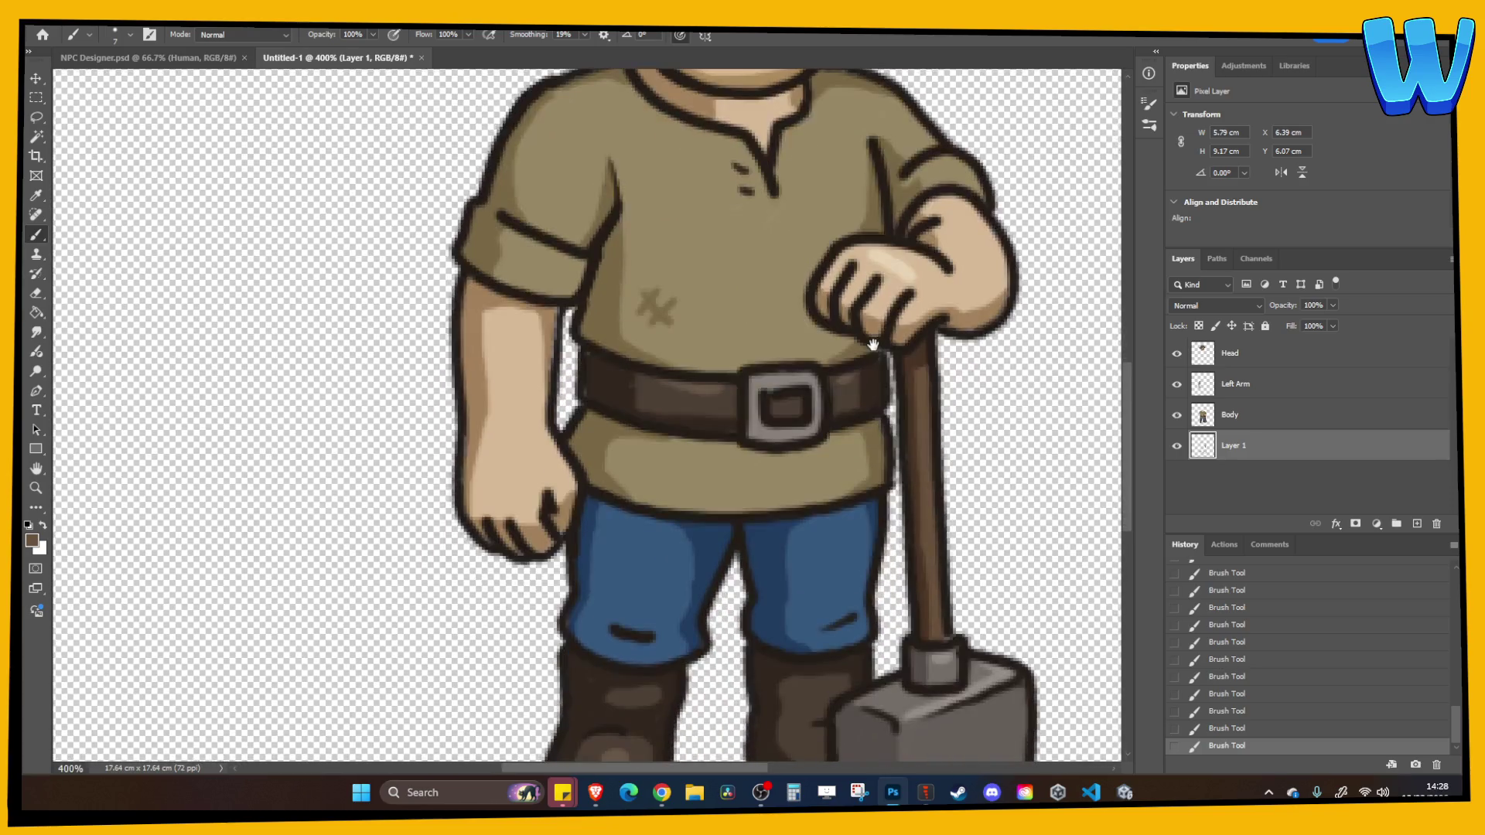
Merge the under-fill layer into Body
right_click(1254, 418)
click(1307, 526)
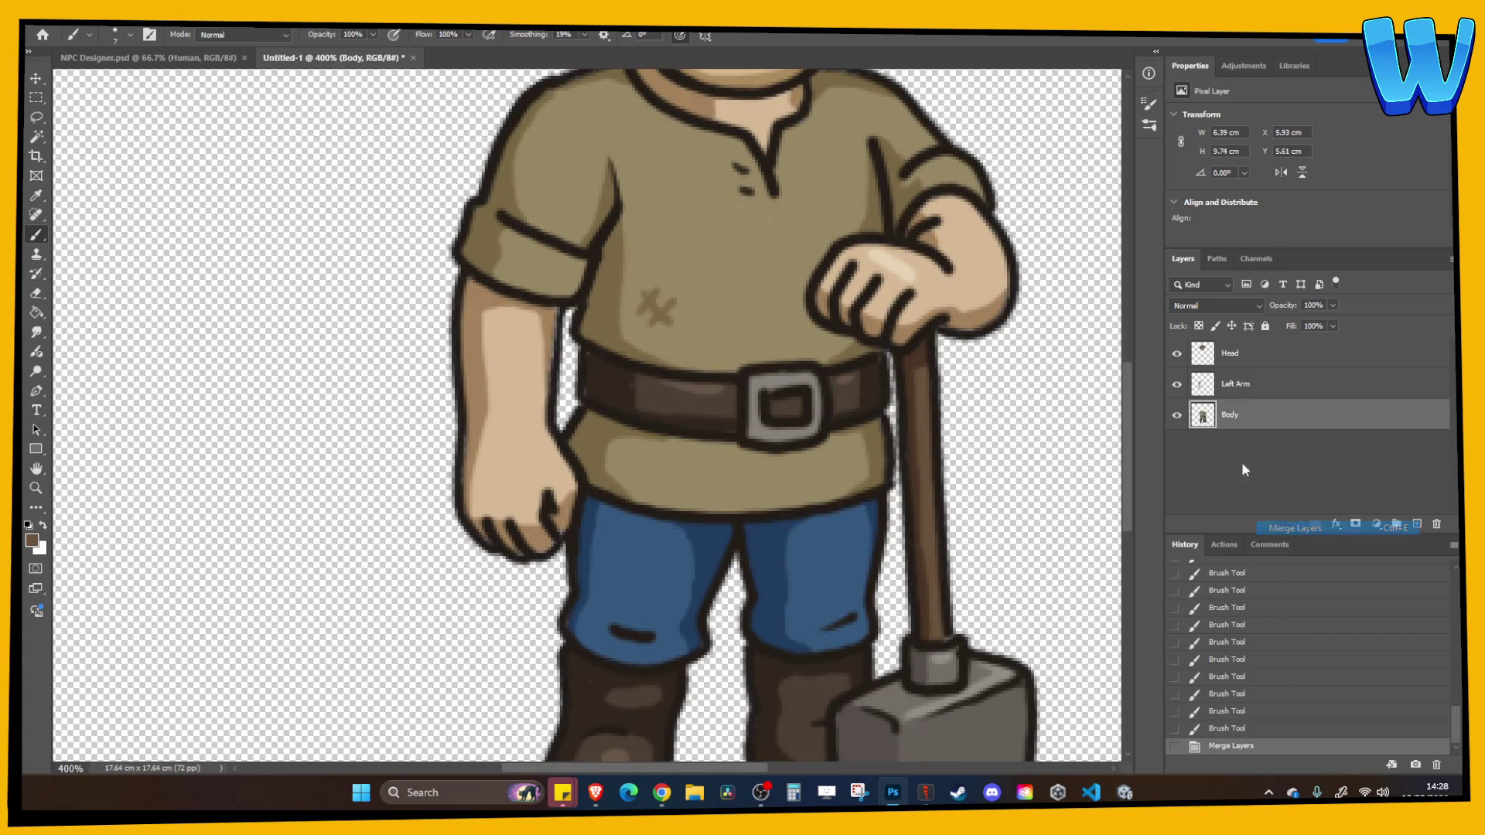
click(1176, 387)
click(1176, 386)
Paint tan touch-ups on the hand and sleeve, merge them into Left Arm, and start Save As
click(1416, 523)
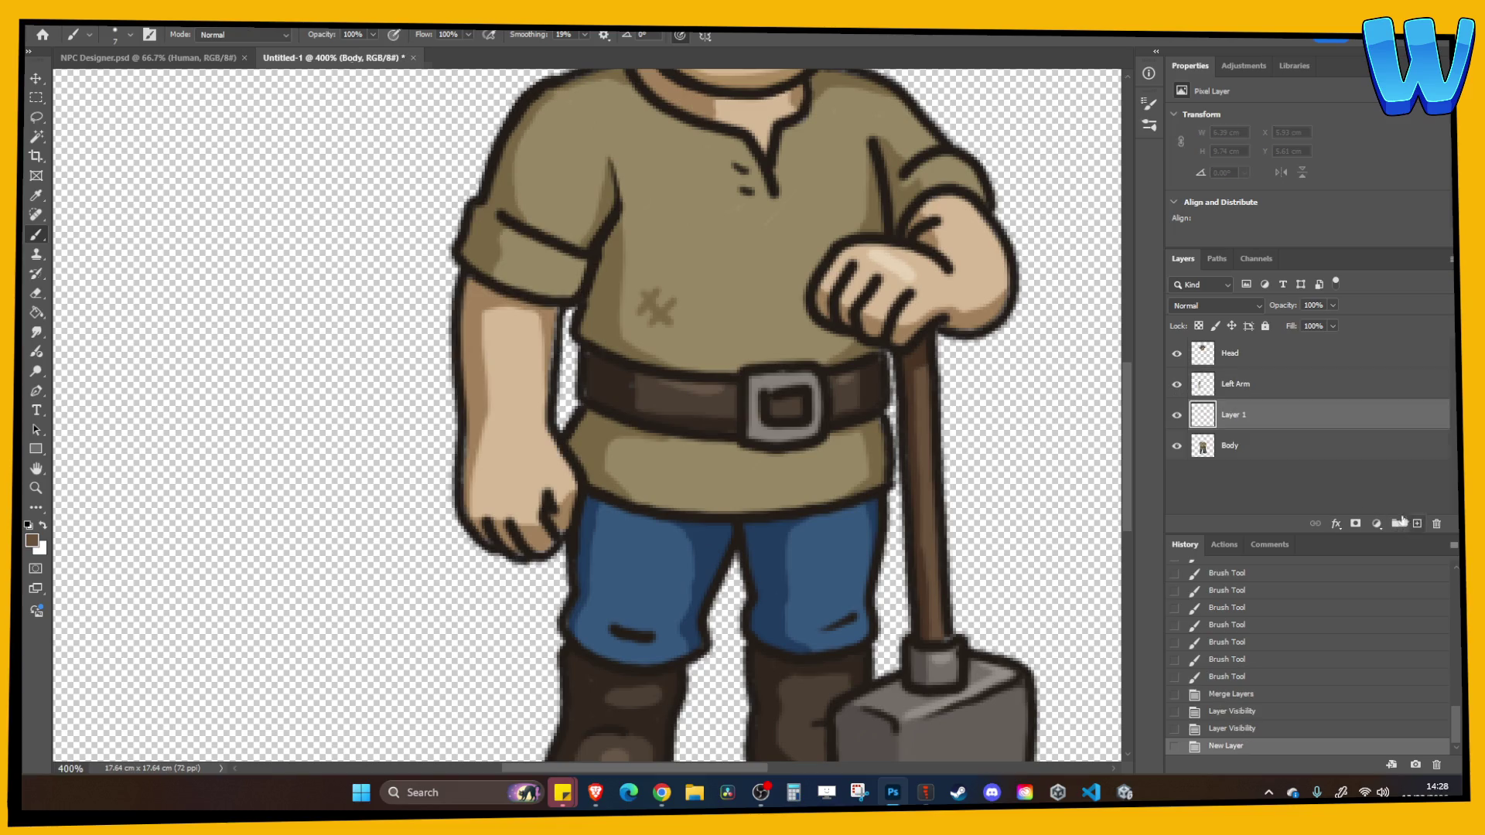
alt+click(532, 536)
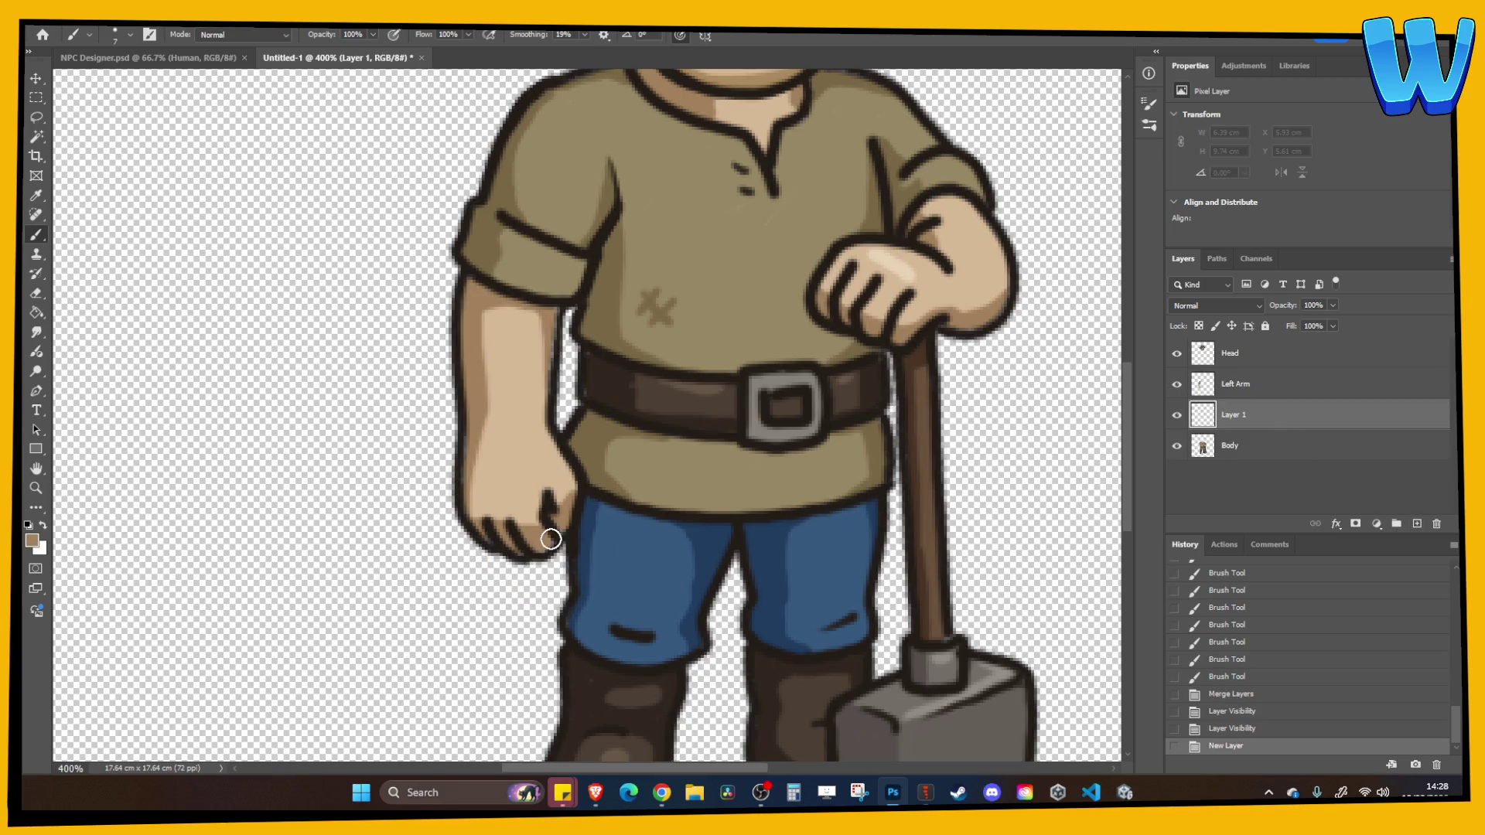
drag(550, 539, 484, 522)
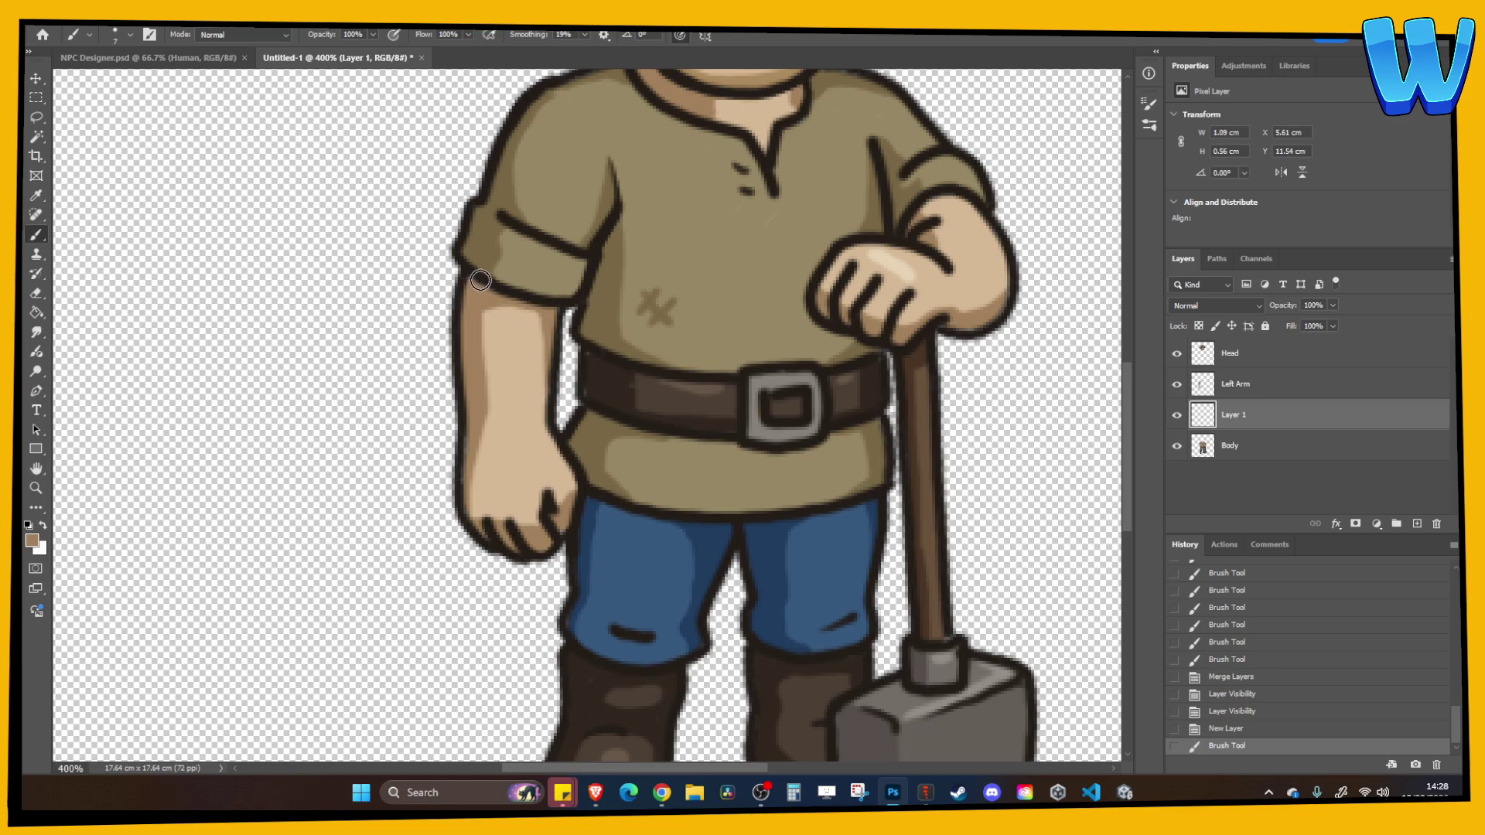
drag(480, 280, 483, 252)
shift+click(1260, 396)
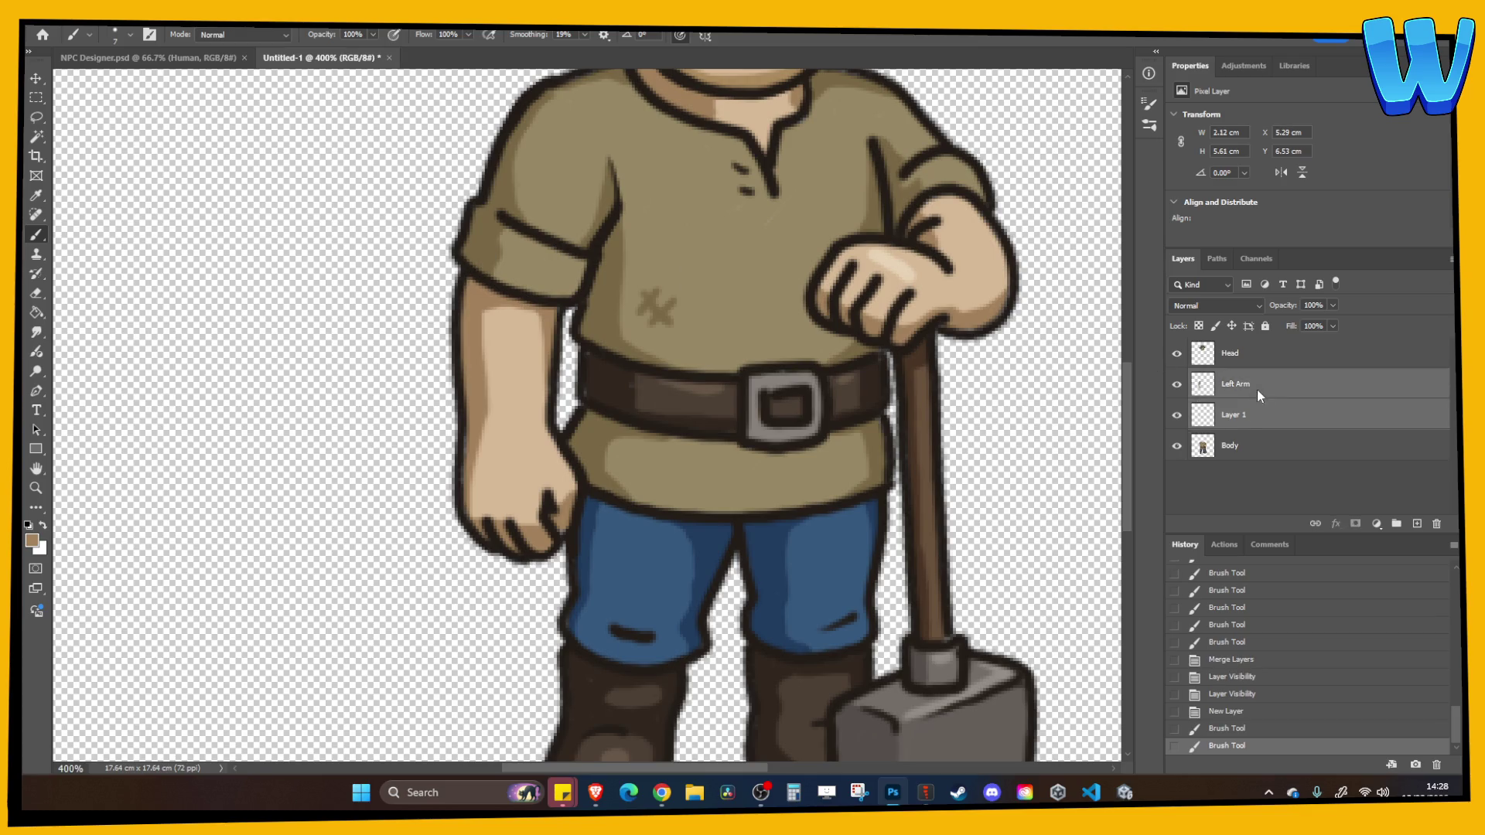
right_click(1261, 396)
click(1294, 504)
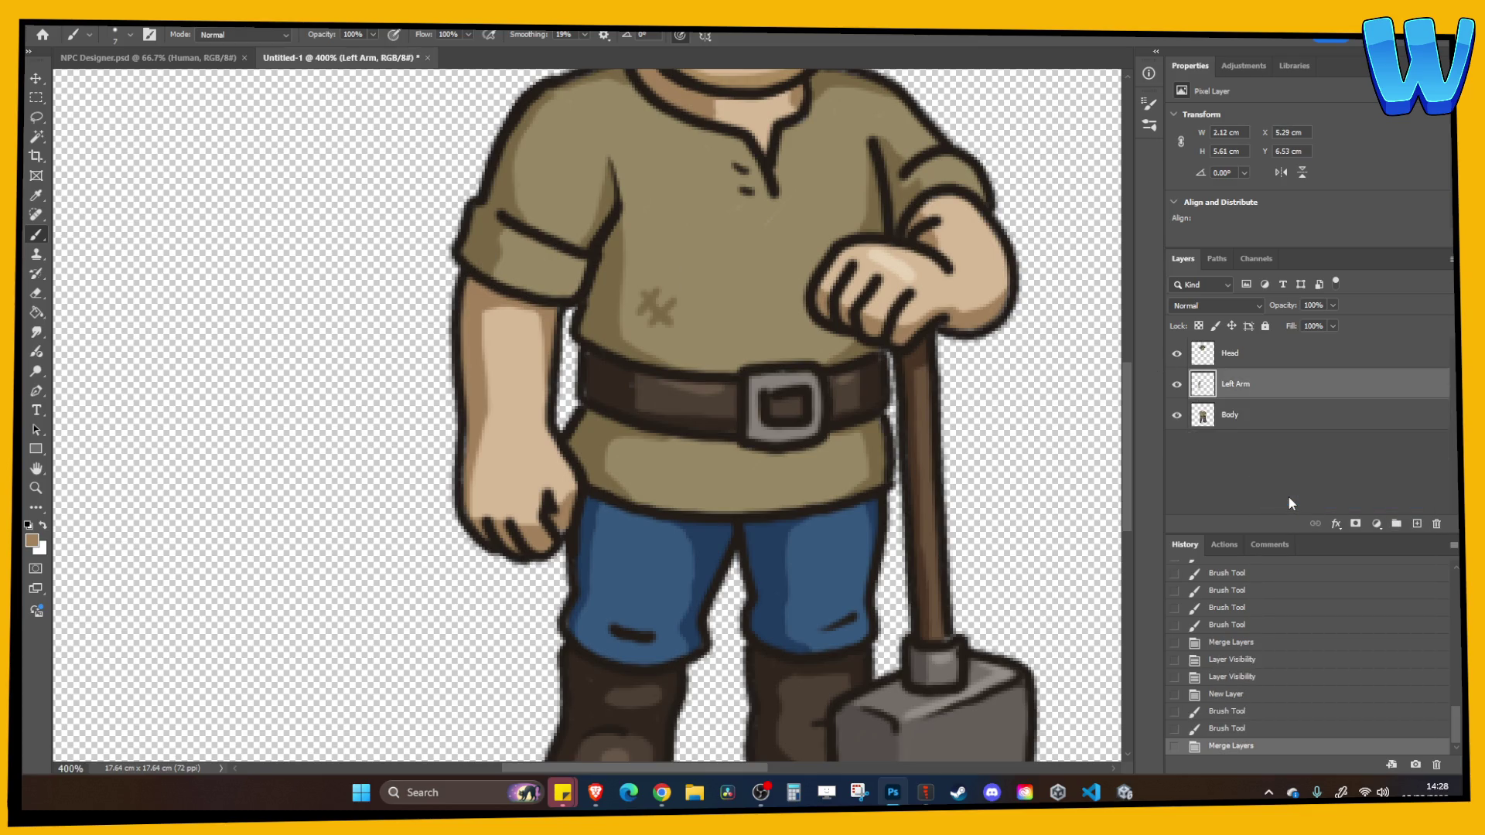
key(ctrl+minus)
key(ctrl+minus)
key(ctrl+s)
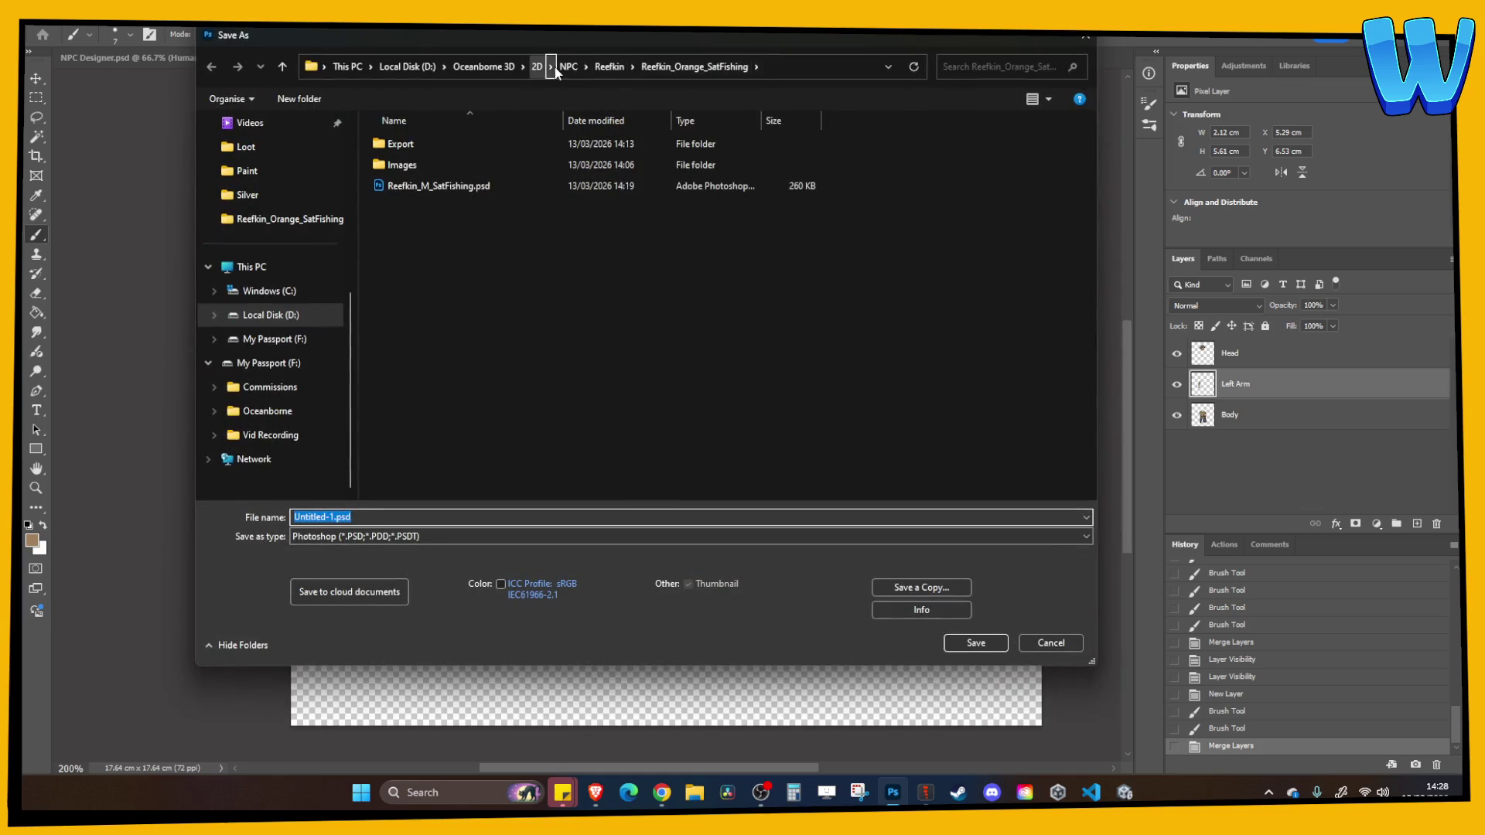
Create an Images folder inside Harvester_M_Hammer in the Save As dialog
click(568, 67)
key(Escape)
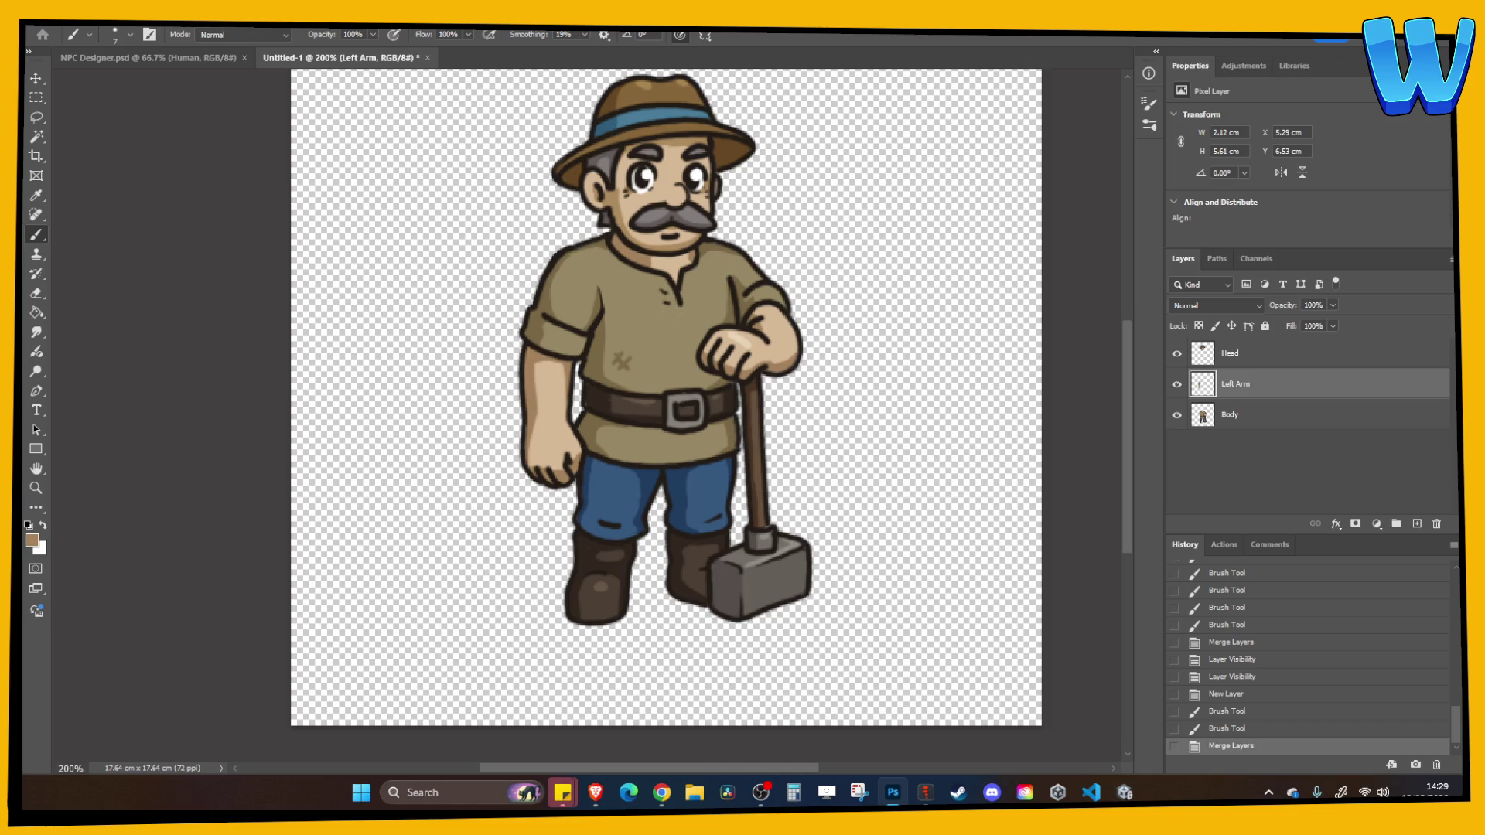
key(ctrl+s)
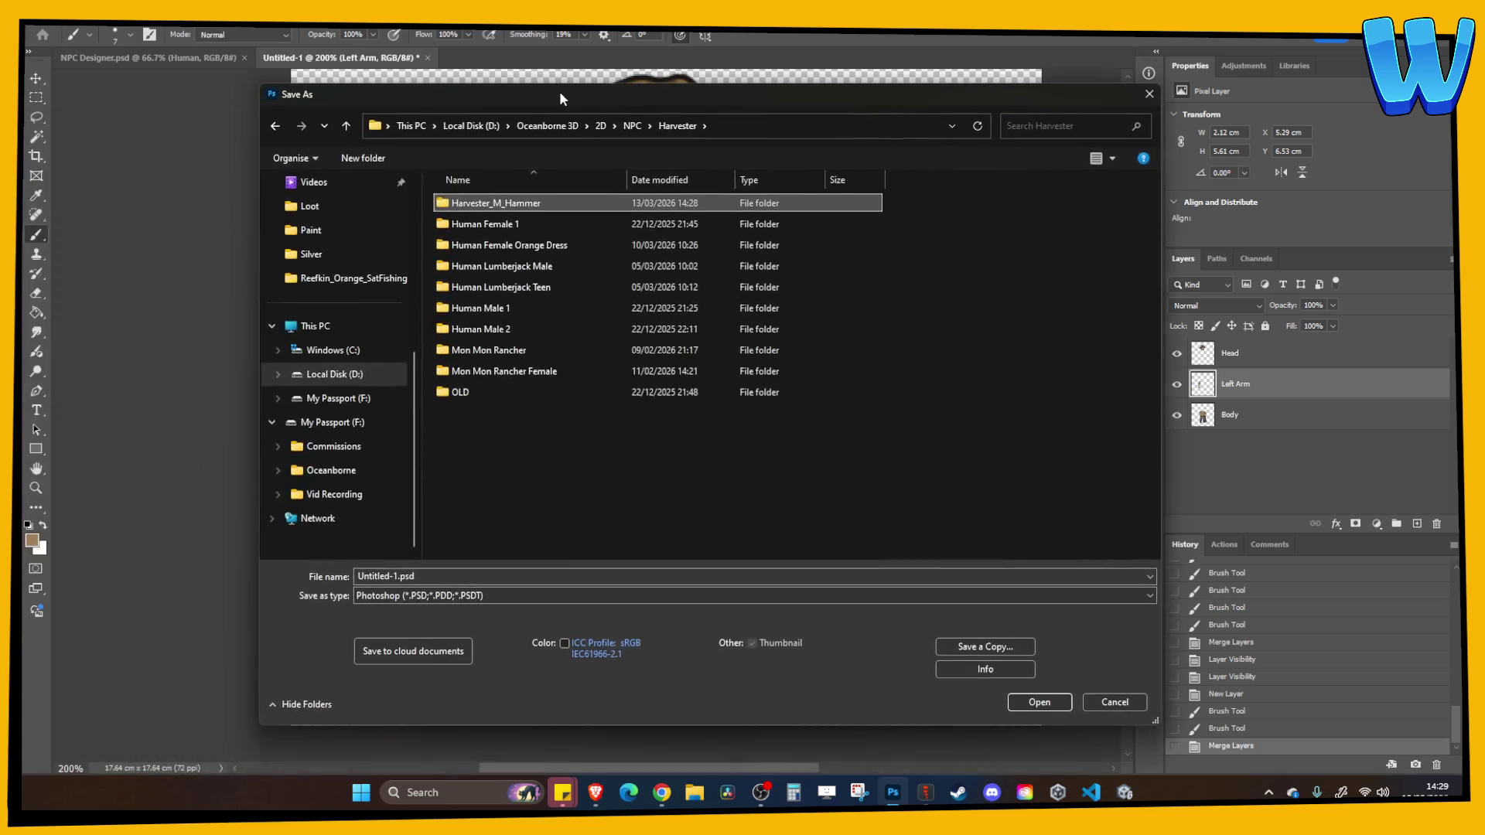
double_click(467, 208)
right_click(555, 248)
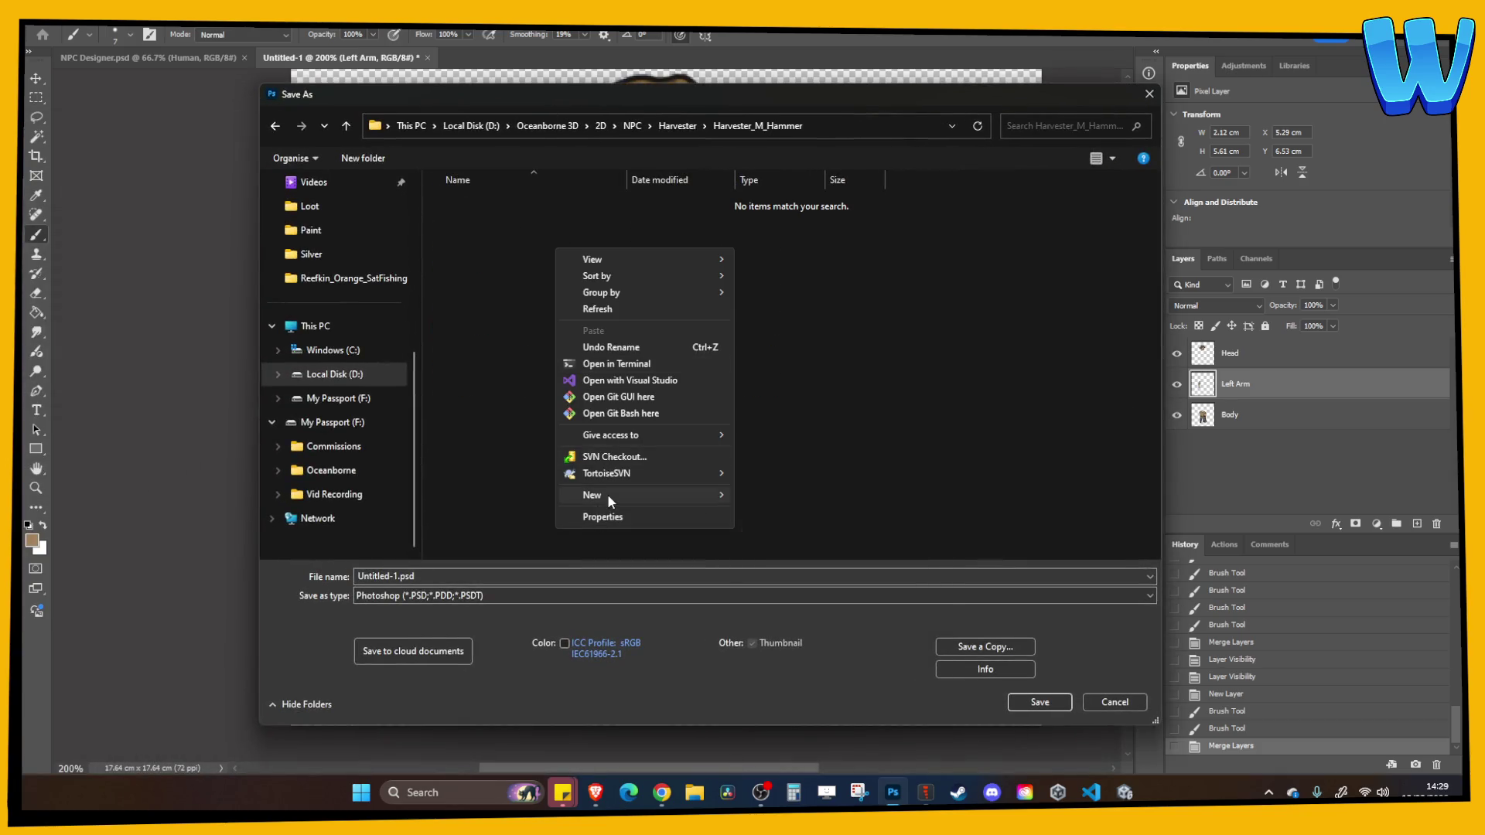
mouse_move(611, 495)
click(827, 495)
text(Images)
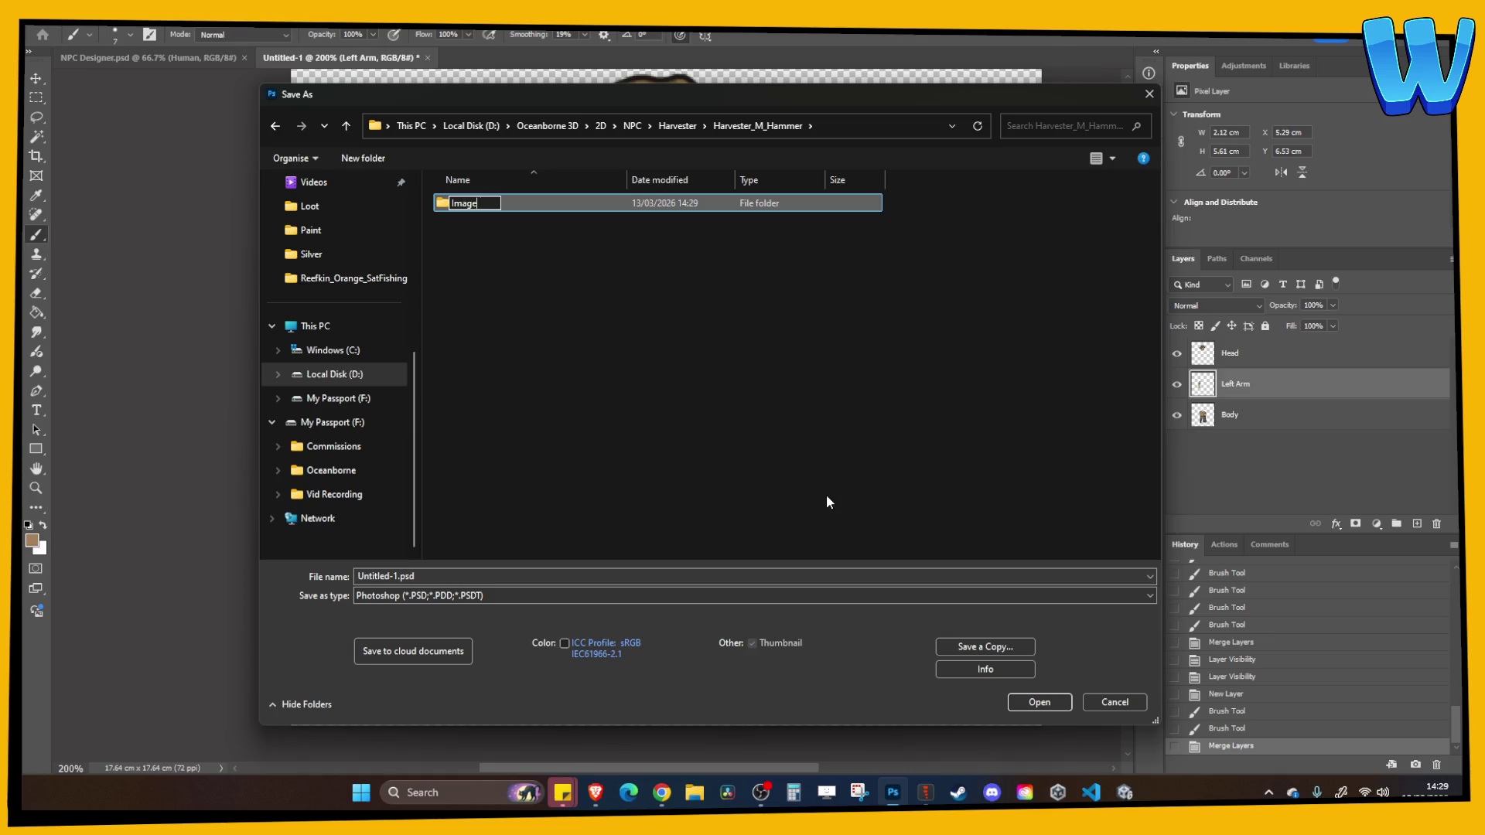
key(Return)
Create an Export folder alongside Images
right_click(711, 452)
mouse_move(754, 699)
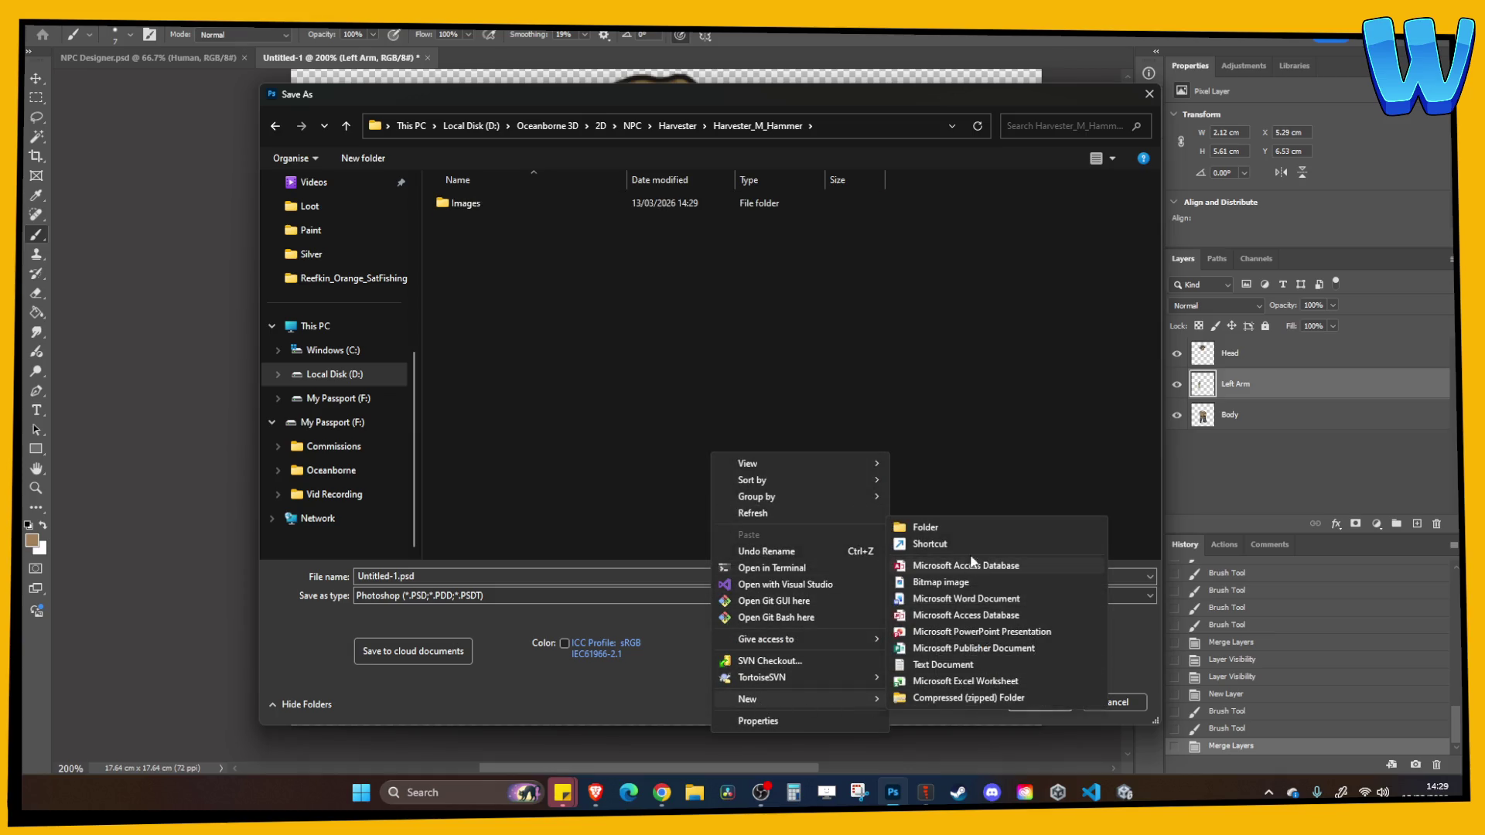
click(928, 532)
text(Export)
key(Return)
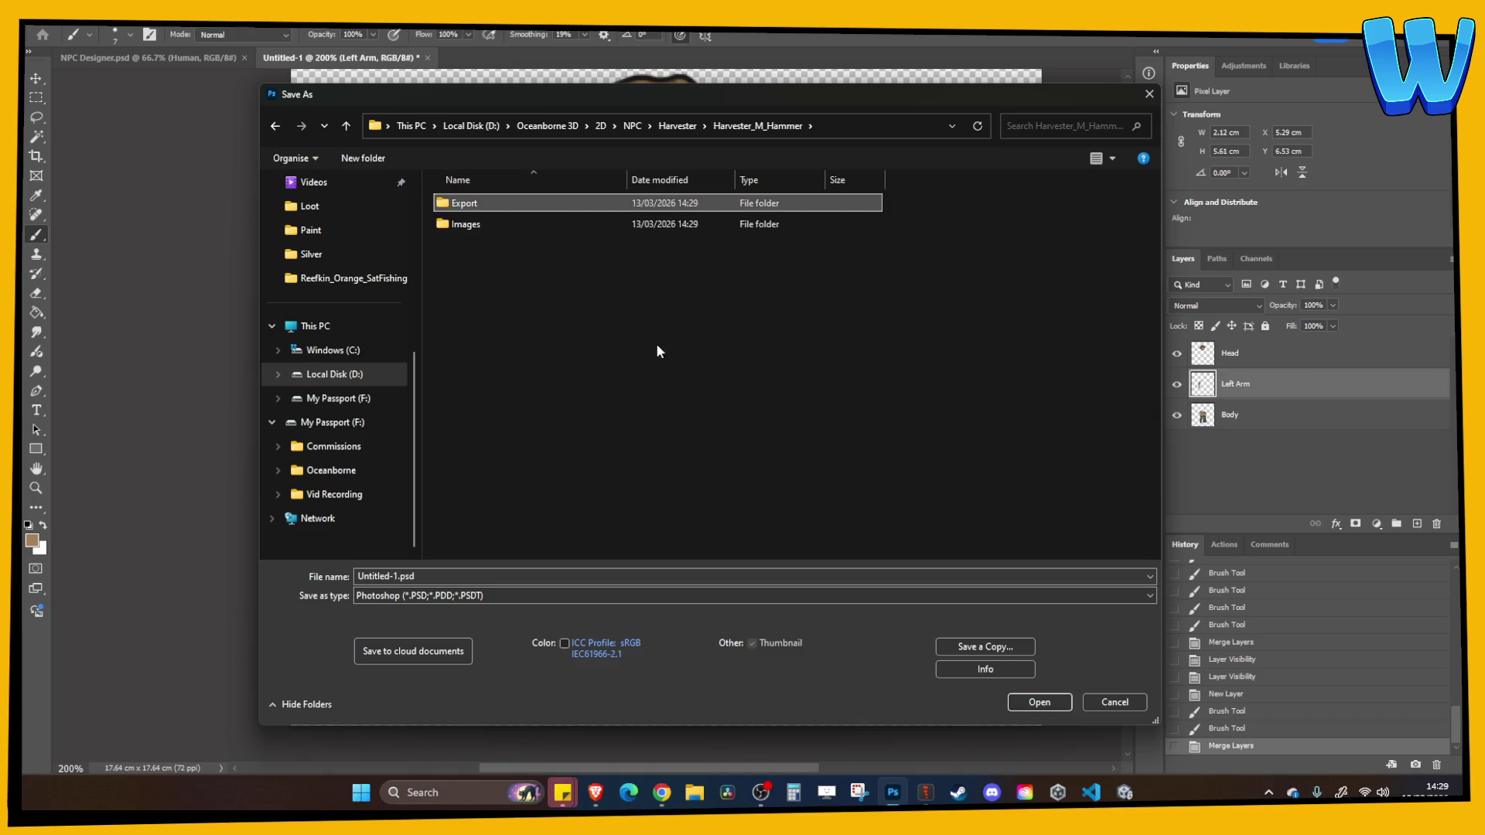
Save the document as NPC_Harvester_M_Hammer.psd
click(489, 323)
click(468, 577)
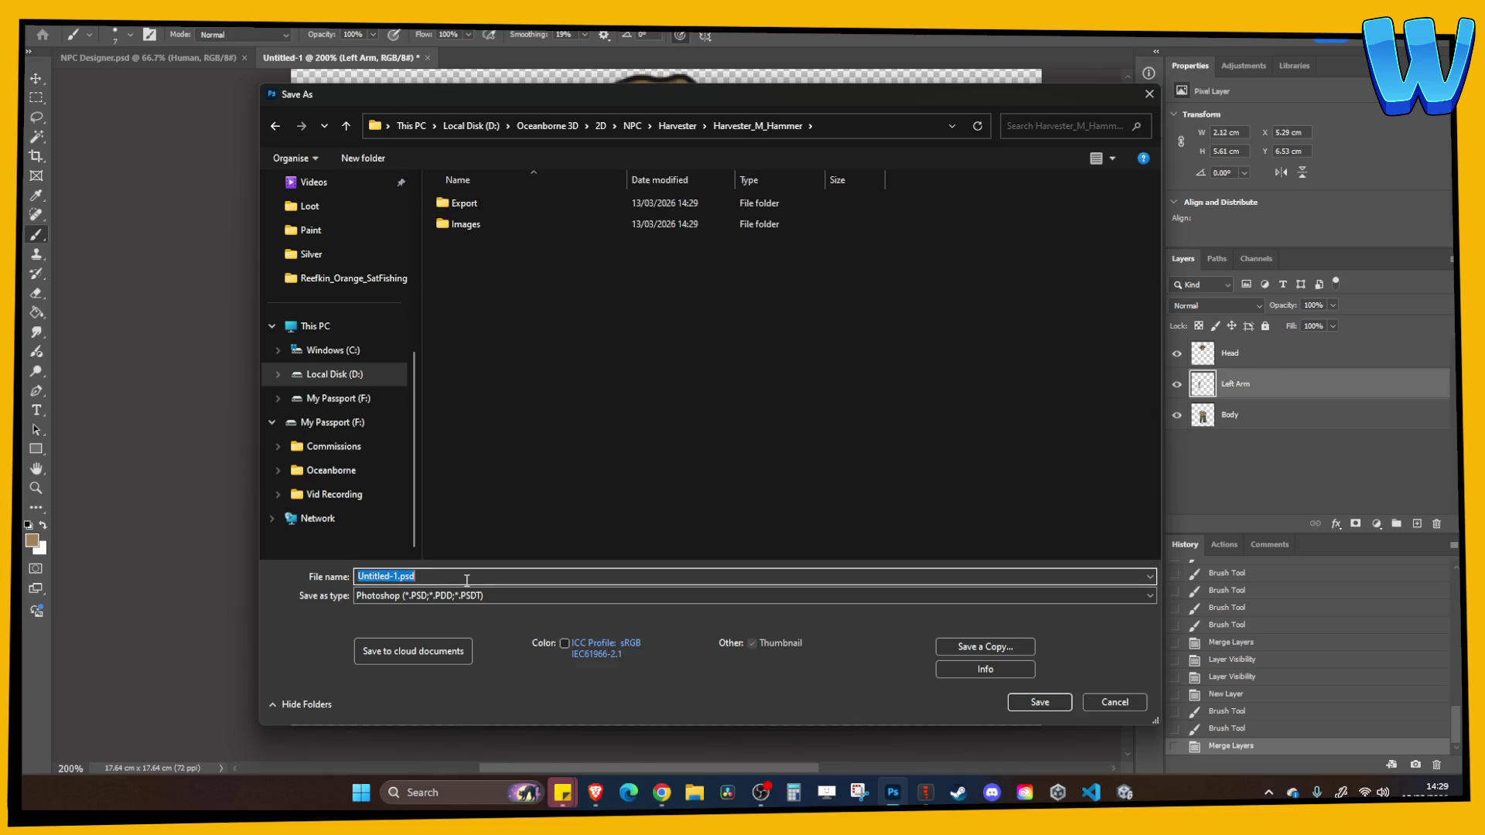
text(NPC_M)
key(BackSpace)
text(Harvester_)
text(M_Hammer)
key(Return)
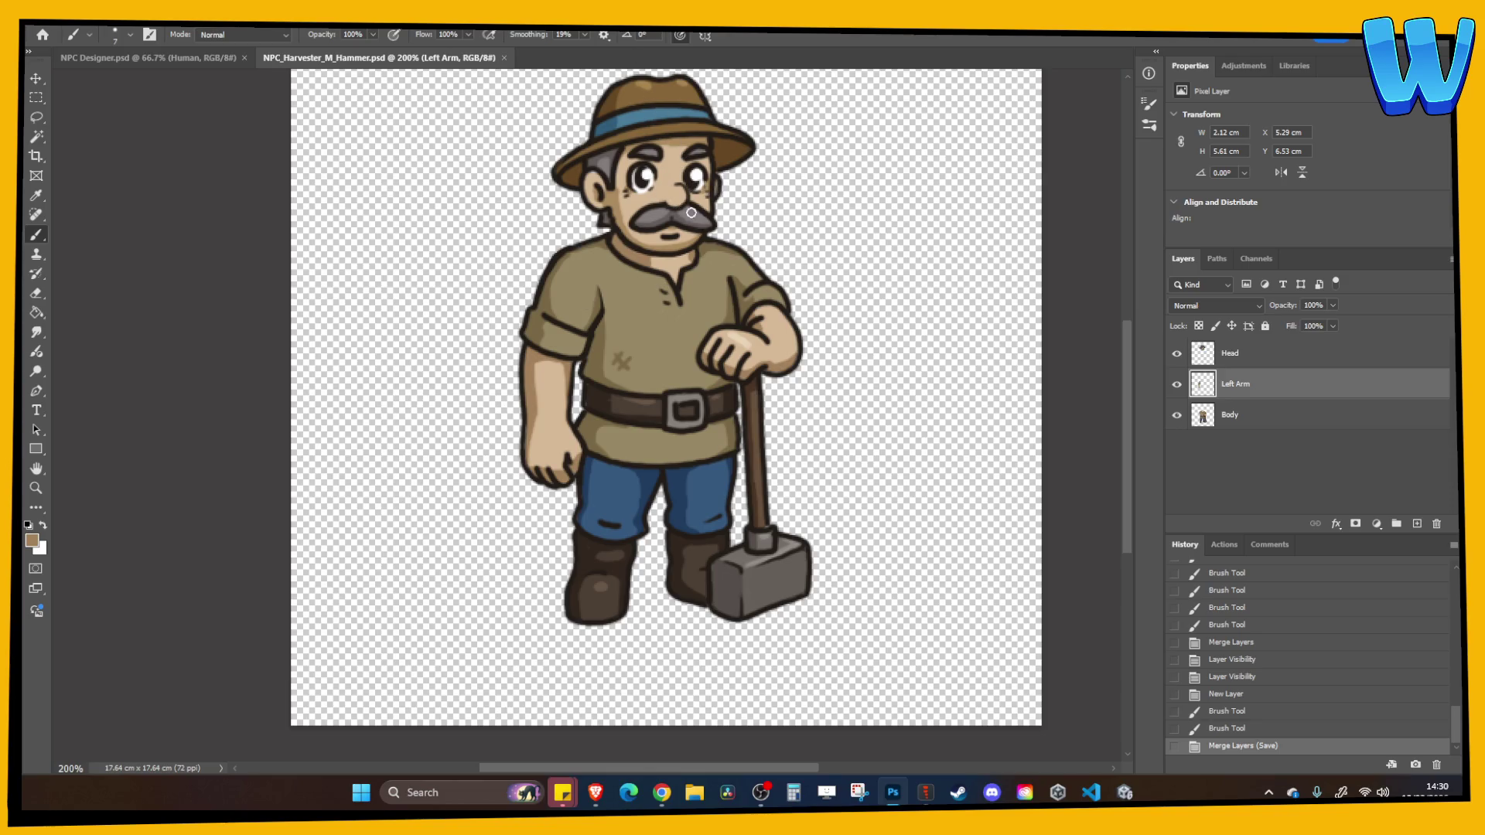
Pan over the farmer to inspect it, then close the NPC_Harvester_M_Hammer.psd tab
mouse_move(717, 287)
mouse_down()
mouse_move(746, 375)
mouse_move(709, 372)
mouse_move(694, 299)
mouse_move(704, 344)
mouse_move(662, 350)
mouse_move(699, 348)
mouse_up()
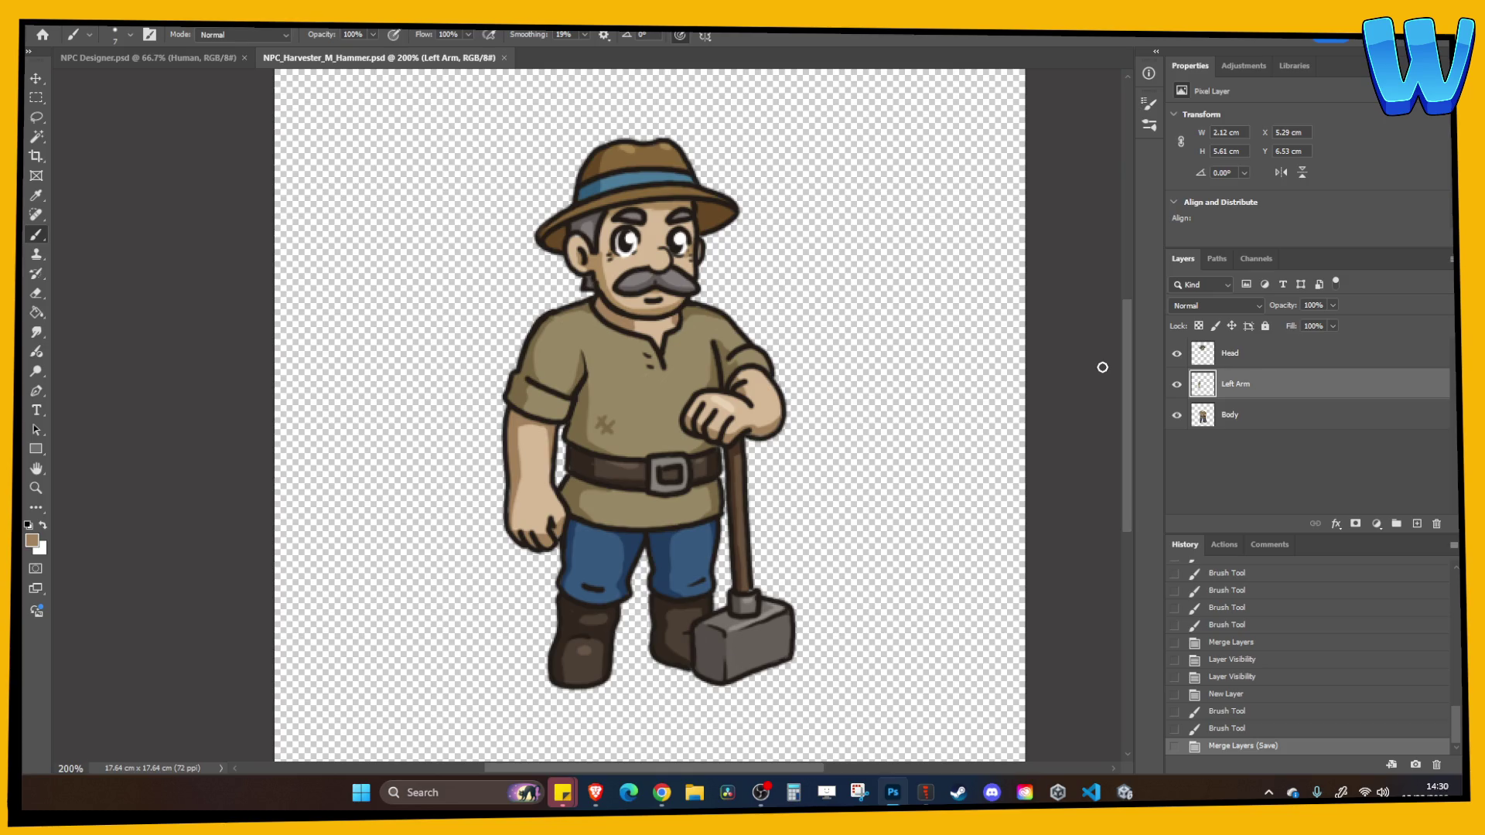
drag(684, 429, 681, 414)
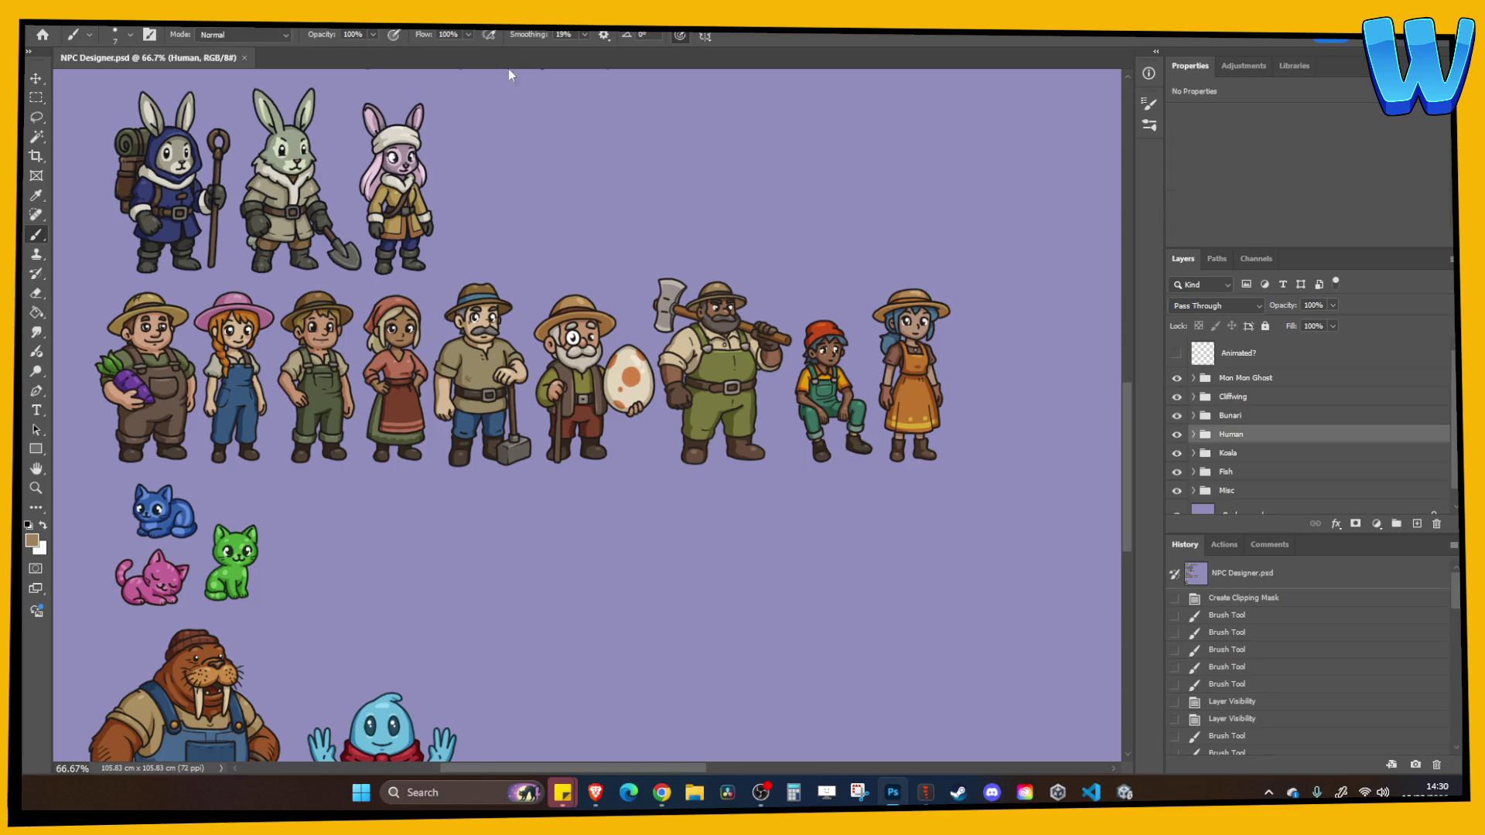
click(504, 58)
Save the current fish project and start a new empty Spine project
click(921, 798)
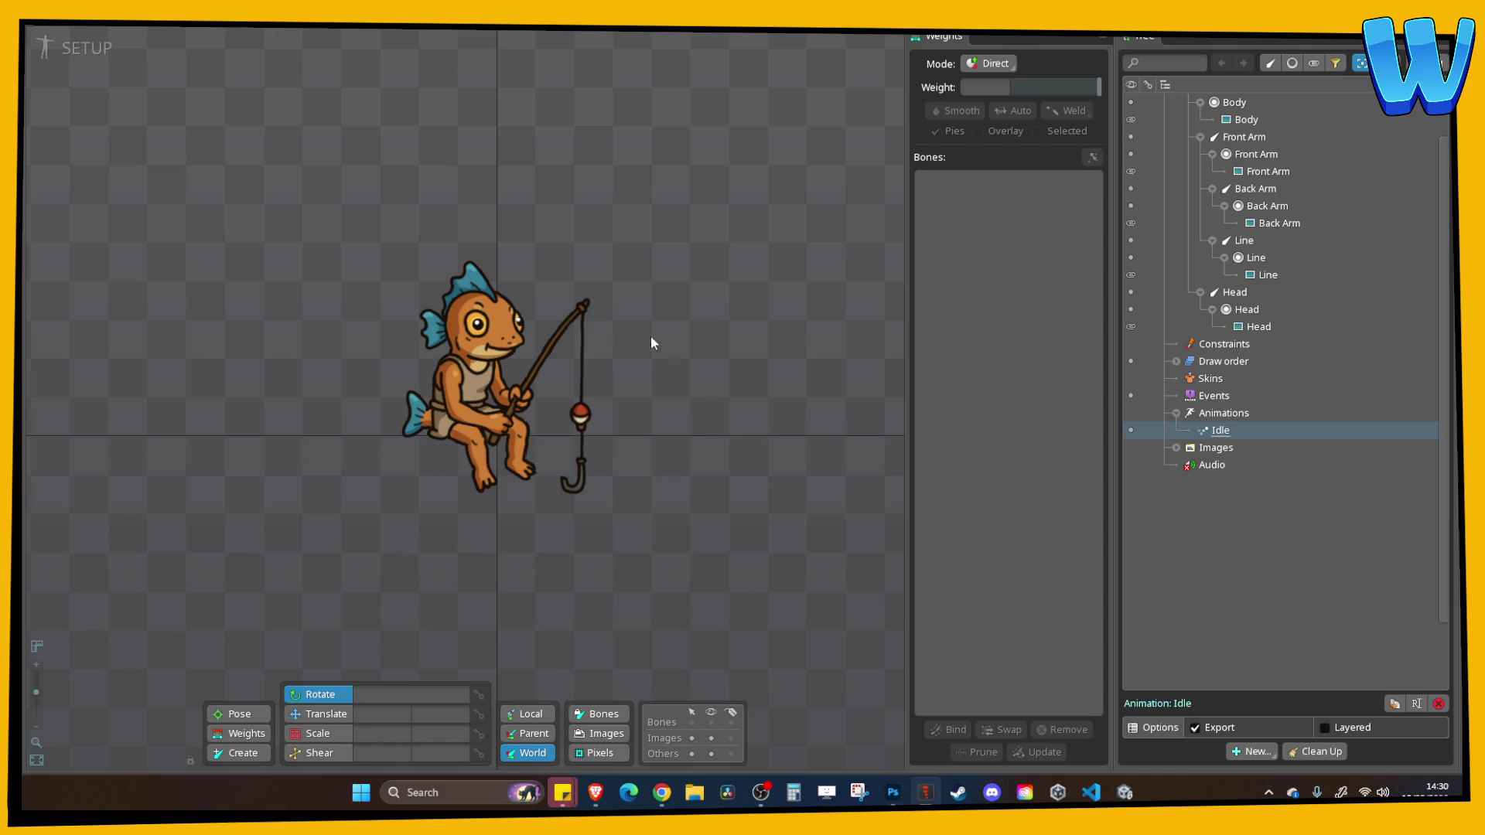
key(ctrl+s)
click(44, 47)
click(54, 35)
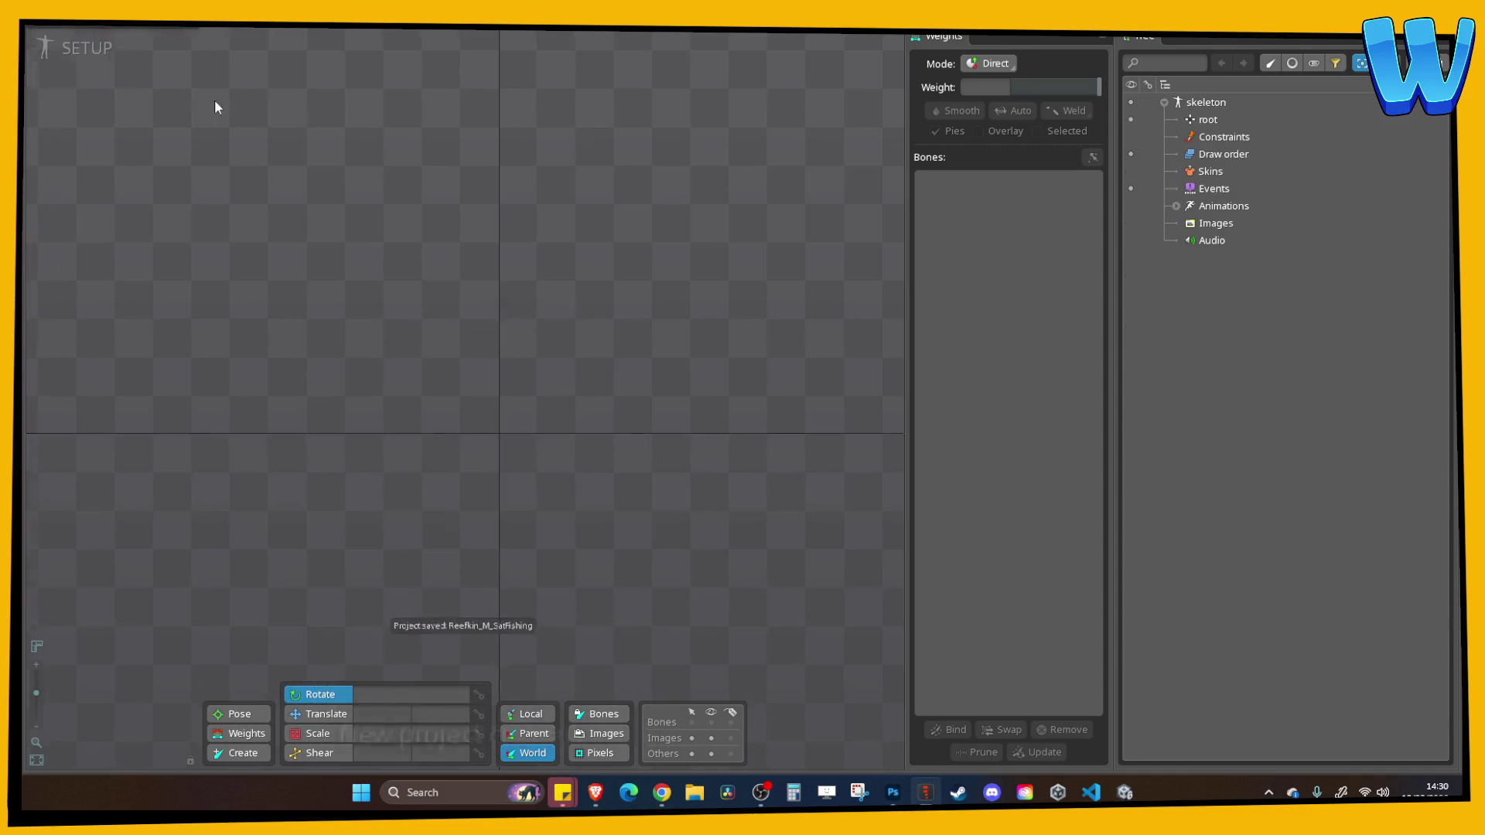
Begin a PSD import using NPC_Harvester_M_Hammer.psd from the Harvester_M_Hammer folder as the source
click(44, 46)
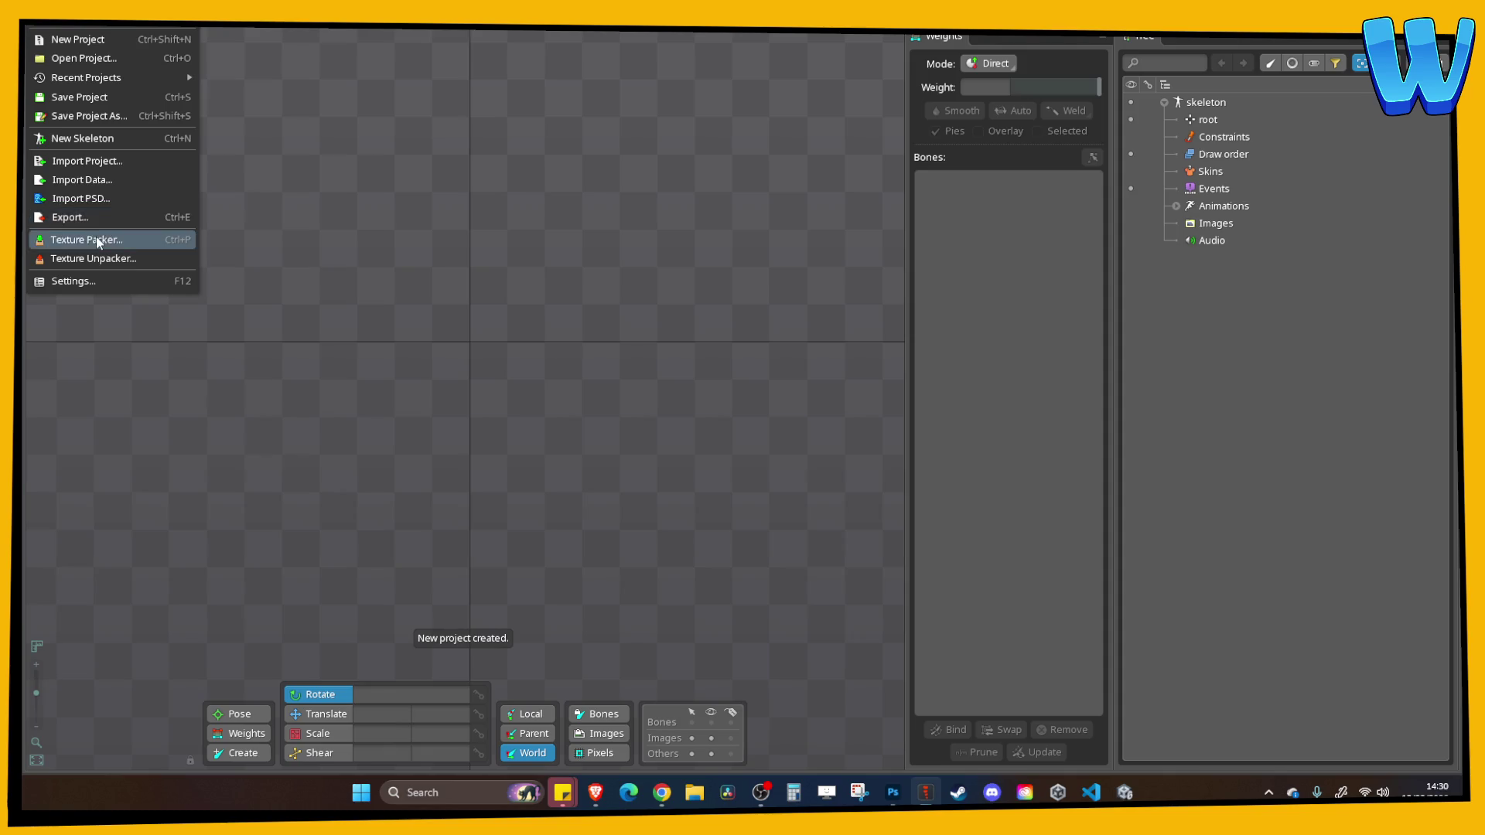
click(81, 198)
click(631, 300)
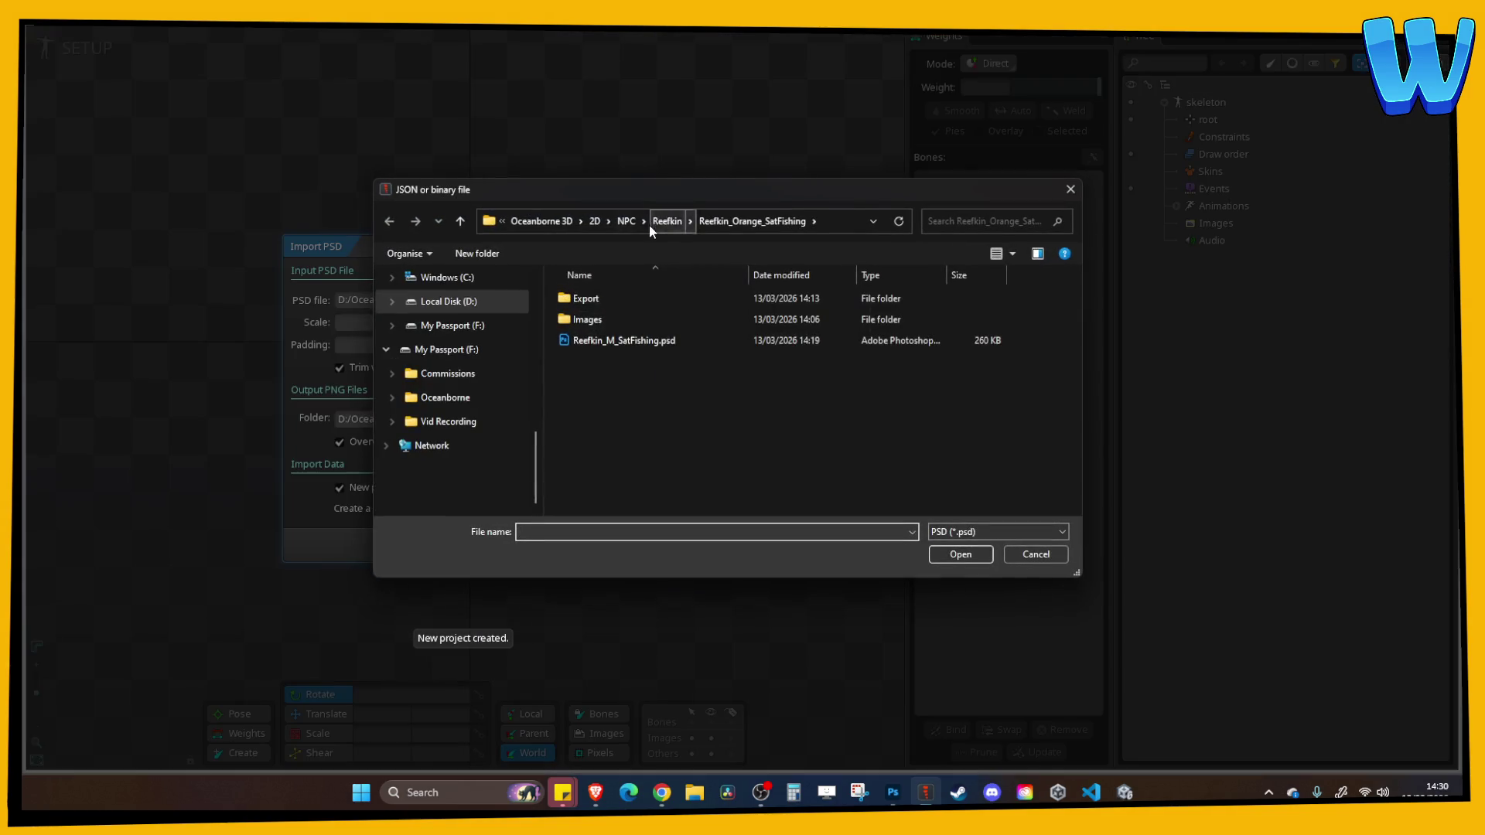
click(625, 221)
double_click(601, 361)
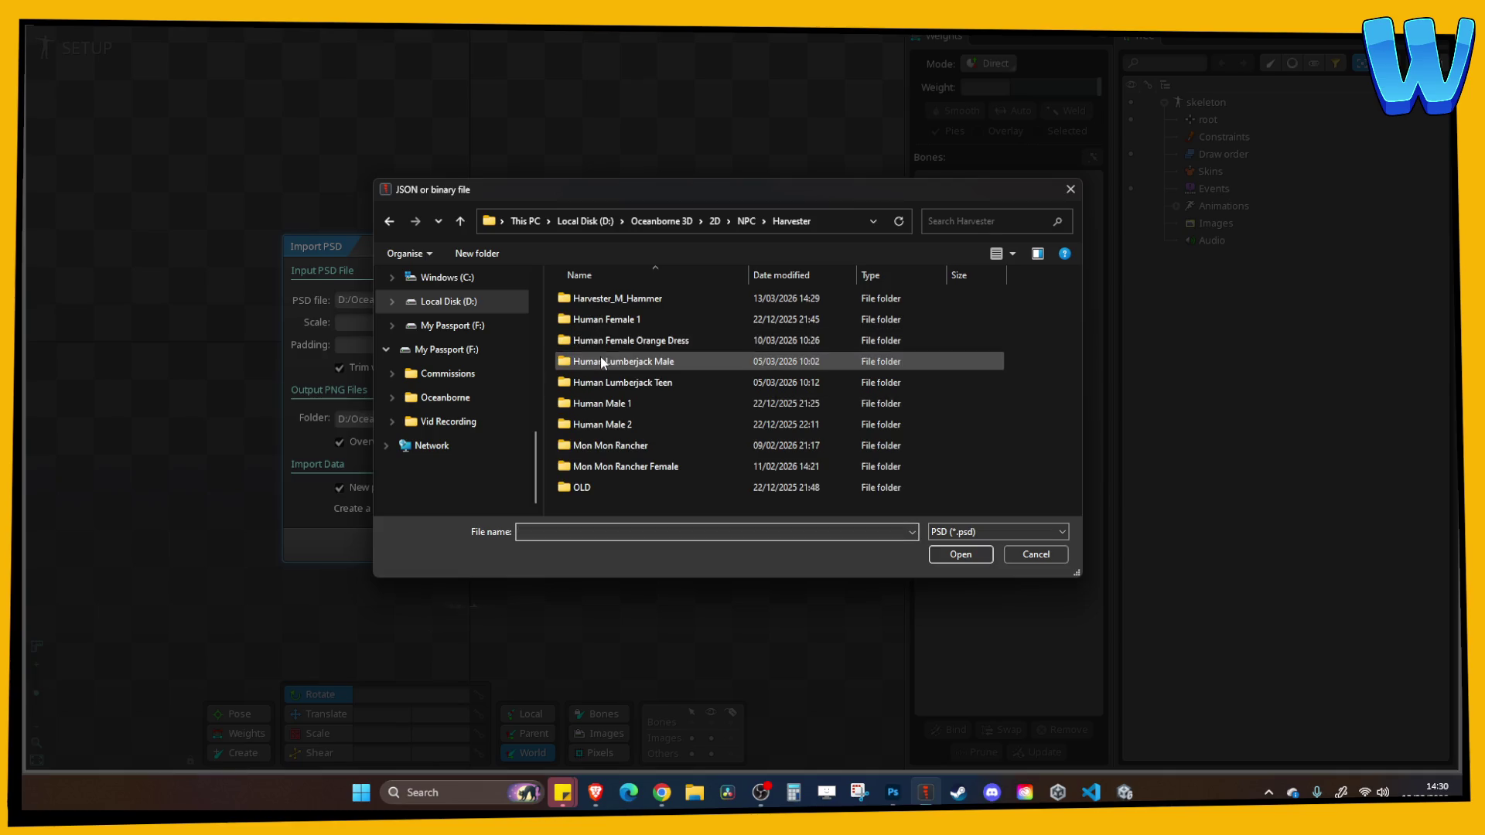
double_click(623, 303)
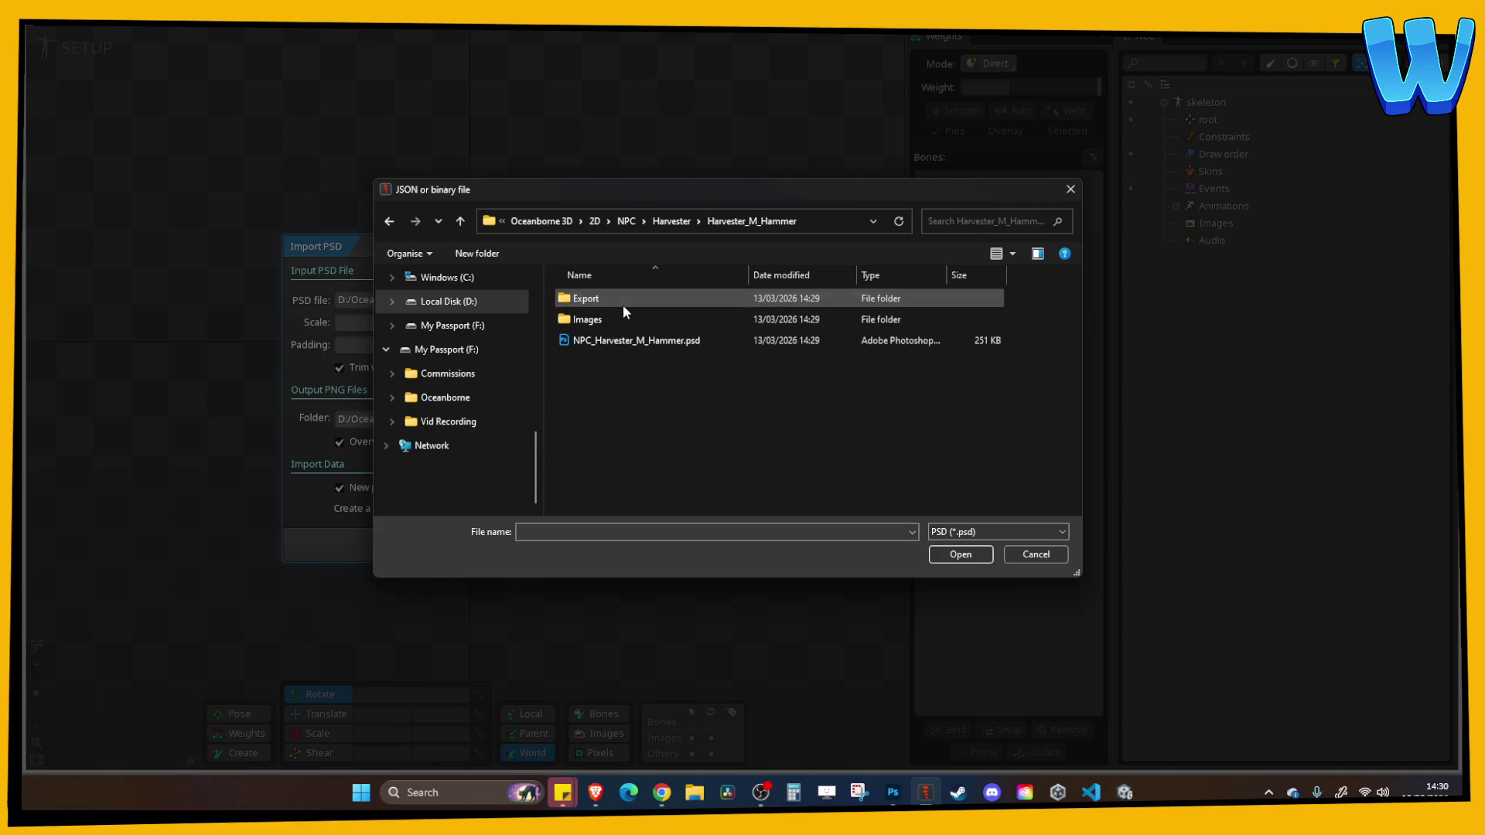
double_click(610, 340)
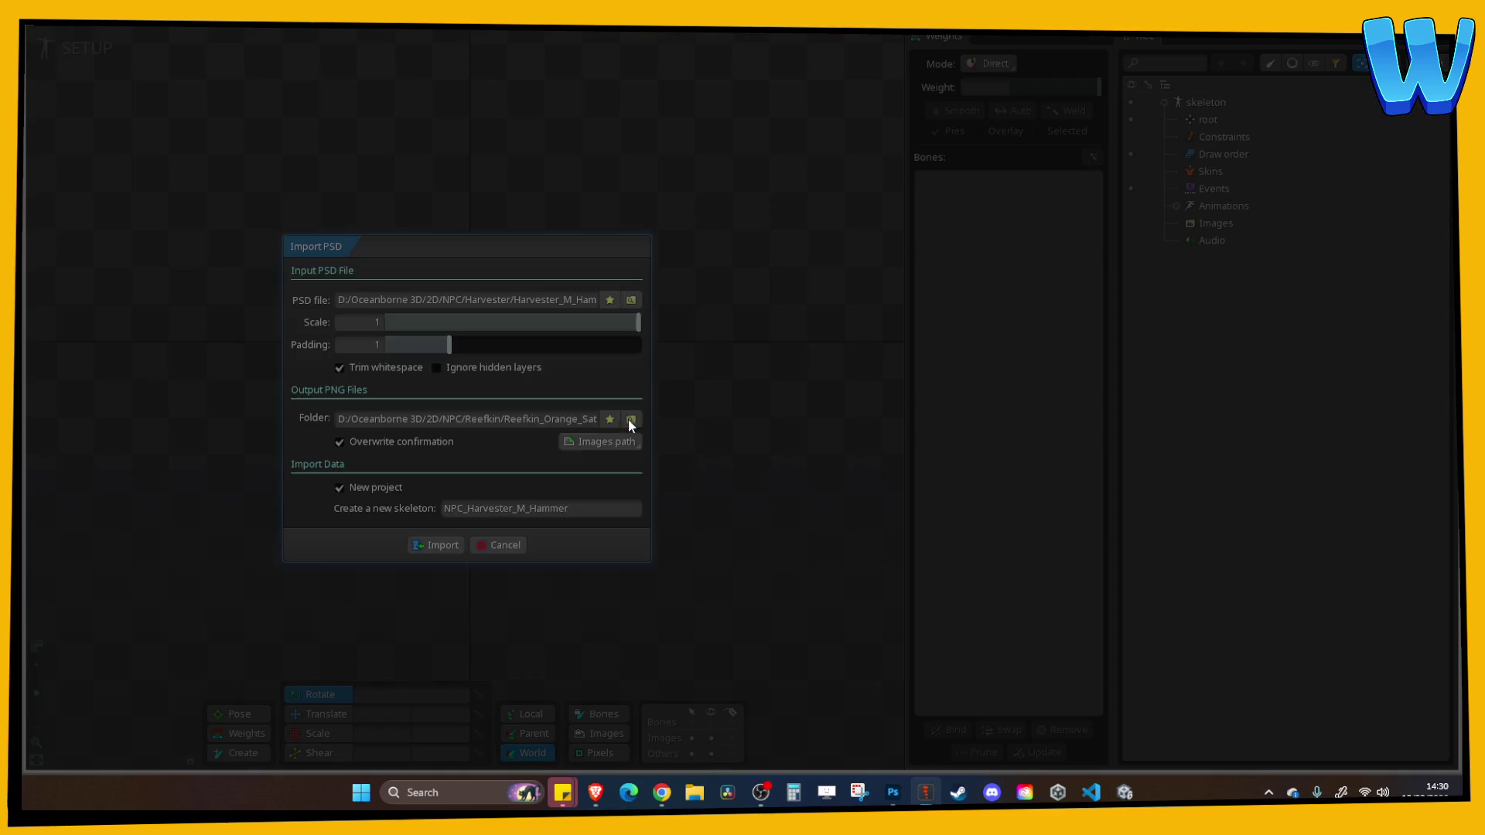
Output images to Harvester_M_Hammer's Images folder, keep skeleton name NPC_Harvester_M_Hammer, and import
click(631, 419)
click(548, 221)
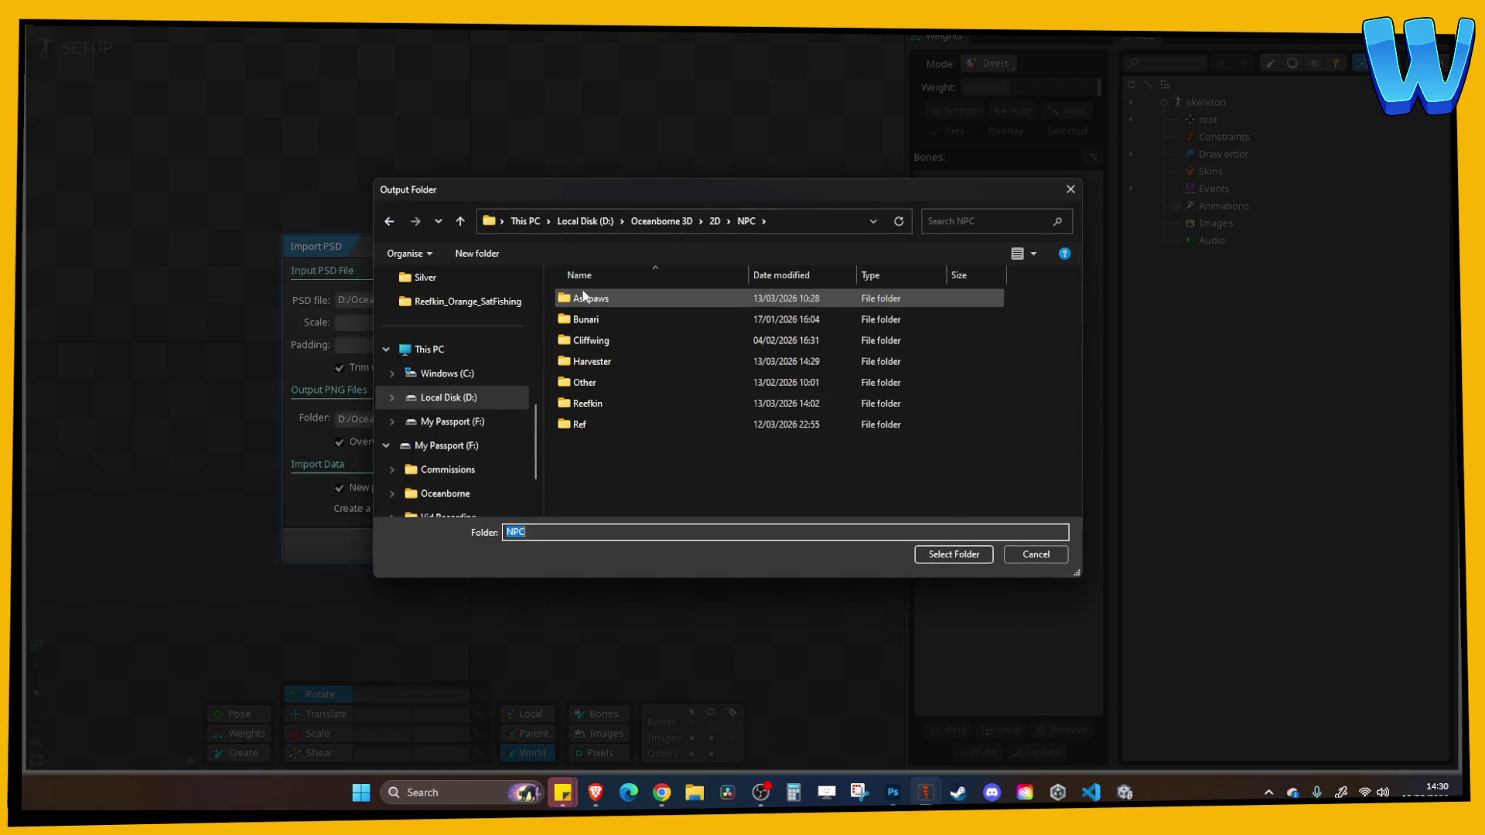
double_click(588, 361)
double_click(609, 299)
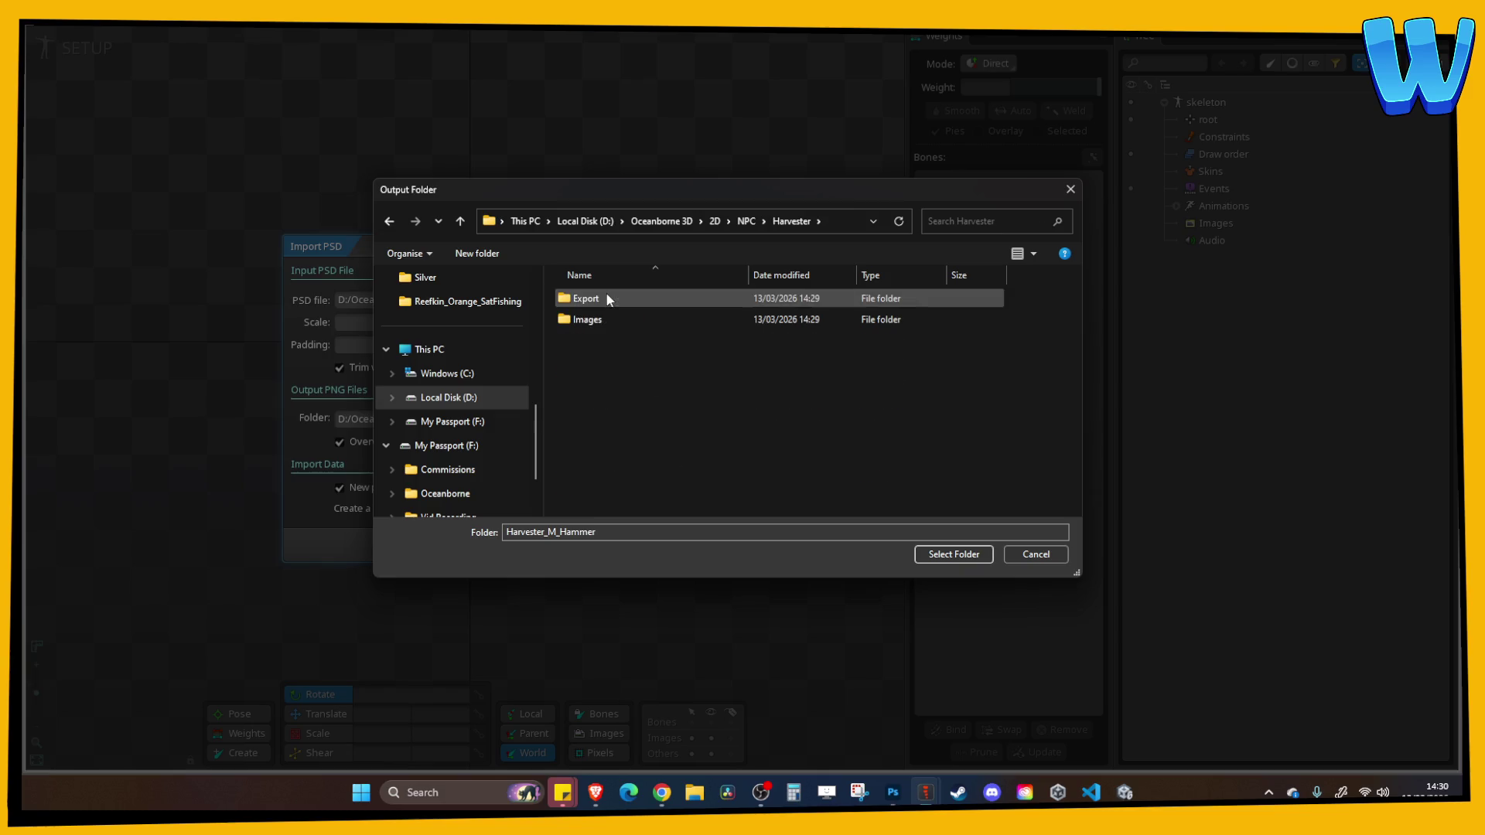
double_click(592, 318)
click(925, 554)
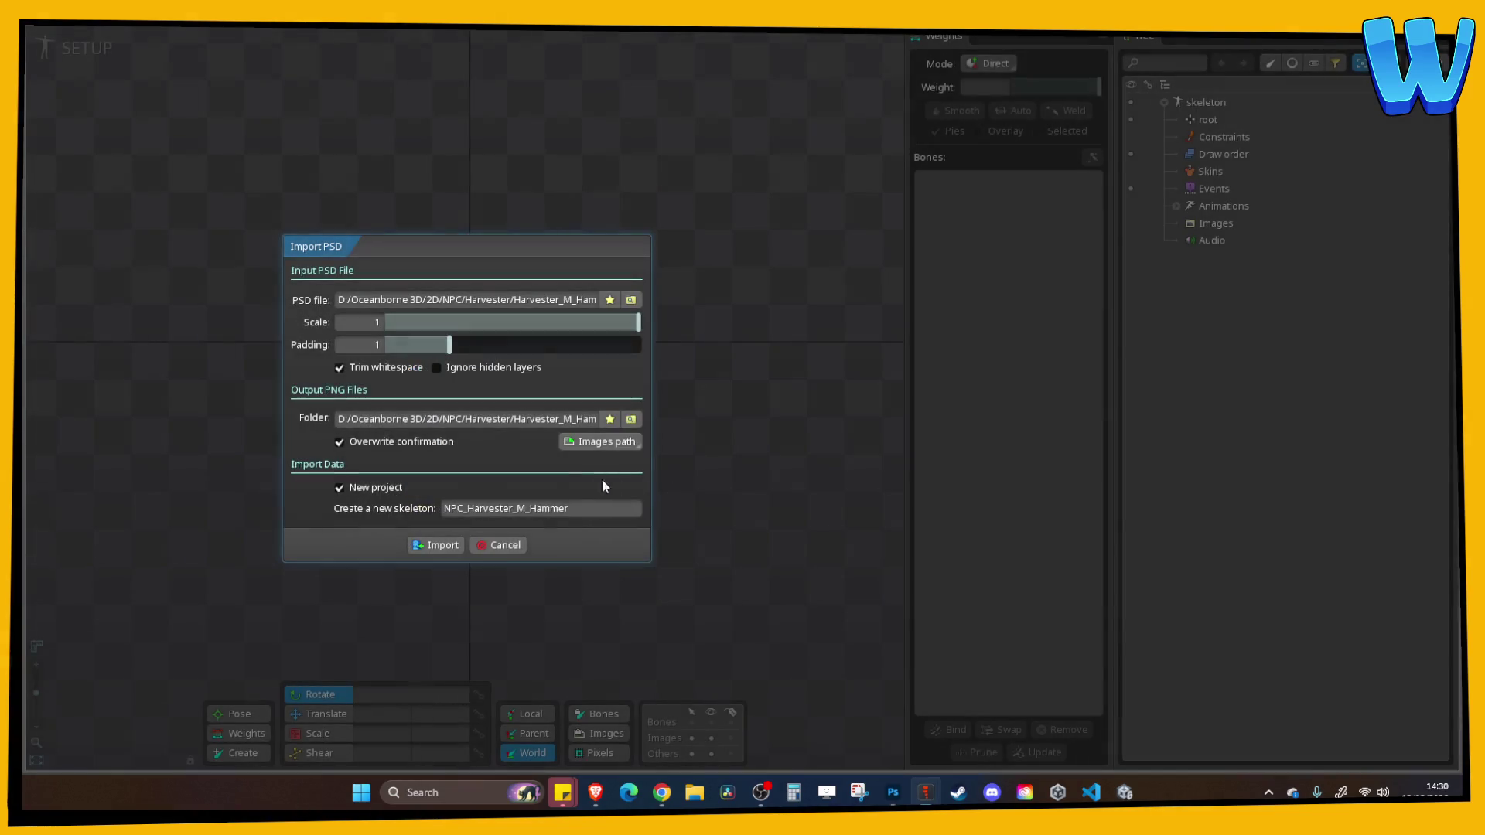
click(584, 509)
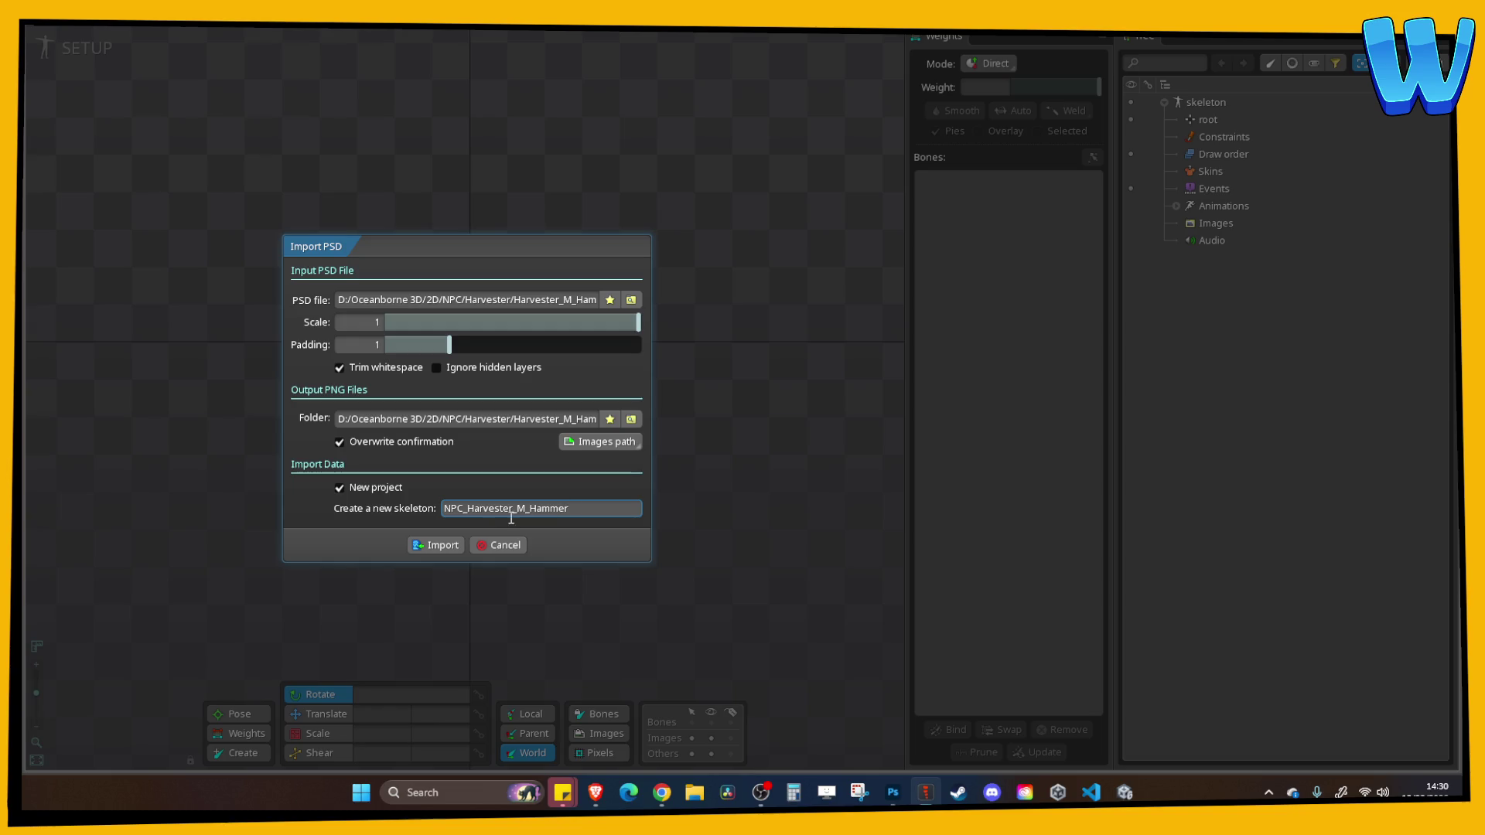
click(434, 551)
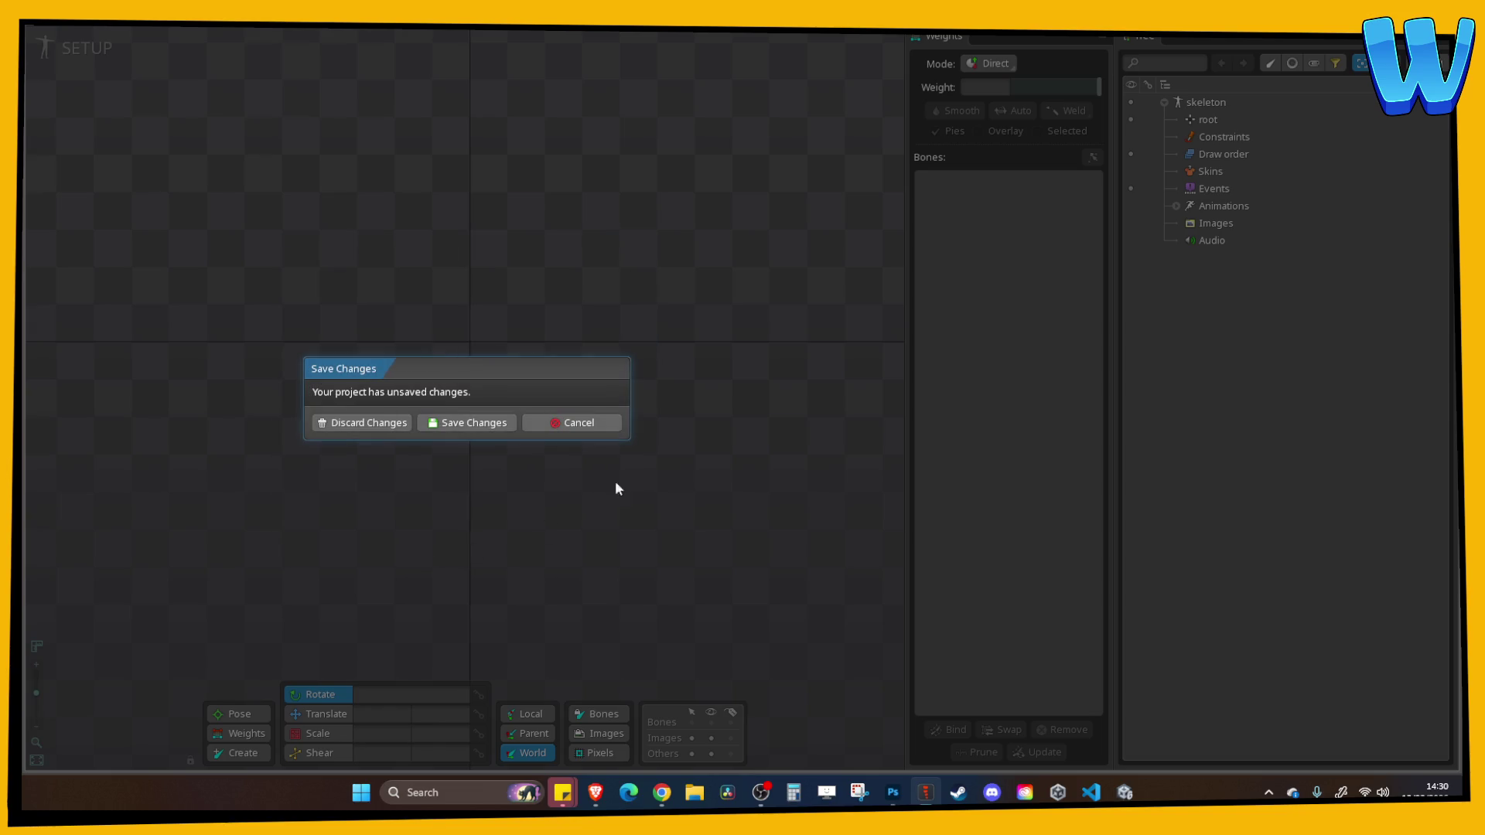
Discard the blank project's changes, inspect the imported harvester skeleton, then return to Photoshop
click(397, 423)
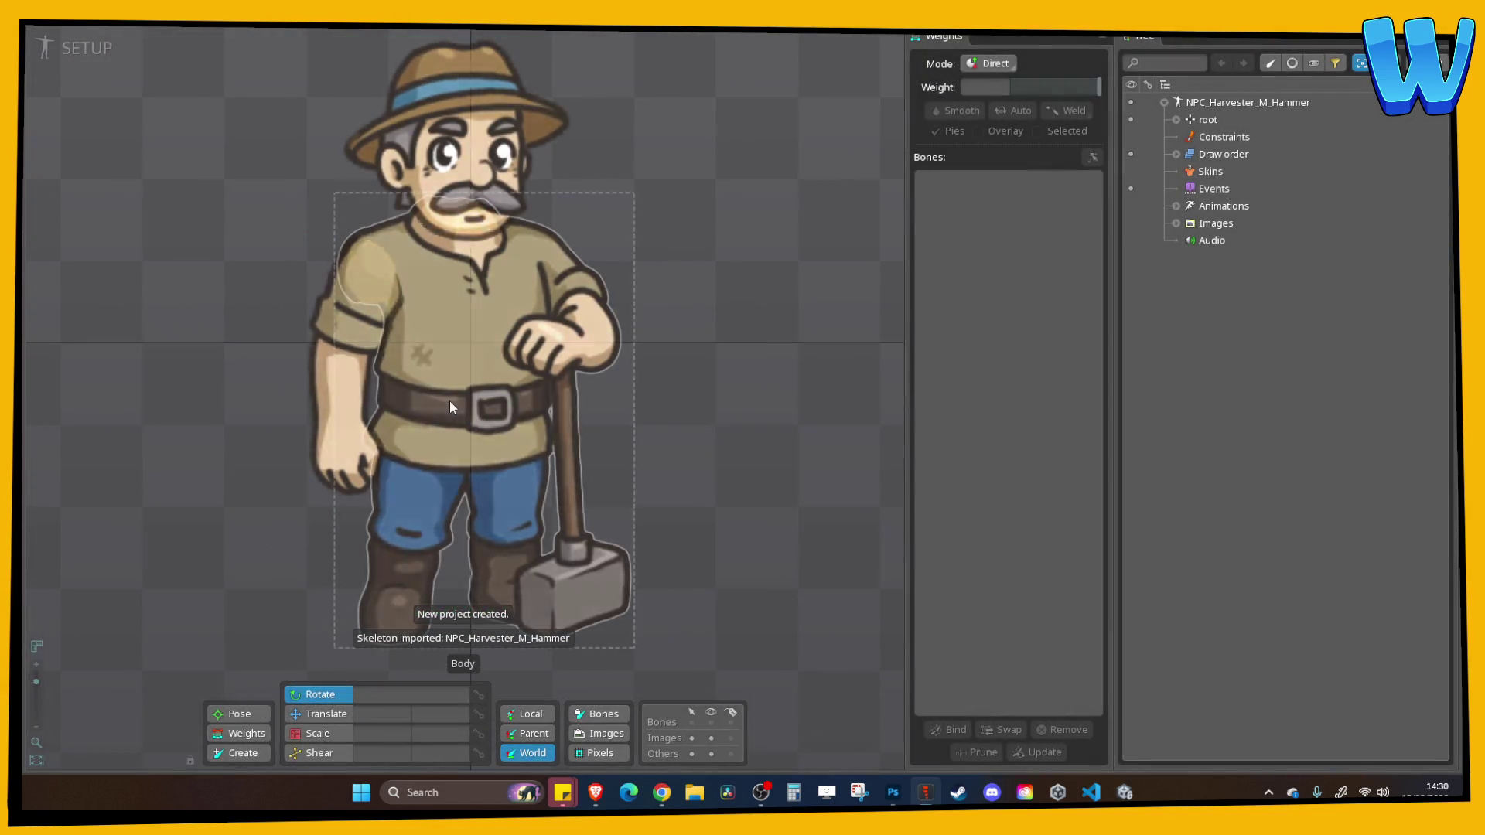
scroll(379, 357, down, 5)
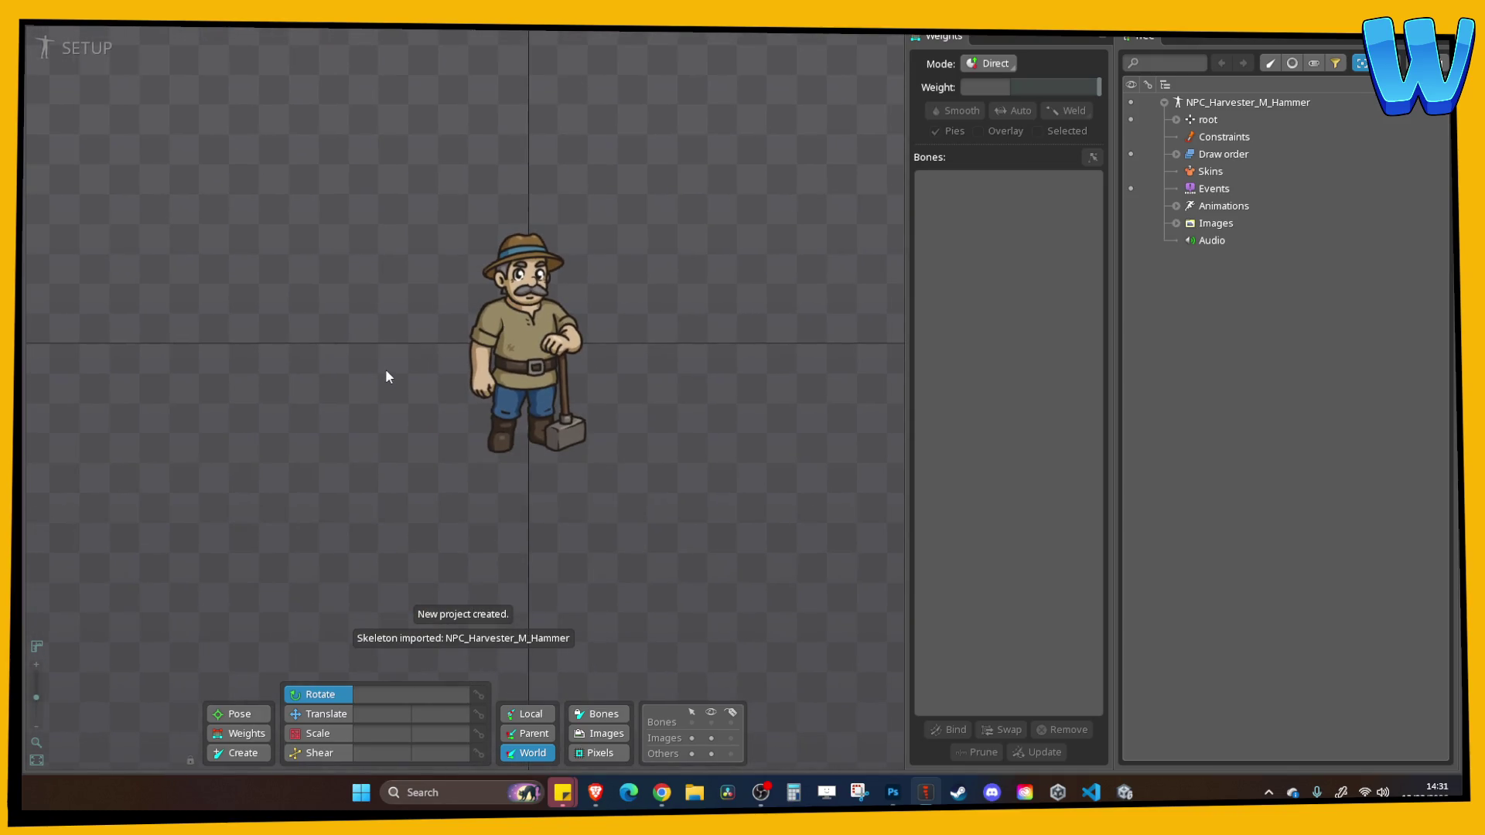
scroll(388, 353, up, 5)
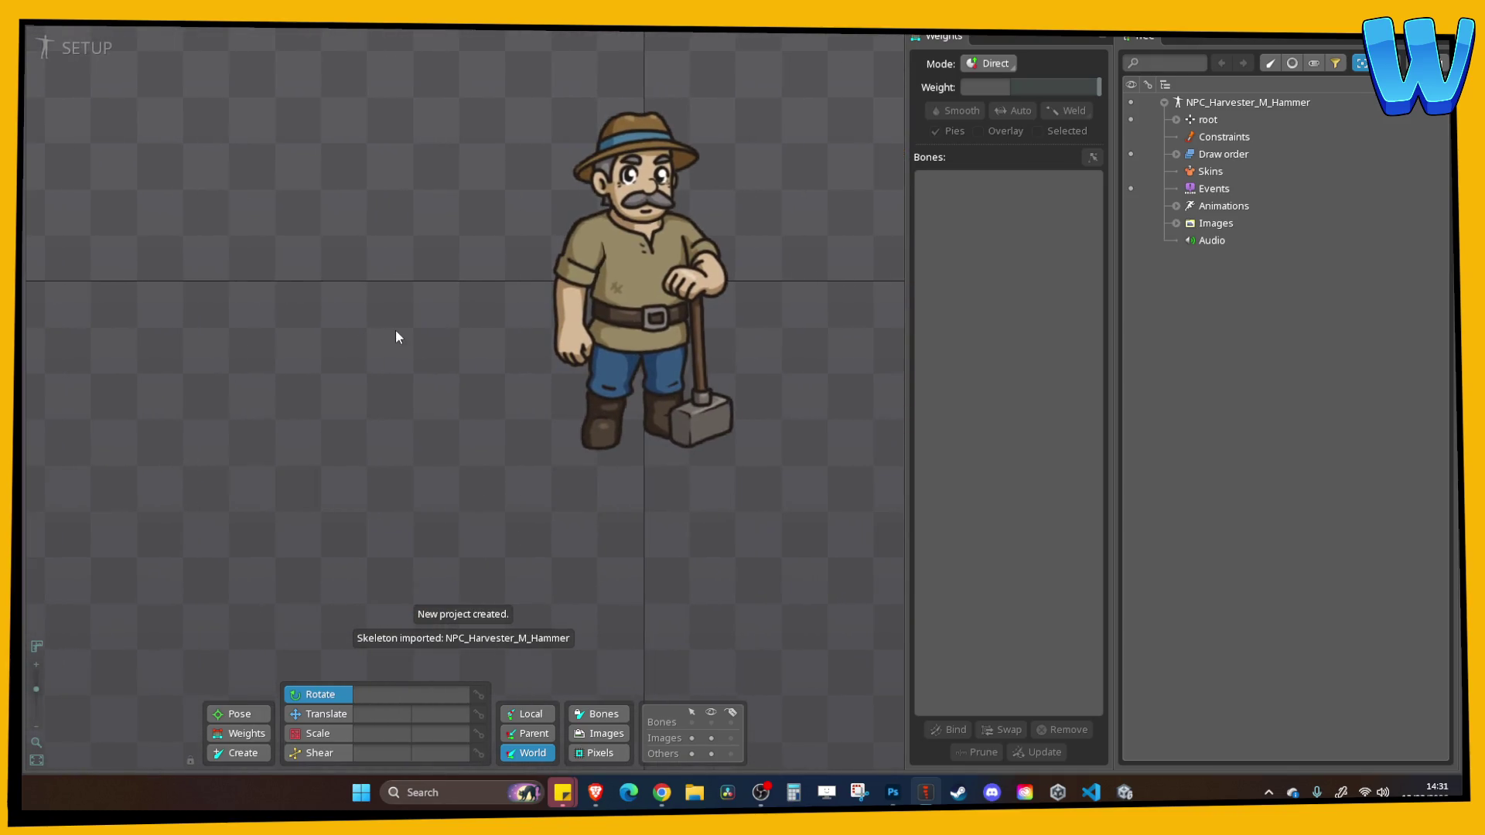
drag(435, 322, 317, 334)
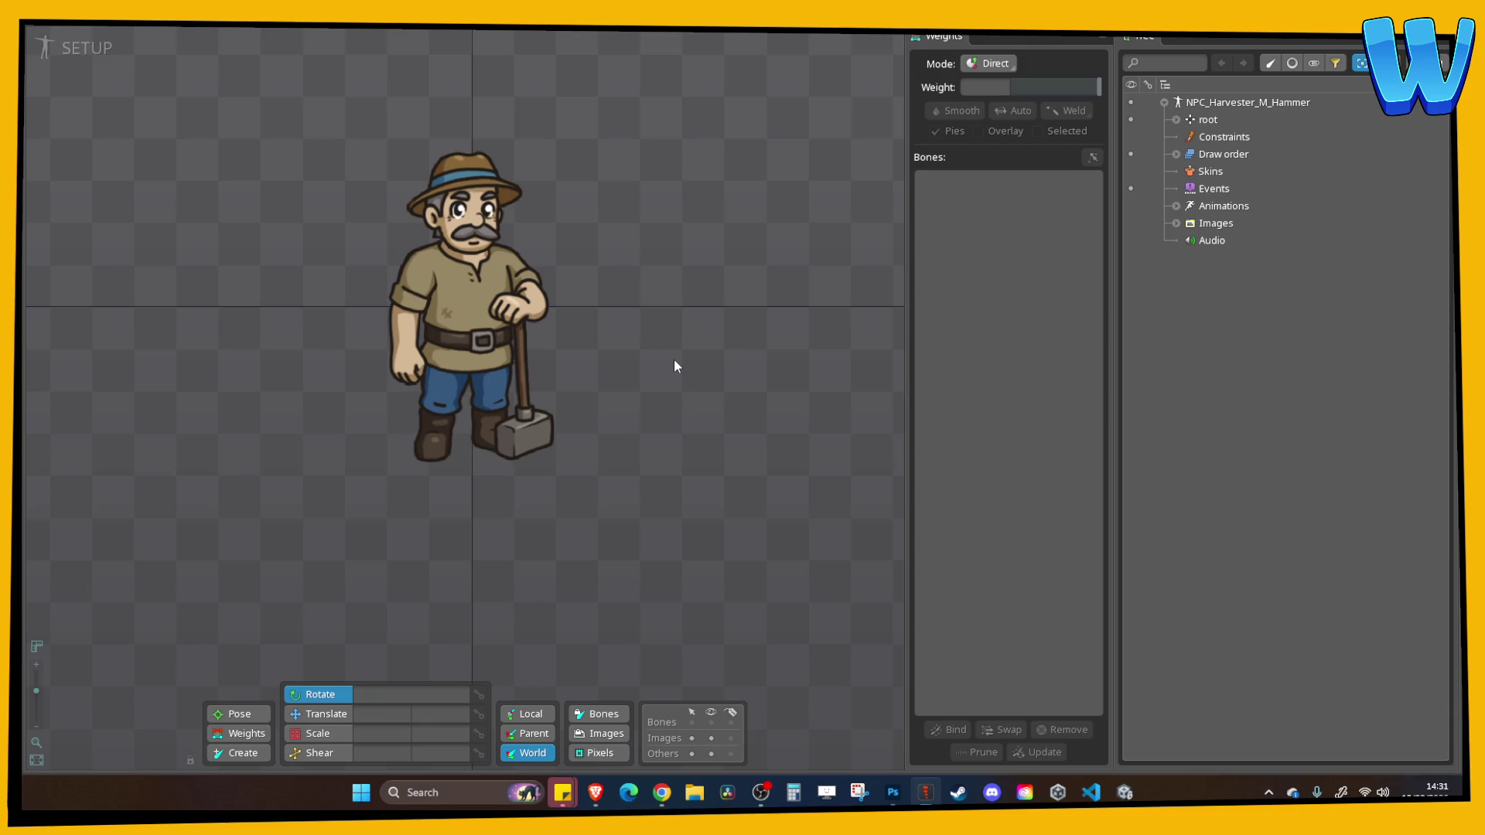
scroll(674, 359, down, 1)
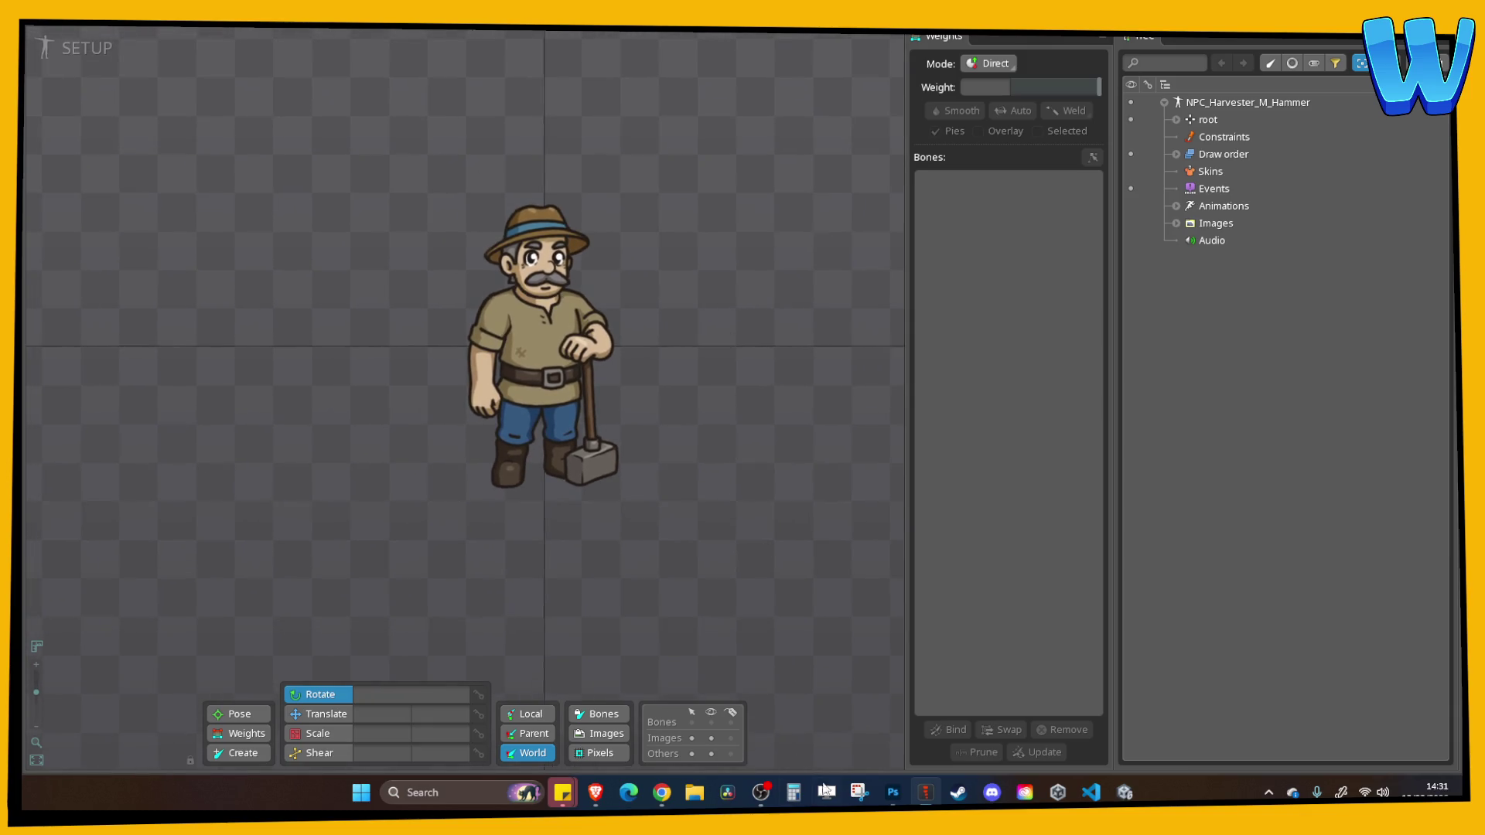
click(892, 792)
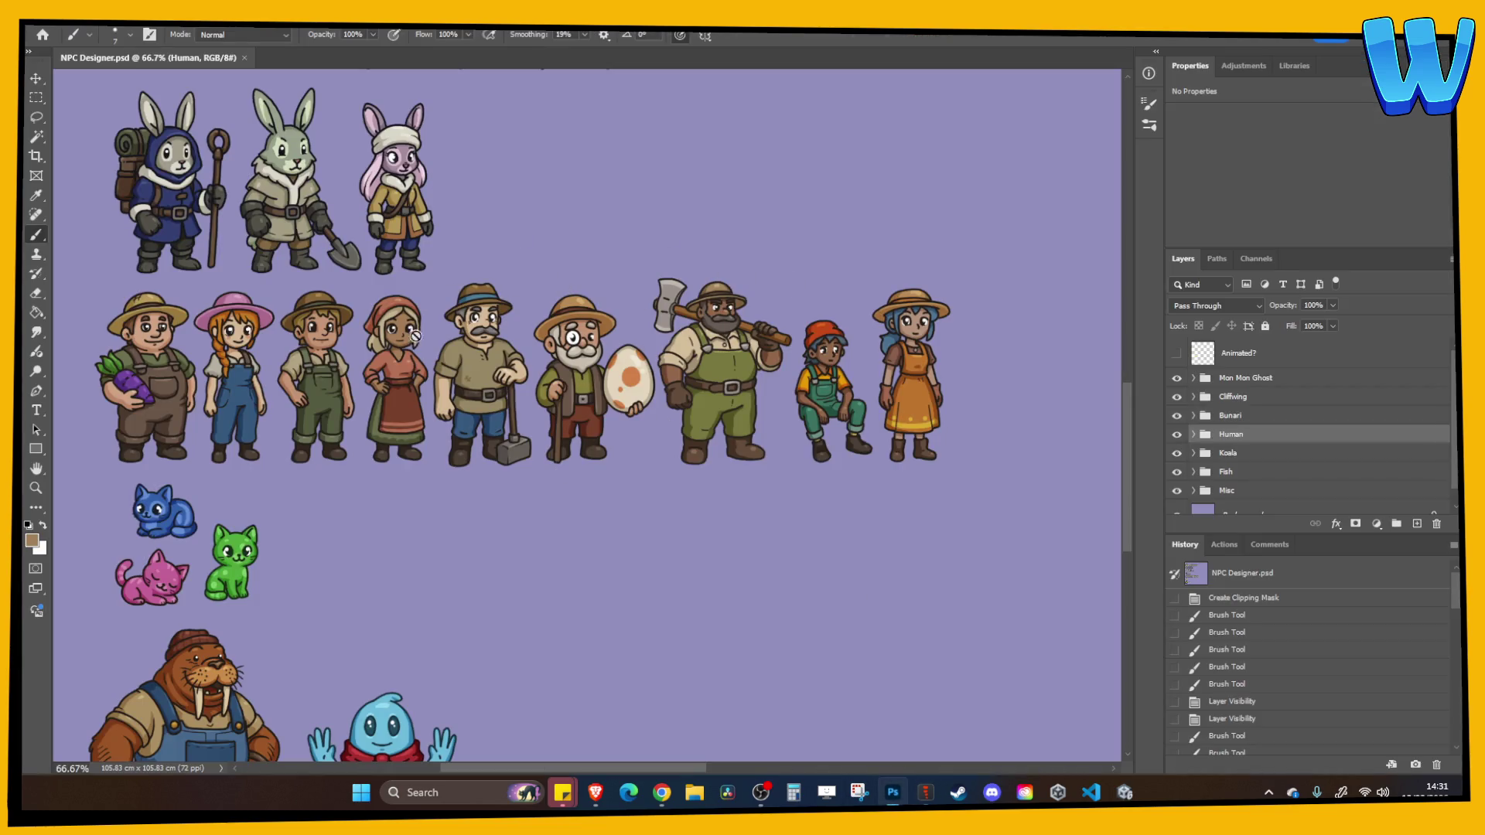
Open NPC_Harvester_M_Hammer.psd in Photoshop
click(68, 29)
click(79, 46)
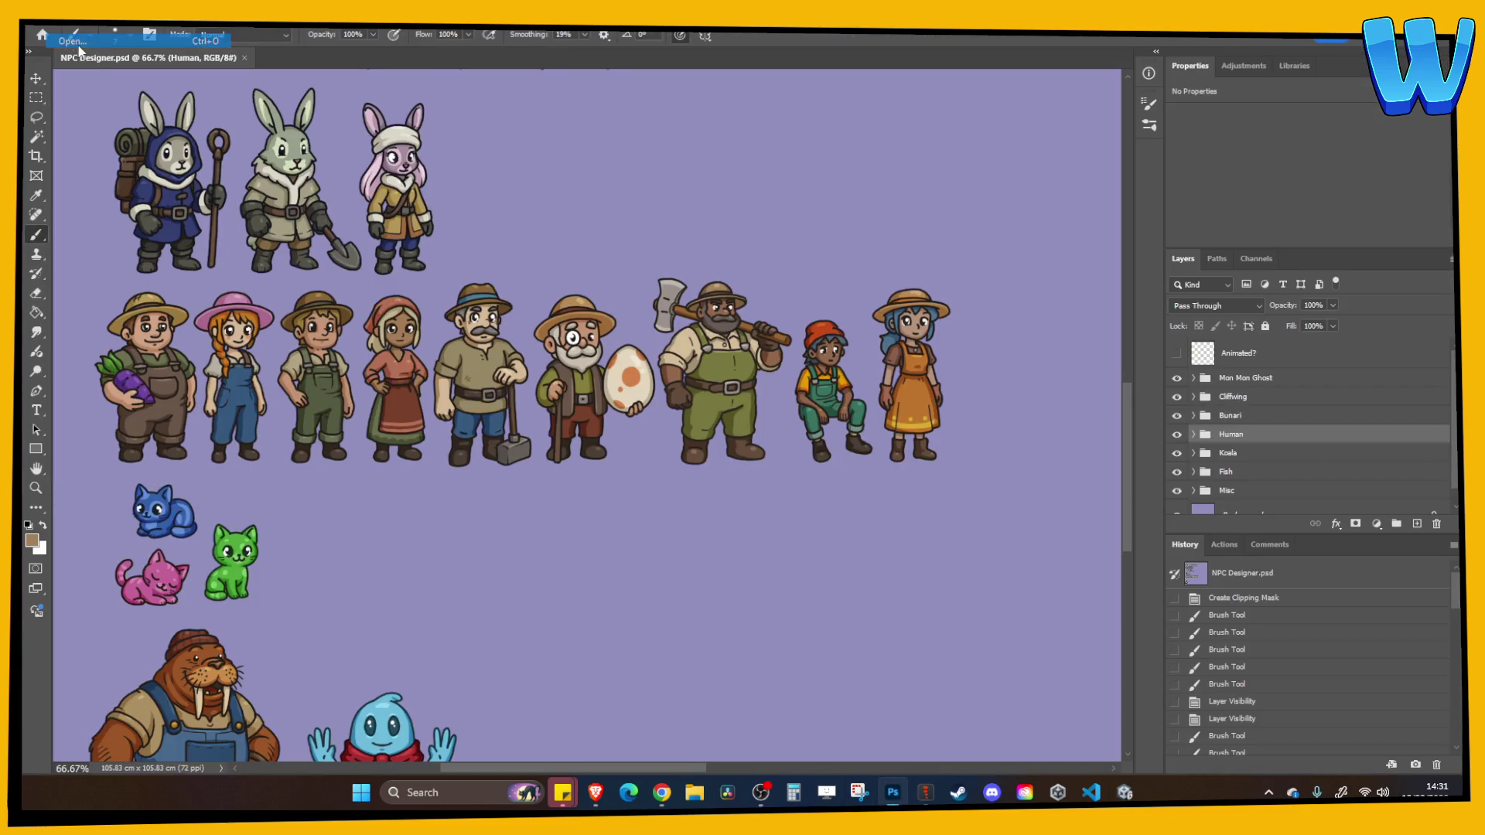
click(492, 245)
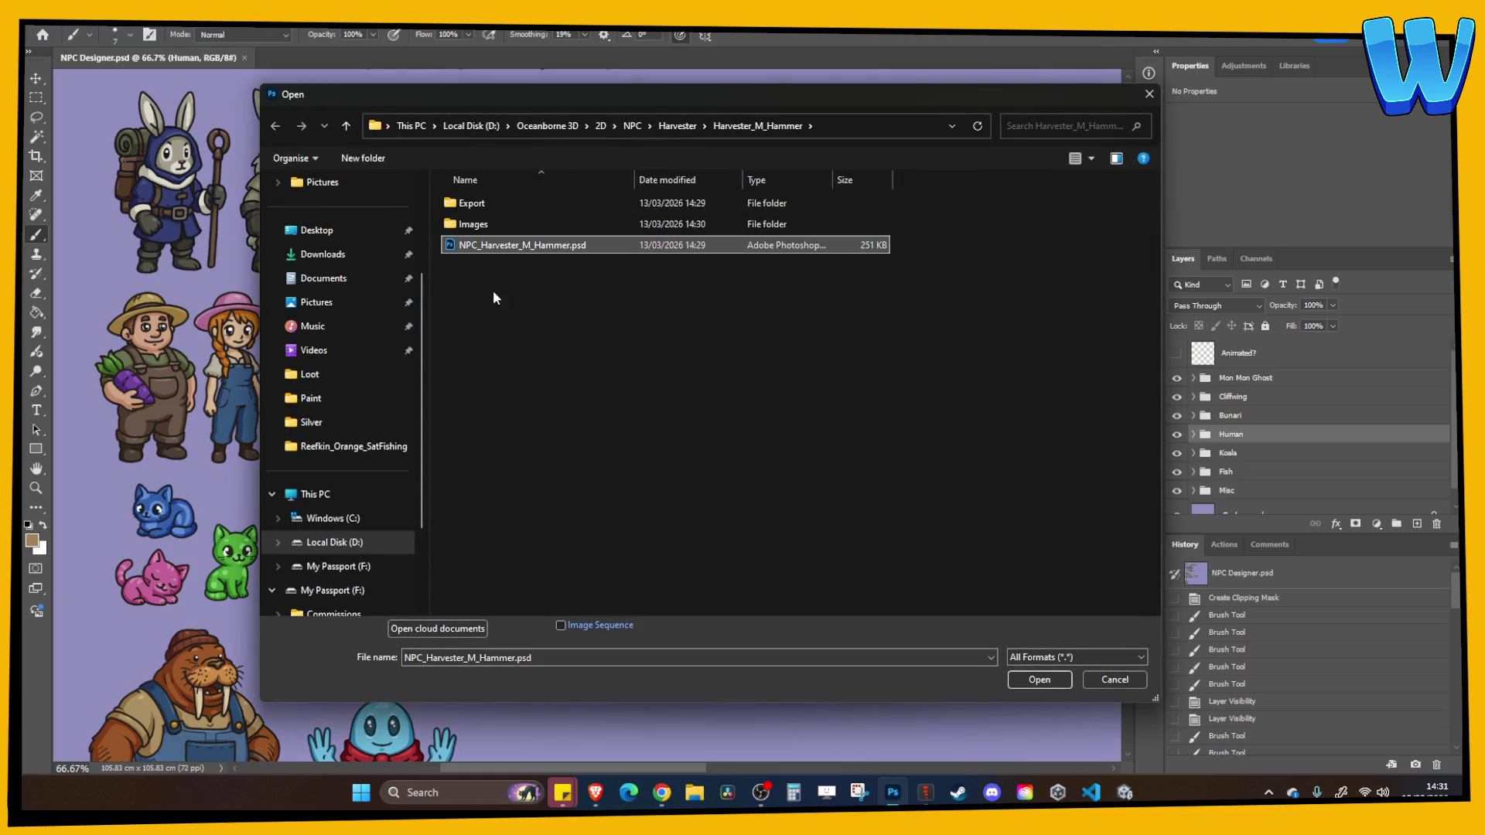
double_click(510, 245)
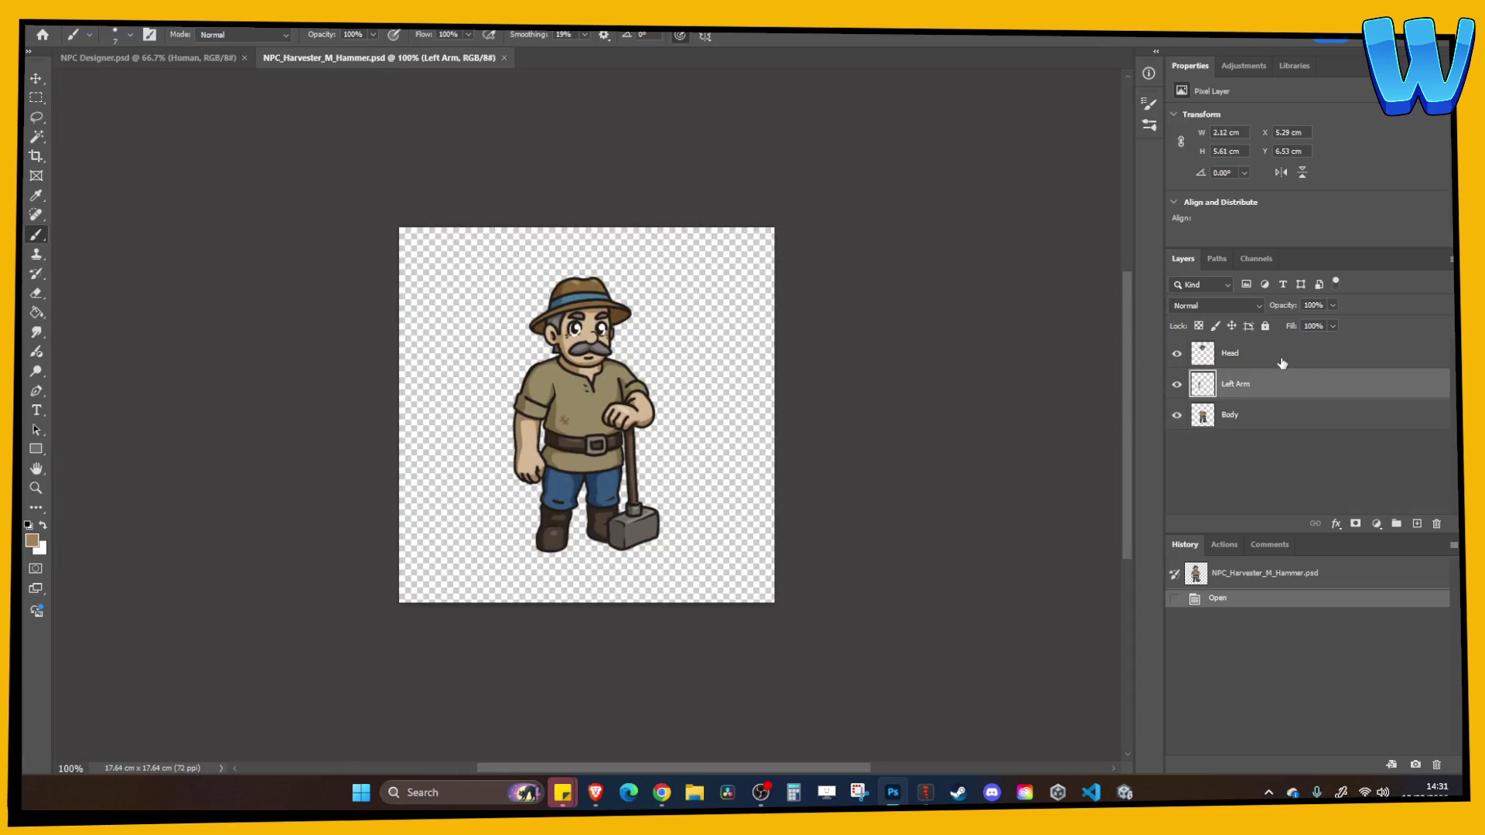
Toggle the Head and Left Arm layer visibility and resave the PSD with all layers visible
click(1272, 415)
mouse_move(1176, 353)
mouse_down()
mouse_move(1178, 416)
mouse_move(1176, 353)
mouse_up()
key(ctrl+s)
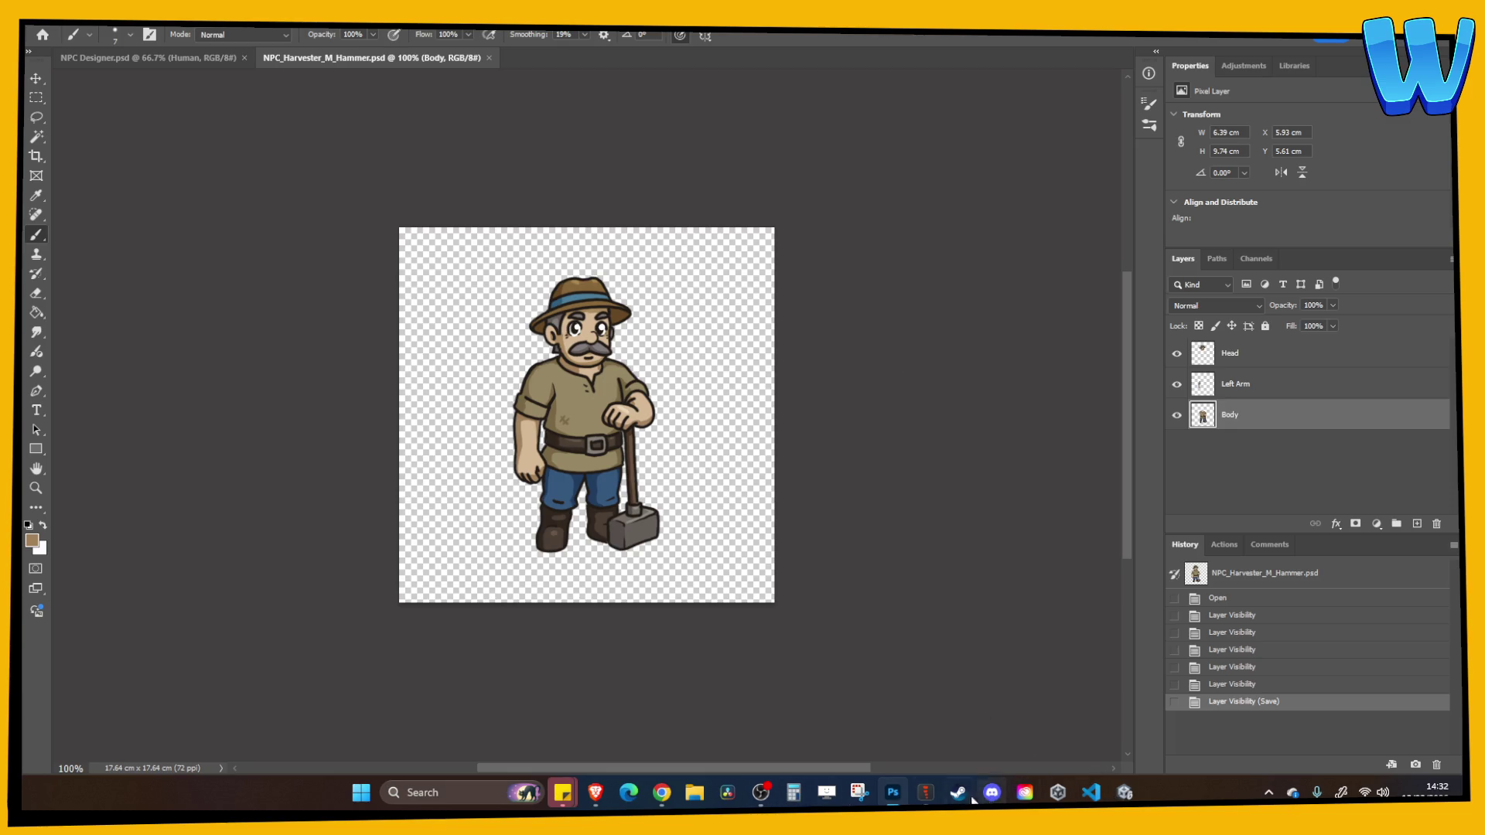
click(927, 795)
In Setup mode, select all three farmer images and move them up so the feet sit on the origin
scroll(706, 498, up, 2)
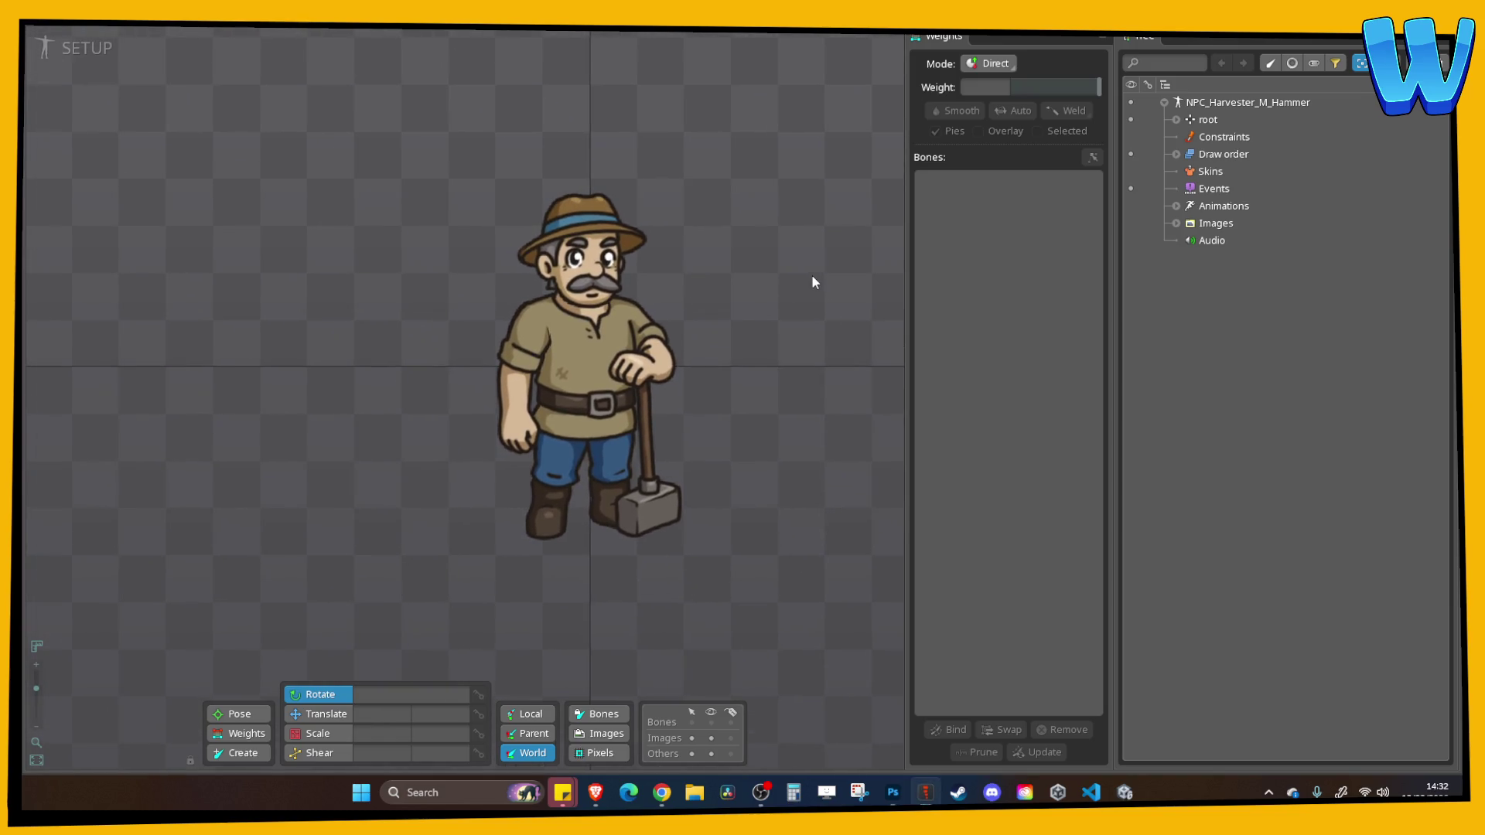
click(1176, 222)
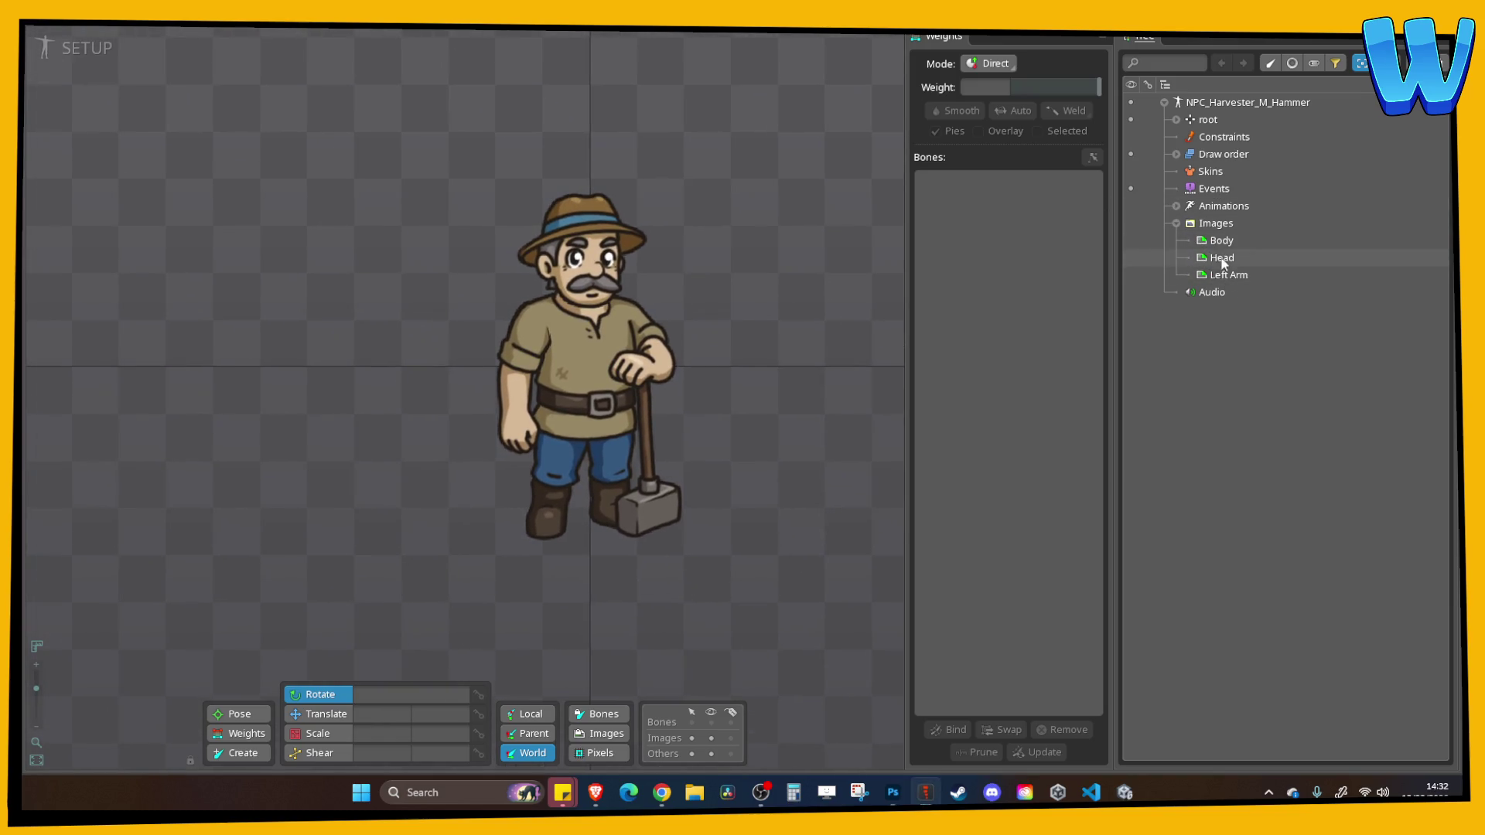
click(81, 61)
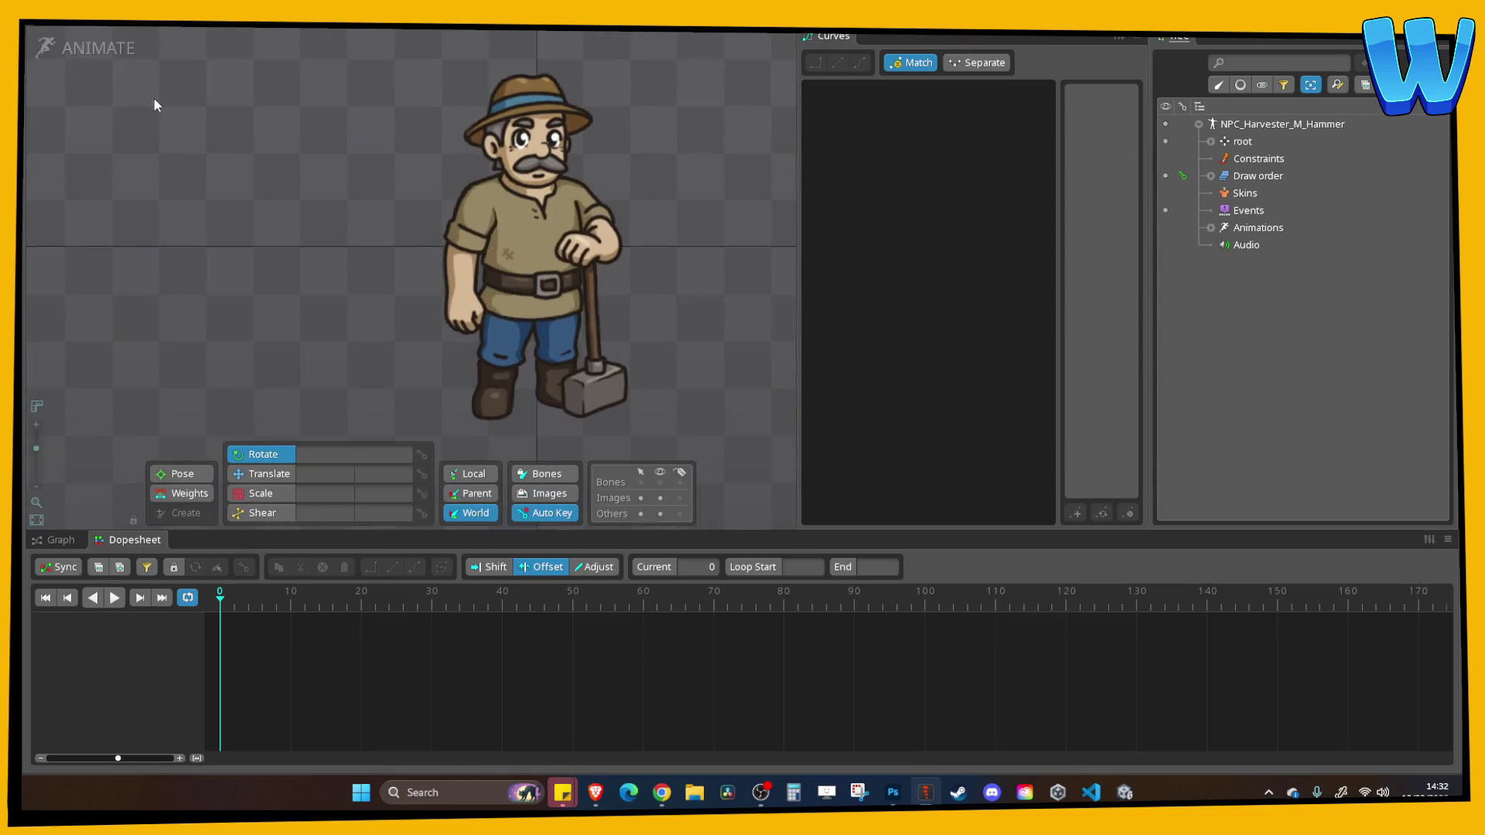
click(96, 80)
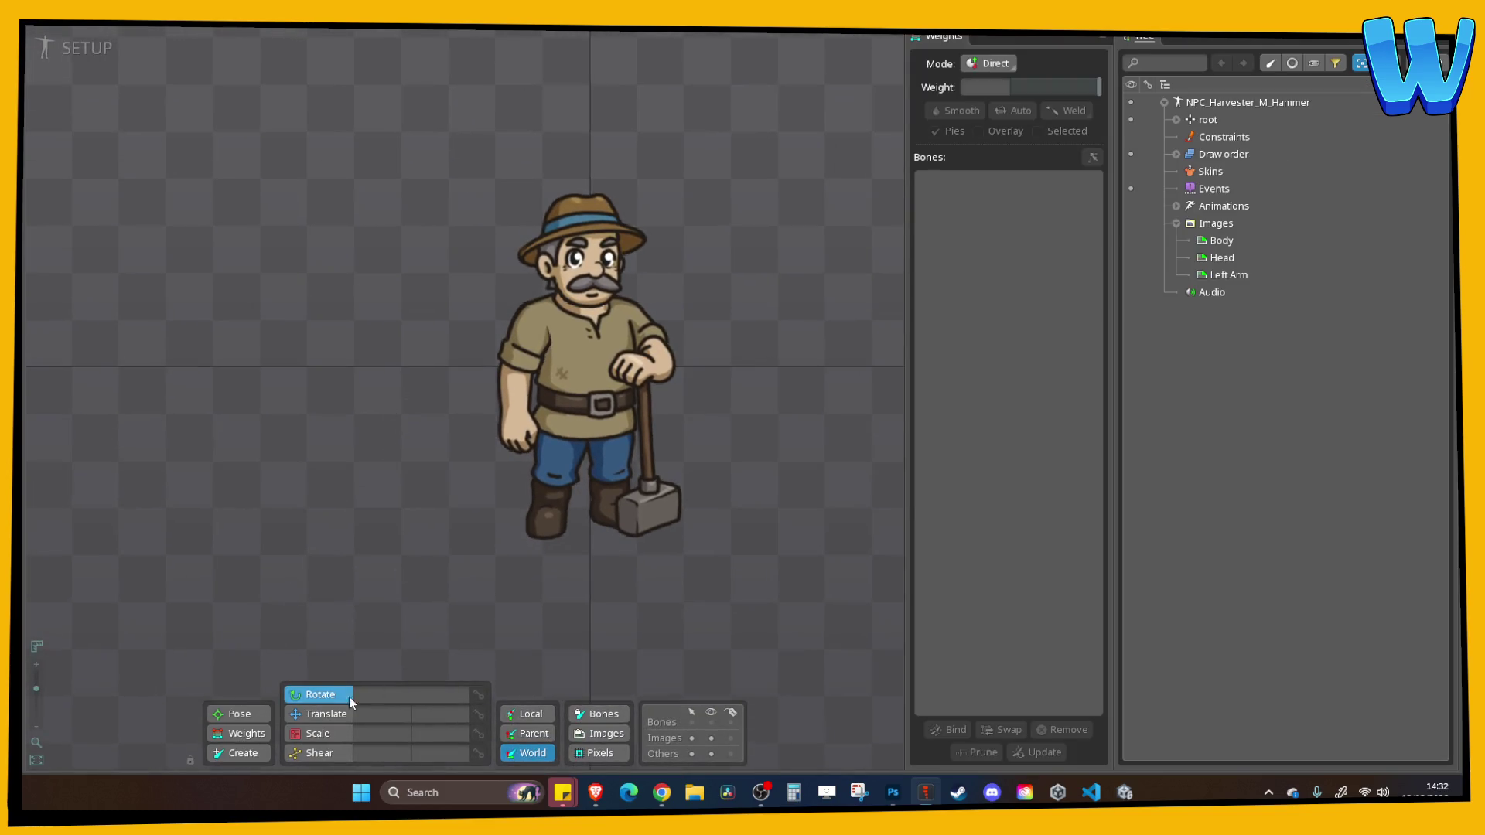
drag(358, 124, 727, 572)
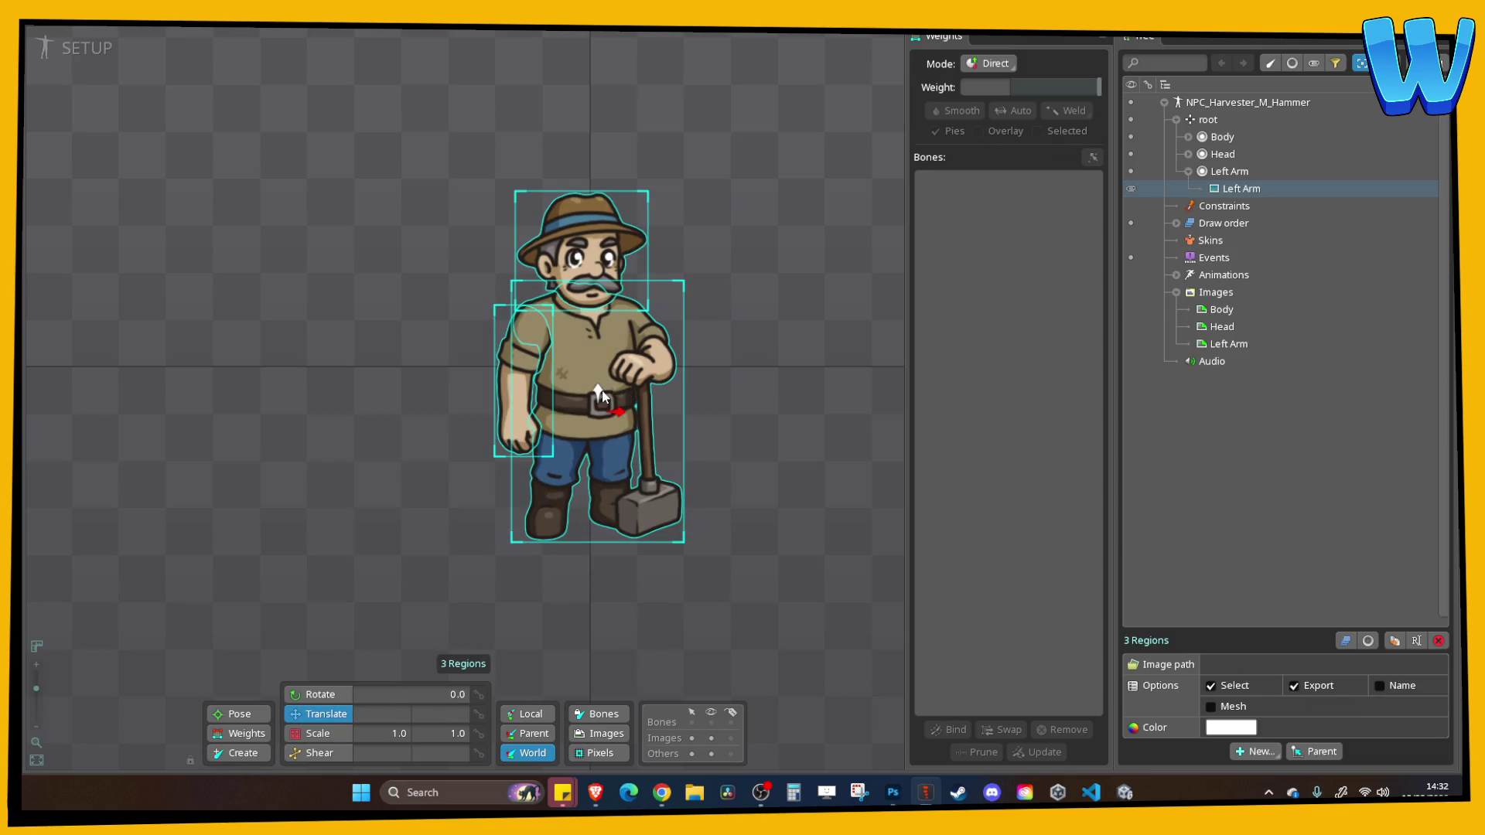
drag(619, 392, 618, 233)
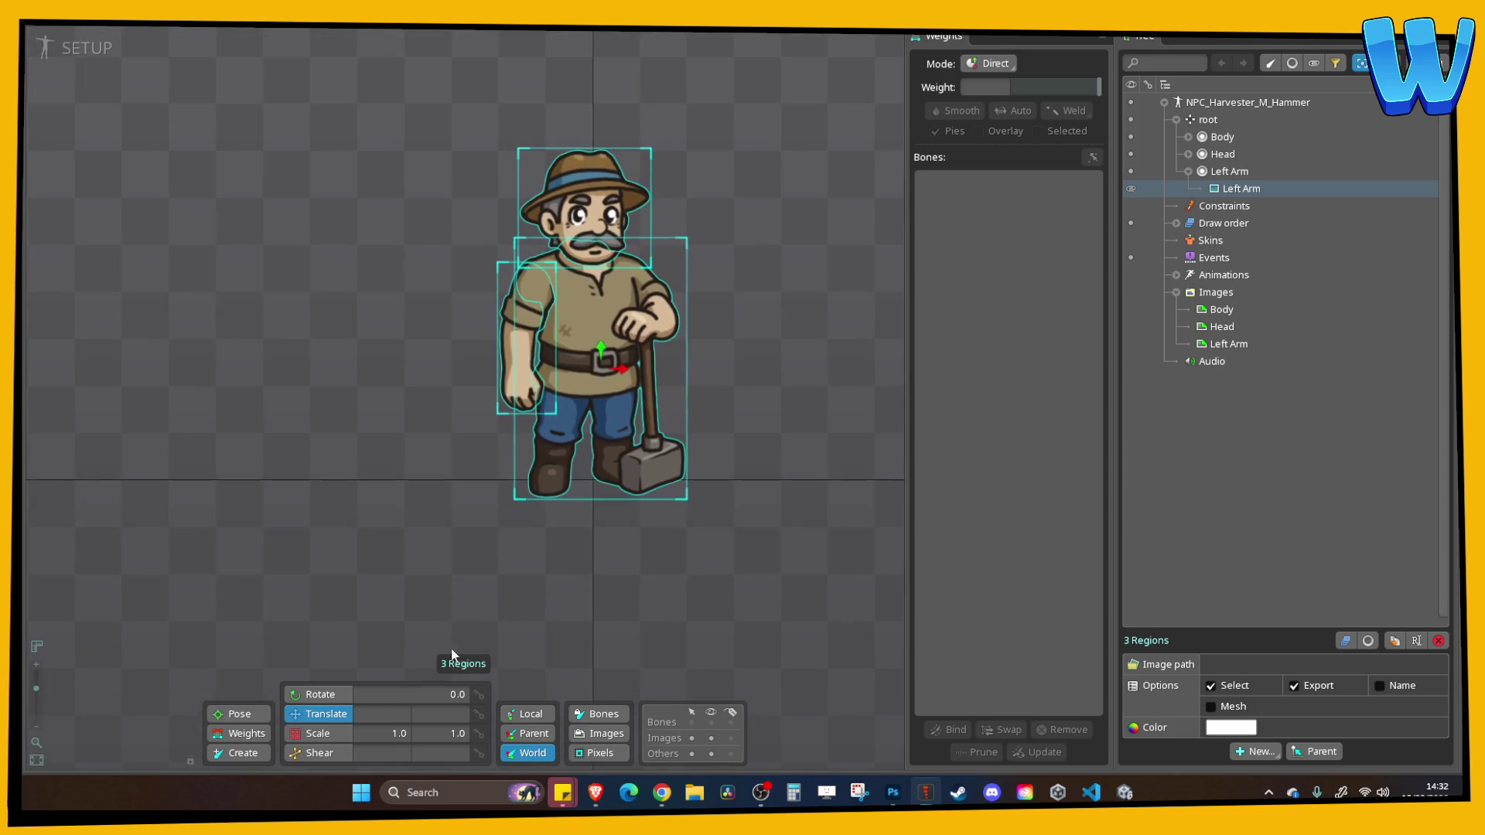
Create a Body bone from root up the torso, a Head bone, and a bone down the left arm
click(244, 754)
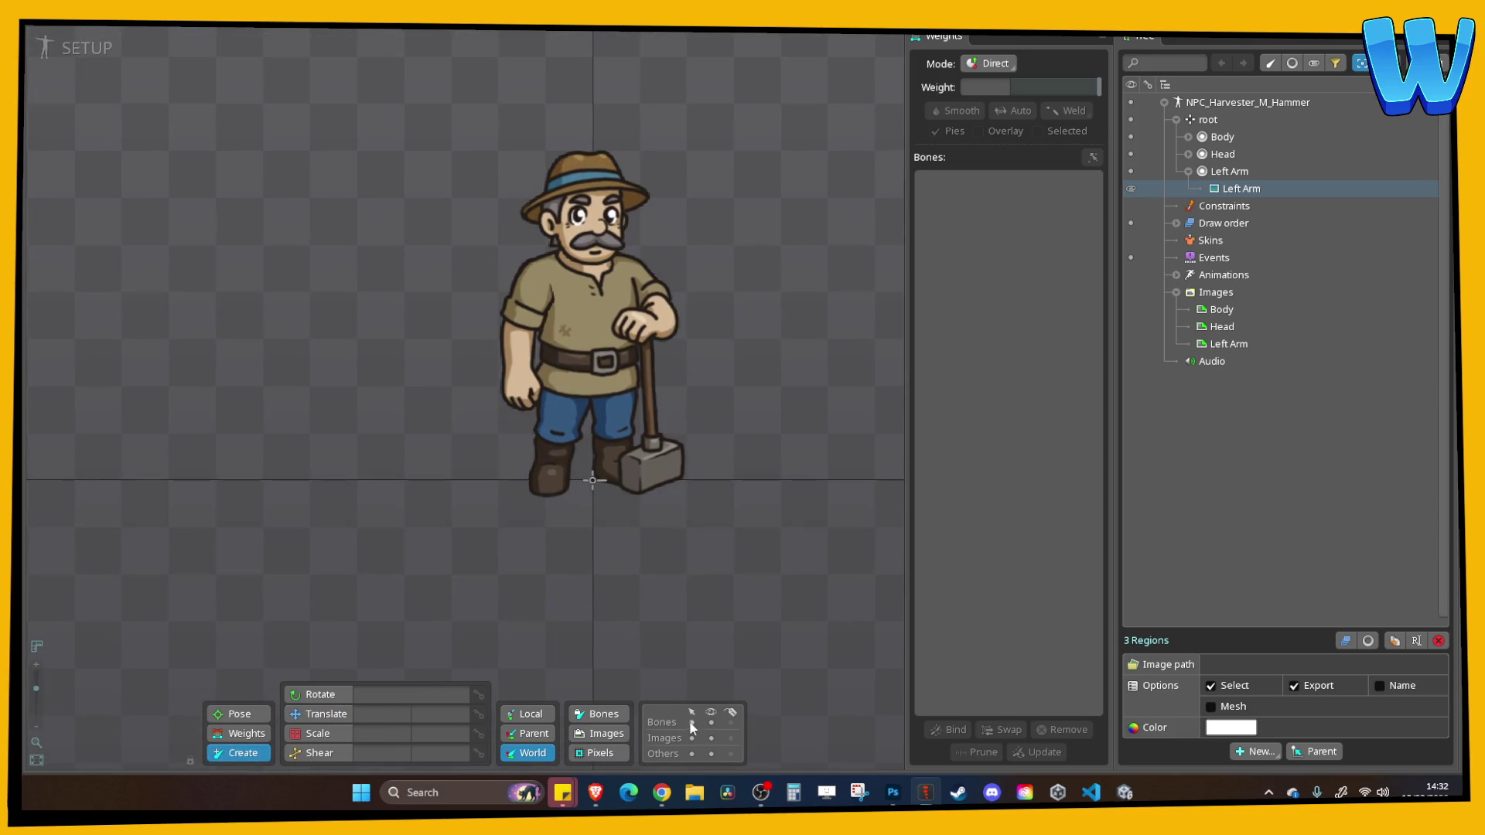
click(593, 482)
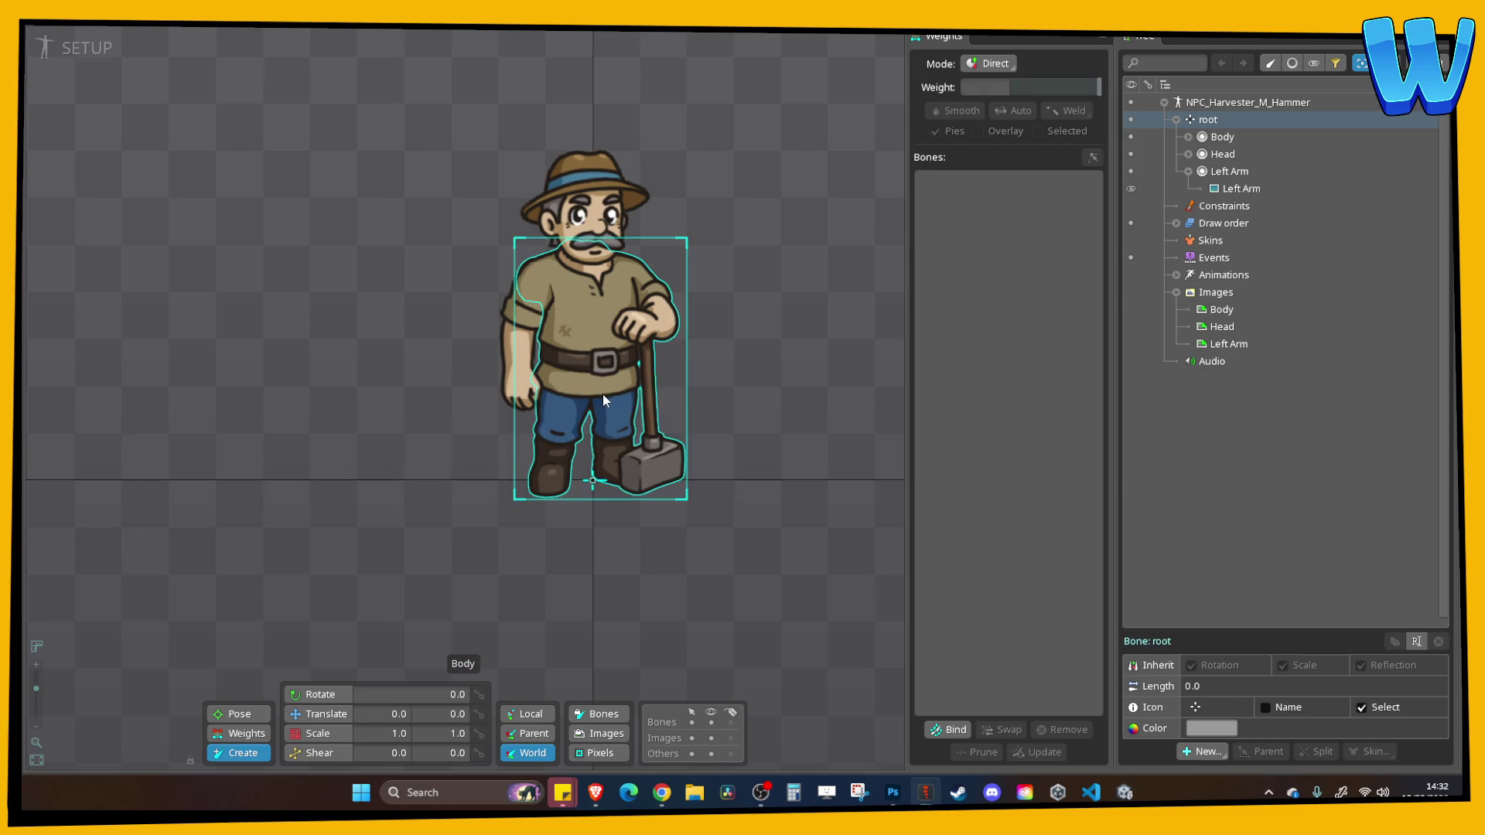
drag(593, 481, 591, 148)
click(600, 210)
click(596, 362)
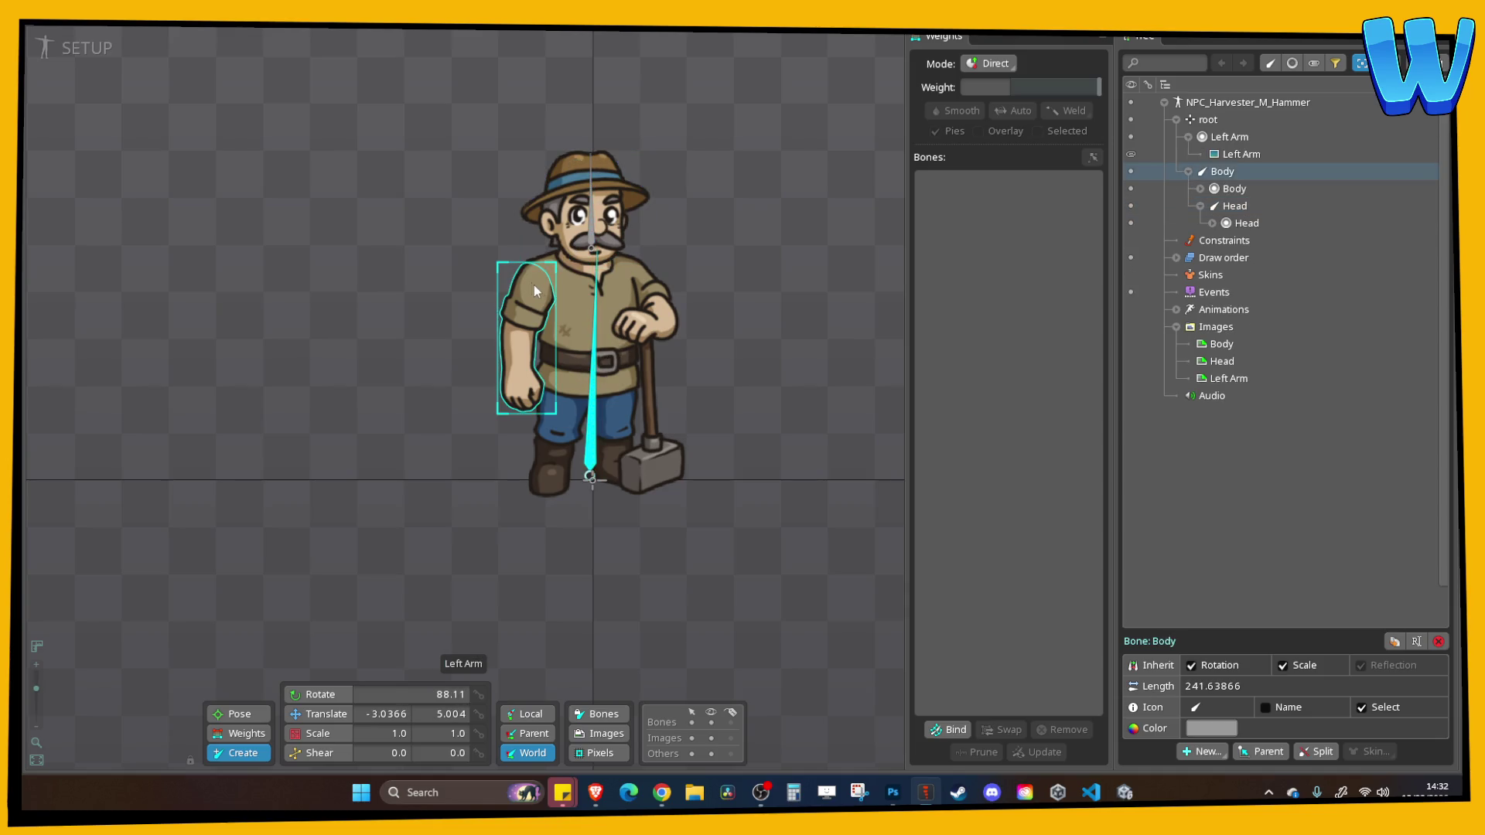
drag(531, 280, 524, 392)
Name the arm bone Left Arm, key the Body's scale at frame 0, and squash it slightly at frame 30
click(77, 48)
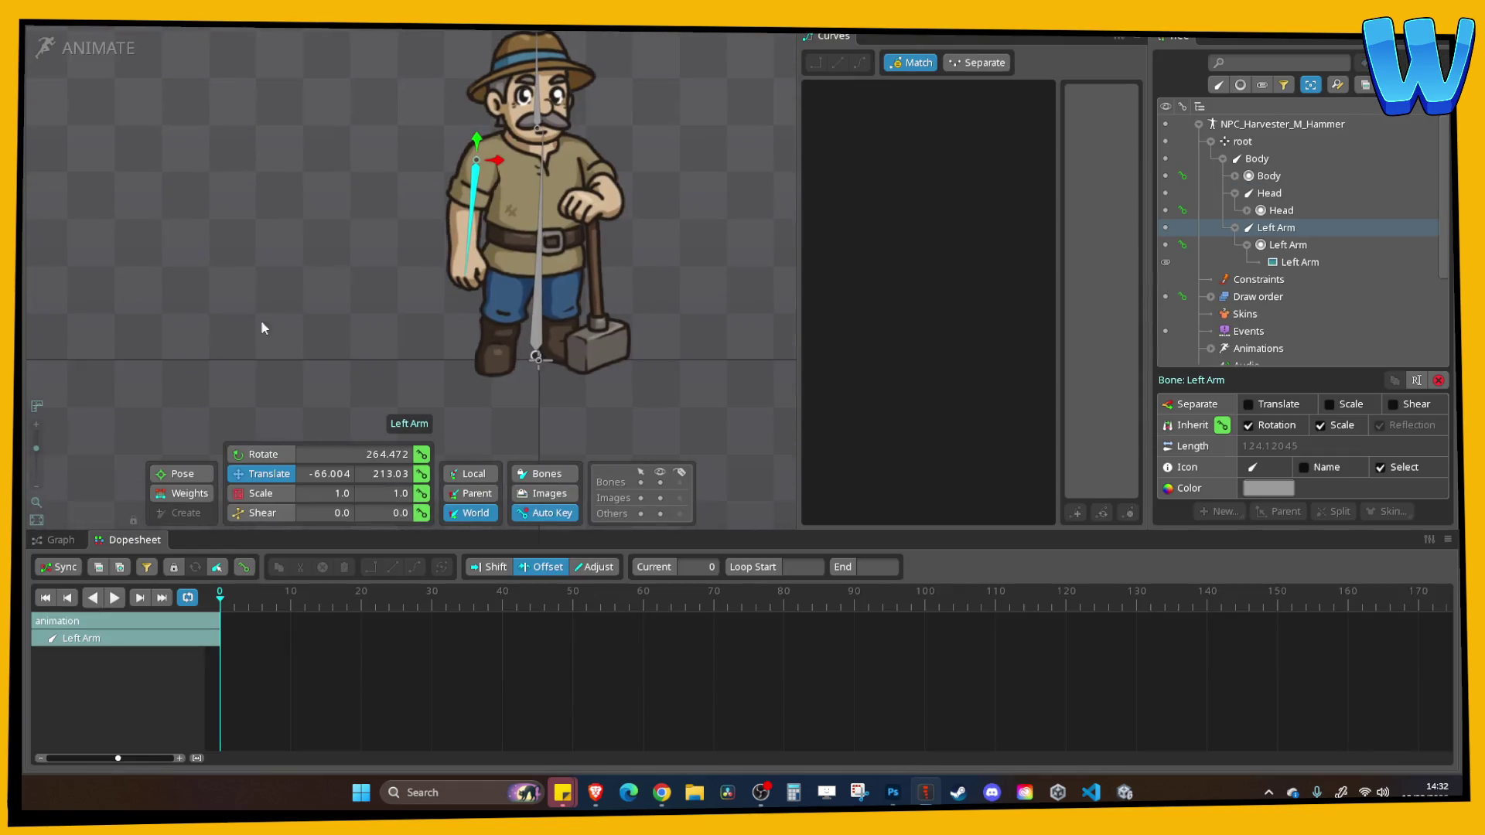
scroll(358, 323, down, 1)
click(261, 493)
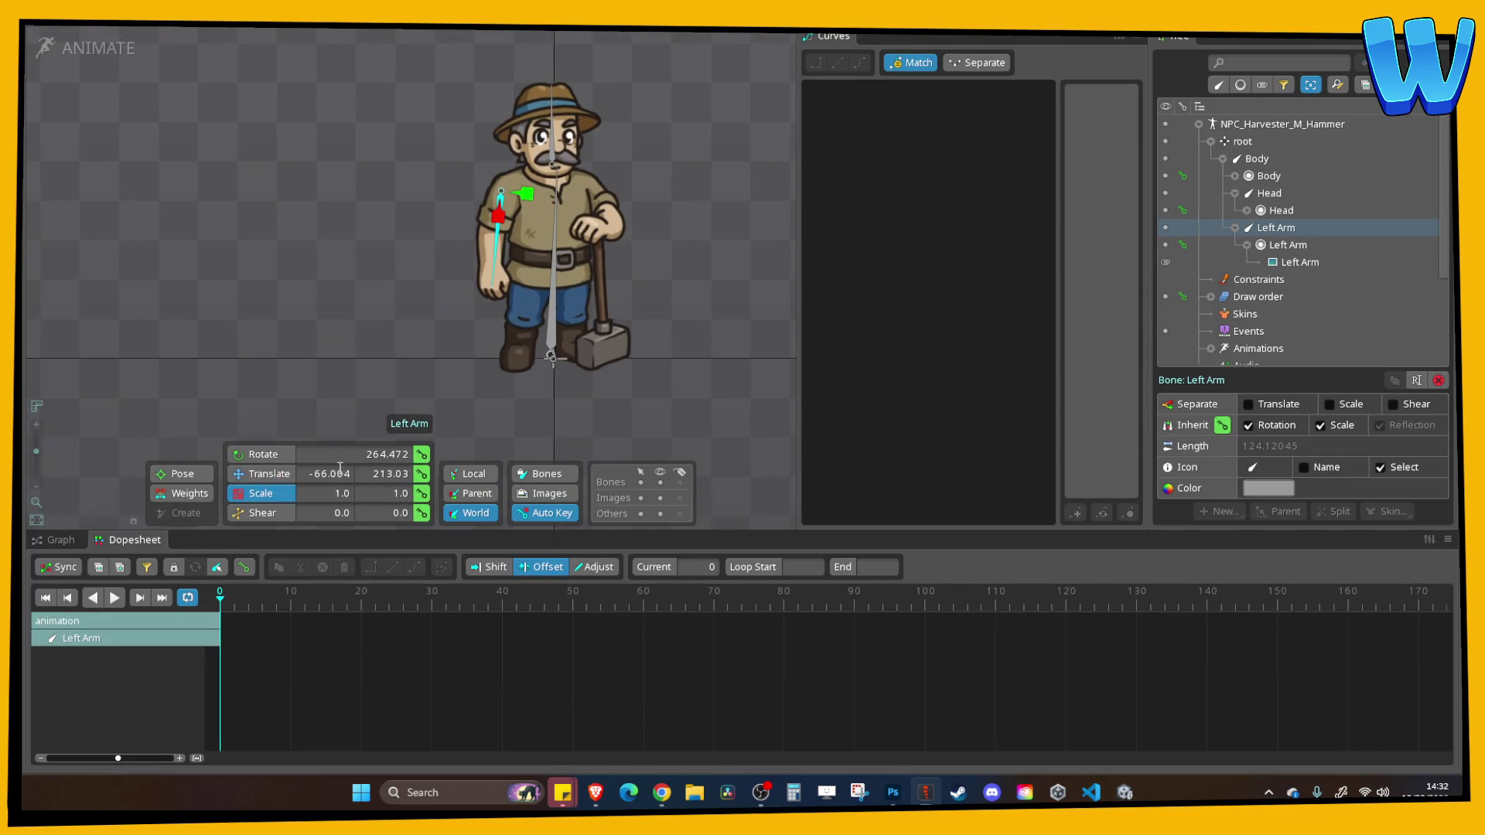
click(562, 249)
click(422, 493)
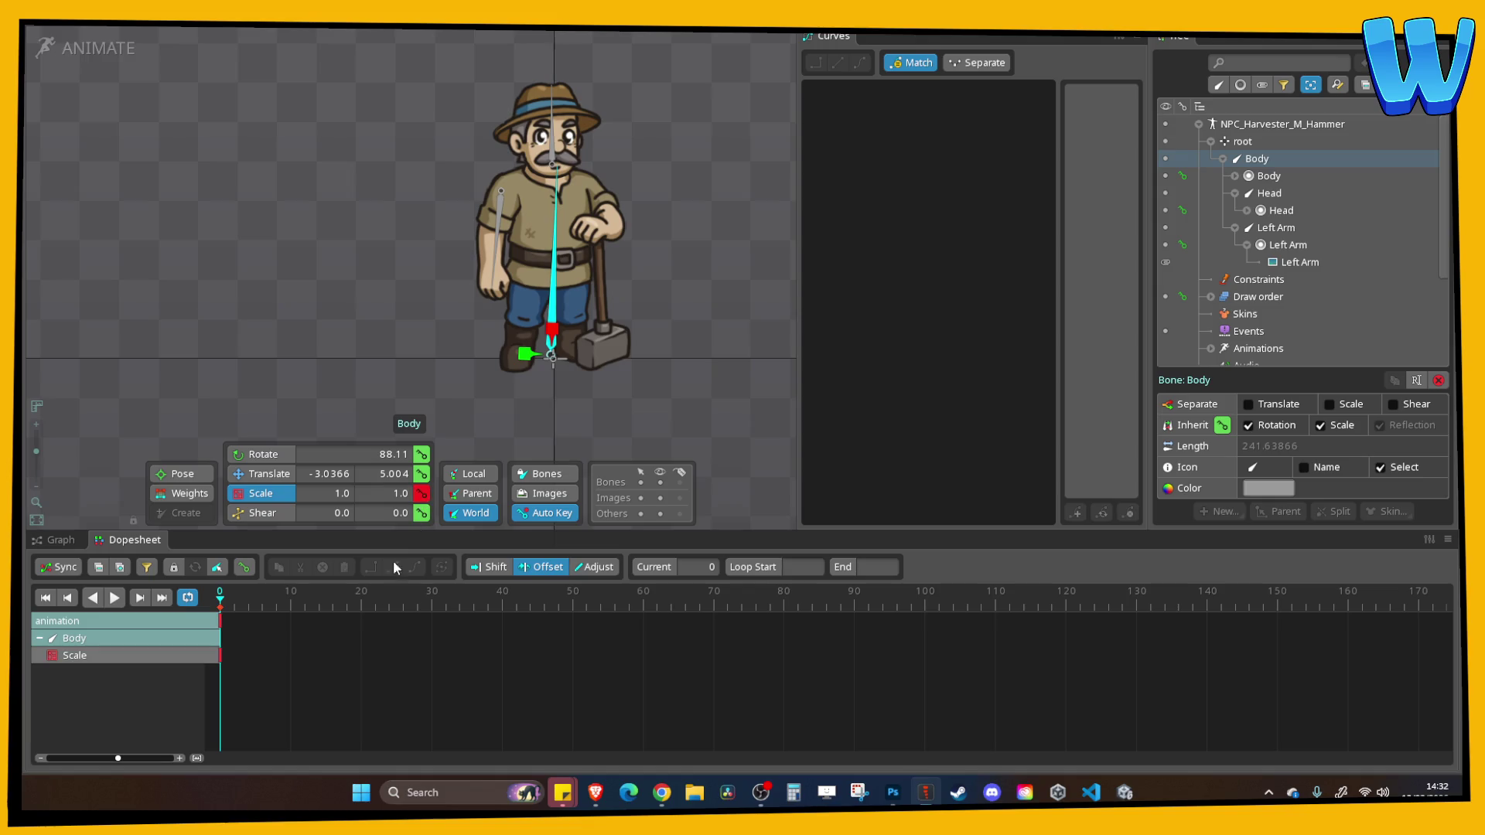
drag(391, 601, 430, 607)
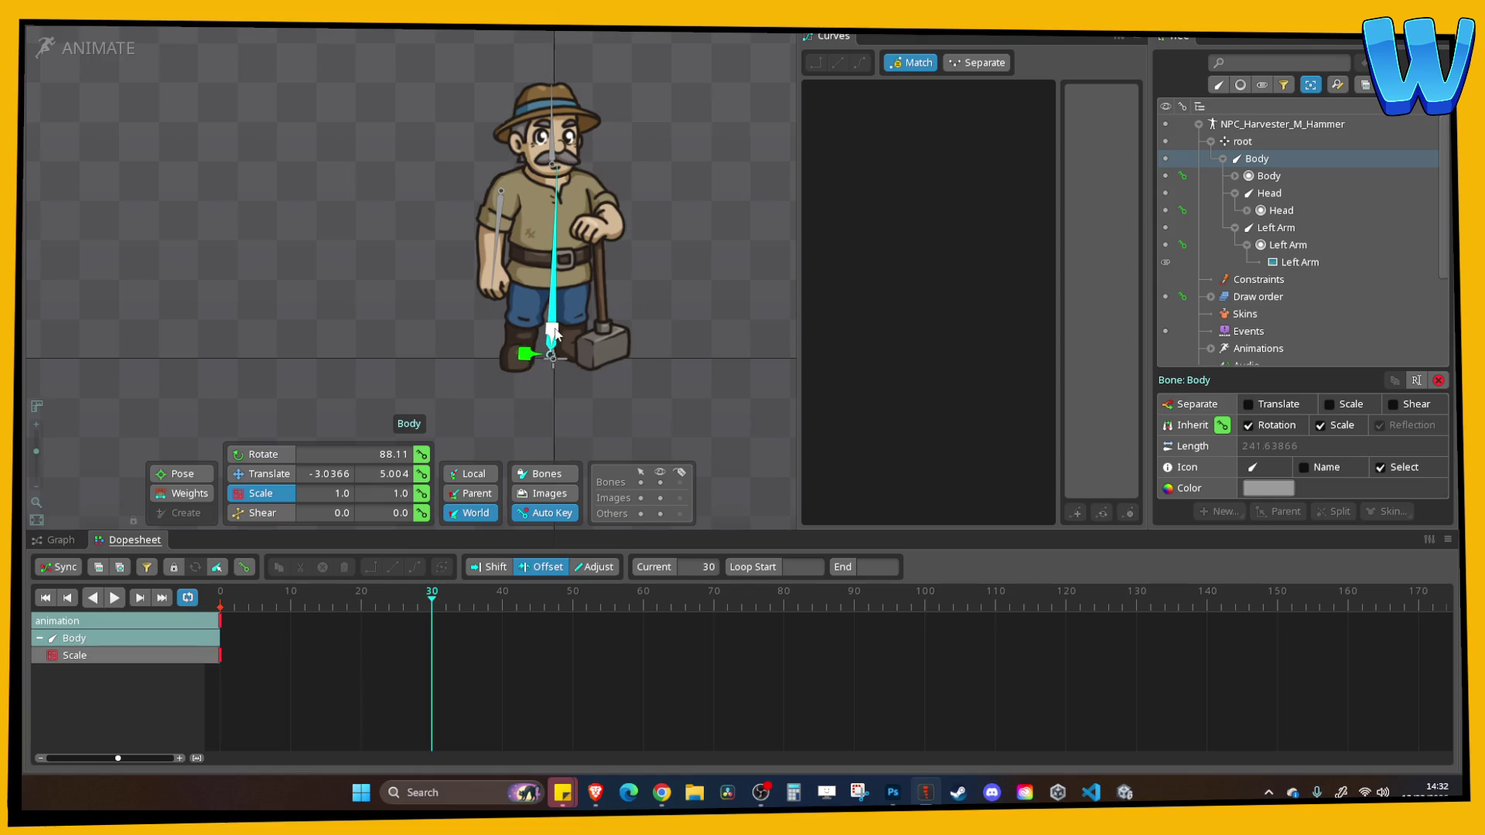
drag(536, 321, 546, 336)
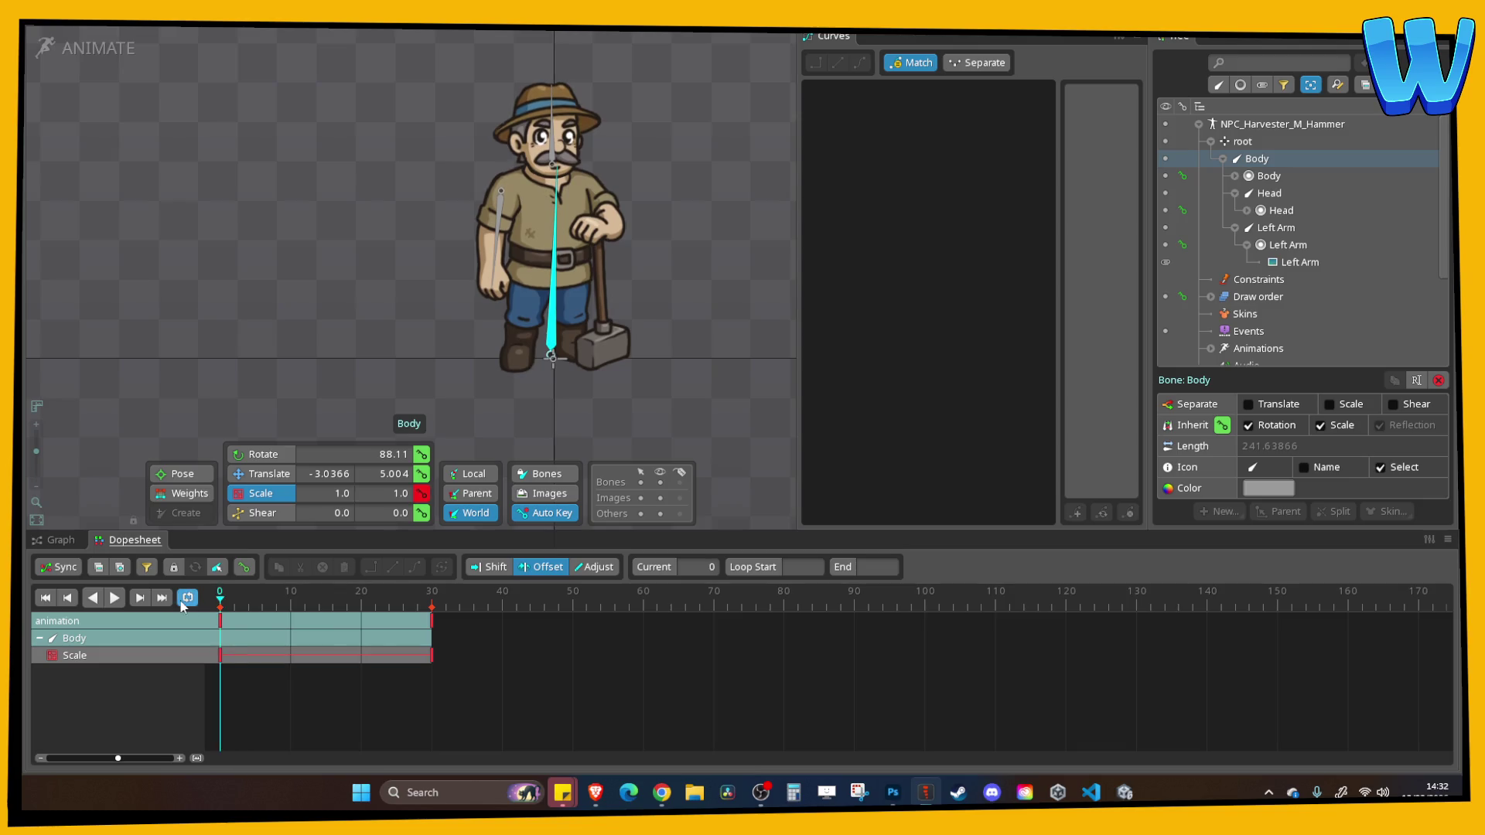
Copy the Body's frame 0 scale key to frame 60 and give the motion a Bezier ease
click(220, 626)
key(ctrl+c)
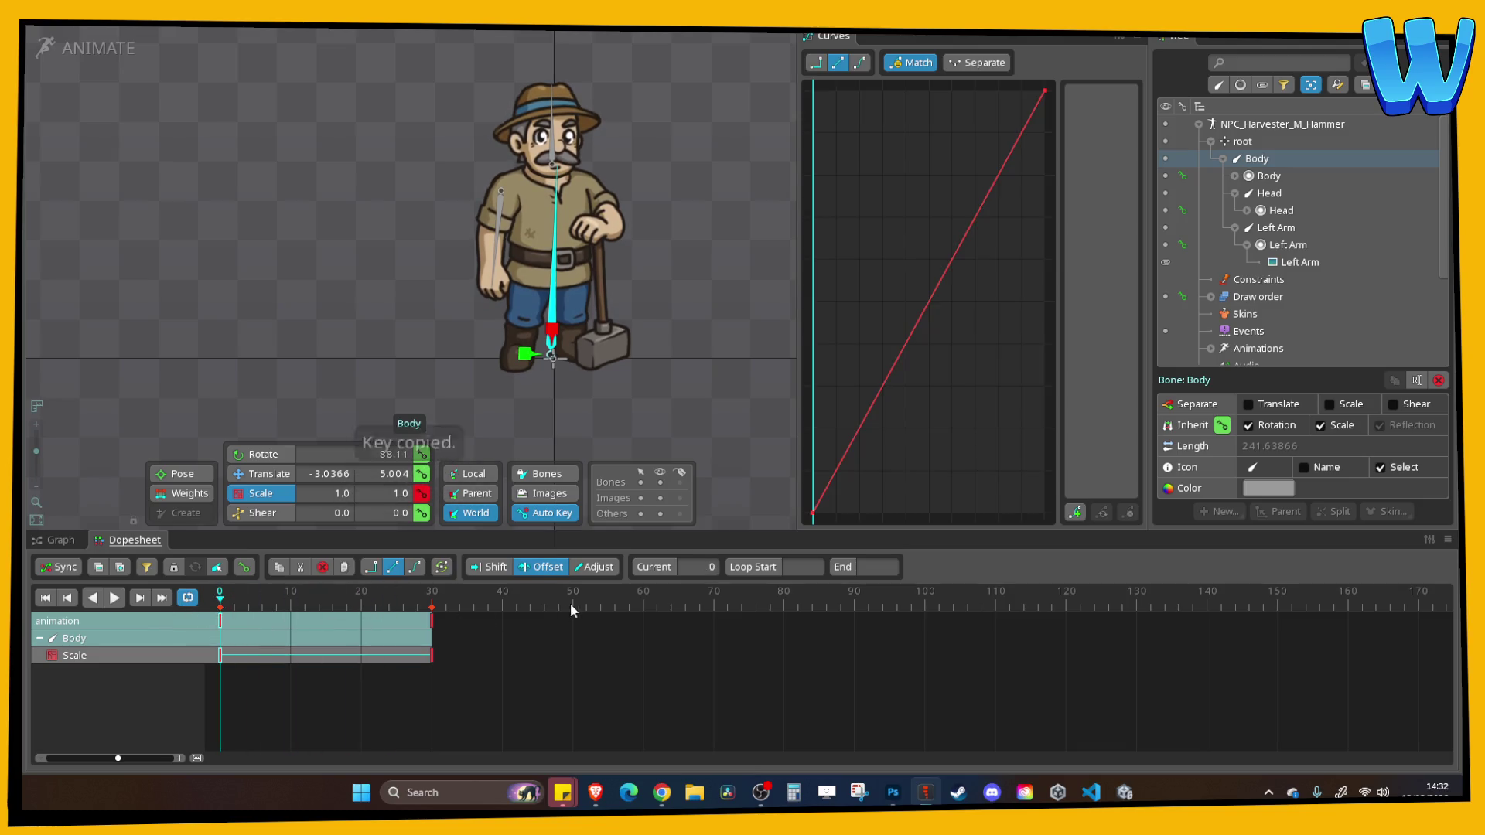
click(643, 597)
key(ctrl+v)
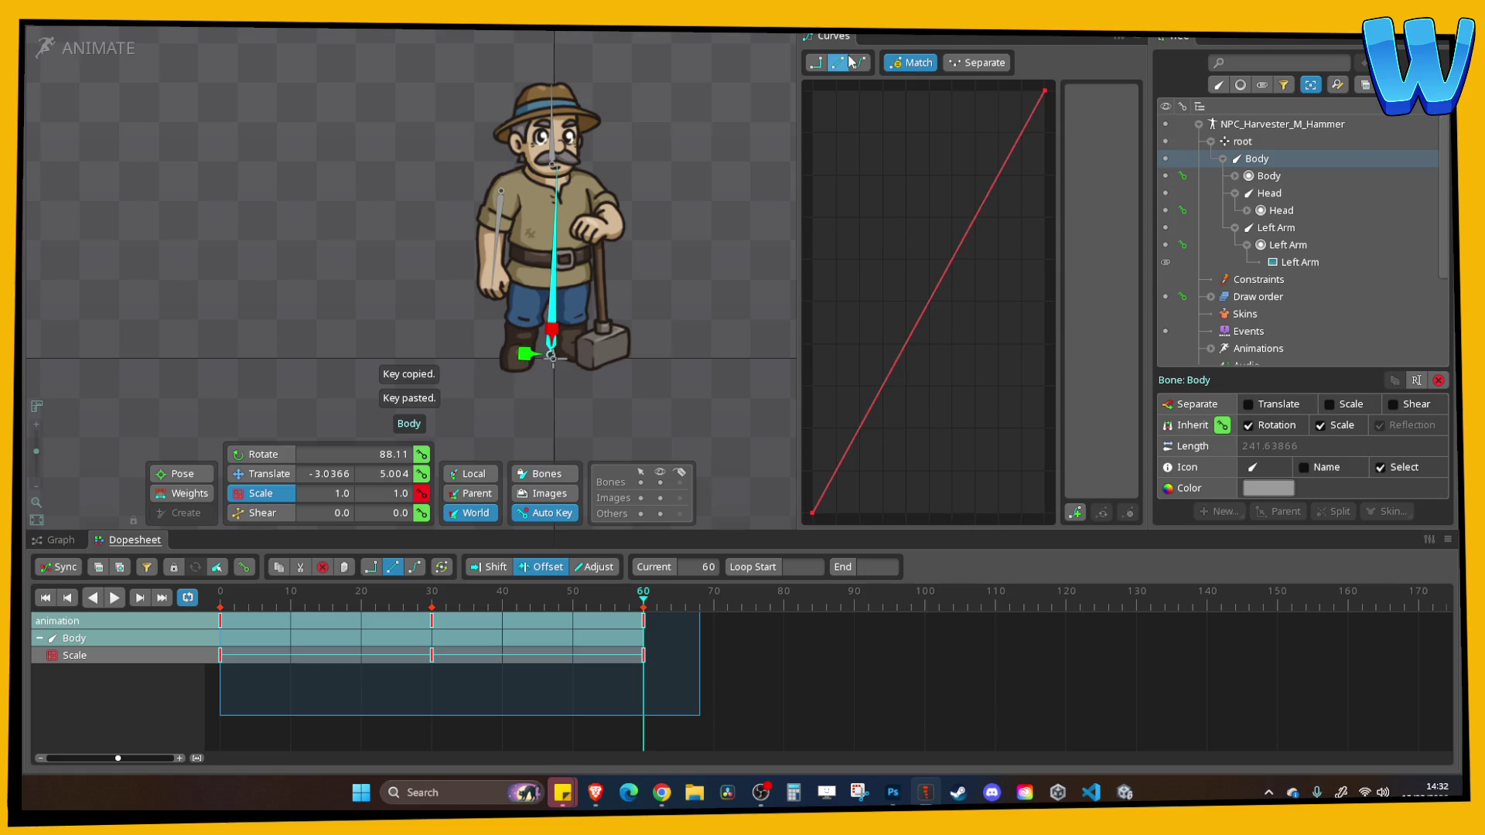
click(860, 61)
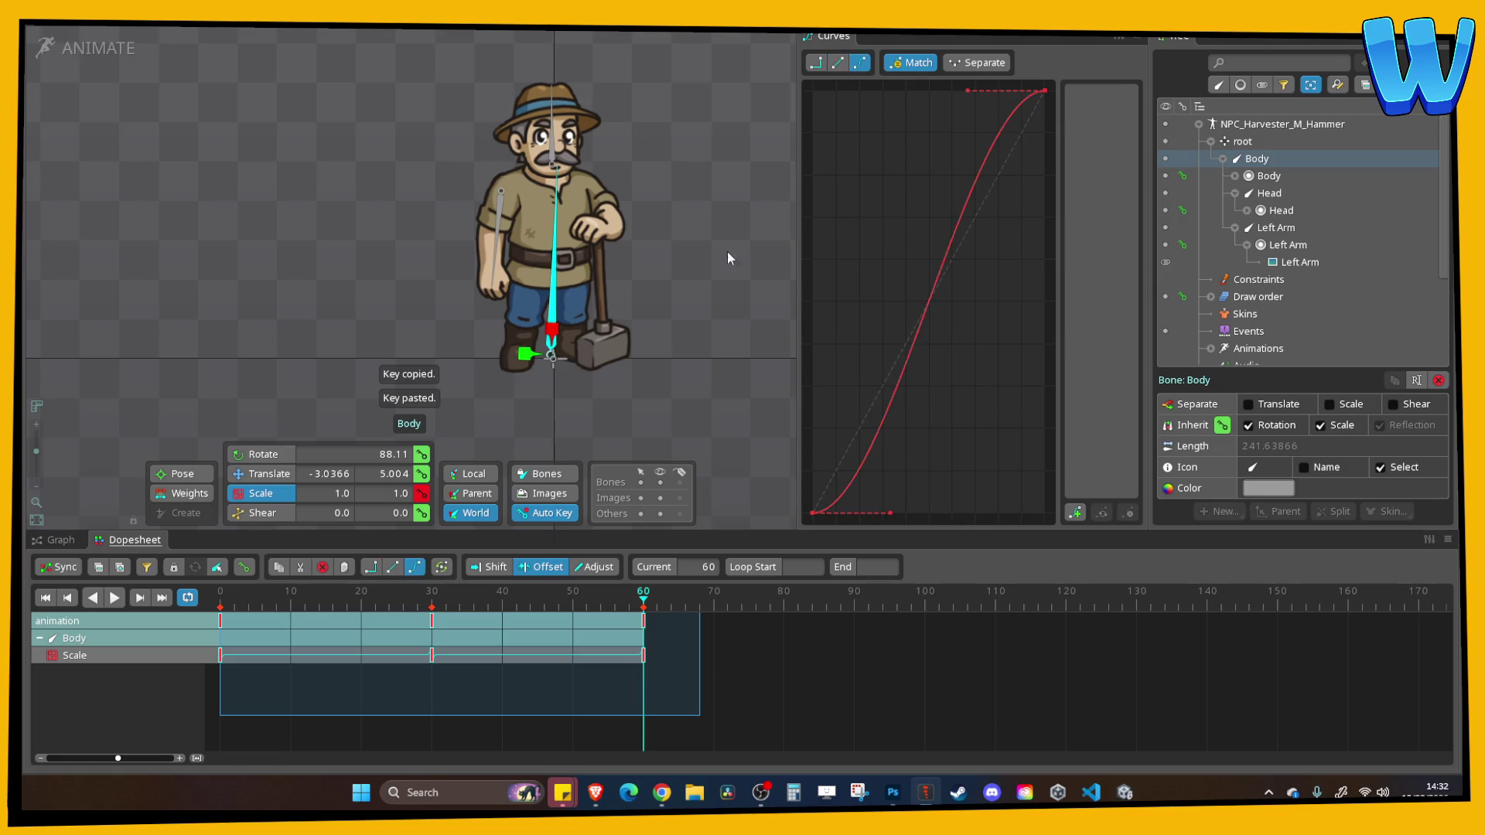
click(553, 153)
click(221, 597)
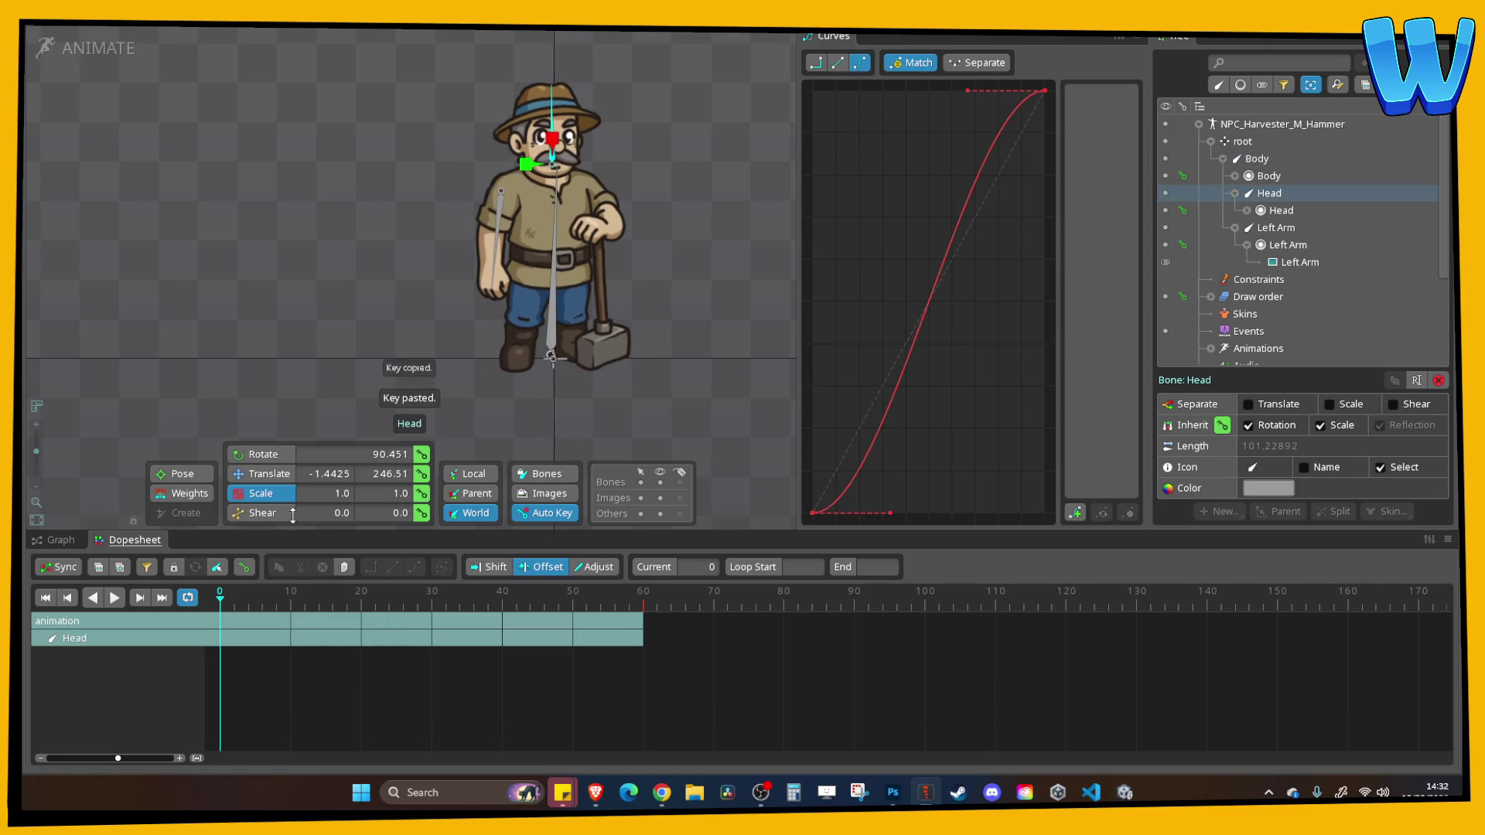
Key the Head's translate at frame 0 and lower the head slightly at frame 30
click(422, 473)
click(271, 475)
drag(299, 589, 432, 591)
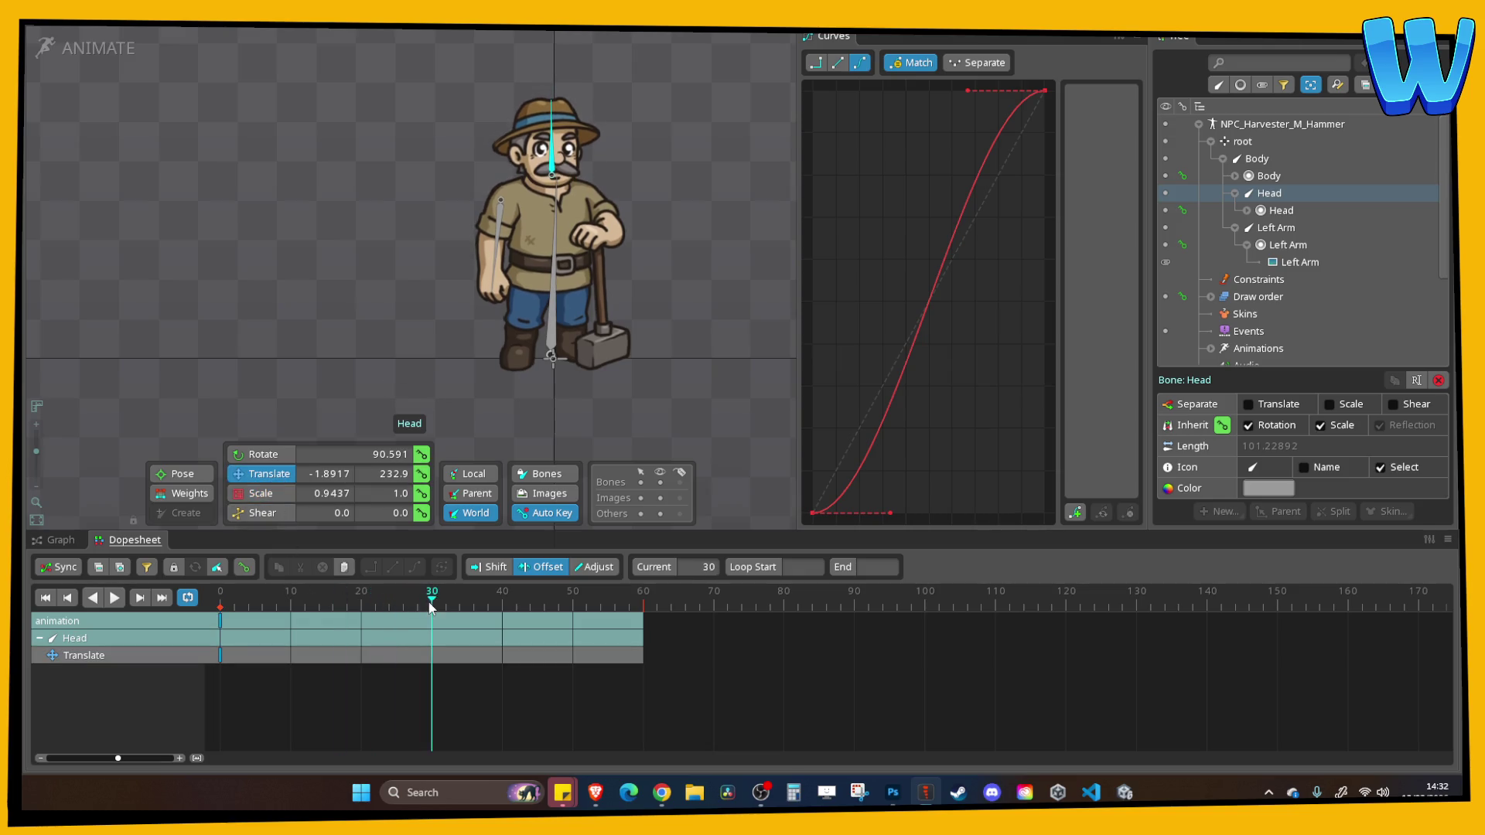
drag(546, 169, 546, 173)
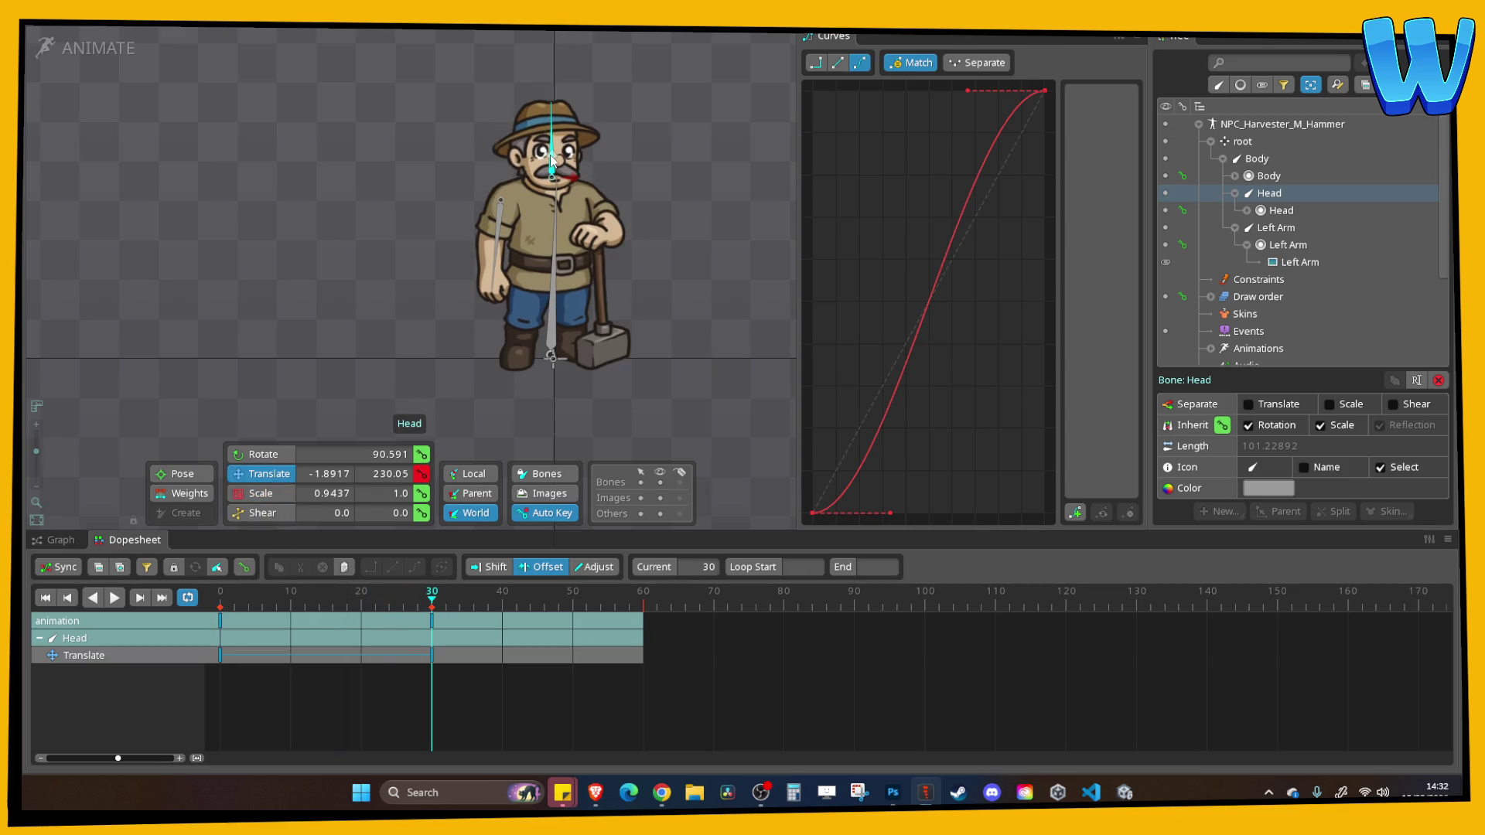
key(Left)
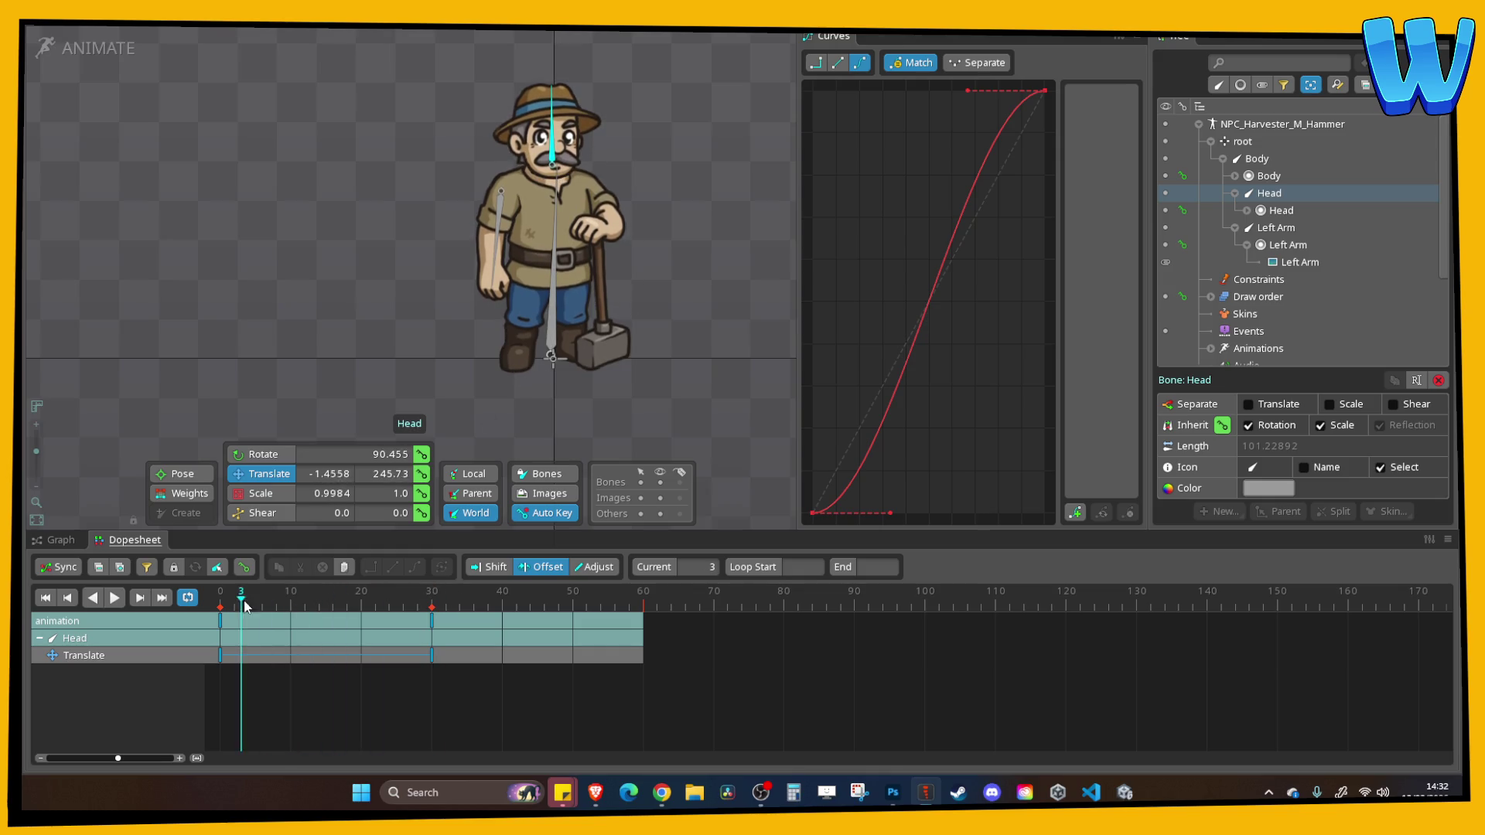
click(220, 621)
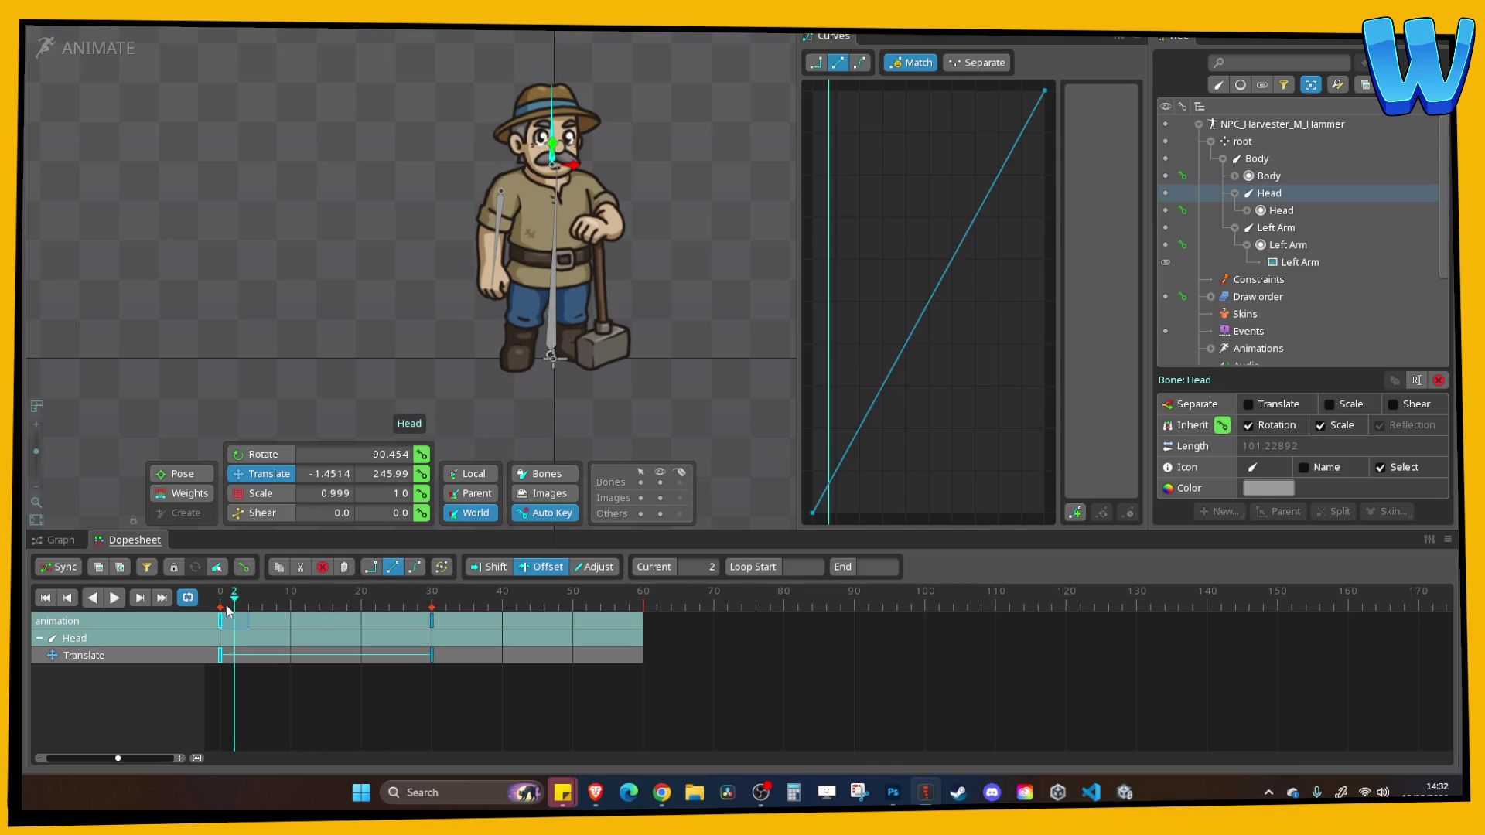
drag(557, 148, 558, 136)
key(ctrl+z)
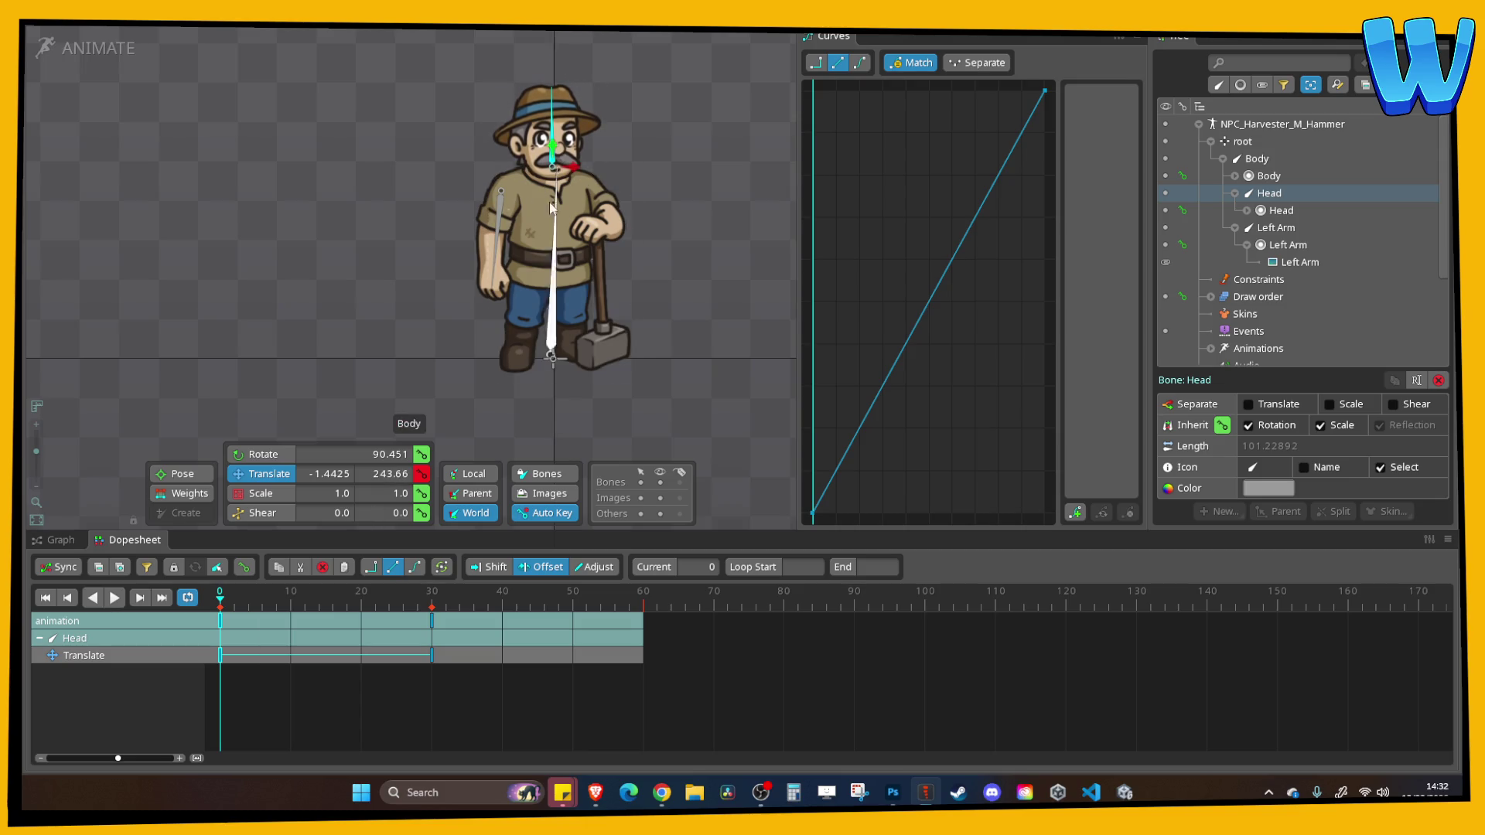
click(431, 594)
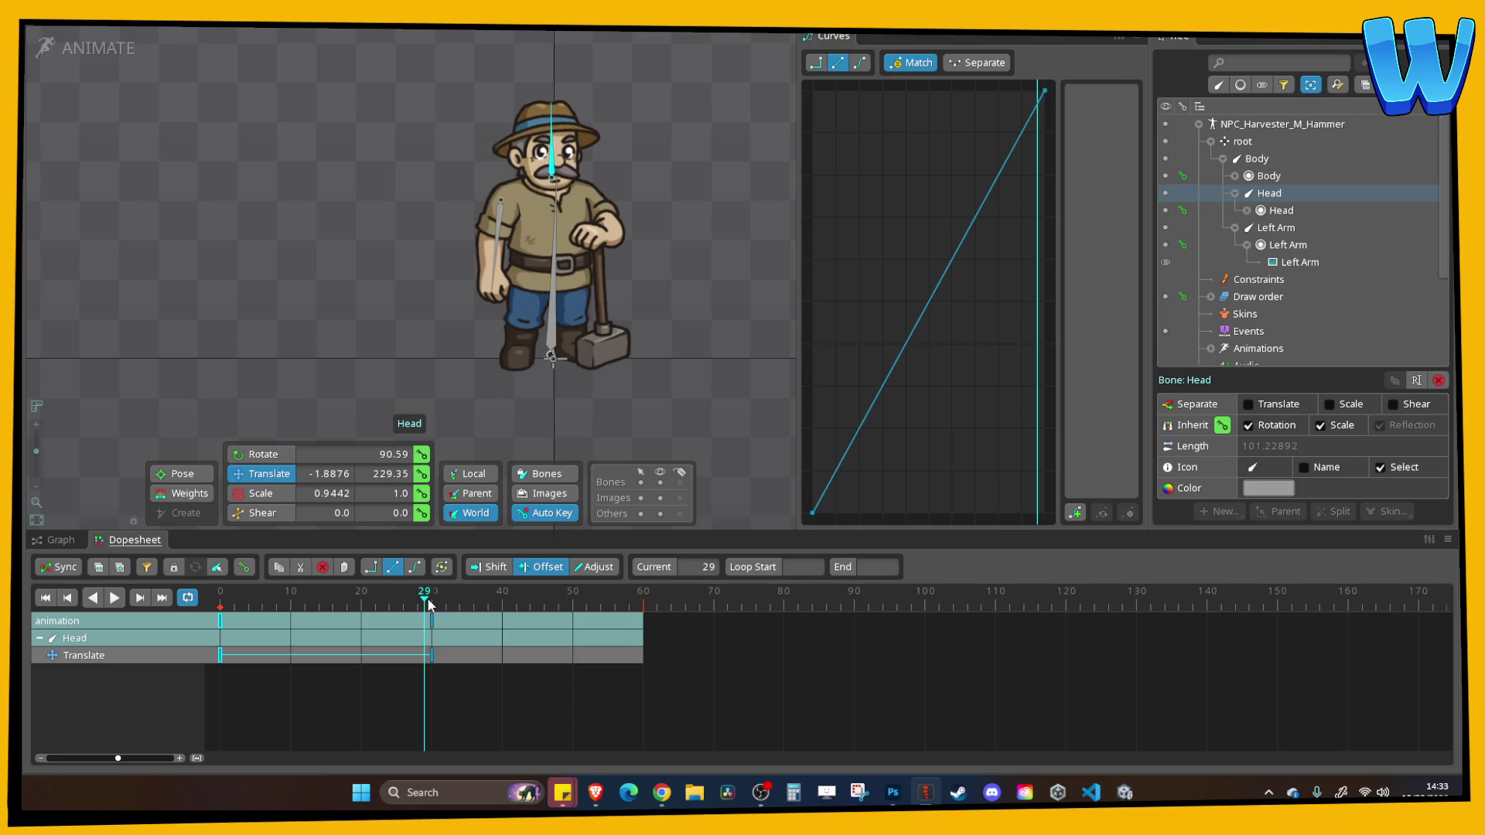
Copy the Head's frame 0 key to frame 60, ease it with Bezier, and offset the head keys two frames later
click(219, 659)
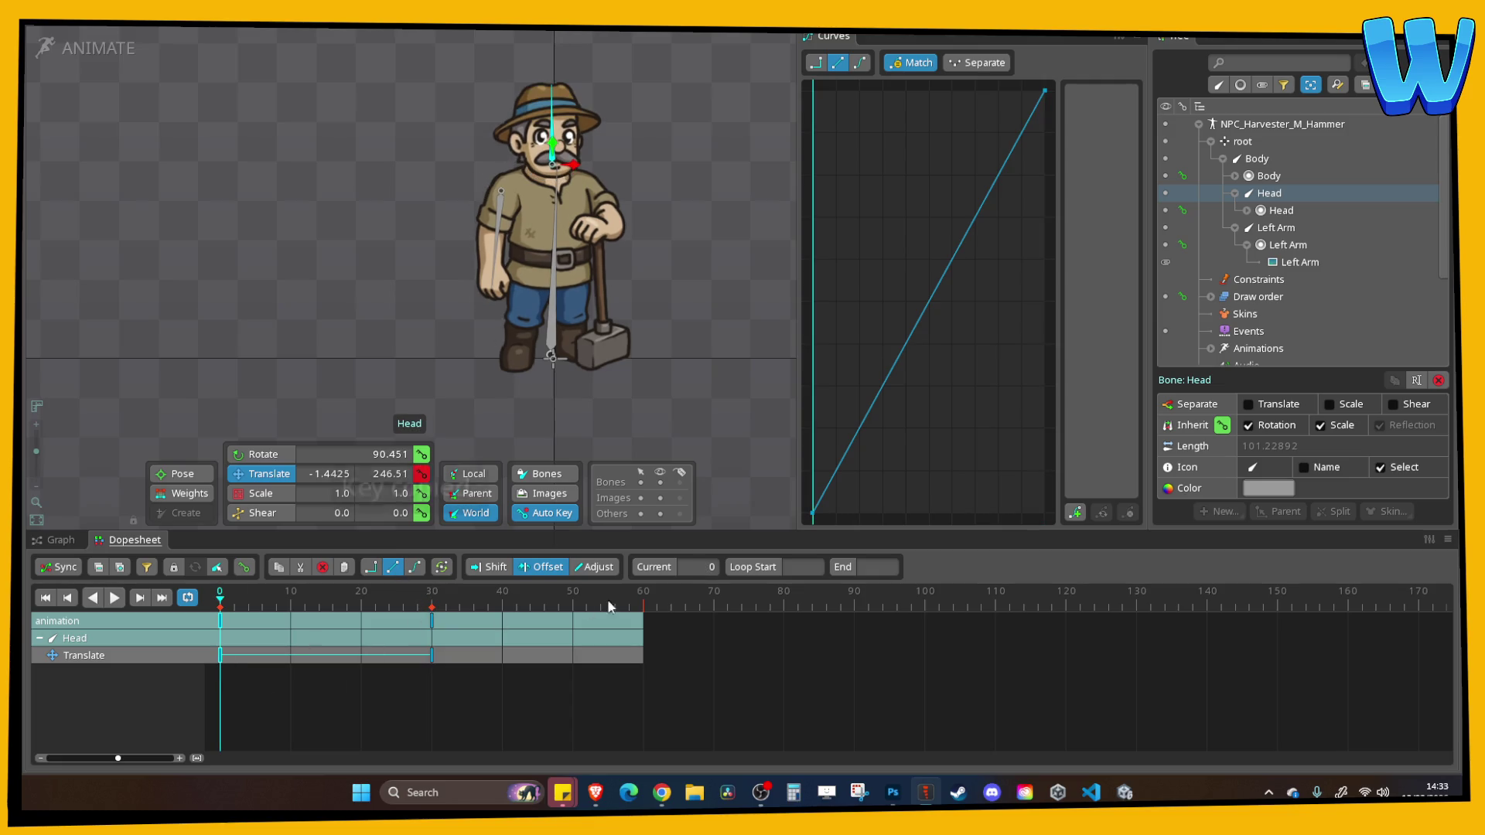
key(ctrl+c)
click(642, 603)
key(ctrl+v)
click(860, 62)
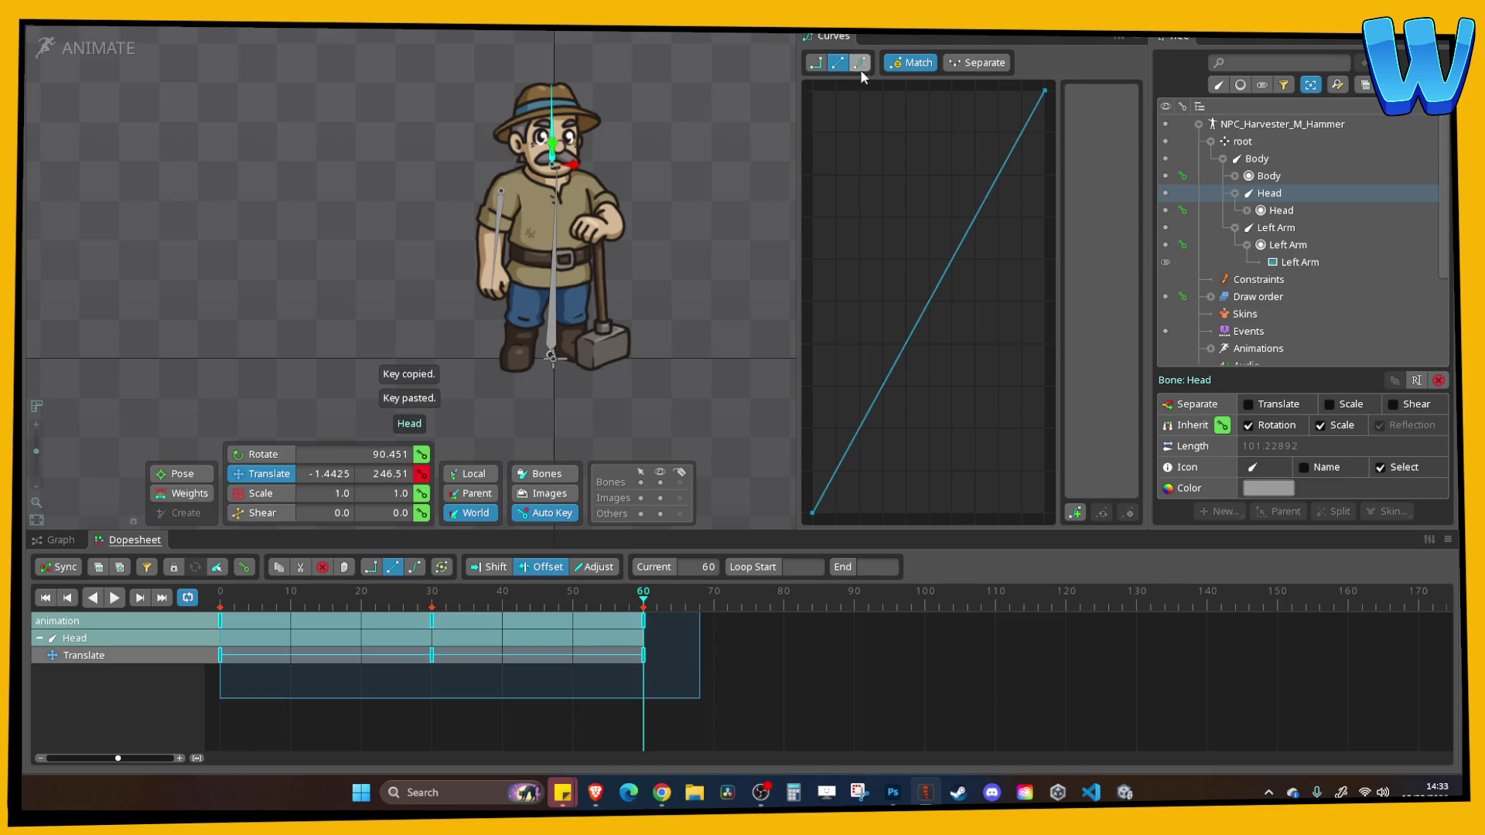
click(543, 567)
drag(321, 635, 356, 636)
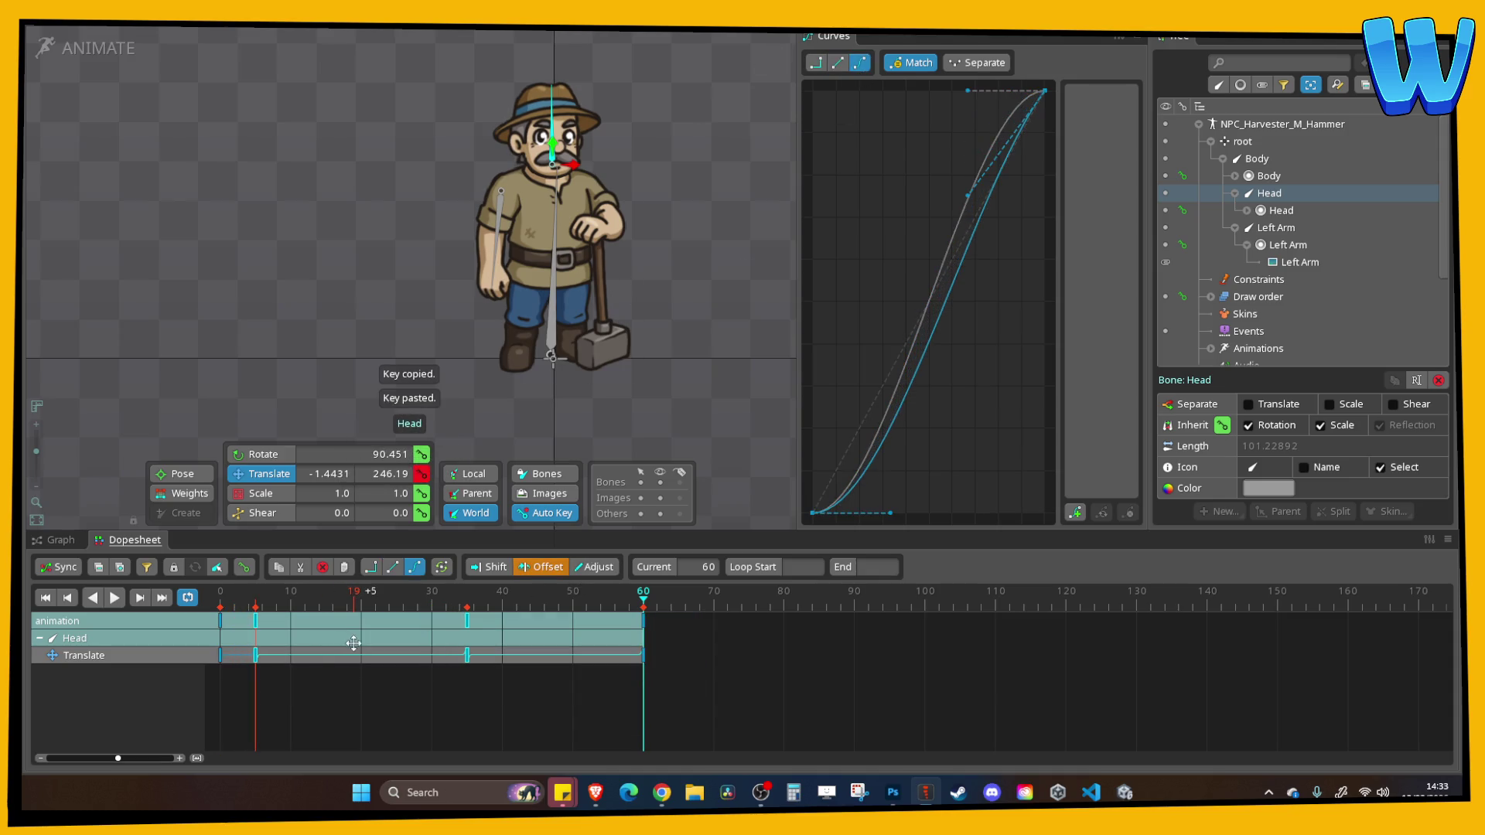
click(513, 236)
Key the Left Arm's rotation, swinging it outward at frame 30 and slightly inward at frame 0
key(Home)
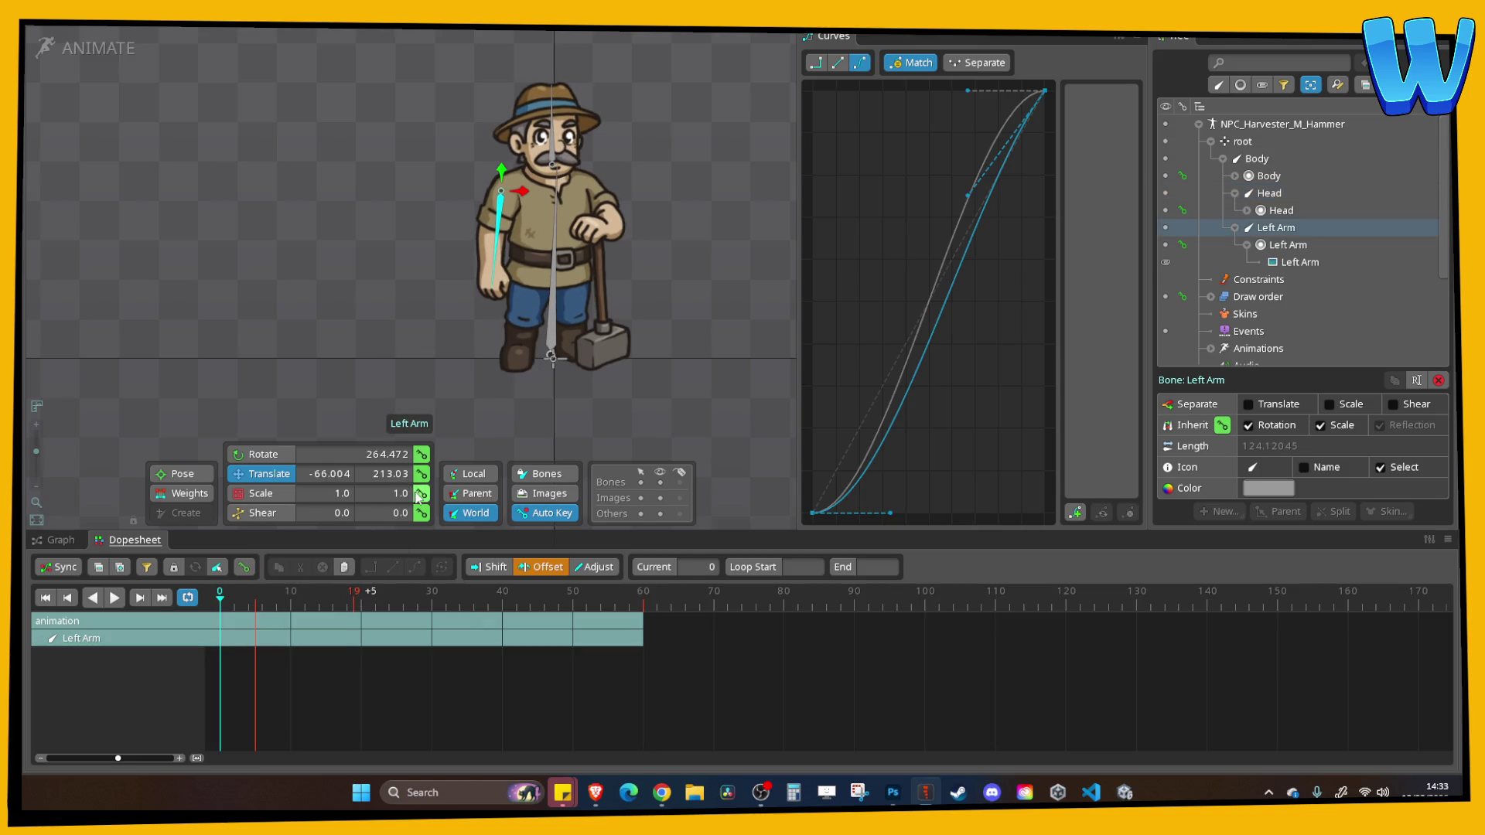
click(422, 454)
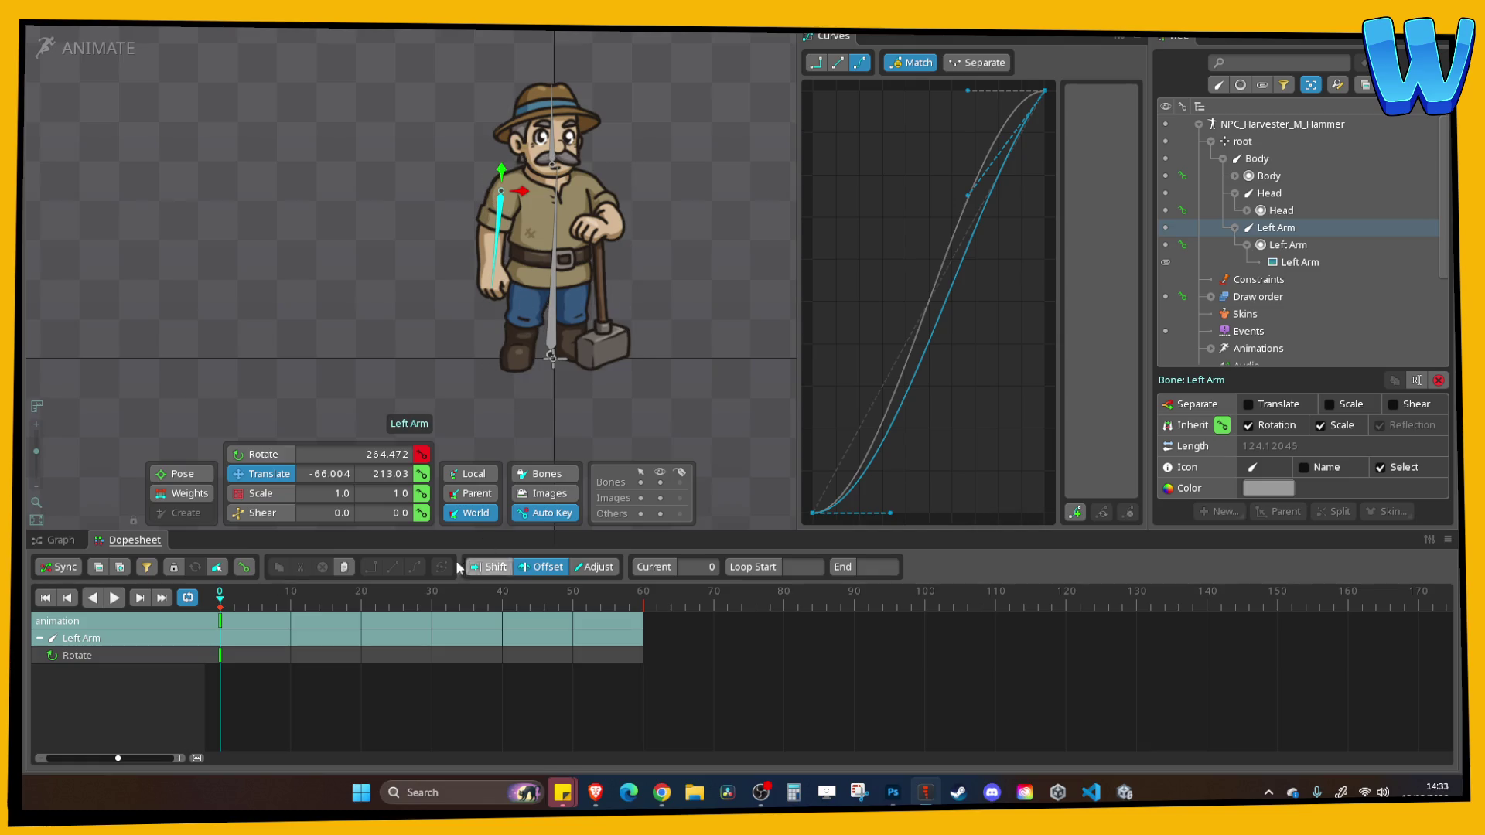
drag(406, 602, 430, 602)
click(422, 474)
key(ctrl+z)
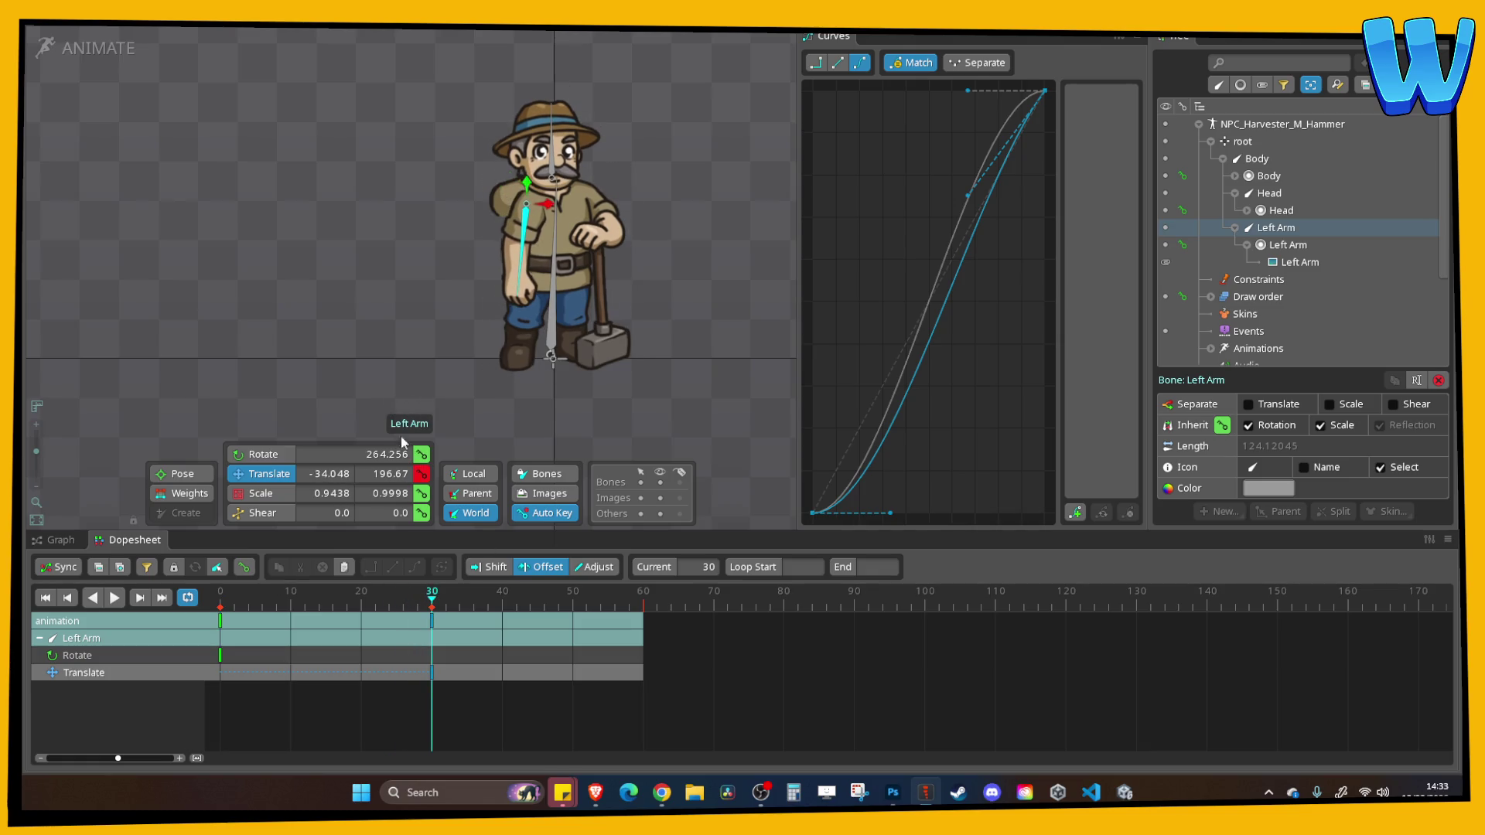
click(285, 456)
drag(386, 363, 421, 335)
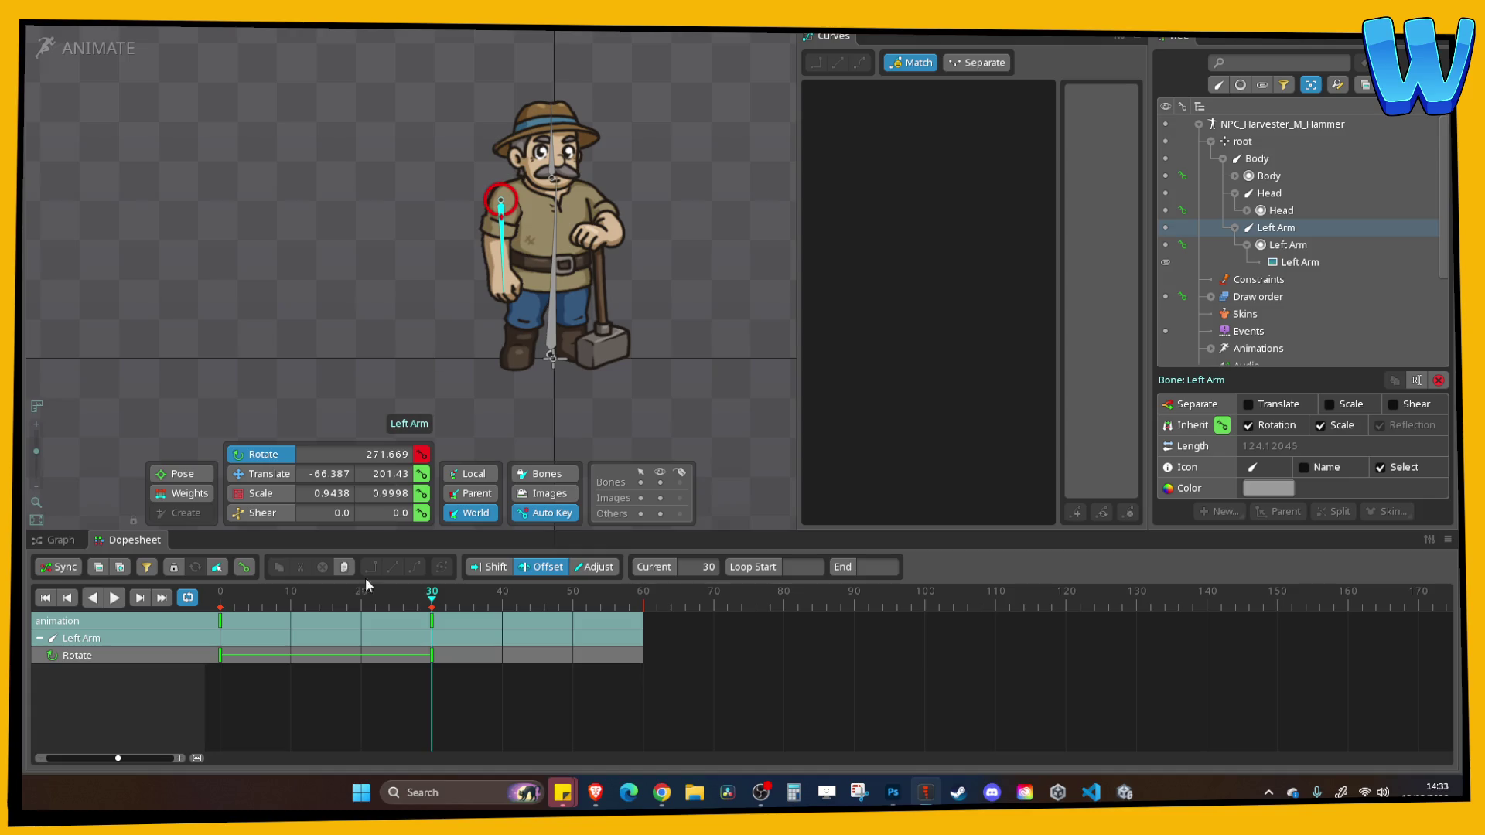
drag(432, 603, 220, 602)
drag(356, 422, 382, 385)
Copy the arm's frame 0 key to frame 60, ease all arm keys, delay the middle key, and play the animation
click(249, 620)
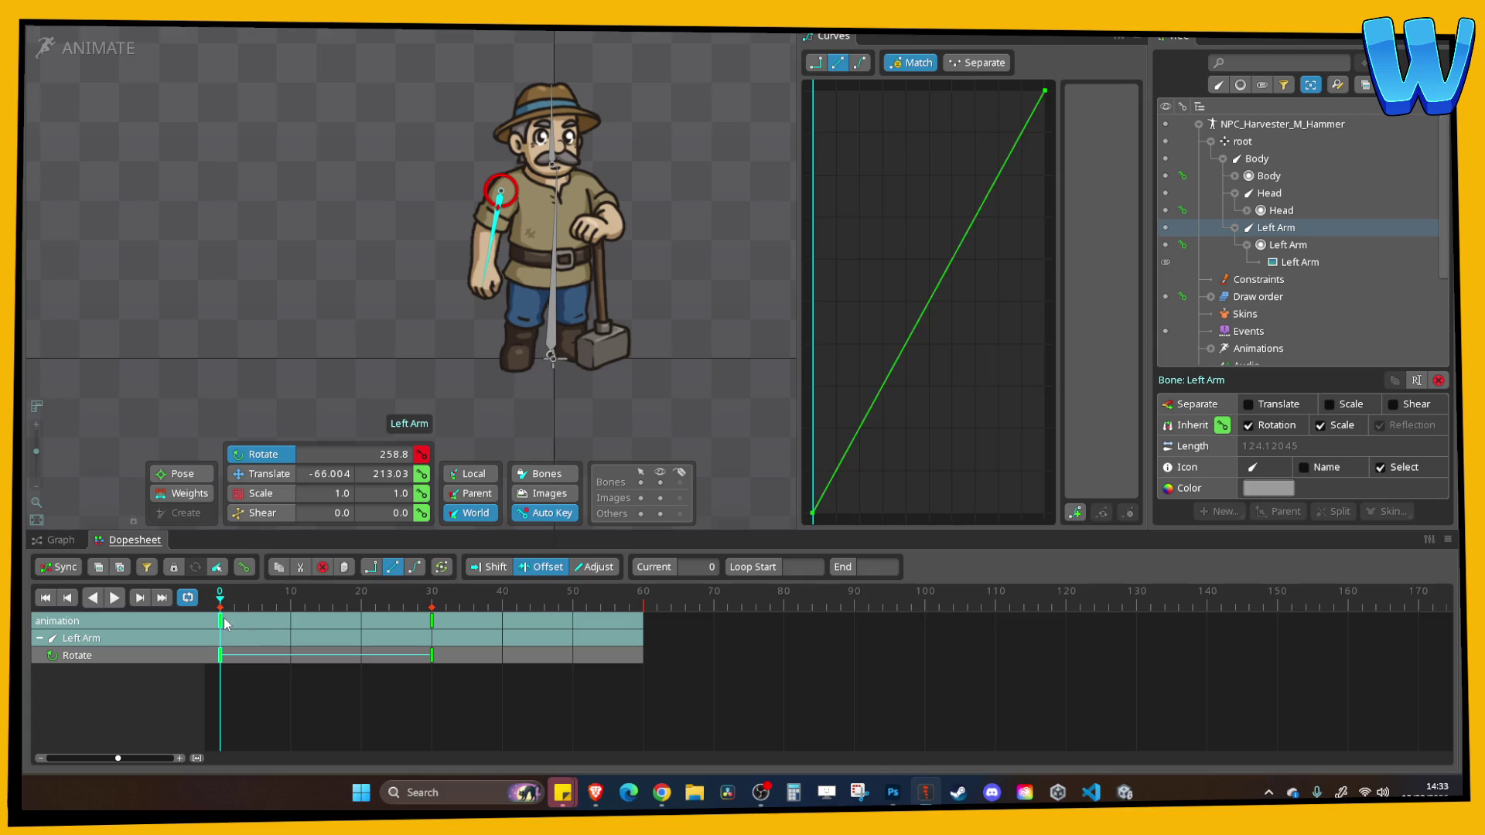
key(ctrl+c)
click(643, 597)
key(ctrl+v)
drag(721, 717, 220, 613)
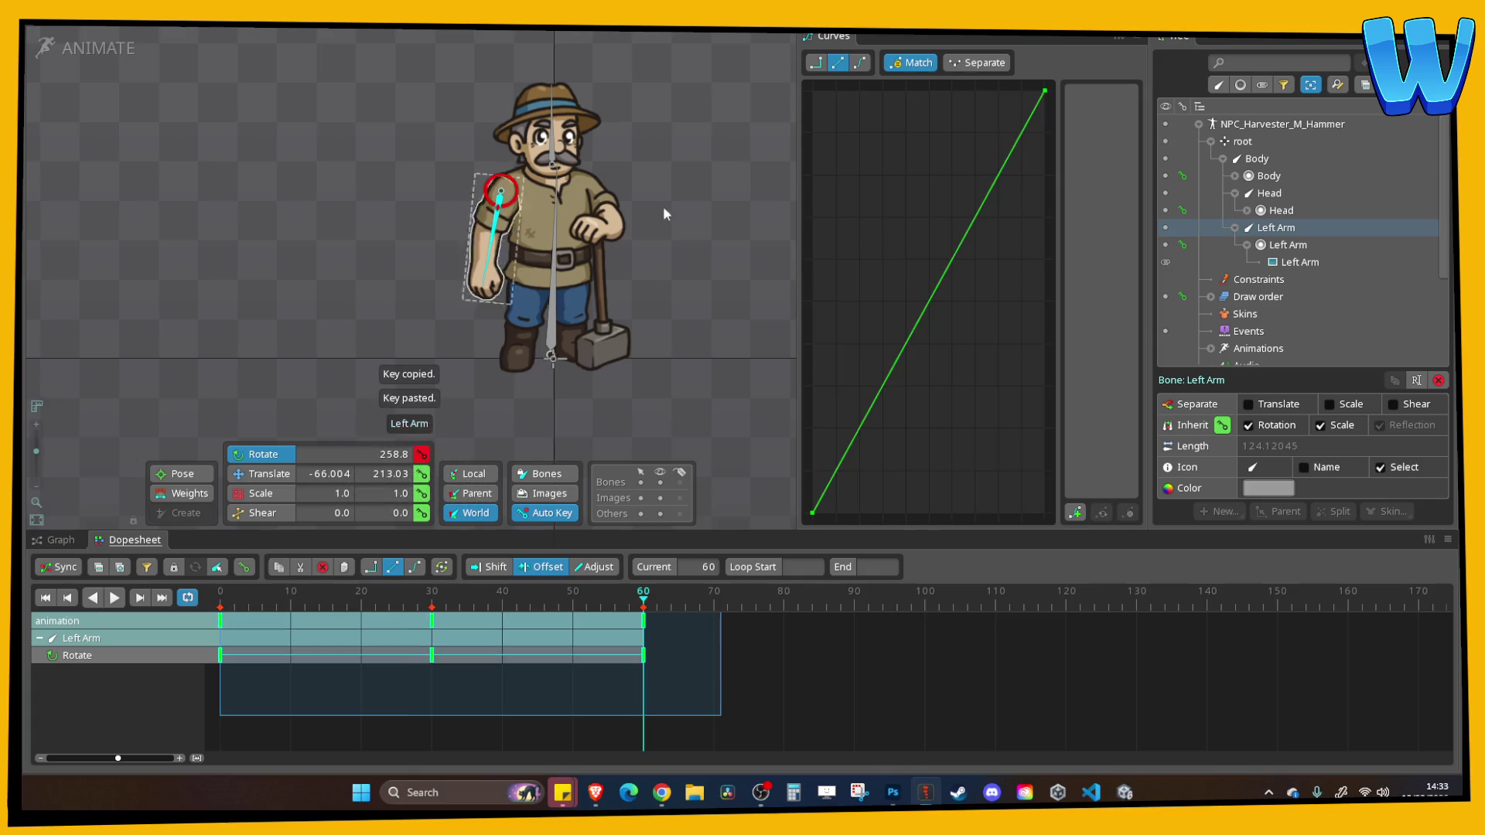
click(860, 62)
drag(366, 642, 473, 643)
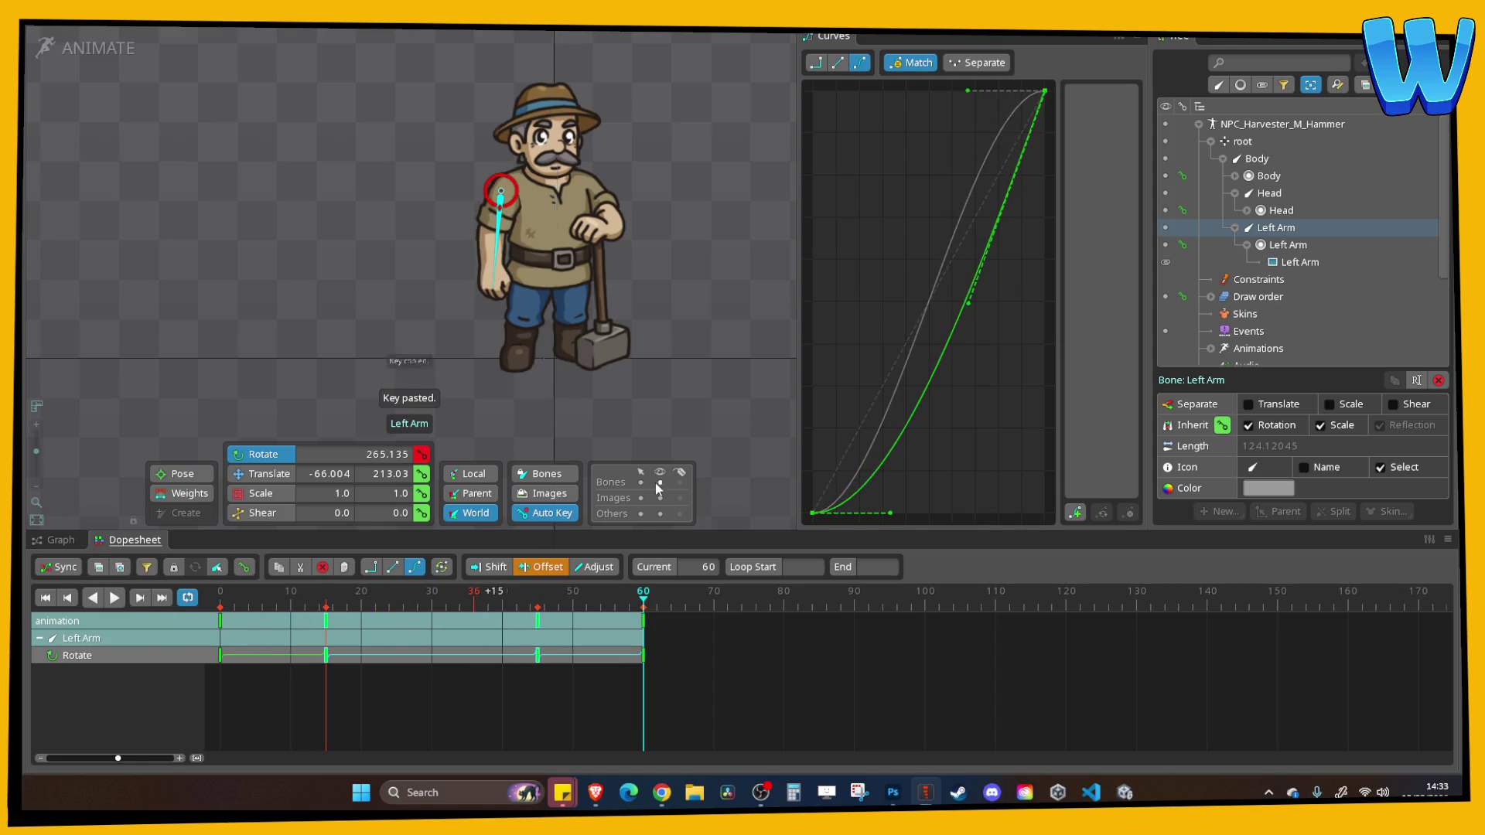
click(114, 597)
click(266, 341)
scroll(266, 341, down, 2)
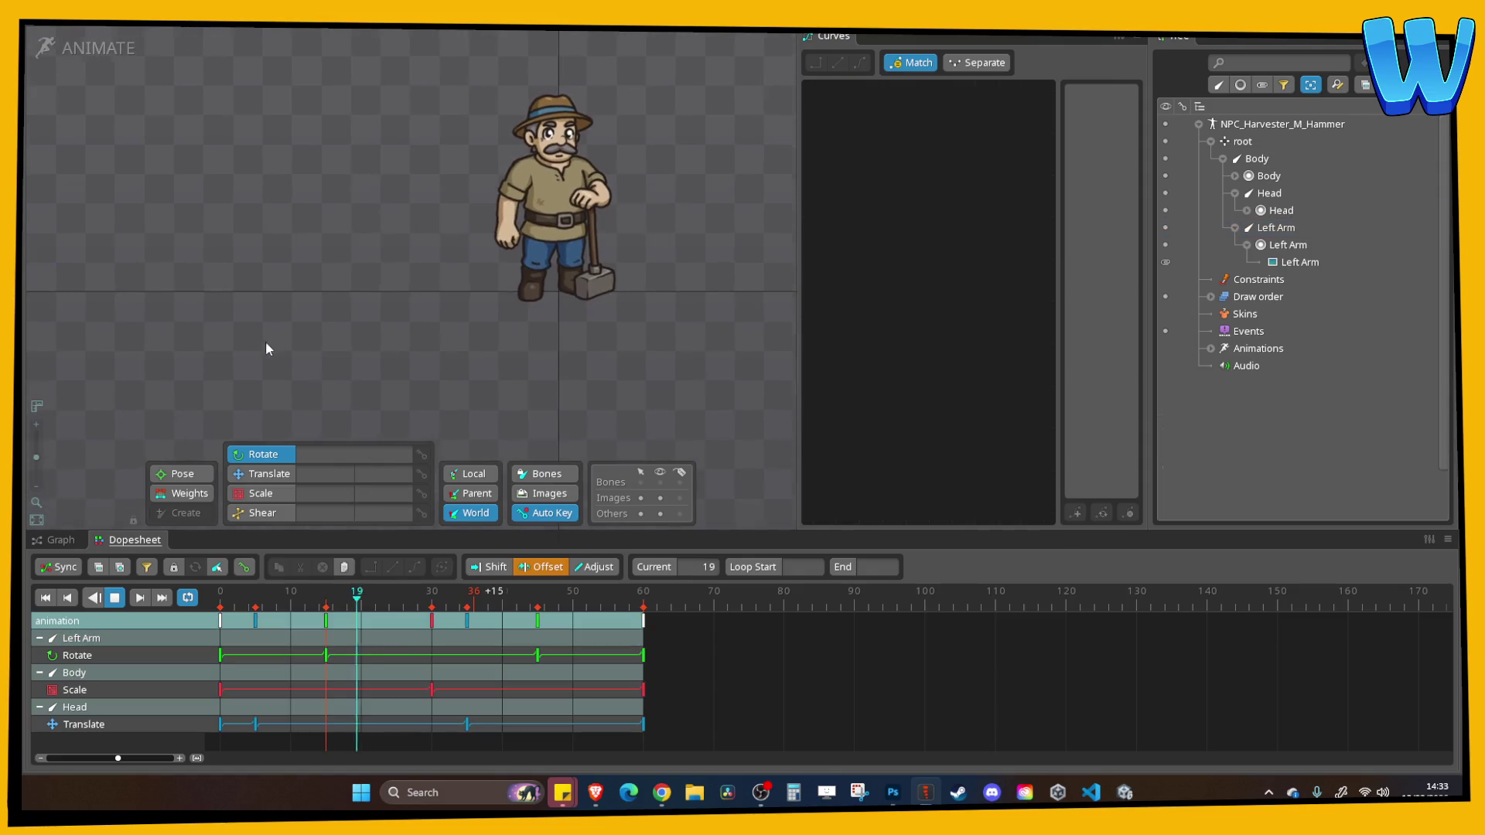
scroll(298, 317, down, 3)
scroll(355, 292, up, 3)
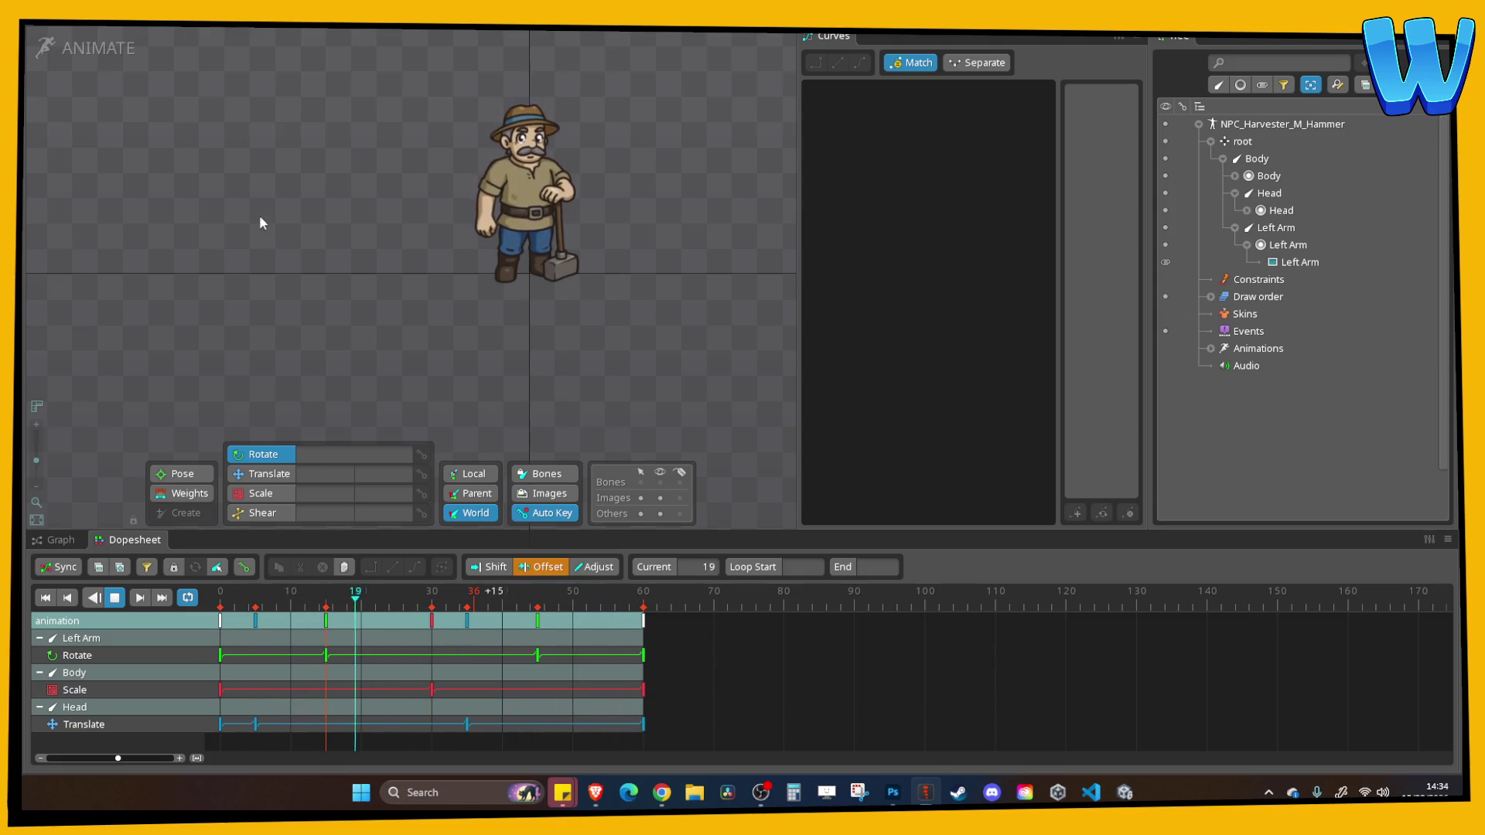
scroll(286, 294, up, 3)
click(114, 597)
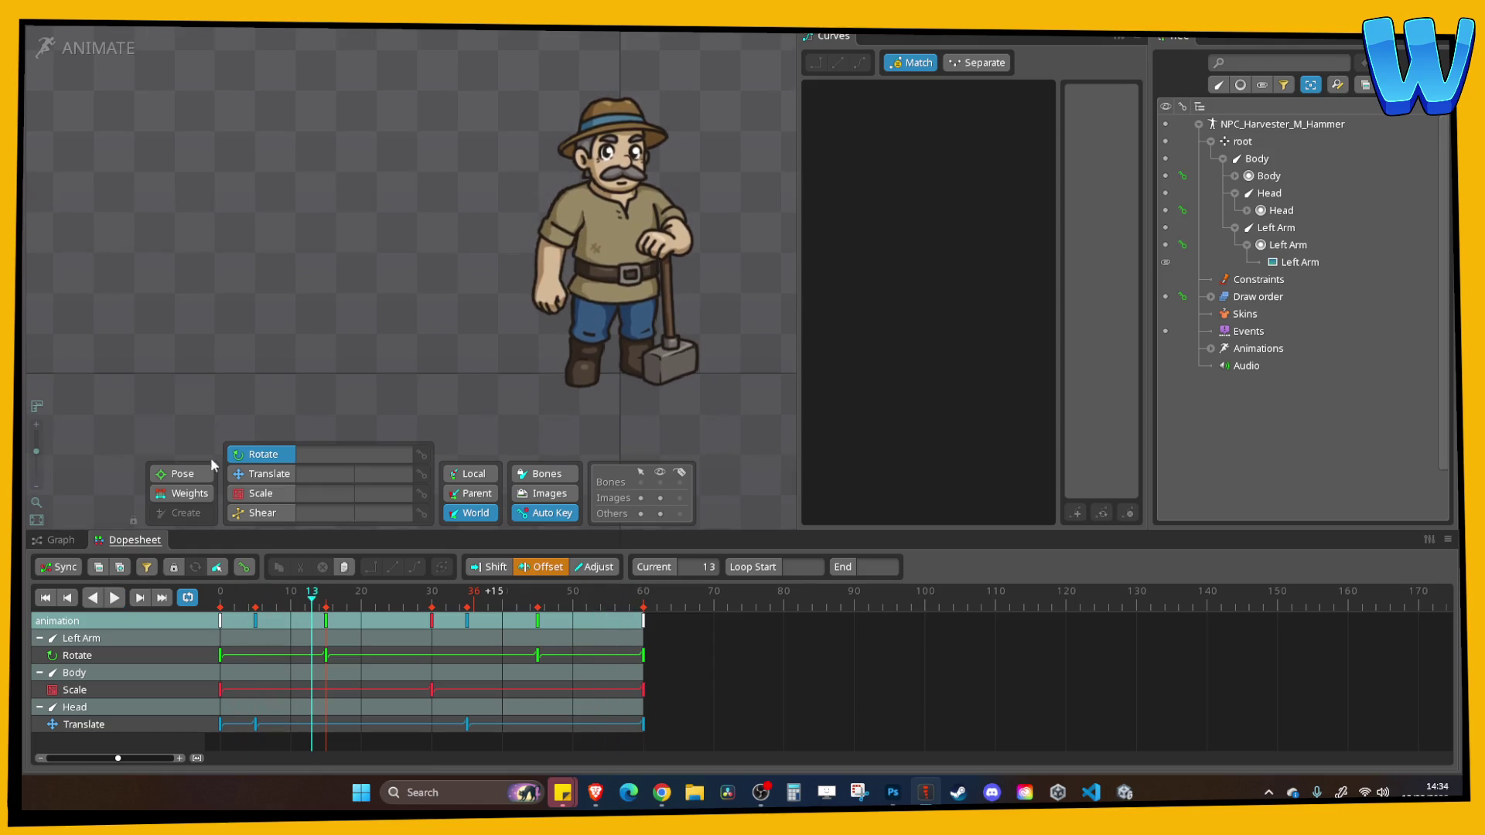
key(ctrl+o)
key(Escape)
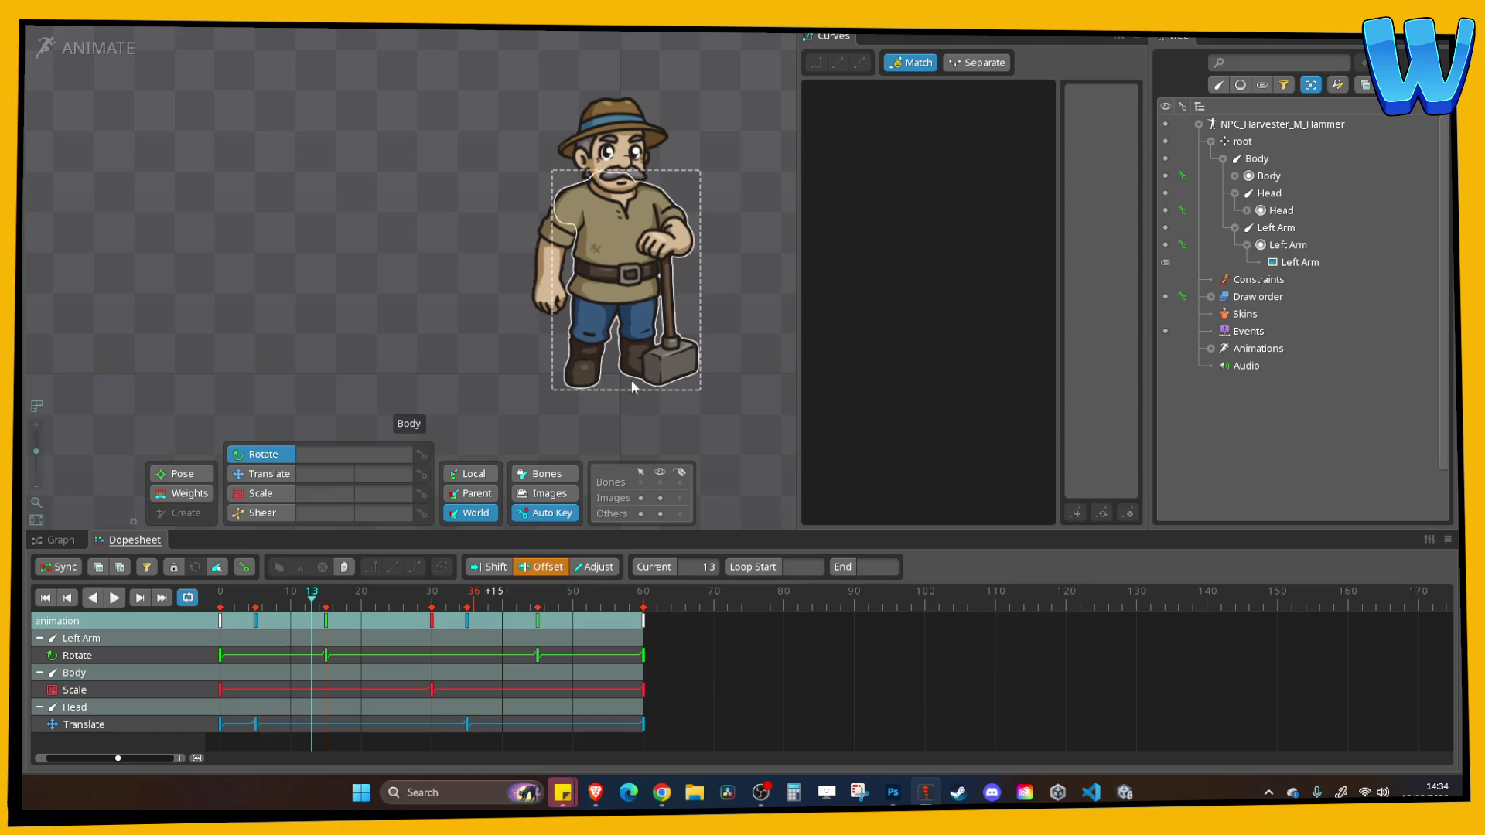
click(411, 597)
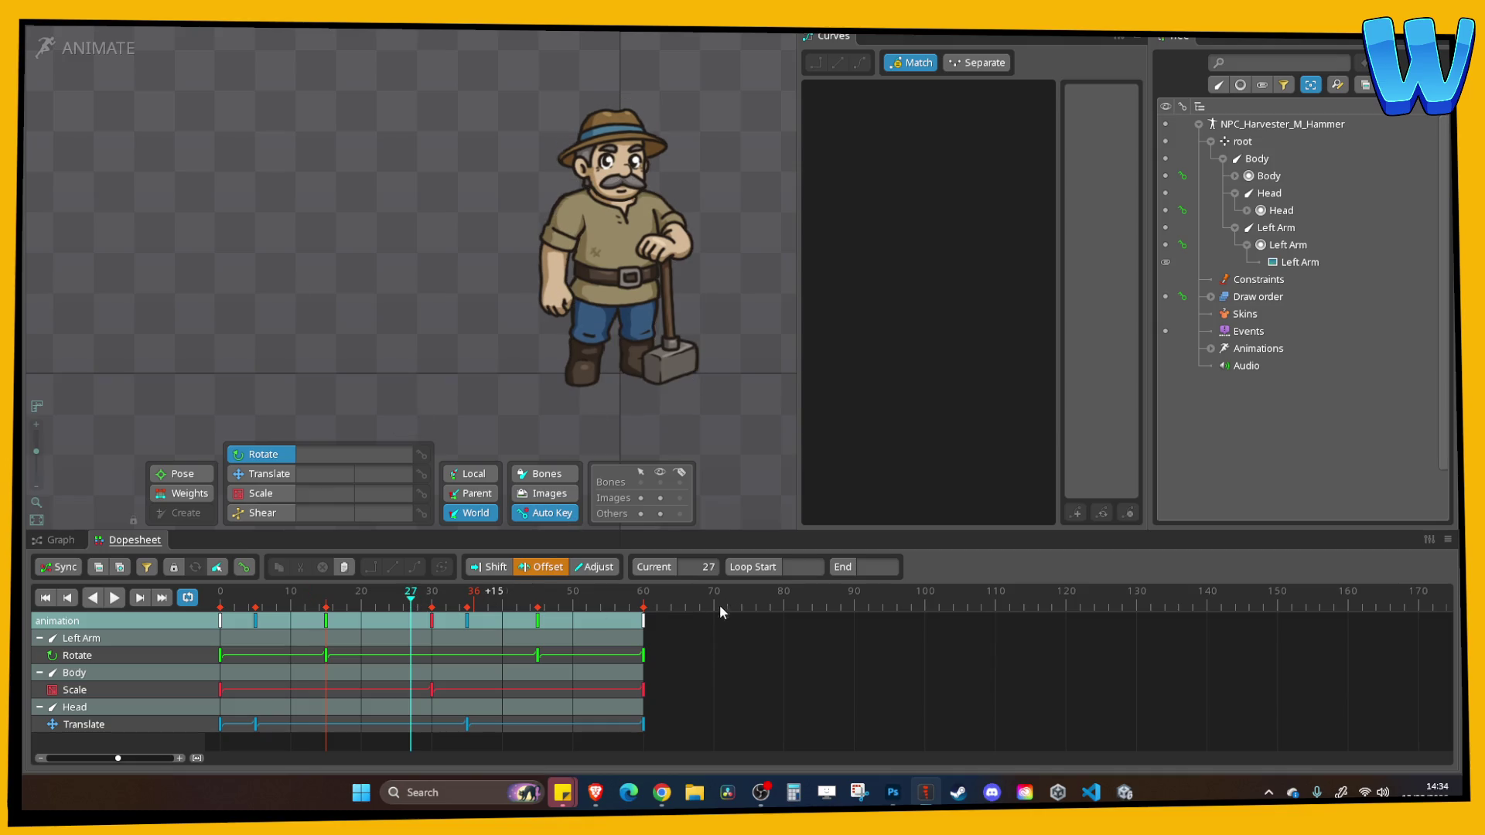
click(382, 605)
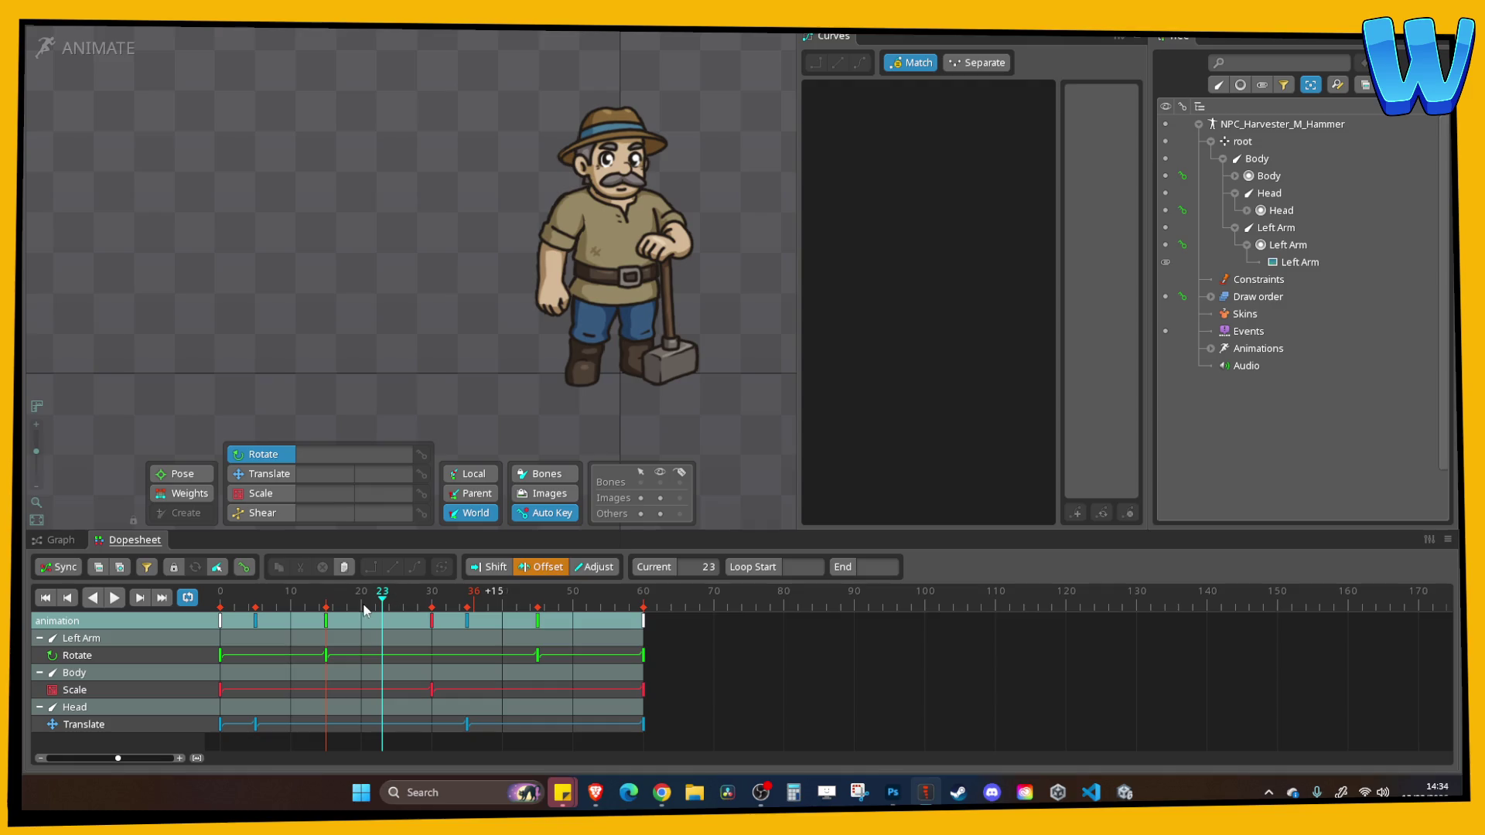
mouse_move(371, 597)
mouse_down()
mouse_move(230, 612)
mouse_move(520, 625)
mouse_up()
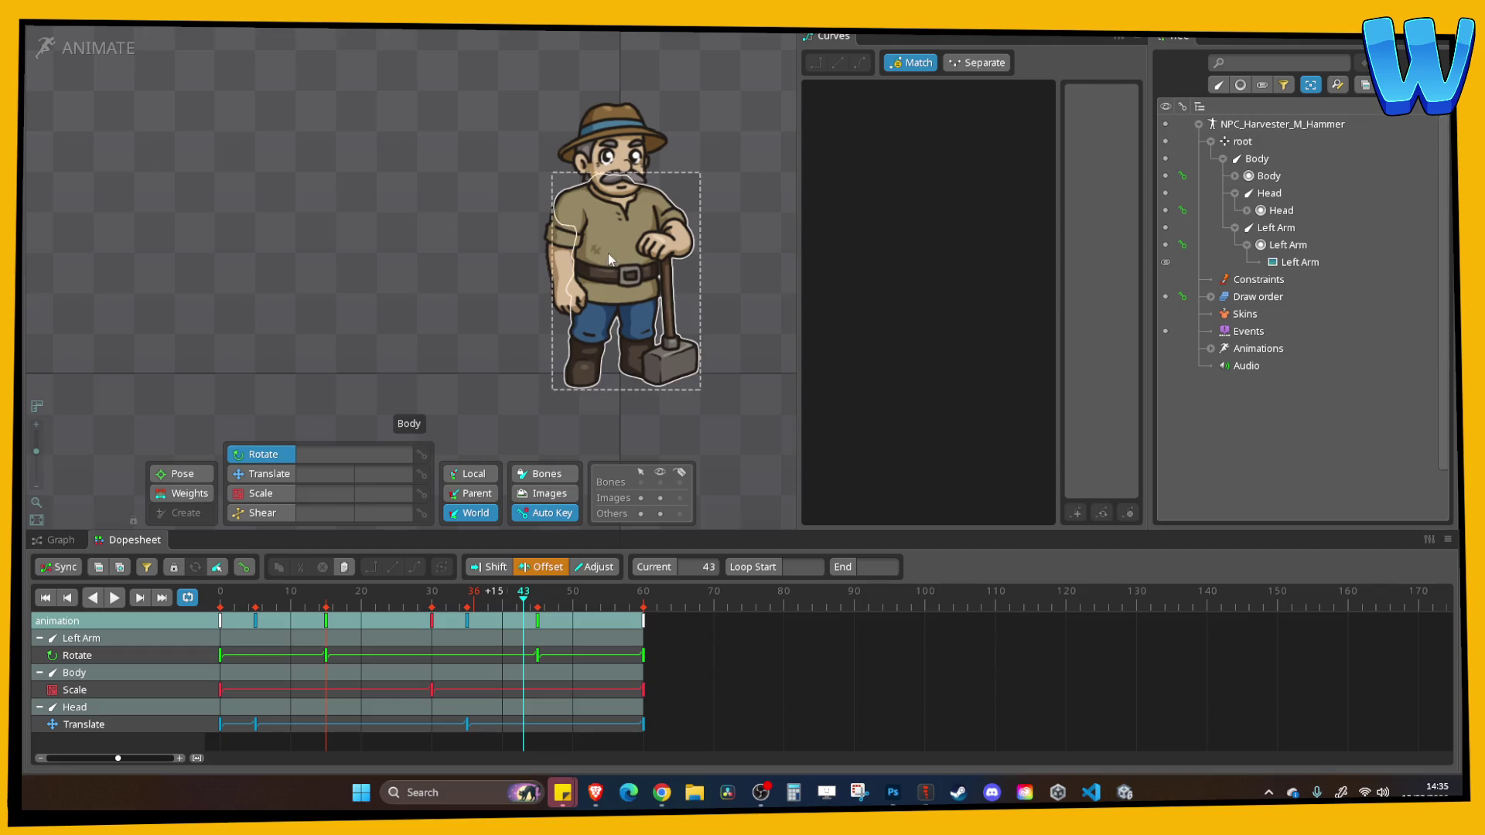
drag(608, 253, 479, 276)
Save the Spine project as Harvester_M_Hammer in the NPC > Harvester > Harvester_M_Hammer folder
key(ctrl+s)
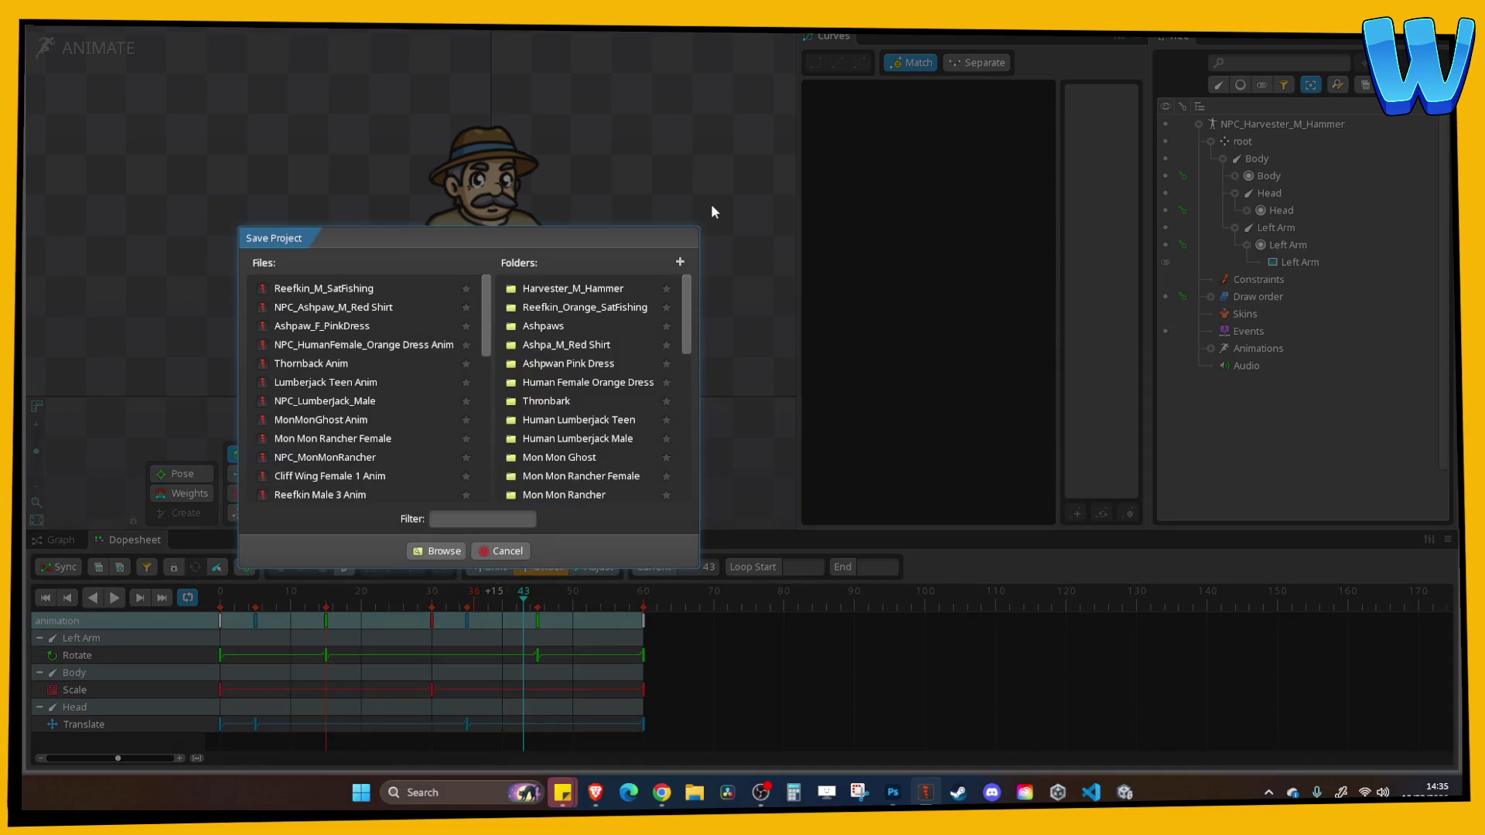
click(435, 551)
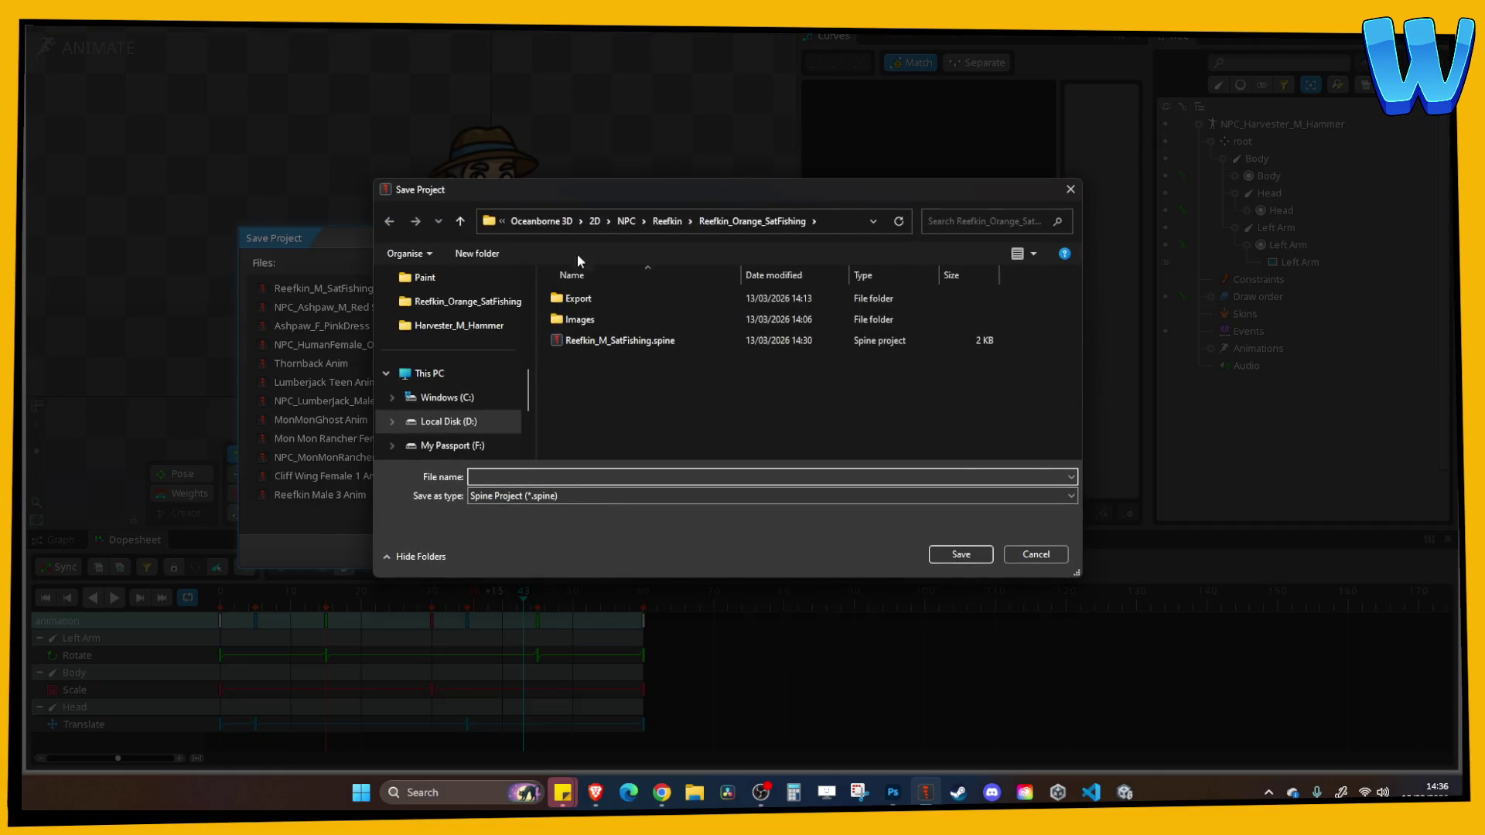
click(624, 221)
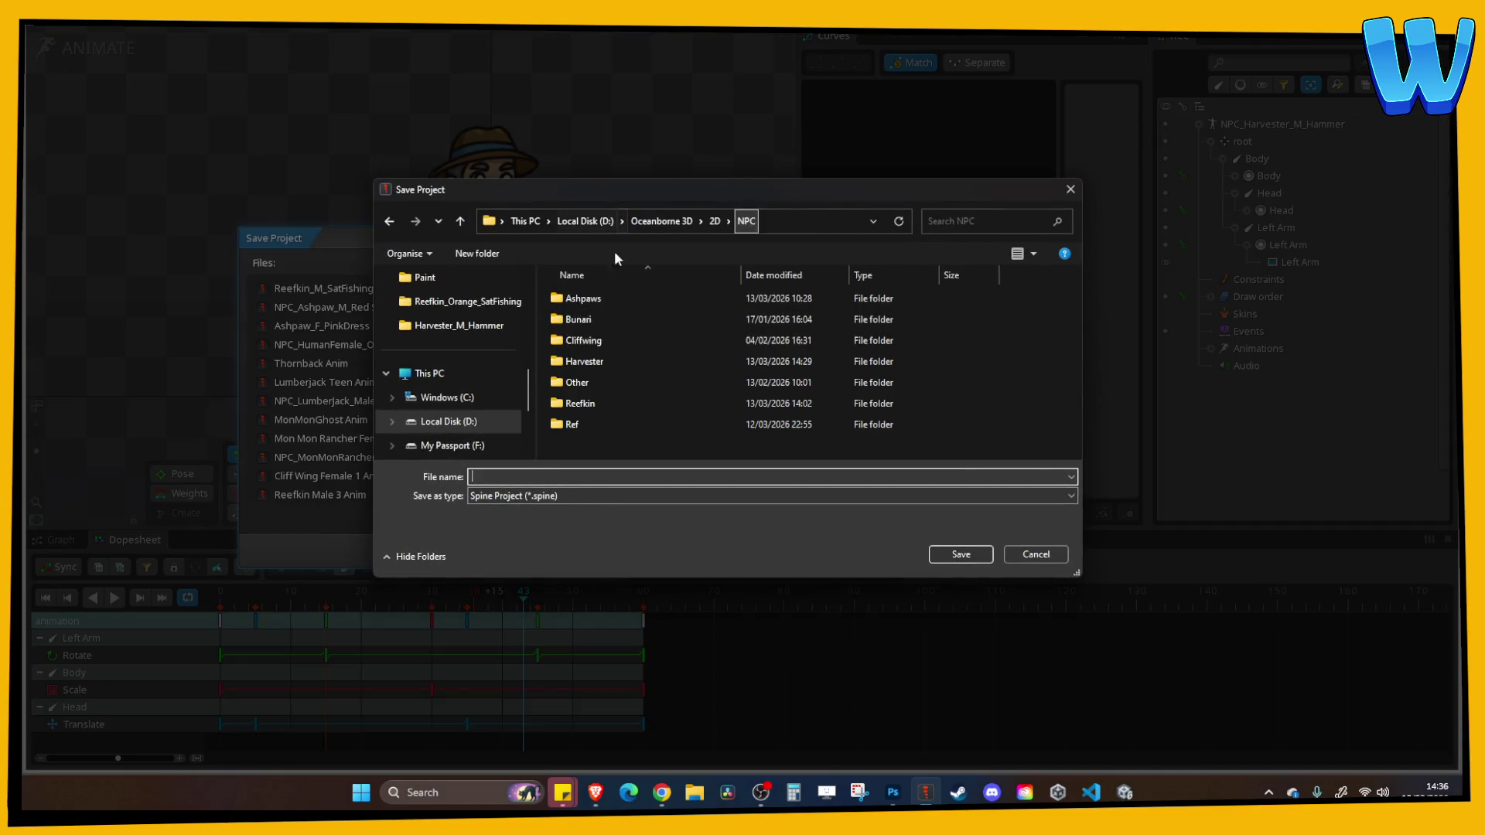
double_click(581, 361)
double_click(609, 298)
click(546, 477)
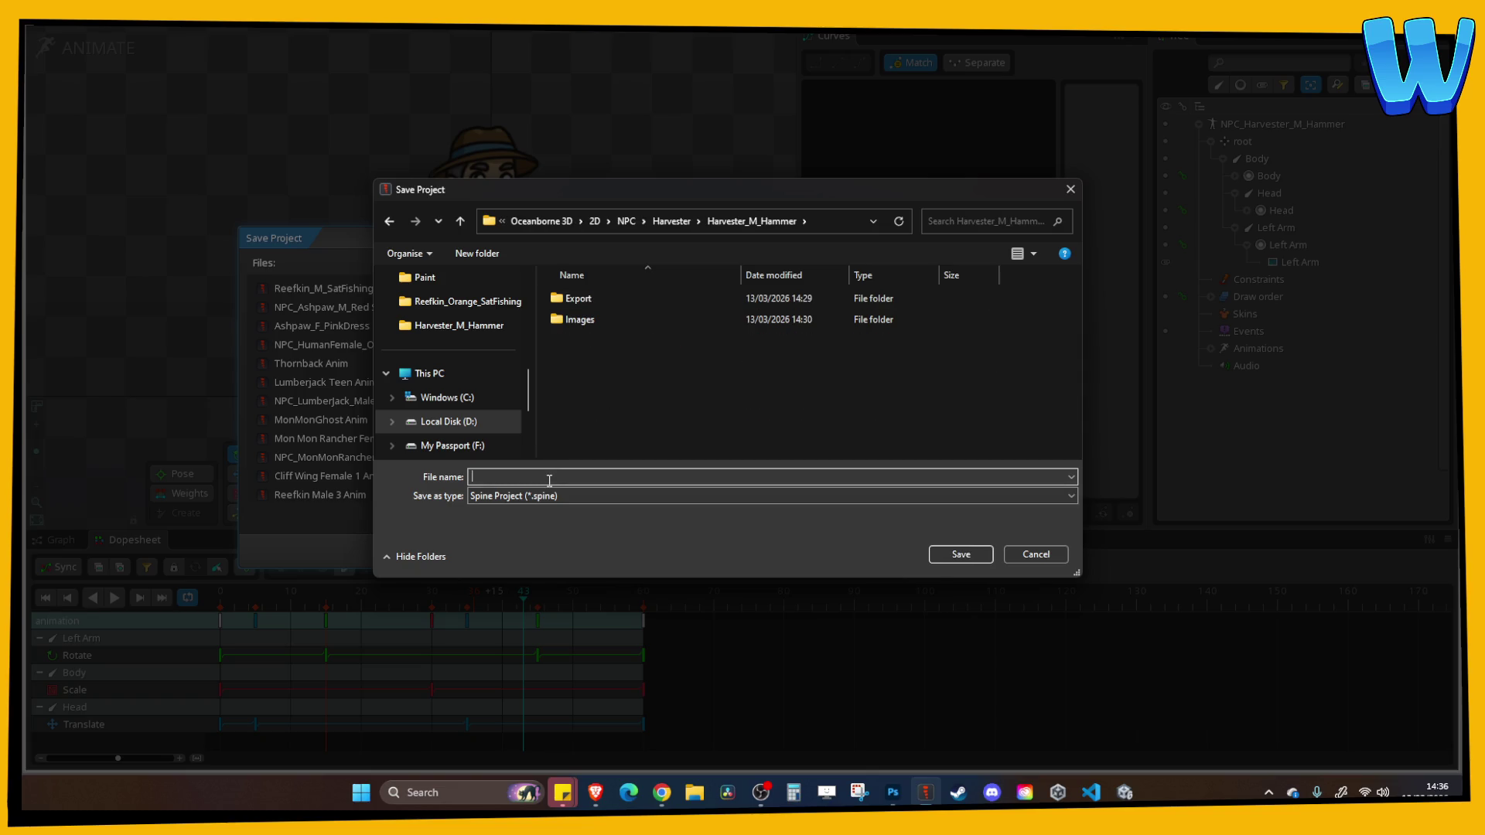
text(Harvester_)
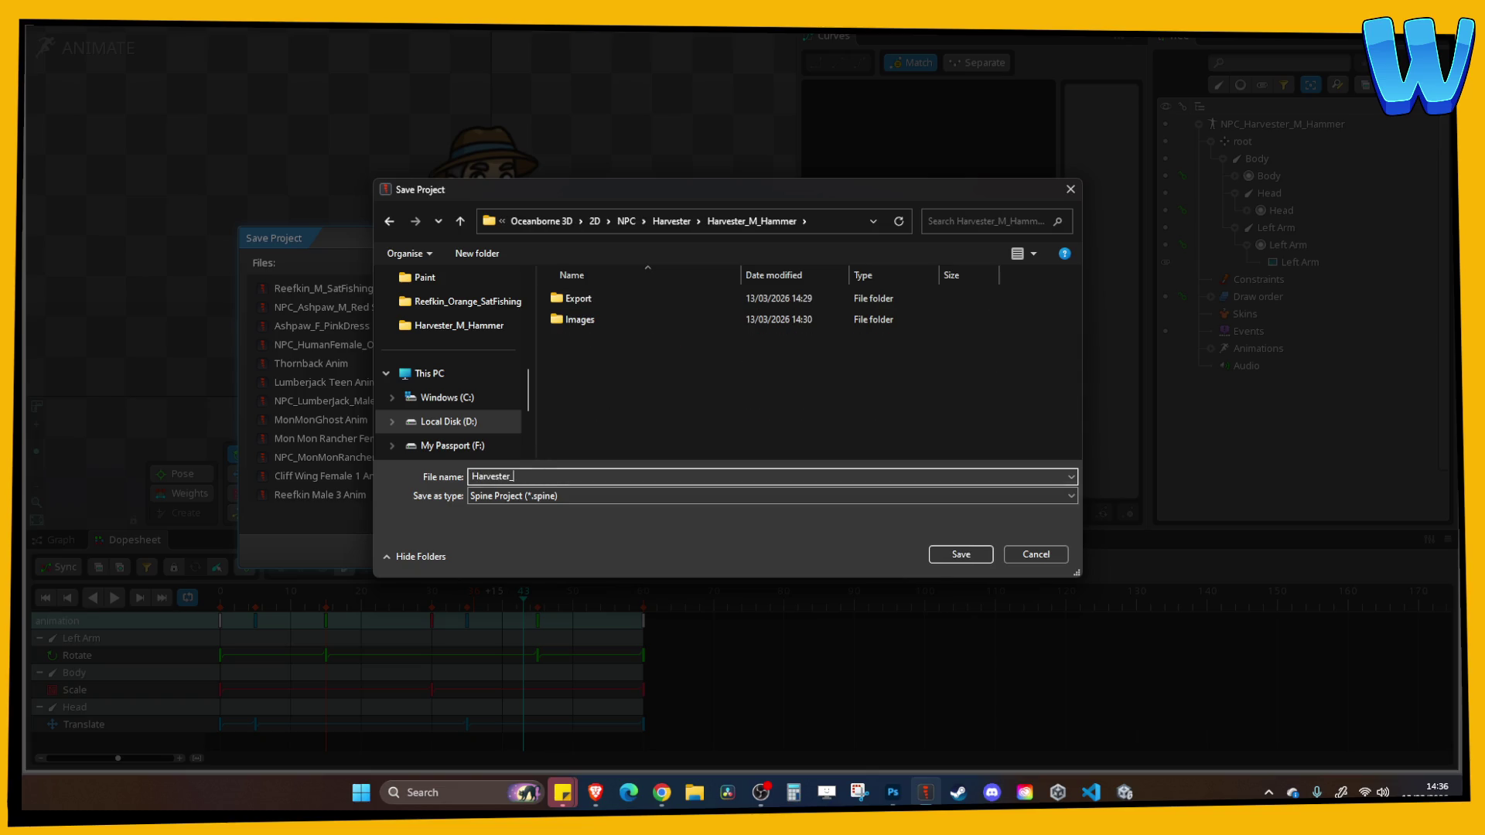
text(M_Hammer)
key(Return)
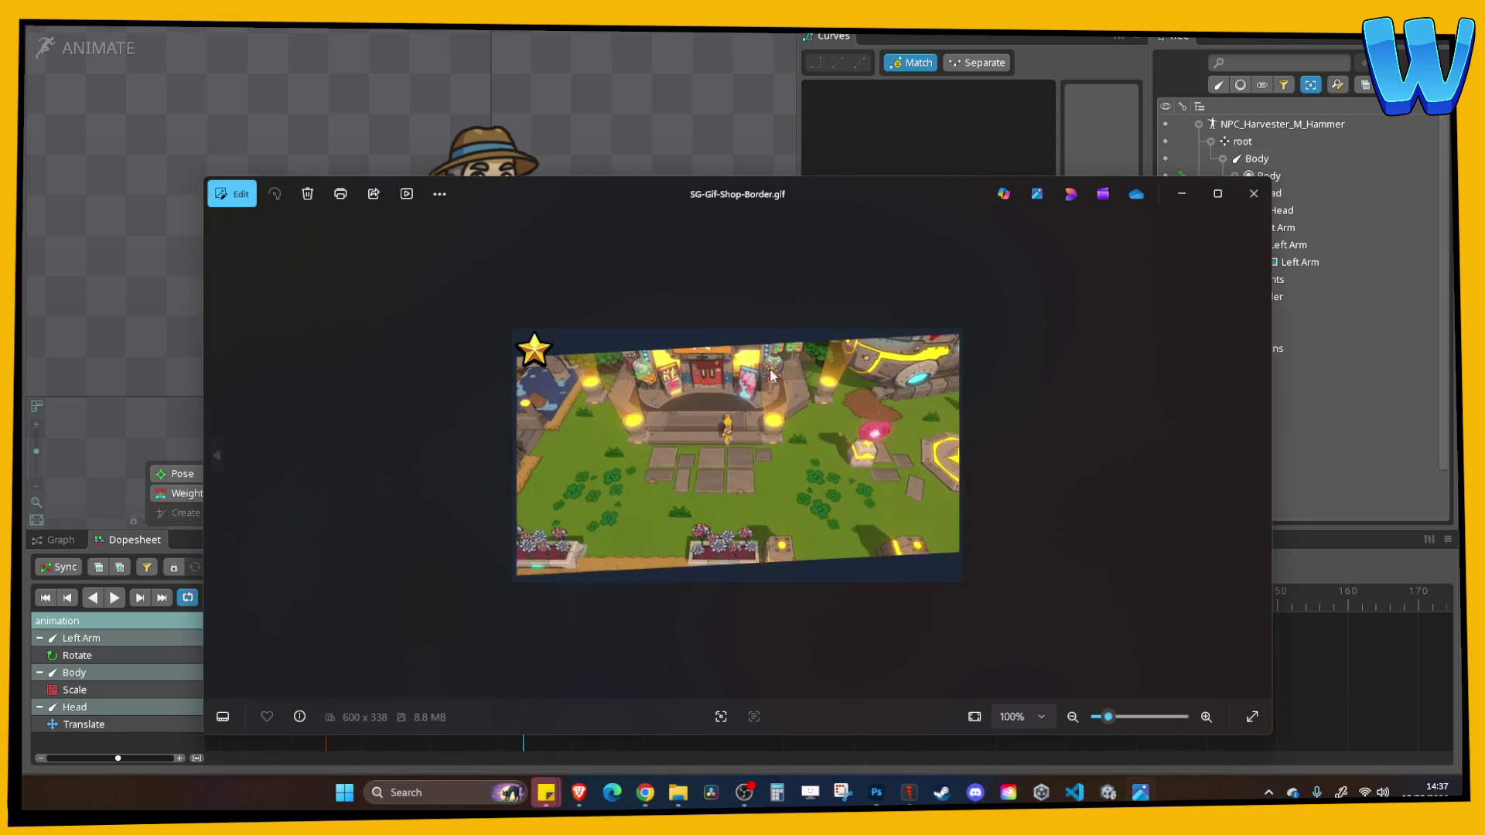
Close the Photos window showing SG-Gif-Shop-Border.gif to reveal the Spine project
click(1238, 198)
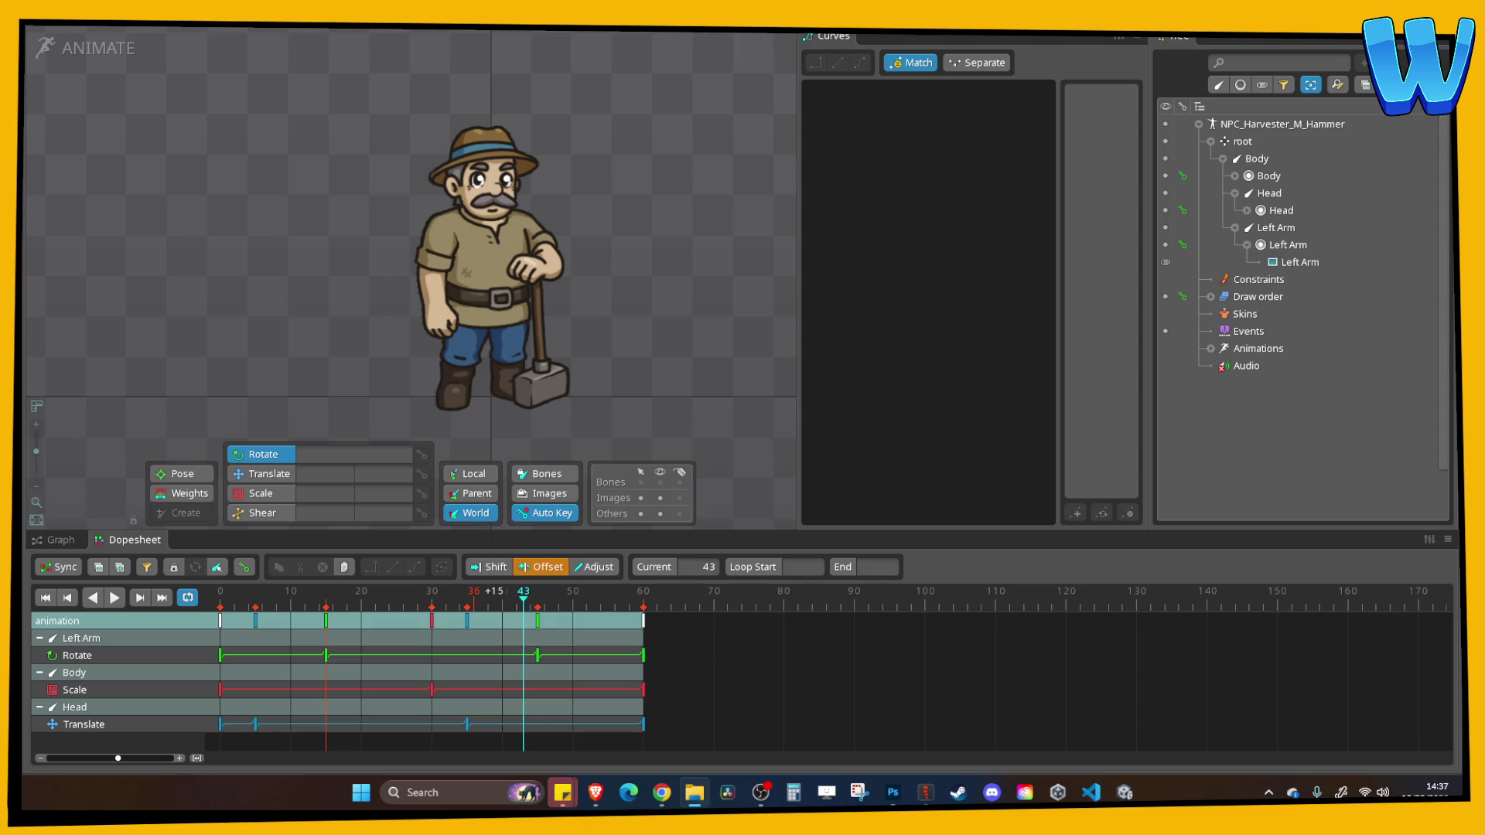
key(alt+Tab)
key(alt+Tab)
In Unity's Project panel, navigate into the Spine/NPC/Harvesters folder
click(1126, 792)
scroll(116, 675, down, 2)
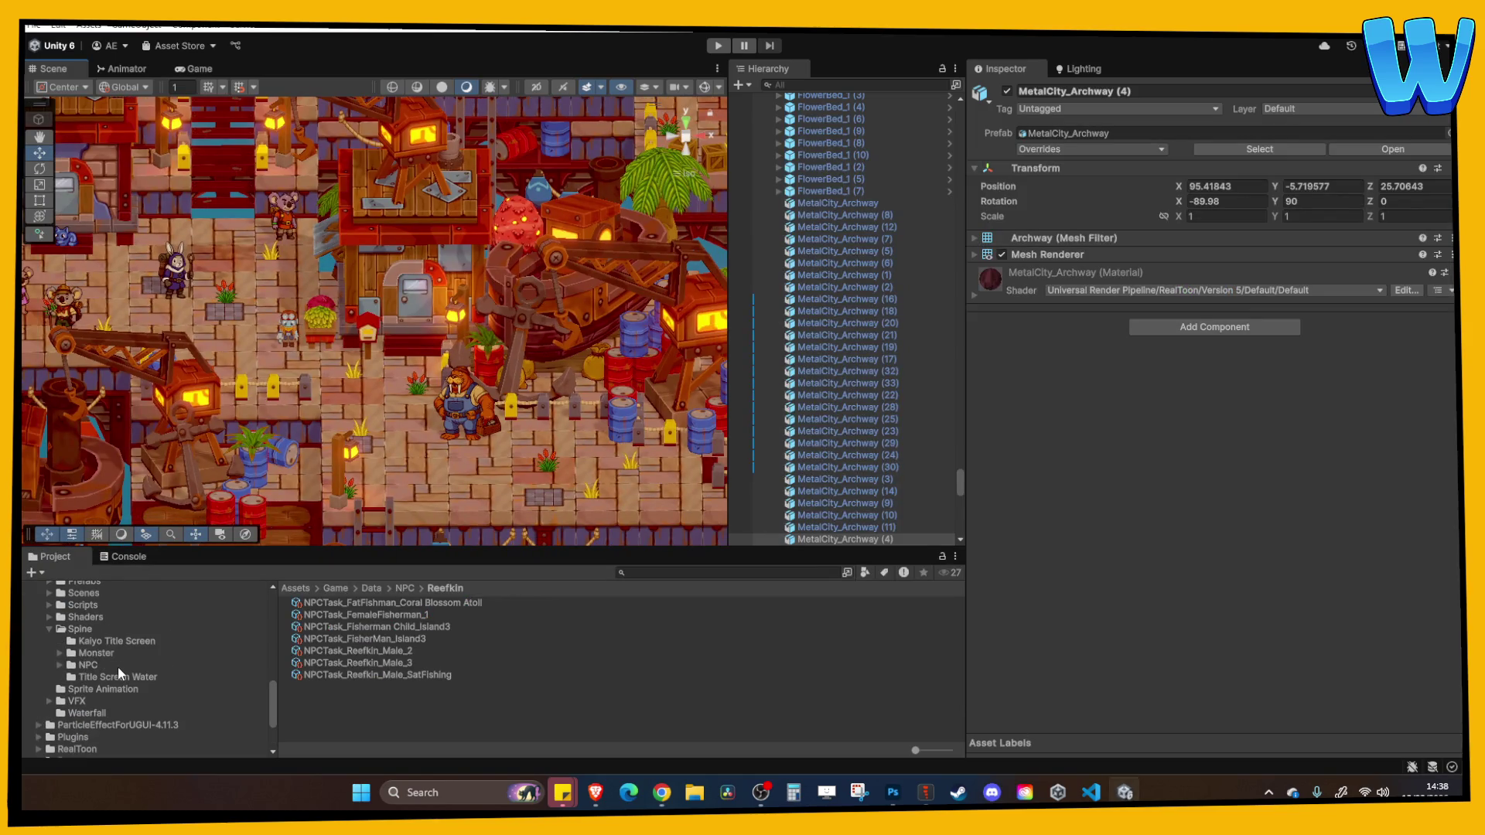
click(88, 665)
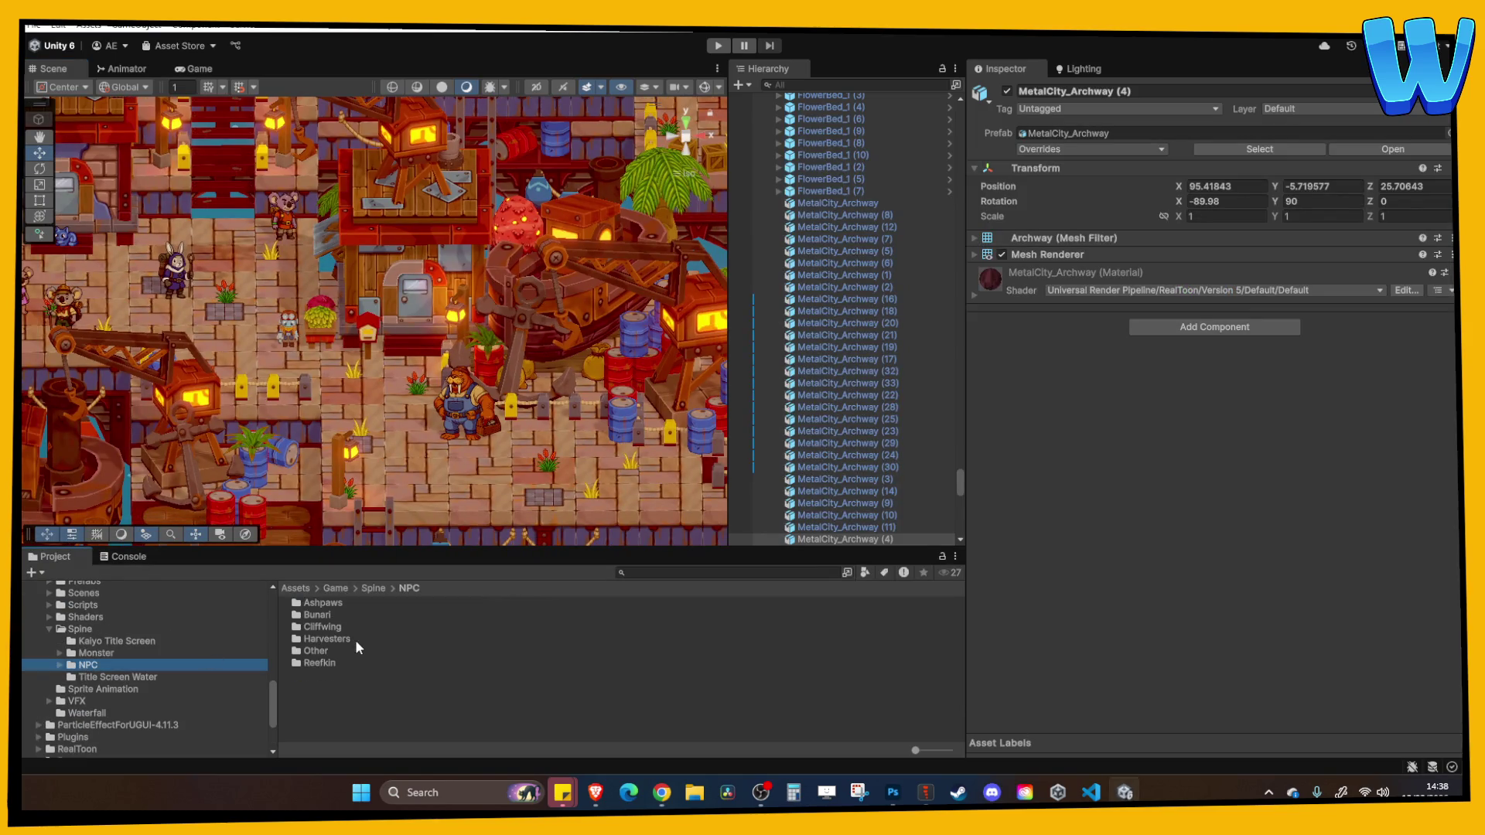
double_click(355, 639)
Create and open a new folder named Harvester_M_Hammer inside Harvesters
right_click(371, 726)
mouse_move(588, 286)
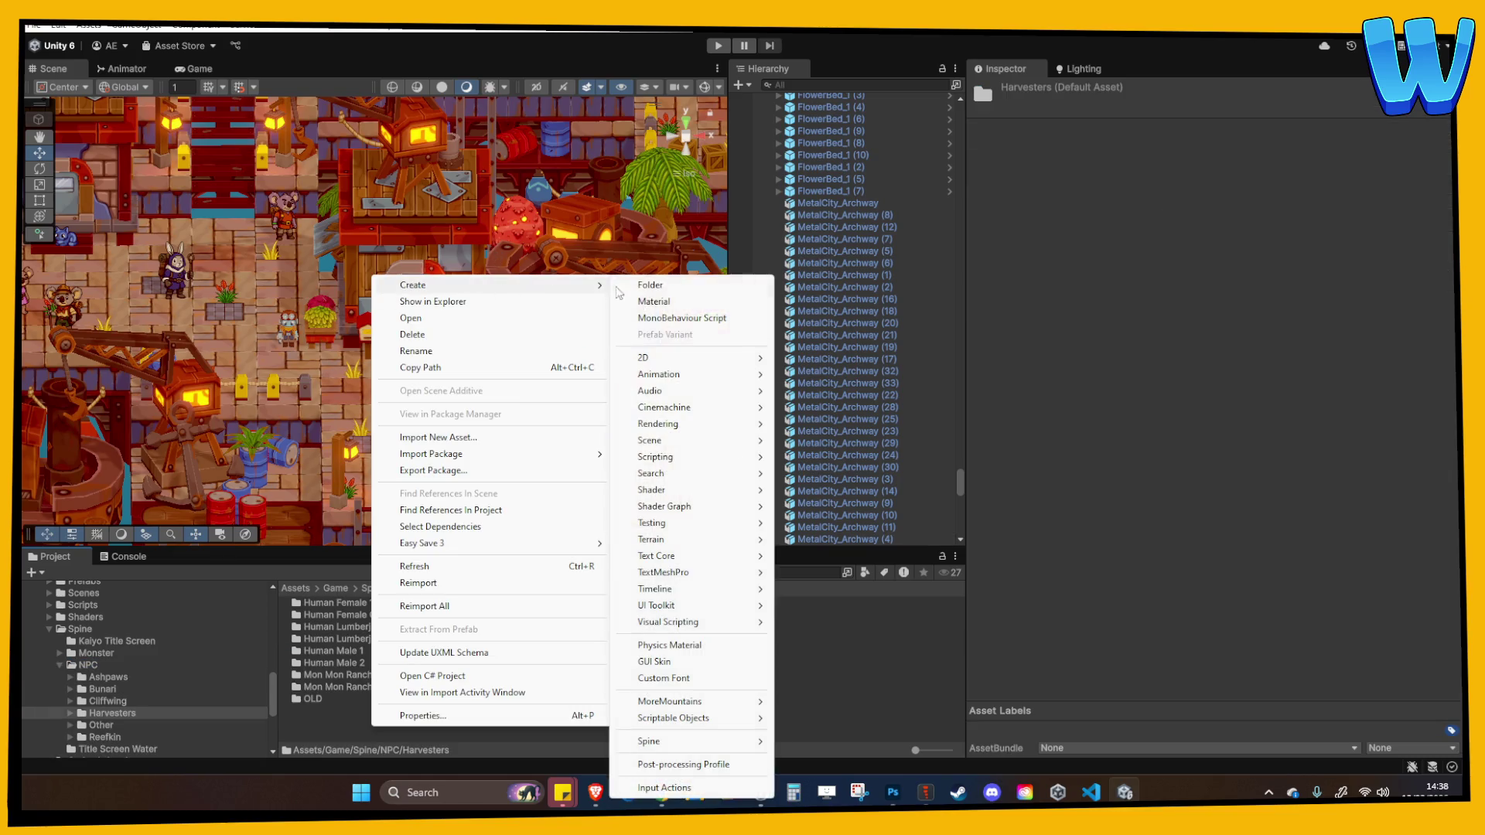
click(682, 286)
text(Harve)
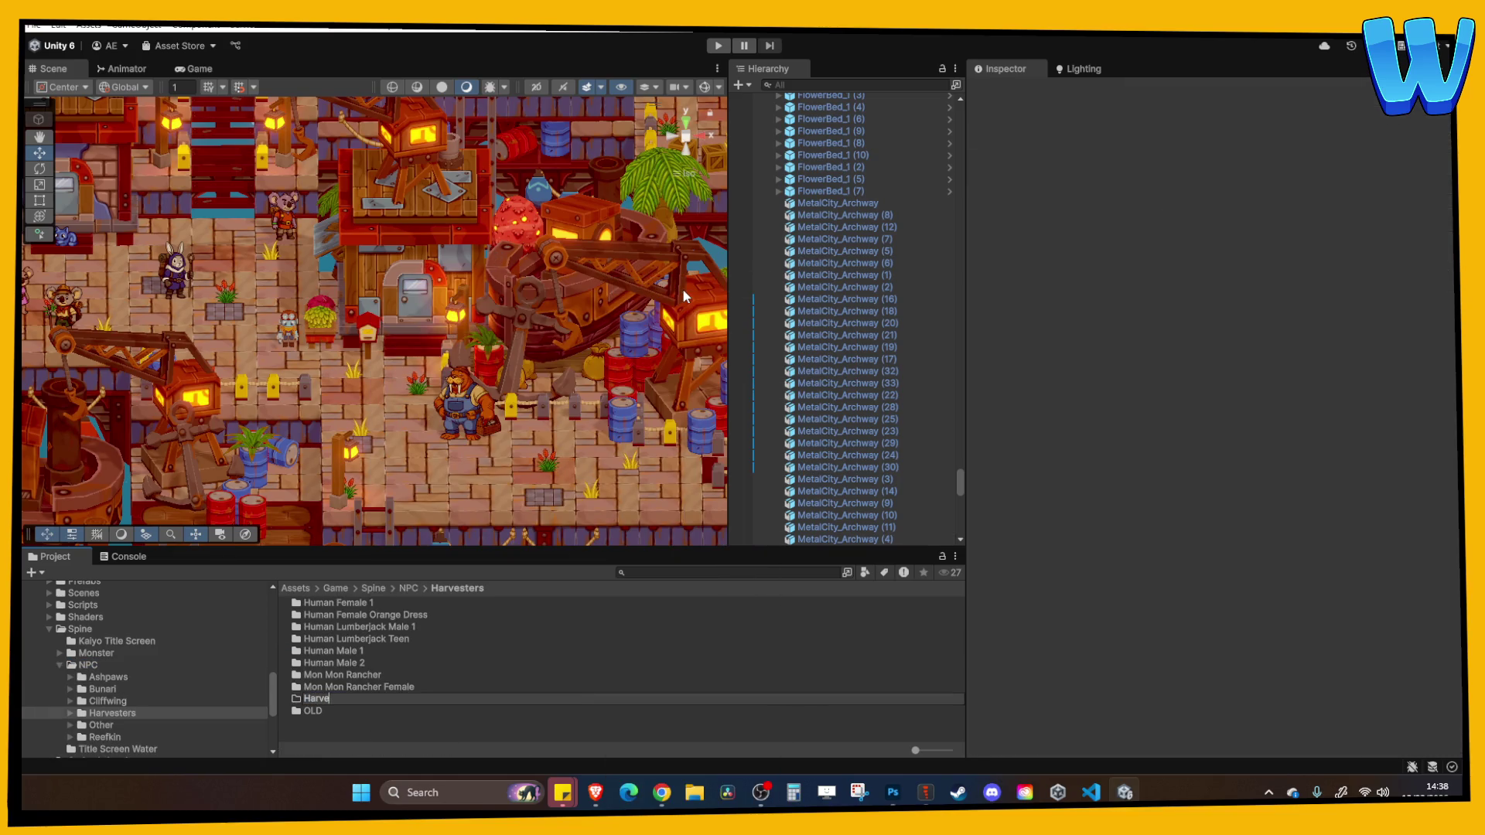
text(ster_M)
text(_Hammer)
key(Return)
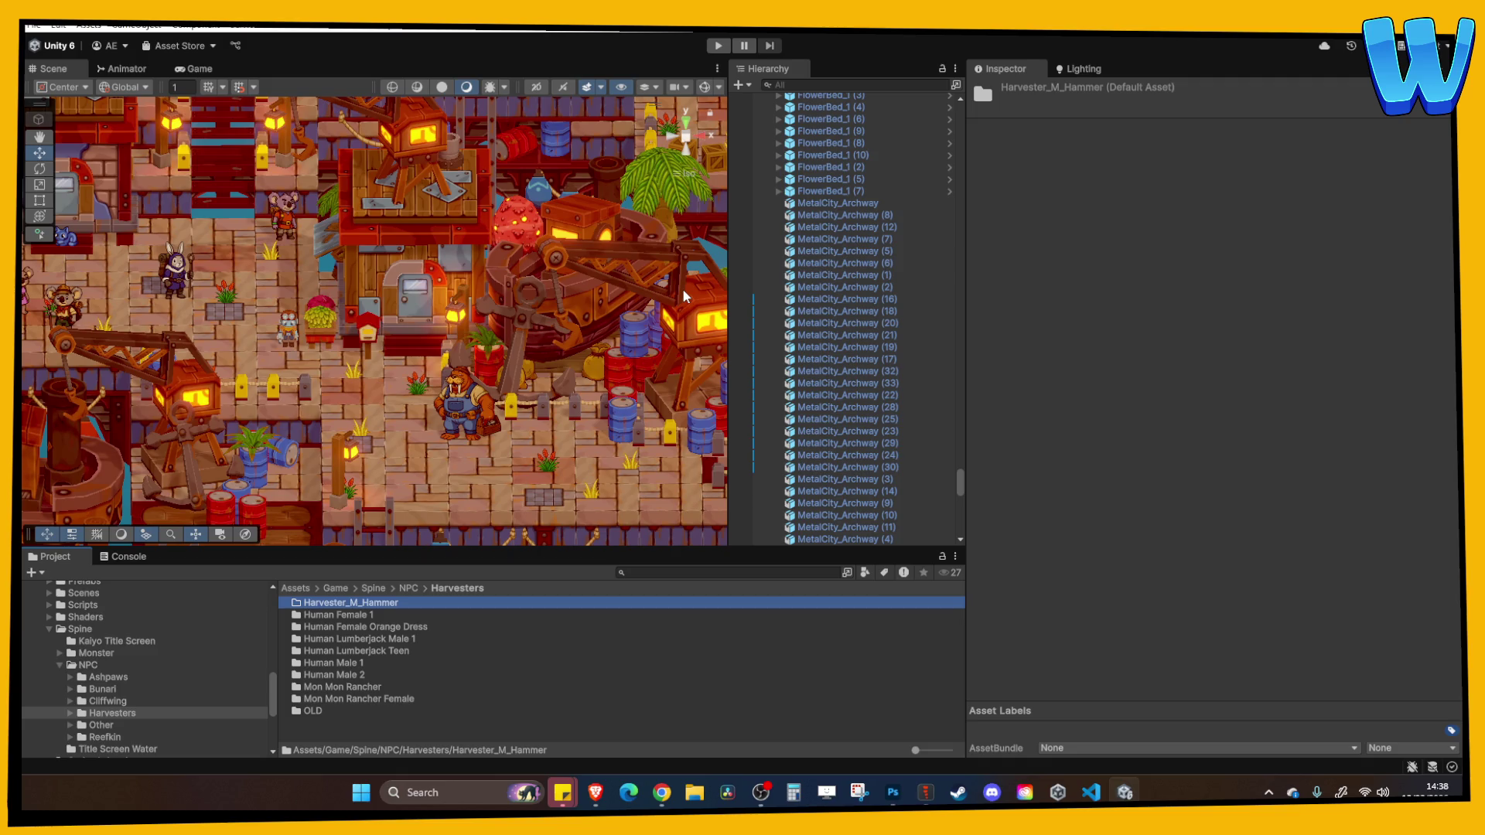
double_click(365, 603)
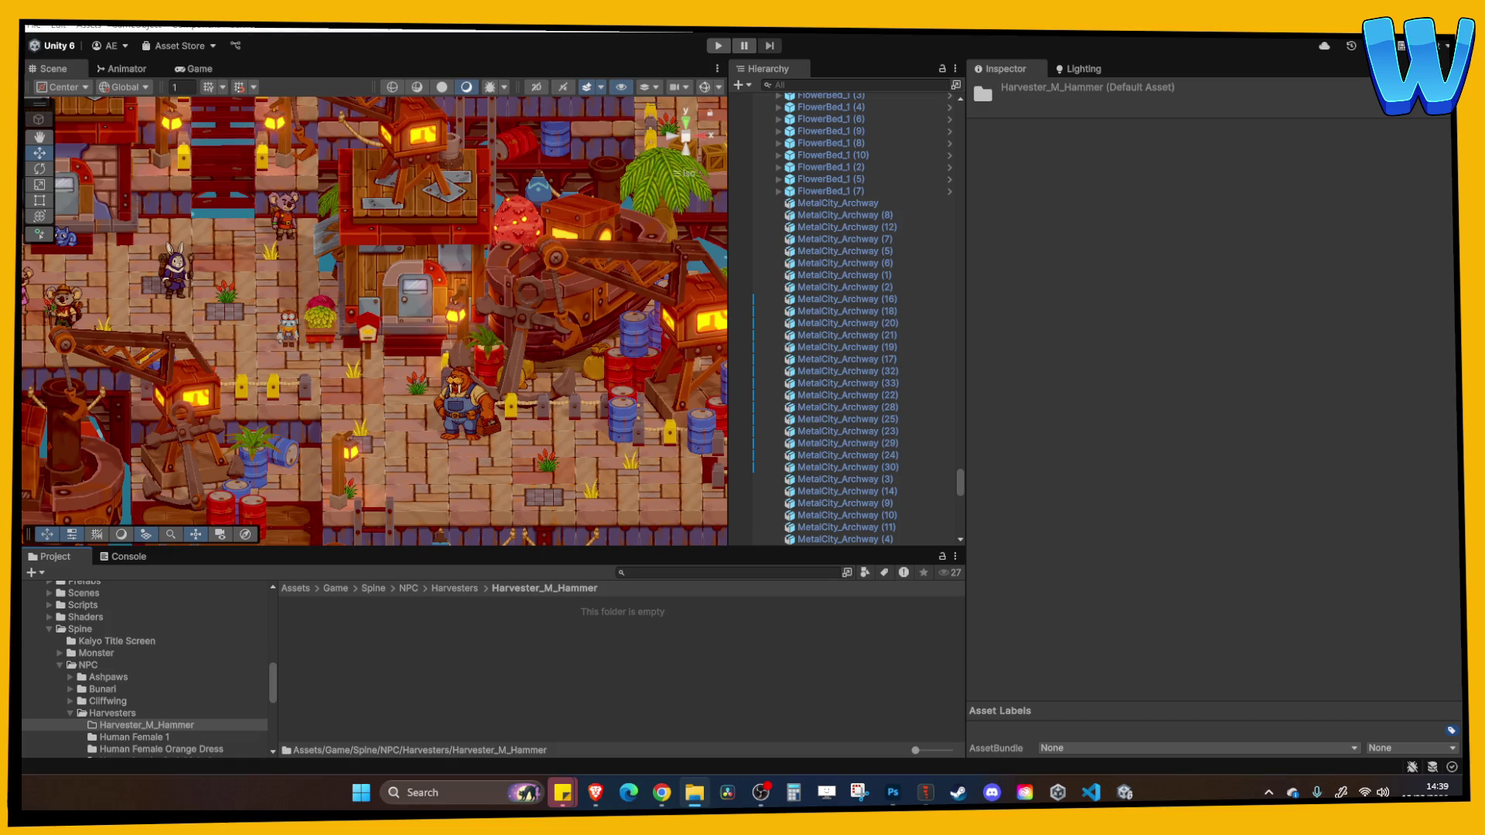
click(694, 679)
click(694, 792)
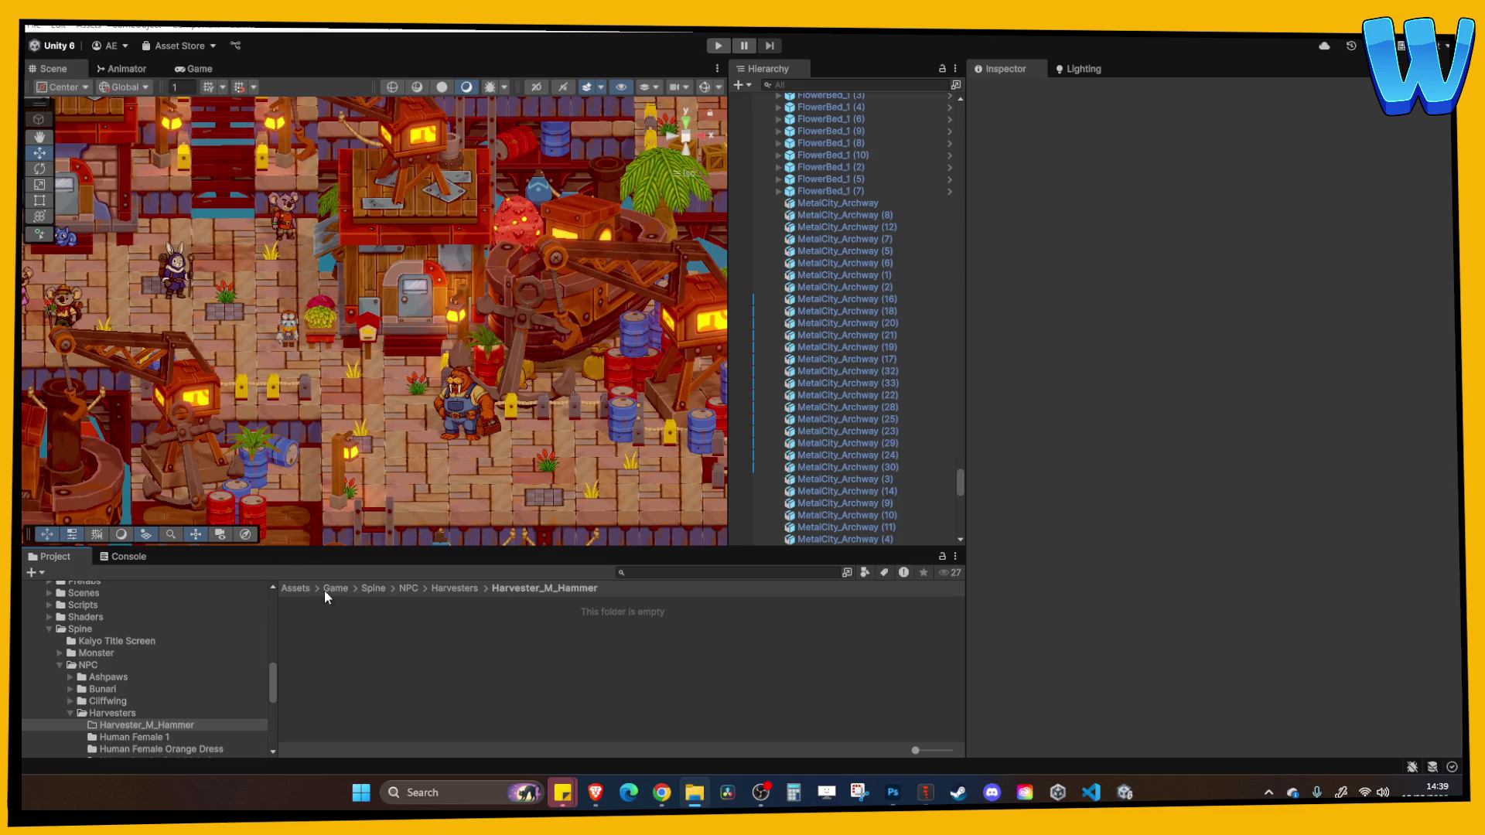
Turn on sRGB (Color Texture) and Alpha Is Transparency for the NPC_Harvester_M_Hammer texture and apply
click(381, 654)
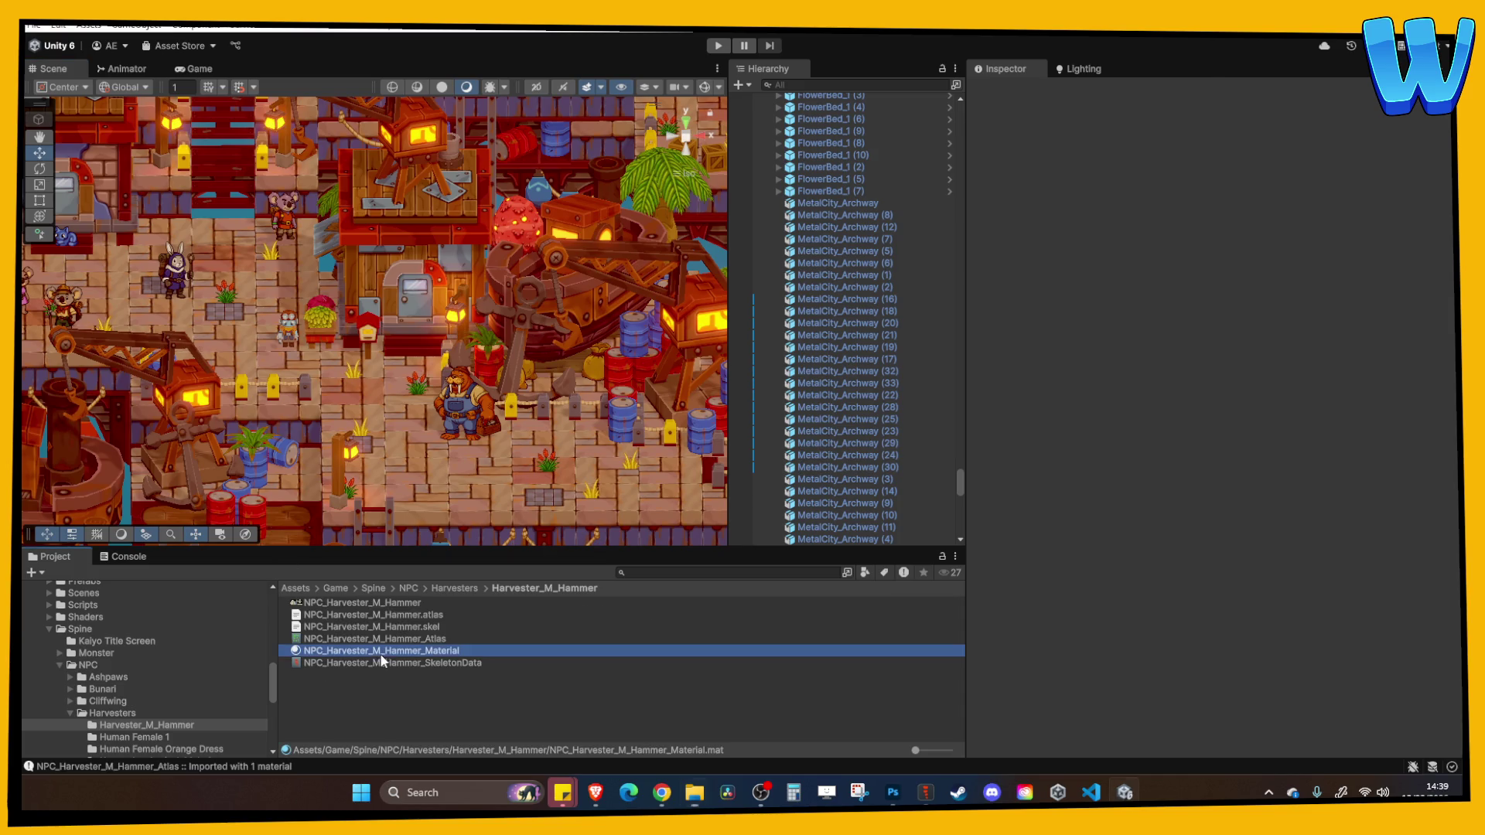
click(347, 602)
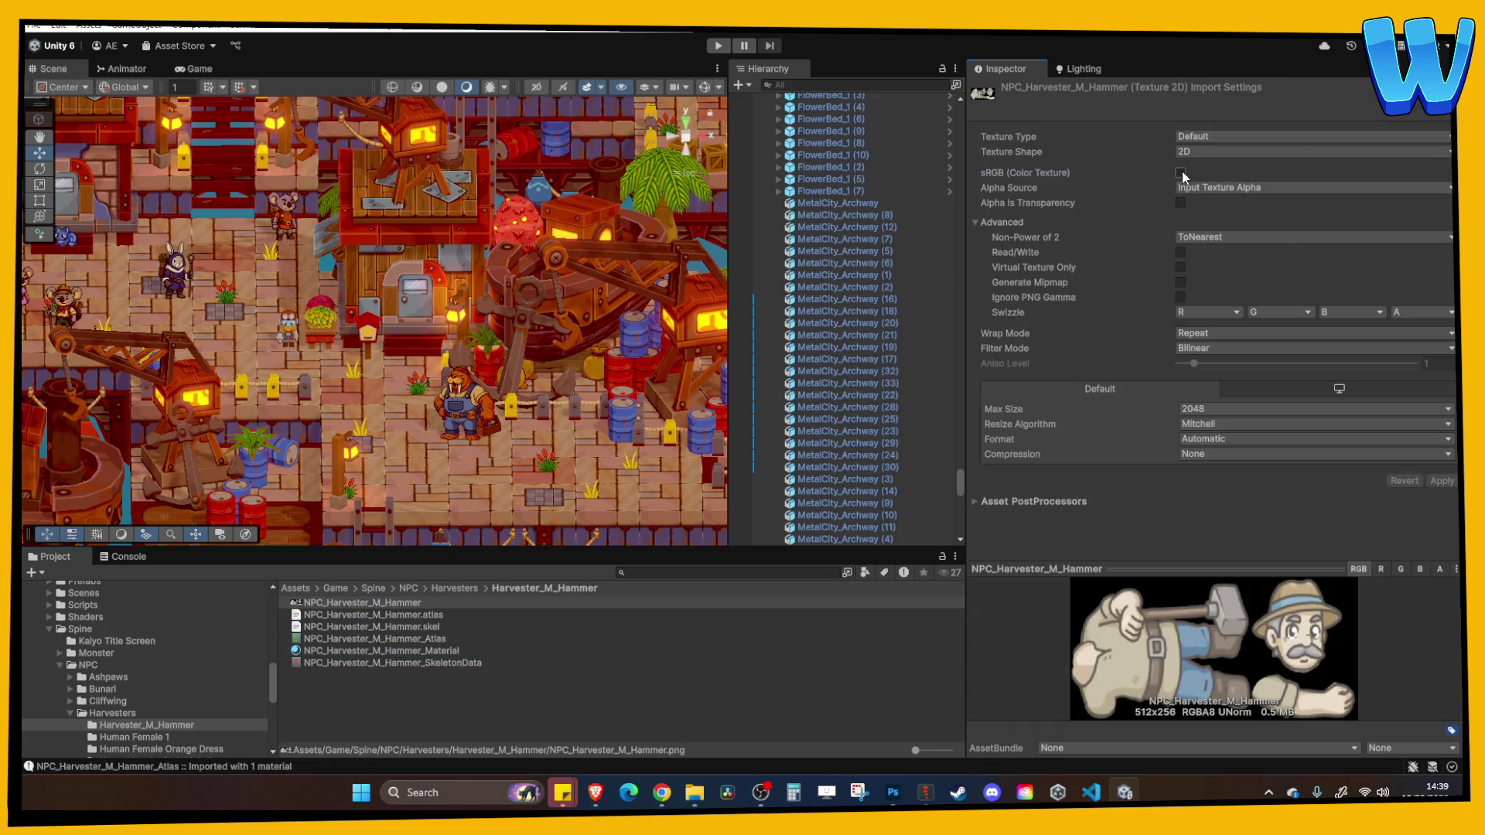
click(1180, 172)
click(1180, 202)
click(1443, 481)
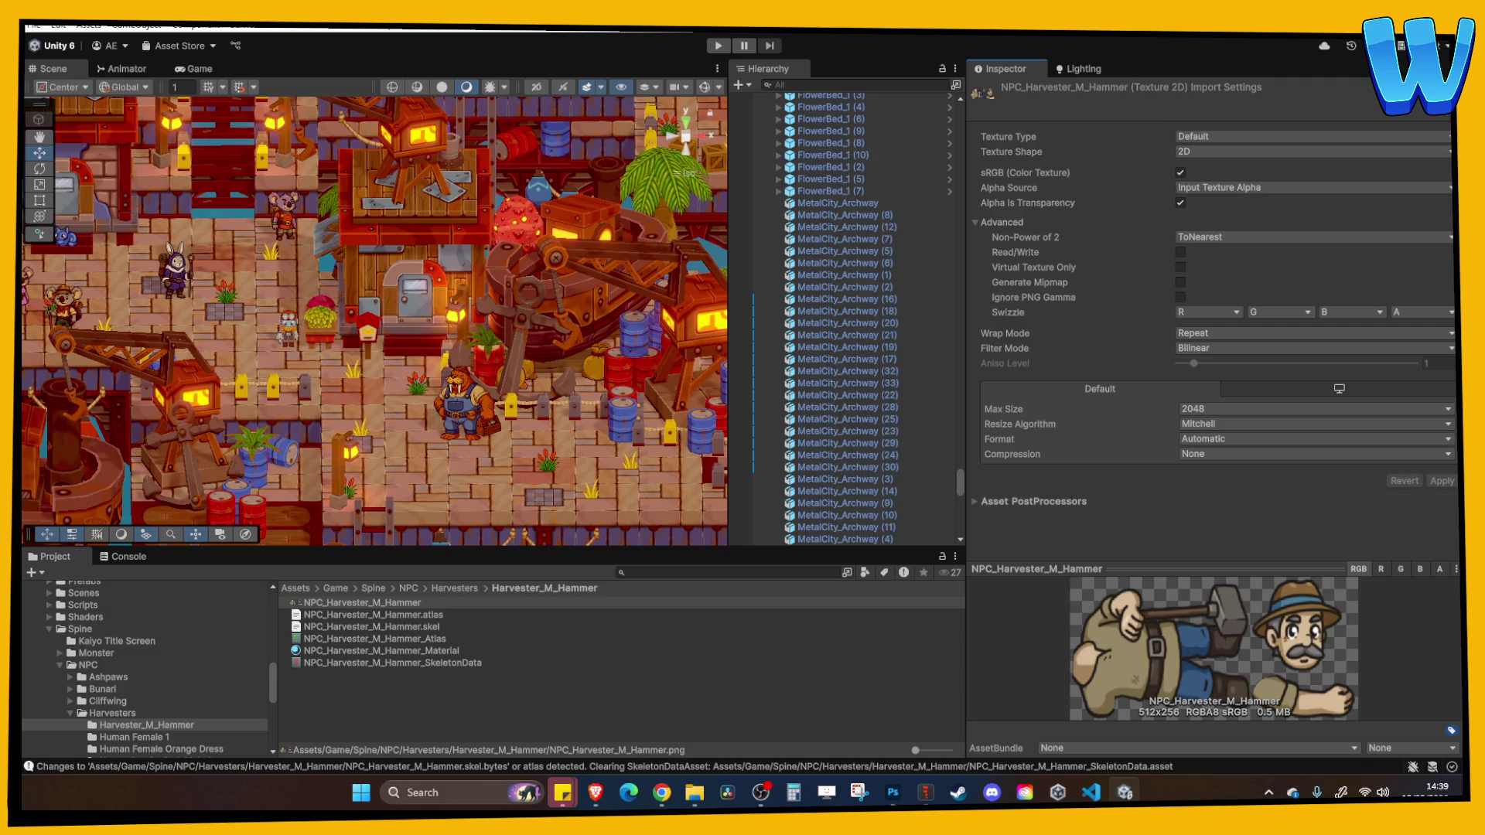
click(361, 693)
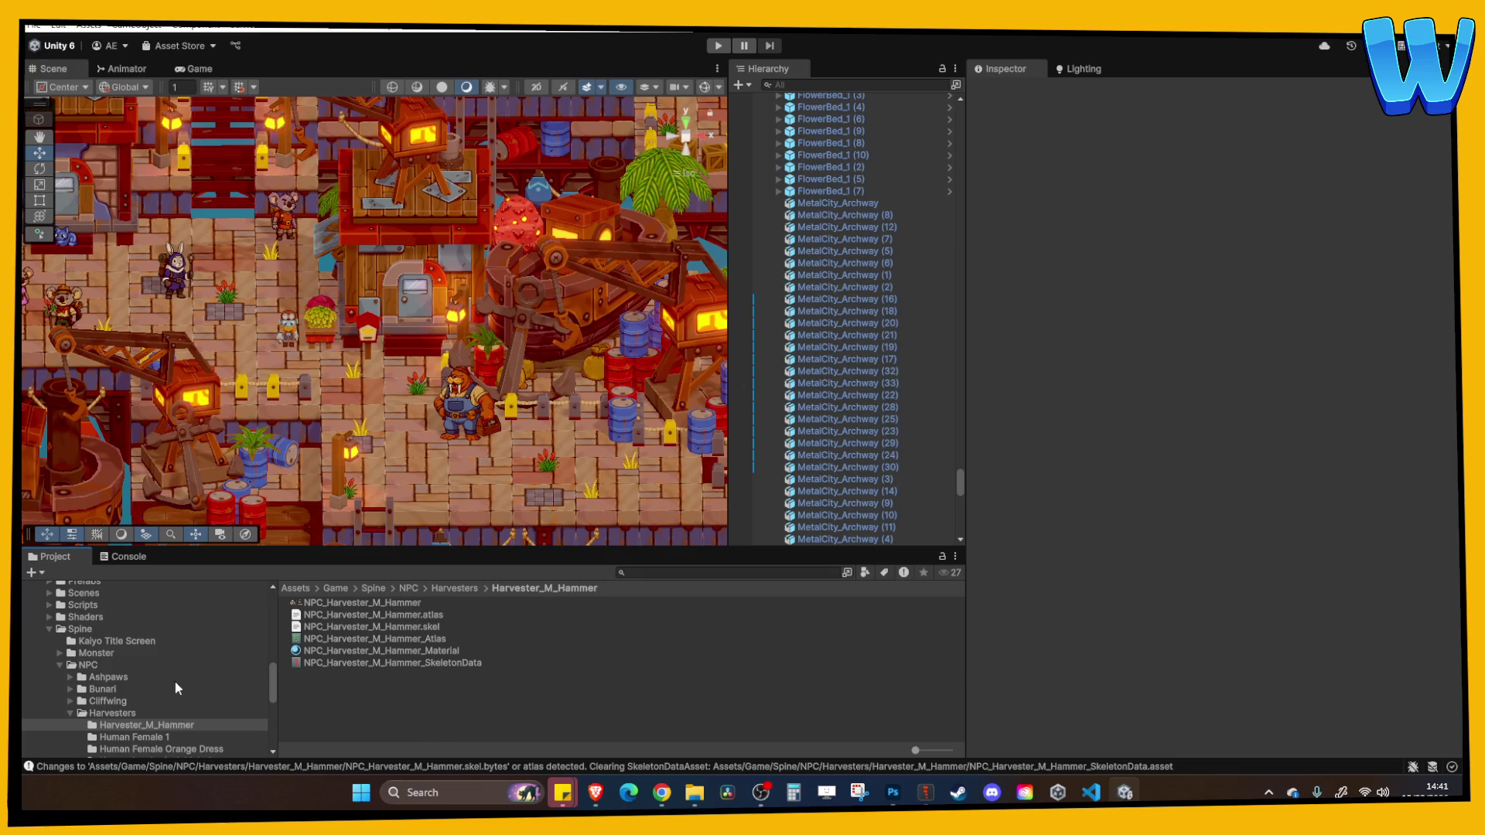
Browse to Prefabs/NPC/Harvesters in the Project window and select the NPC_Male 2 prefab
scroll(85, 657, up, 4)
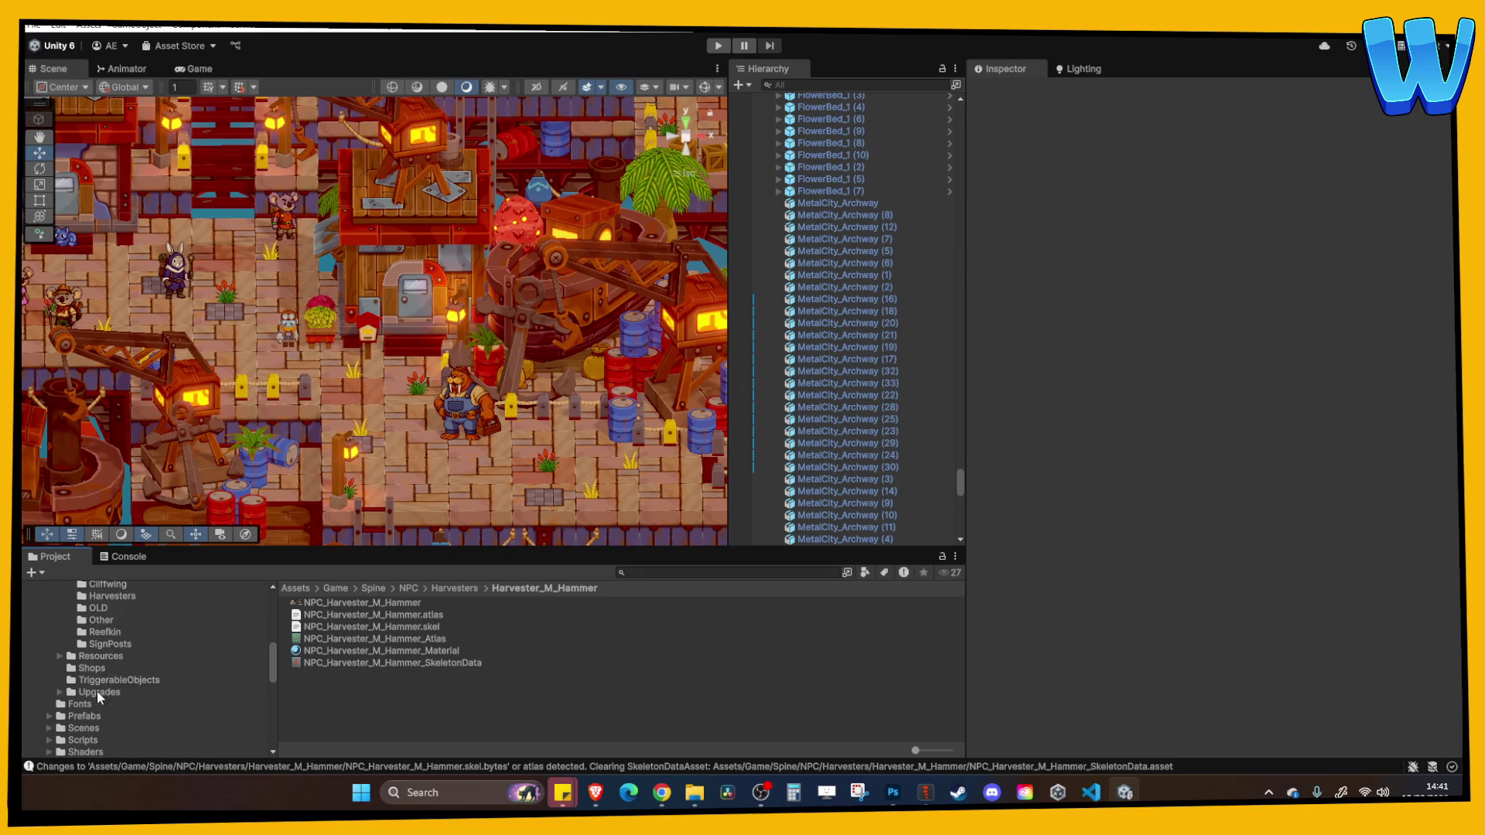
click(84, 716)
scroll(368, 673, down, 3)
double_click(320, 687)
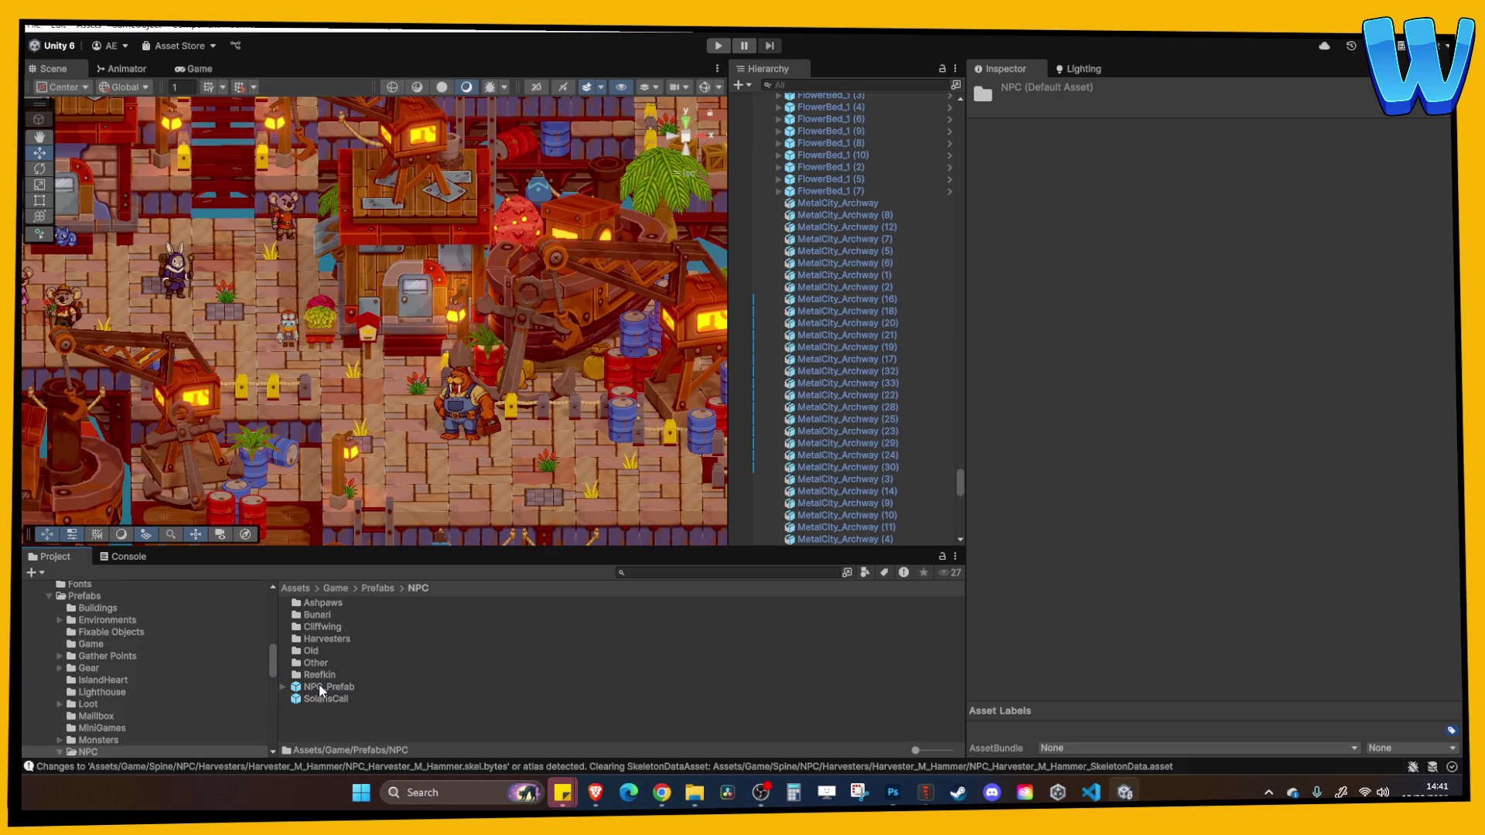
double_click(323, 639)
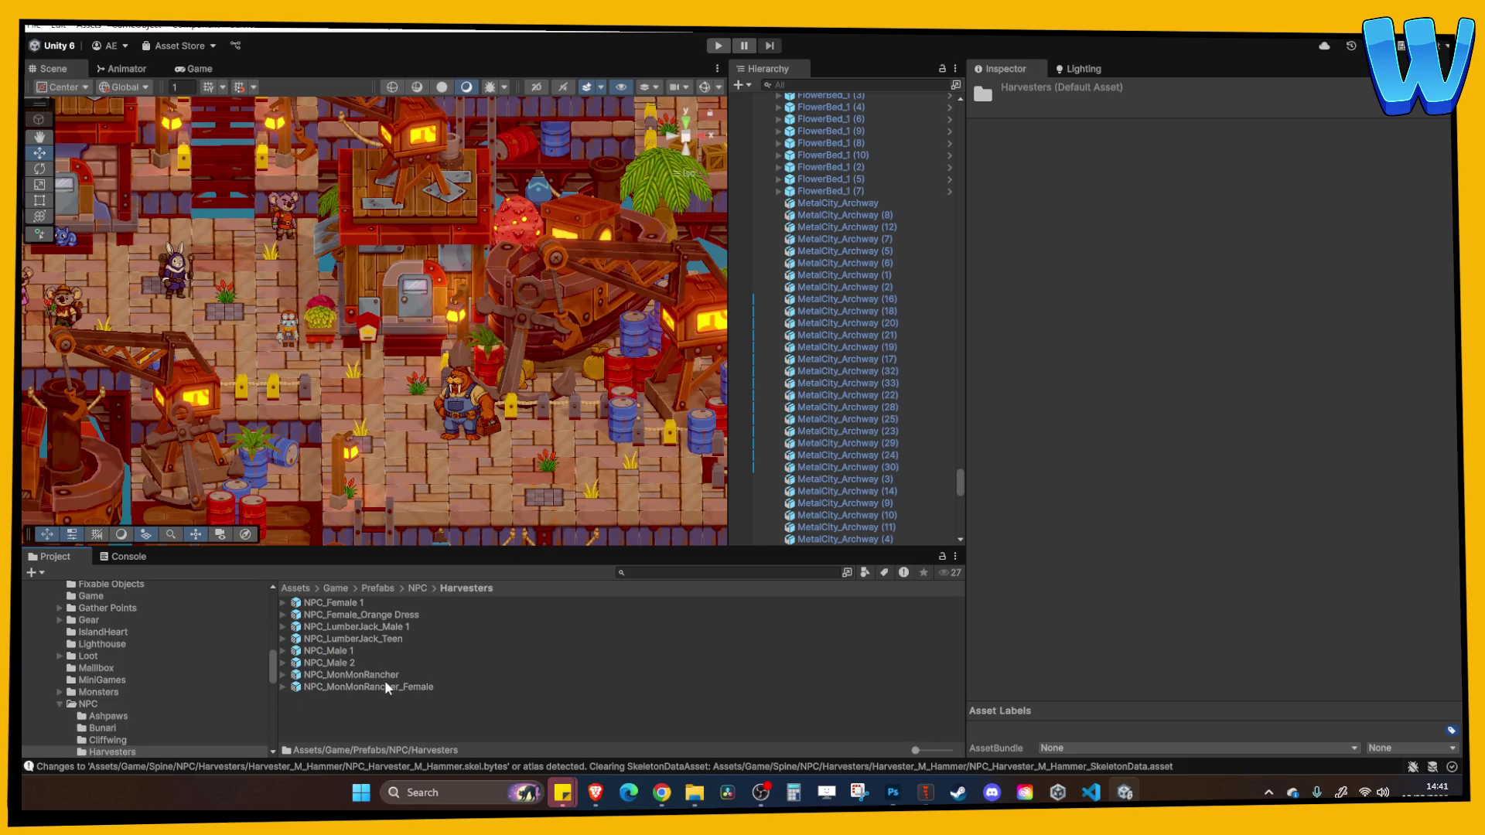
click(345, 665)
Duplicate NPC_Male 2 and rename the copy NPC_Harvester_Hammer
key(ctrl+d)
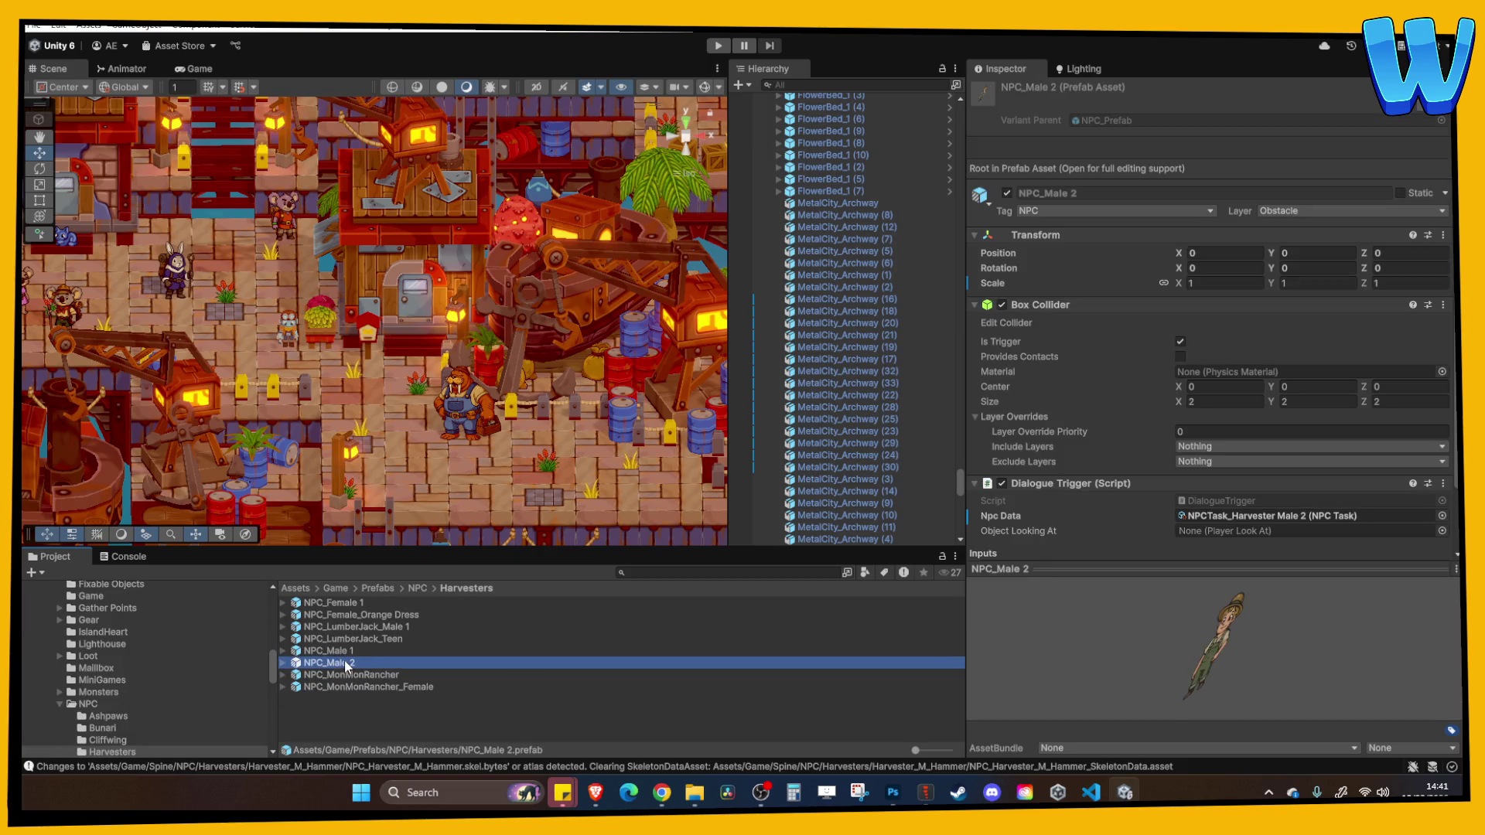
click(349, 676)
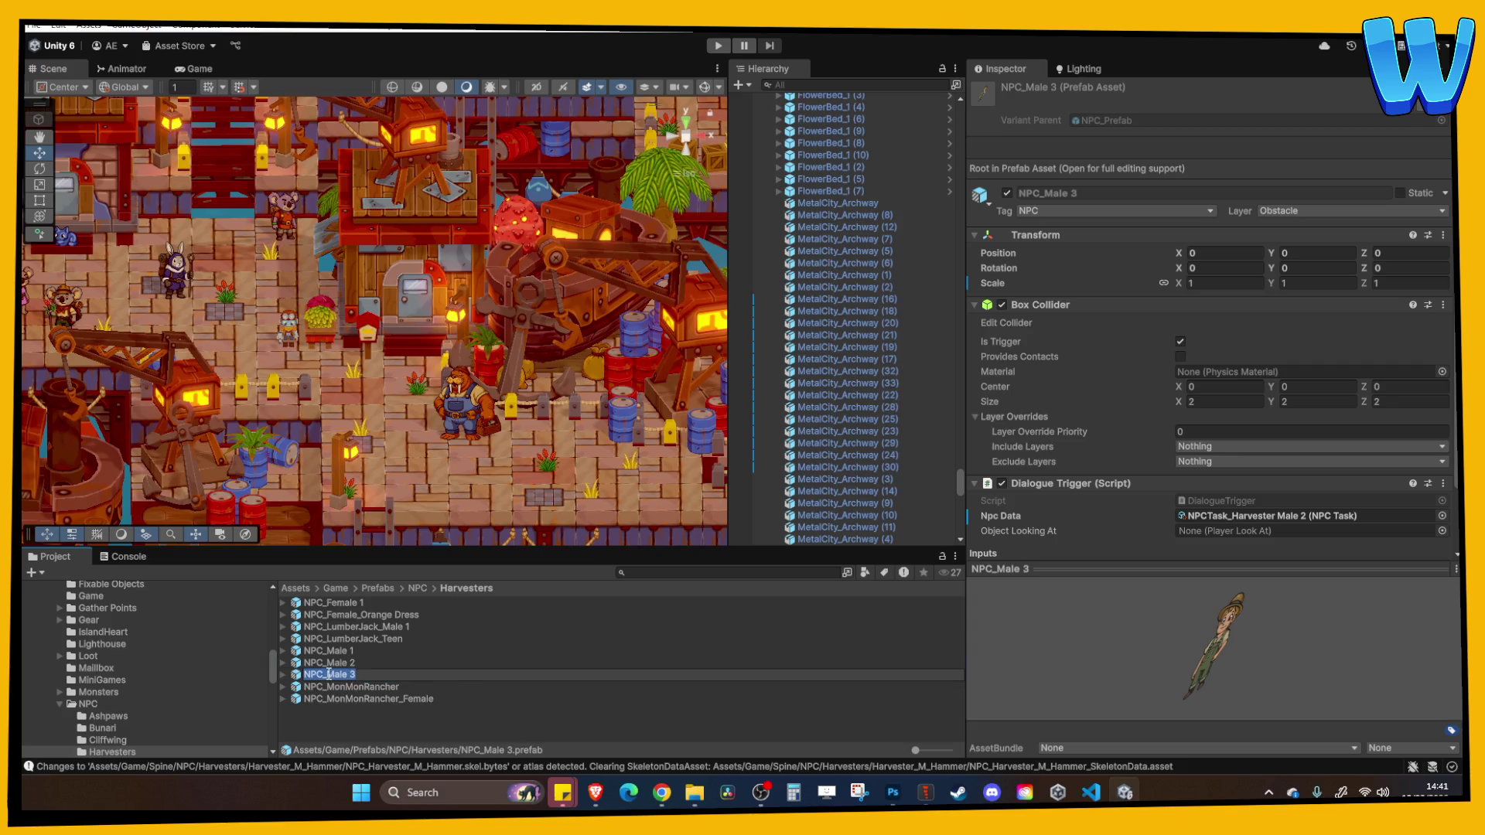
text(Harvester_H)
text(ammer)
key(Return)
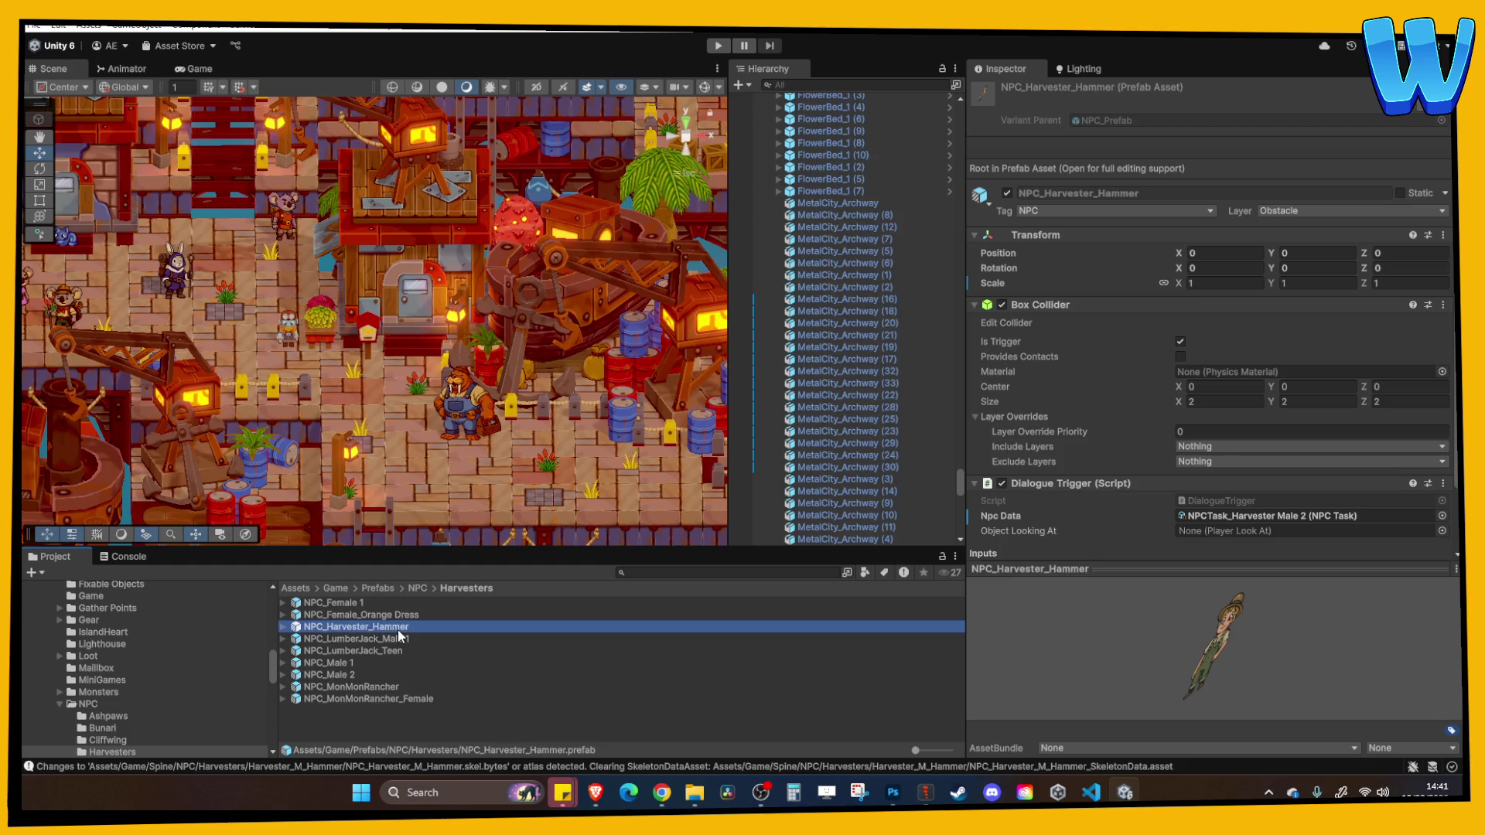
Open NPC_Harvester_Hammer in Prefab Mode and view the character
double_click(398, 628)
scroll(449, 331, up, 5)
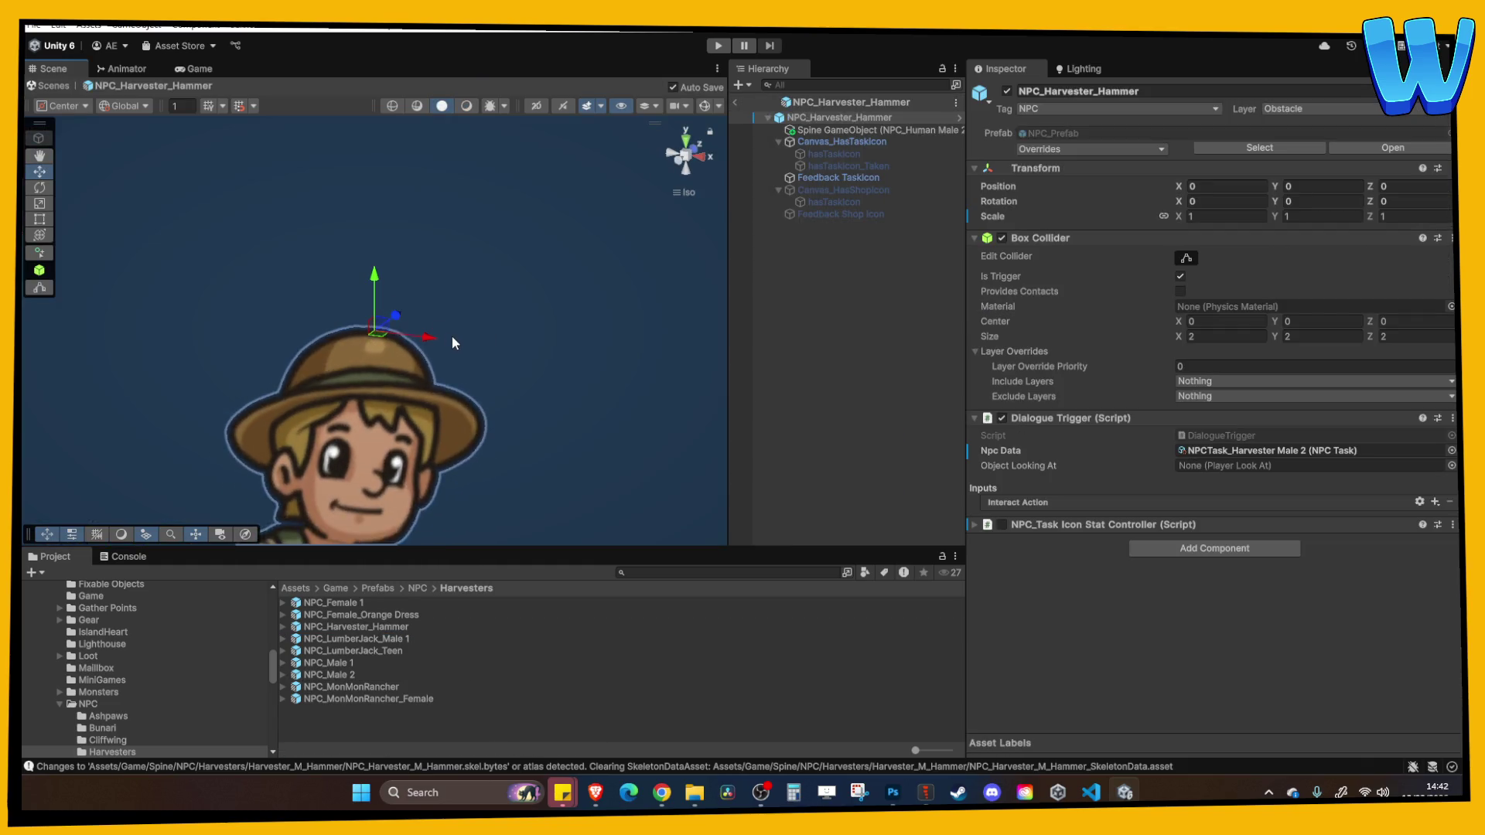
scroll(452, 336, down, 5)
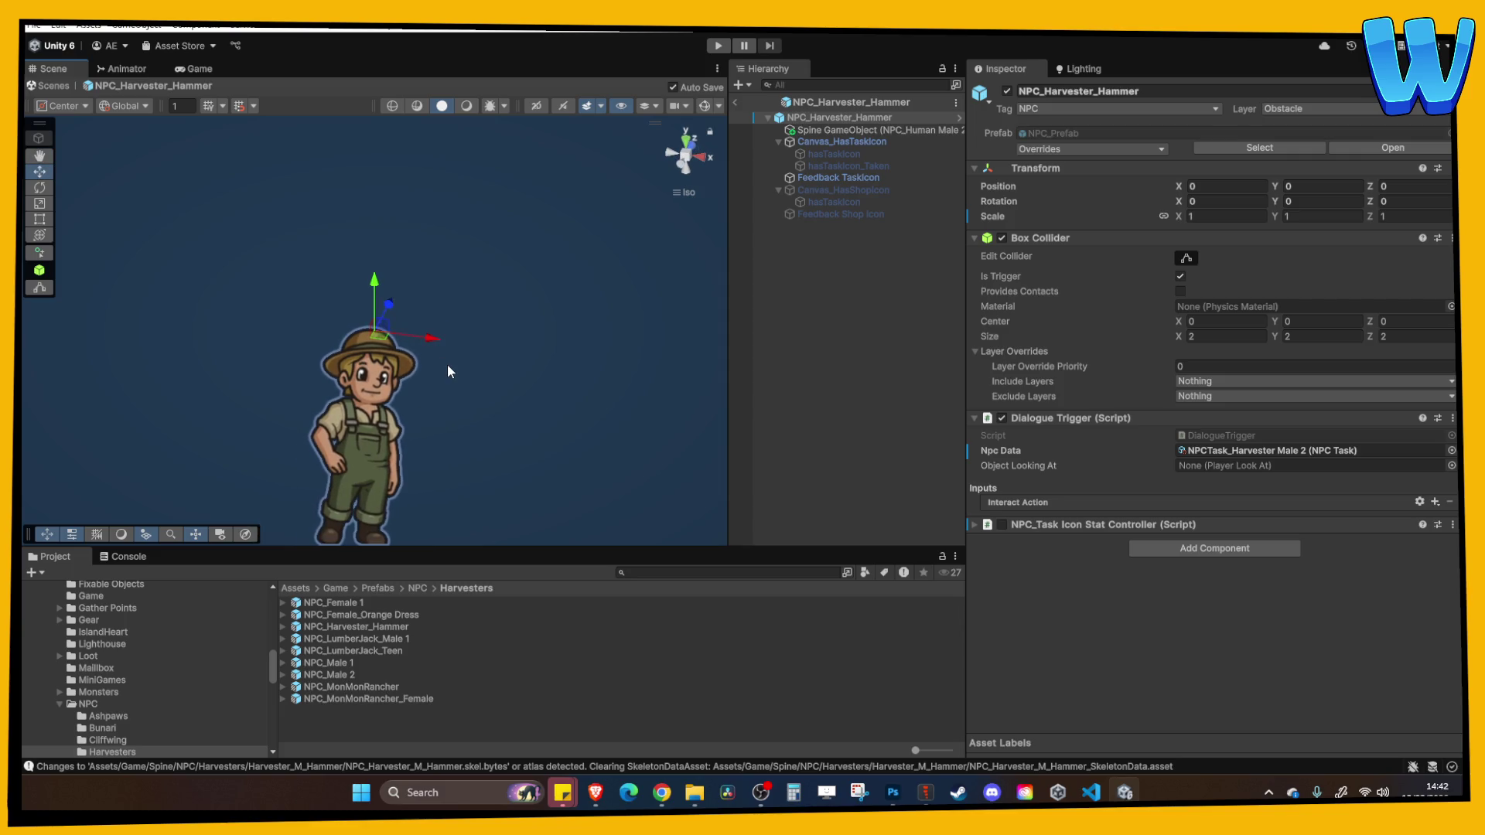
scroll(447, 371, down, 4)
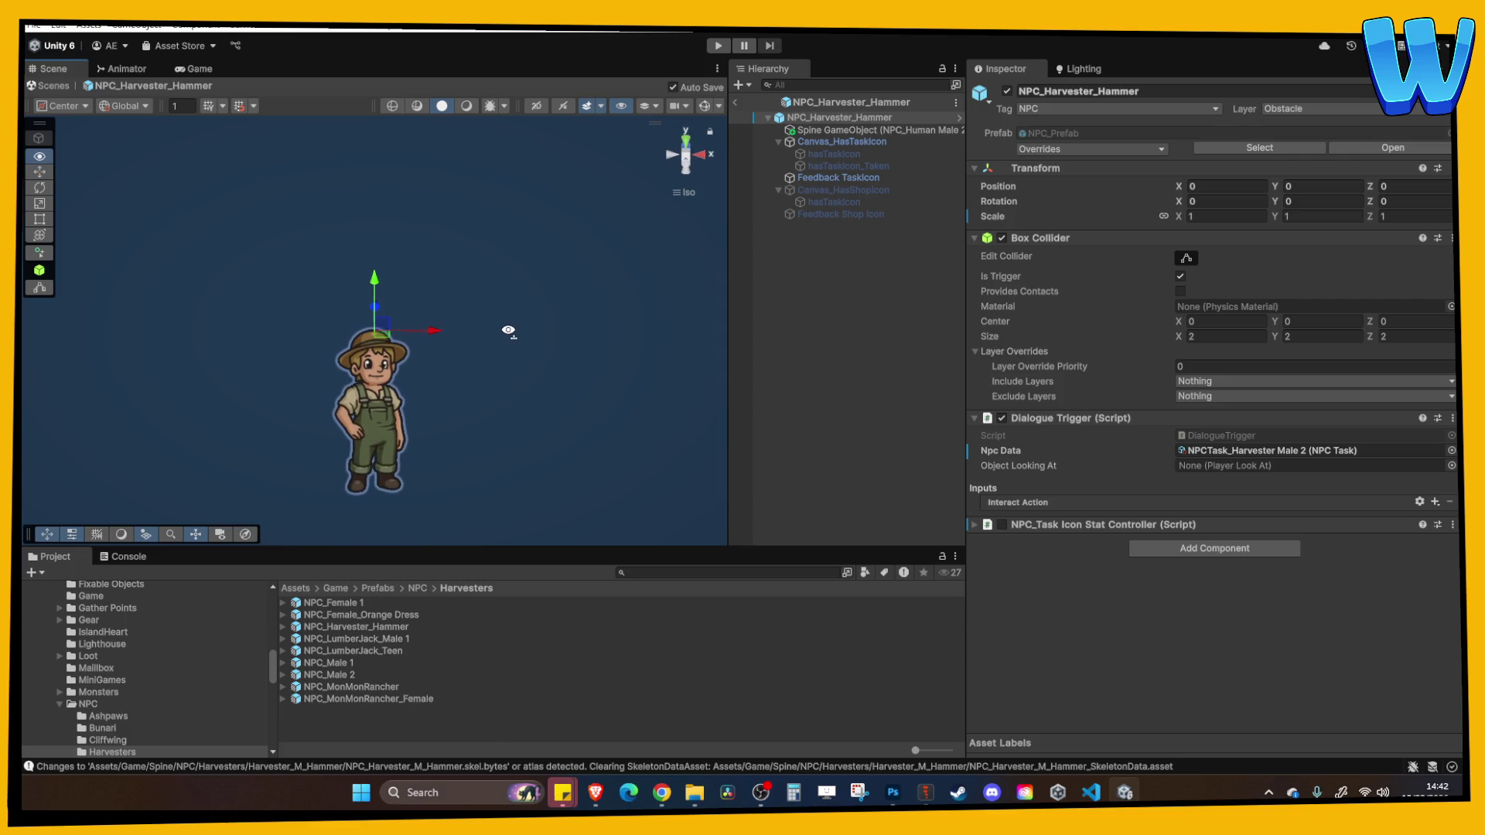
mouse_move(476, 355)
mouse_down()
mouse_move(474, 321)
mouse_move(473, 398)
mouse_move(461, 371)
mouse_up()
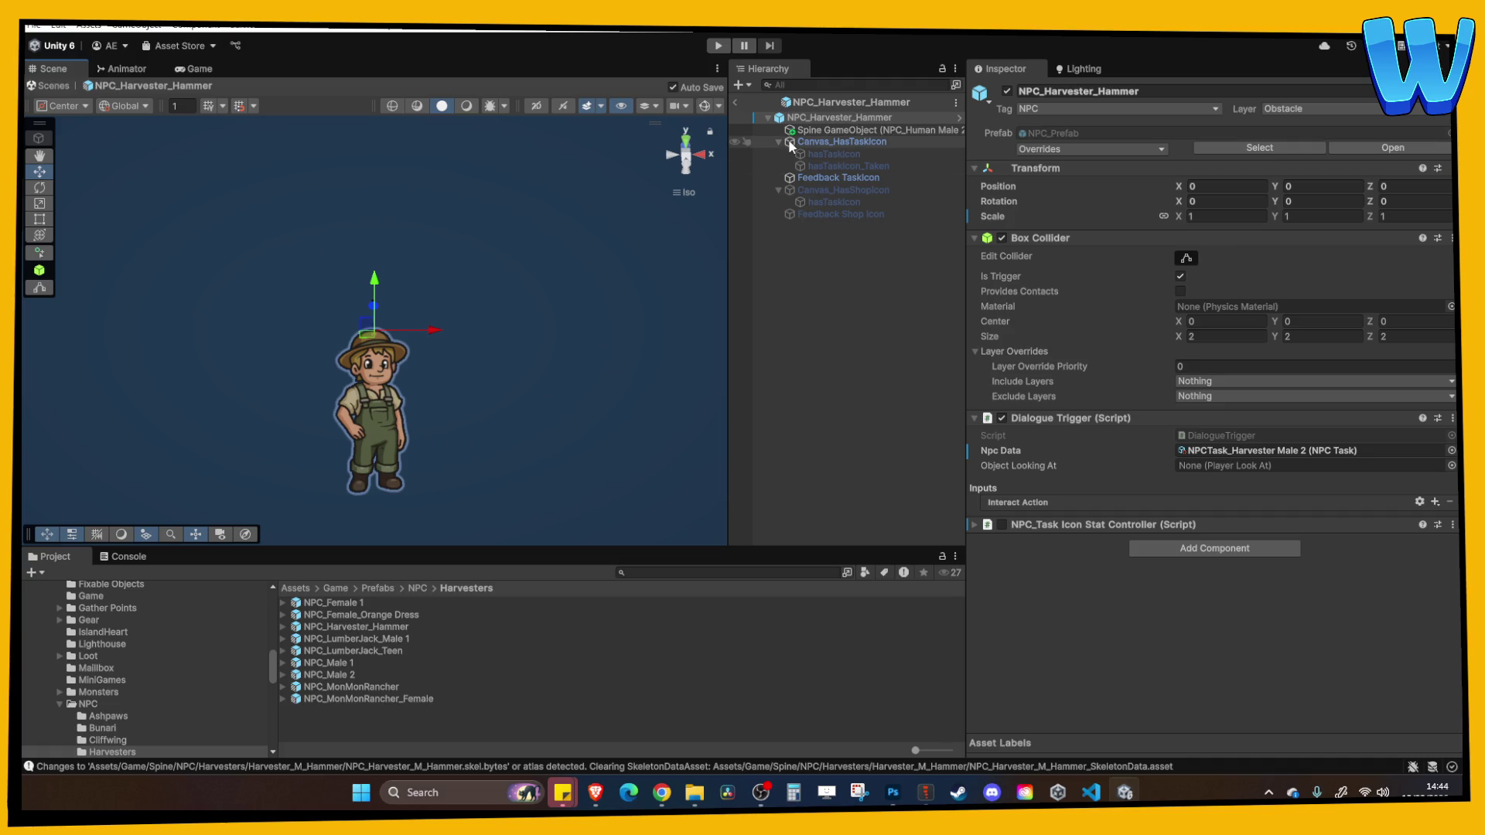
Add the Harvester_M_Hammer SkeletonData to the prefab hierarchy as a SkeletonAnimation
scroll(200, 681, down, 5)
scroll(198, 675, down, 5)
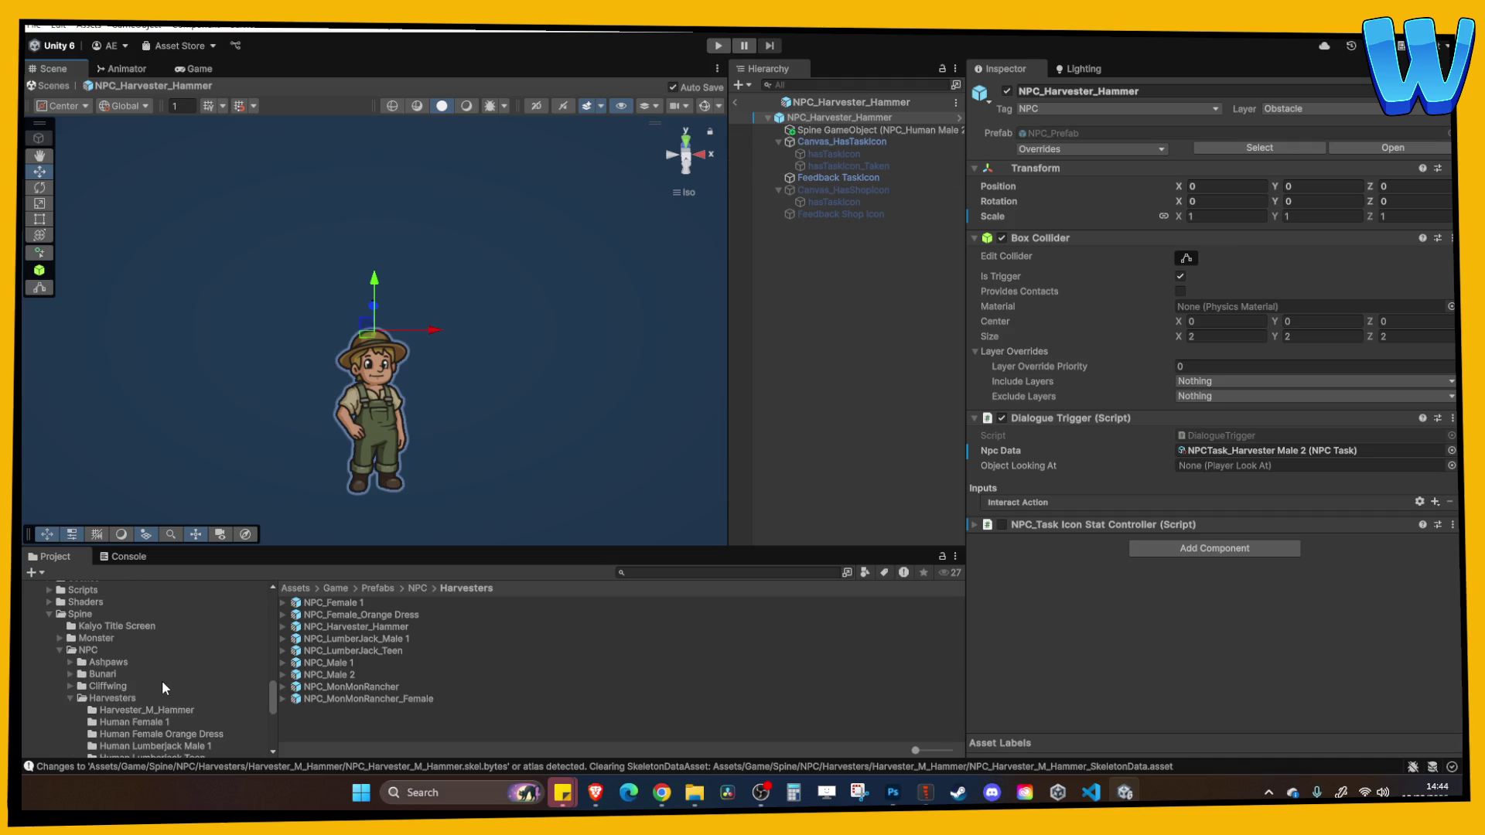
click(156, 623)
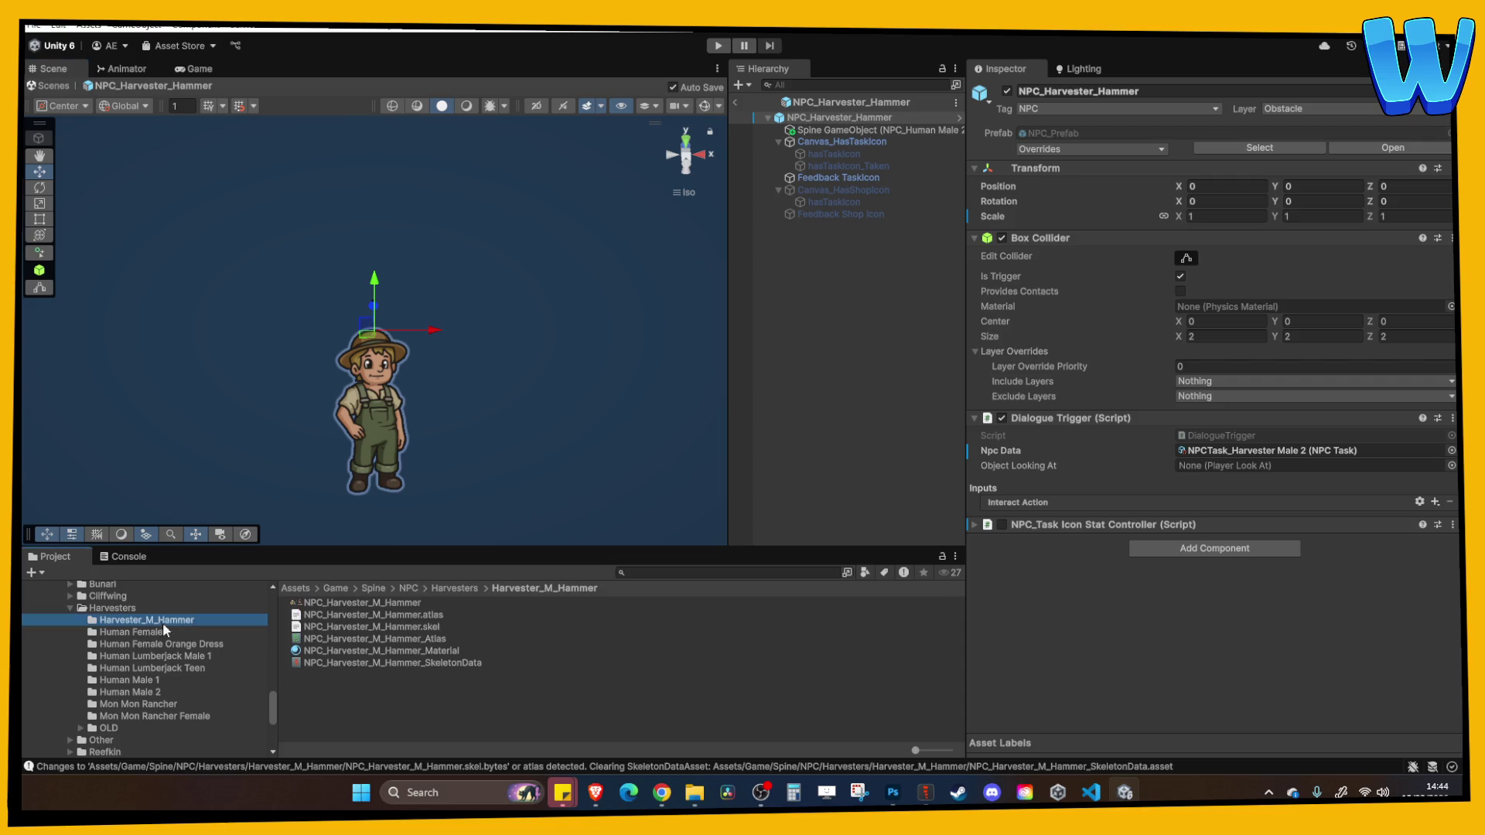
click(313, 663)
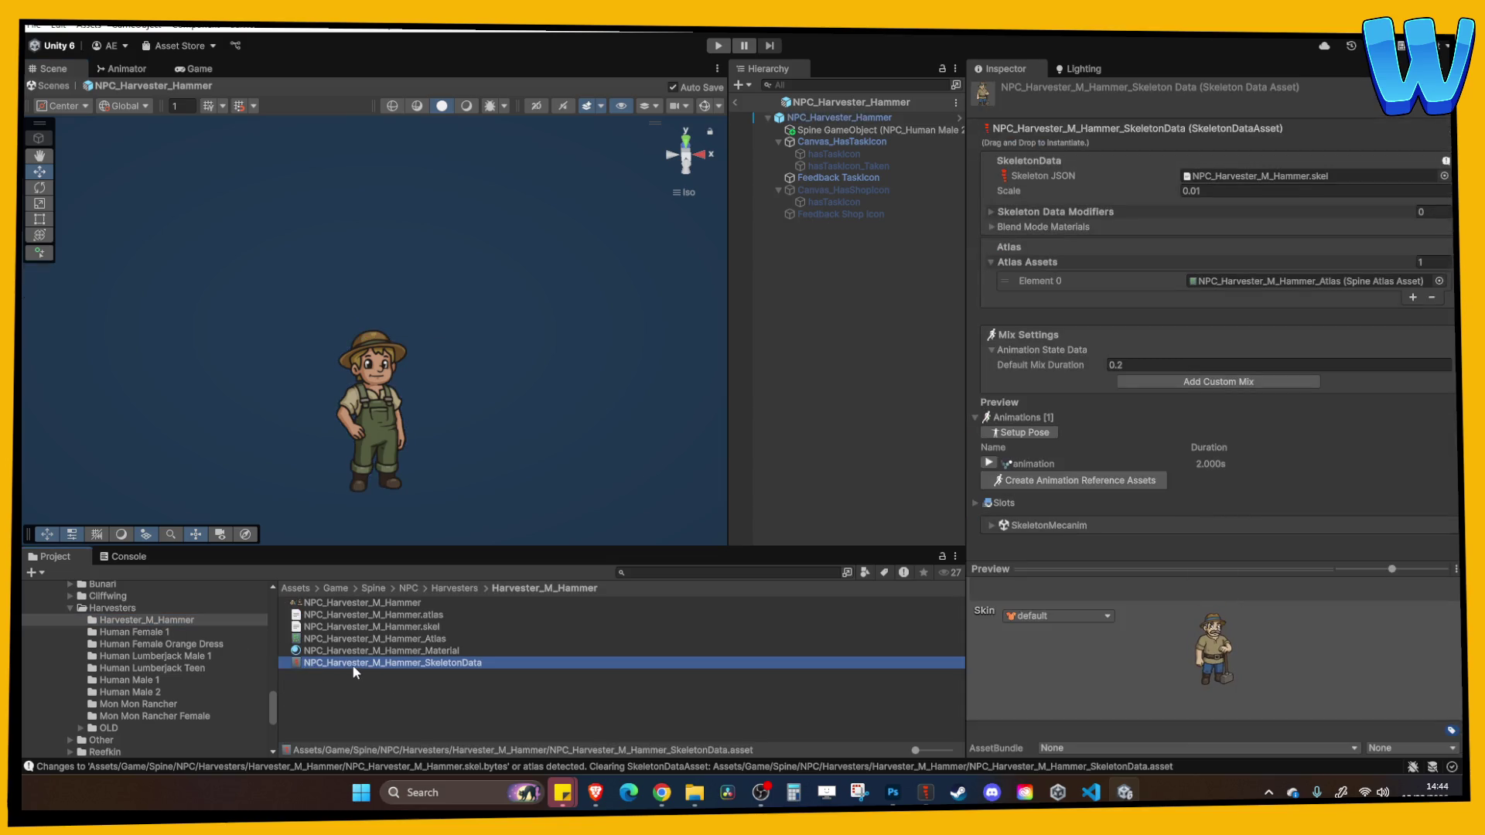
mouse_move(357, 665)
mouse_down()
mouse_move(613, 665)
mouse_move(916, 350)
mouse_move(888, 346)
mouse_up()
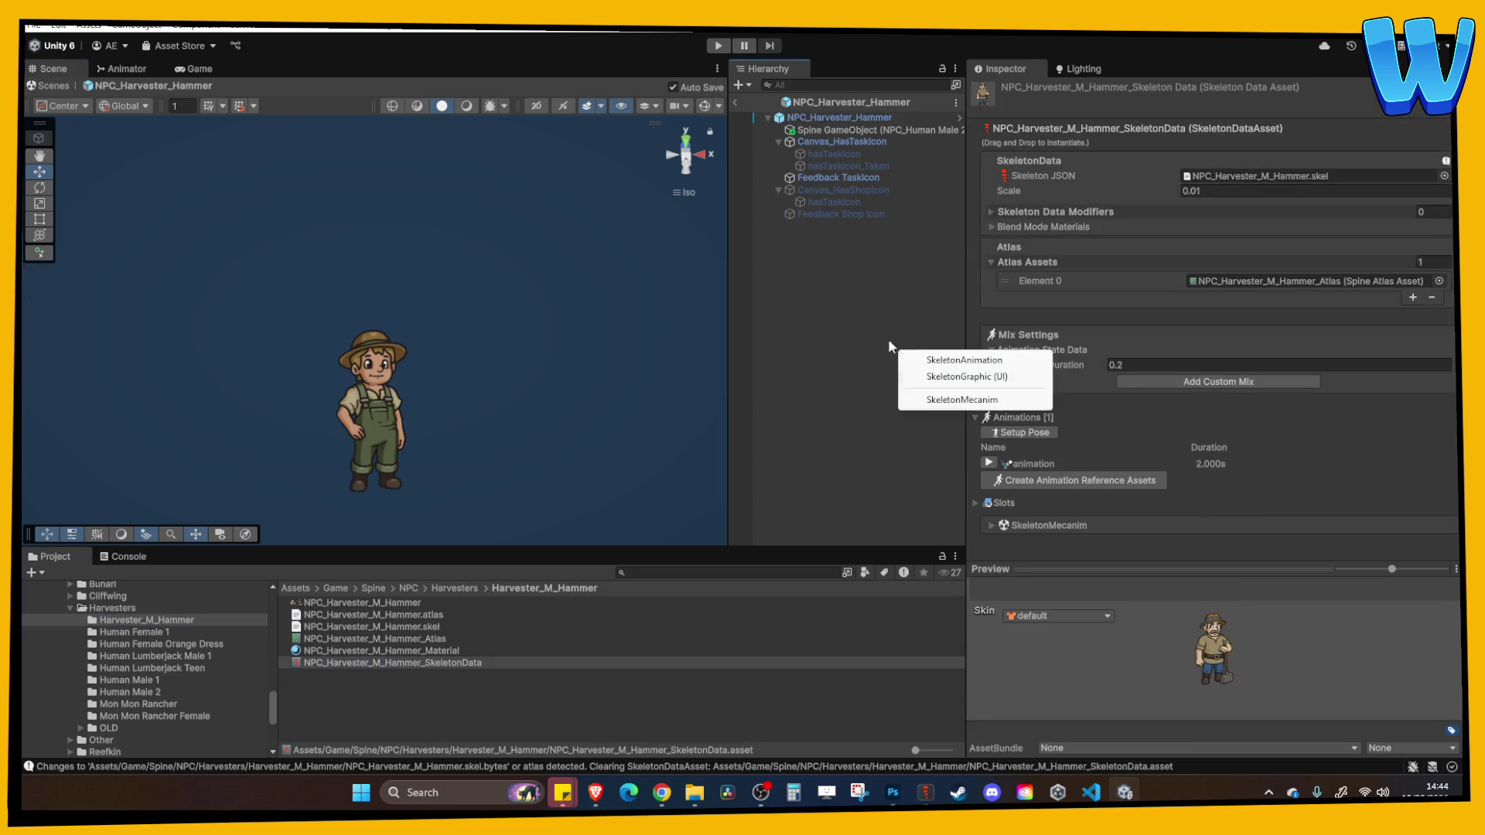
click(932, 358)
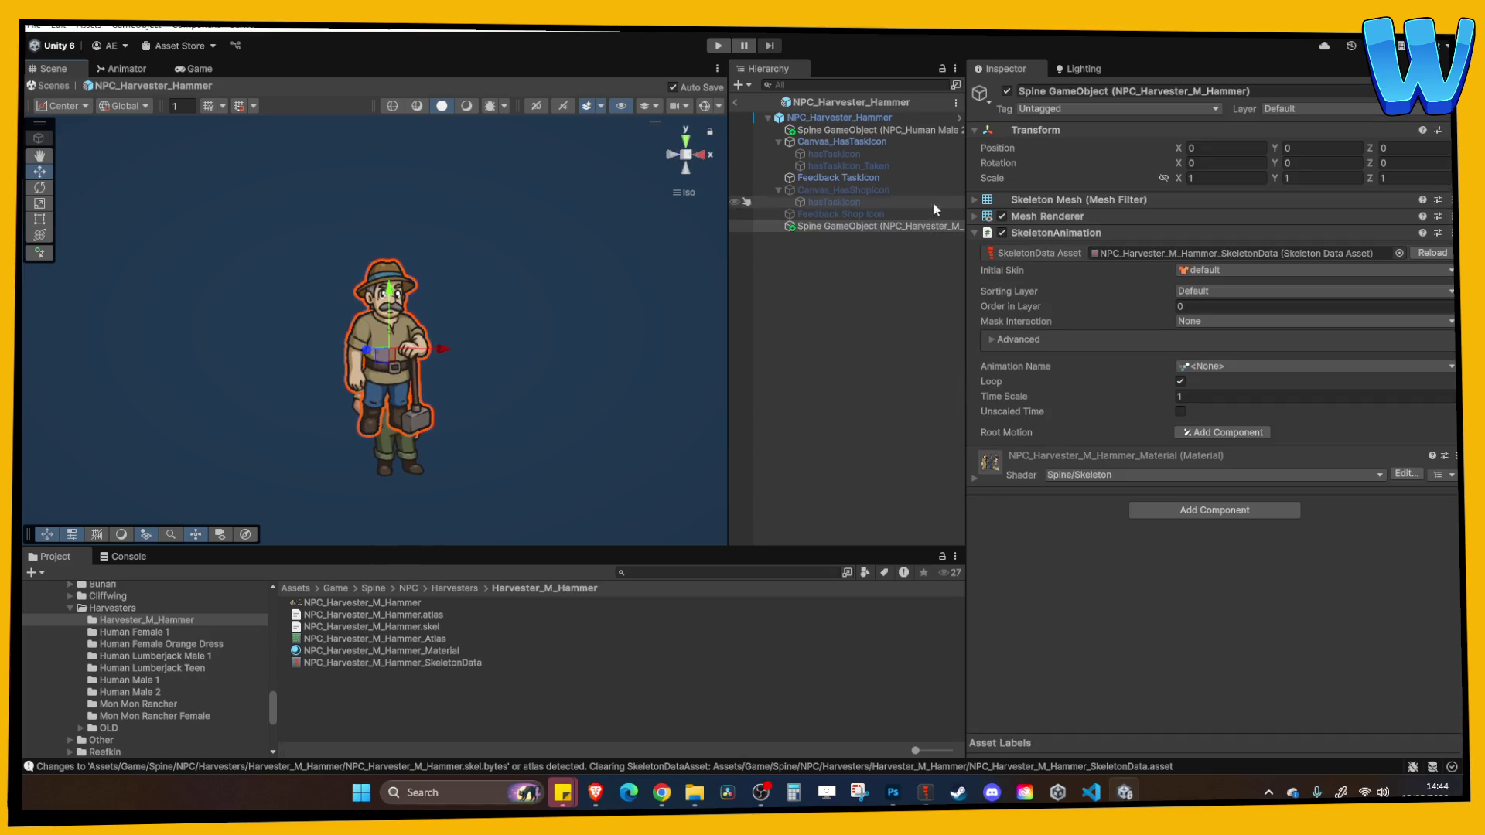
Set the new character's Rotation X to 20 and move it down along its local axis
click(1200, 163)
text(20)
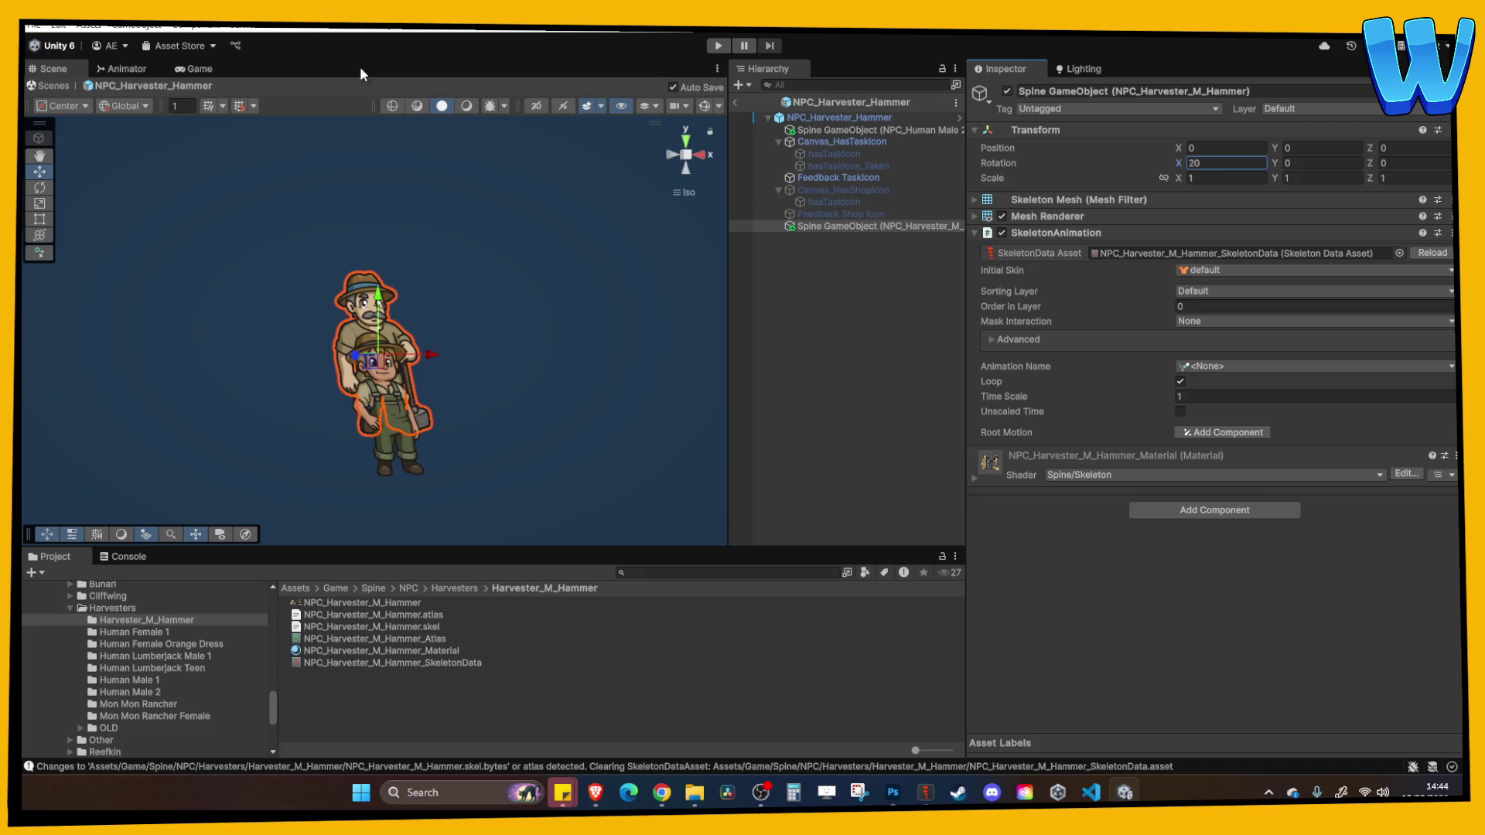
key(Return)
click(124, 106)
click(135, 140)
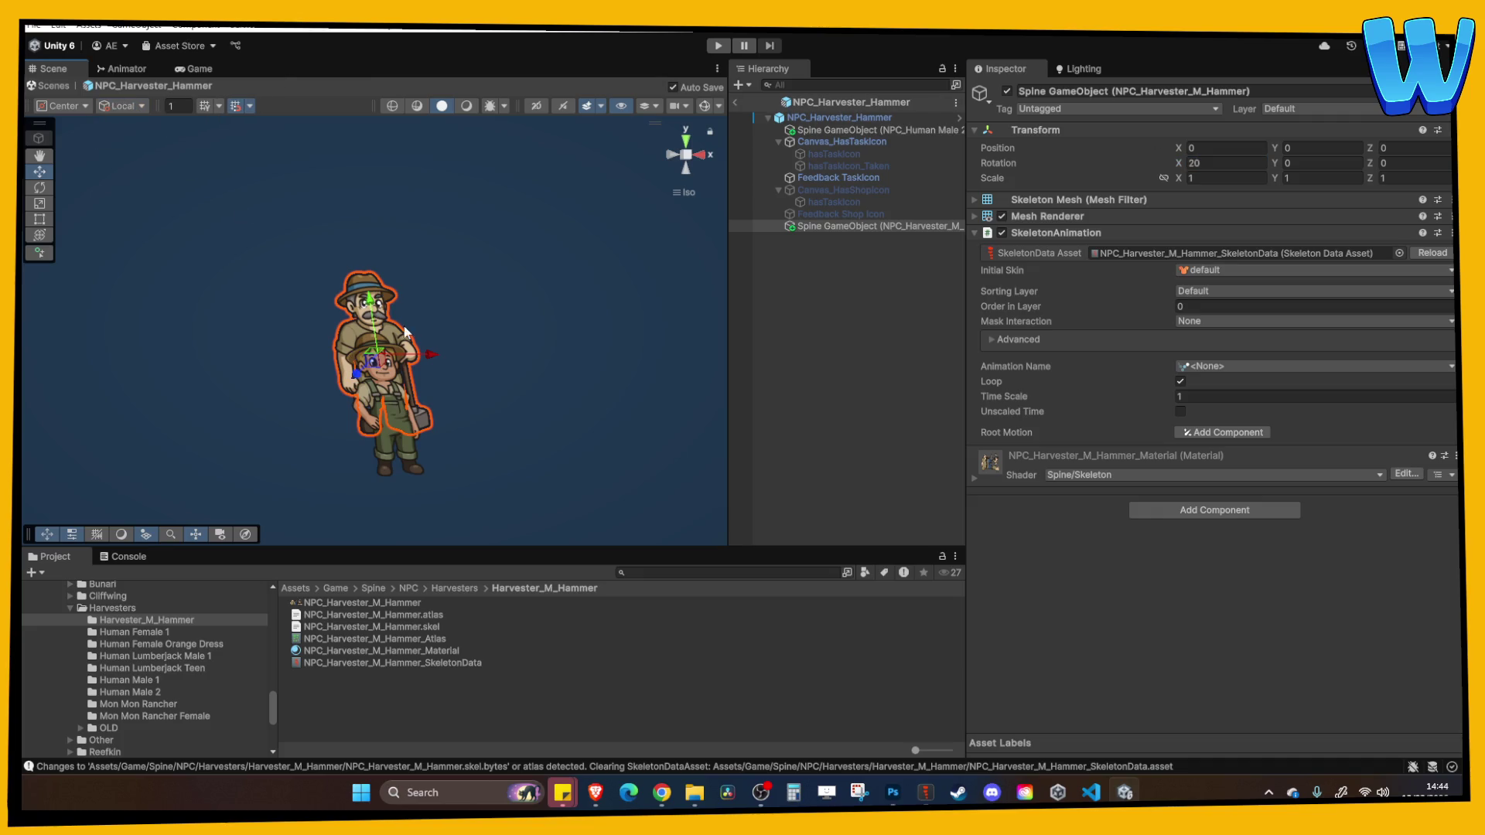
drag(377, 325, 378, 370)
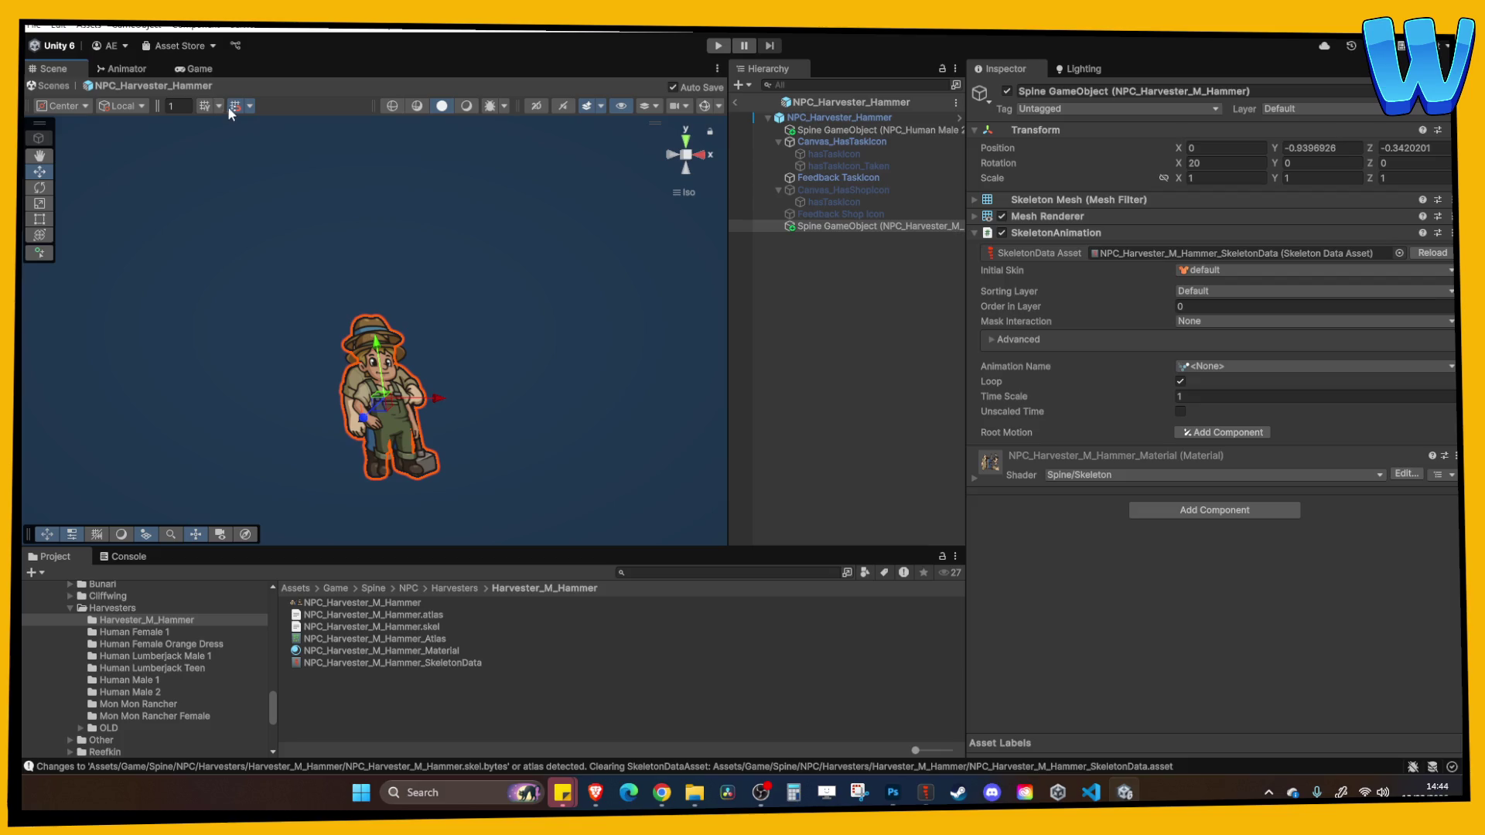
Delete the old Human Male 2 Spine object and make the hammer harvester the first child
click(890, 130)
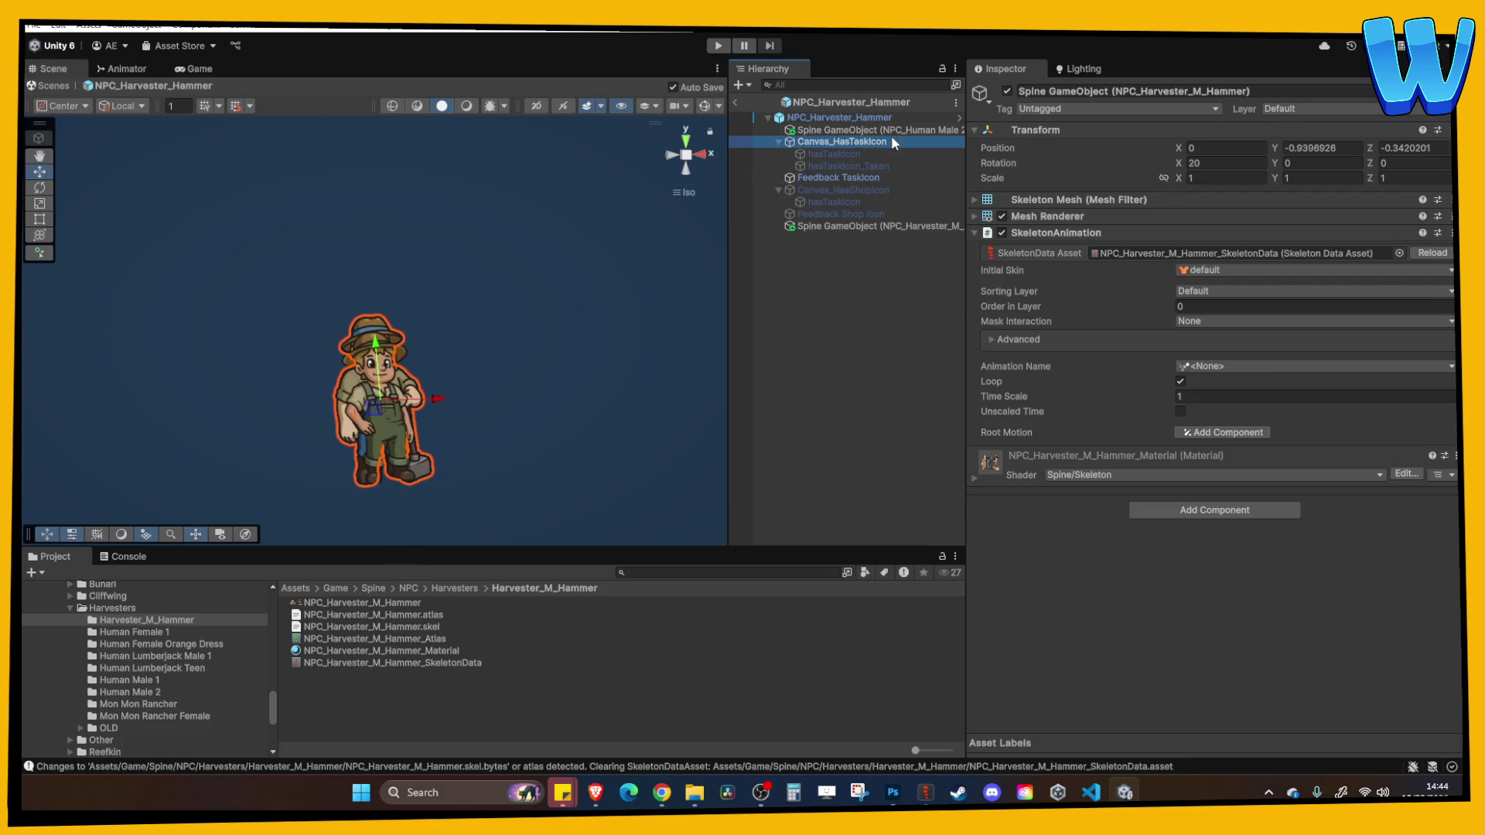
key(Delete)
click(864, 214)
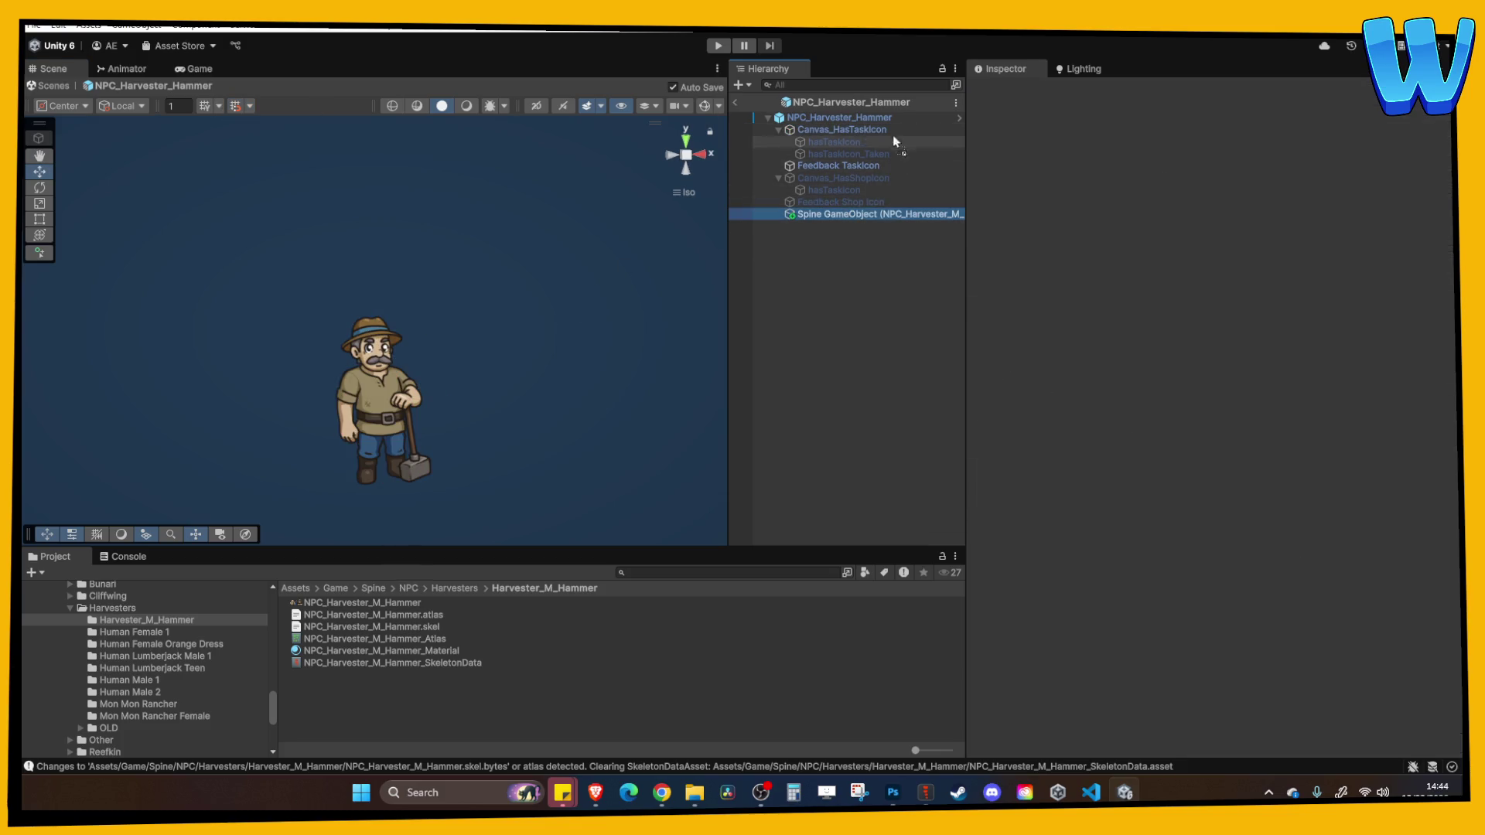
drag(864, 214, 872, 123)
click(874, 118)
Rename the NPCTask_Harvester Male 3 data asset to NPCTask_Harvester_M_Hammer
click(1262, 450)
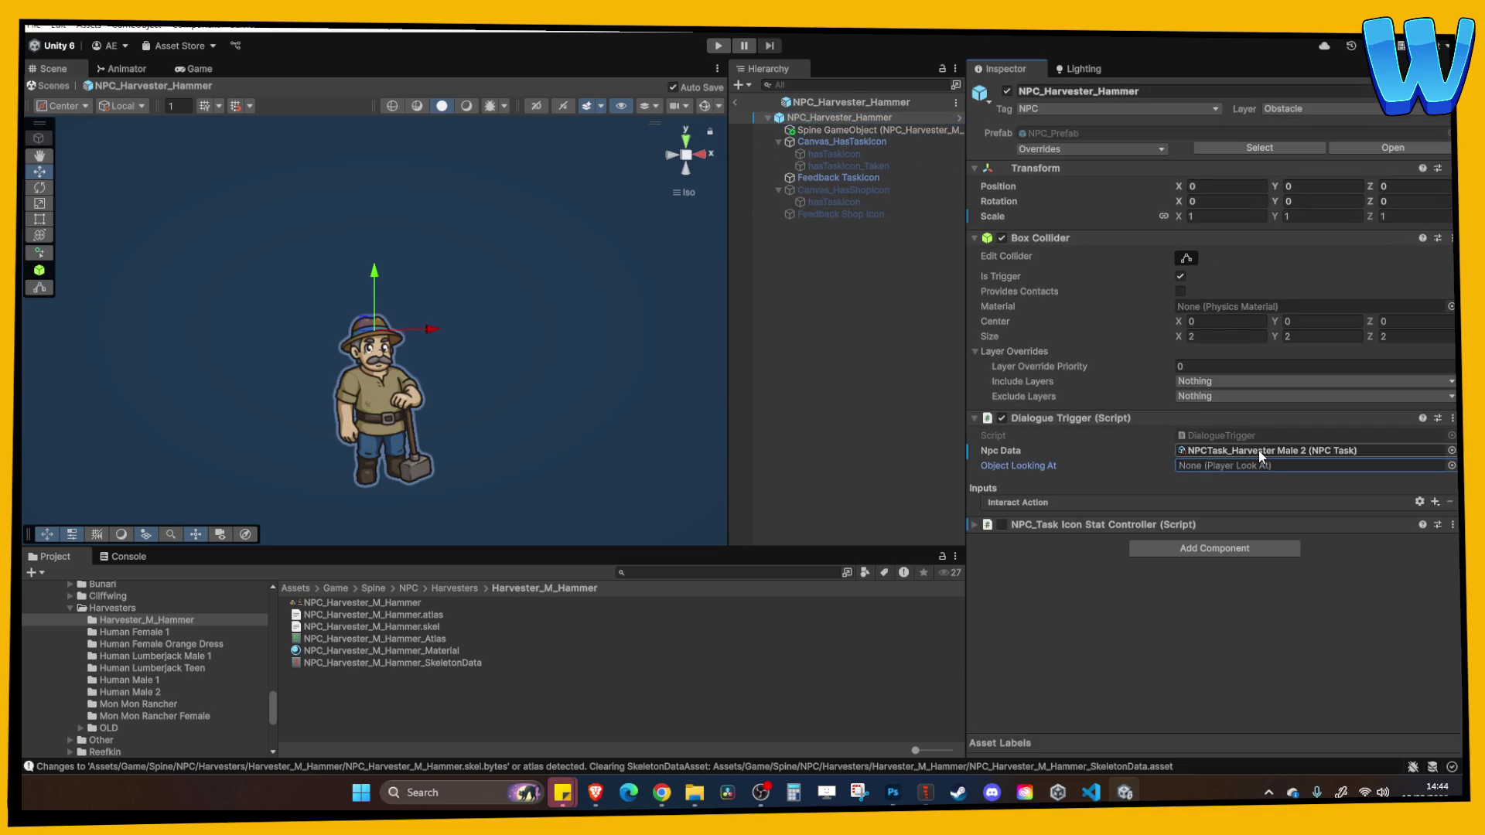
click(384, 675)
click(384, 675)
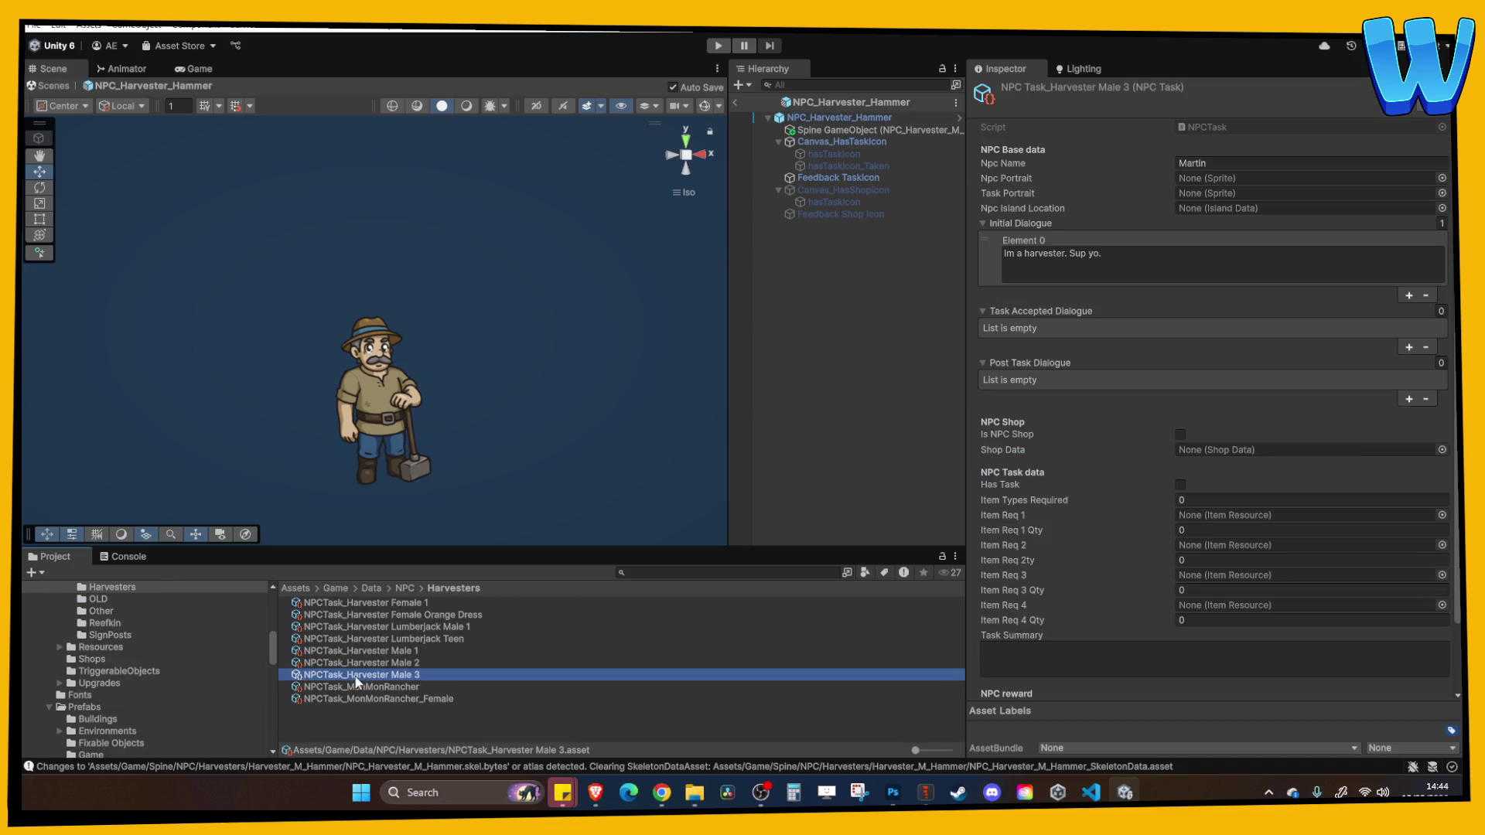
key(BackSpace)
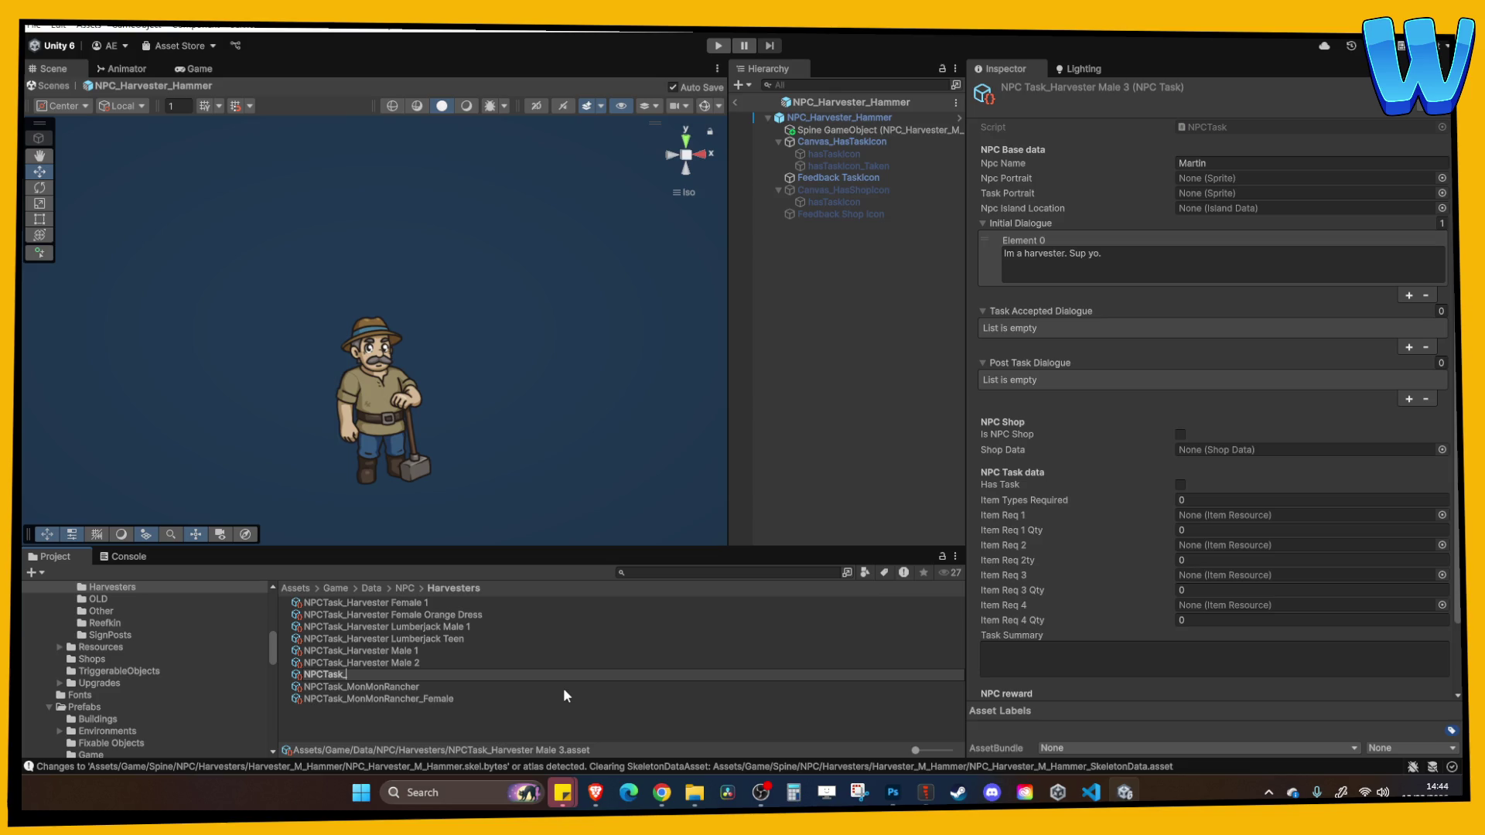
text(Harvester)
text(_M_H)
text(ammer)
key(Return)
Enter a new Npc Name for the task data before the first dialogue line
click(1258, 164)
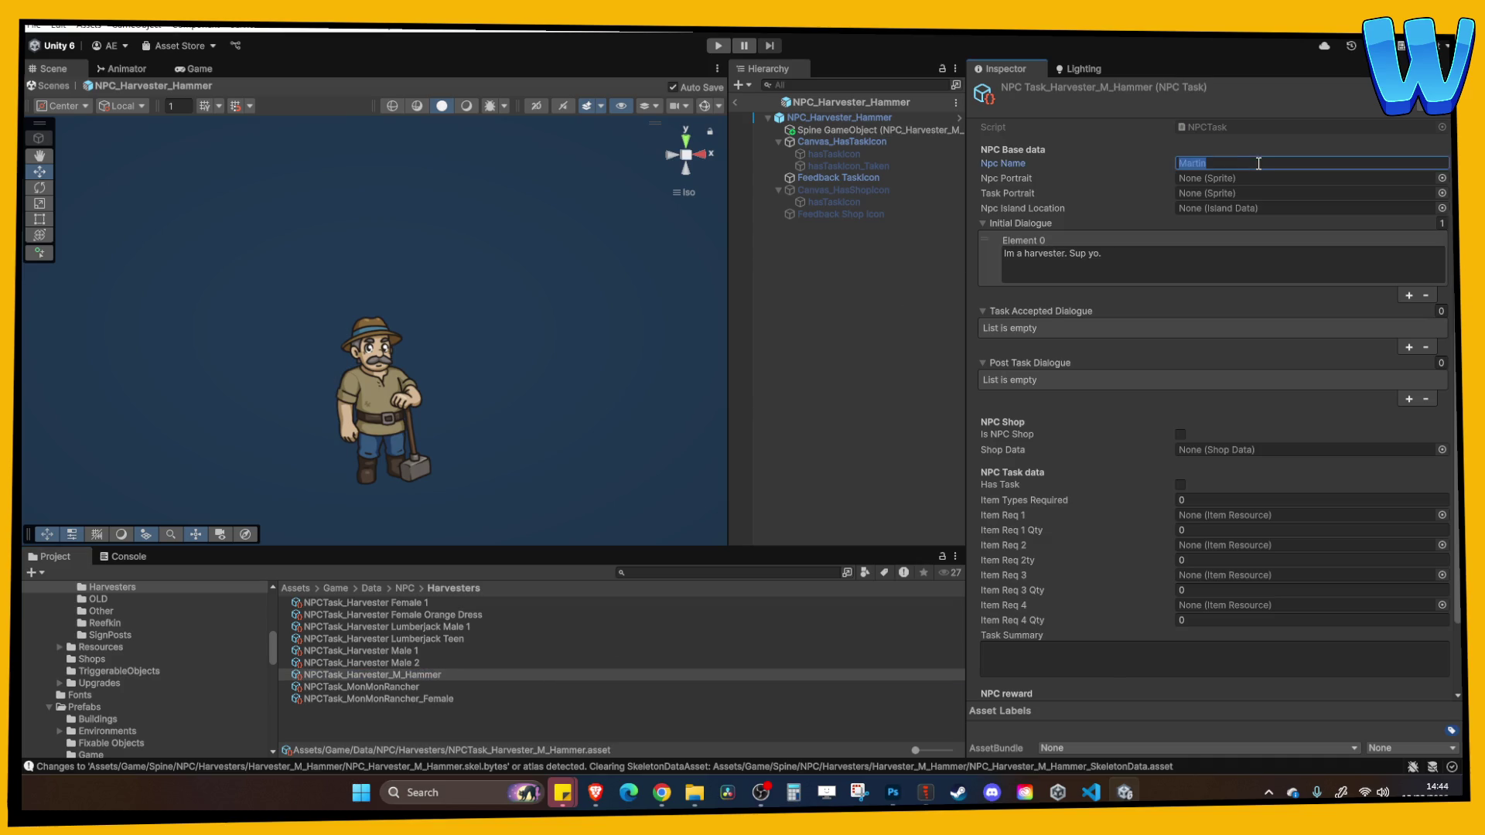
text(Adam13)
text(531)
click(1150, 251)
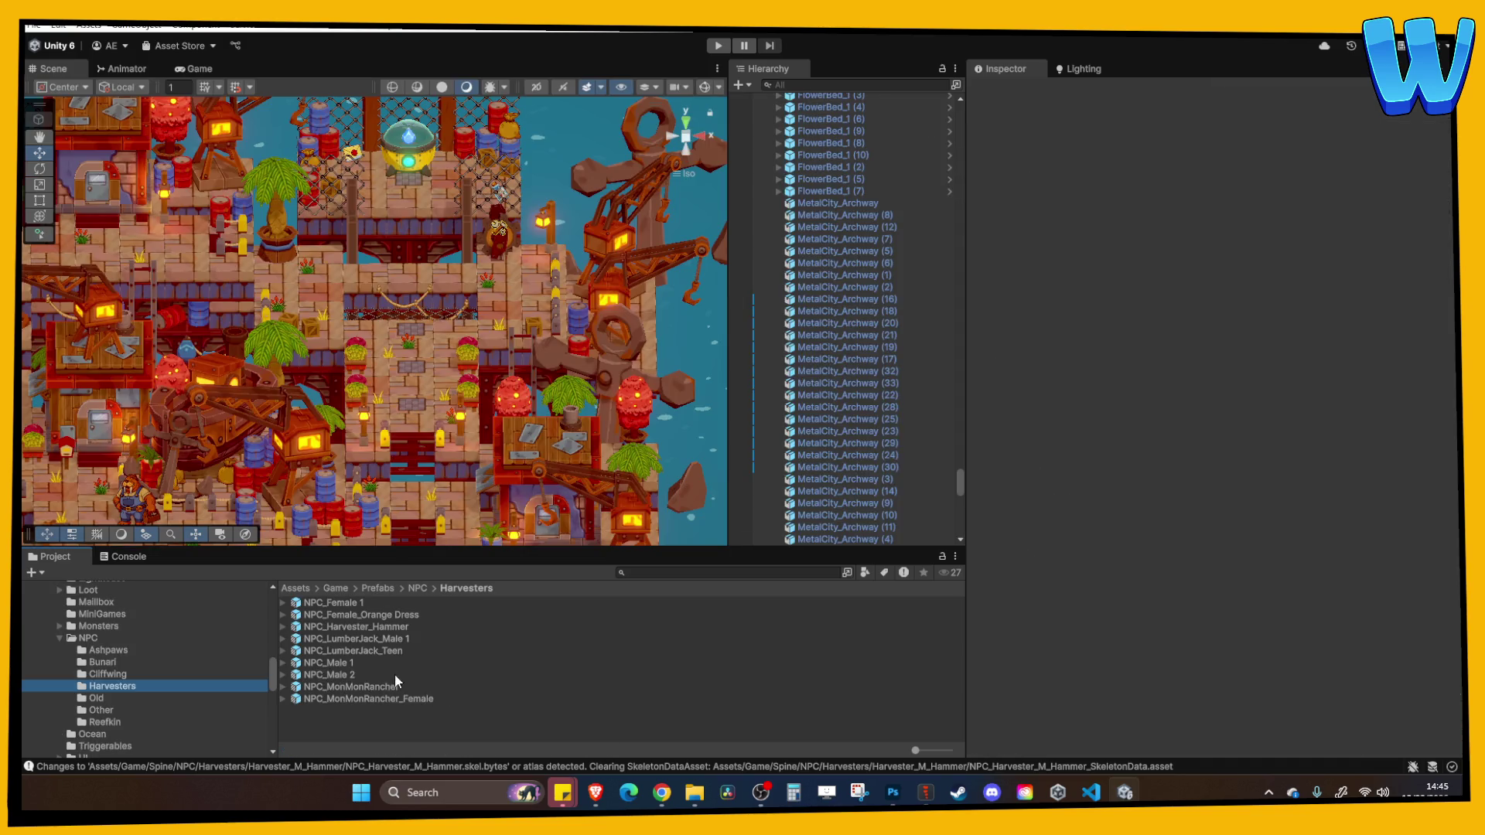
Place the hammer harvester prefab into the island scene, frame it and raise it slightly
mouse_move(365, 627)
mouse_down()
mouse_move(533, 245)
mouse_move(517, 286)
mouse_move(467, 284)
mouse_move(539, 288)
mouse_up()
key(f)
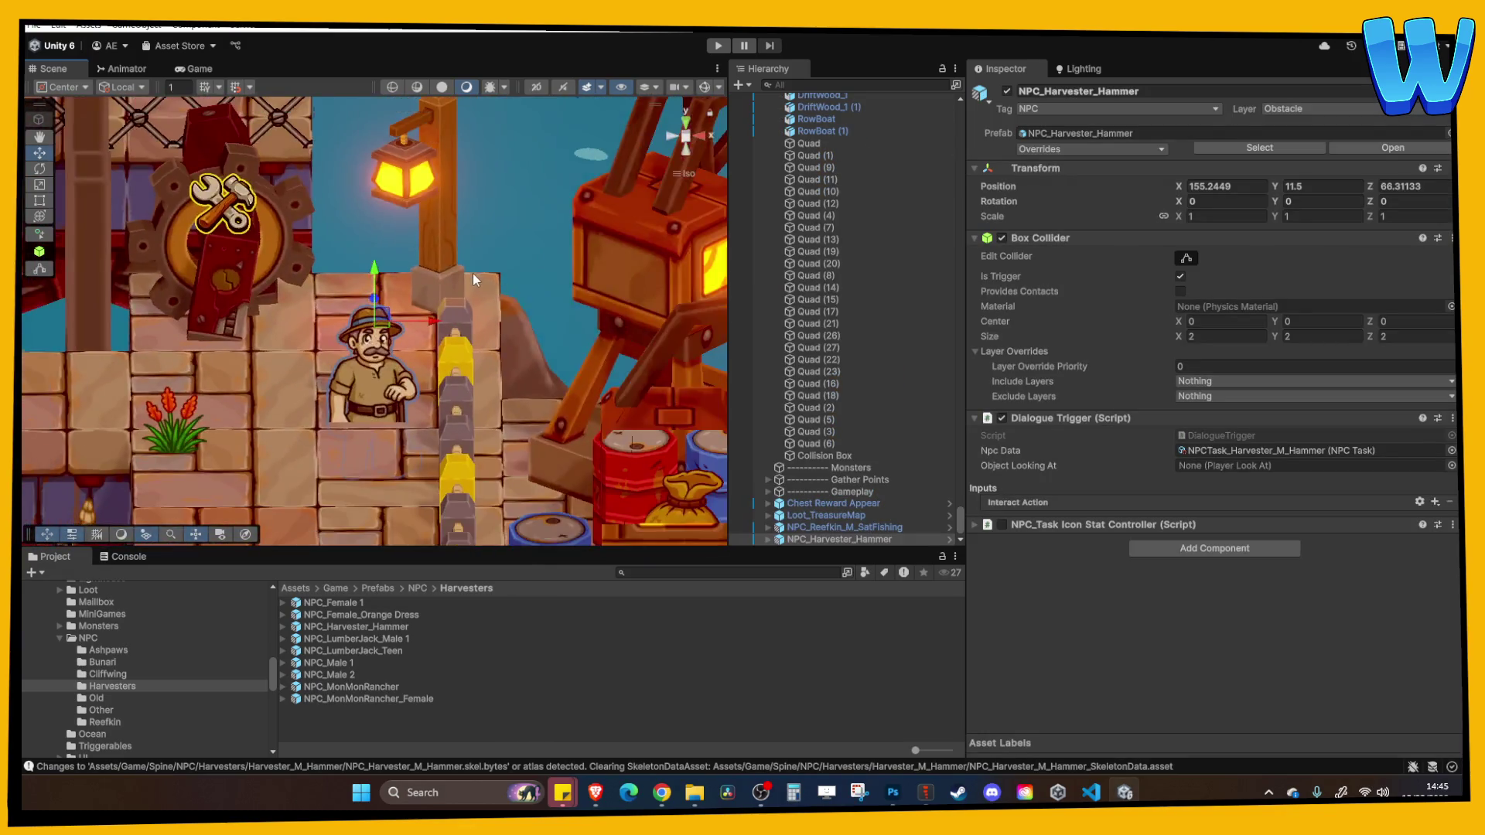
drag(374, 284, 379, 248)
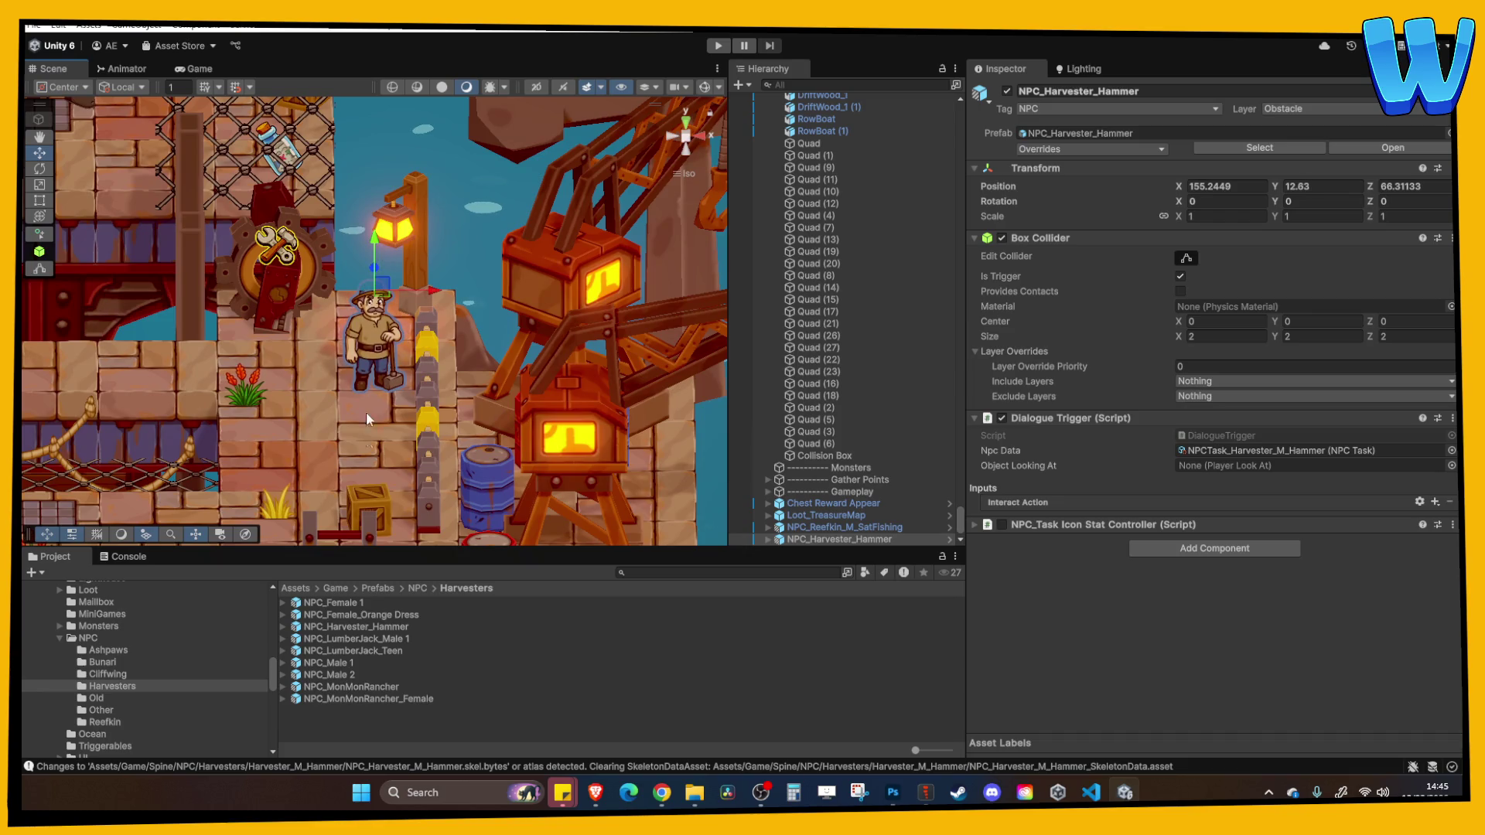
In the prefab, set the Spine object's draw order to 60 and pick its animation clip
double_click(374, 629)
click(860, 130)
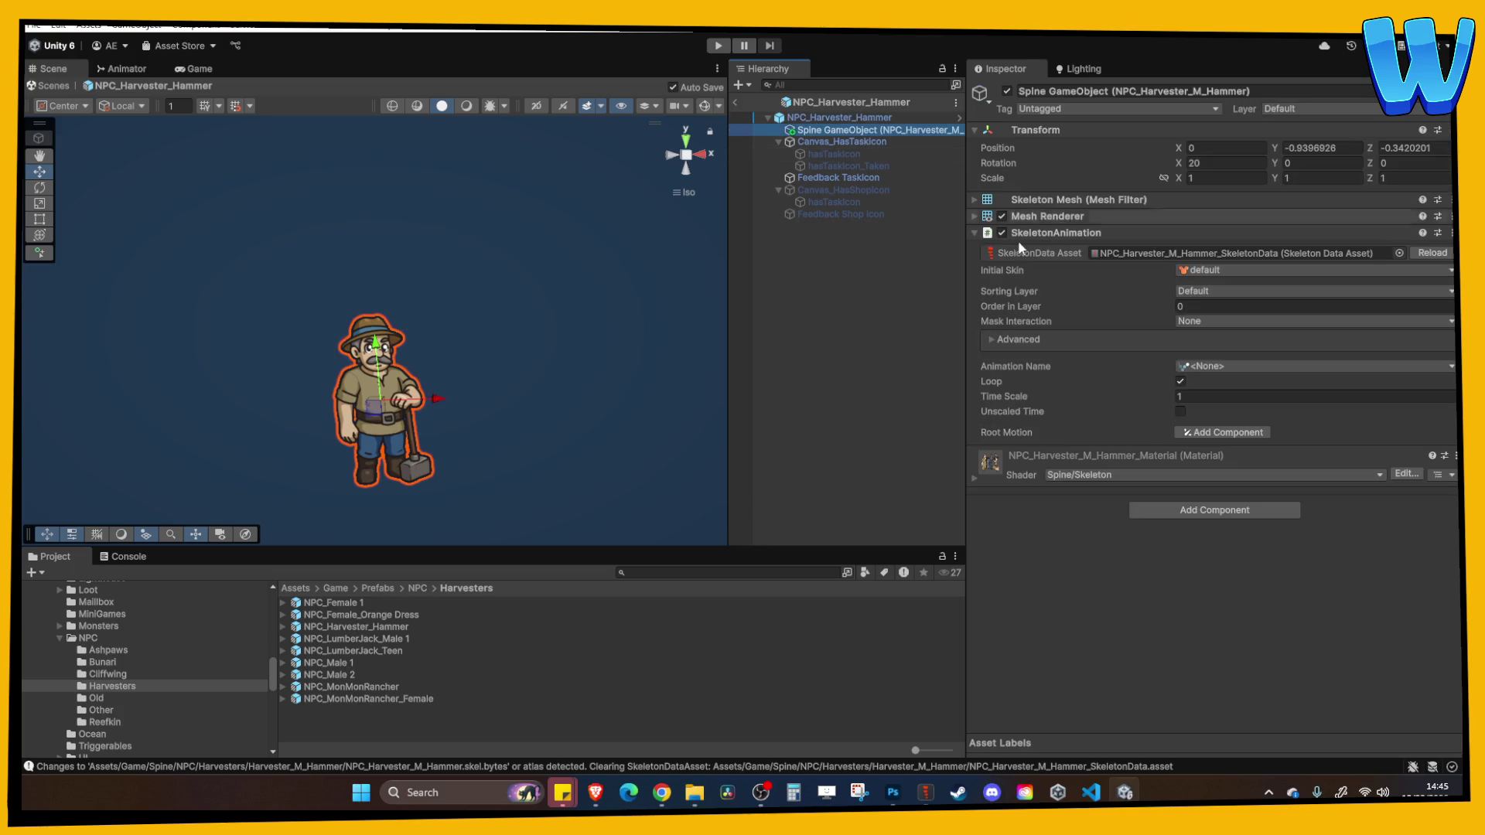
drag(1156, 303, 1203, 303)
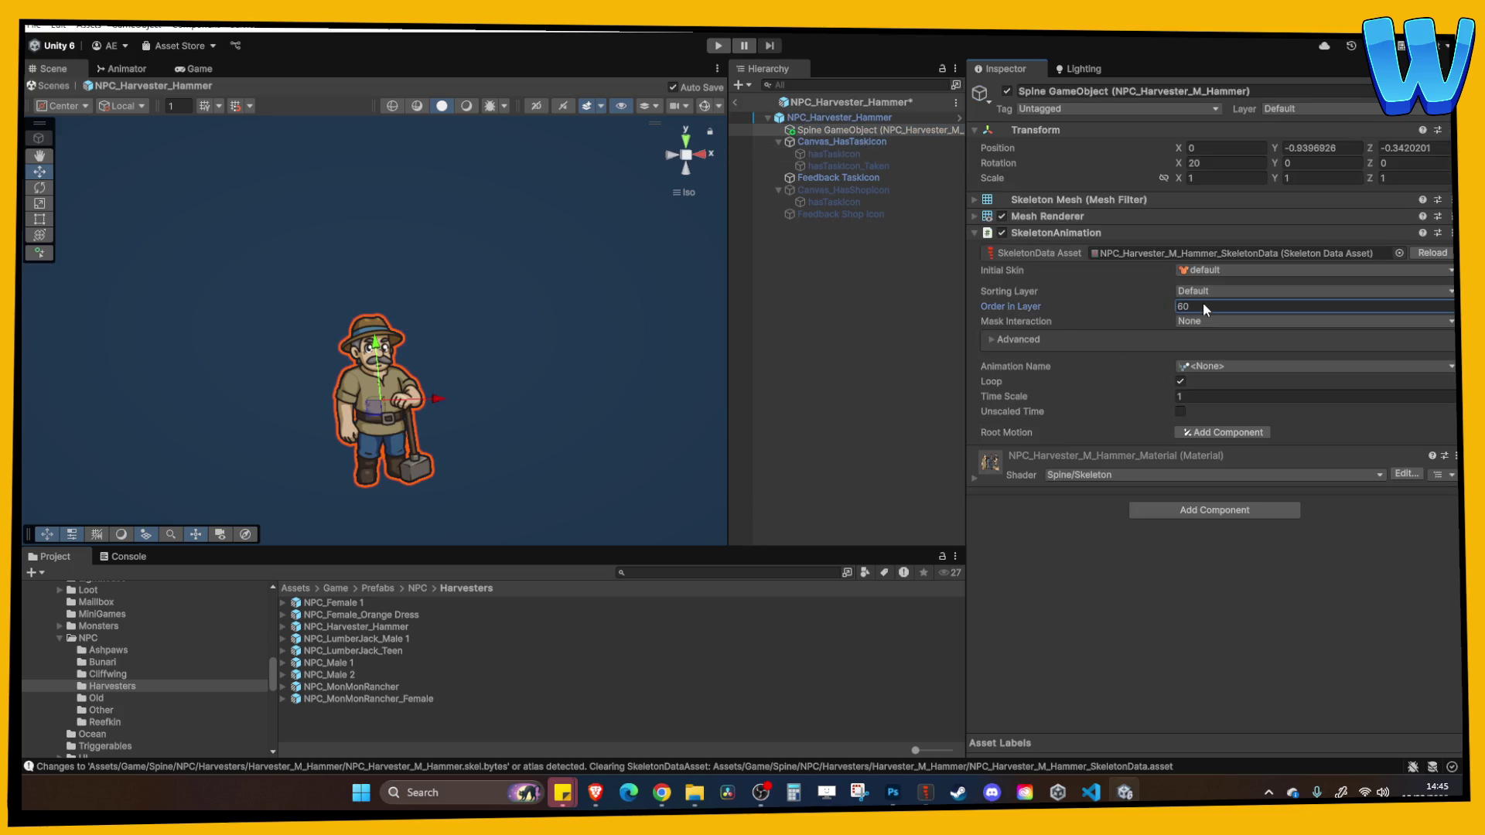
click(1210, 366)
click(1254, 395)
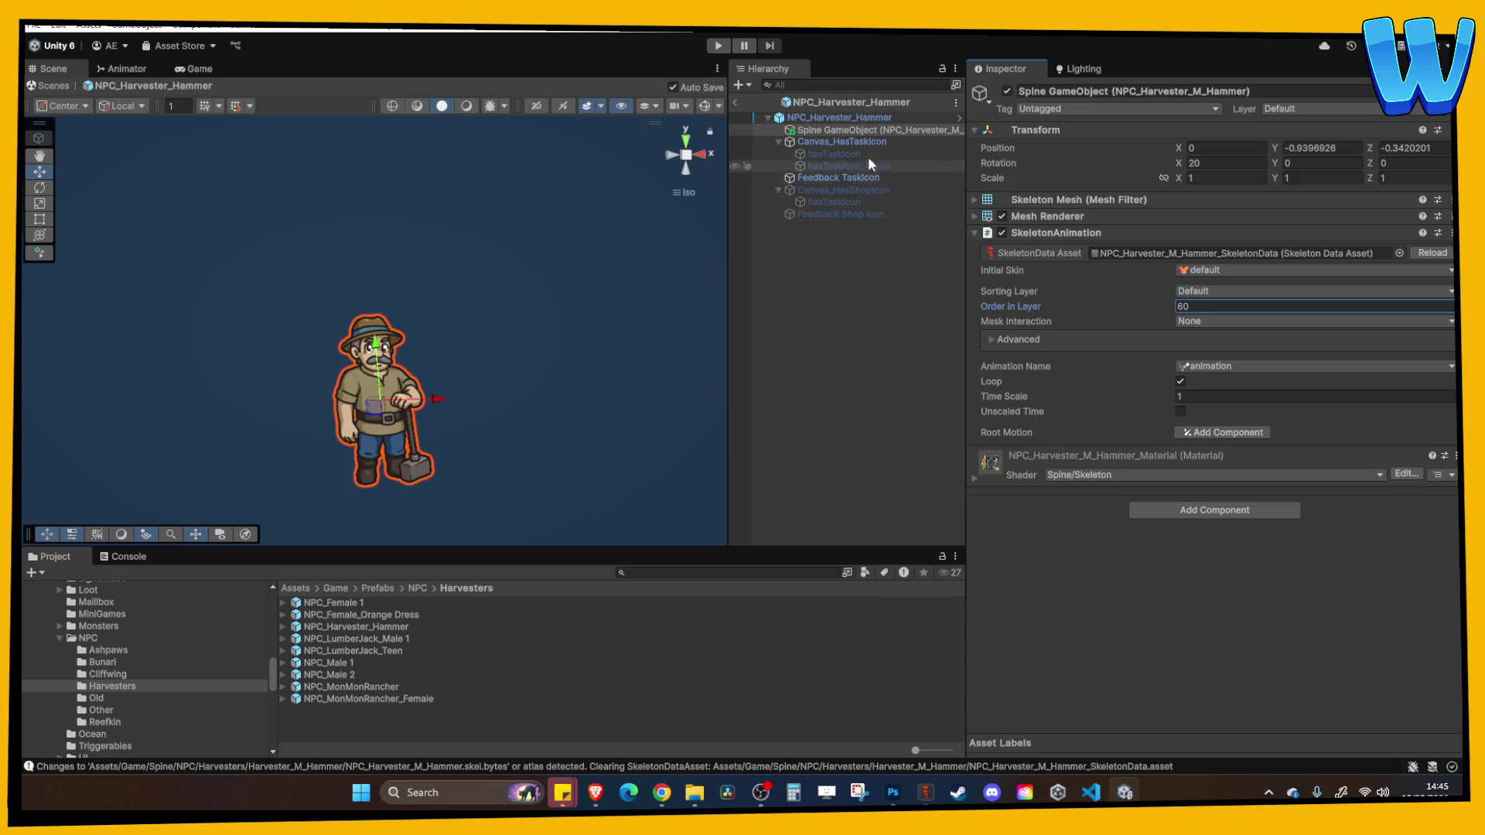
click(734, 100)
Select the harvester NPC in the scene and frame the view on it
scroll(603, 309, down, 4)
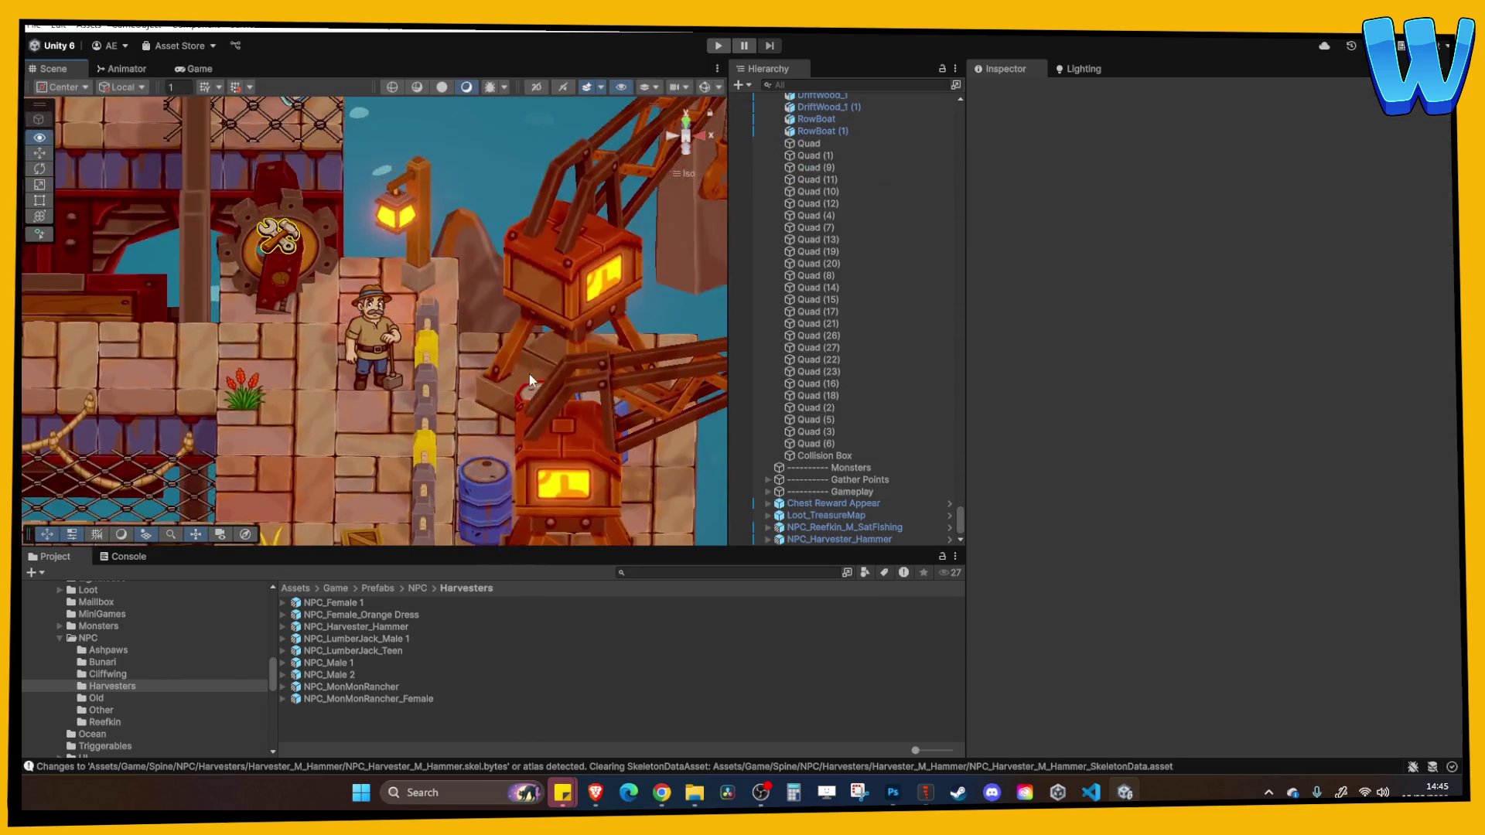
click(381, 341)
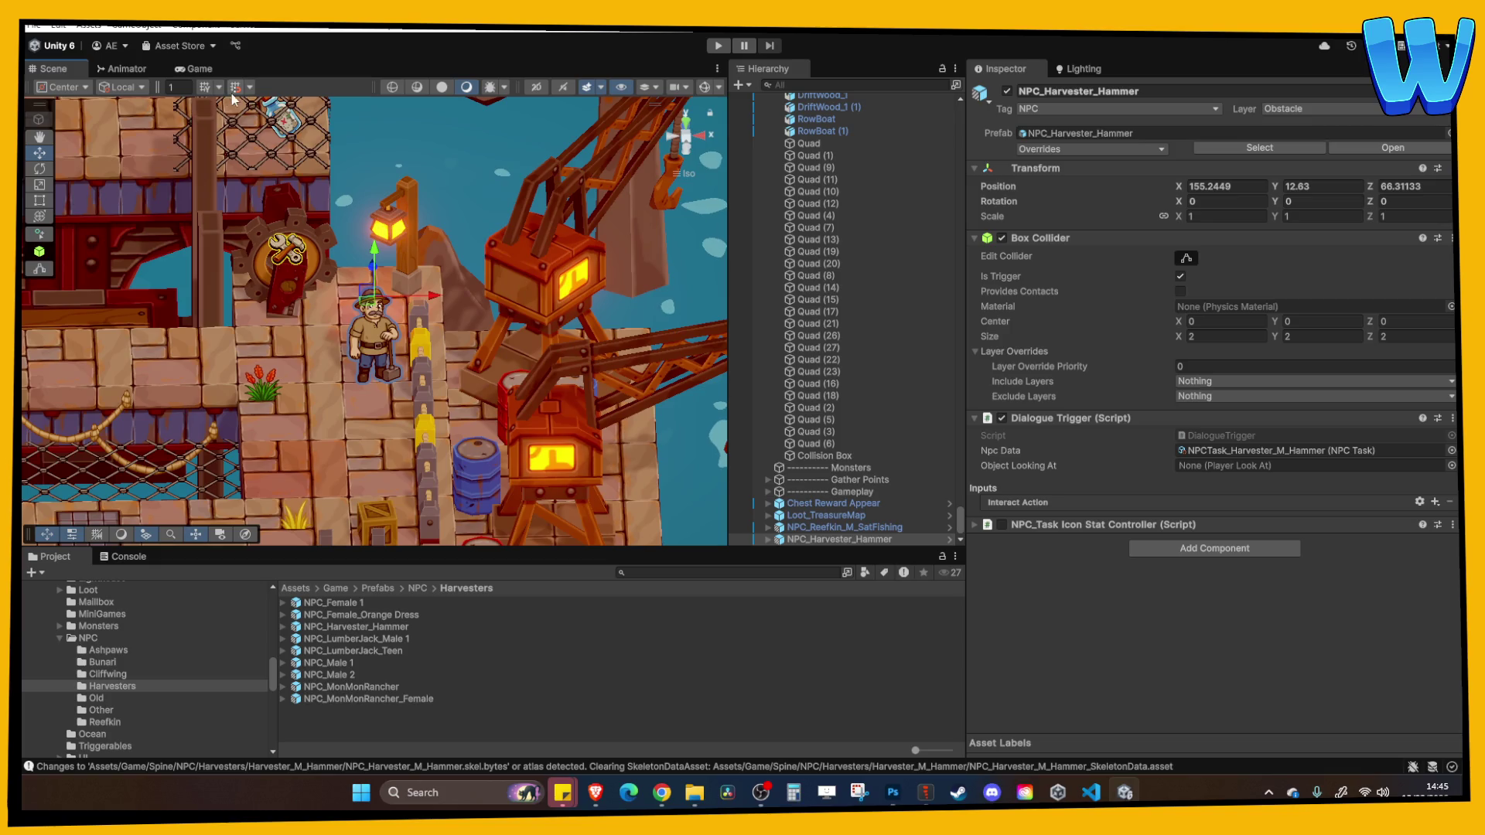
drag(381, 341, 351, 257)
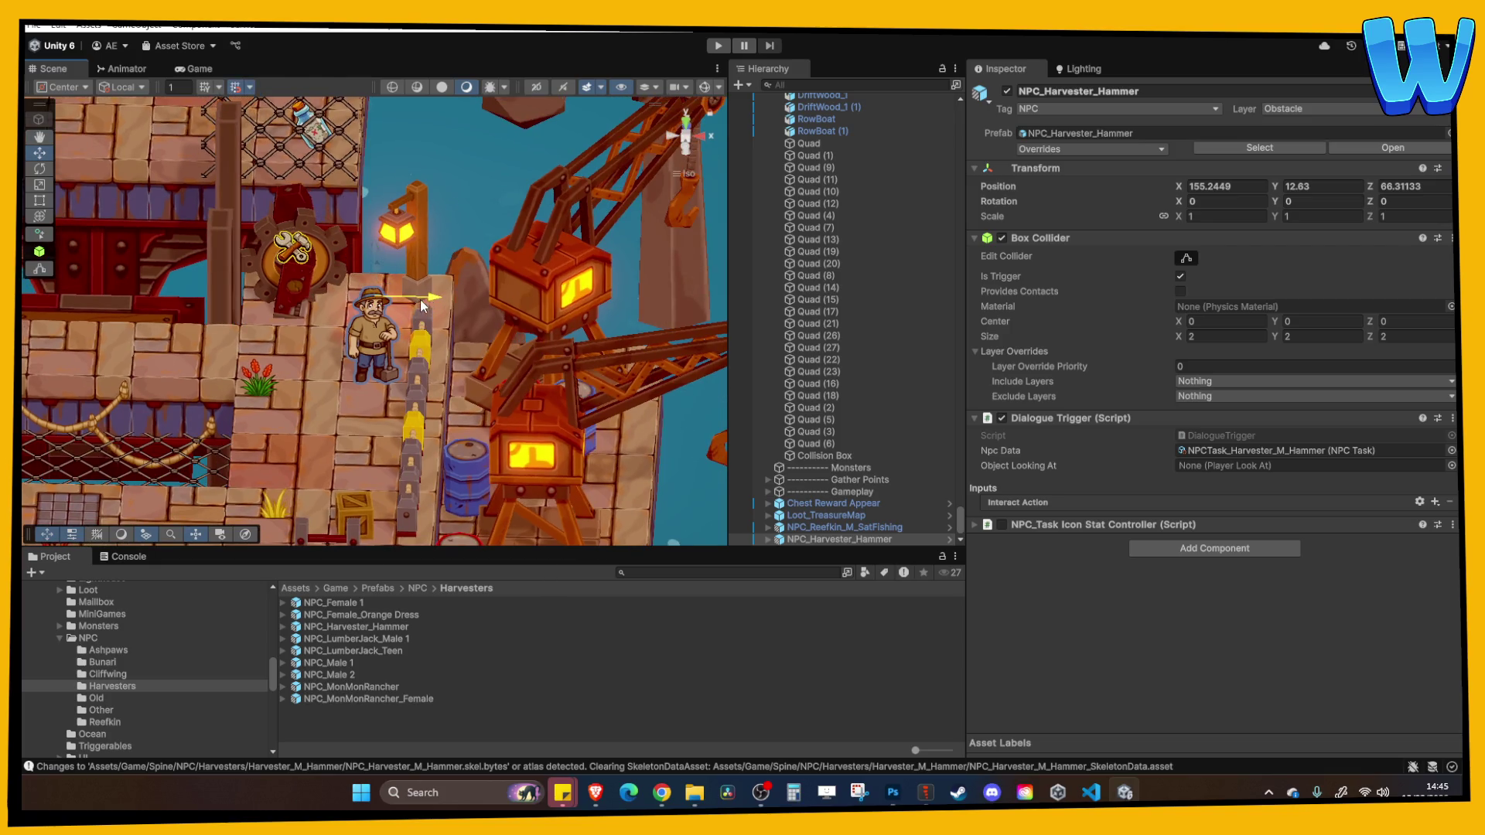
click(1226, 217)
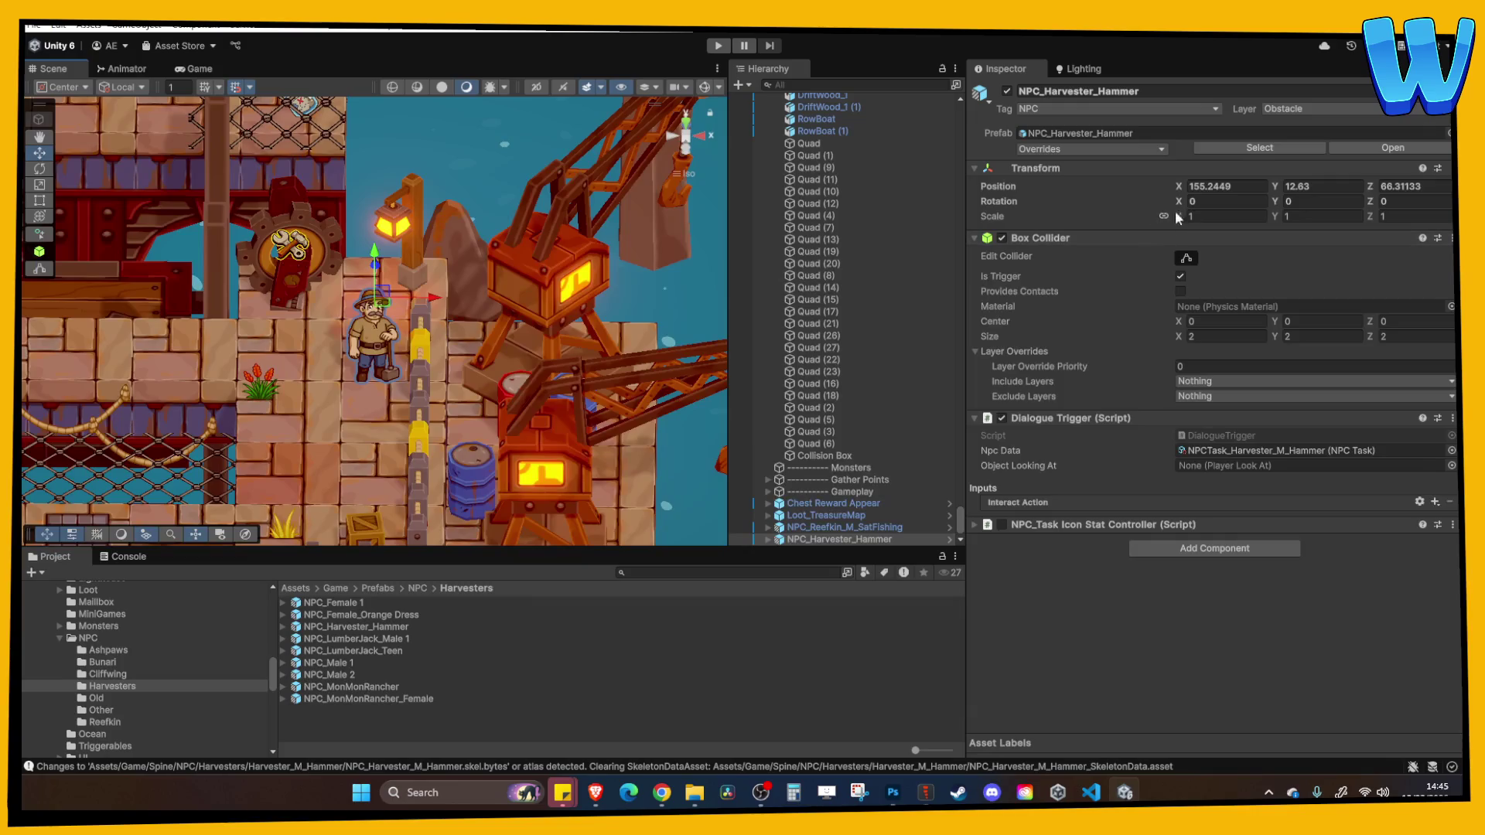
double_click(817, 541)
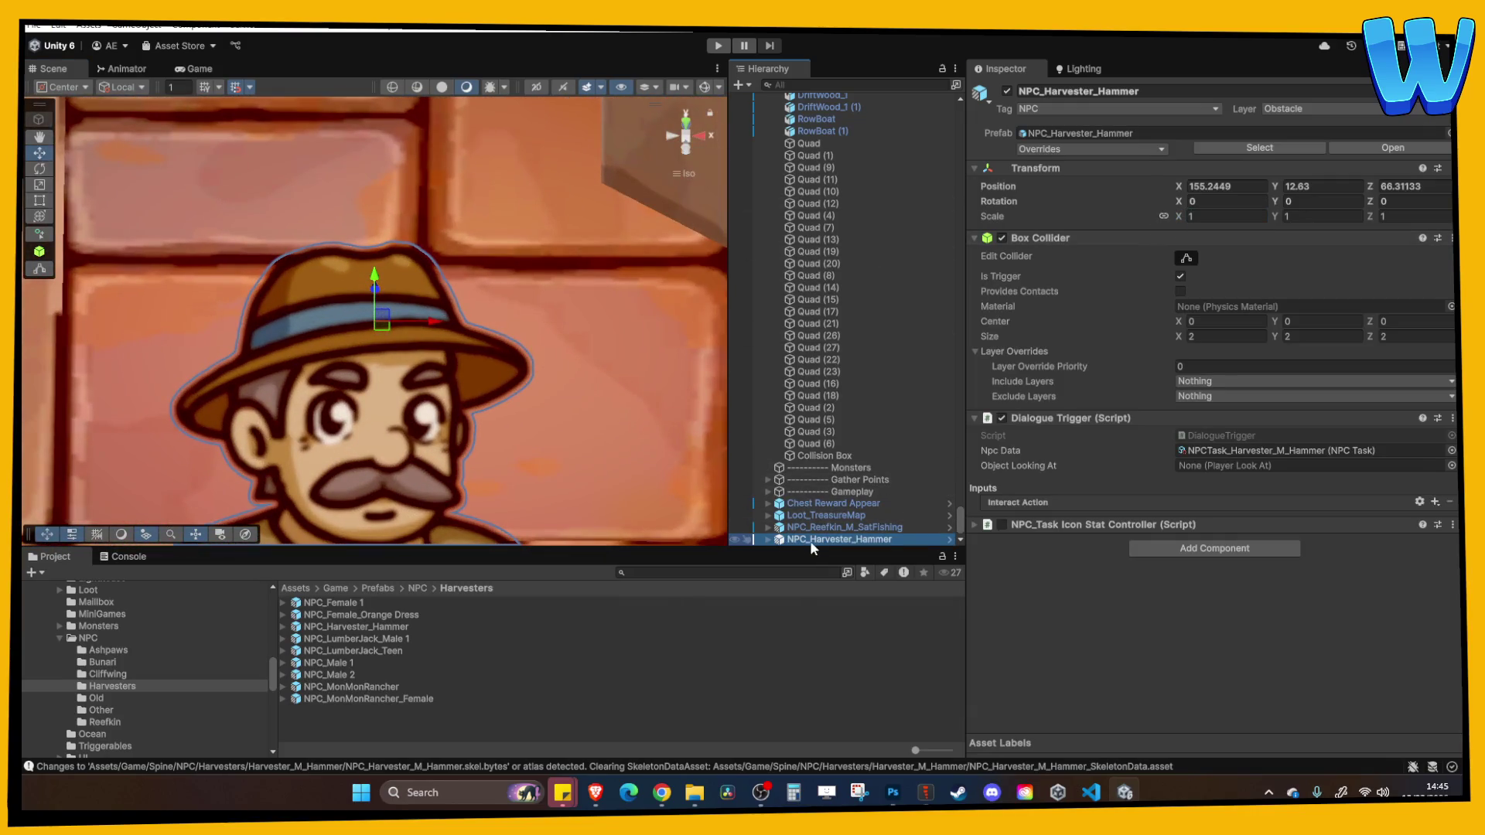
Set the harvester's Spine child Scale X to -1 and shift it back over the dock
right_click(809, 541)
click(770, 539)
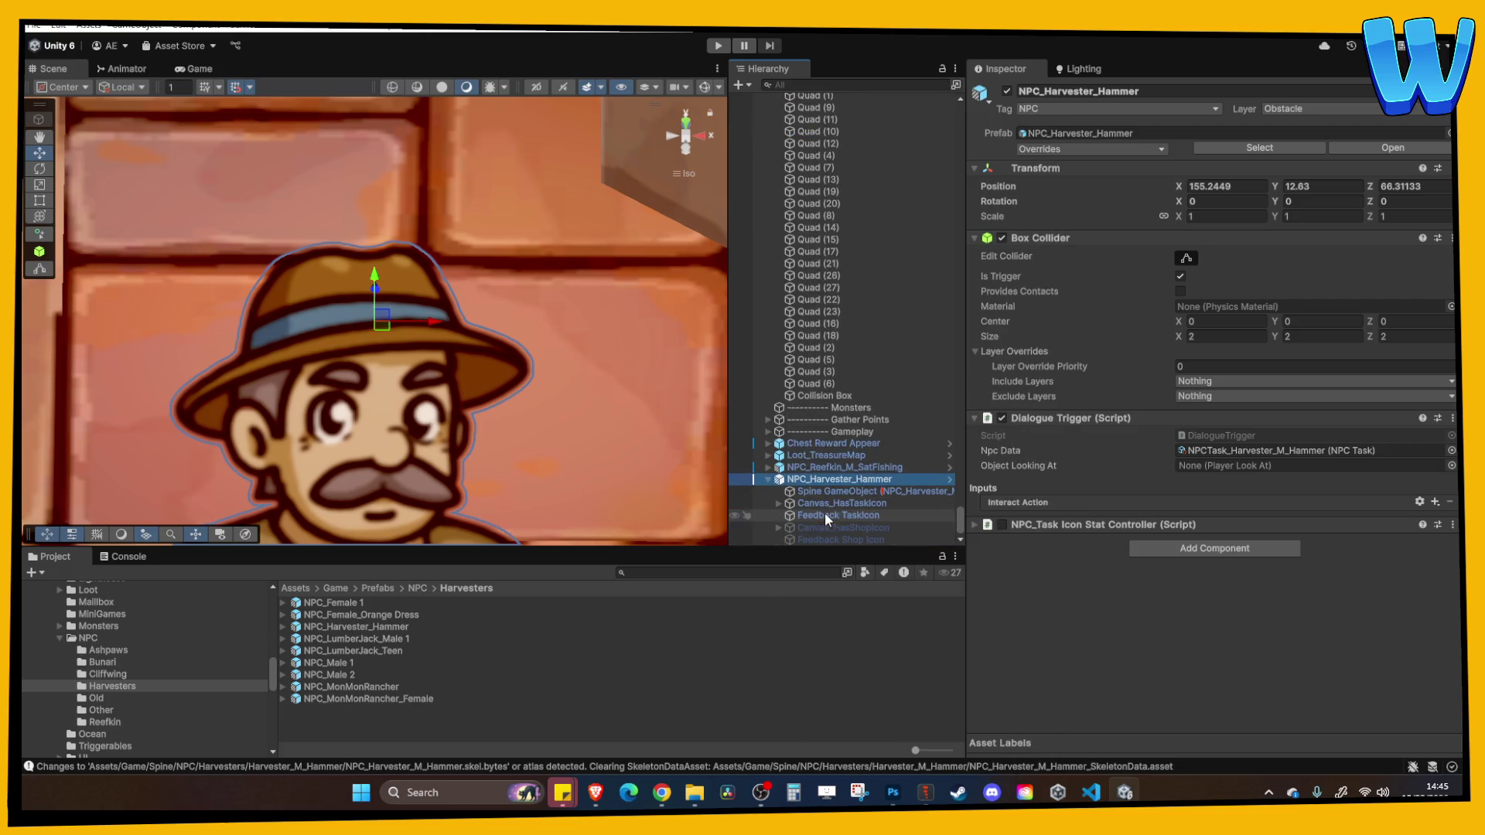
click(824, 510)
click(1206, 178)
text(-1)
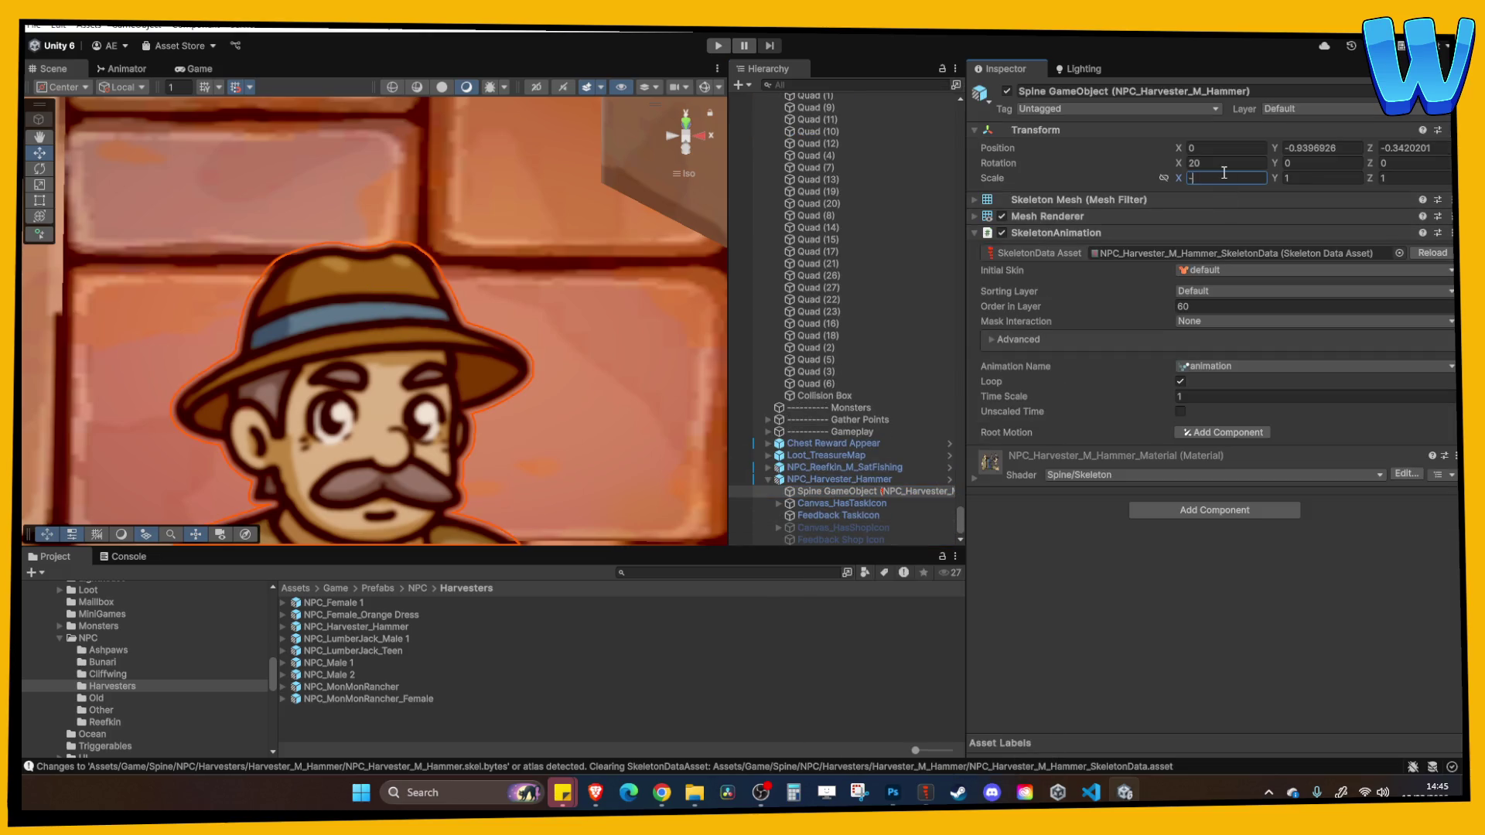
scroll(473, 245, down, 2)
scroll(472, 238, down, 5)
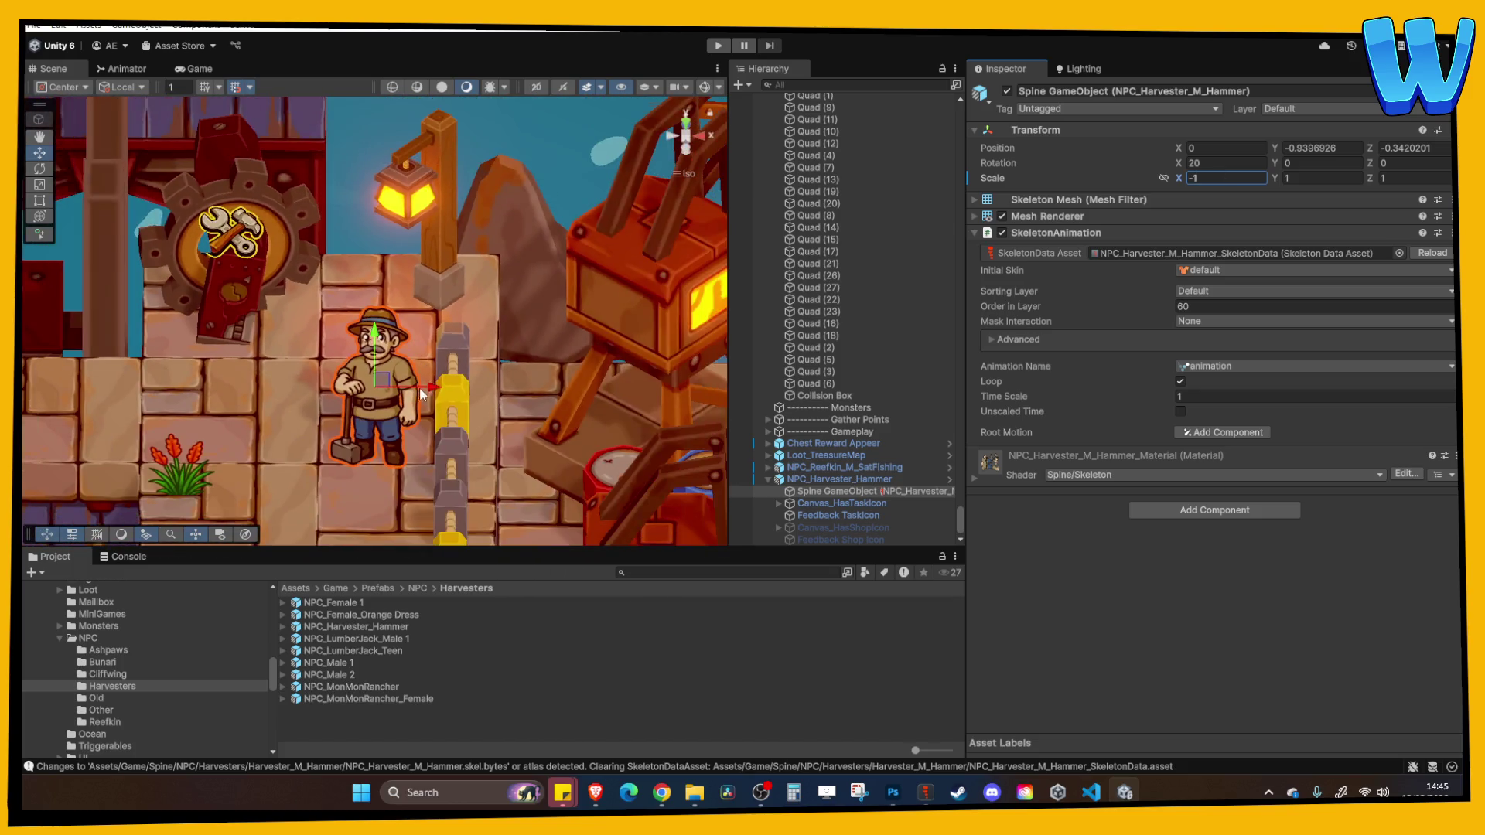
drag(422, 385, 385, 374)
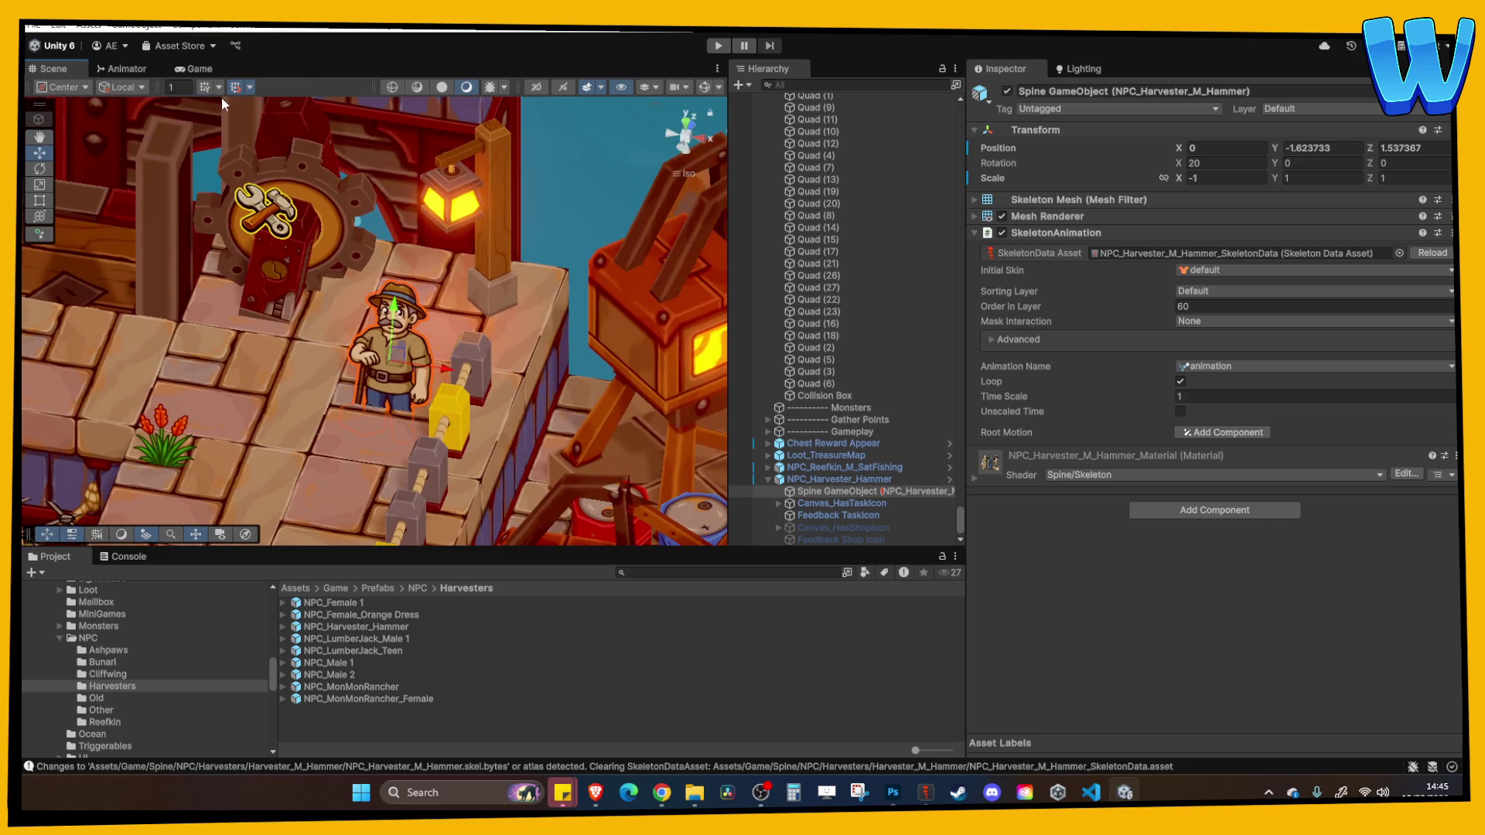
Switch handles to Global and slide the sprite forward along Z
click(122, 86)
click(148, 119)
mouse_move(382, 354)
mouse_down()
mouse_move(394, 325)
mouse_move(539, 326)
mouse_up()
click(539, 325)
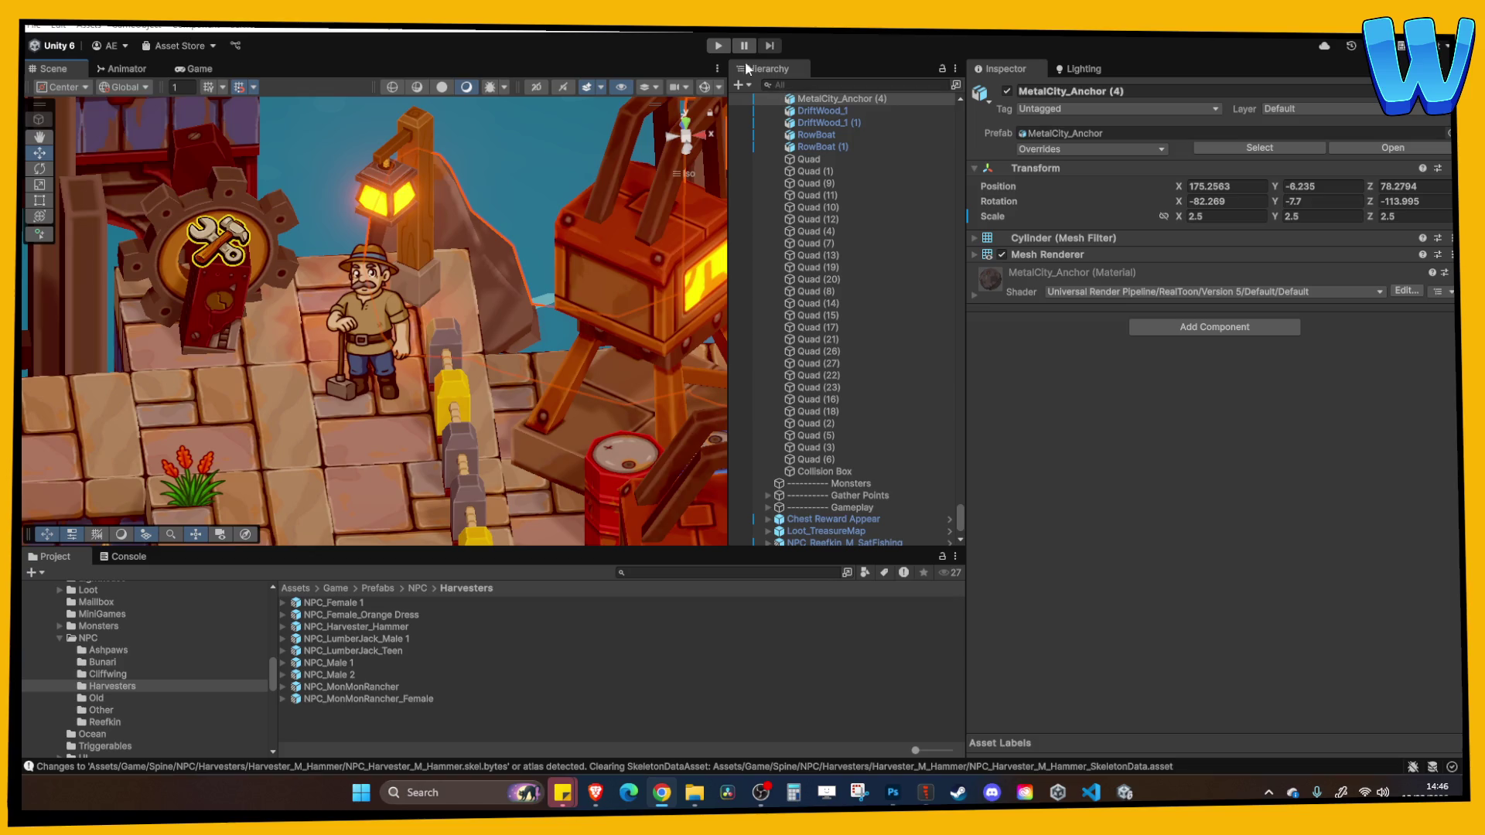
Enter Play mode and walk the player up and across the docks toward the harvester
click(718, 47)
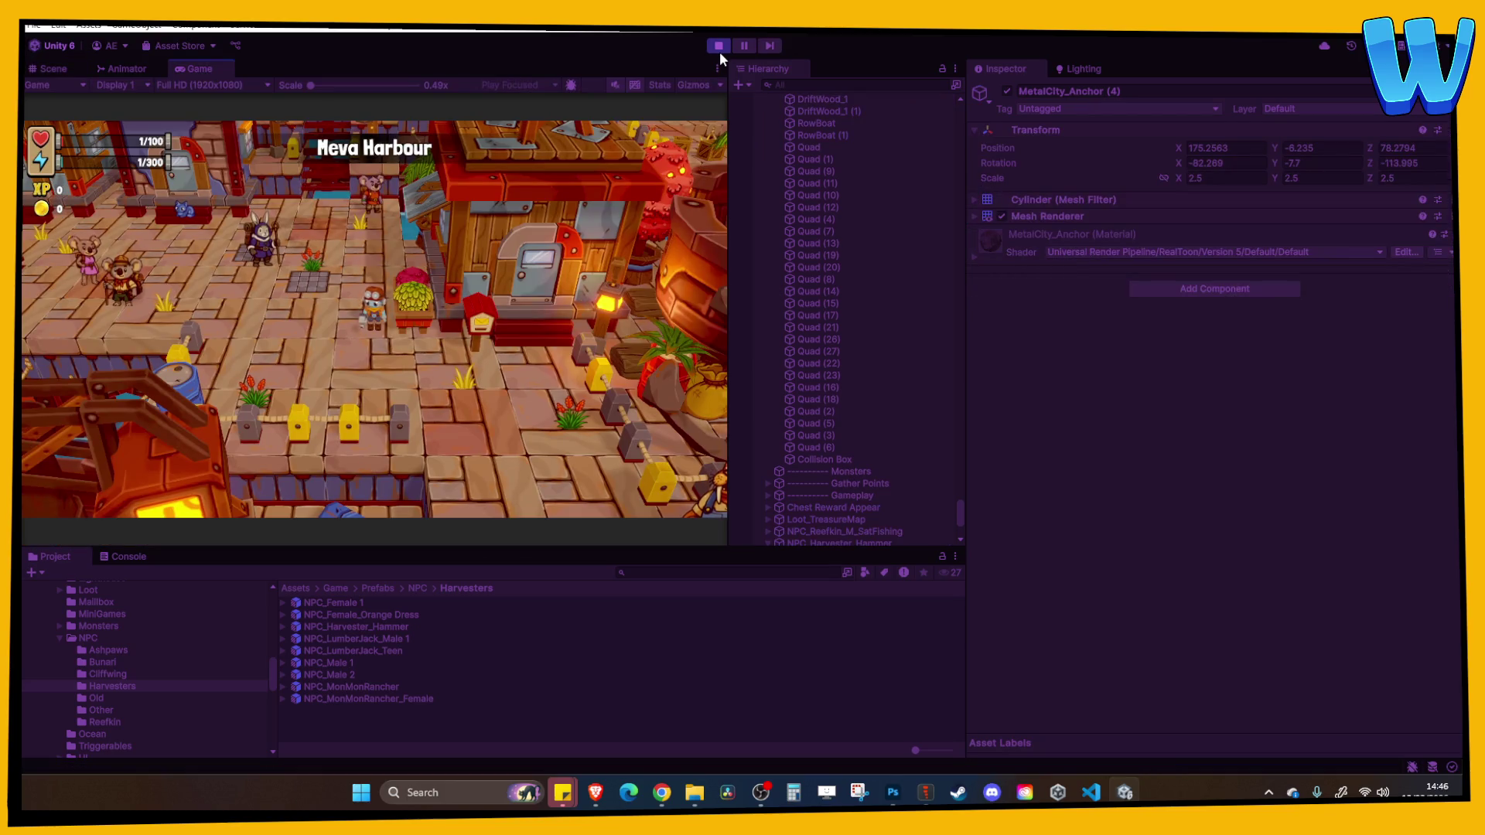
key(w)
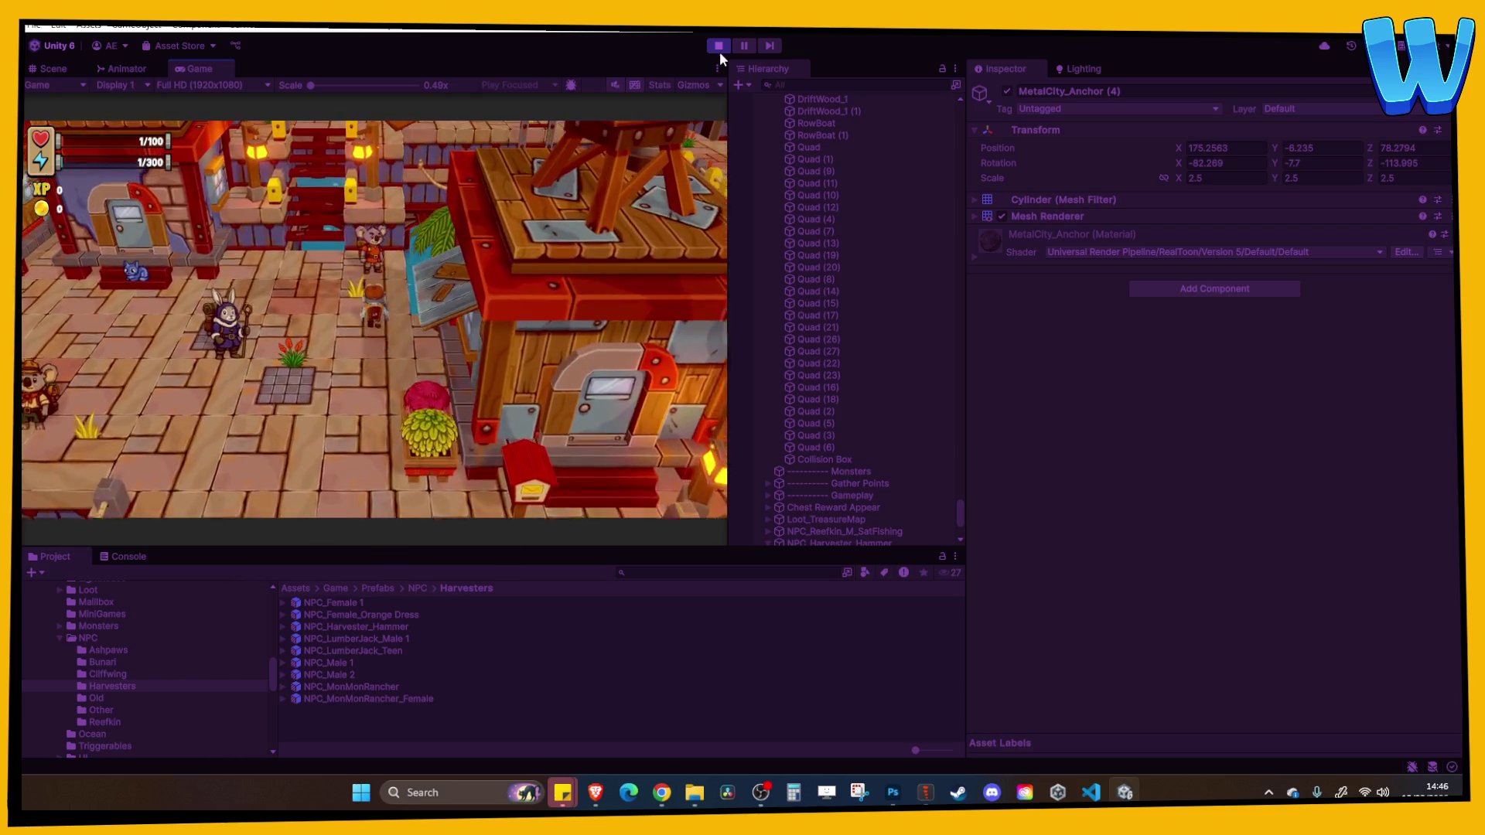
key(w)
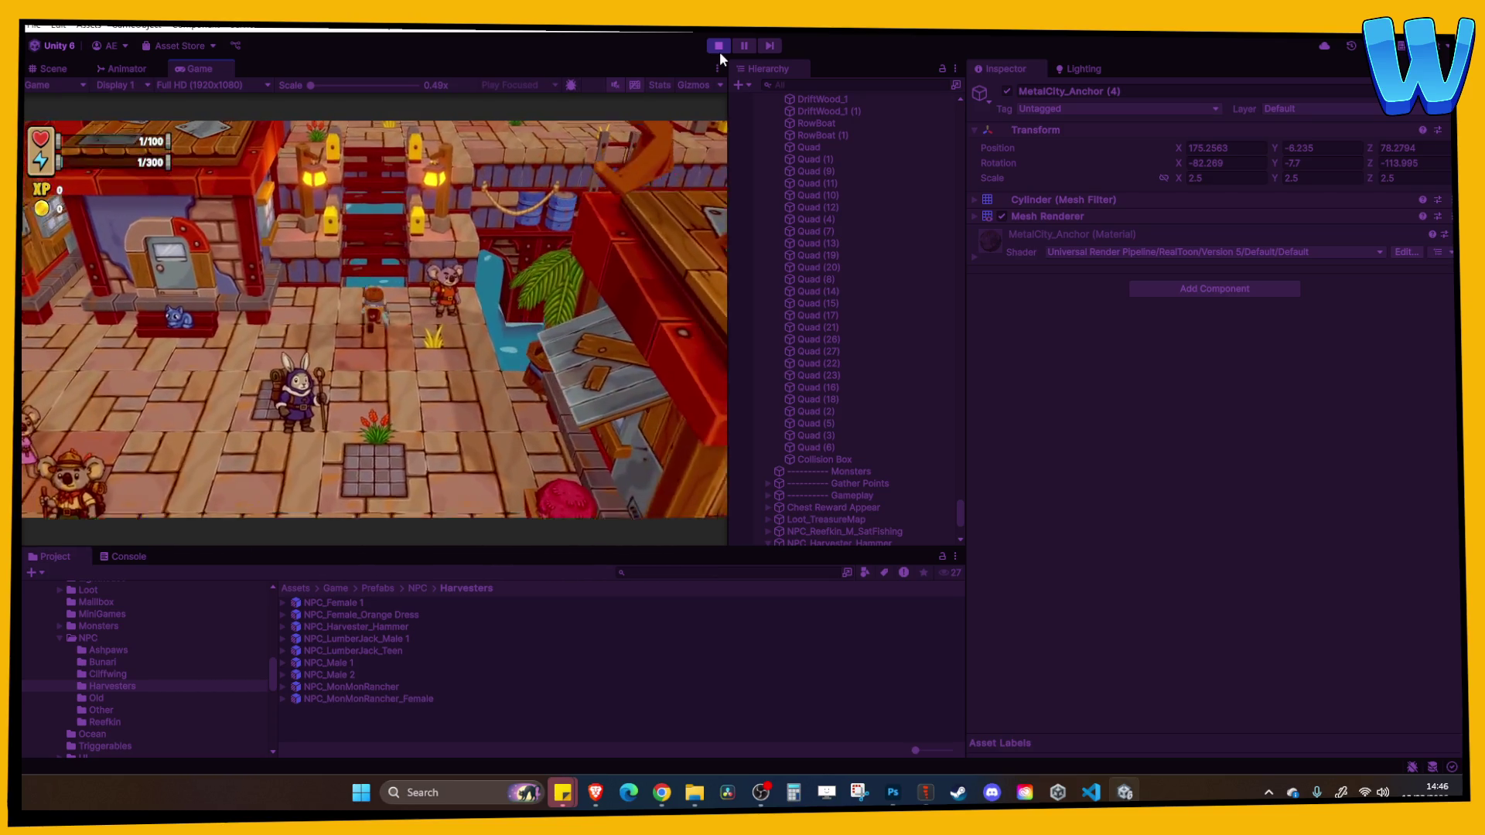
key(w)
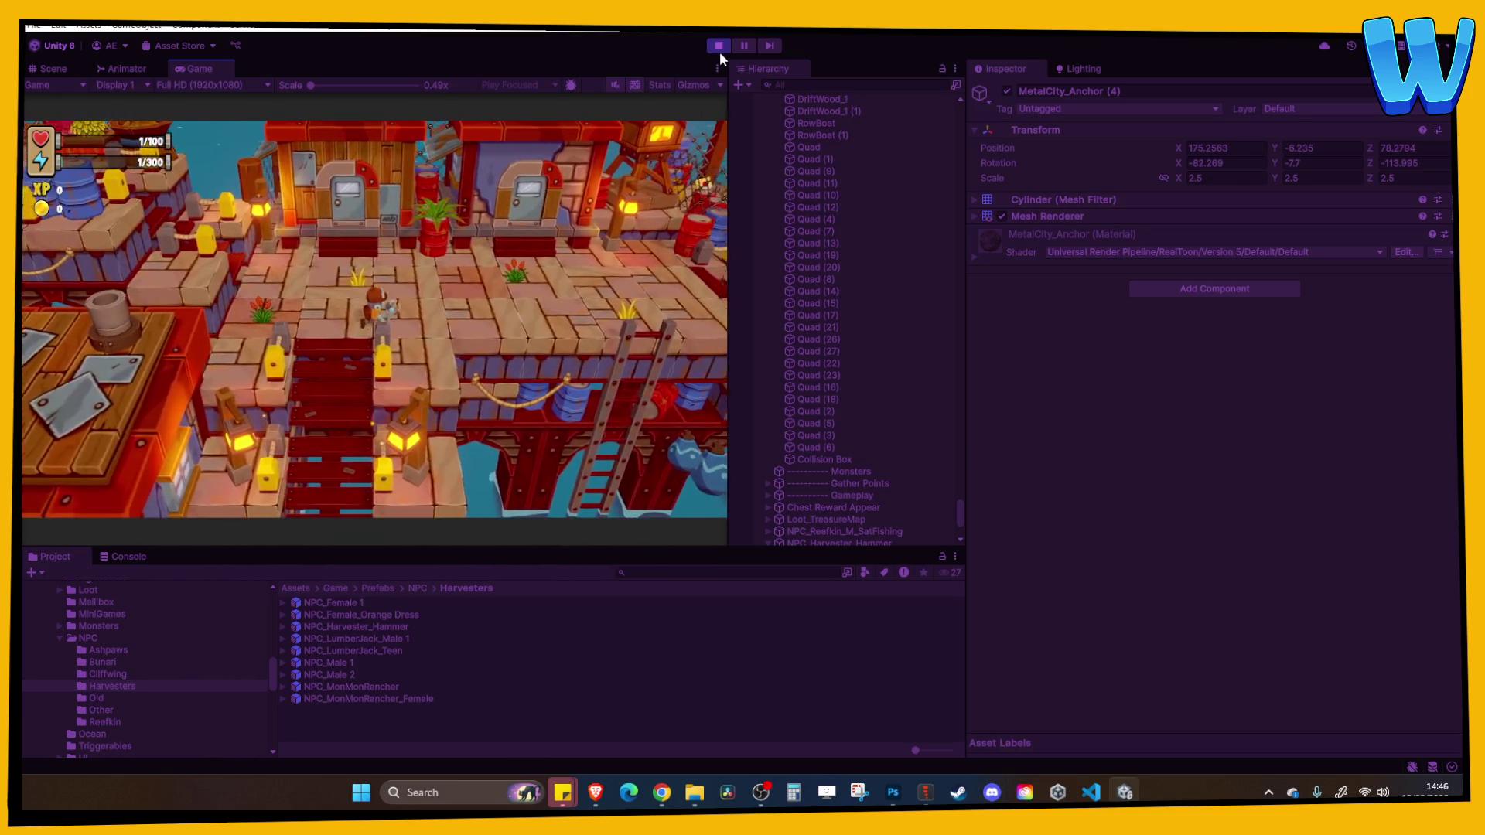
key(d)
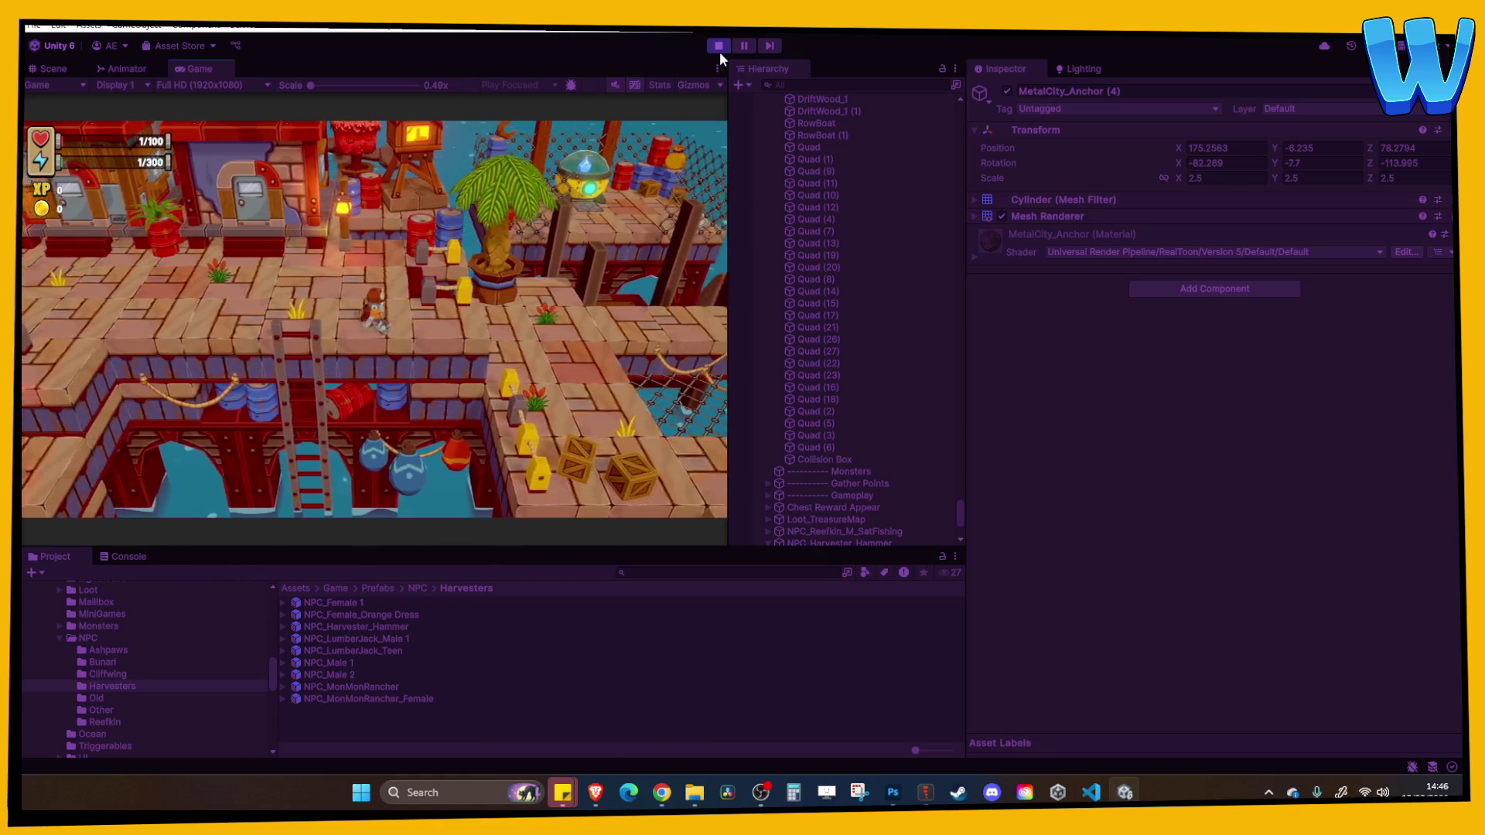
key(d)
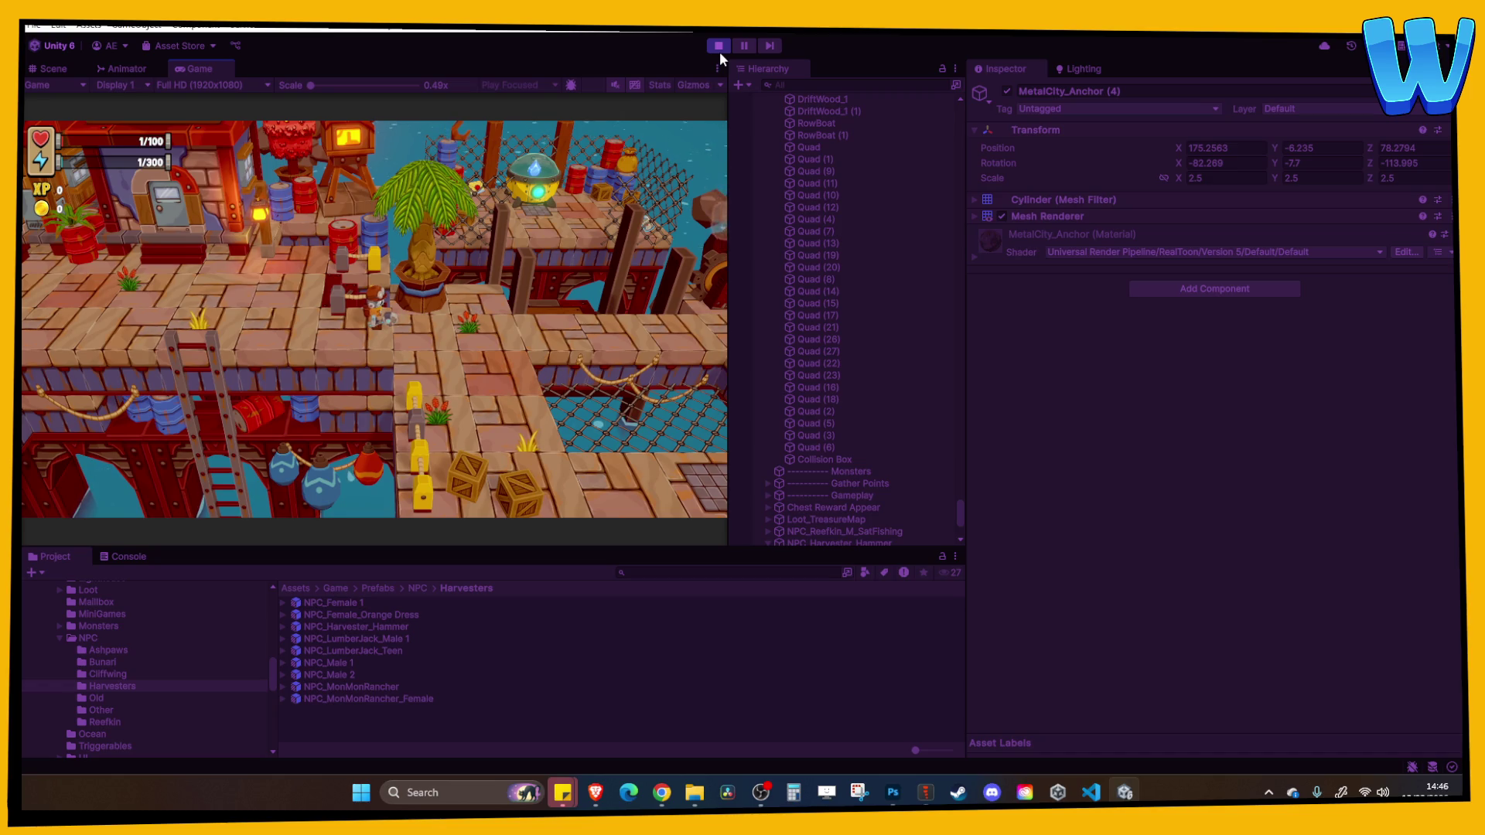
key(a)
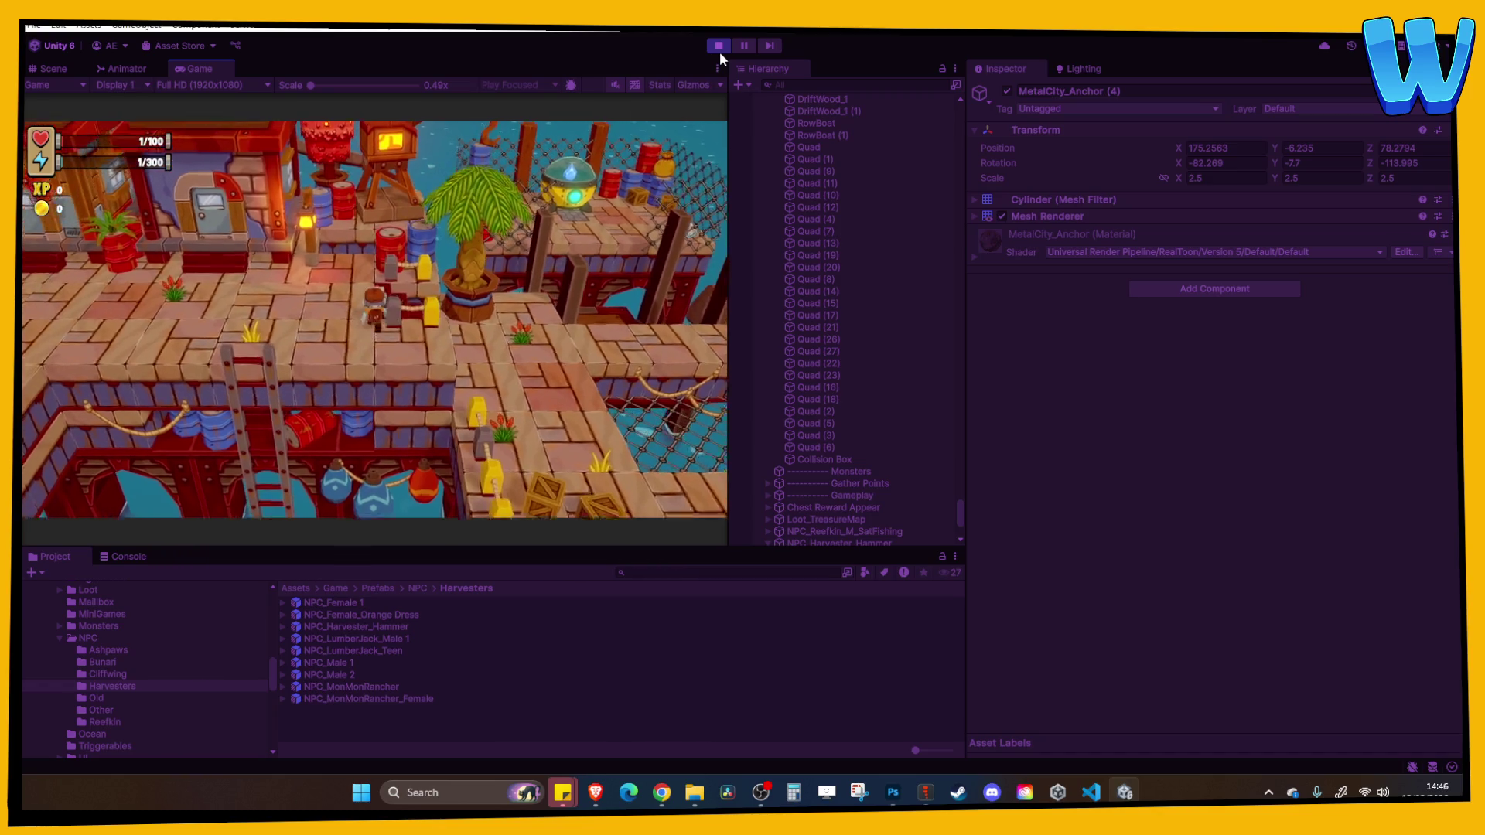
key(d)
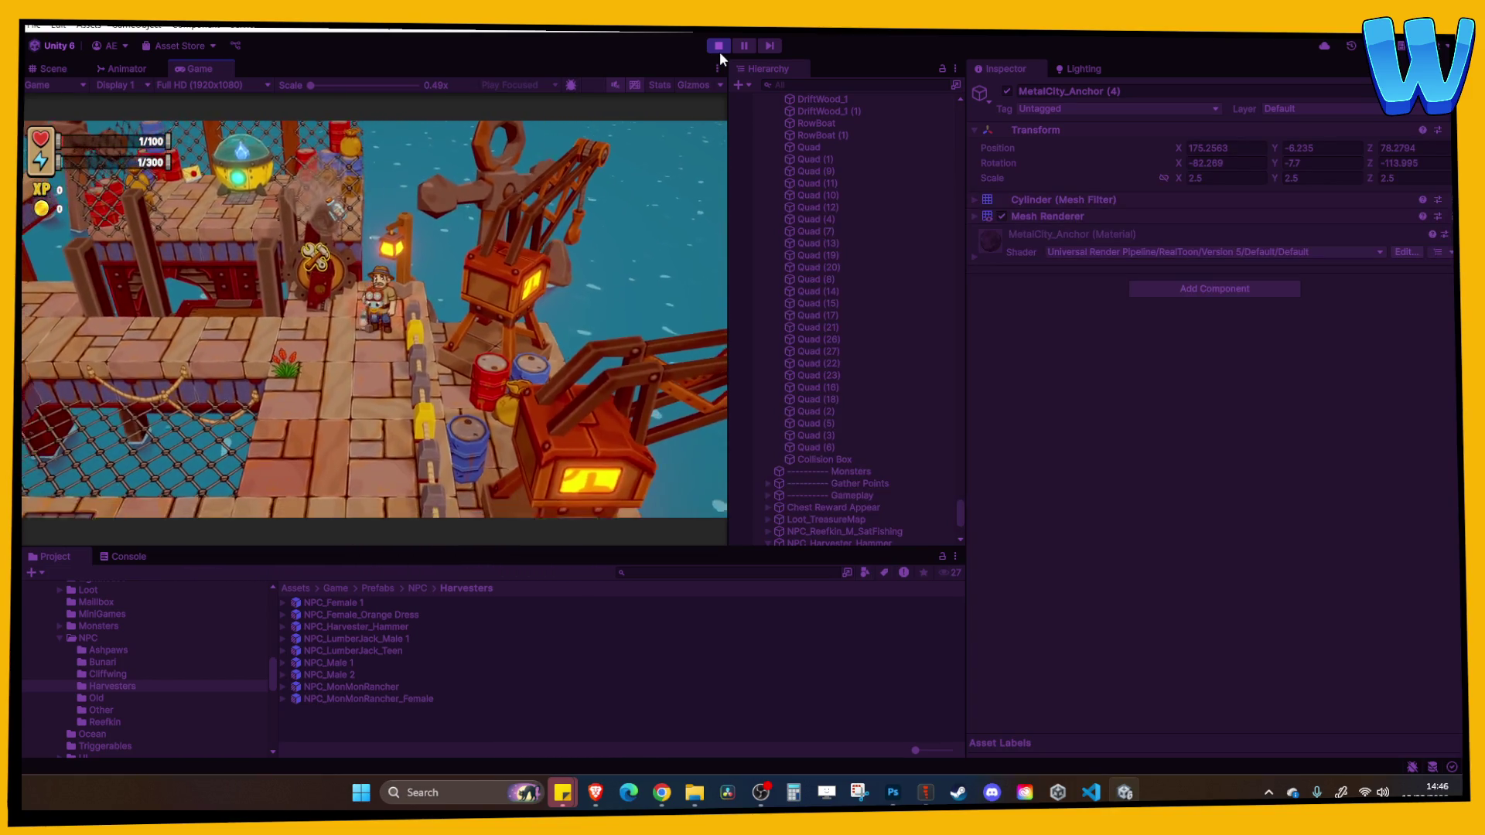
Stop Play mode and set the Spine child's Position Y and Z to 0
click(719, 46)
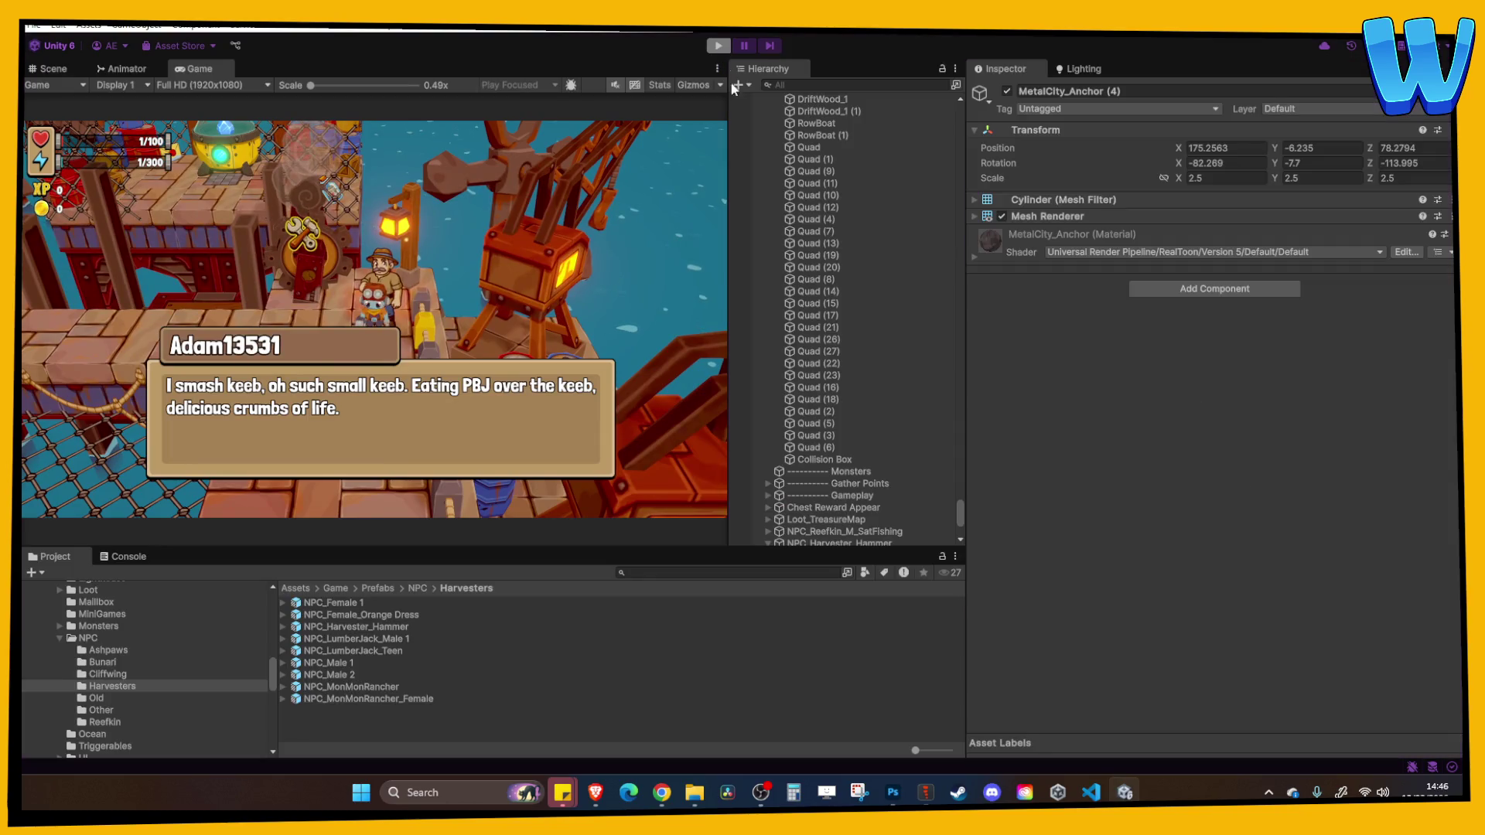
scroll(854, 416, down, 1)
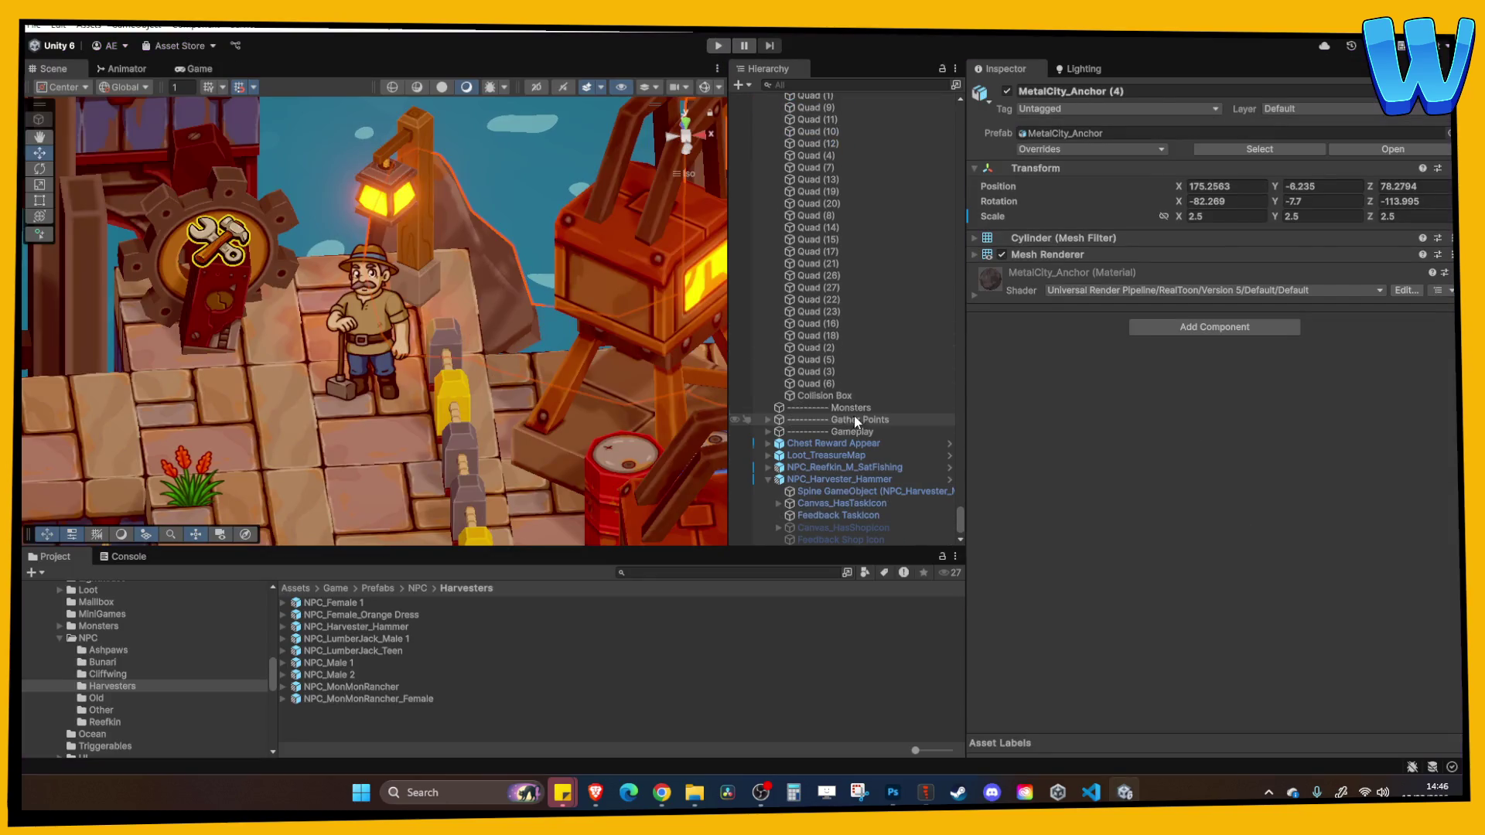
click(870, 491)
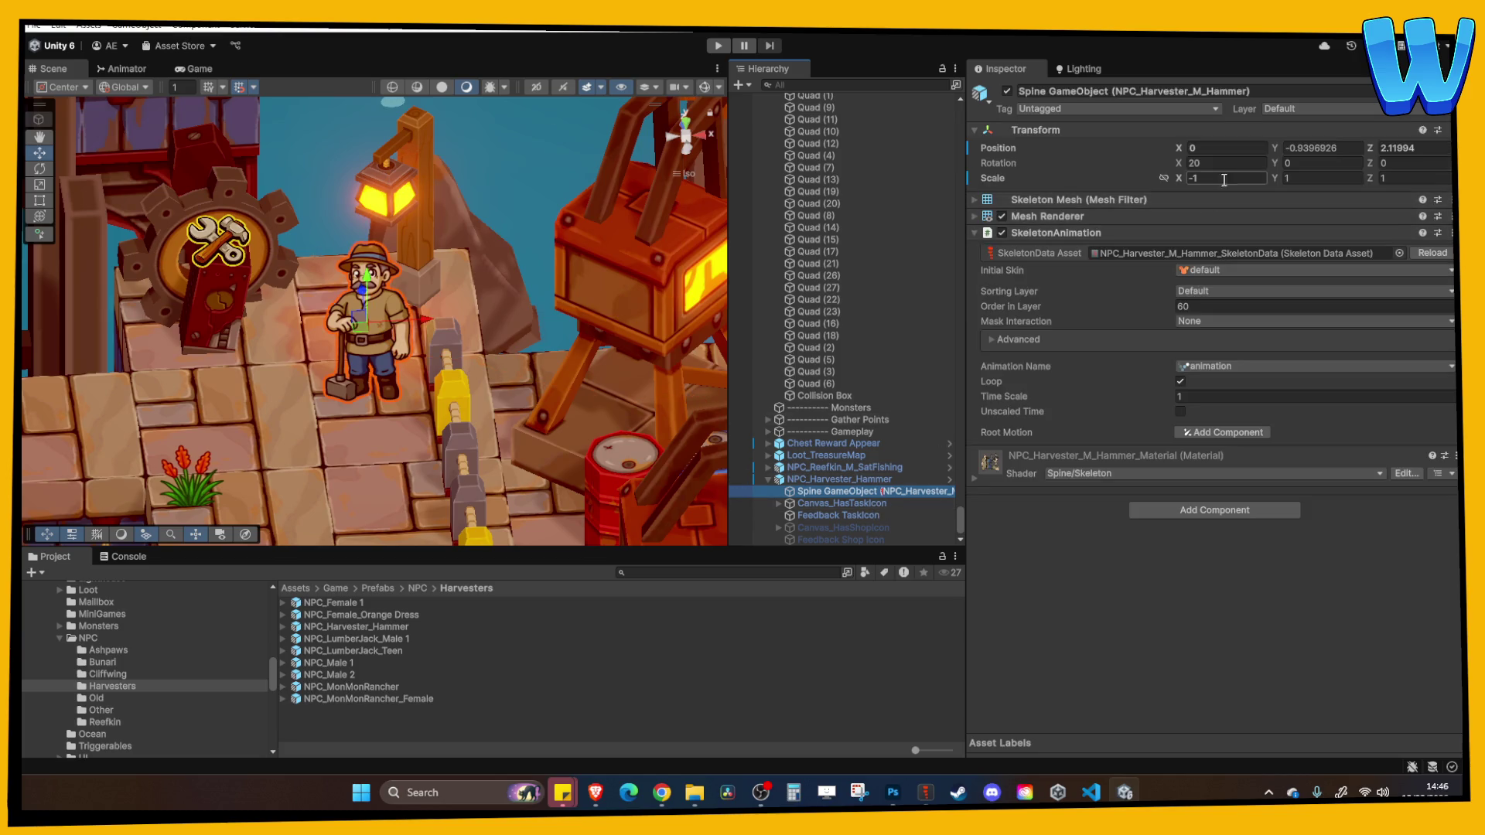
click(1332, 147)
text(0)
key(Tab)
text(0)
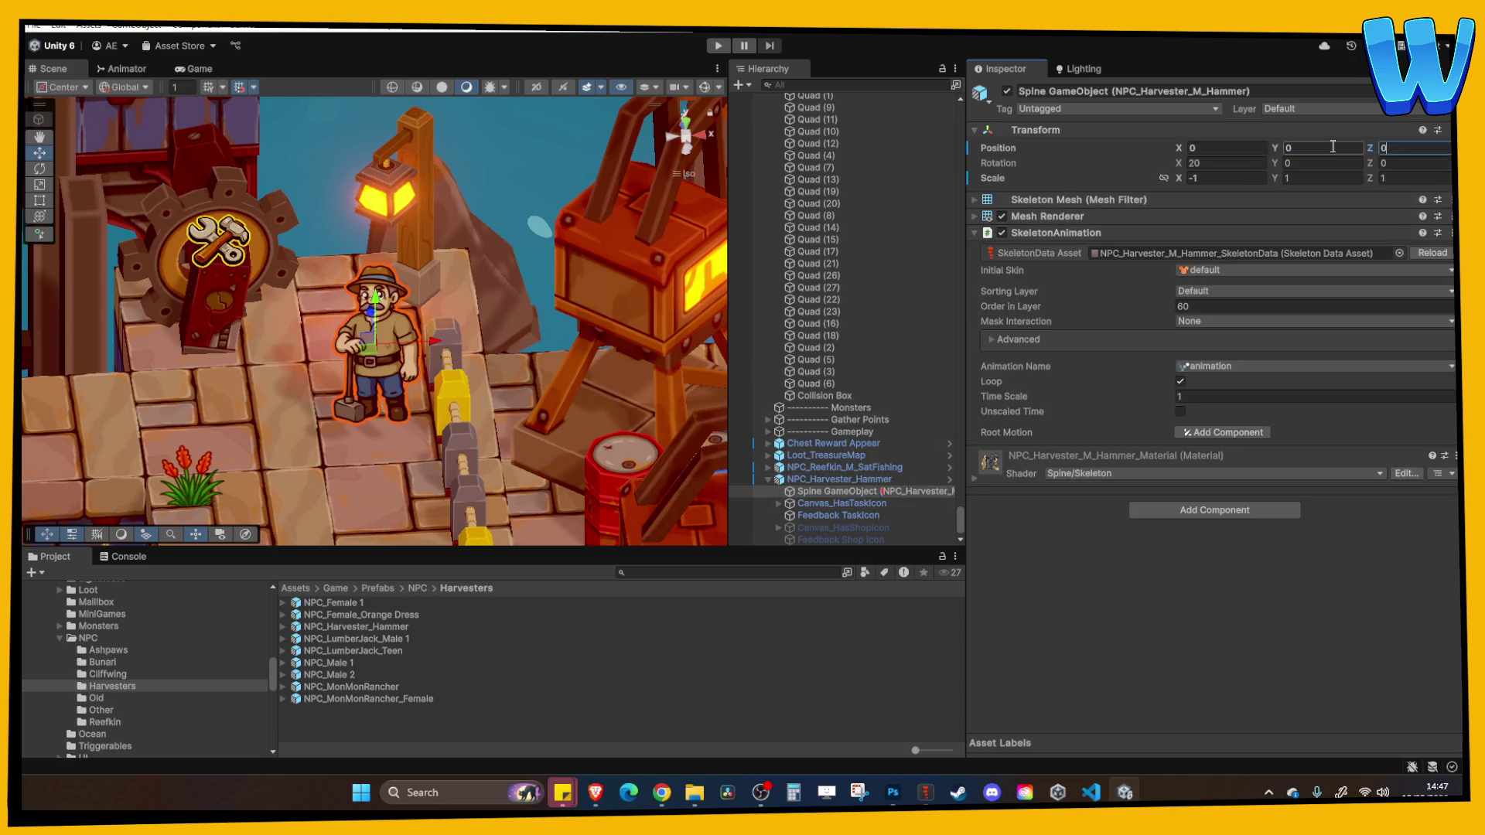
mouse_move(587, 232)
mouse_down()
mouse_move(637, 263)
mouse_move(588, 297)
mouse_up()
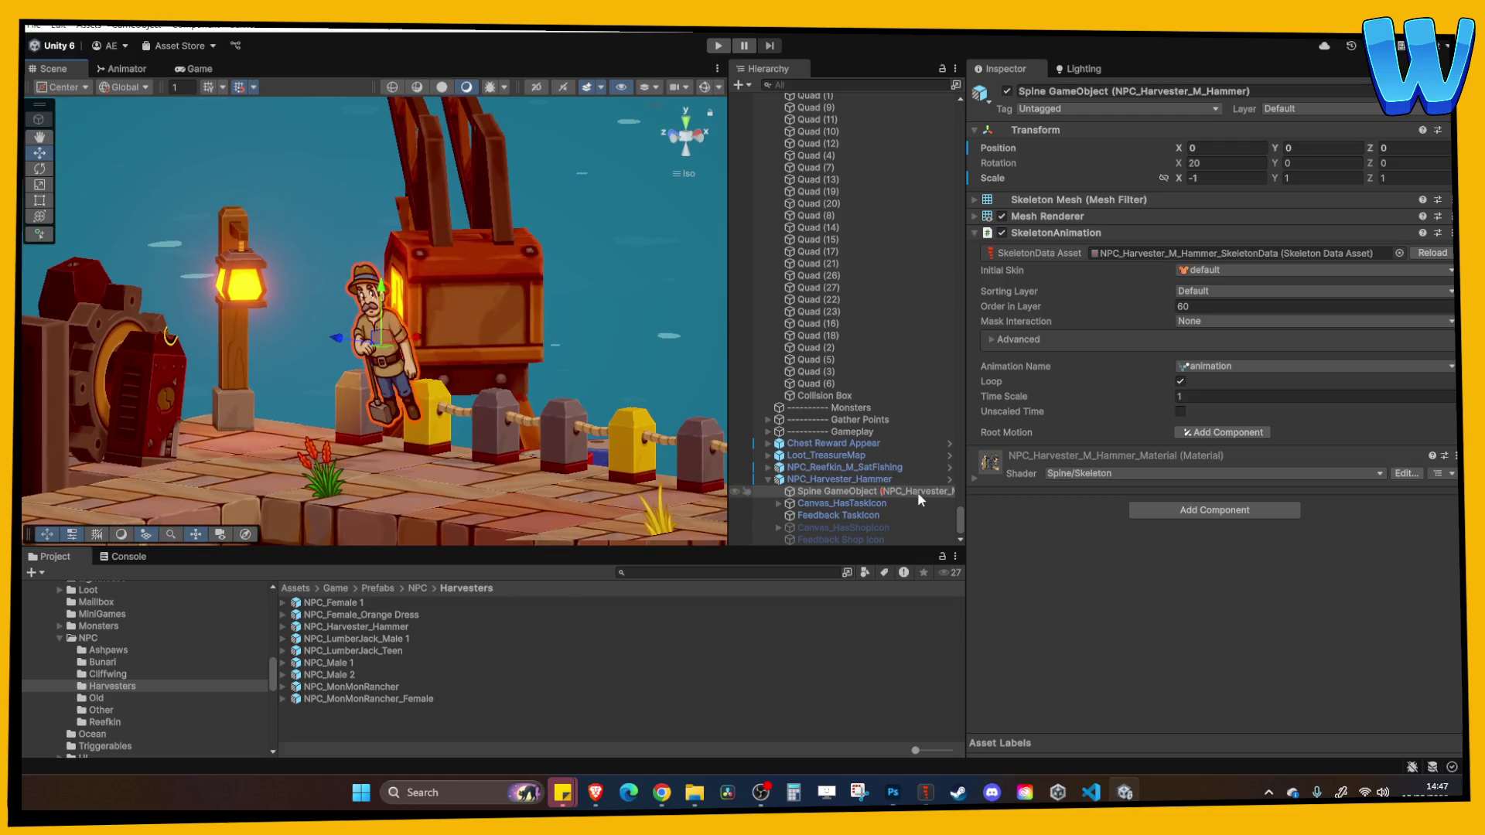
Nudge the NPC_Harvester_Hammer root into place on the dock and start Play mode
click(866, 480)
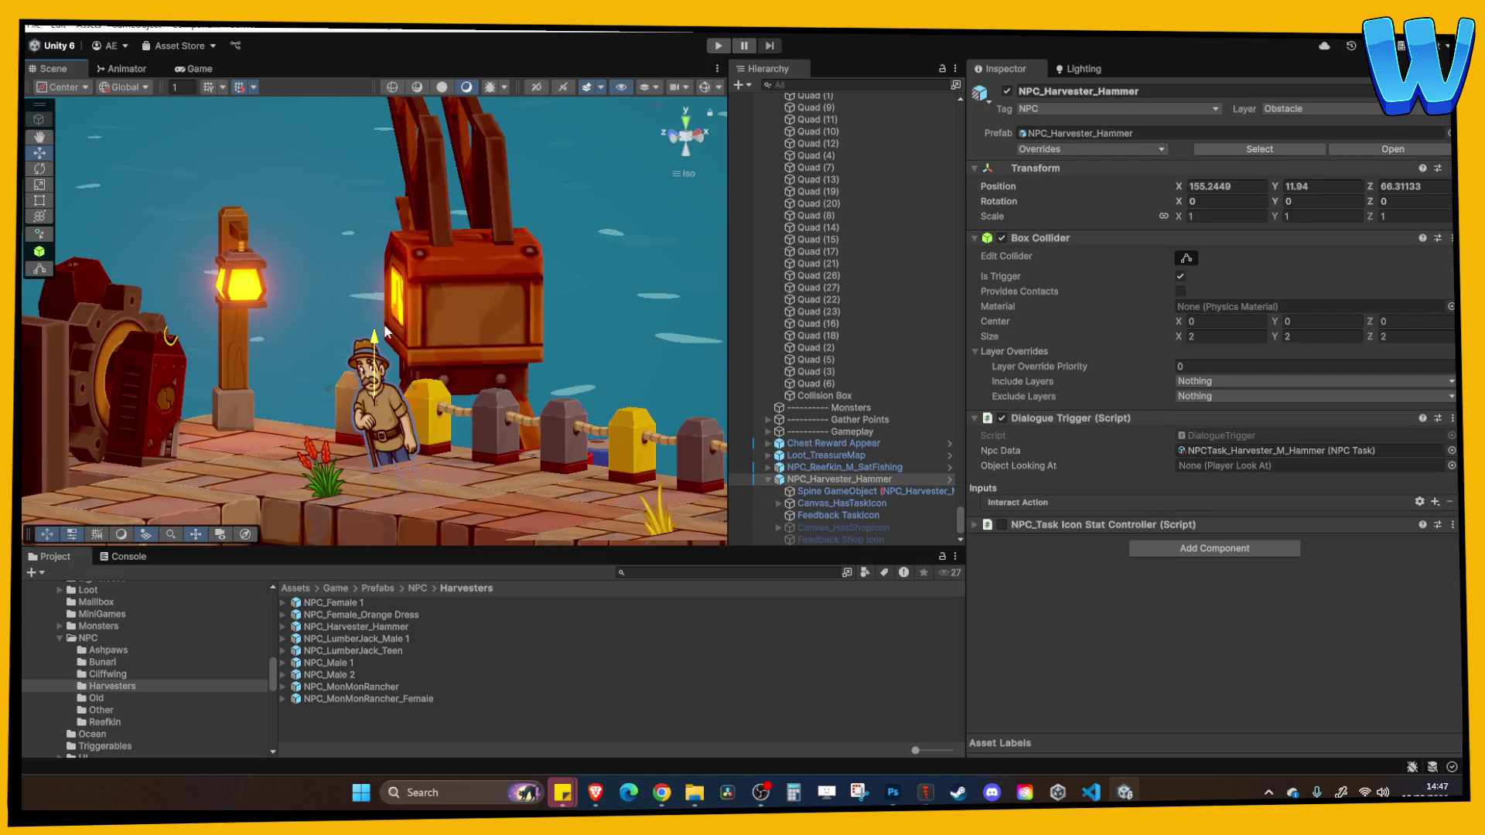
drag(385, 331, 379, 325)
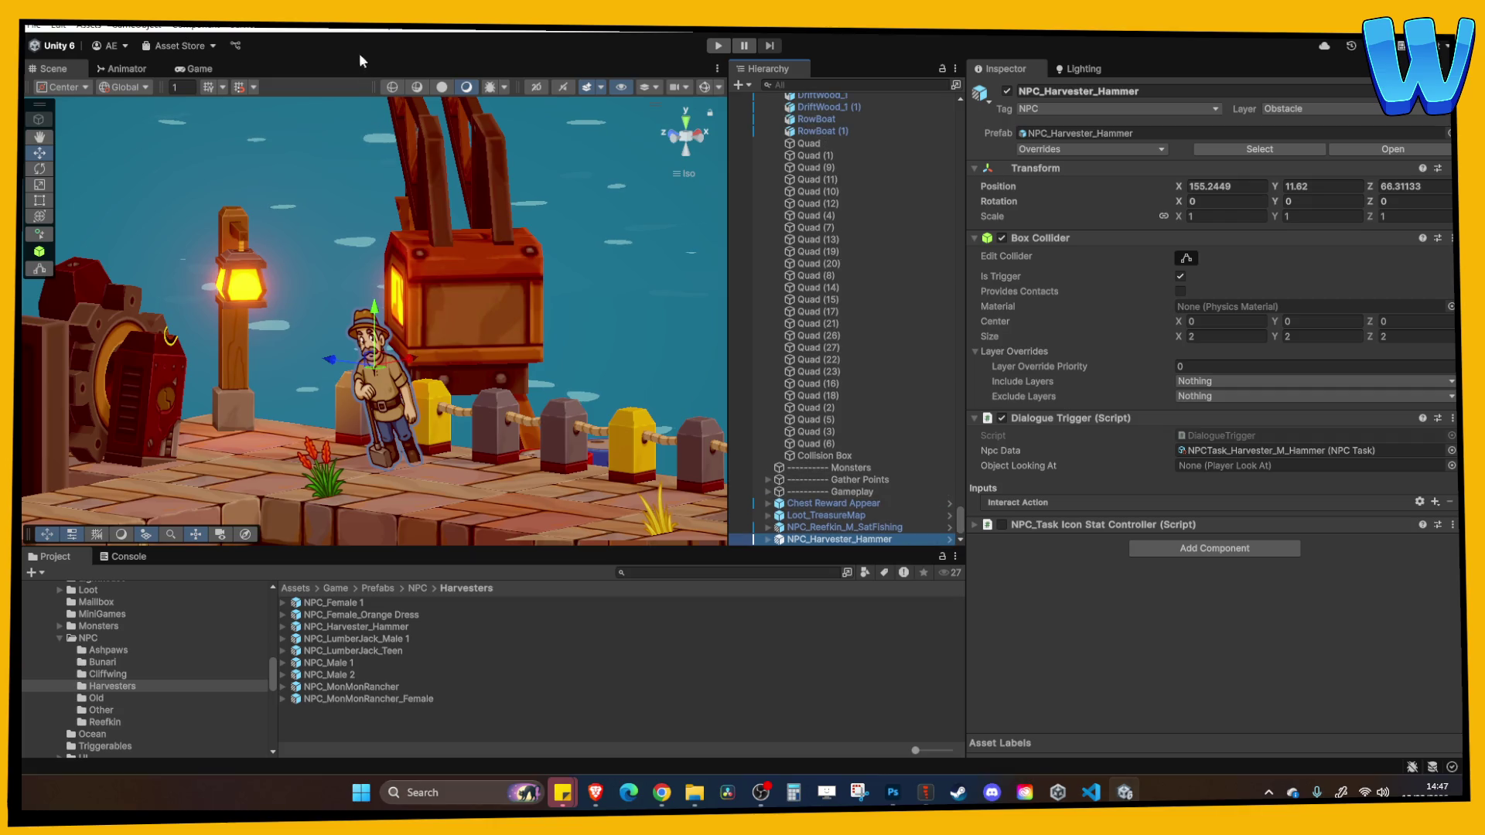
drag(363, 301, 329, 320)
key(f)
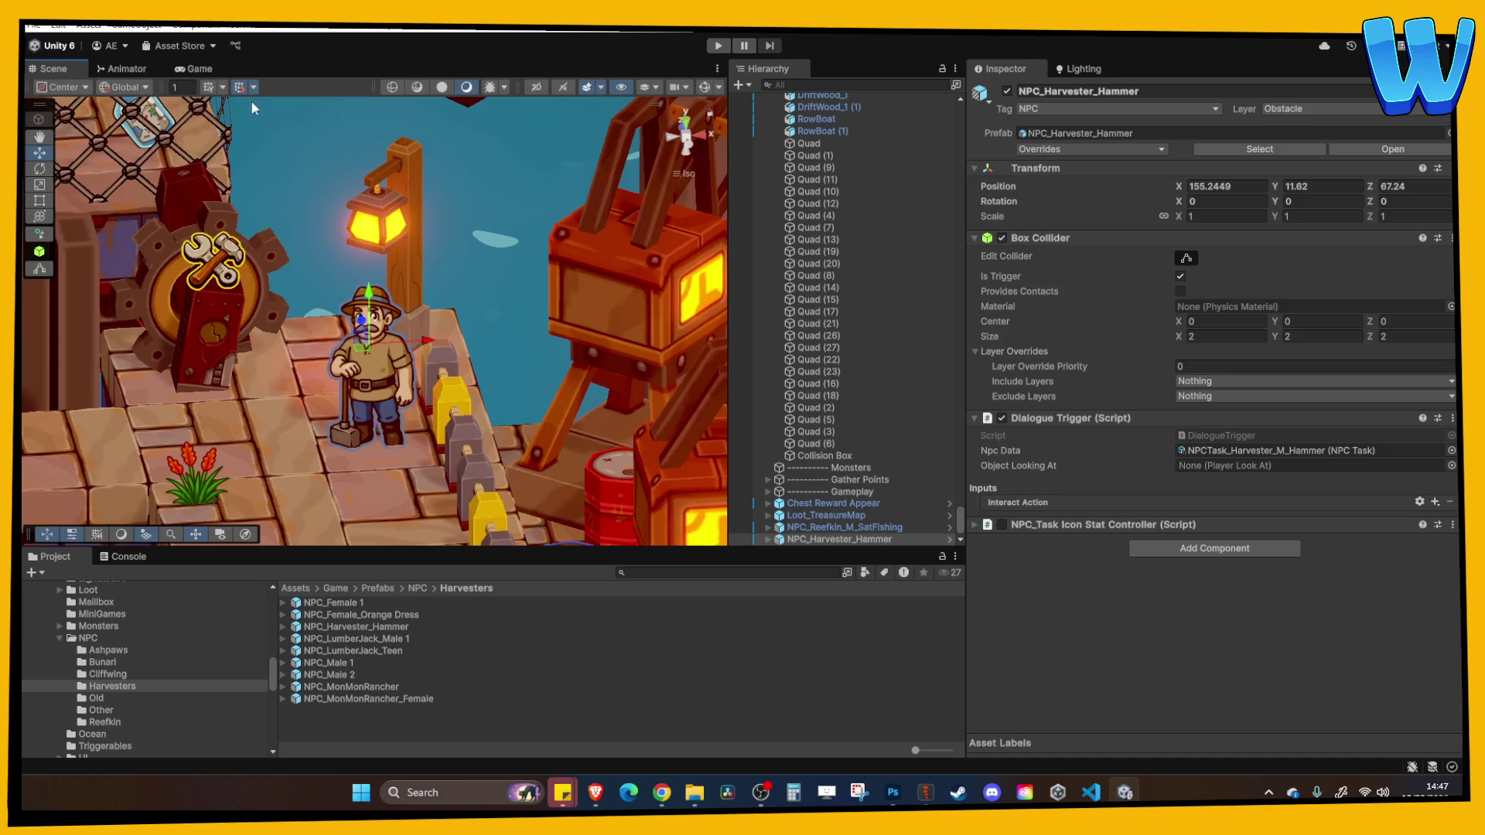
drag(378, 289, 378, 283)
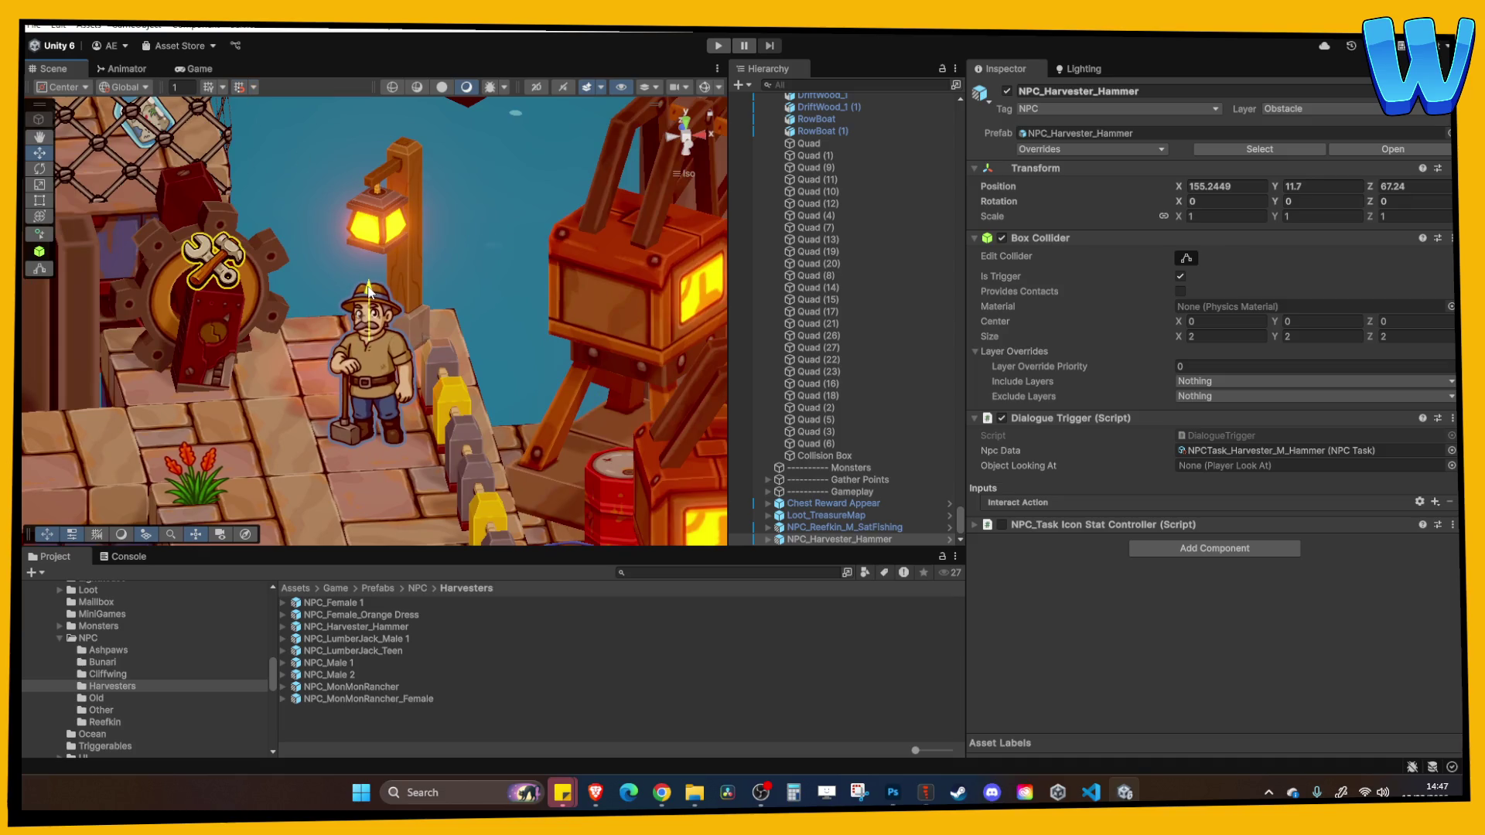
click(718, 46)
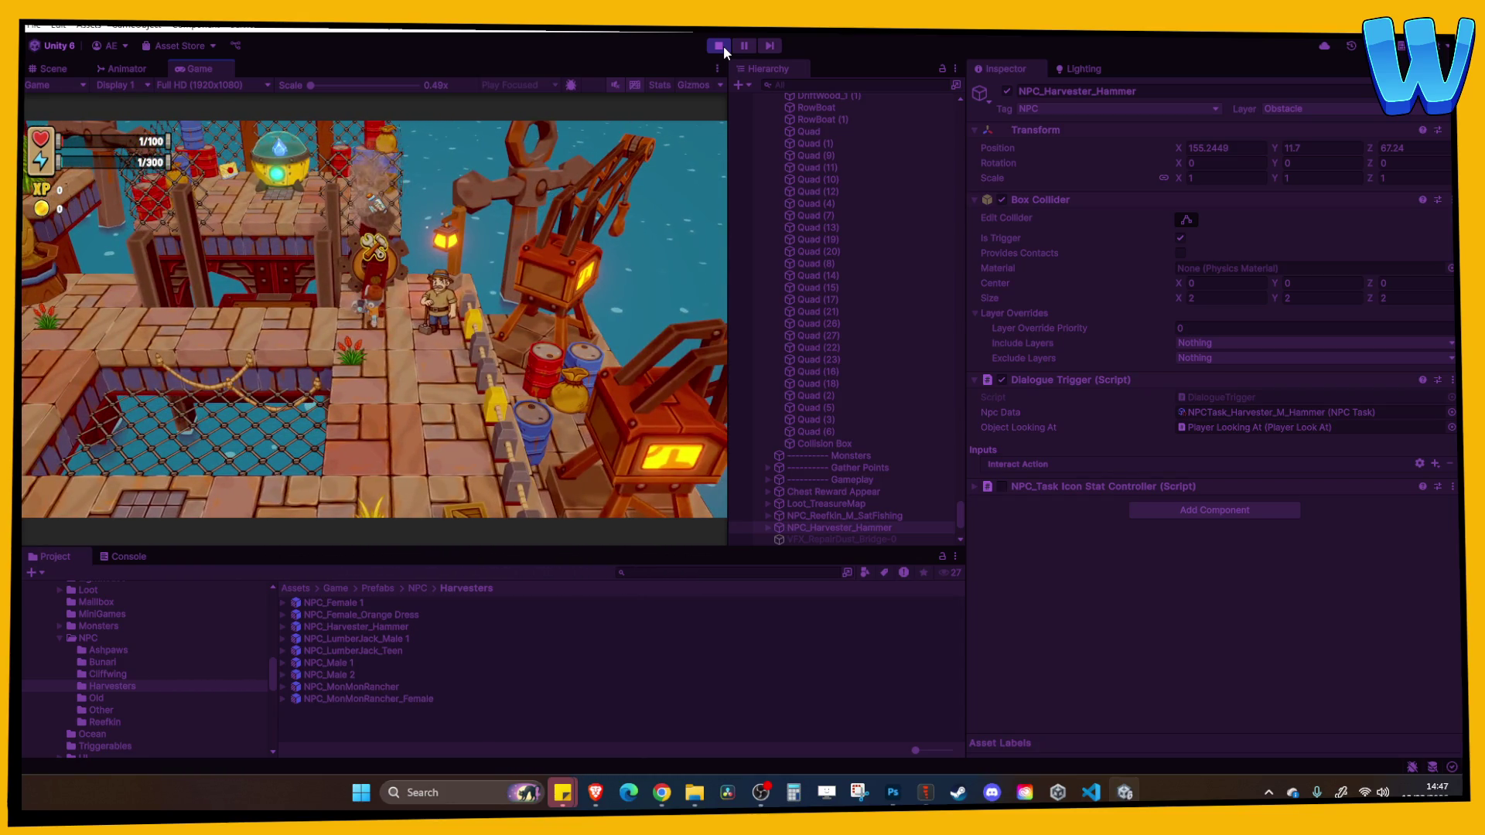
Maximize the Game view and talk to the harvester with E until his dialogue box appears
click(717, 68)
click(743, 125)
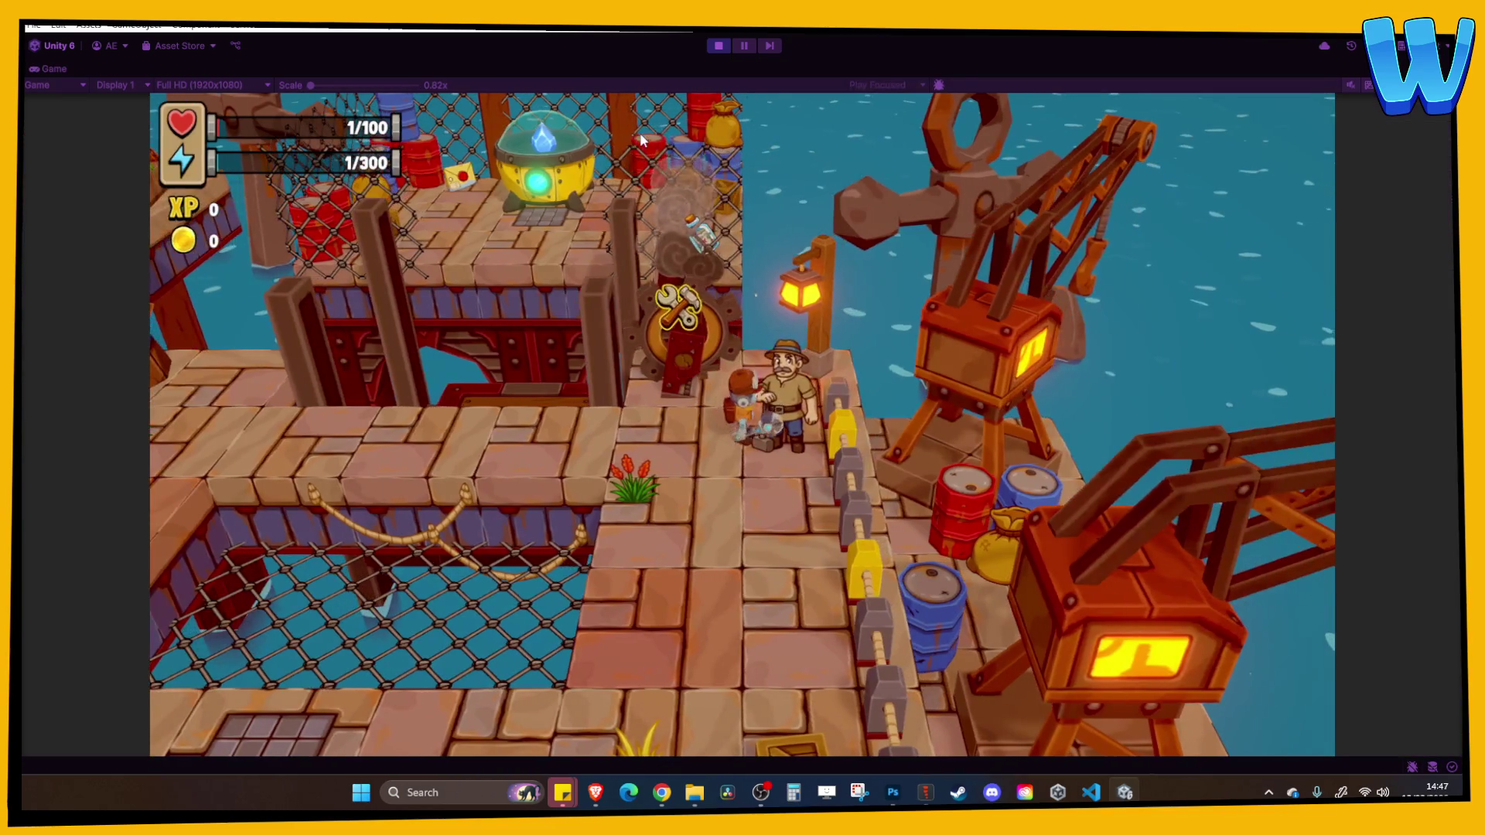
key(e)
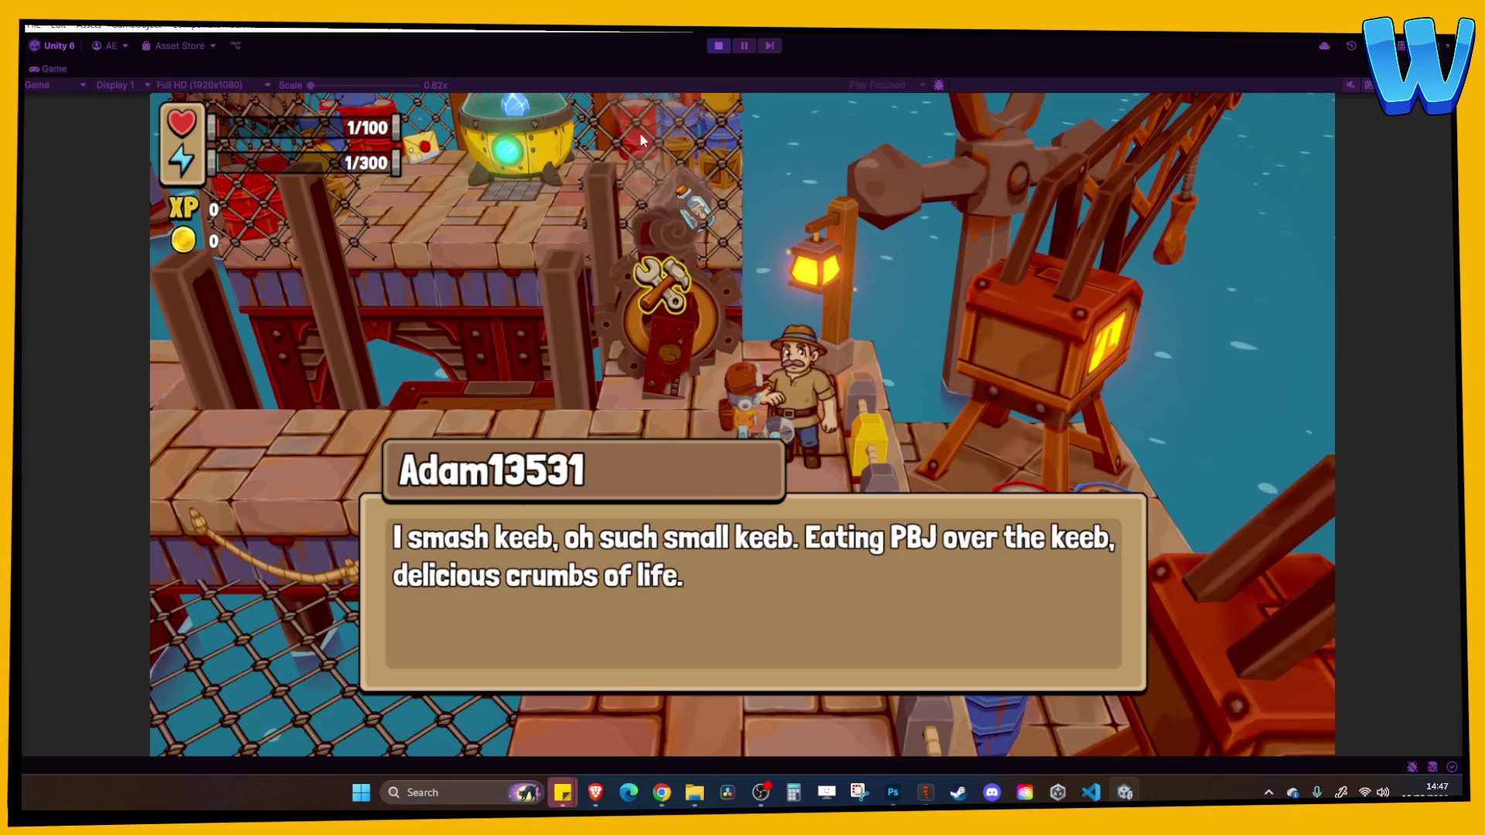
key(space)
key(d)
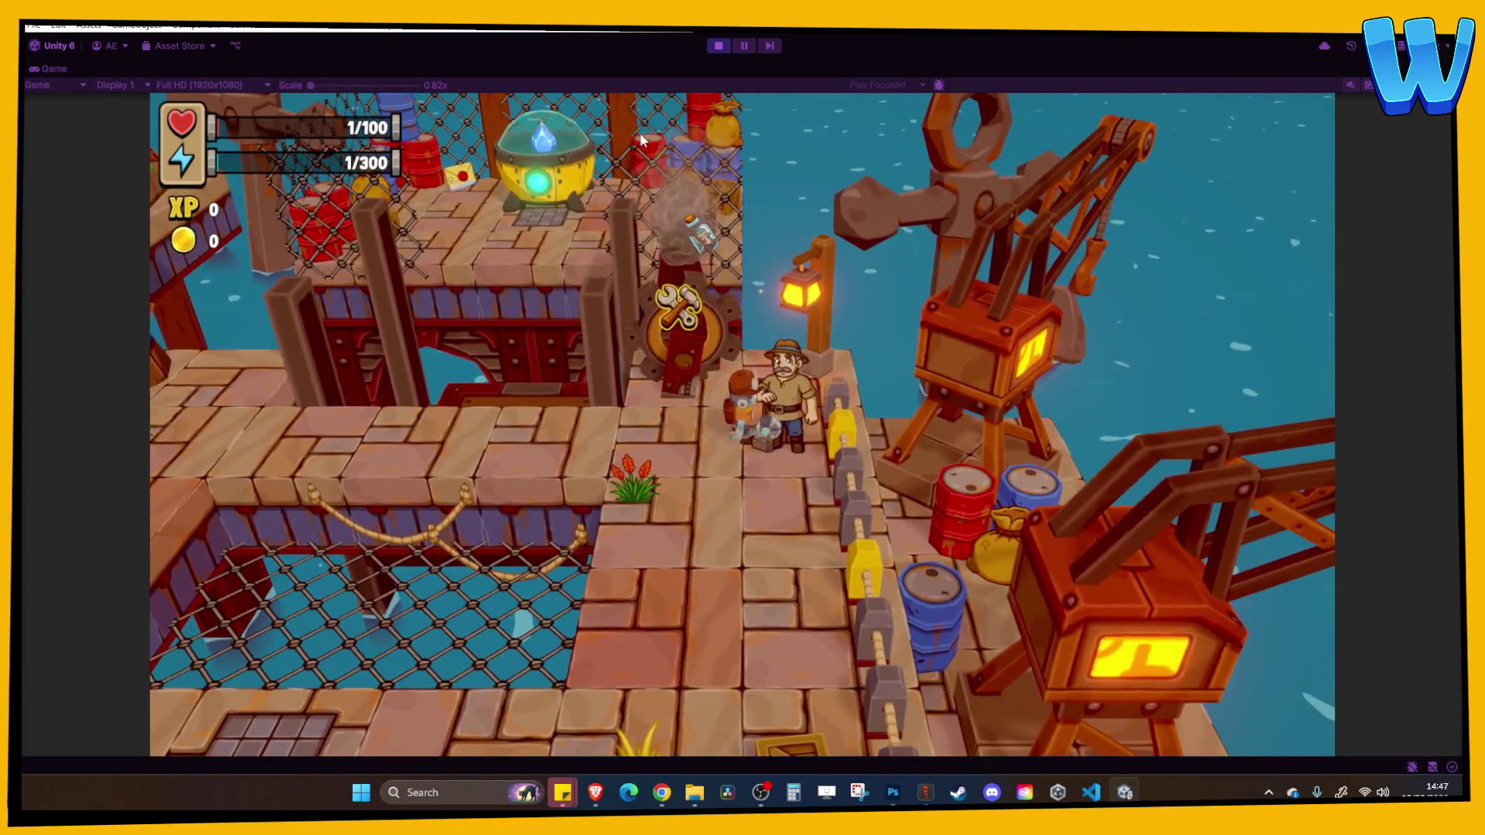
key(e)
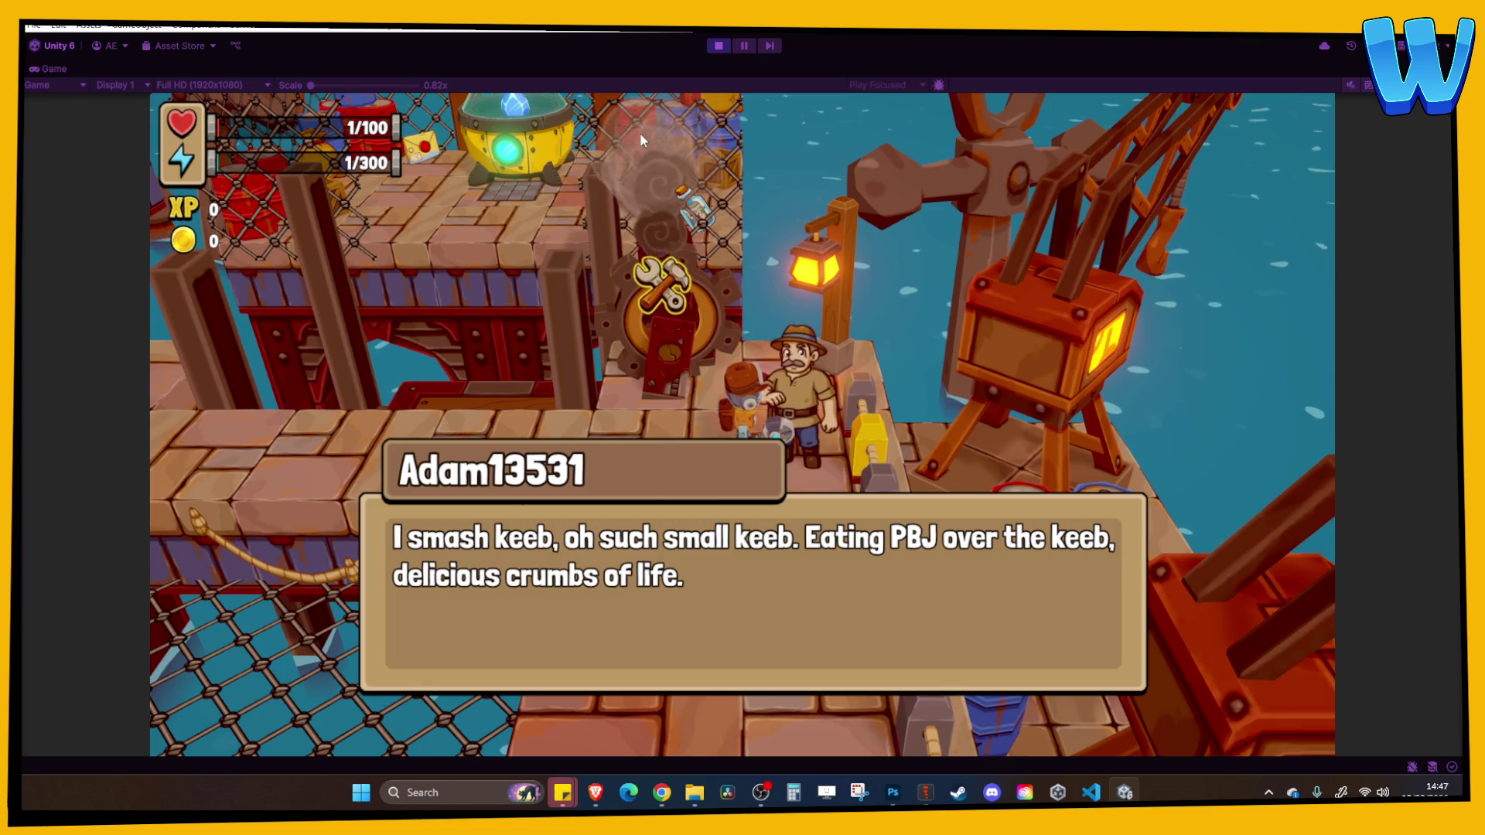
key(e)
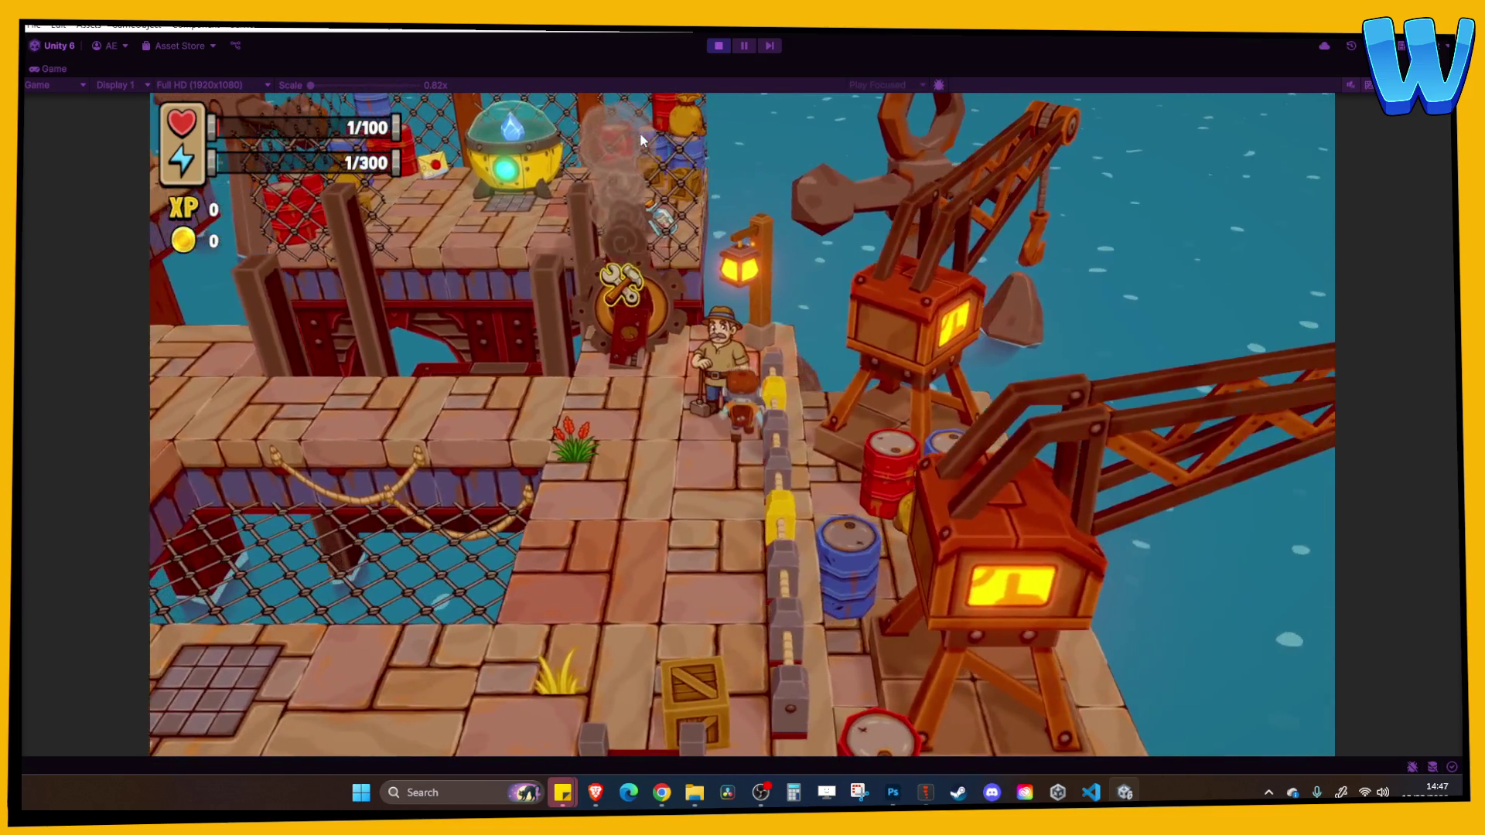
key(e)
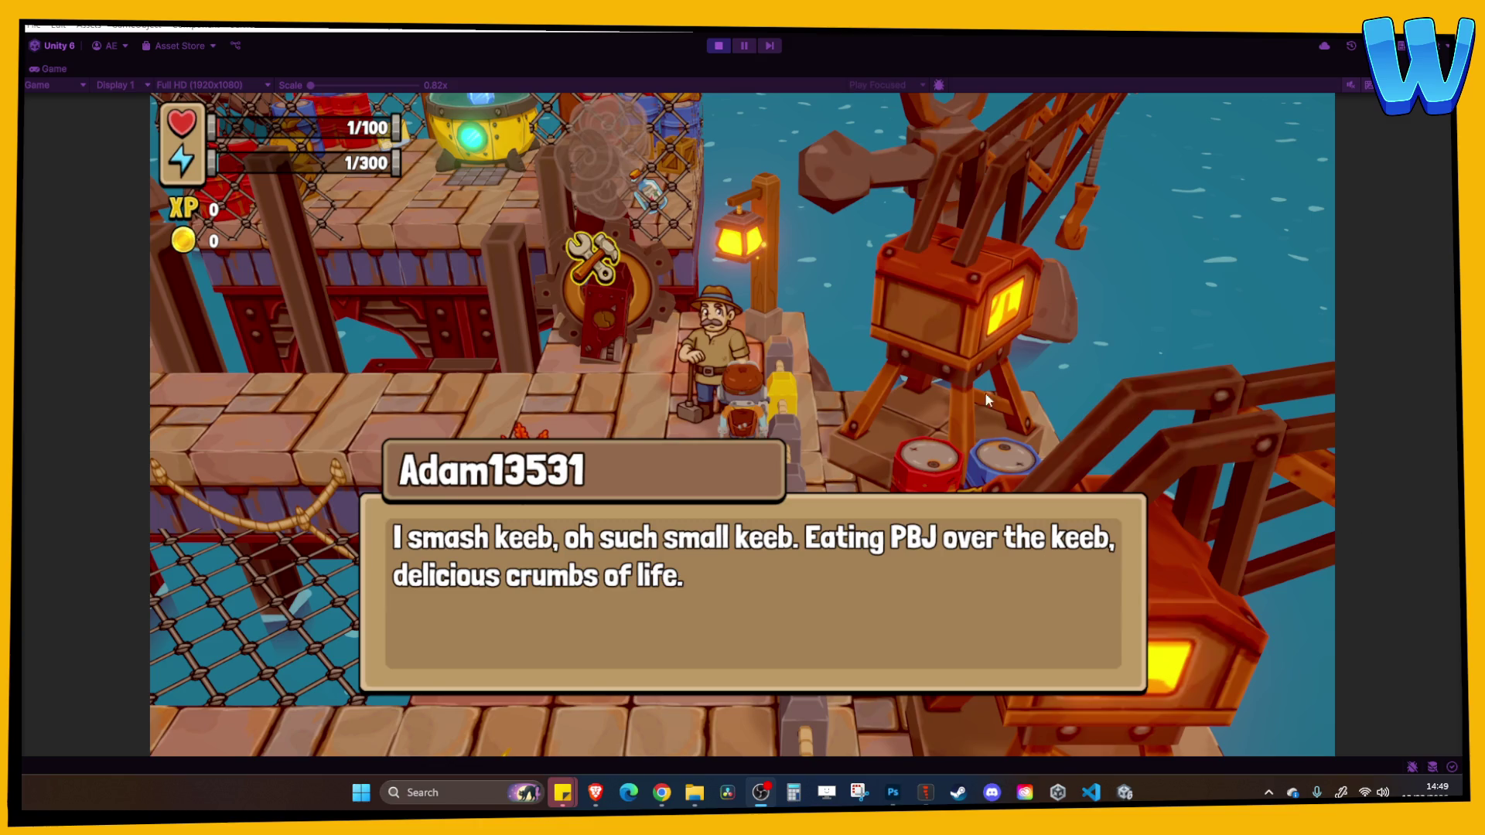
Close the dialogue and run the player around the pier to collect a coin
key(s)
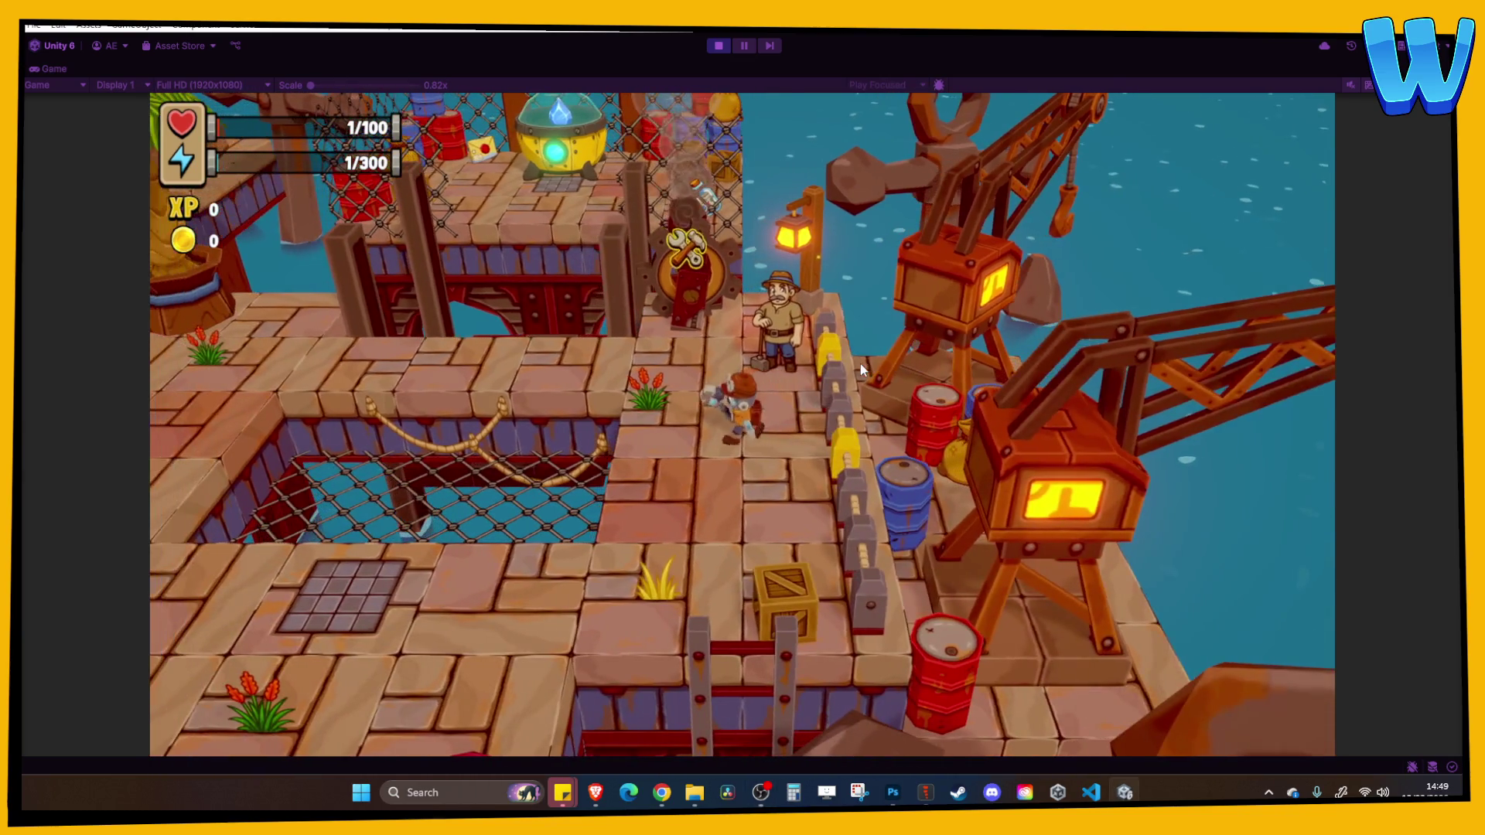
key(s)
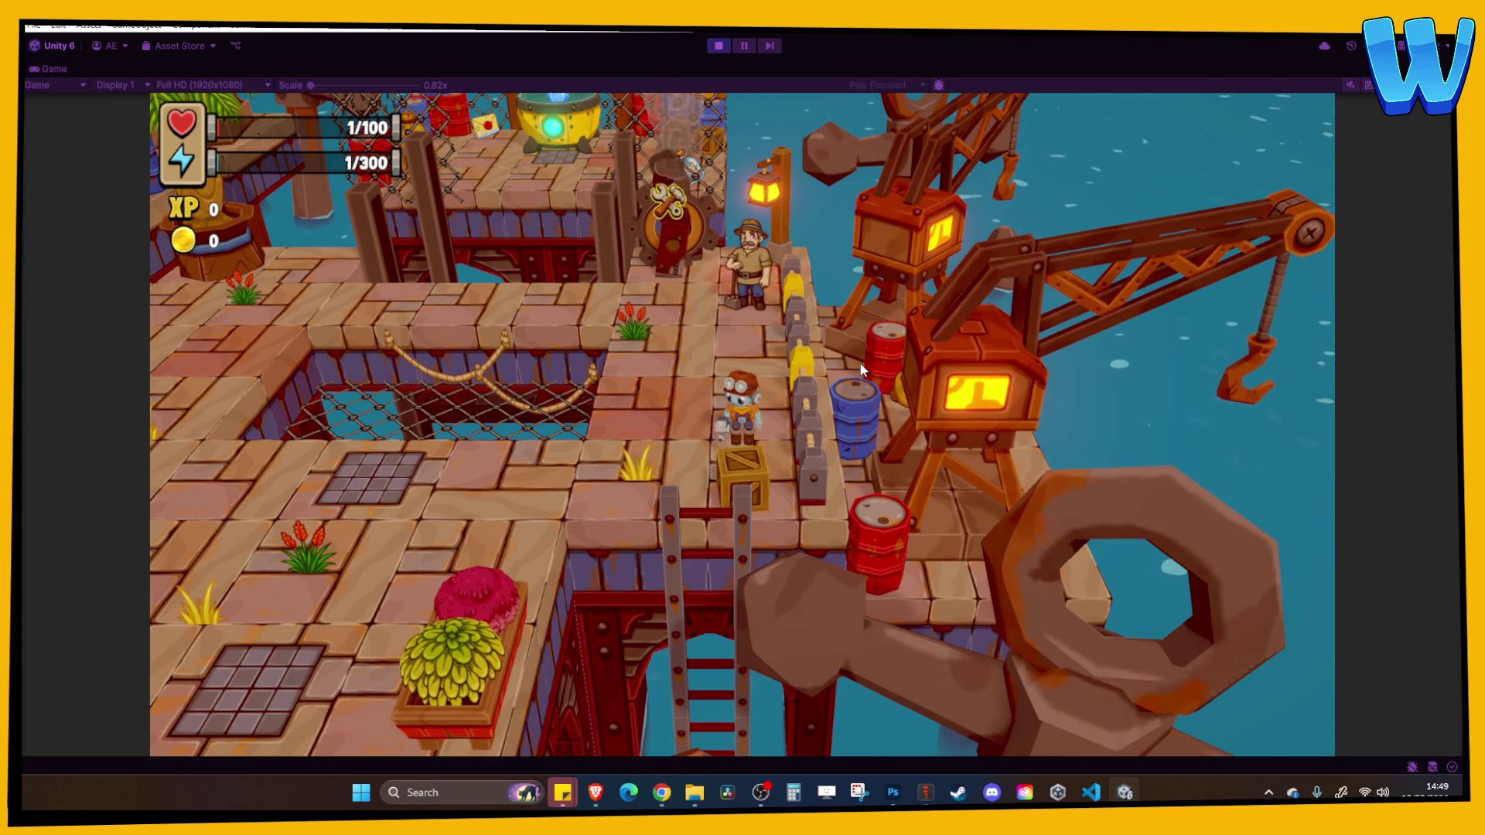
key(a)
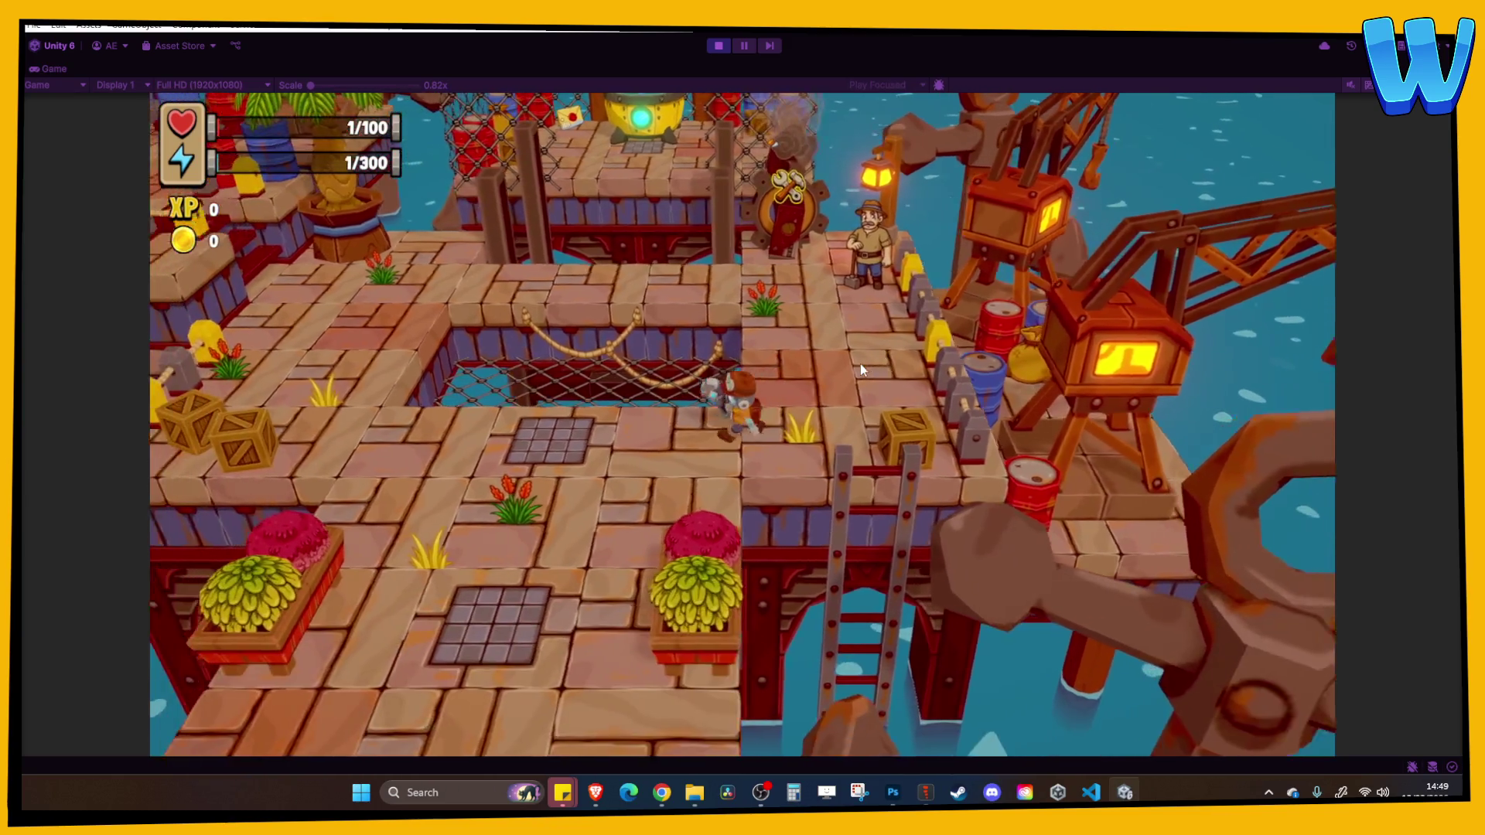
key(a)
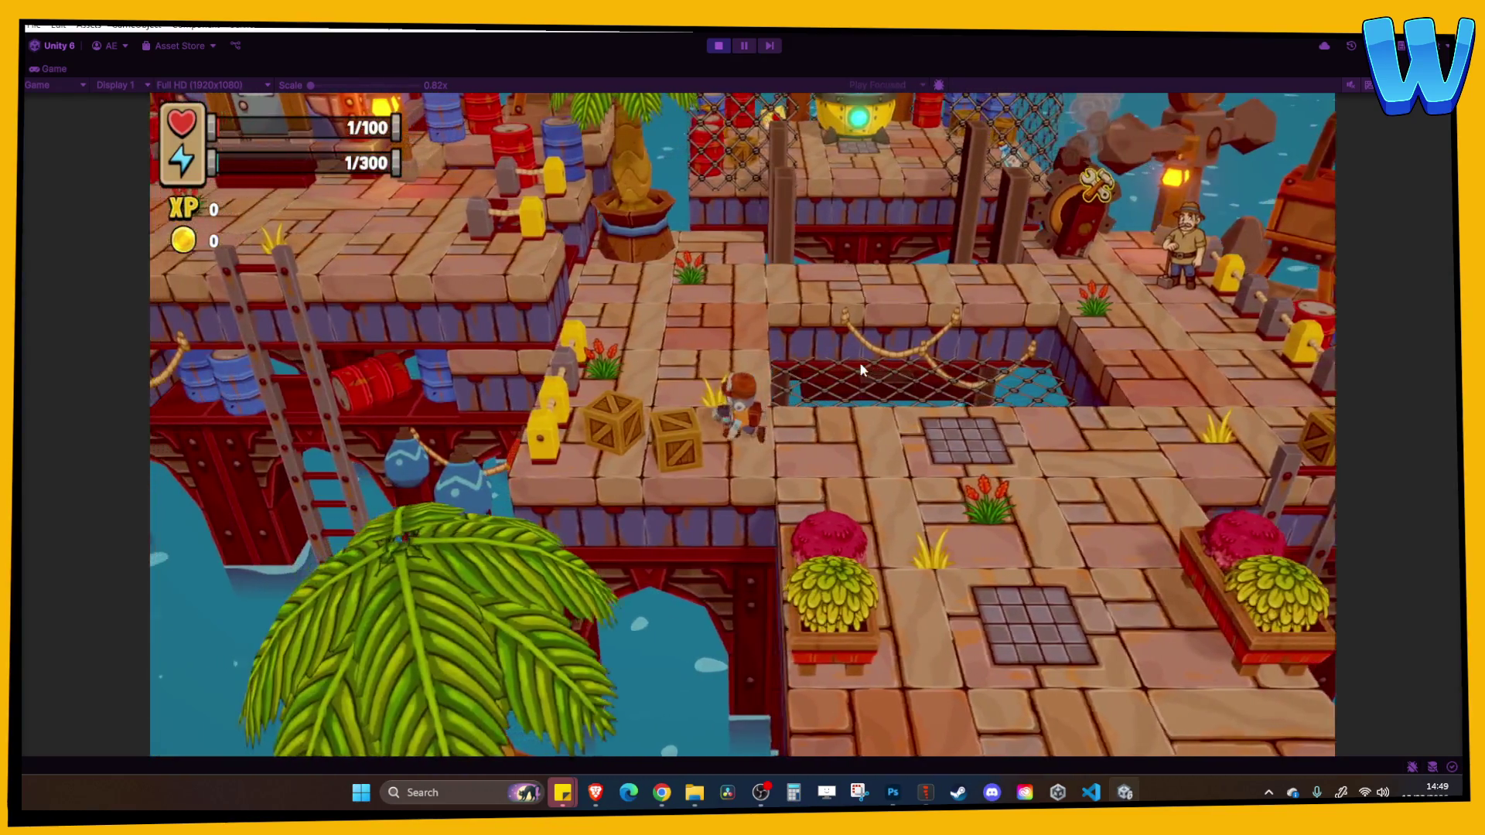
key(d)
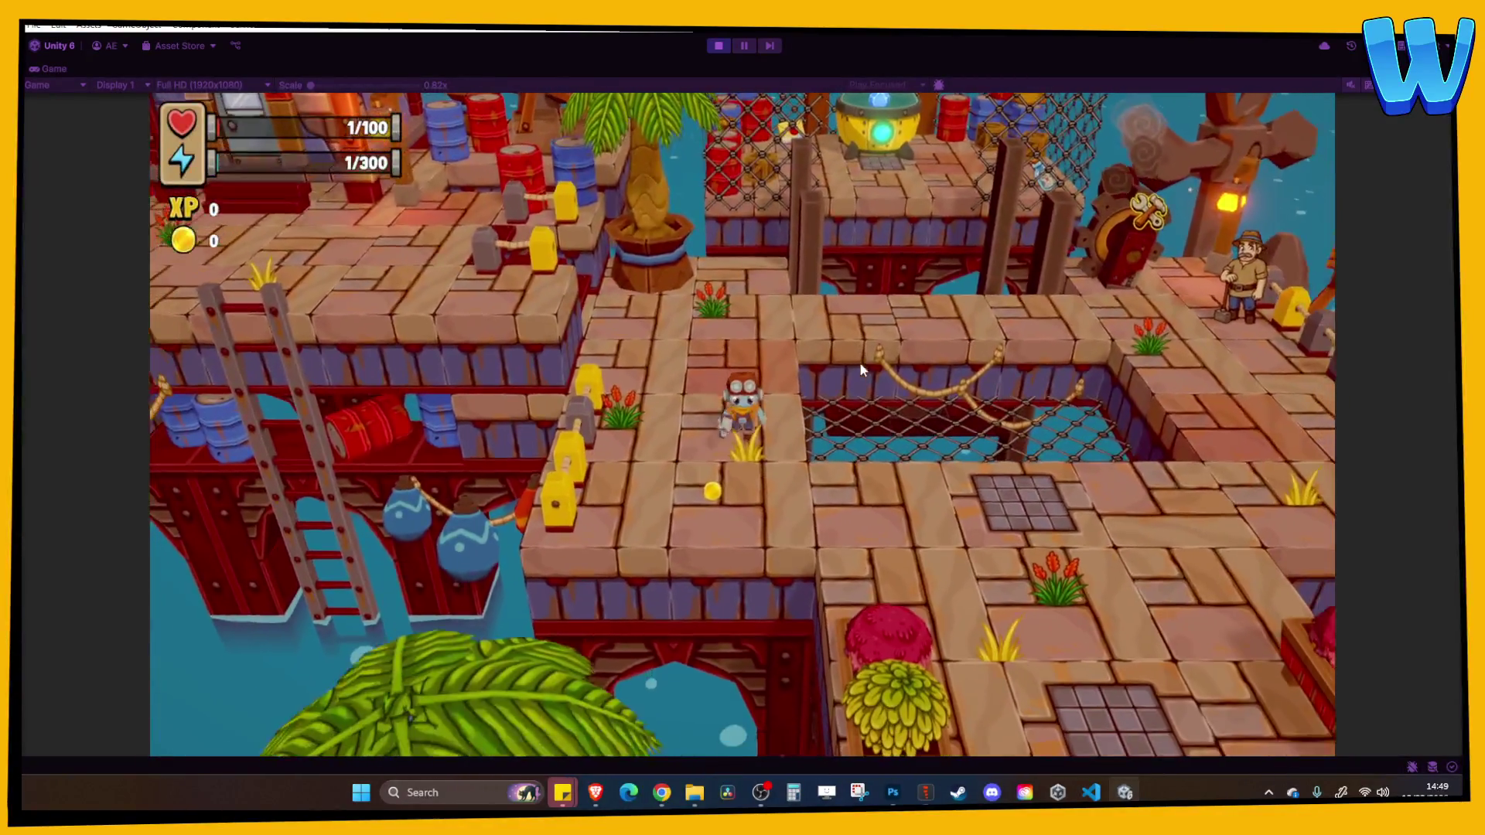
key(d)
key(s)
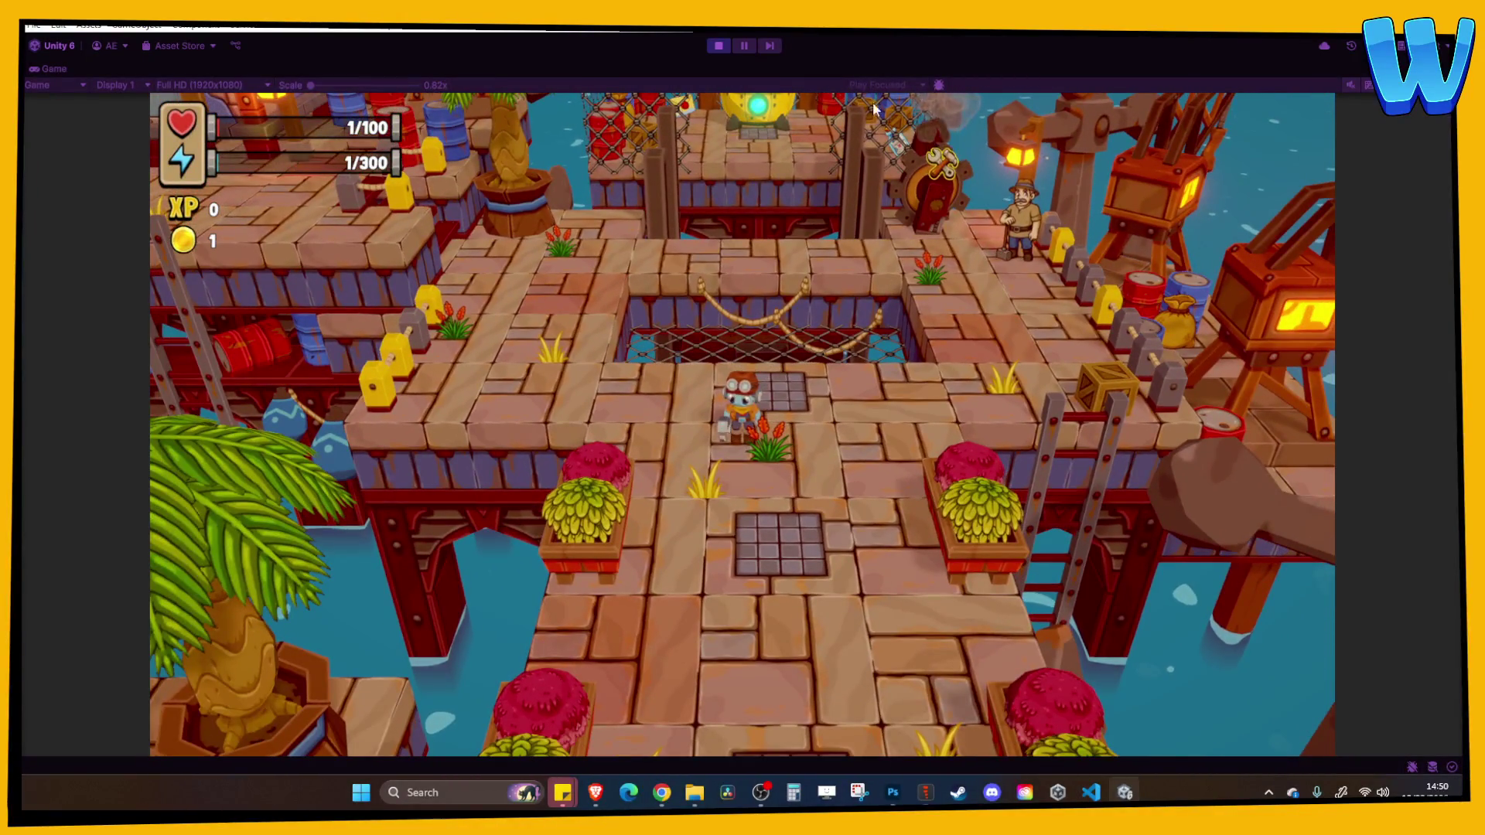
Stop the game and pan around the harbour in the Scene view
click(718, 45)
mouse_move(551, 518)
mouse_down()
mouse_move(419, 461)
mouse_move(458, 447)
mouse_up()
scroll(436, 311, down, 10)
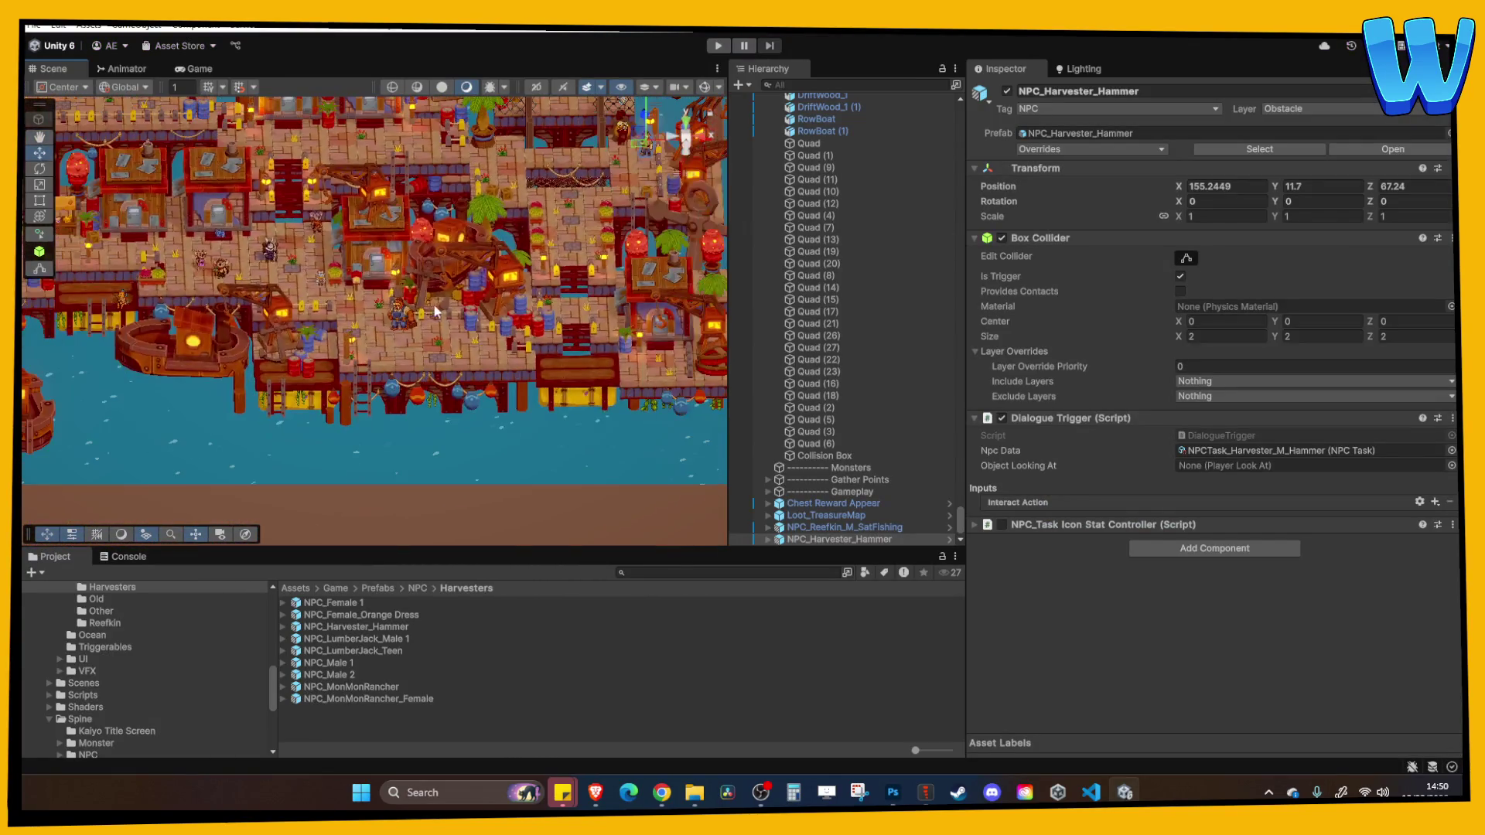
Select and frame the koala NPCs in the red shirt and pink dress
click(320, 224)
key(f)
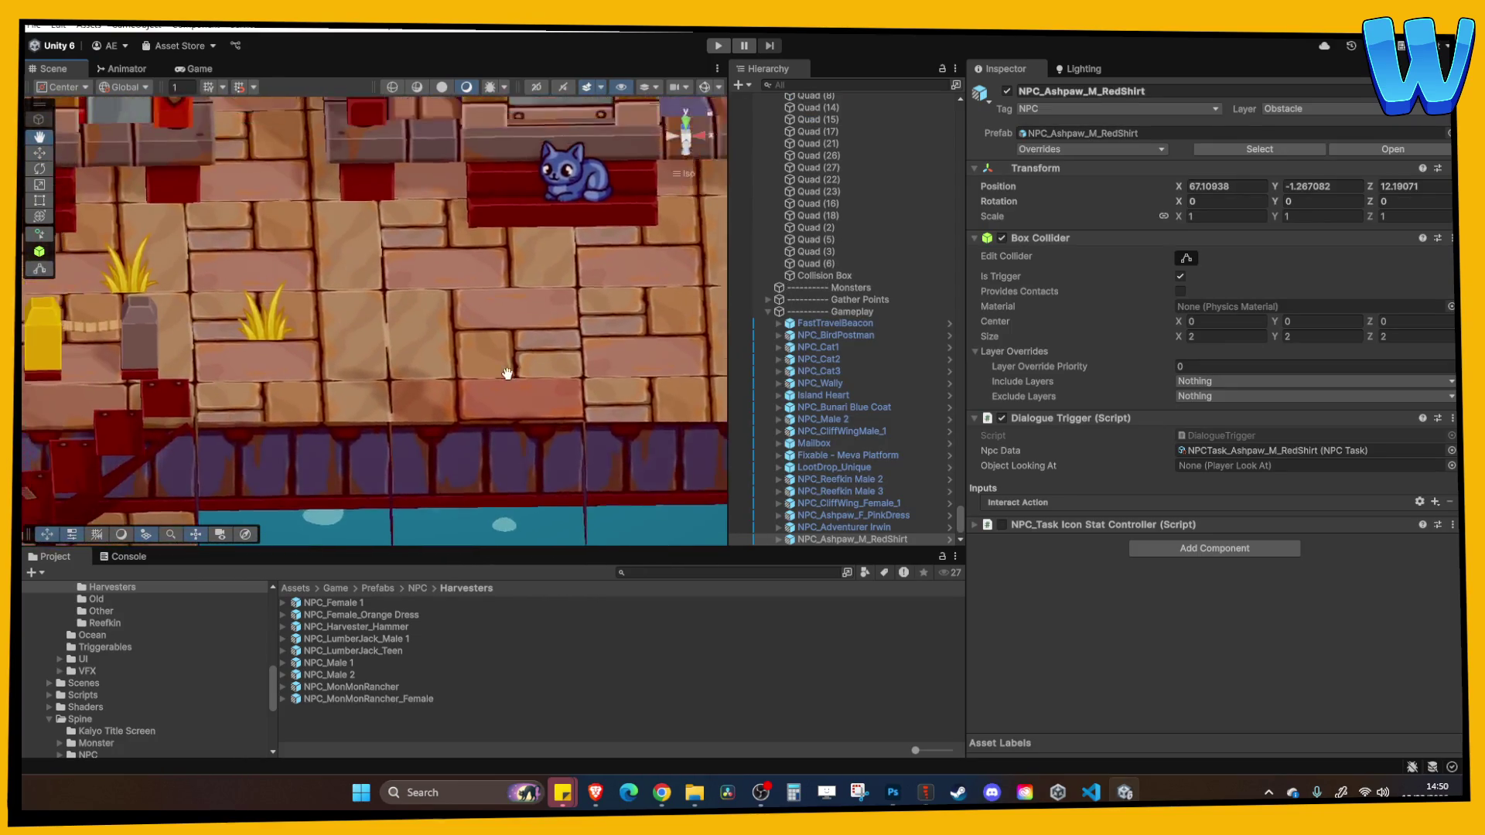
click(417, 350)
scroll(417, 349, down, 5)
scroll(416, 350, up, 5)
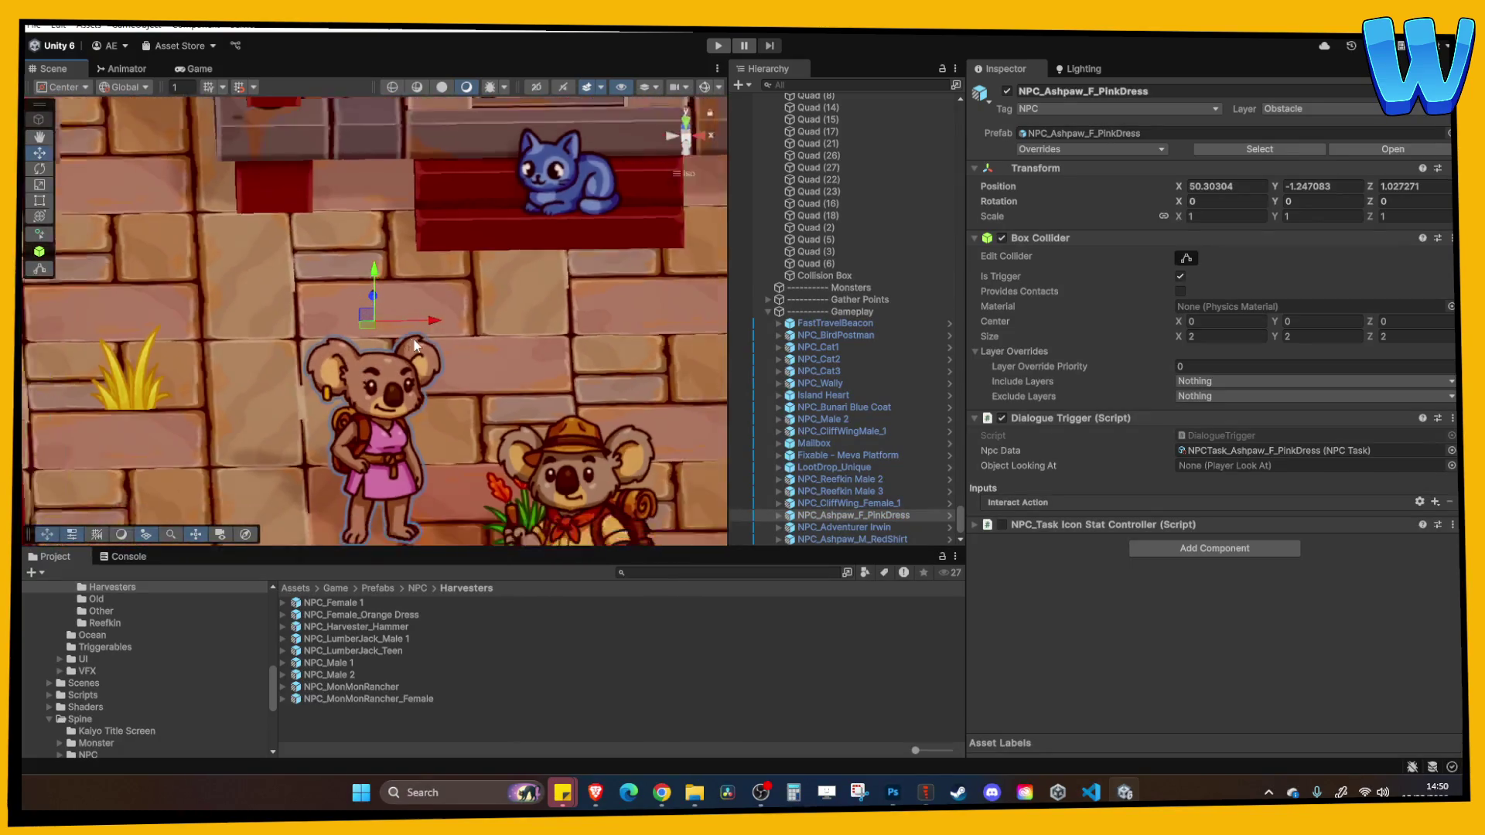
scroll(402, 344, down, 4)
scroll(378, 332, up, 4)
scroll(354, 318, up, 3)
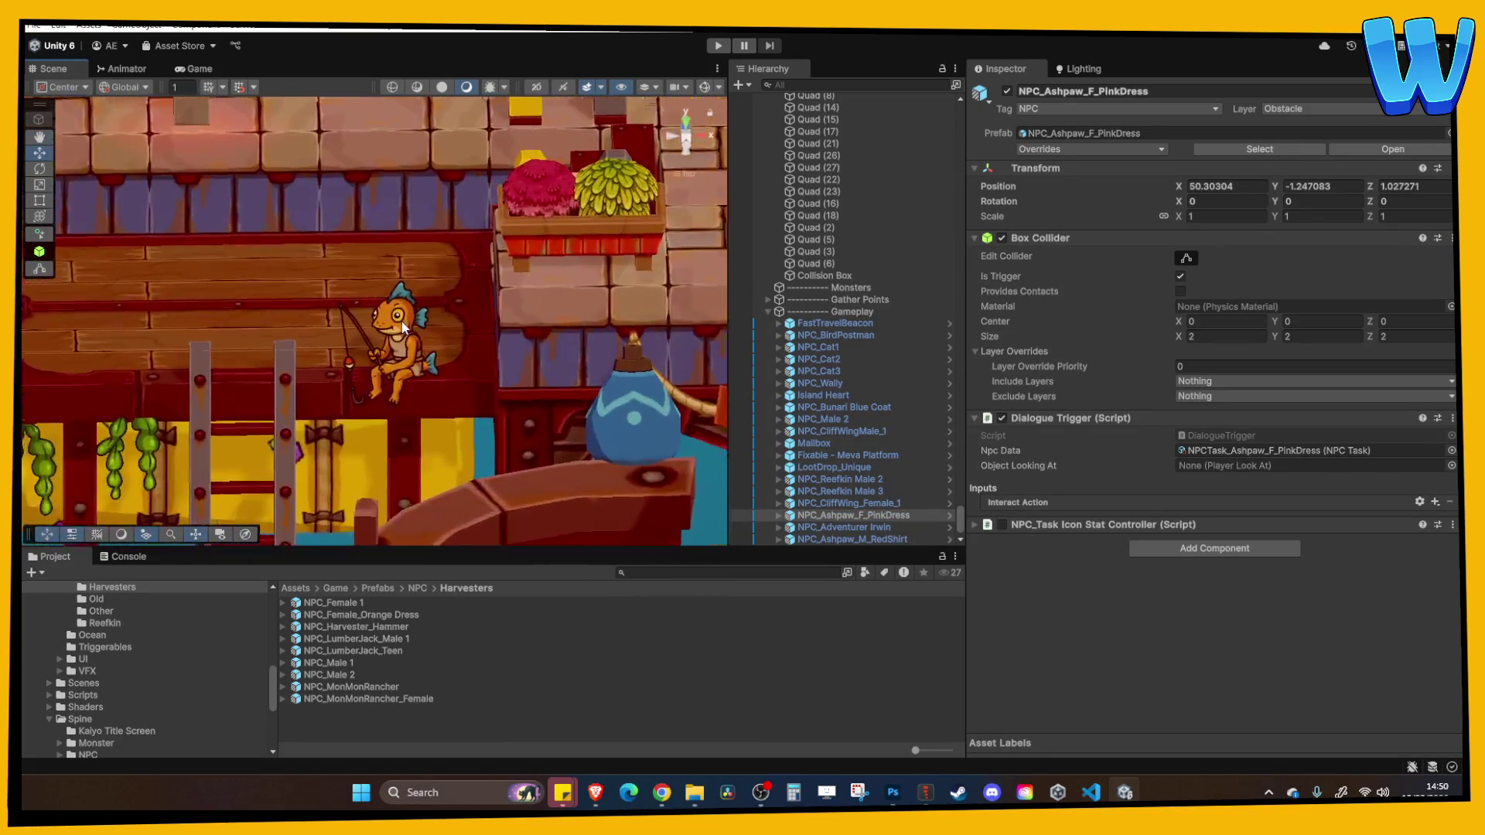
Select the fisherman's platform and a pillar, then collapse the Decore and Gameplay groups
click(514, 317)
scroll(510, 280, down, 6)
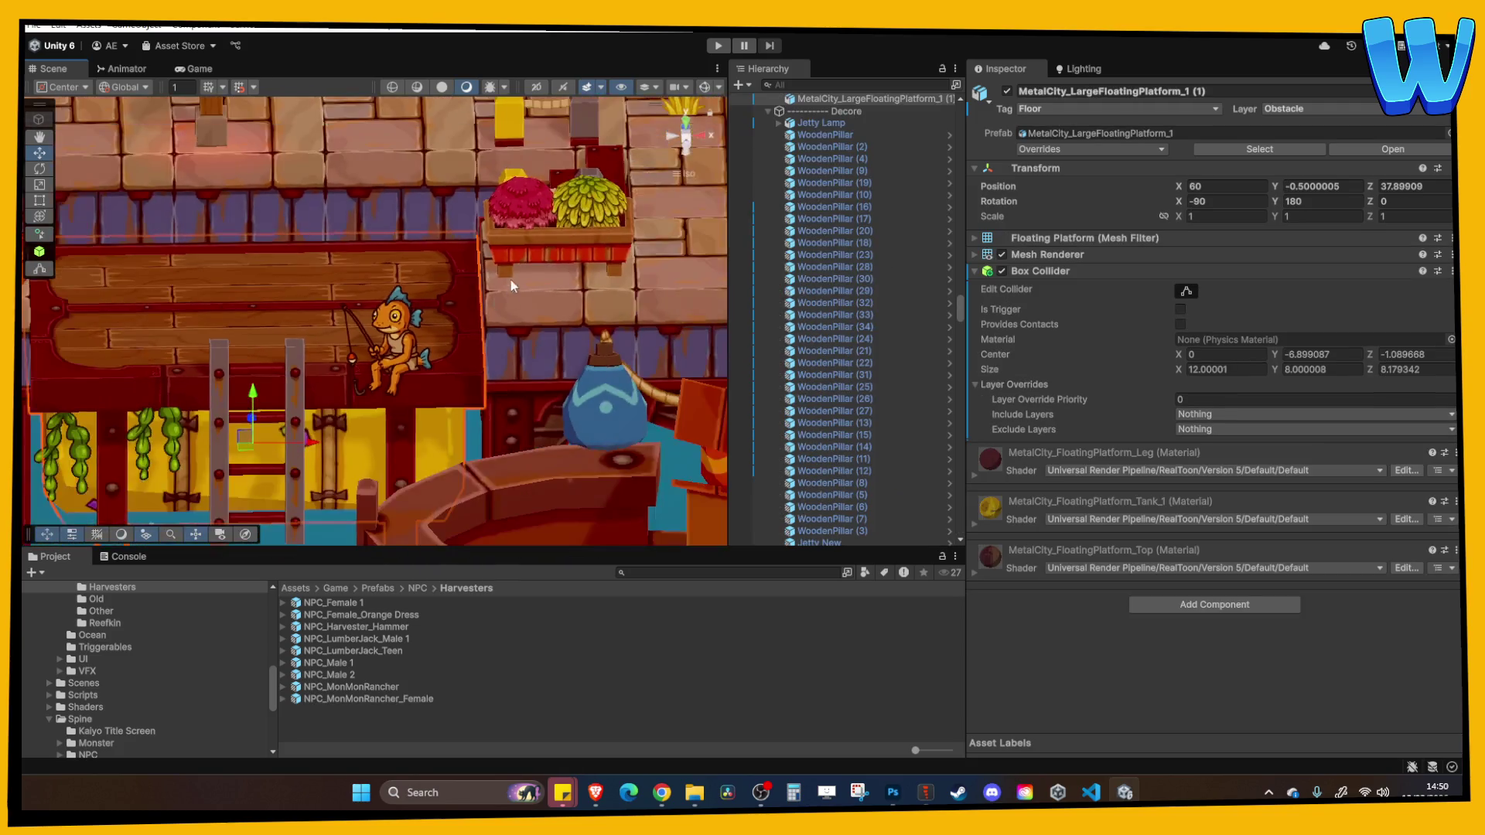
click(825, 183)
key(Left)
key(Left)
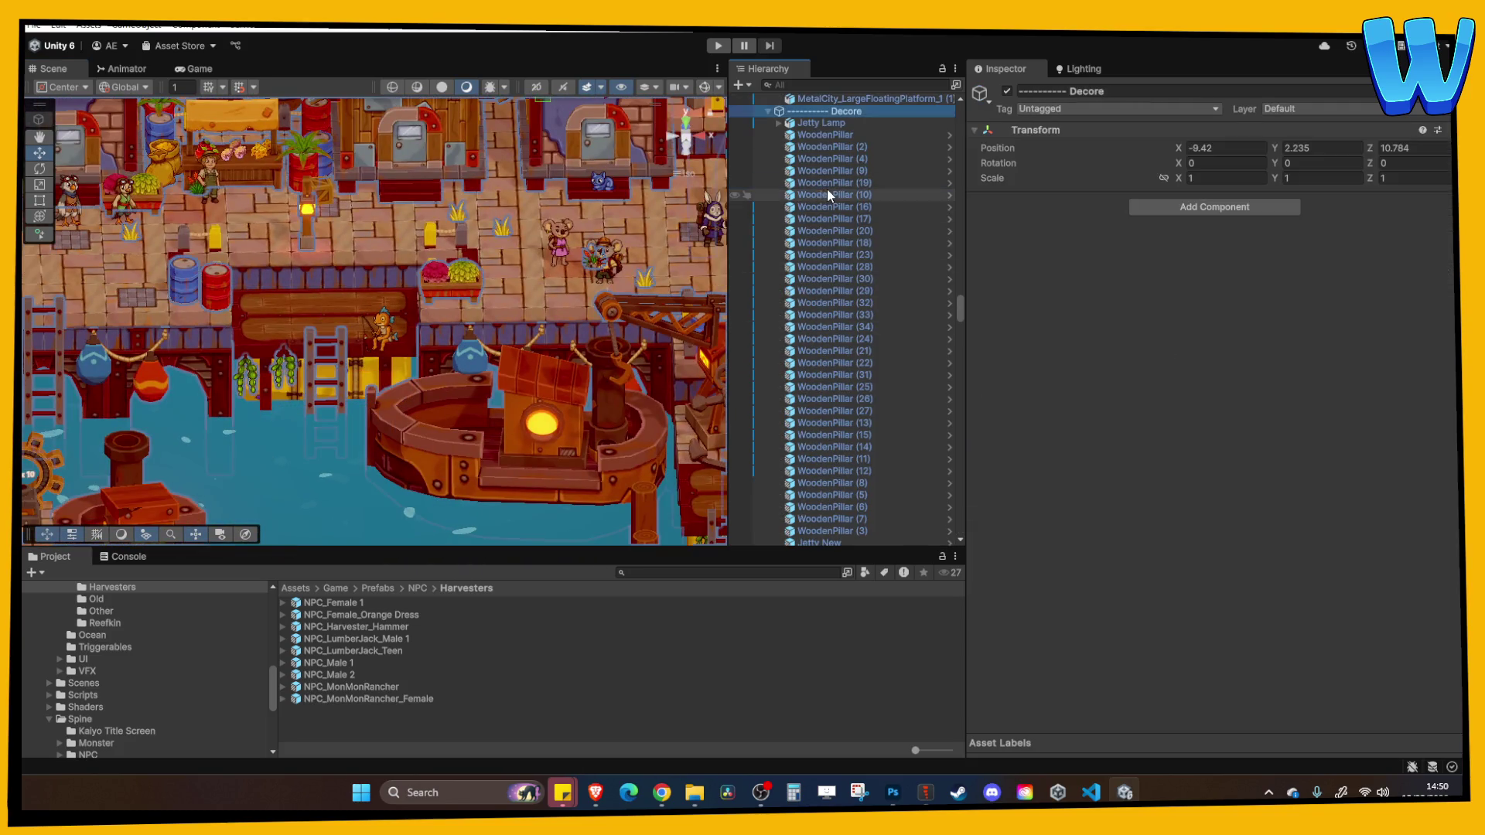
click(768, 264)
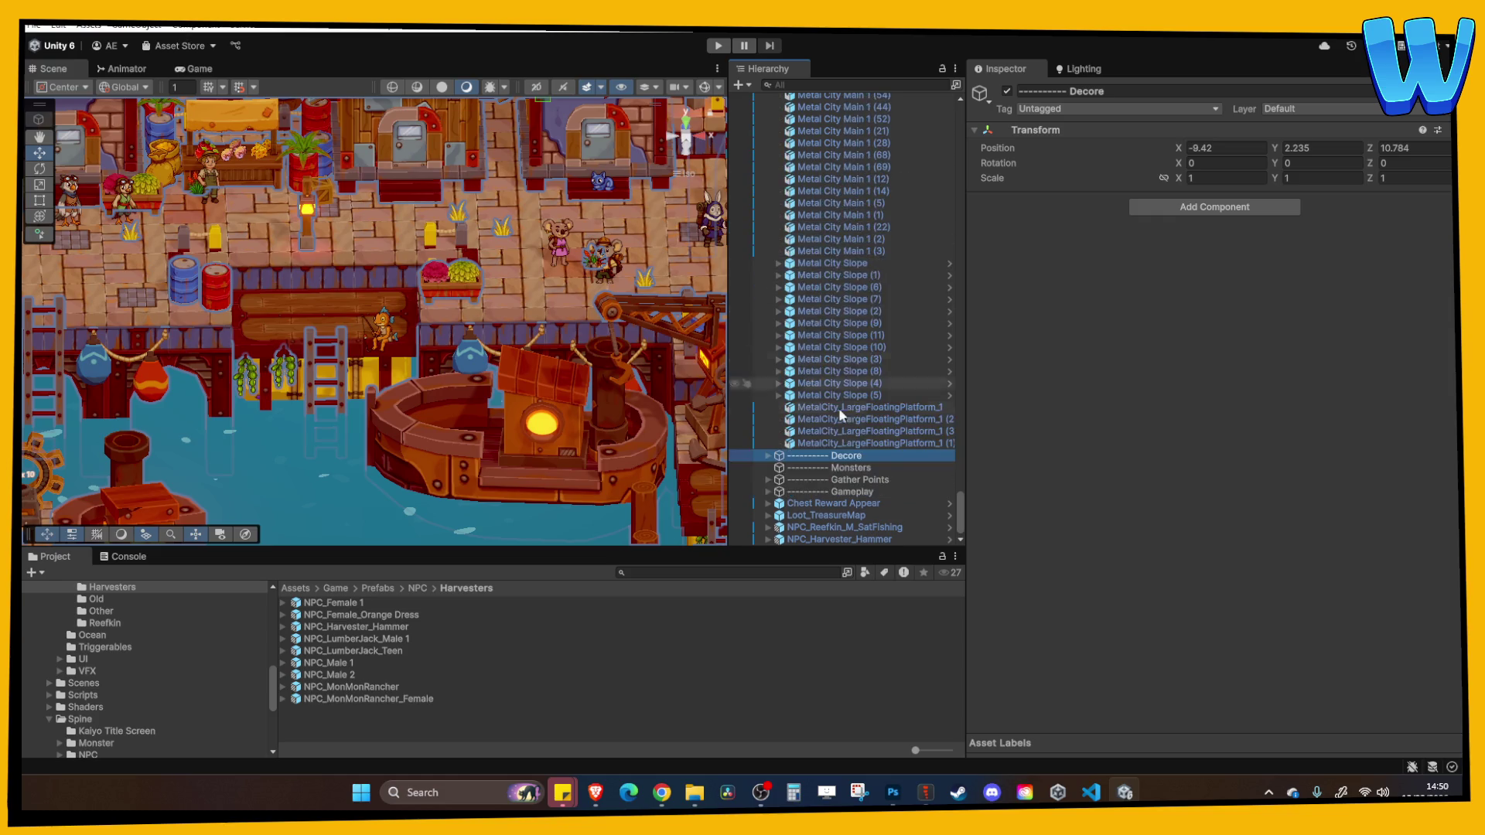
Multi-select the harbour NPCs from NPC_Harvester_Hammer up to NPC_BirdPostman in the Hierarchy
click(842, 528)
ctrl+click(842, 539)
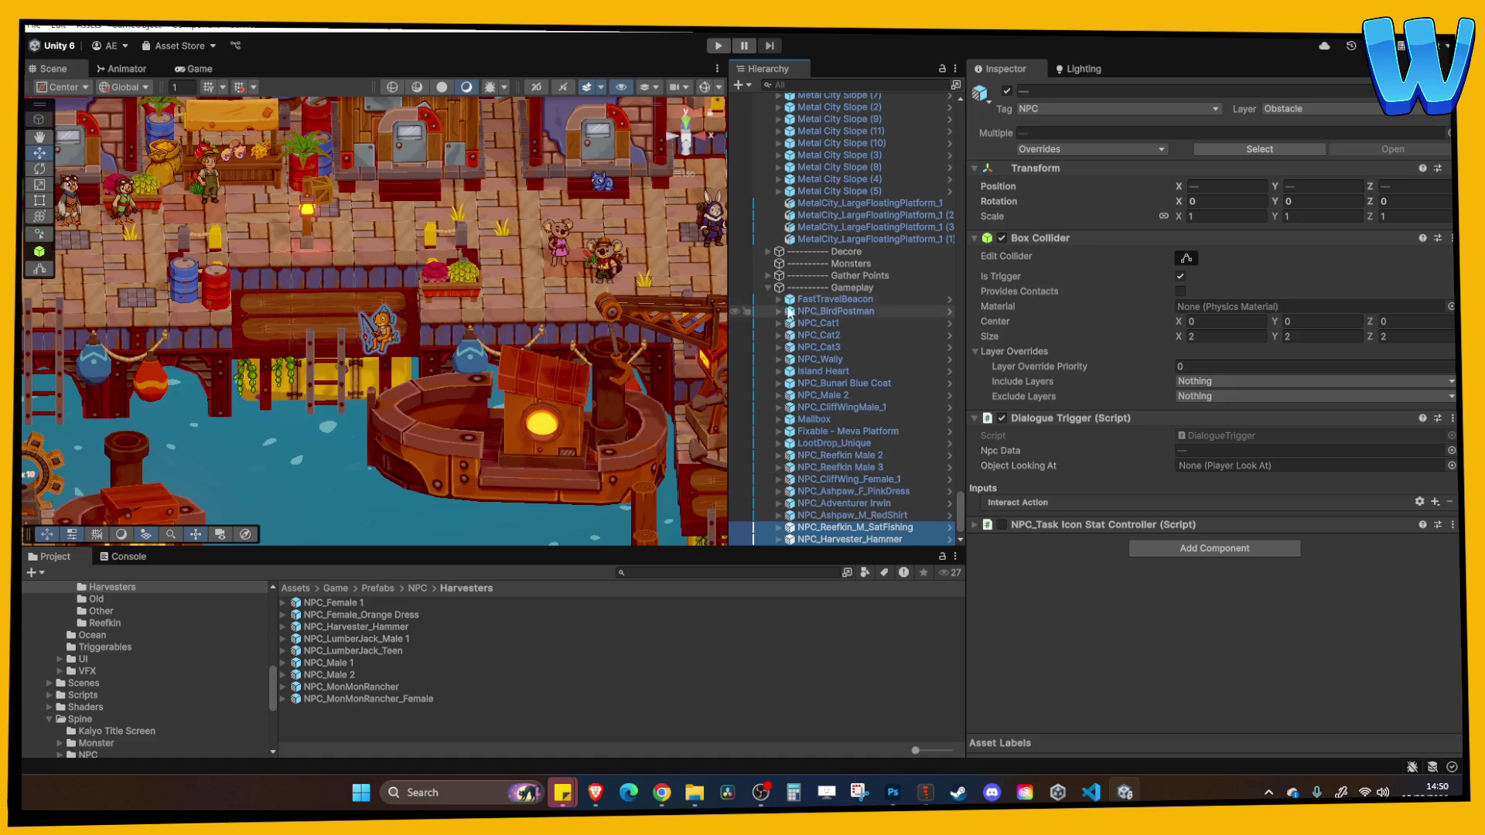
scroll(847, 372, down, 1)
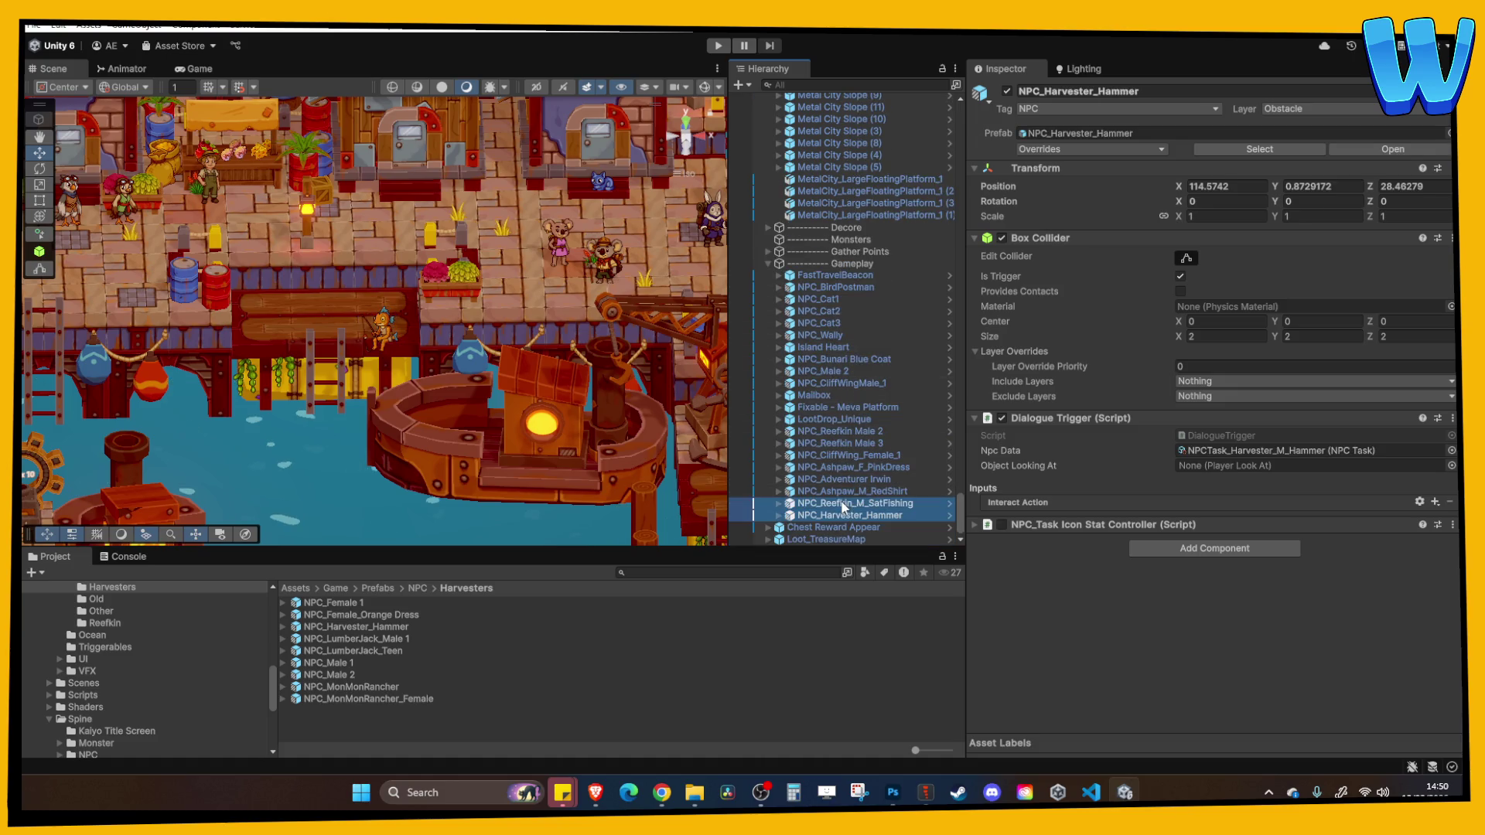
shift+click(841, 467)
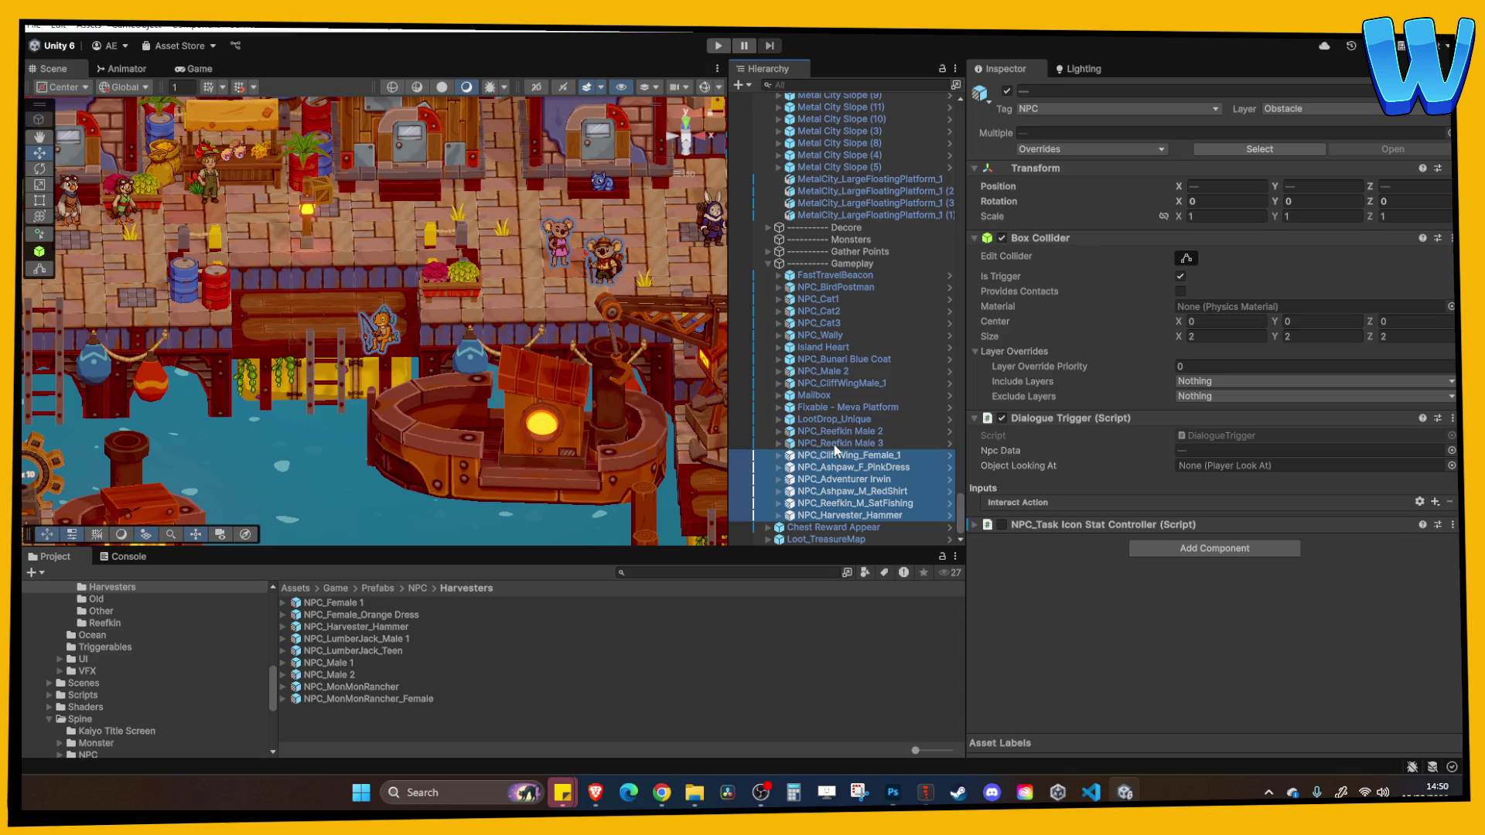
shift+click(836, 431)
ctrl+click(825, 384)
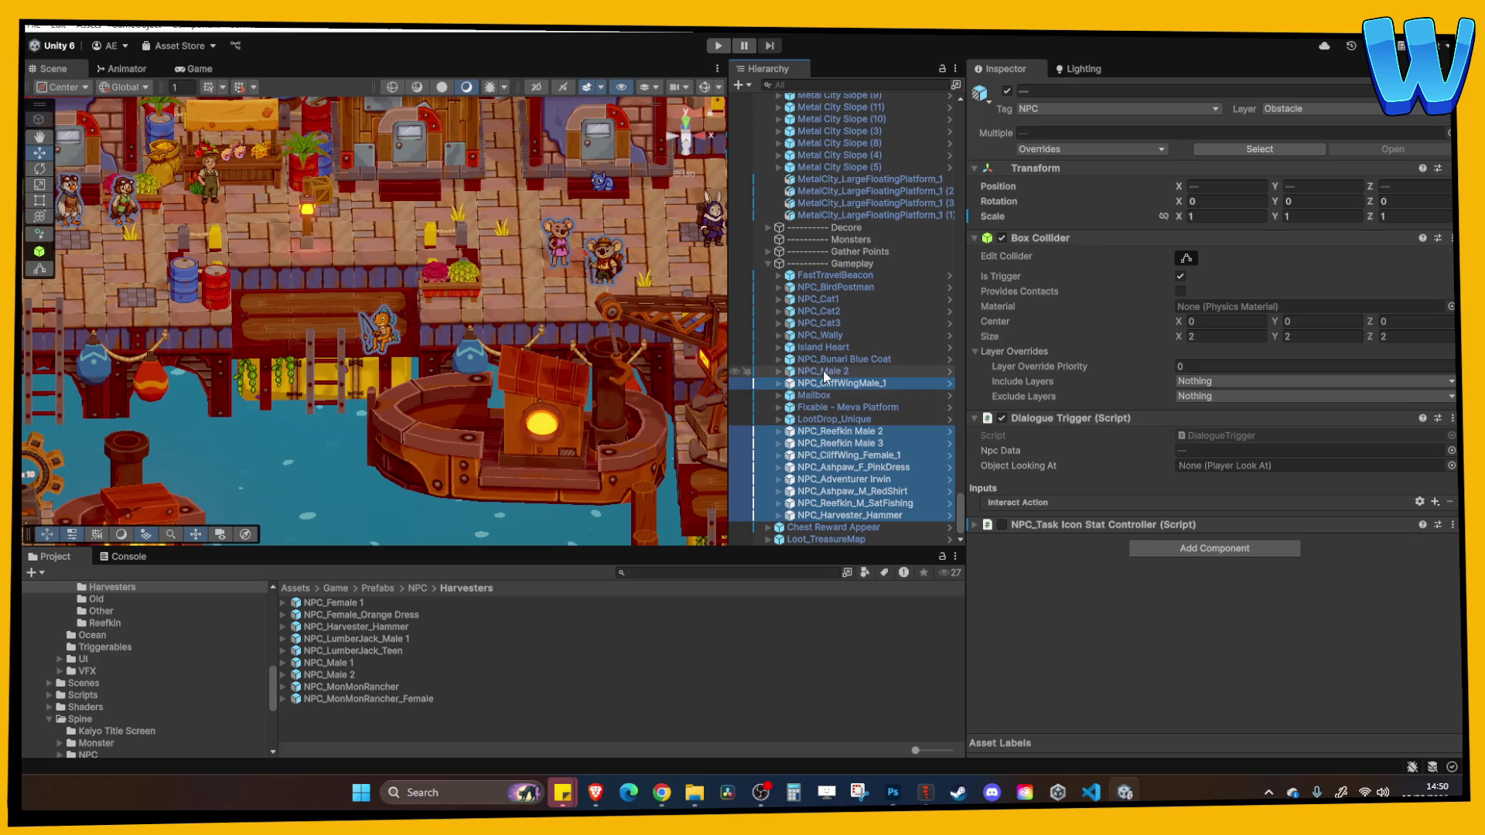
ctrl+click(825, 371)
ctrl+click(825, 358)
ctrl+click(824, 347)
ctrl+click(823, 335)
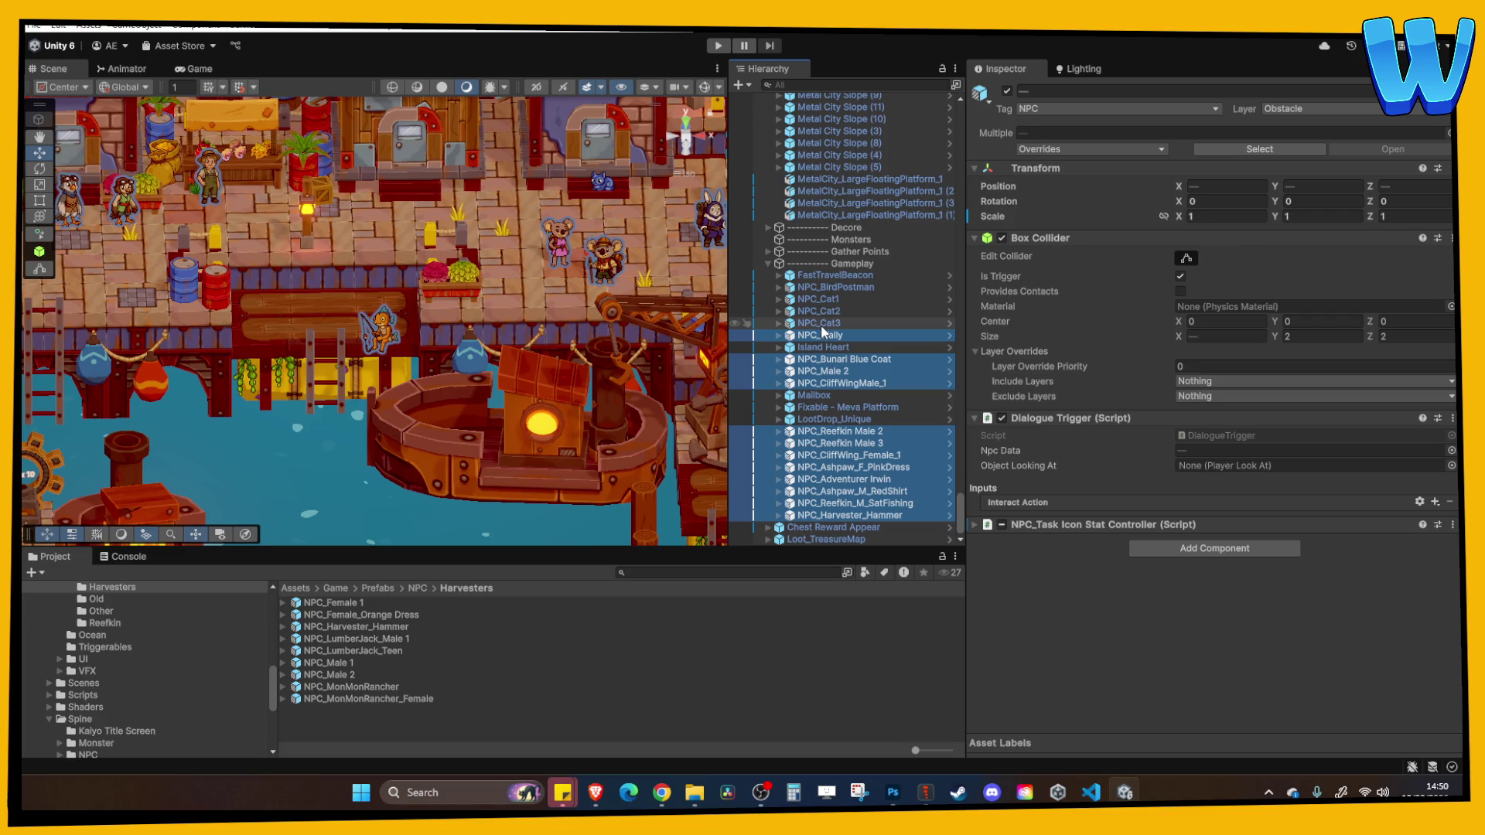
ctrl+click(820, 323)
ctrl+click(820, 311)
ctrl+click(820, 298)
ctrl+click(821, 287)
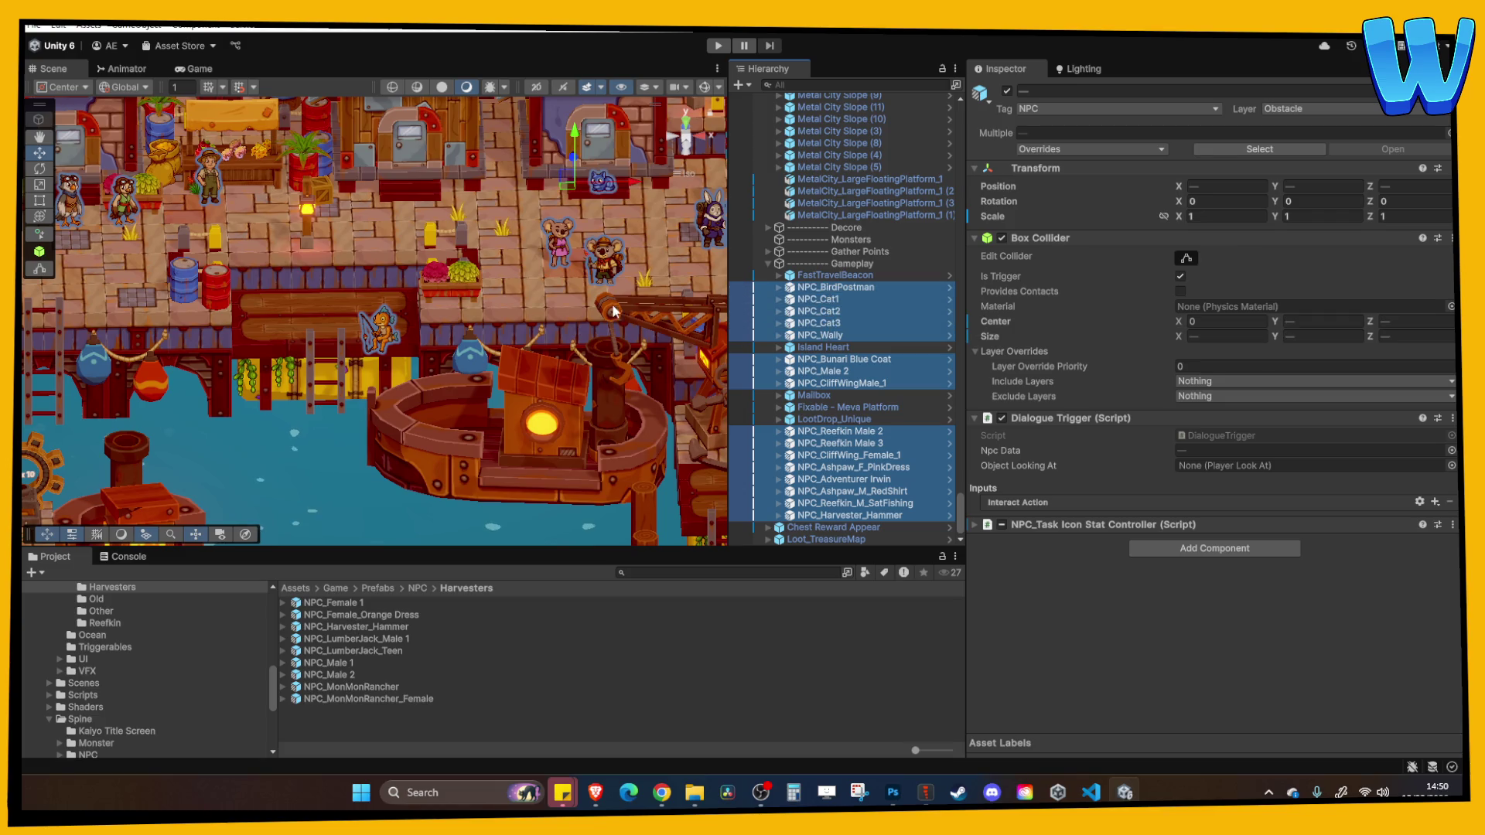
Select the large floating platform in the Scene view
scroll(613, 312, down, 5)
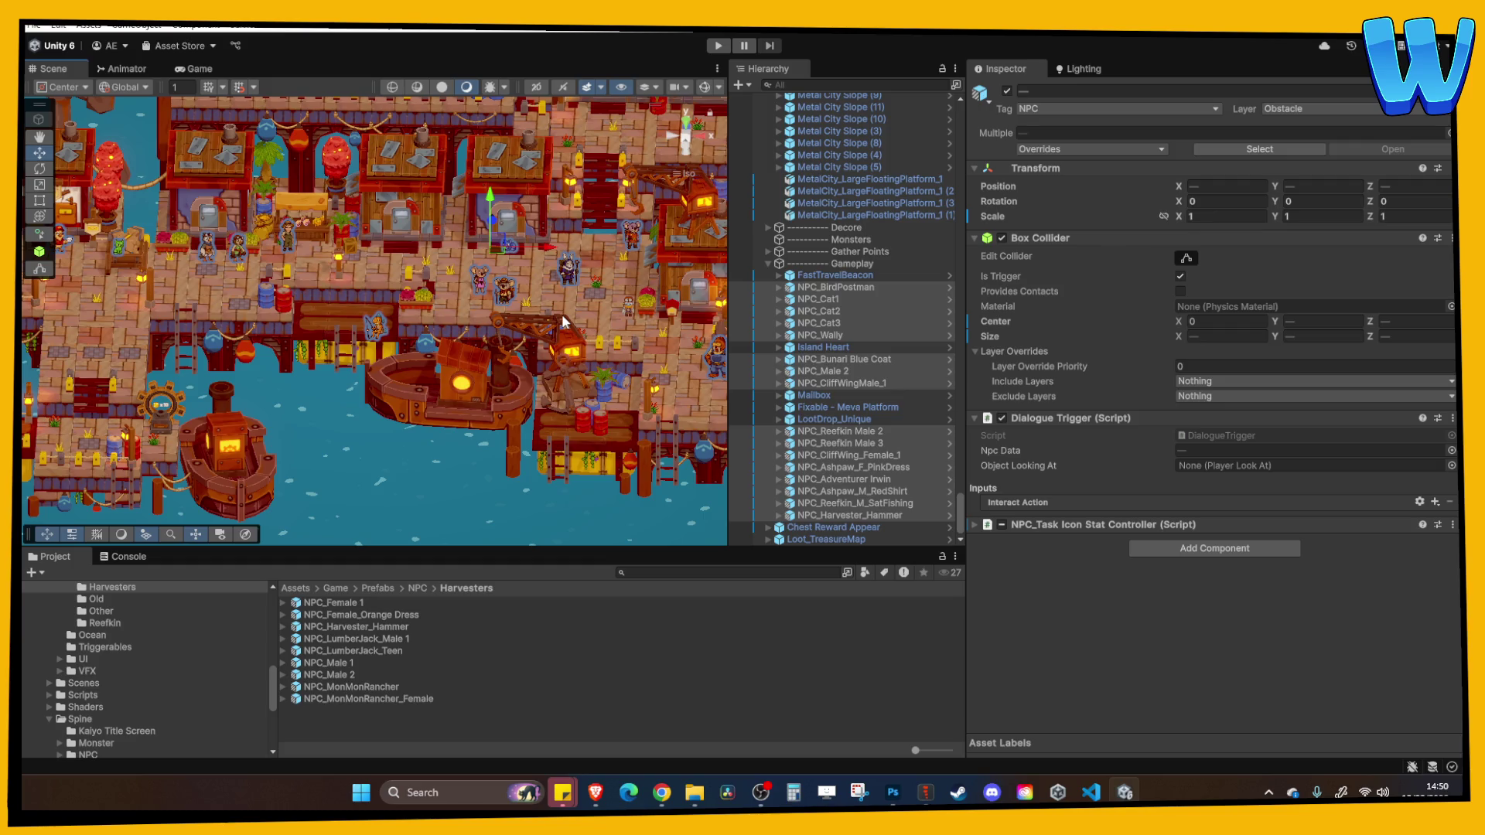
scroll(453, 335, up, 2)
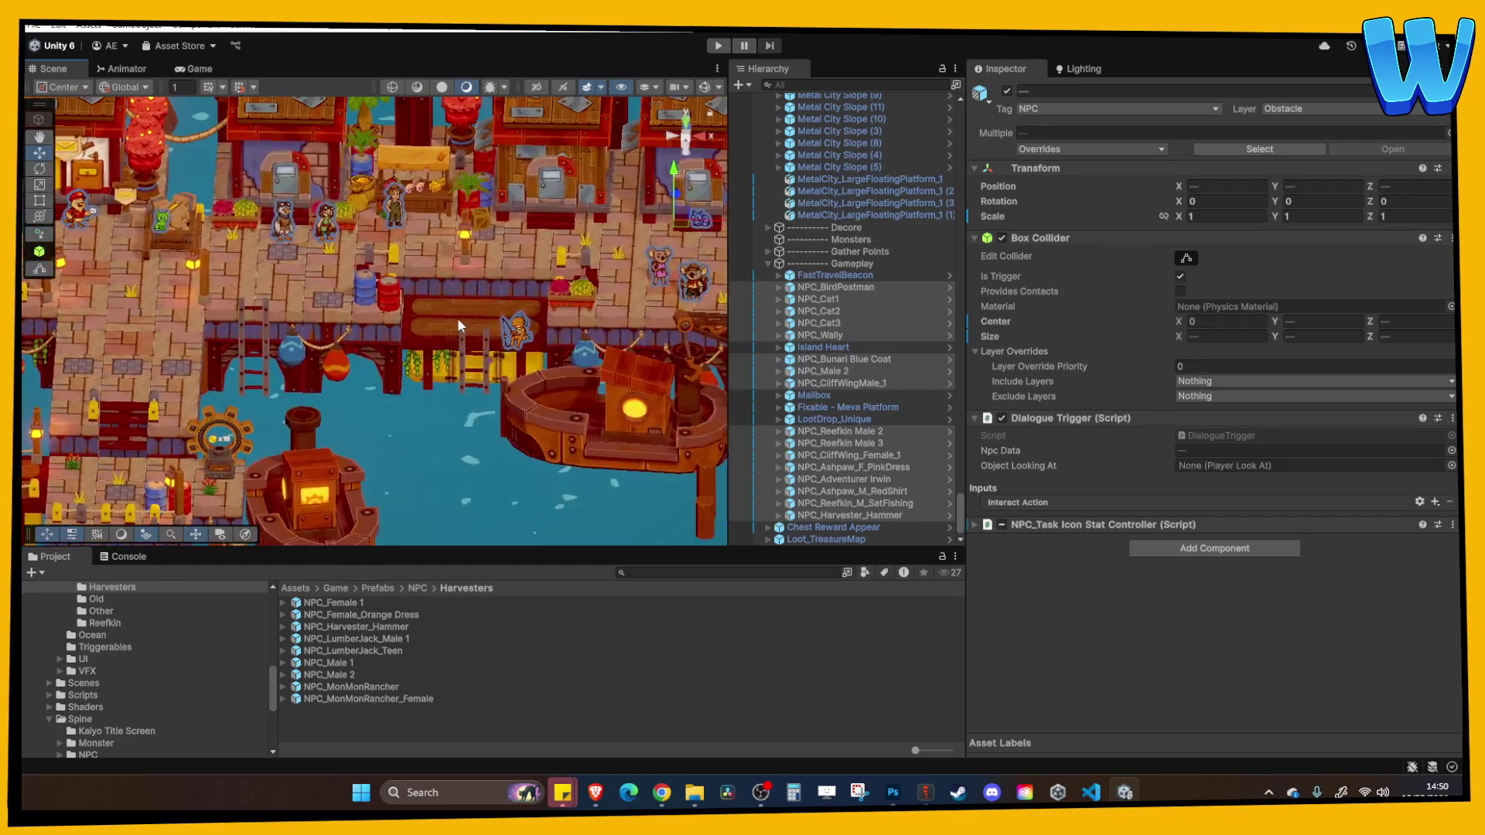
click(458, 322)
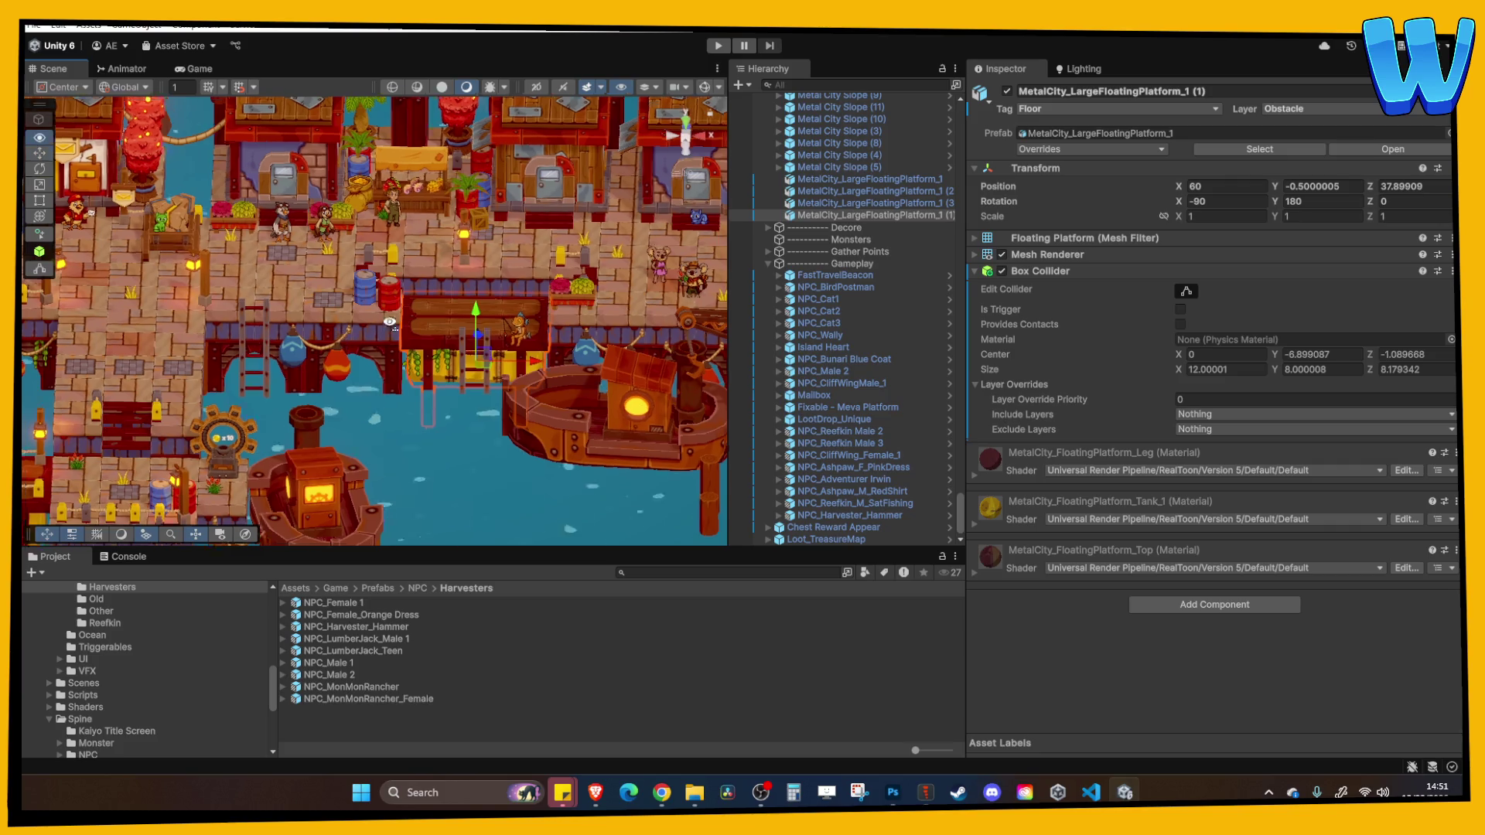
Select the NPC_Reefkin Male 2 character and collapse the NPC folder in the Project window
drag(392, 329, 519, 370)
scroll(518, 369, down, 3)
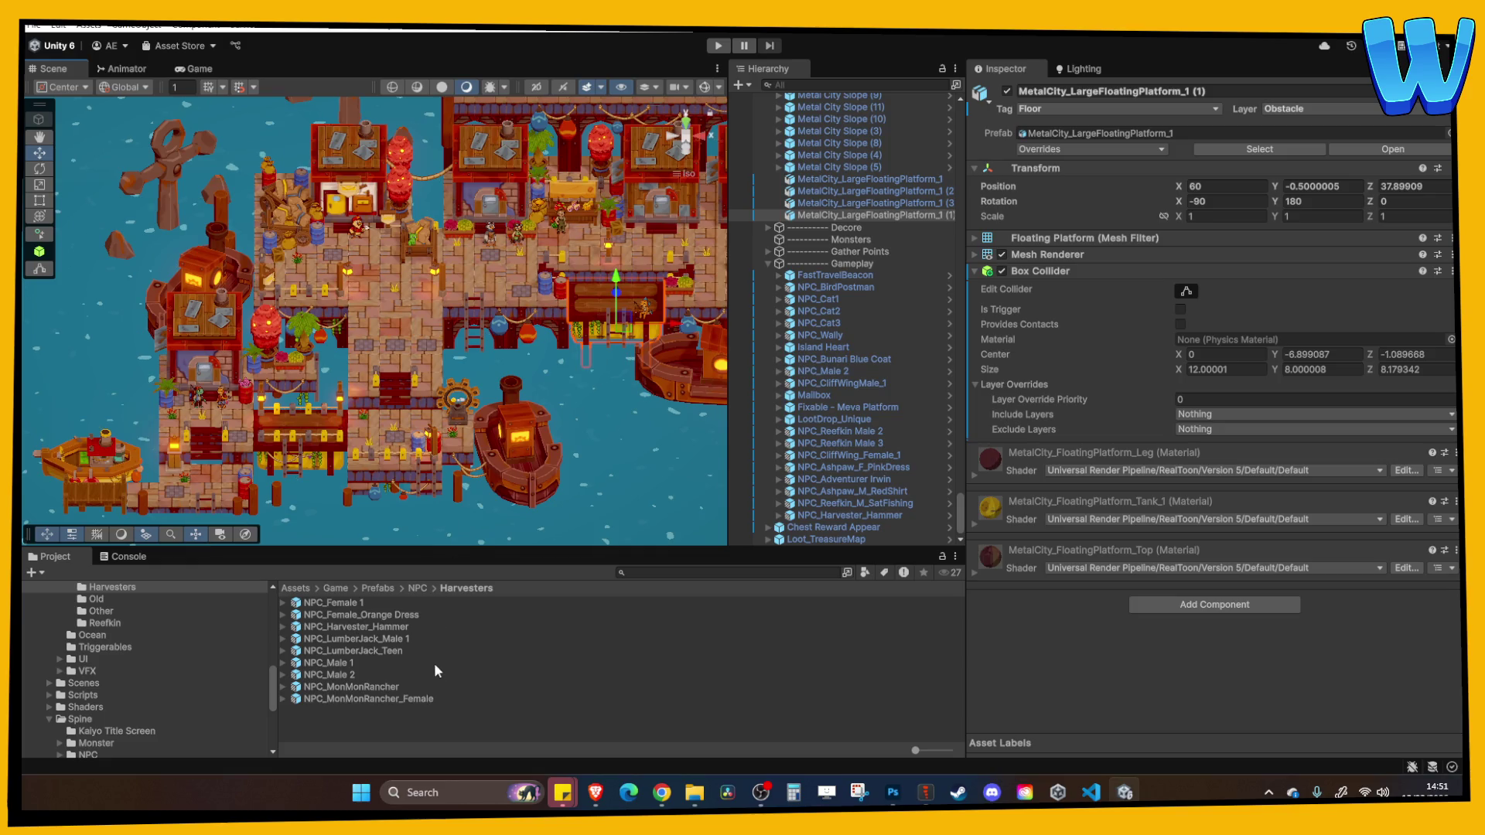
click(835, 432)
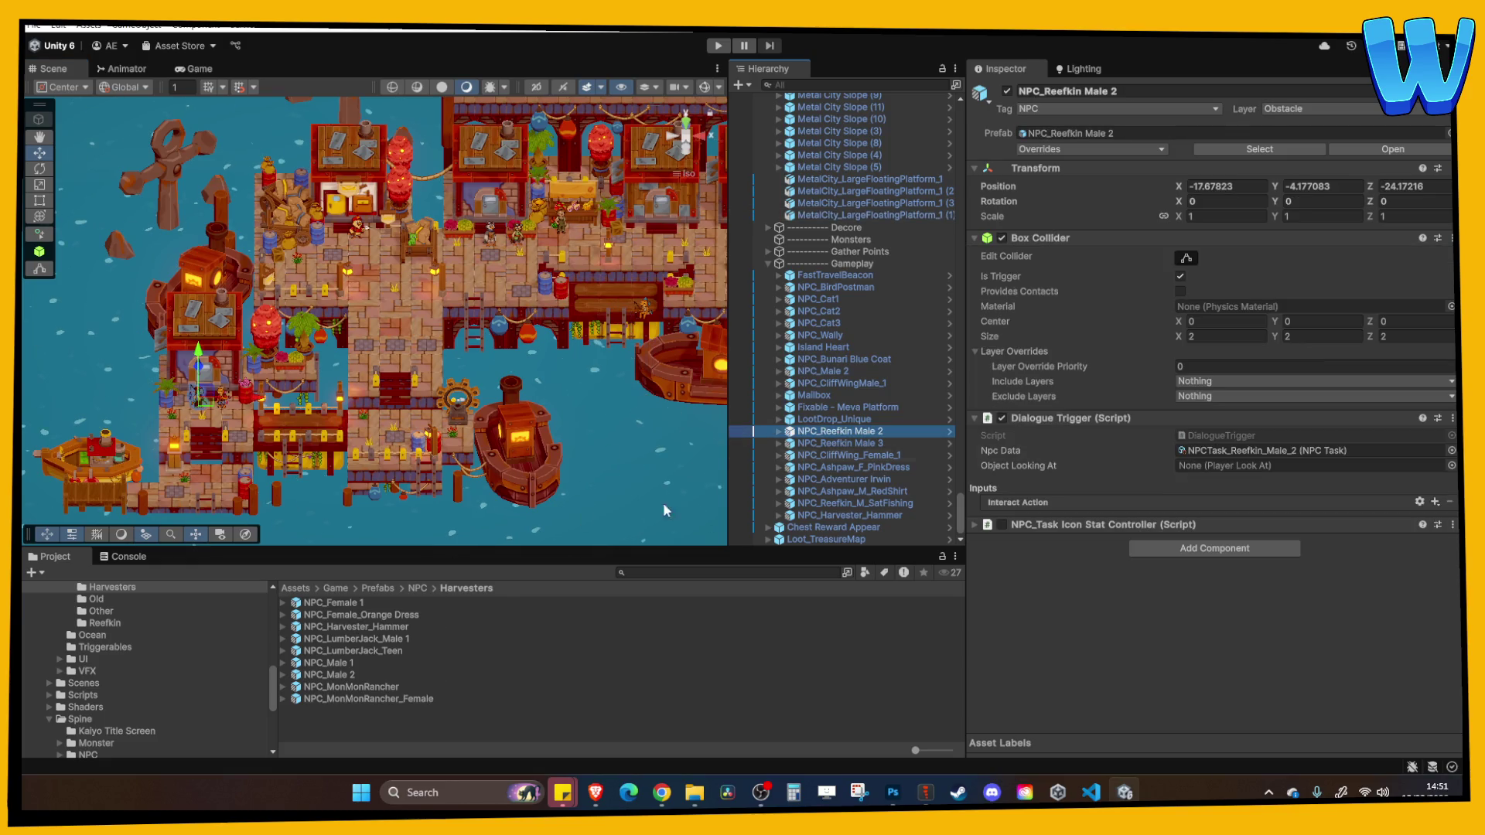
scroll(132, 669, up, 3)
scroll(80, 670, up, 2)
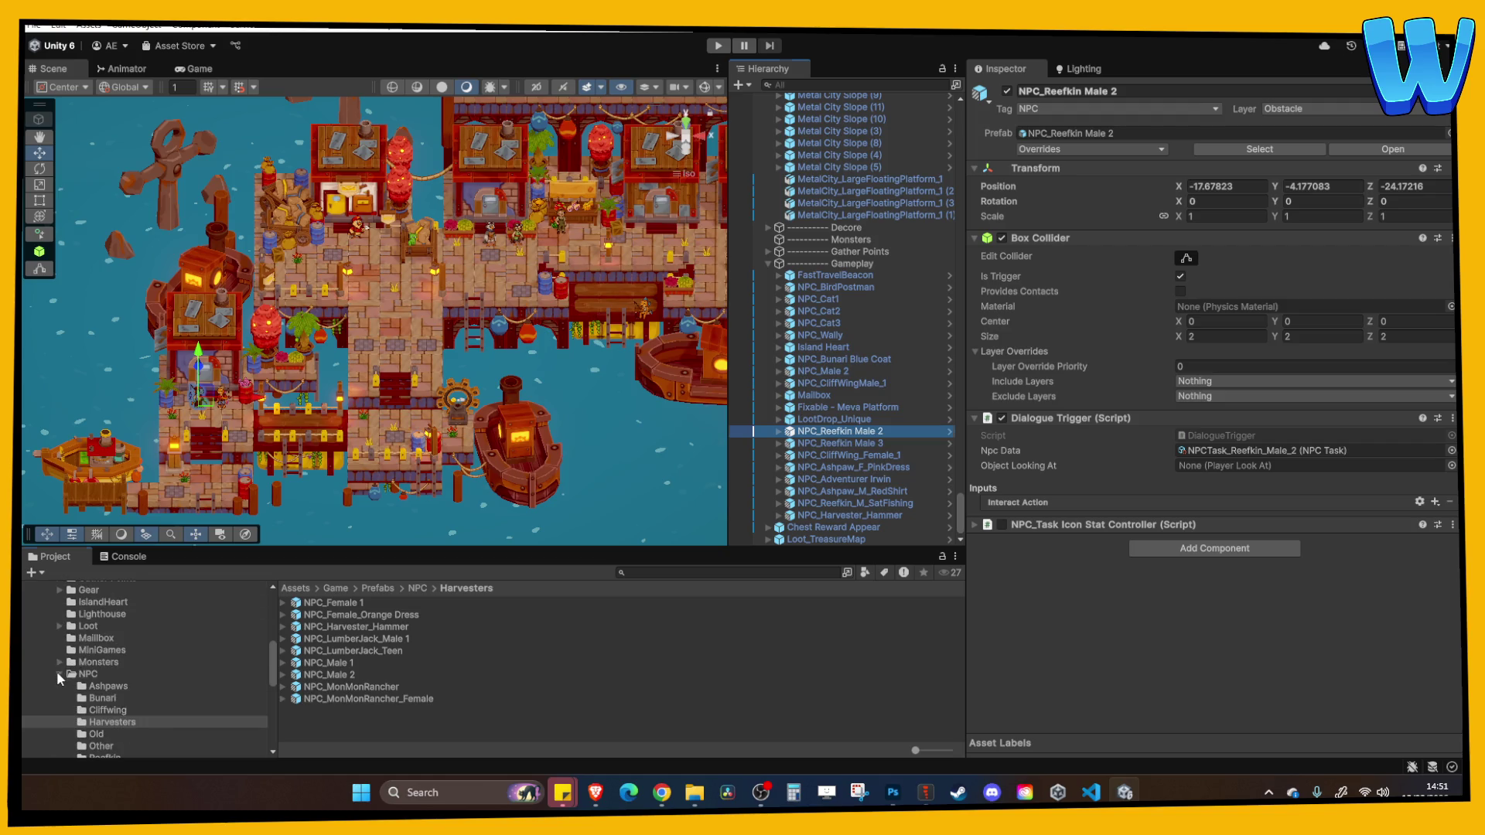
click(59, 673)
Browse to Assets/Game/Scenes and select the Island_8_Timber Tide Cove scene
key(alt+Tab)
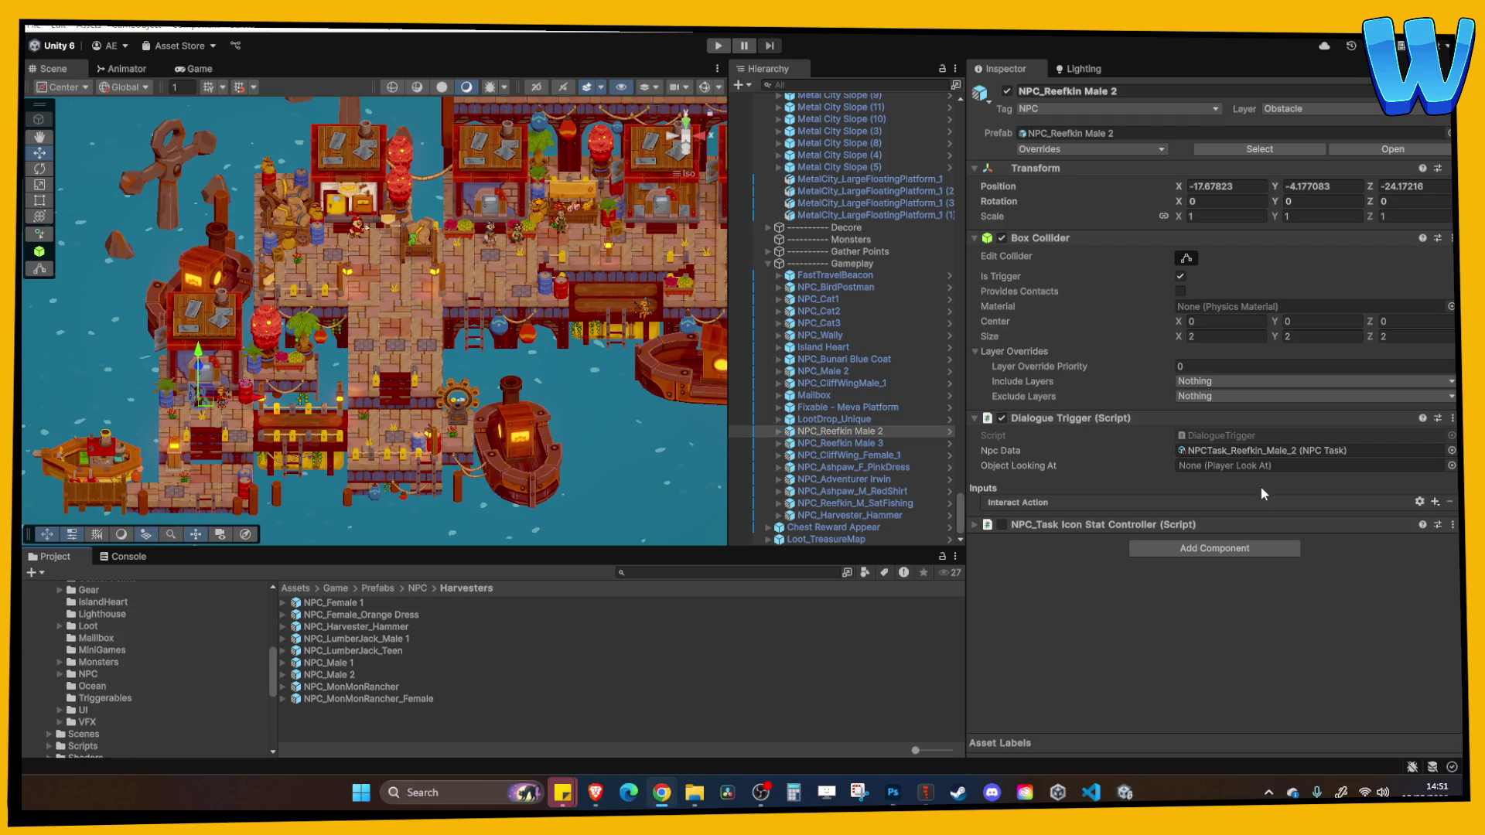
scroll(70, 713, down, 4)
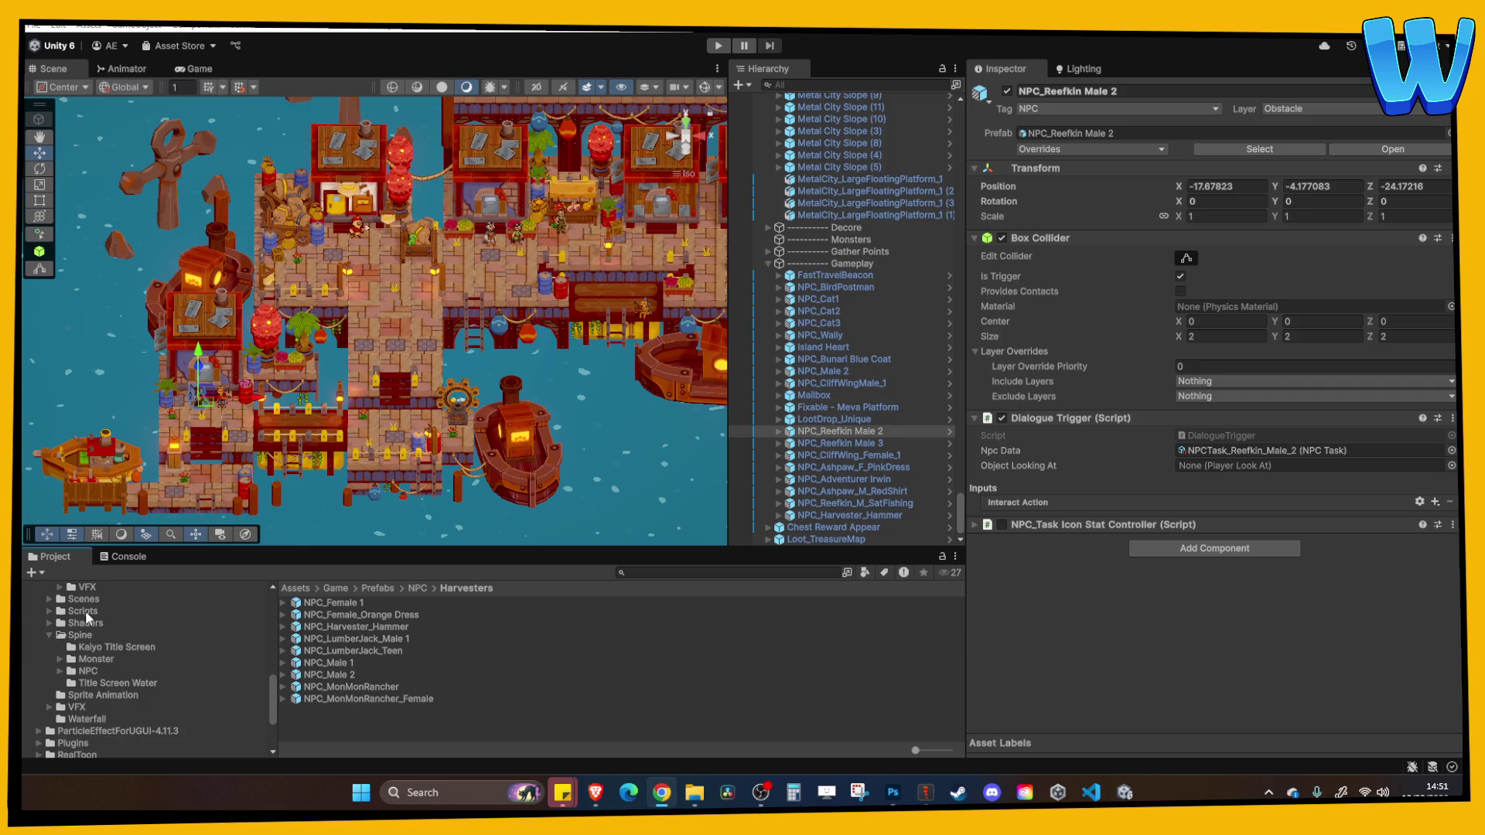
click(85, 610)
click(82, 600)
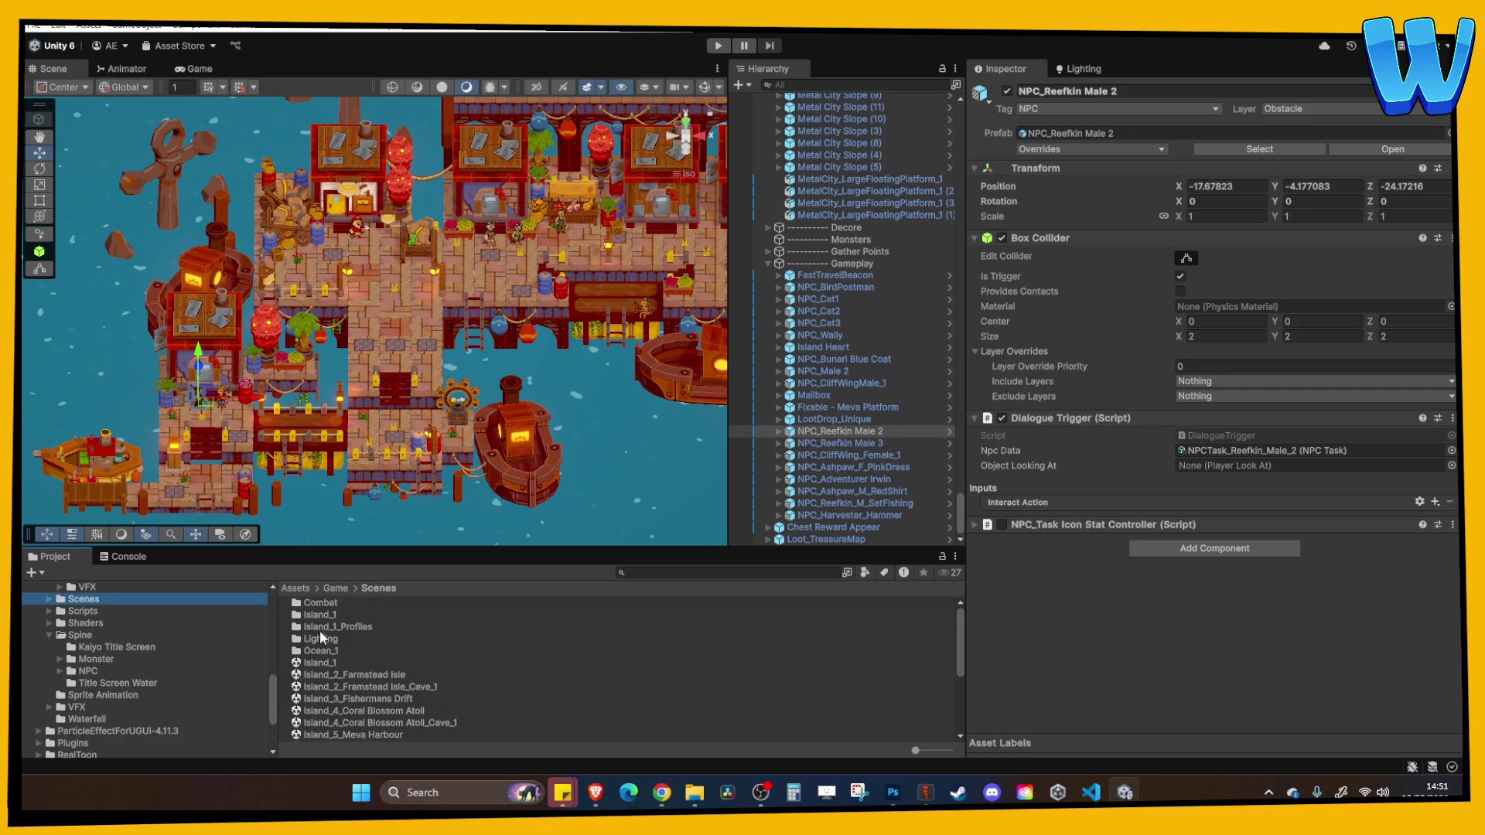
scroll(362, 689, down, 4)
click(381, 649)
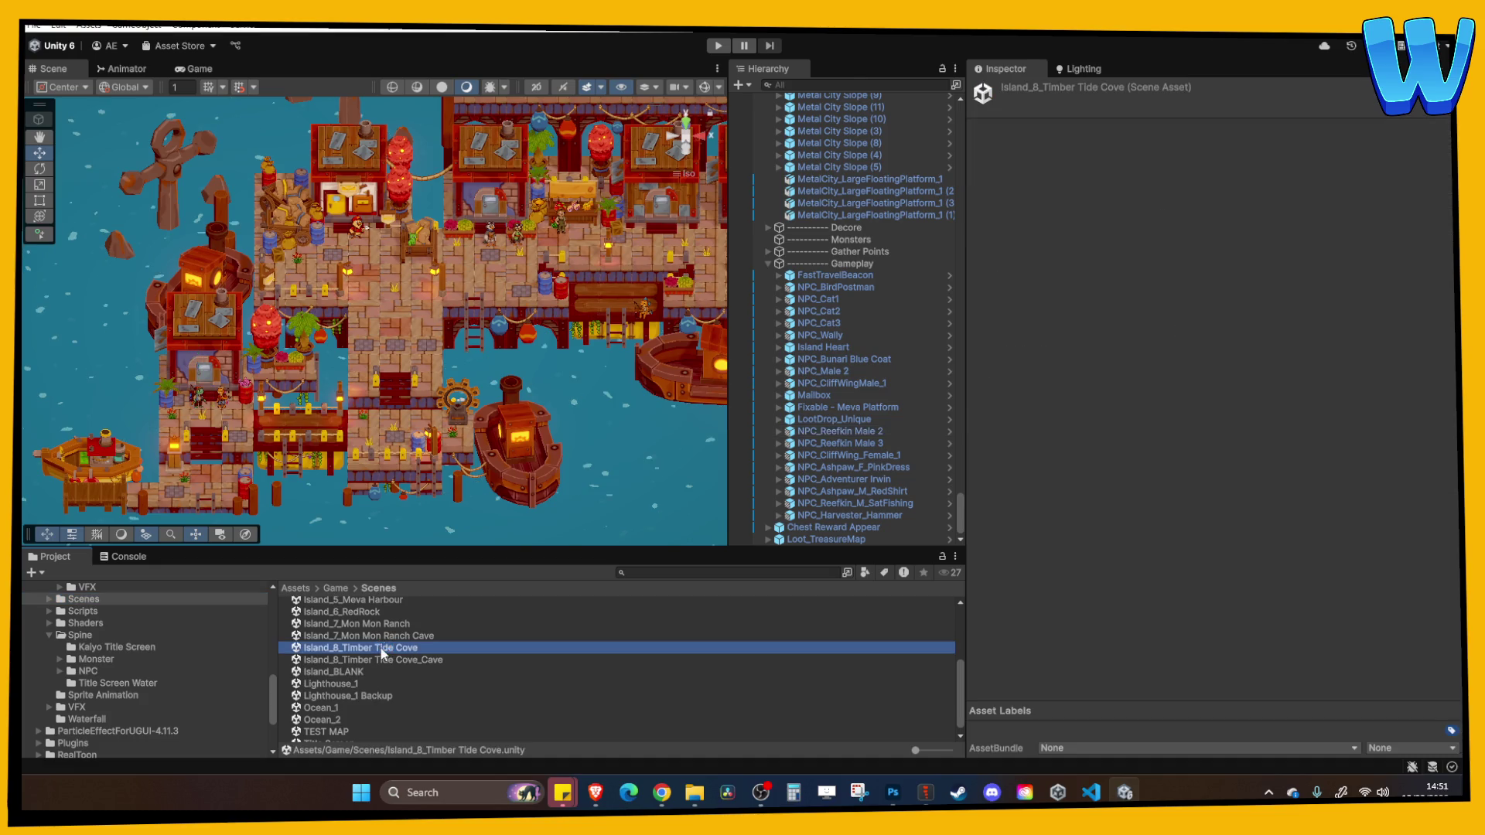
Open Island_8_Timber Tide Cove and look over the mill and bridge area in the Scene view
double_click(381, 650)
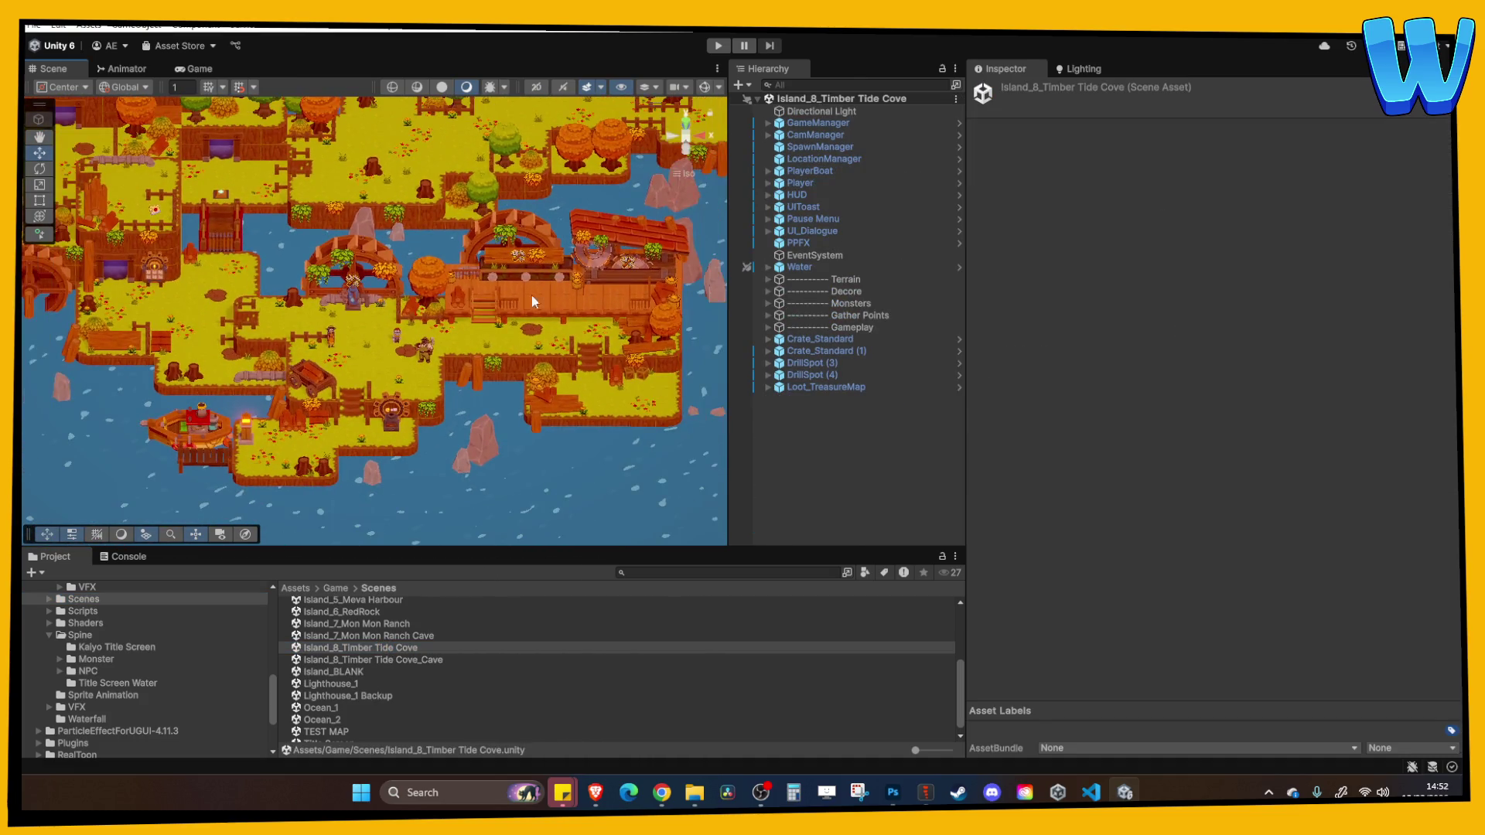
scroll(373, 382, up, 5)
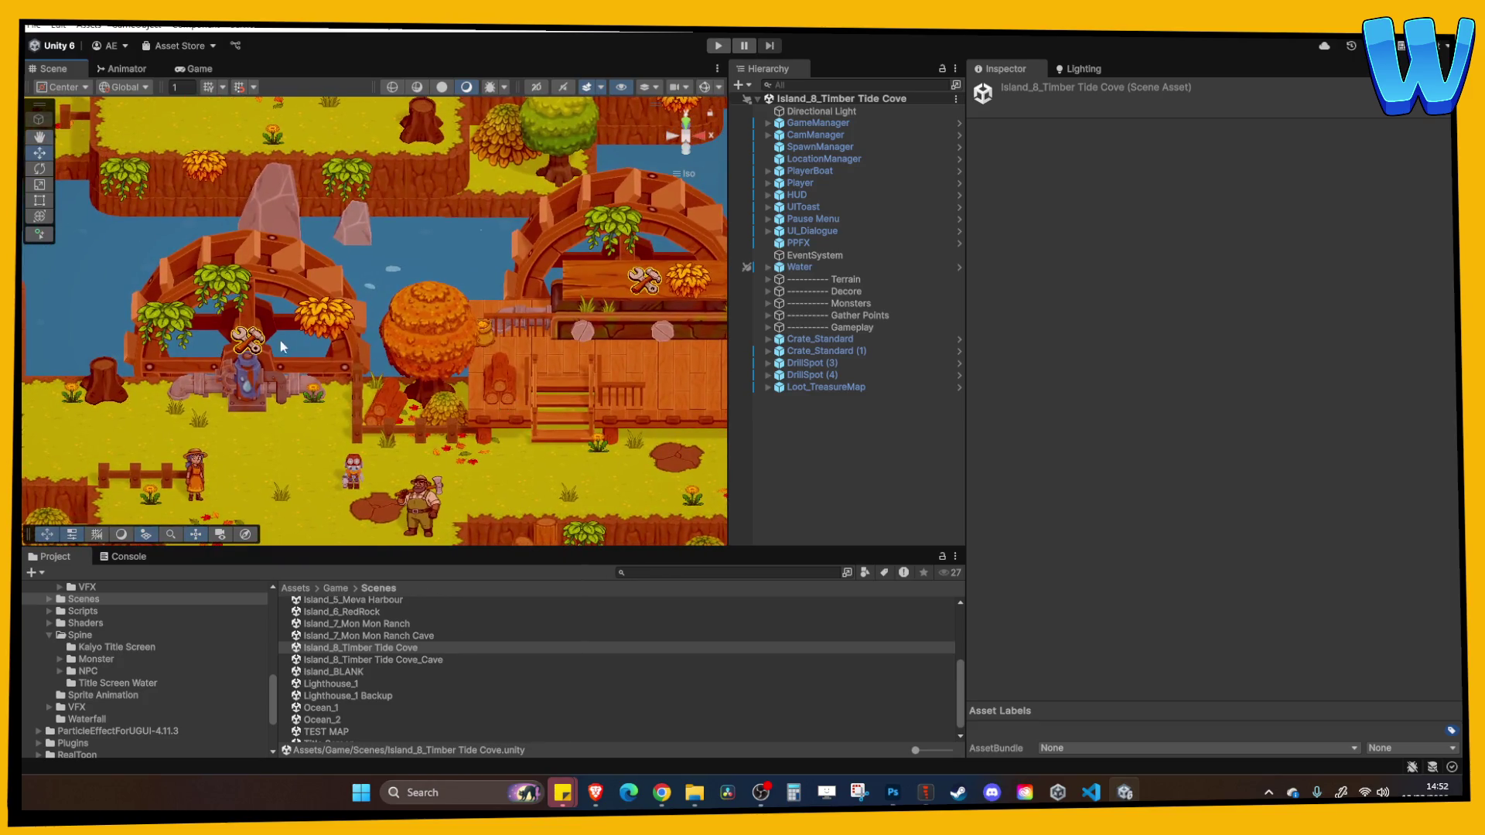
scroll(396, 382, up, 5)
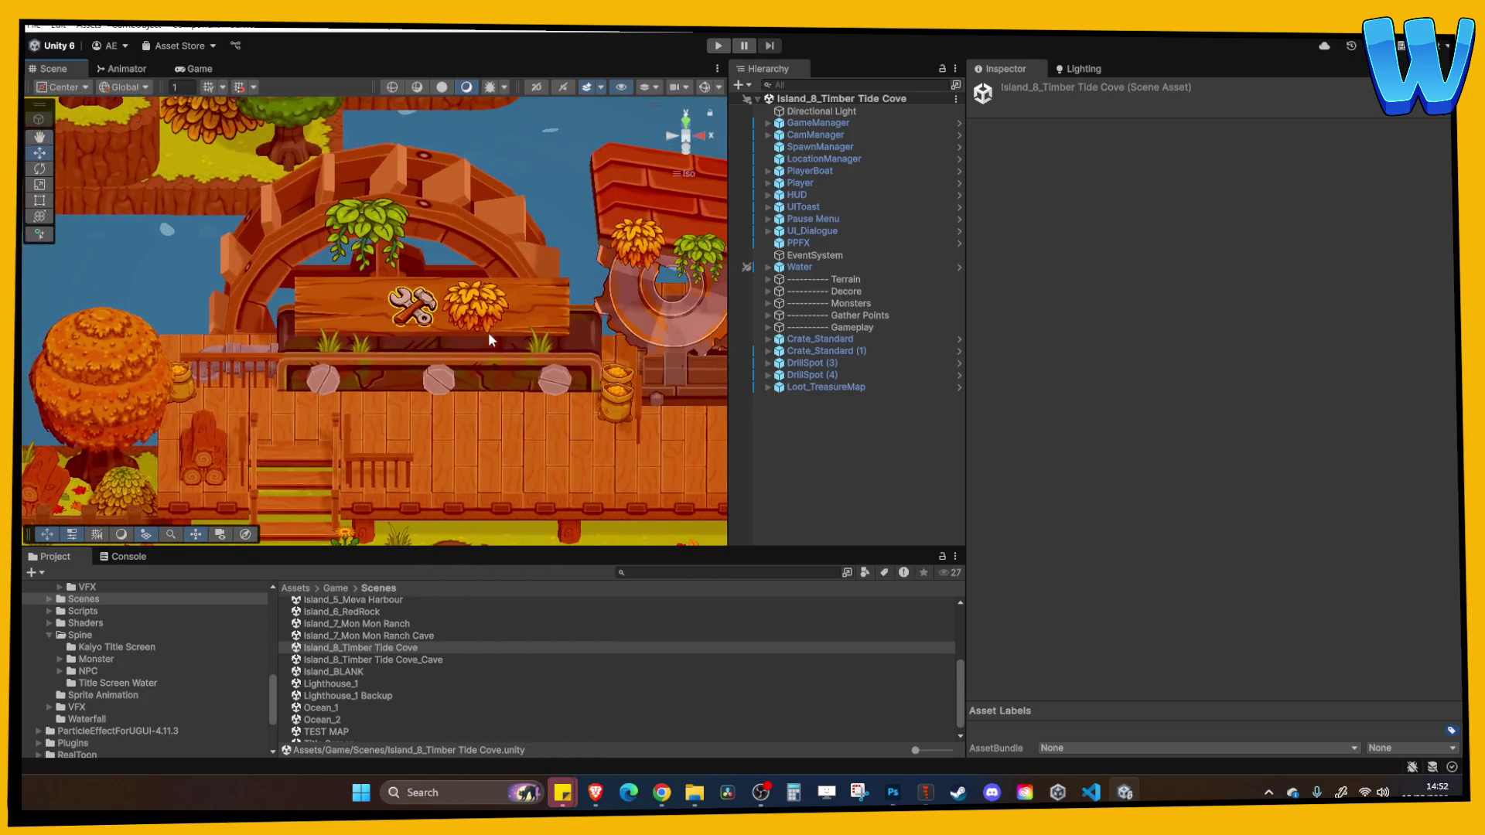
scroll(383, 342, down, 1)
scroll(530, 296, right, 5)
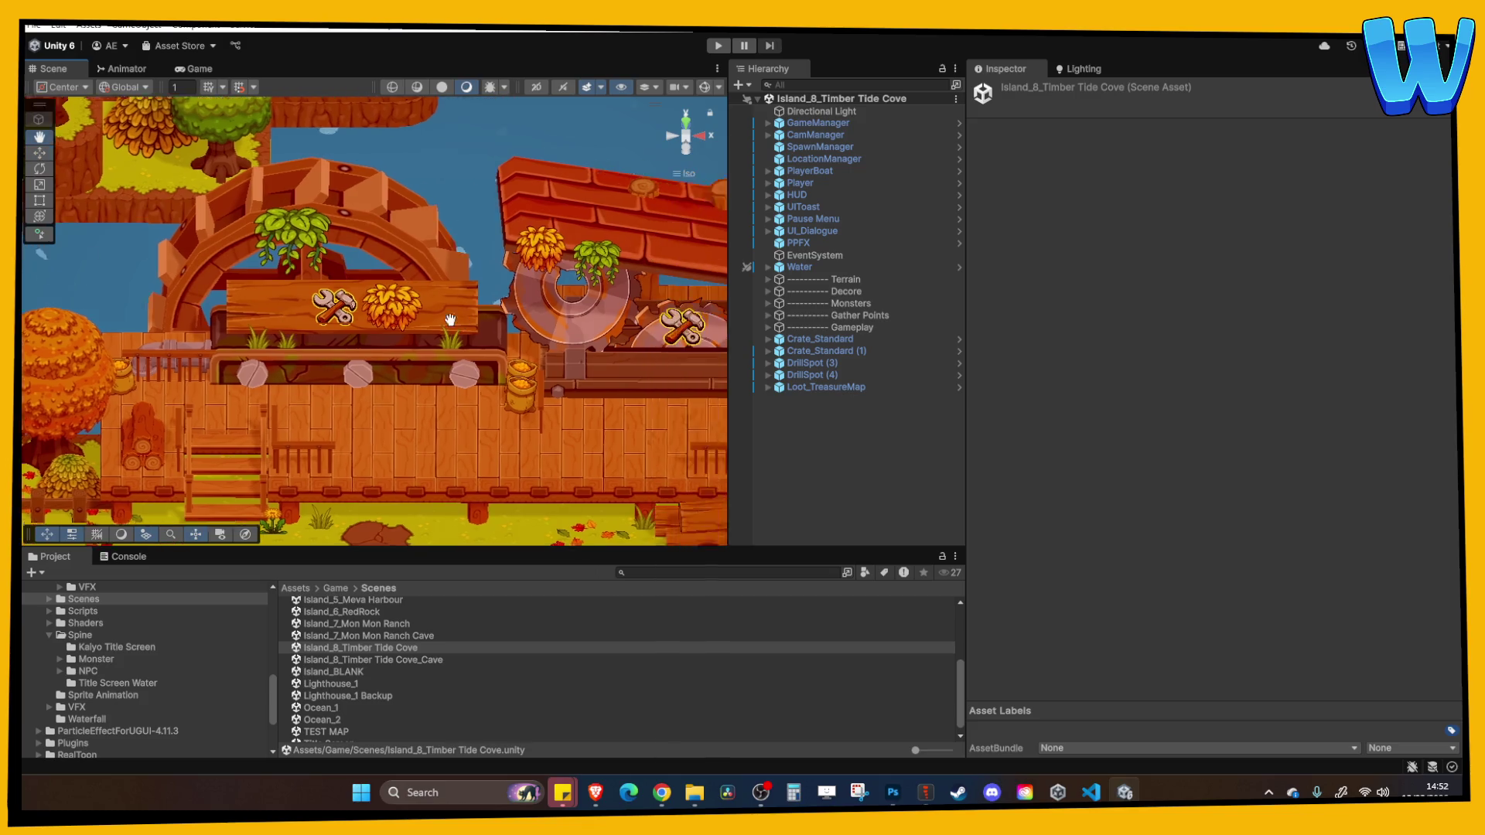
scroll(453, 253, down, 4)
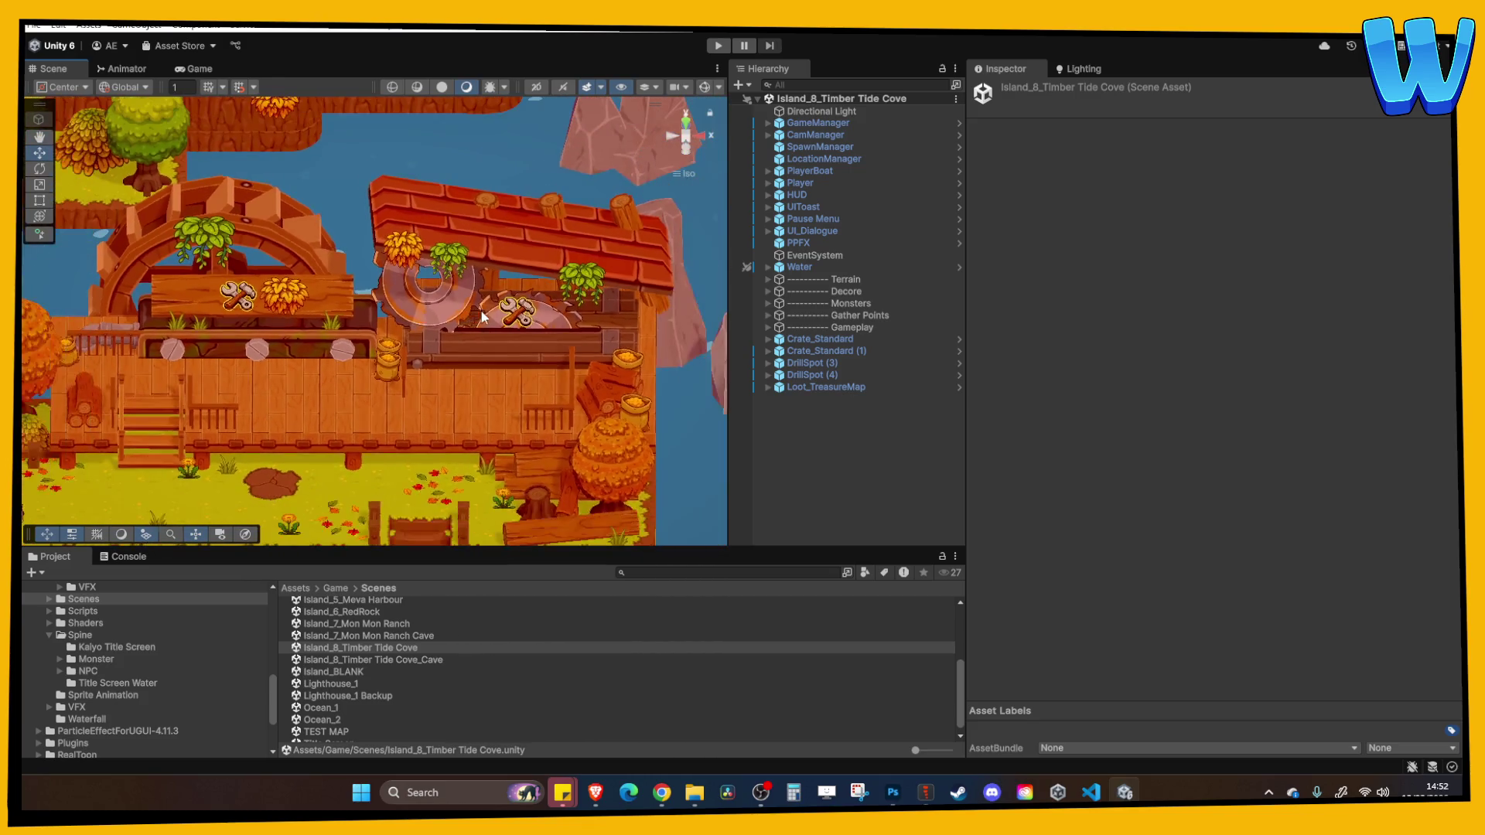
scroll(361, 270, down, 4)
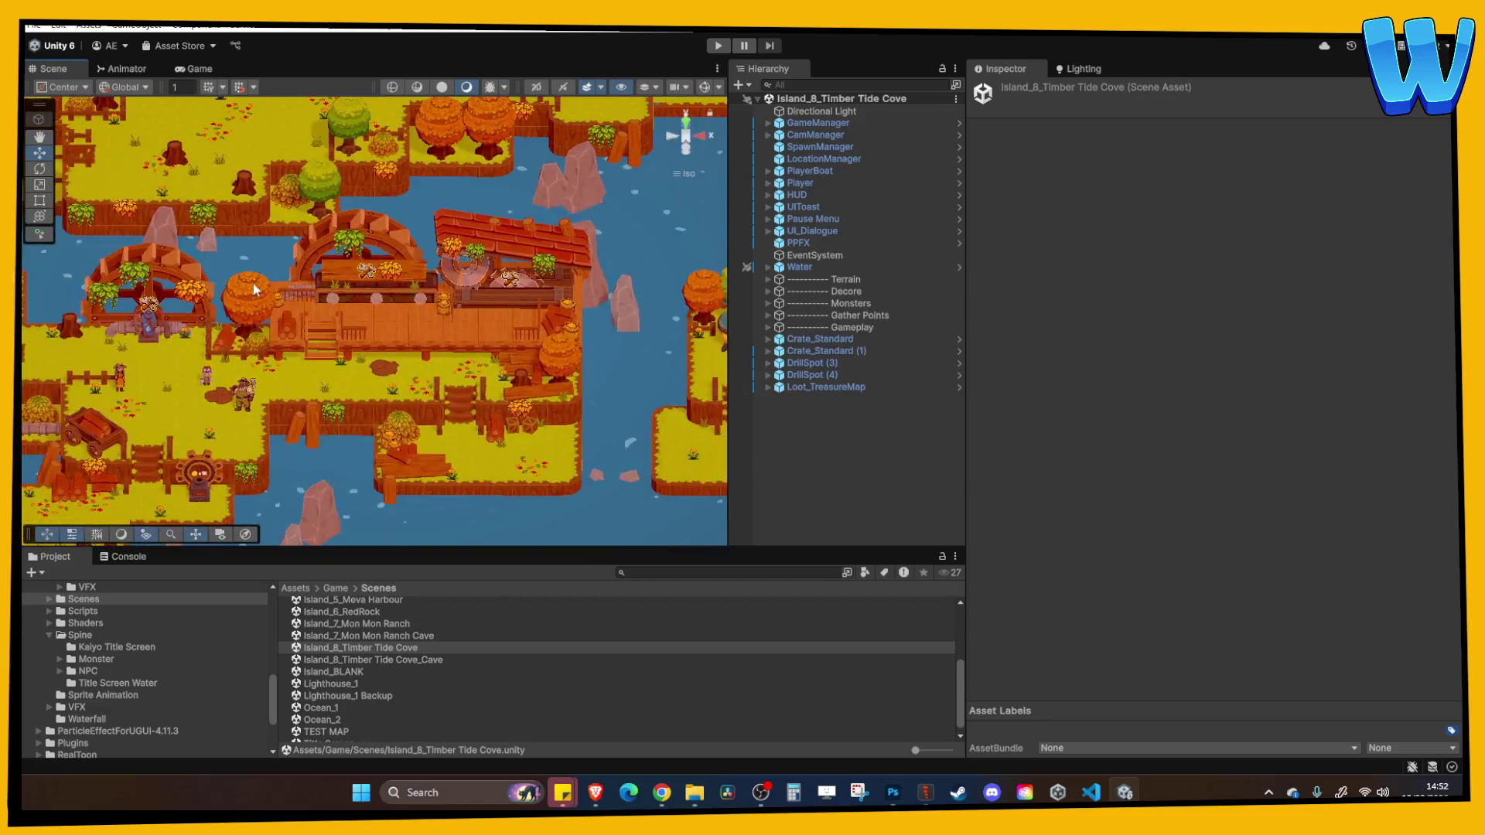
scroll(438, 326, up, 2)
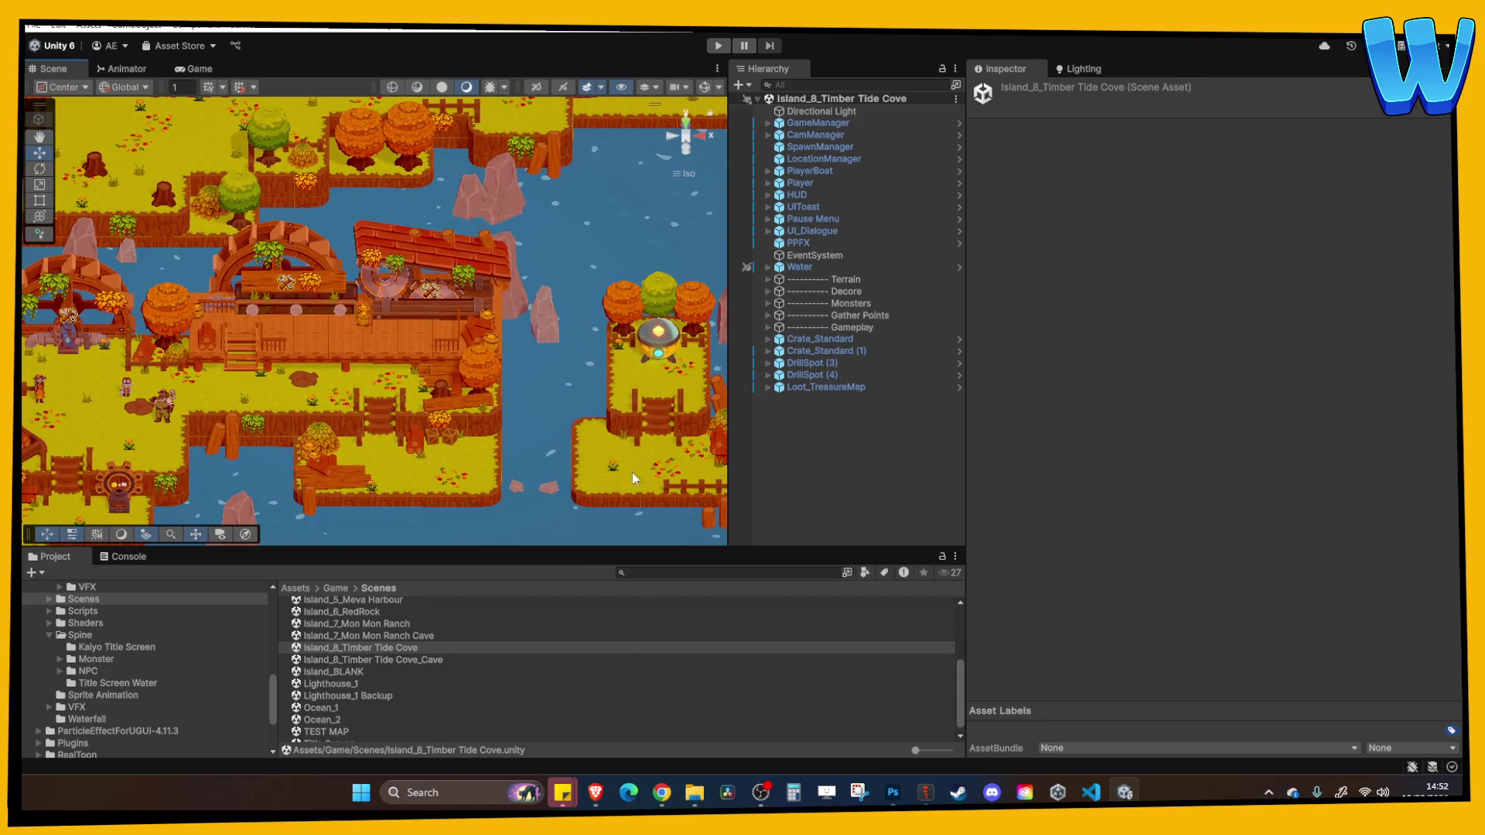
scroll(425, 331, up, 5)
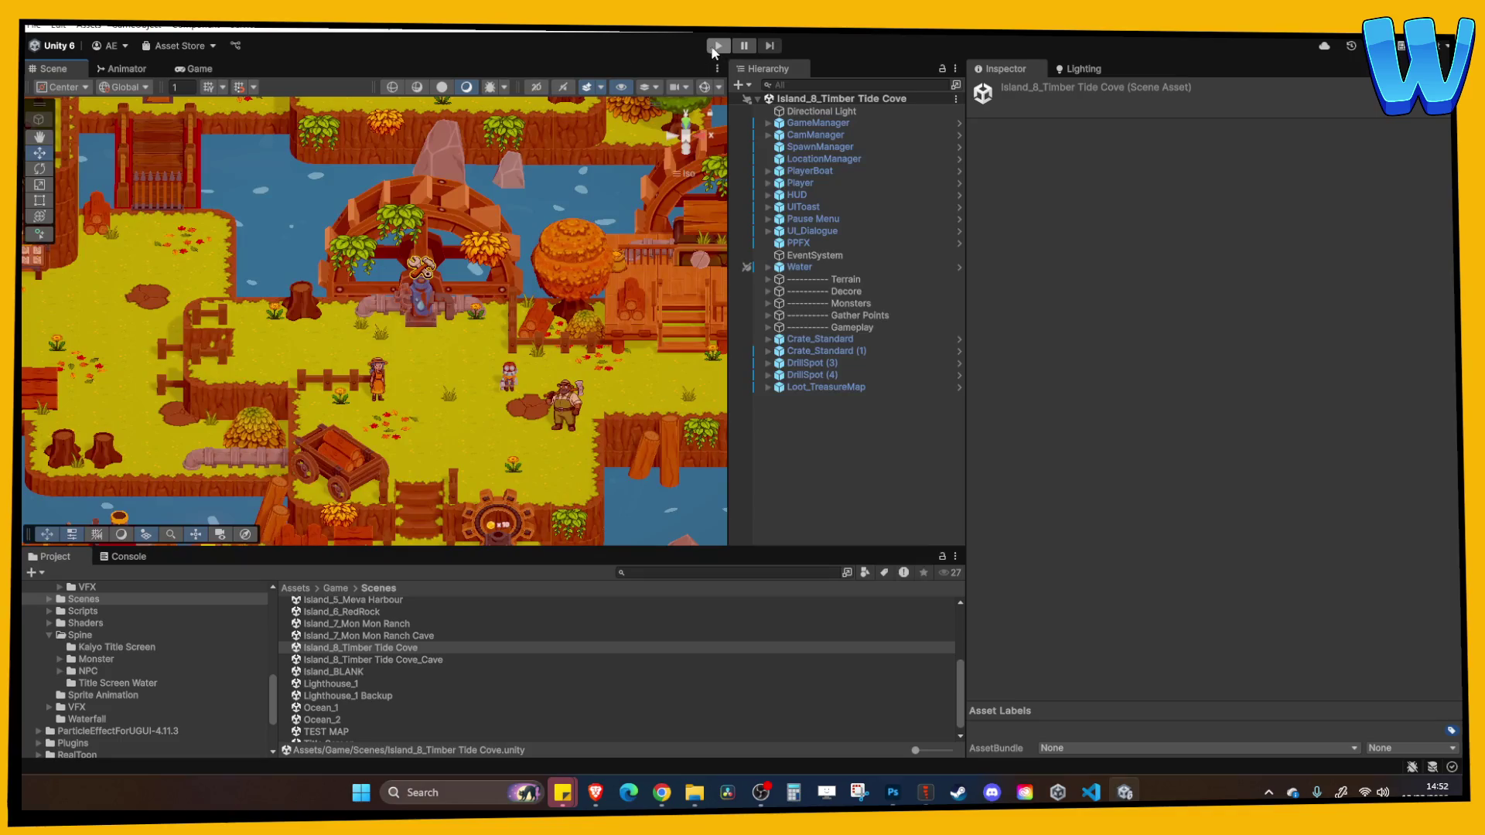
Start Play mode with the Game view maximized
click(716, 47)
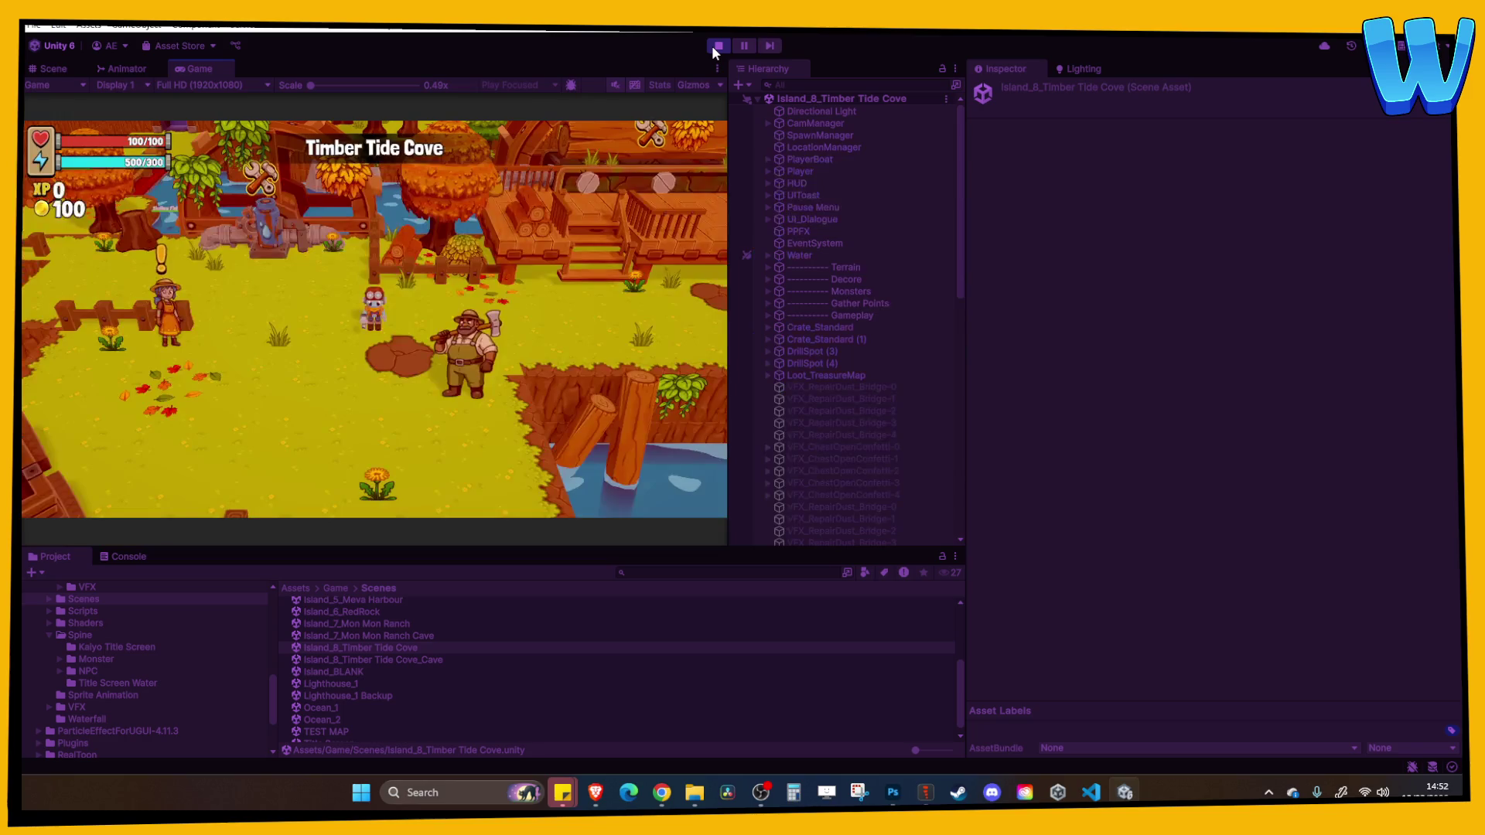
click(716, 68)
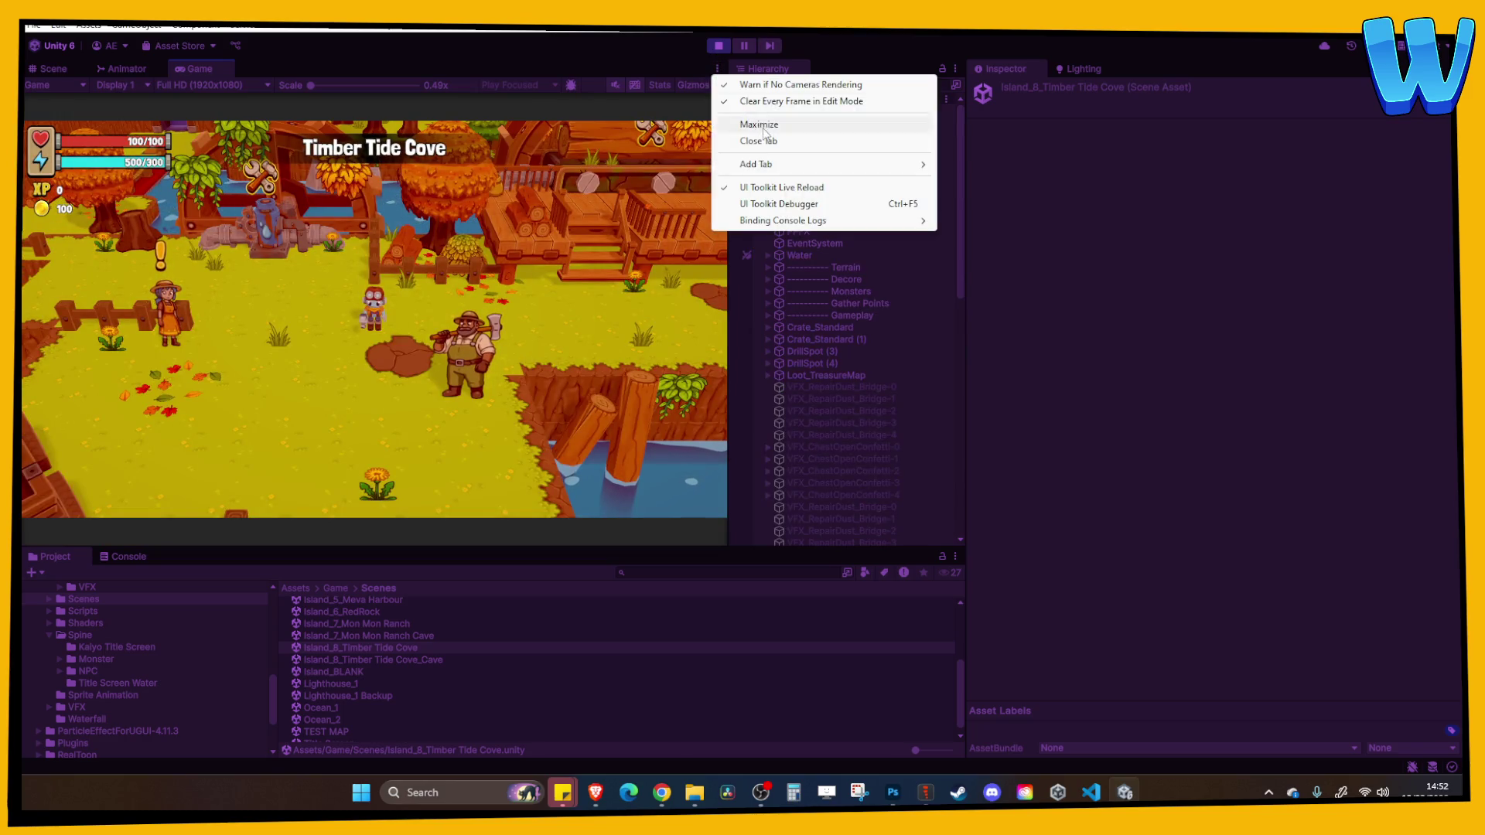
click(766, 125)
Accept the Water Pump repair, then walk past the quest board to the purple mine doorway
key(w)
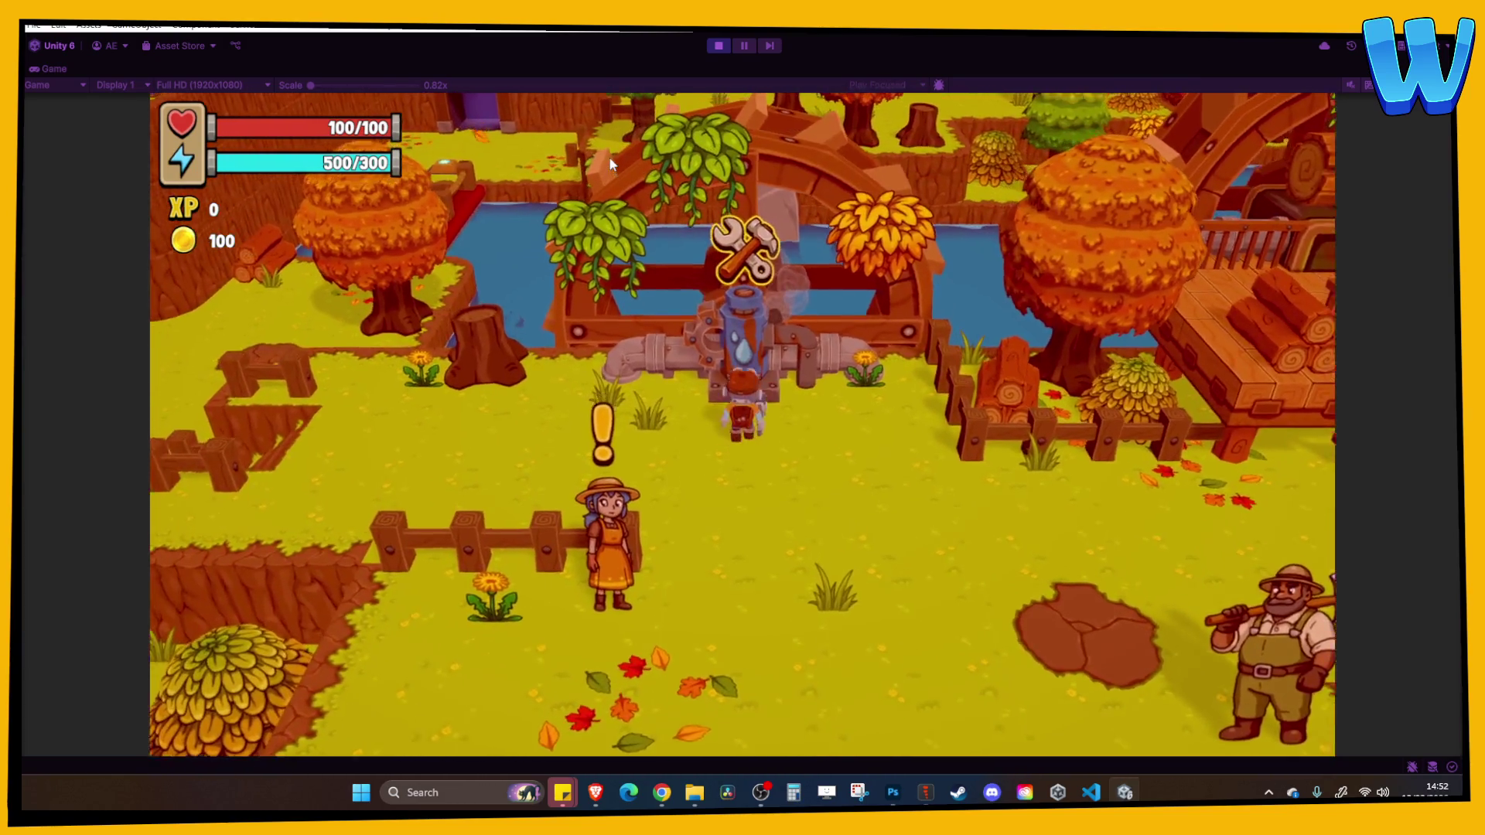
key(e)
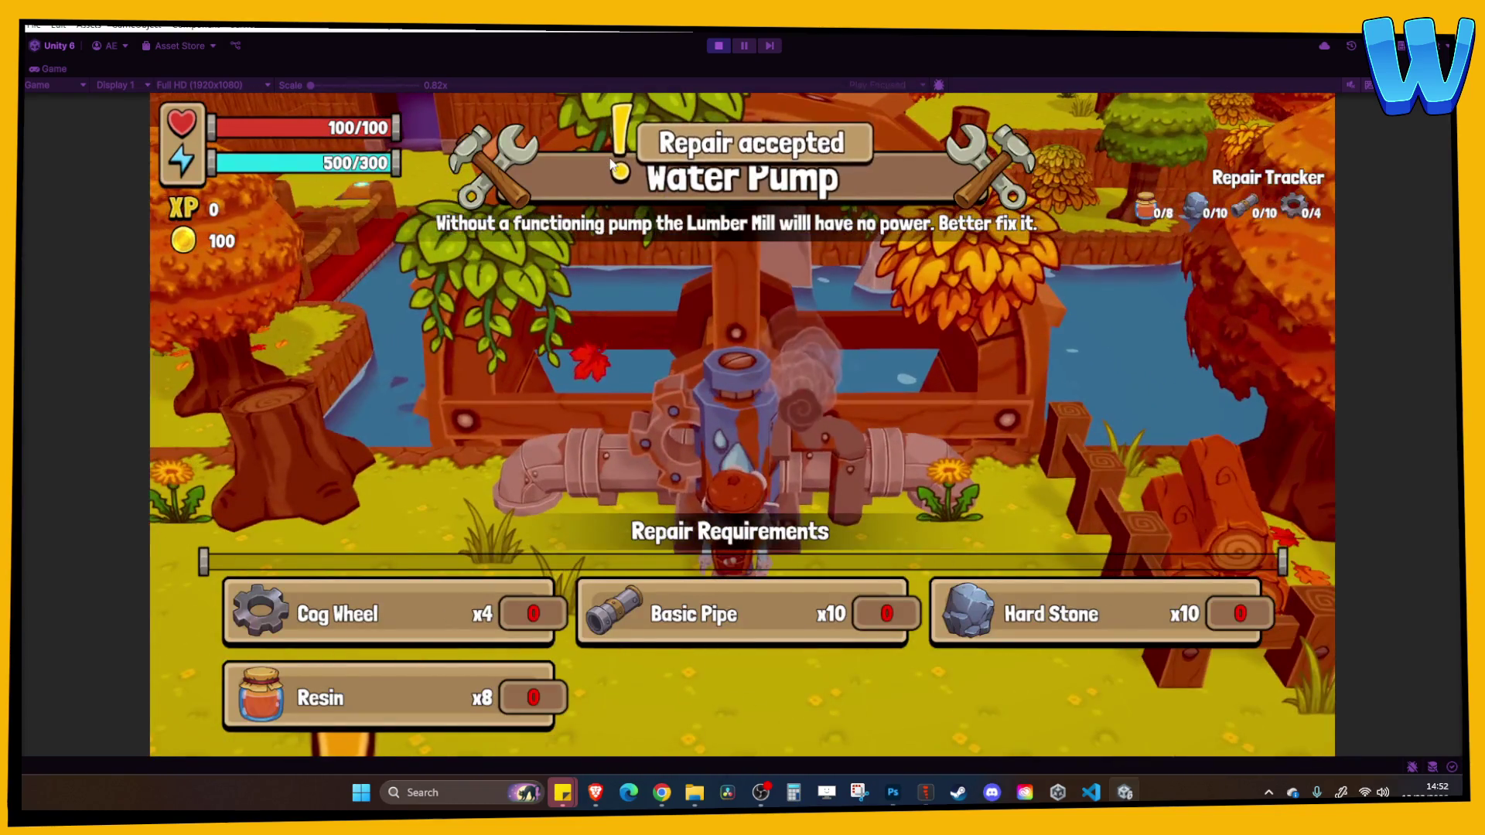
key(a)
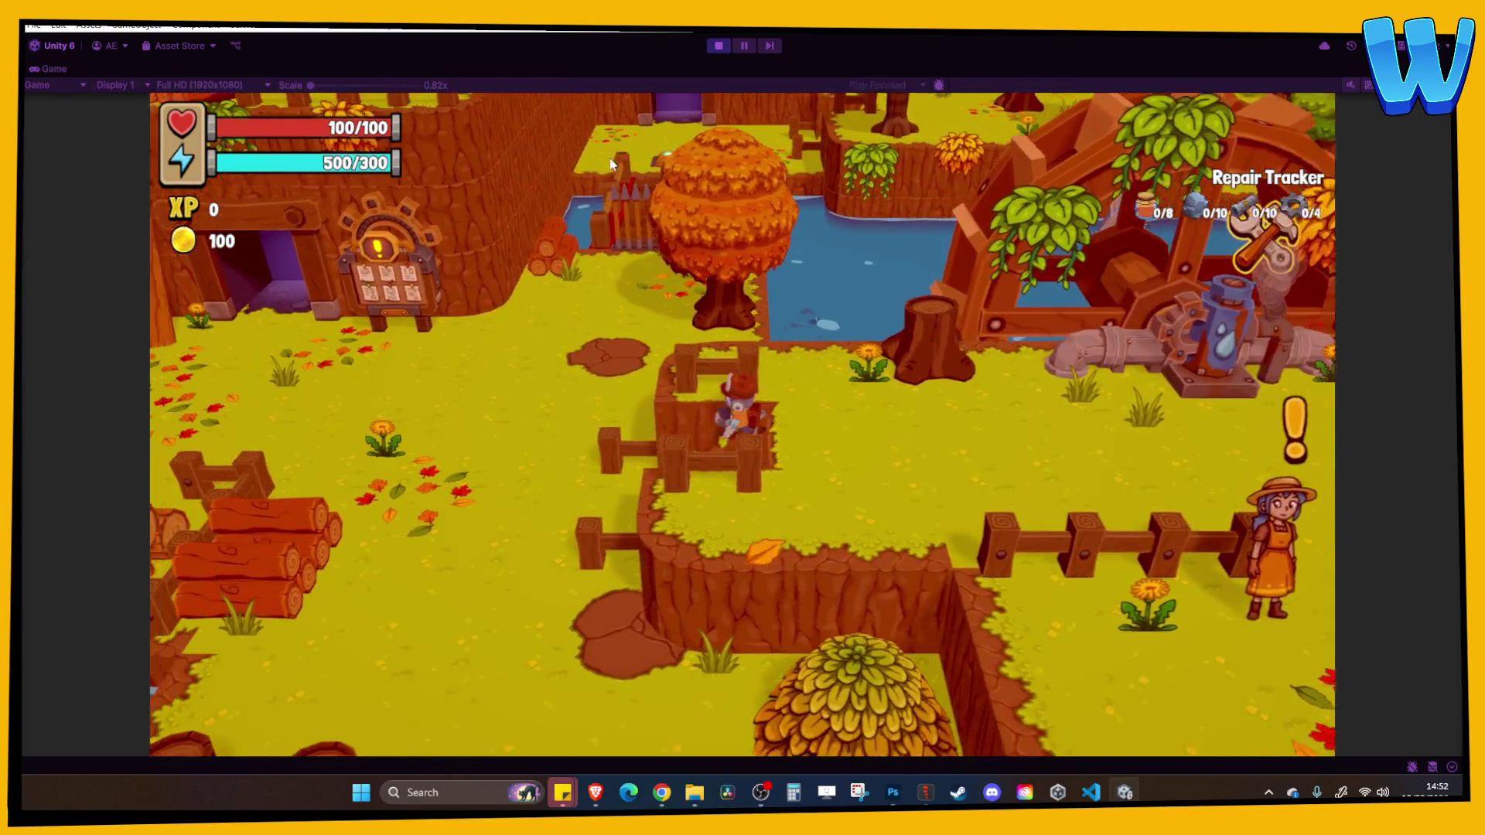
key(w)
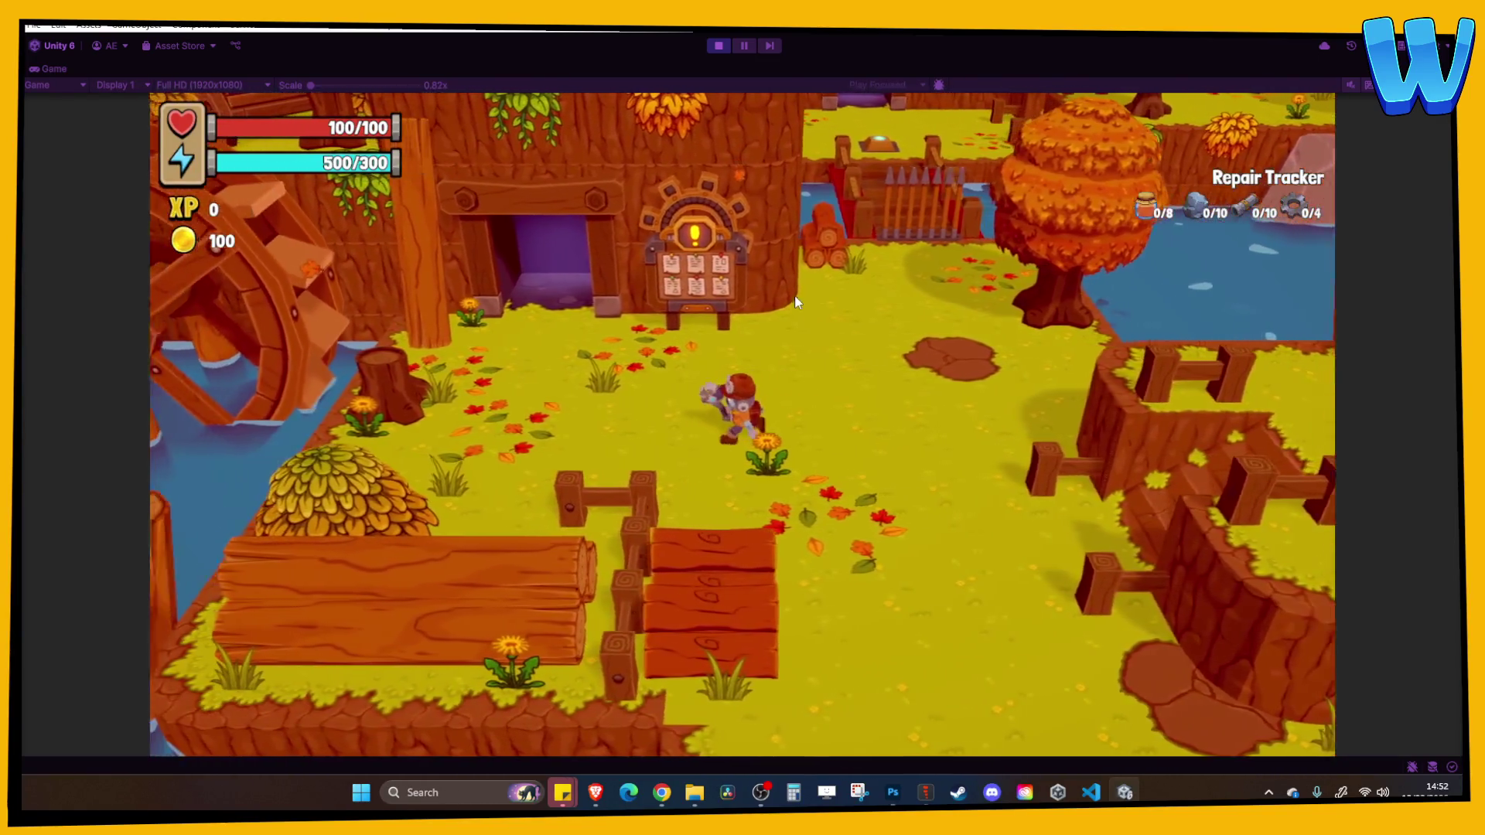
key(w)
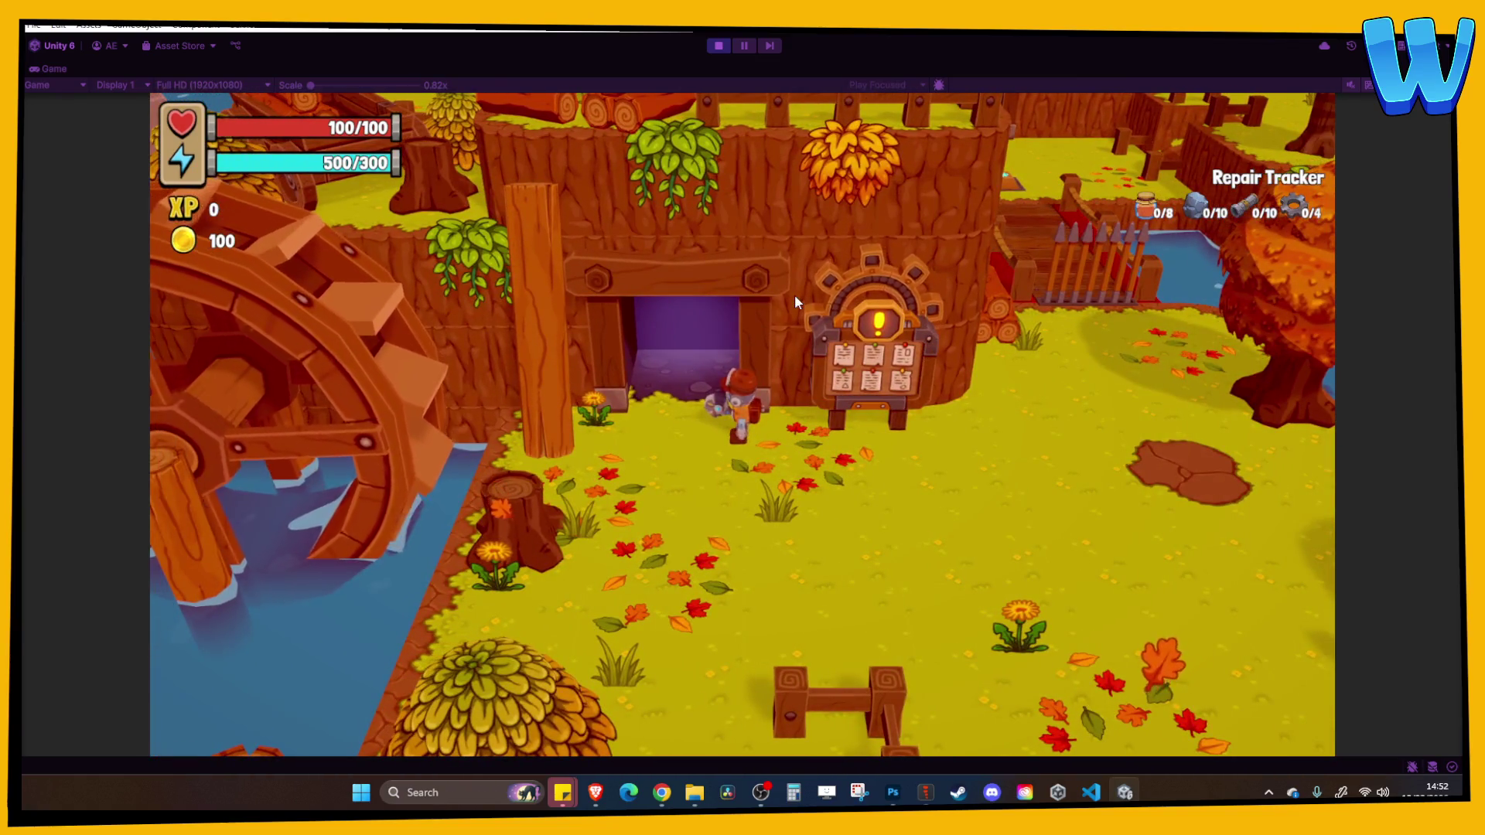
key(a)
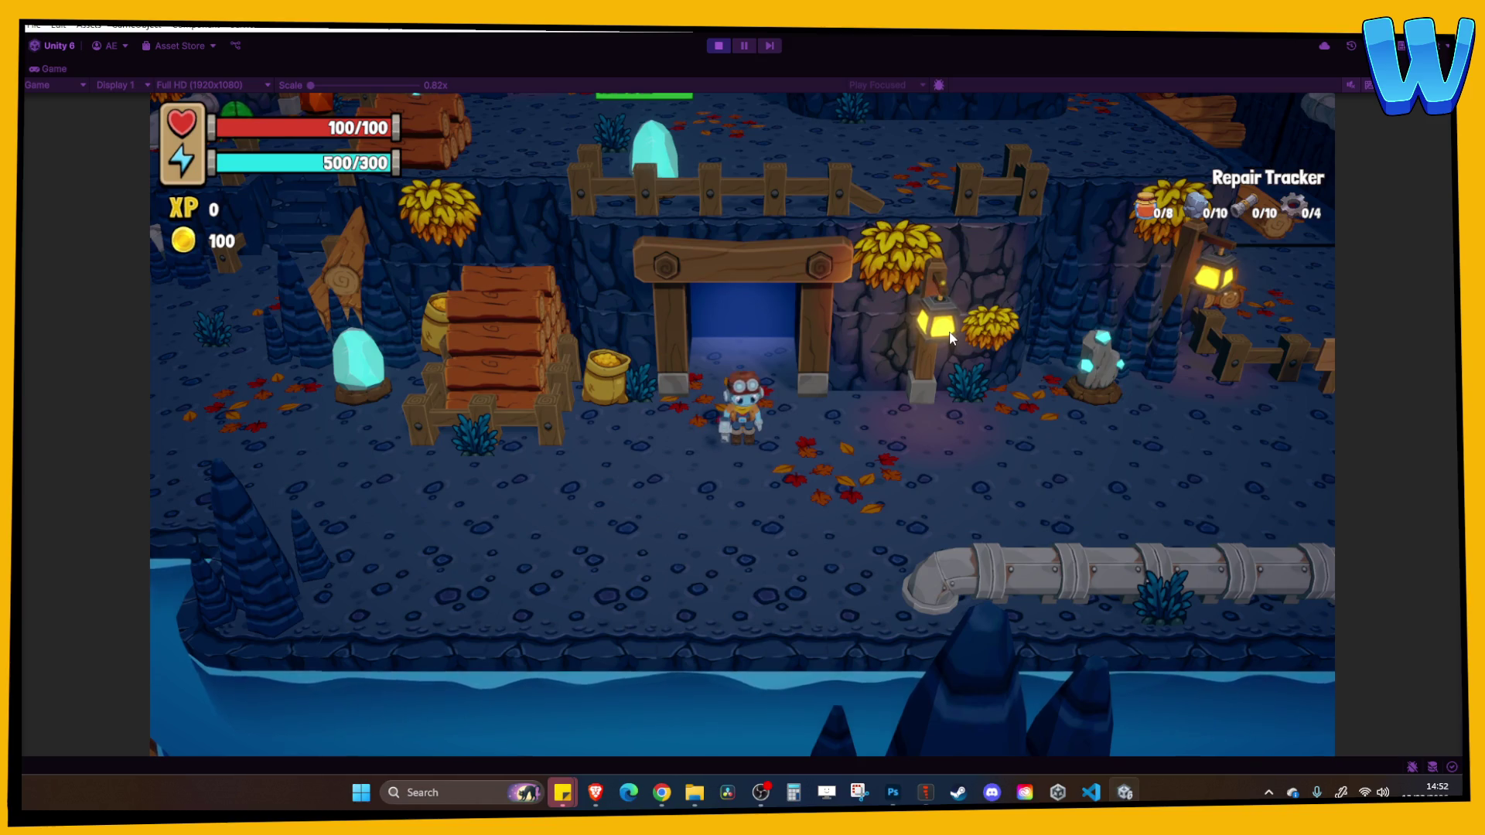
Walk left through the mine and catch a fish at the water's edge
key(a)
key(a)
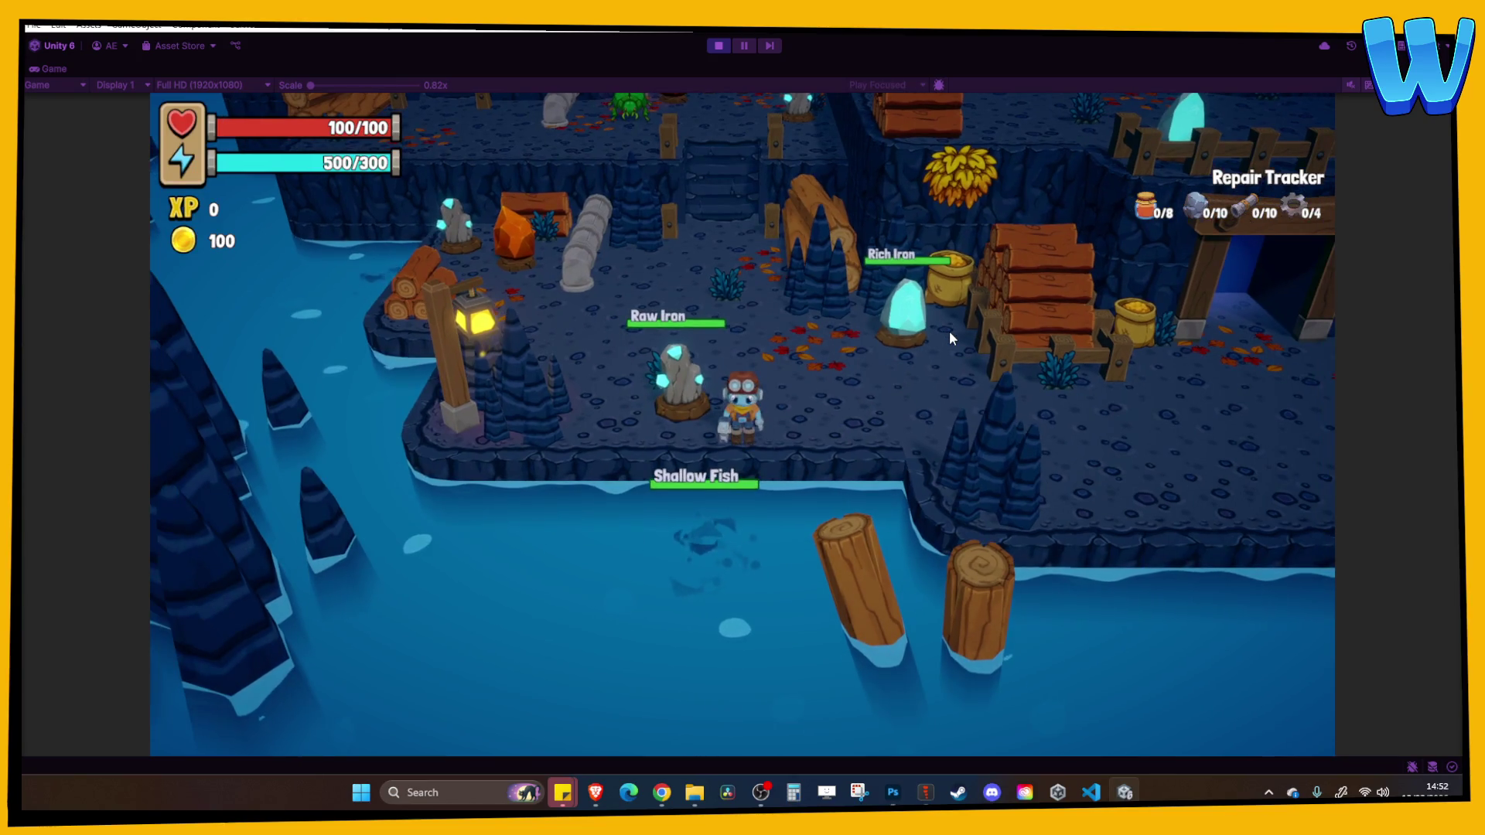
key(e)
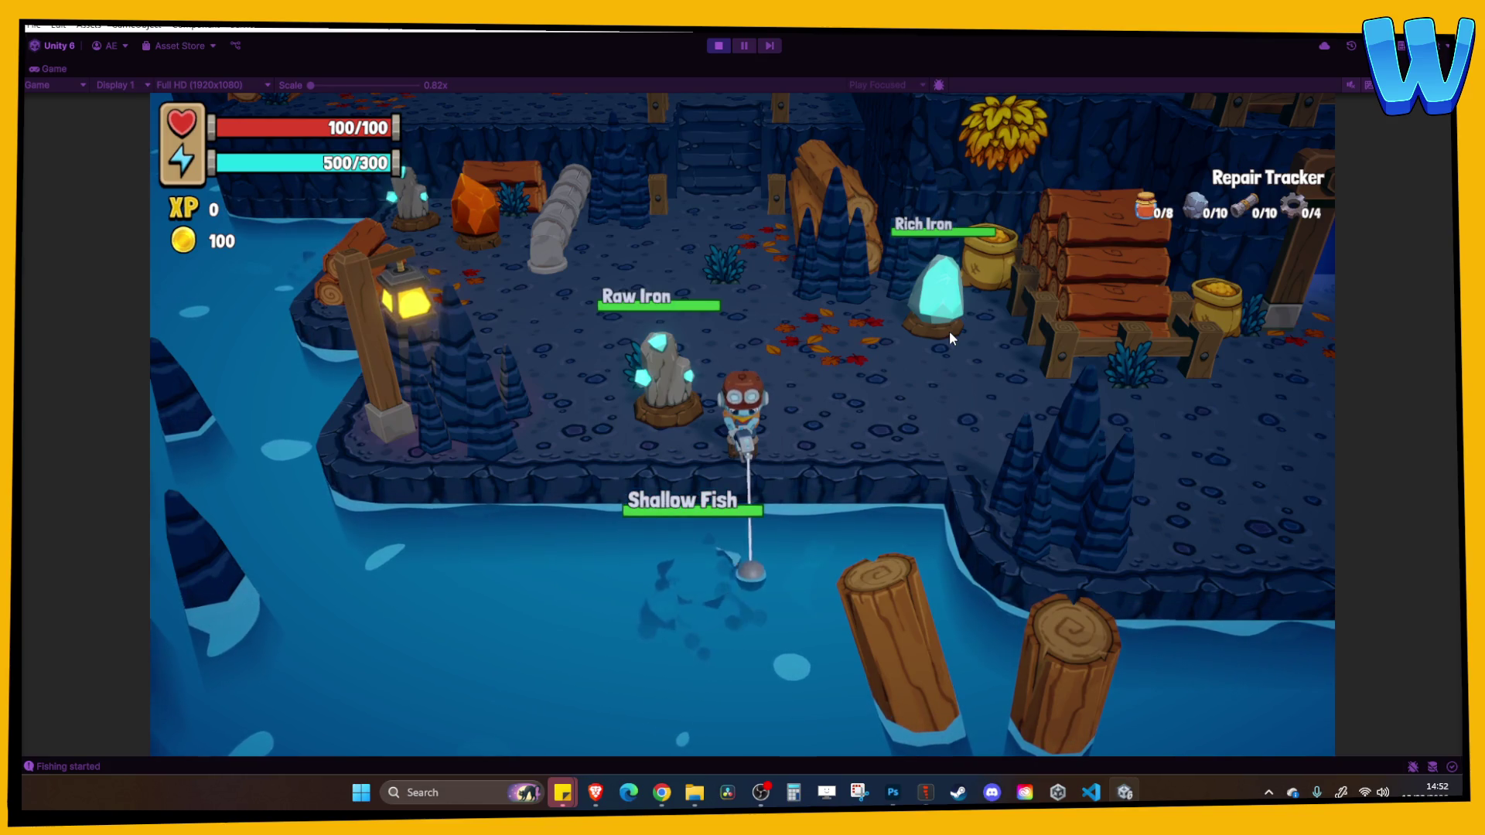
key(space)
key(space)
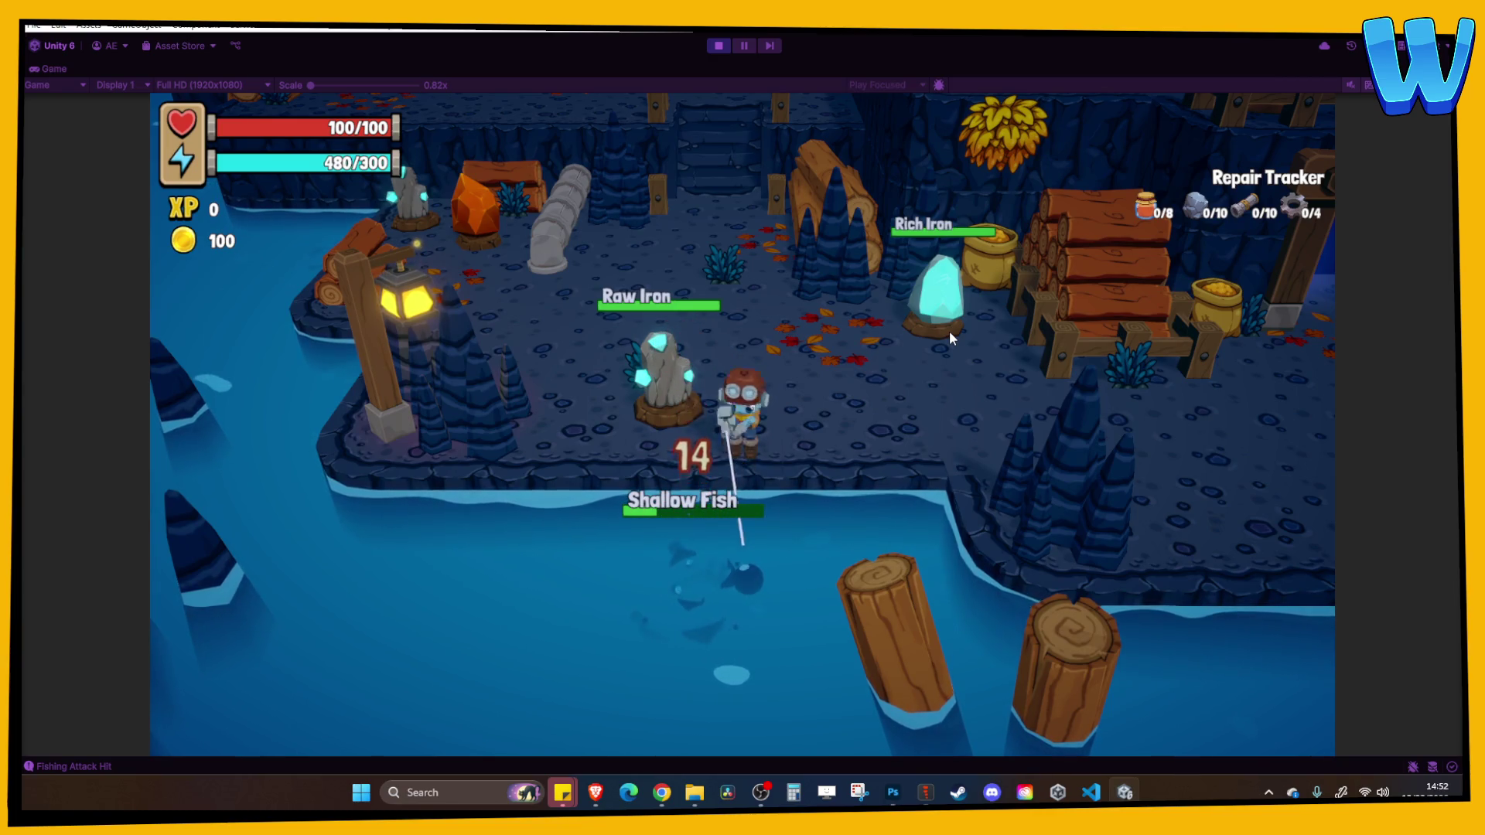
key(space)
key(d)
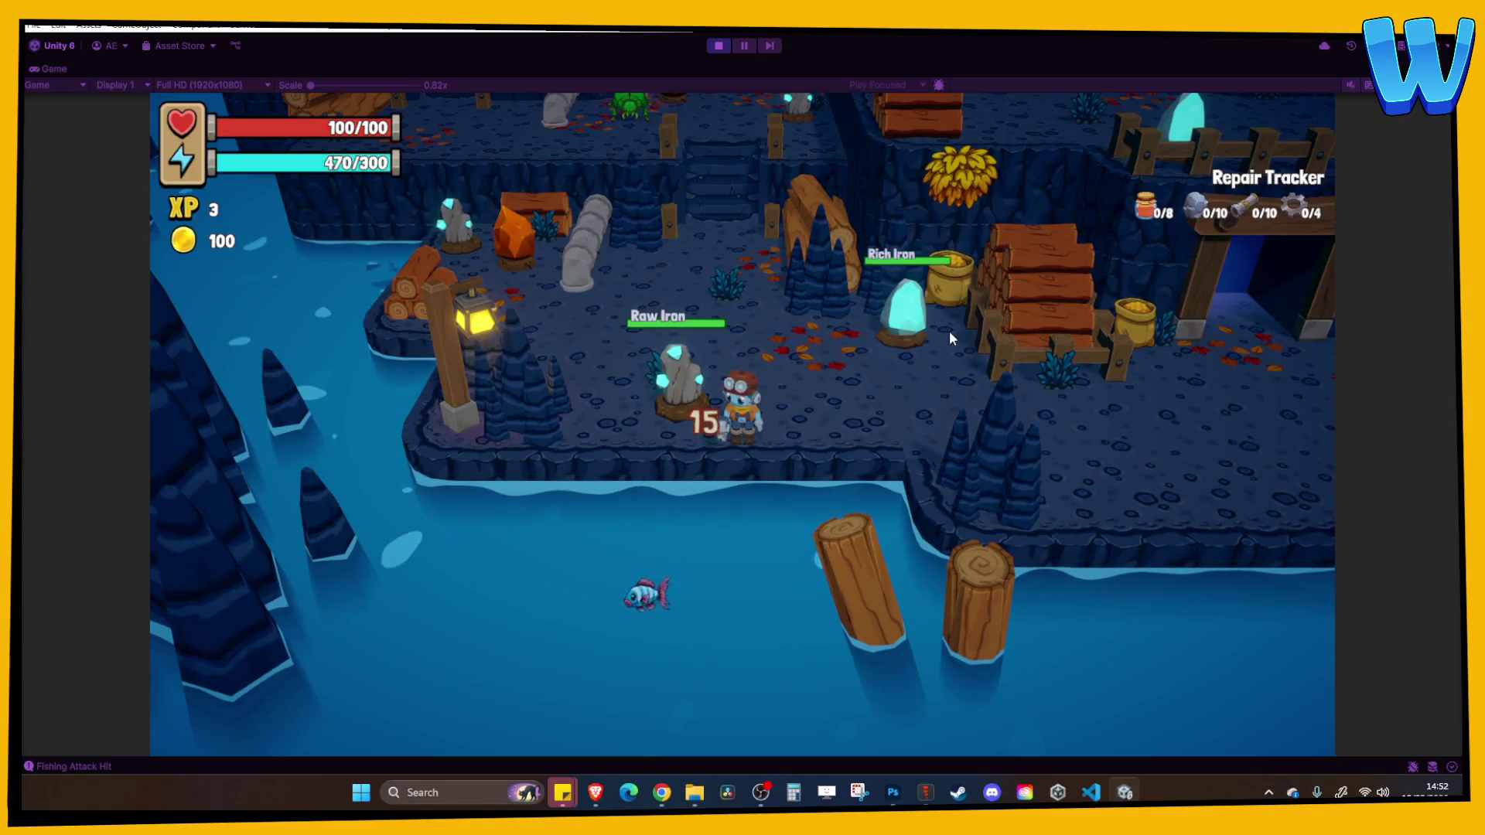
key(a)
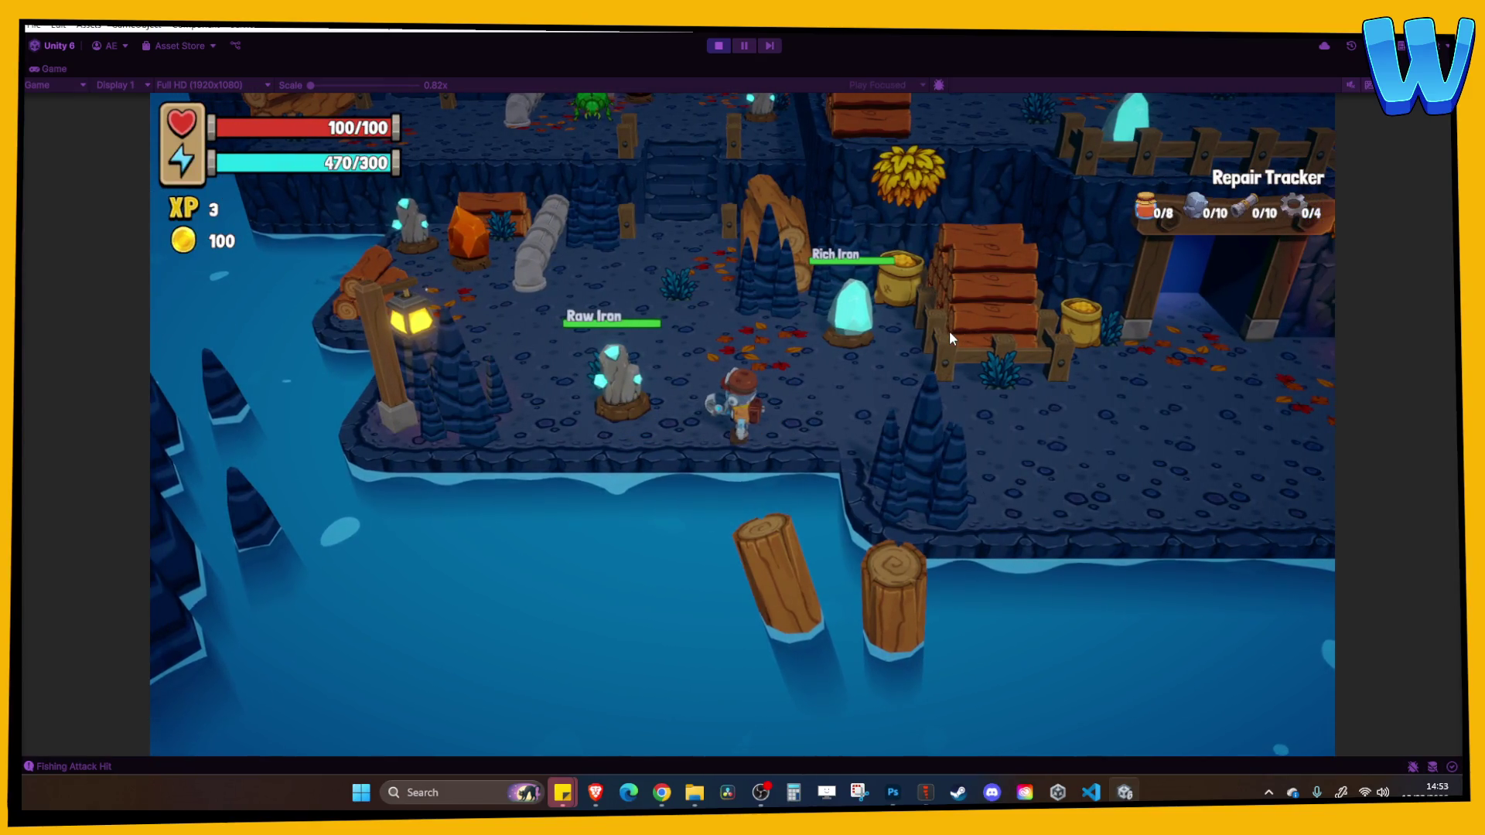
Walk along the stairs and shore to the Silver Seam and mine it
key(w)
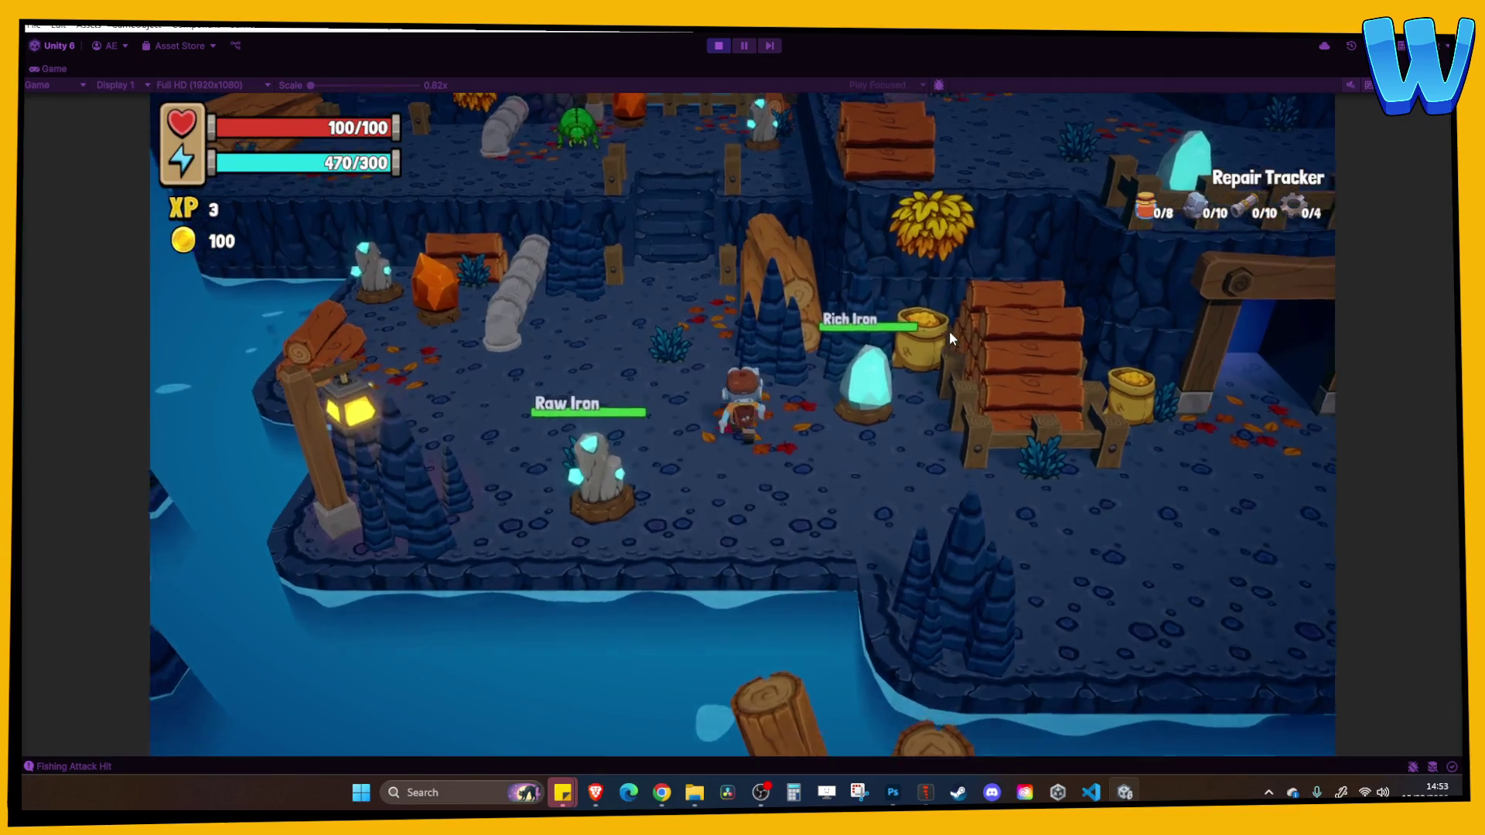
key(a)
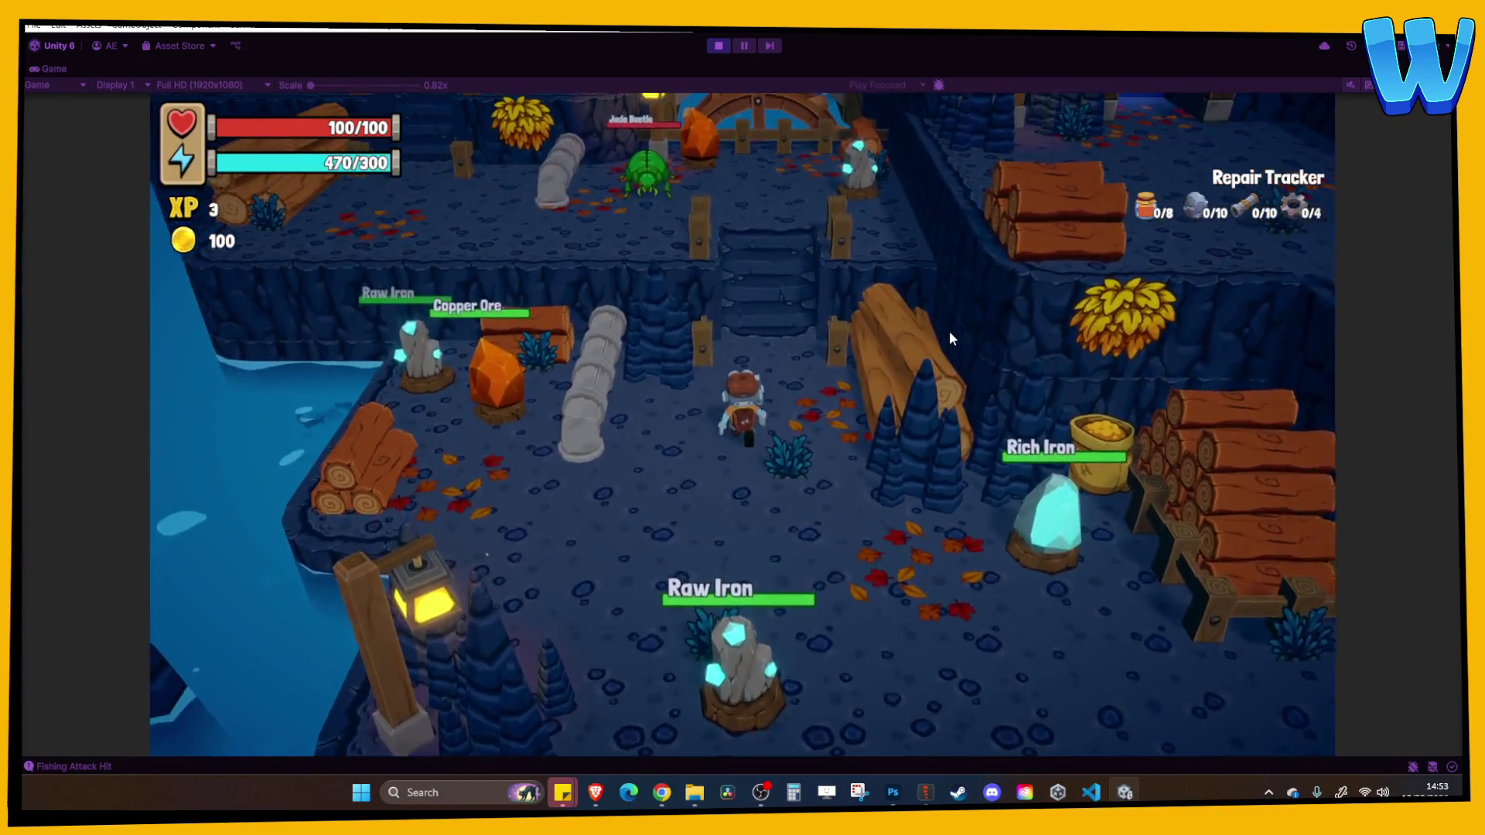
key(w)
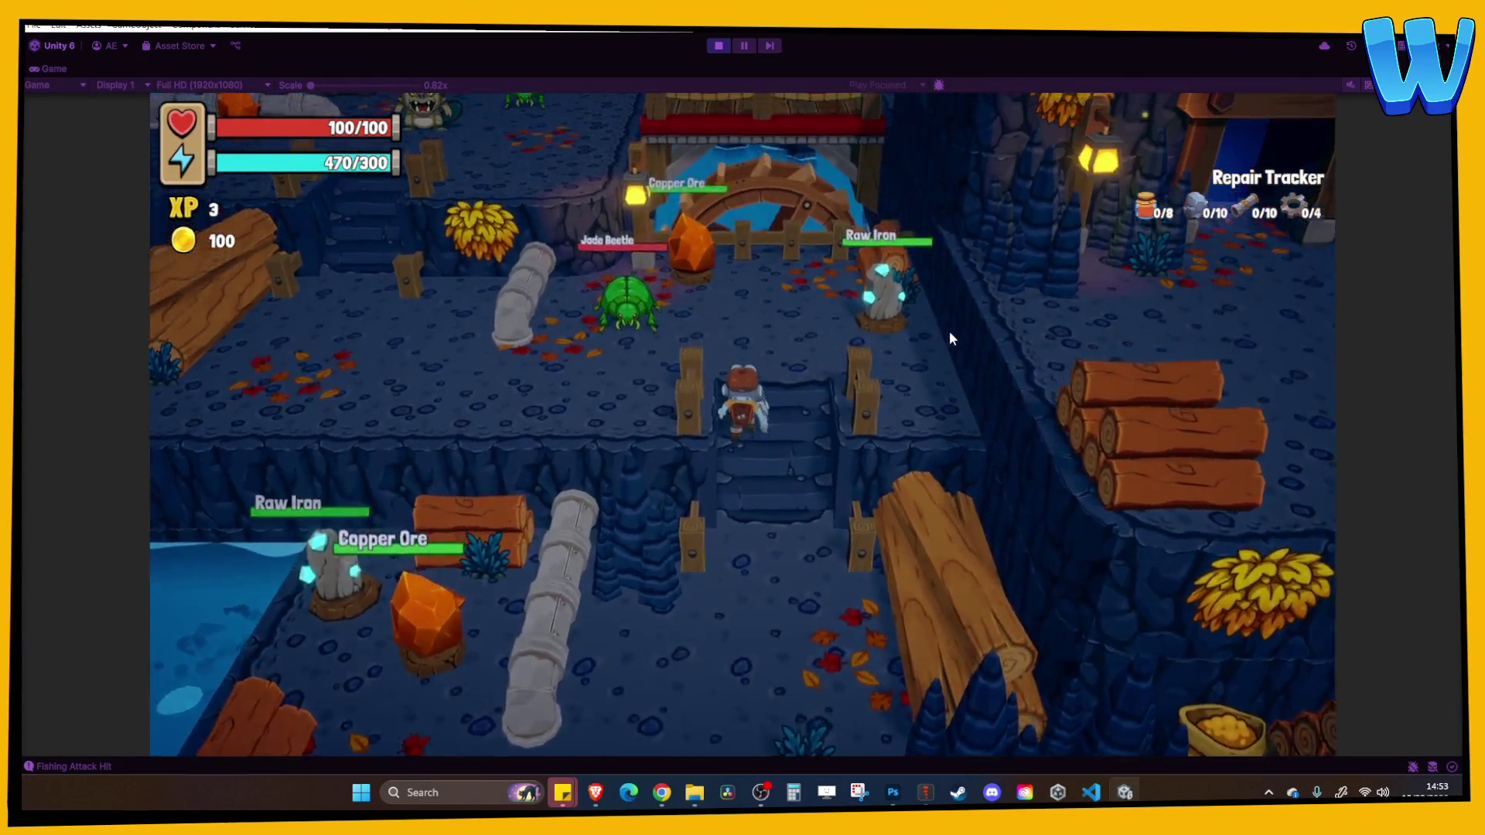
key(s)
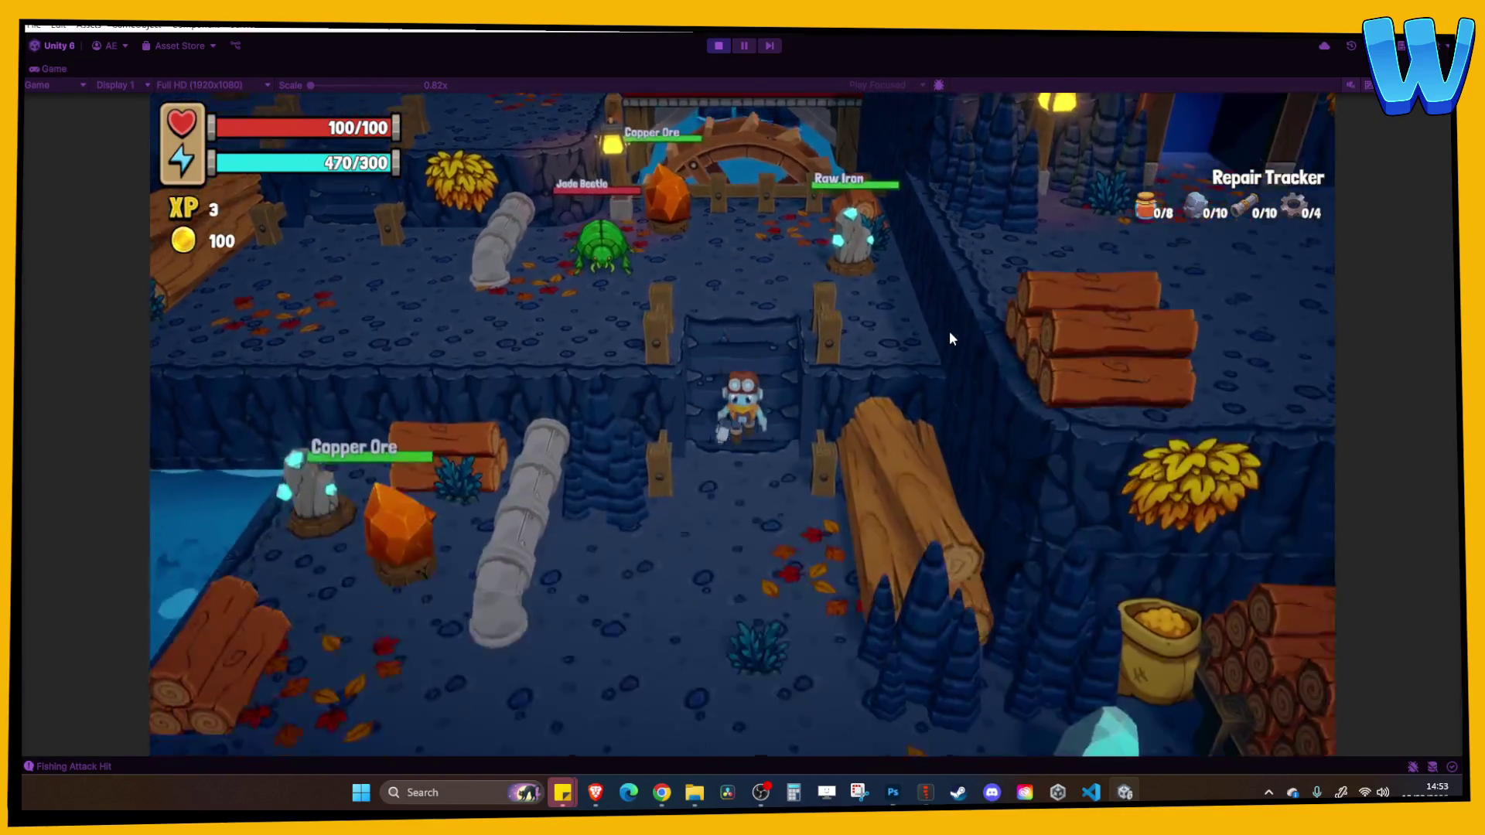
key(d)
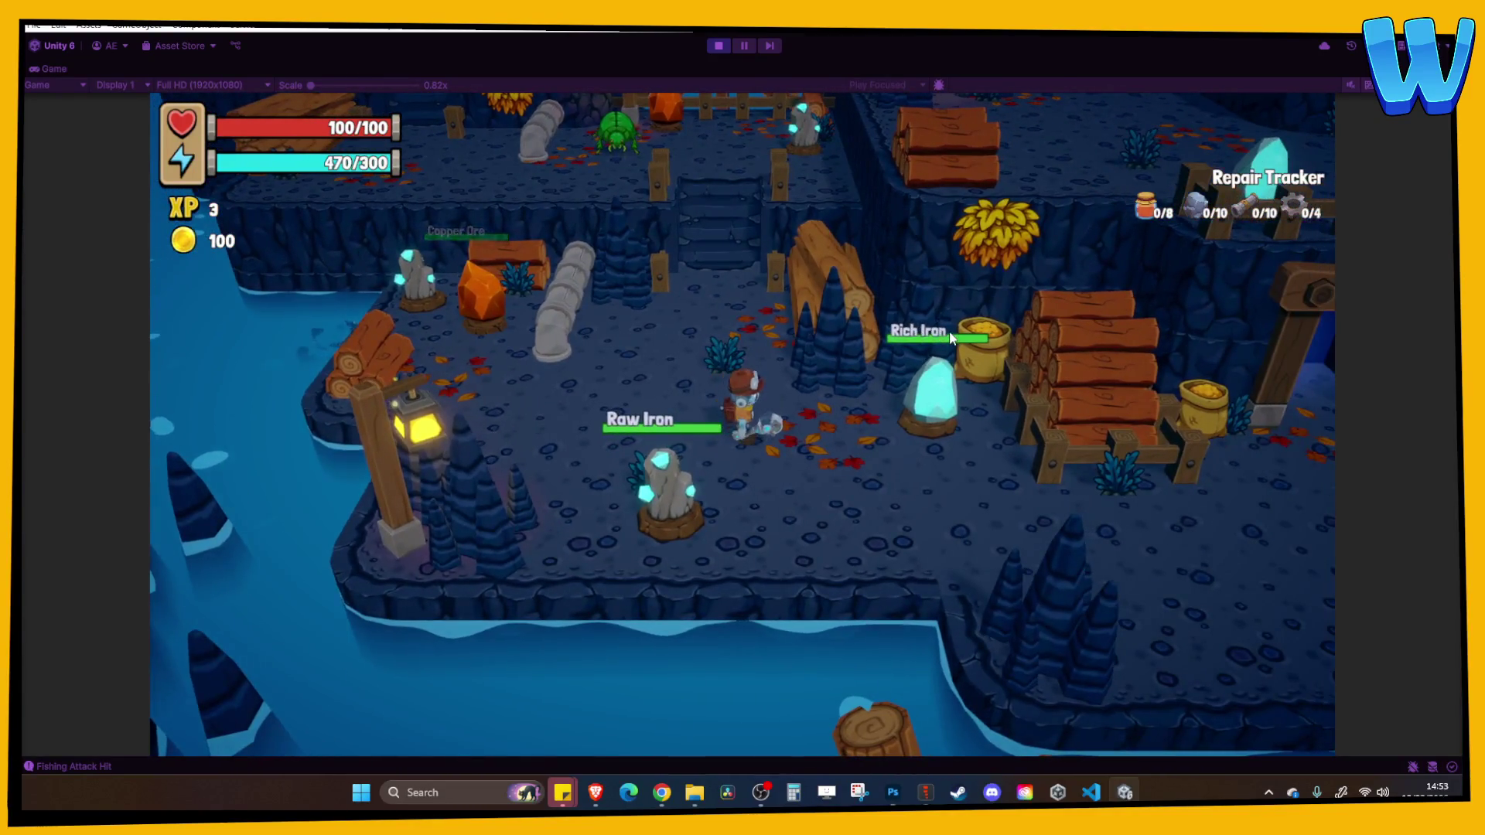
key(d)
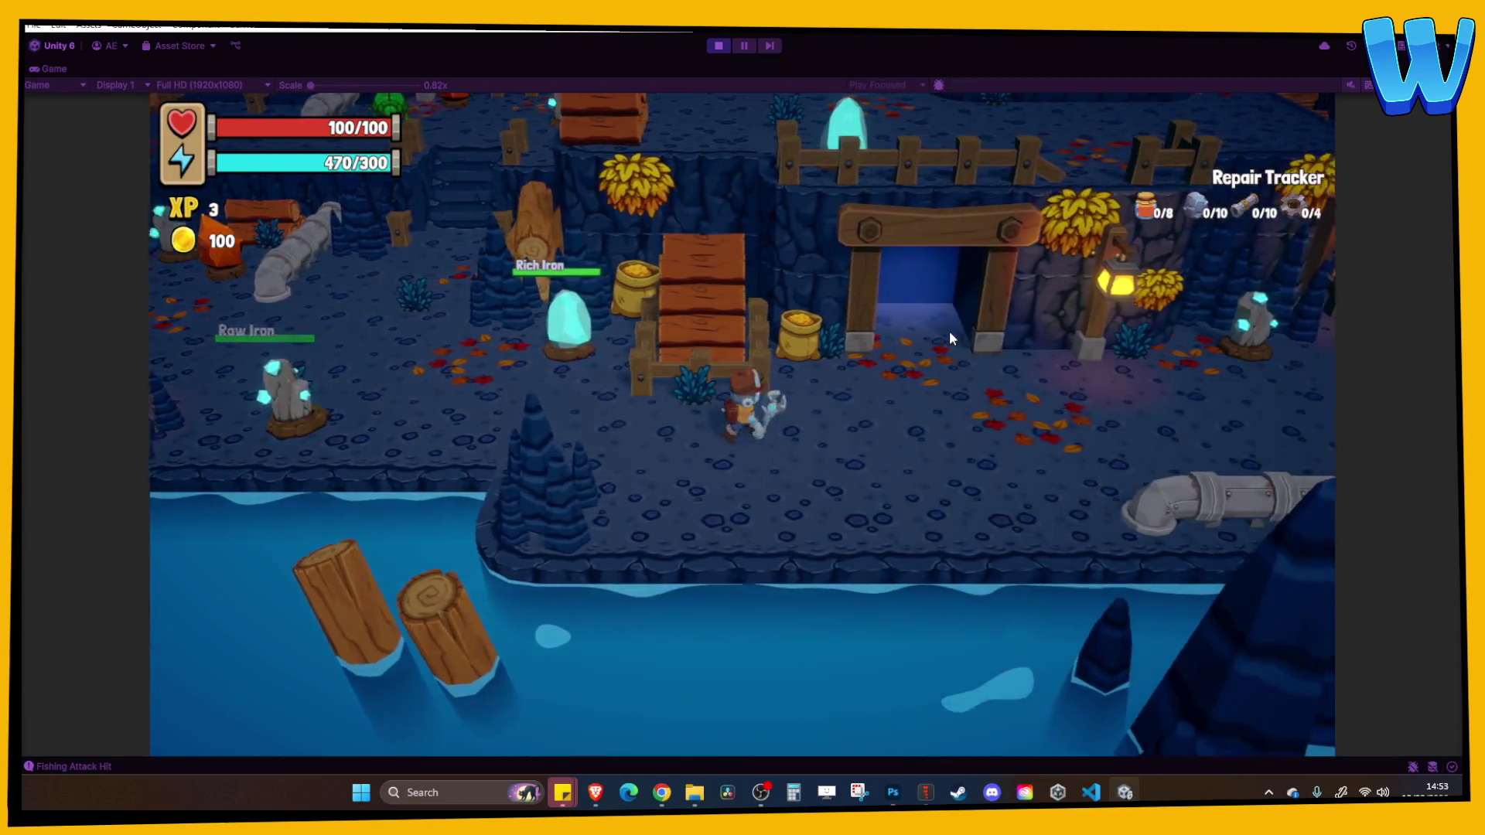
key(d)
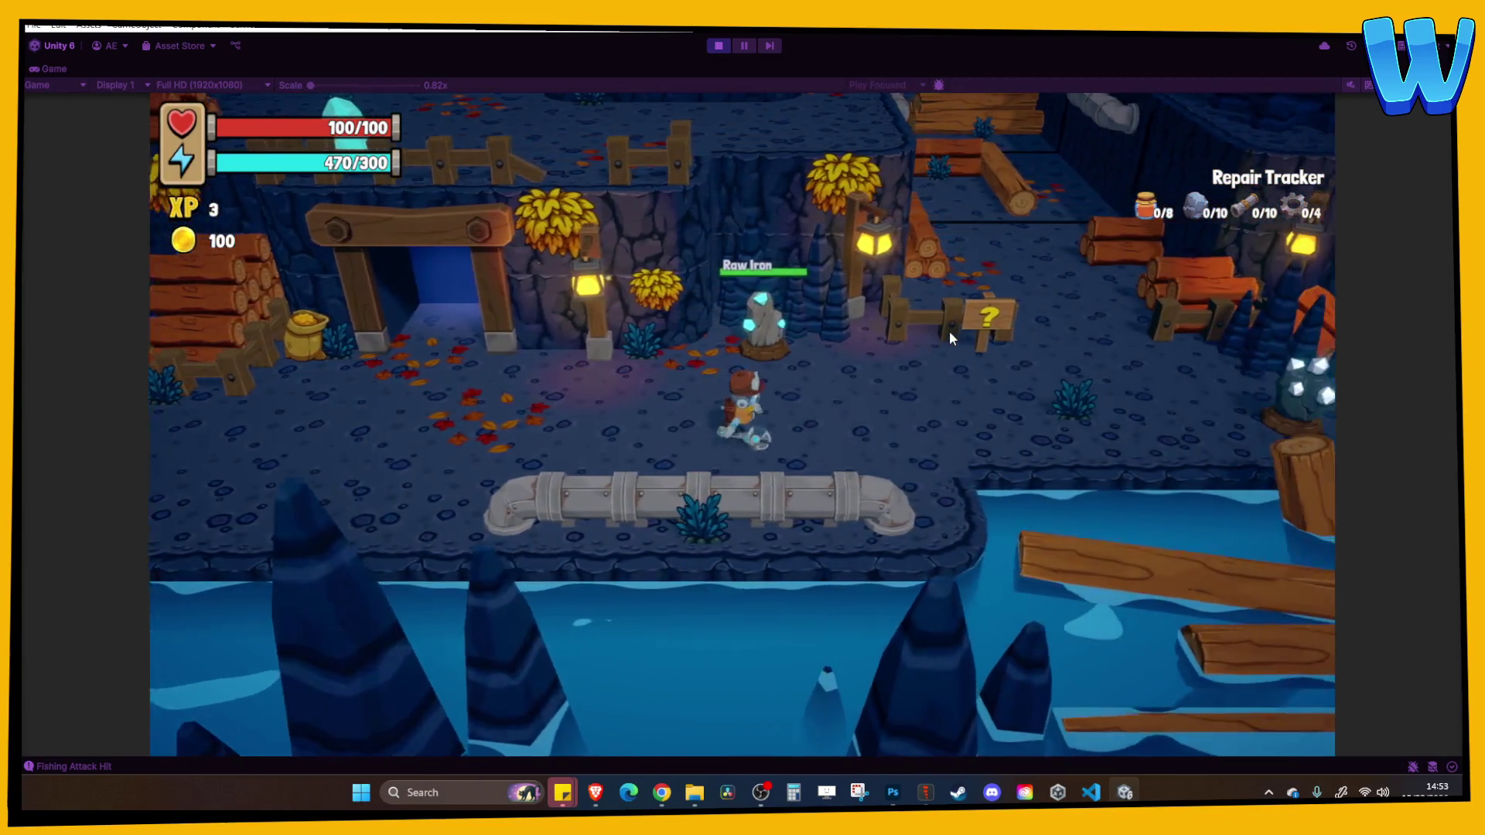
key(d)
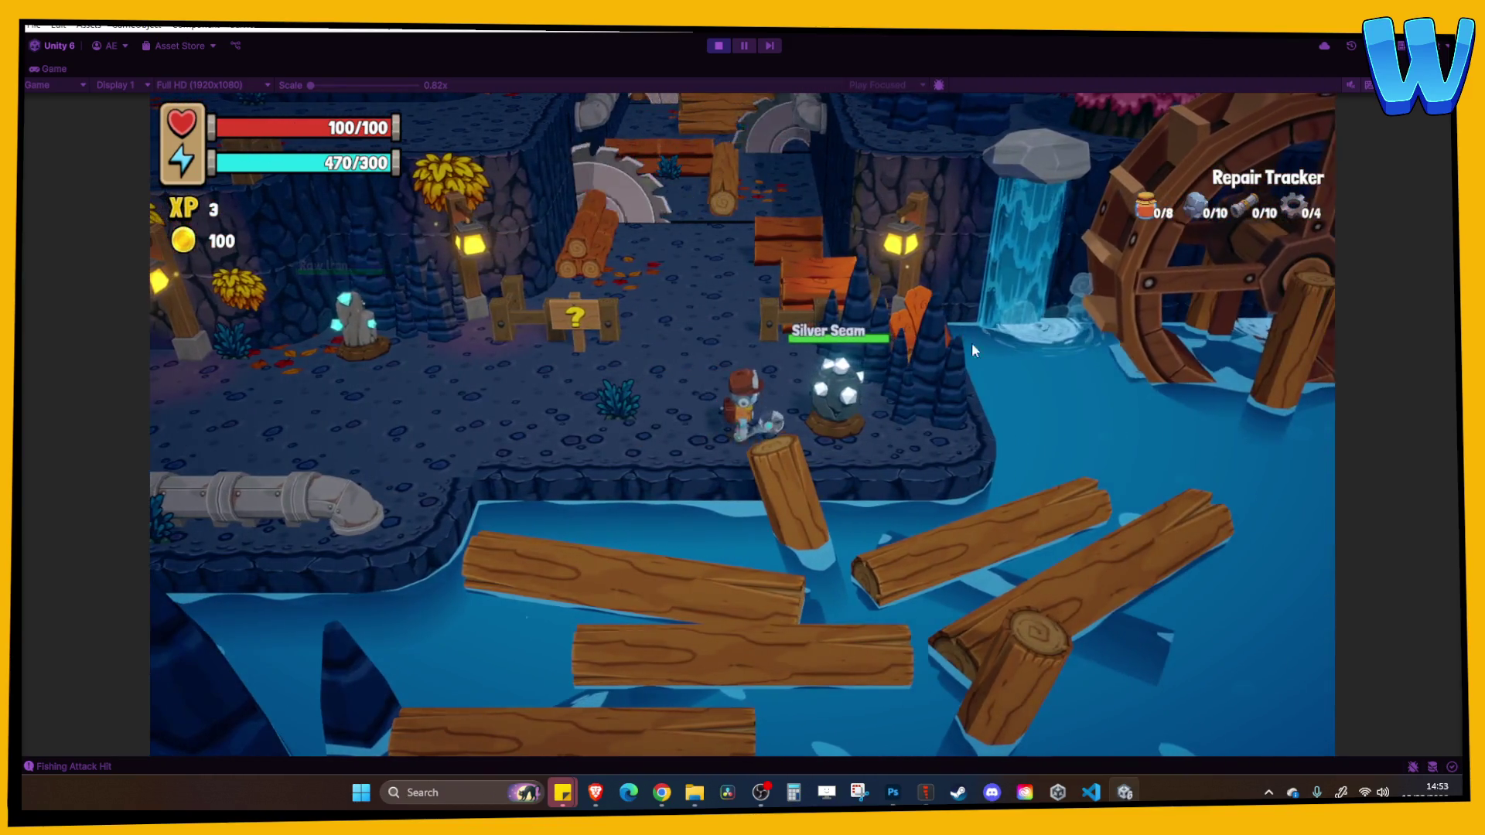
key(e)
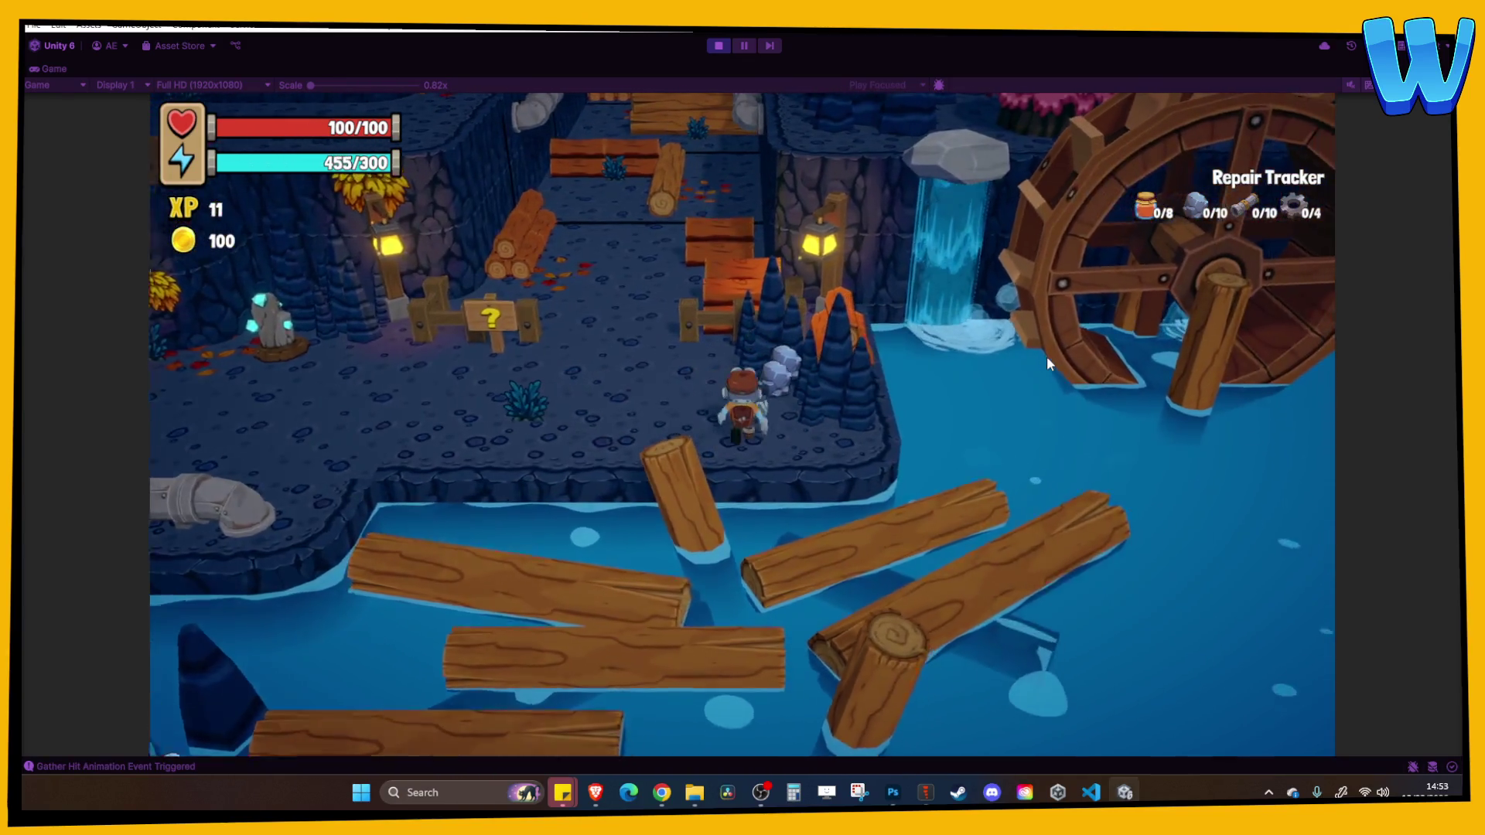
Walk north past the logs and saw traps, through the gateway into Timber Tide Cove
key(w)
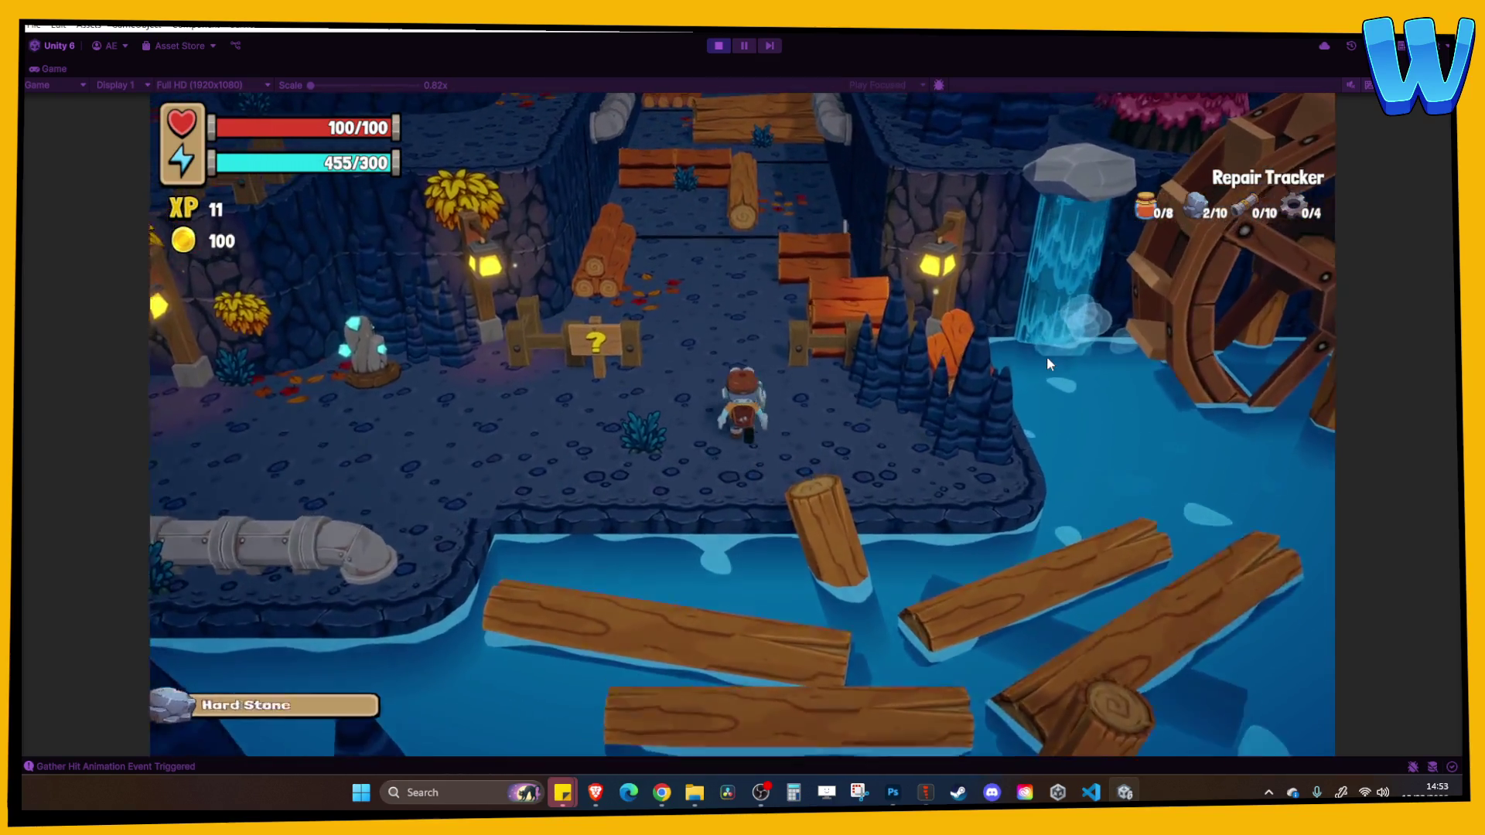
key(w)
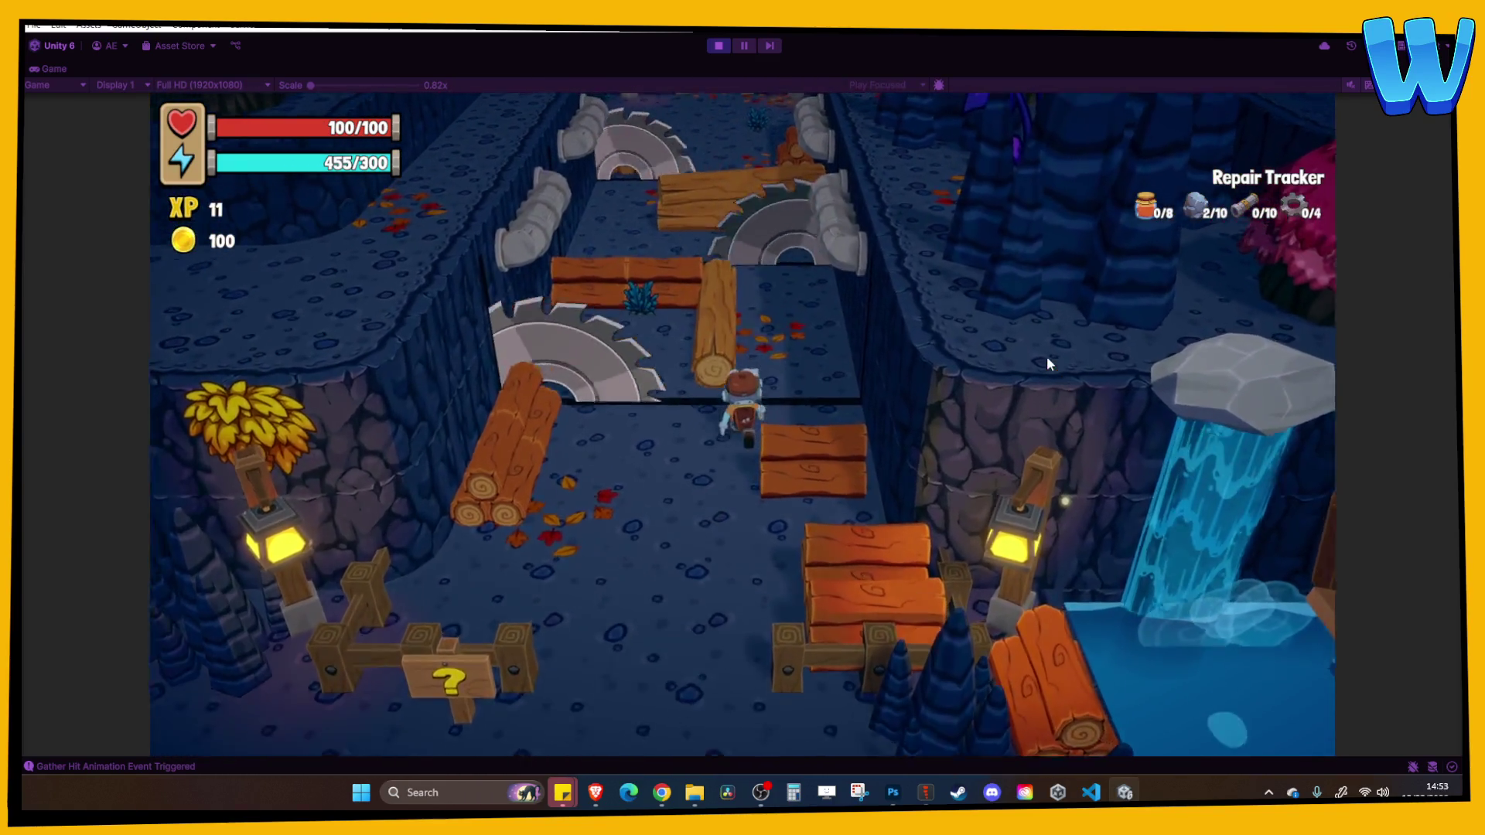
key(w)
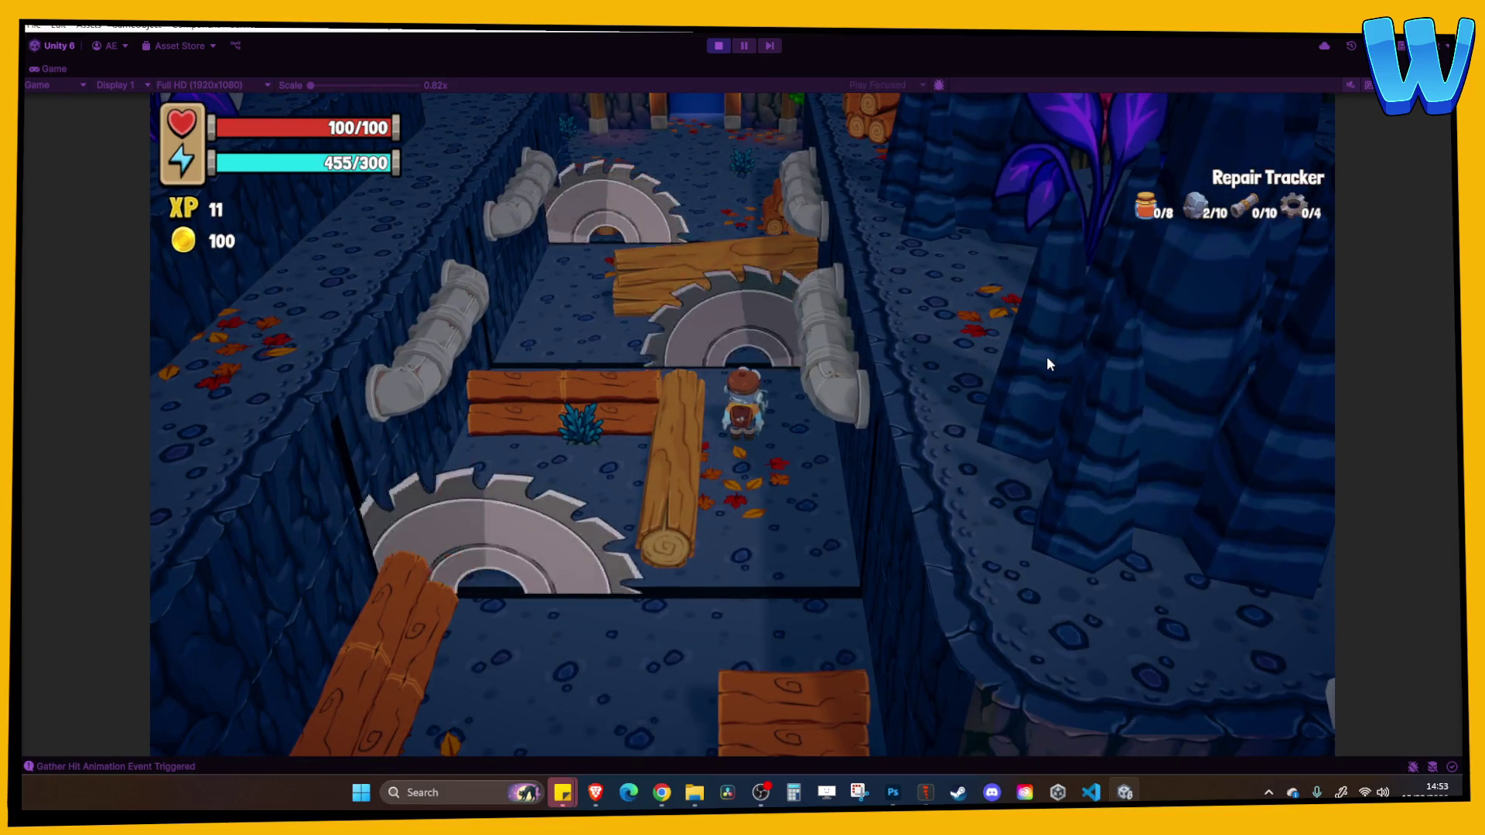
key(w)
key(w)
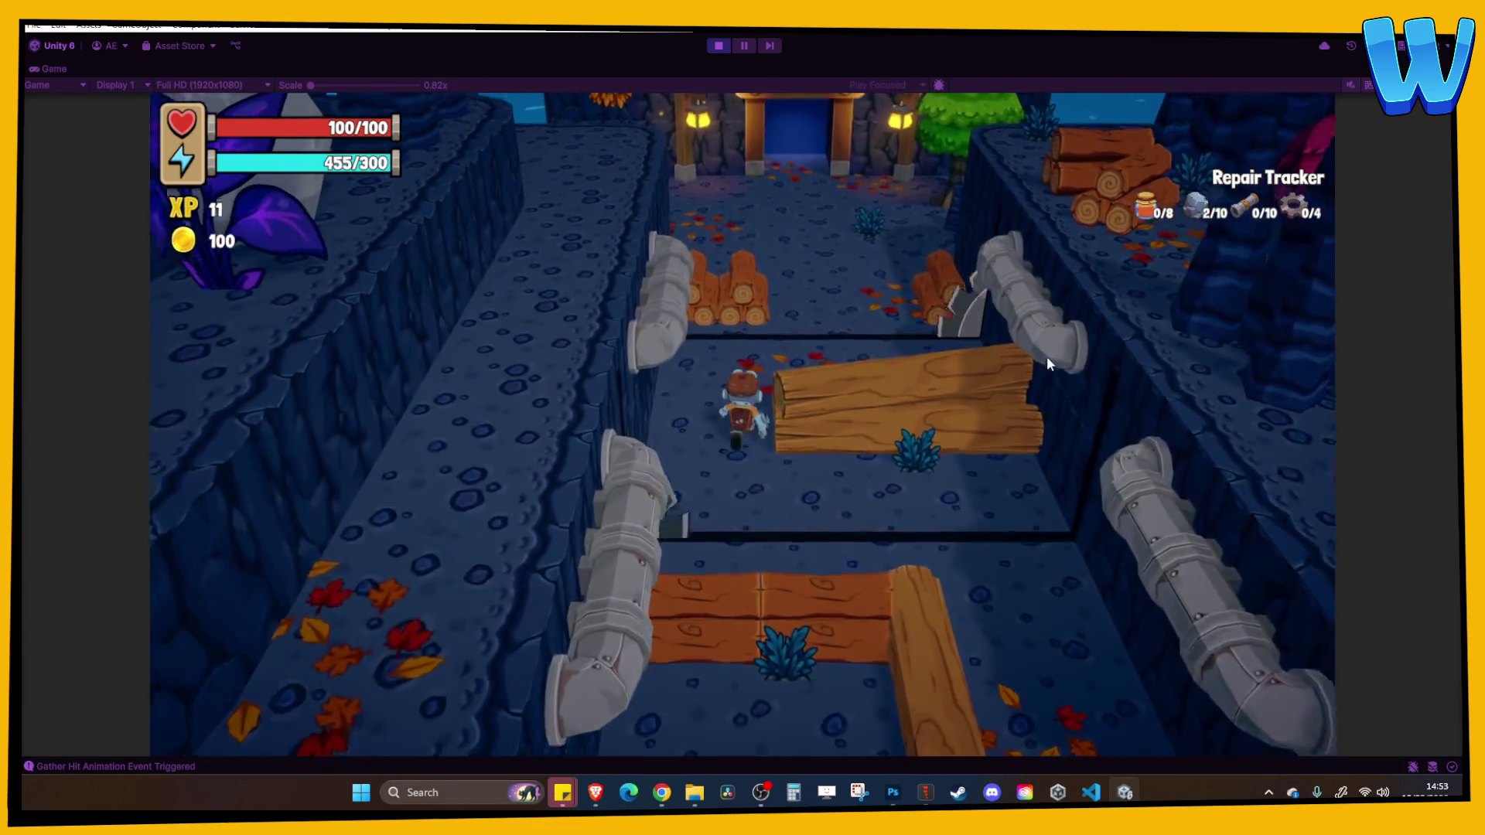
key(w)
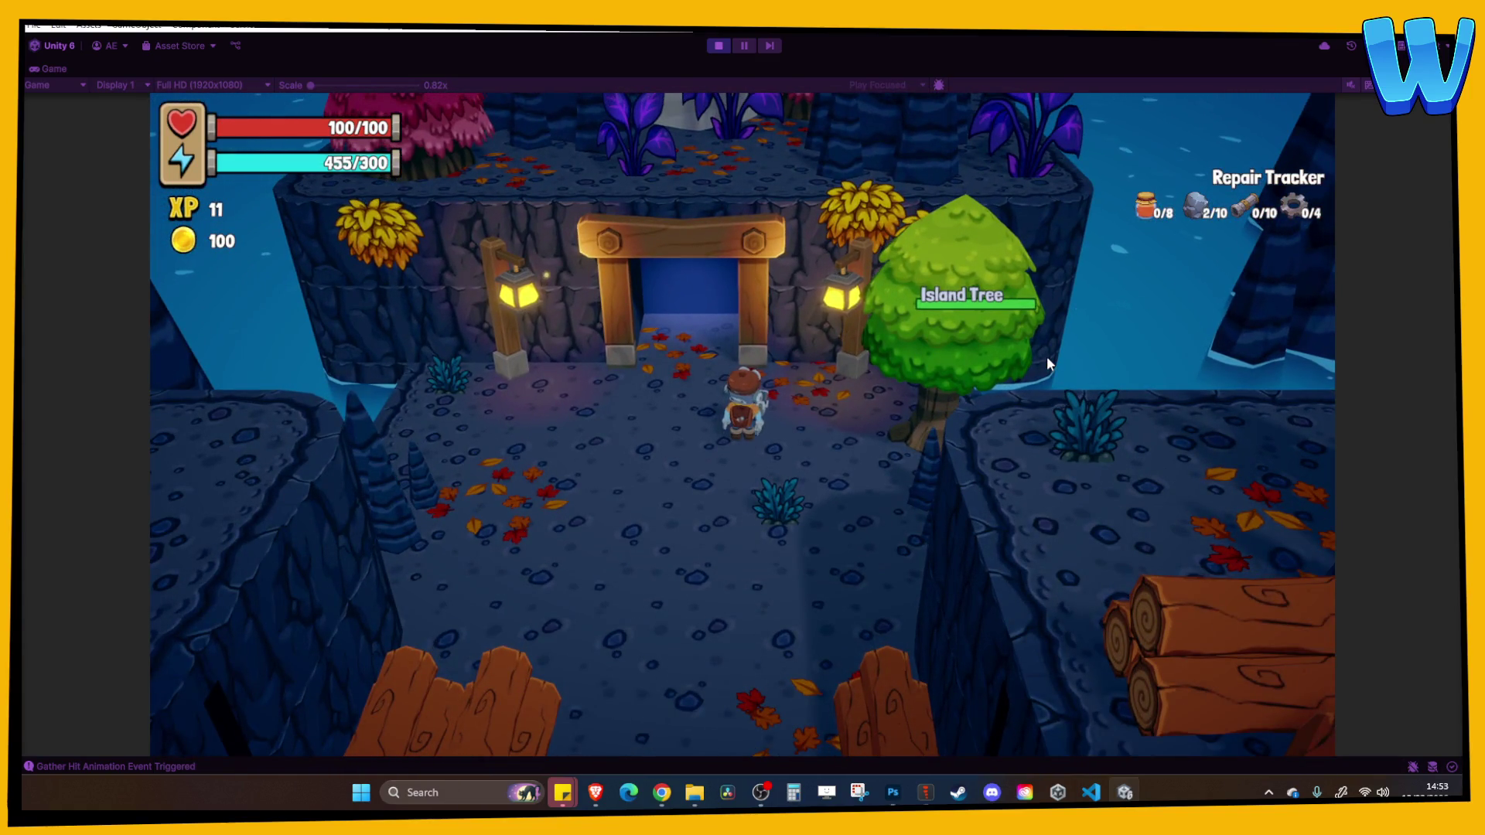
key(w)
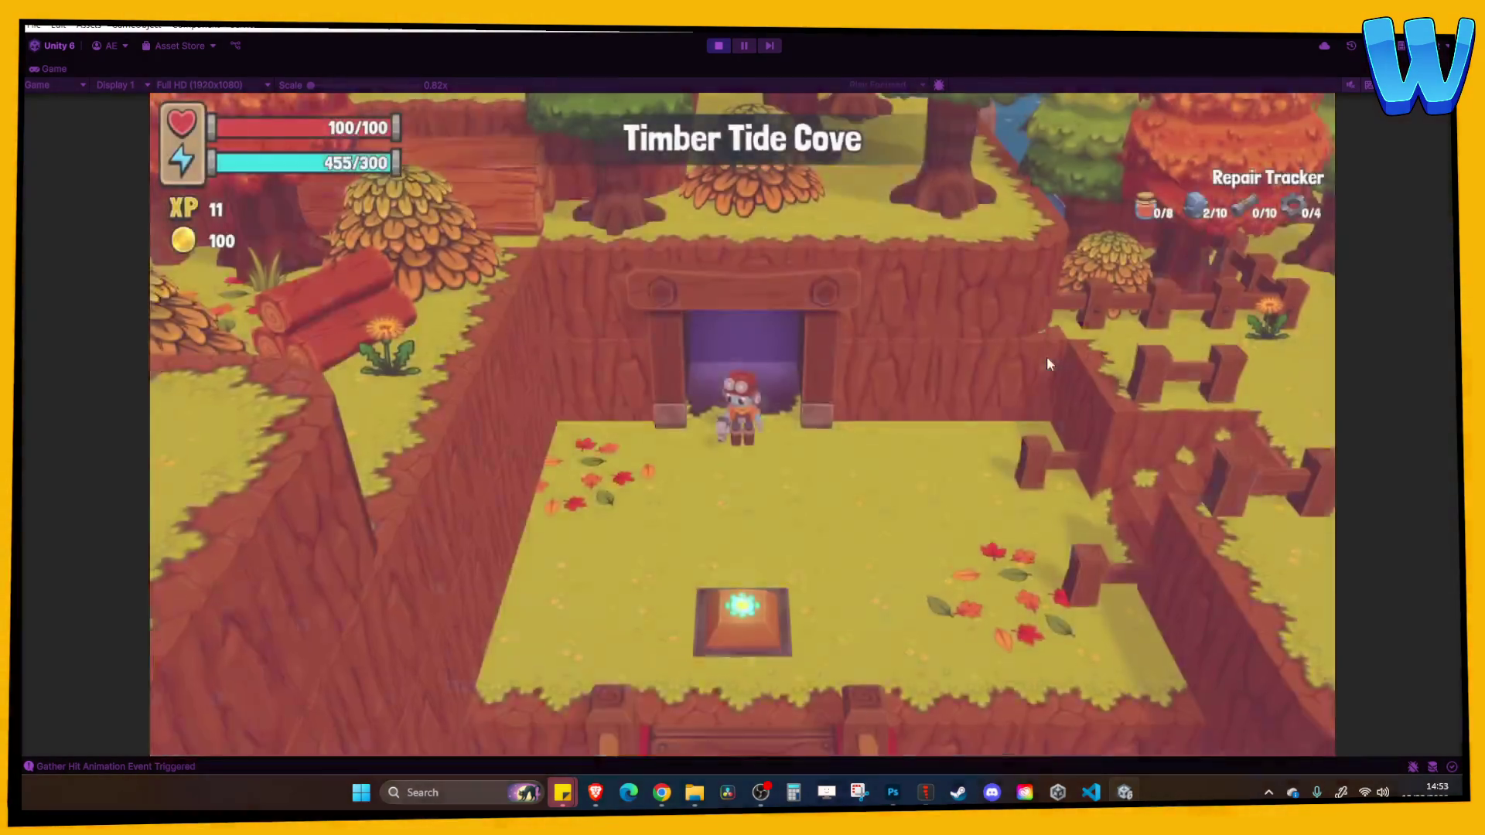
Pick up the treasure map bottle and view the map in the pause menu
key(d)
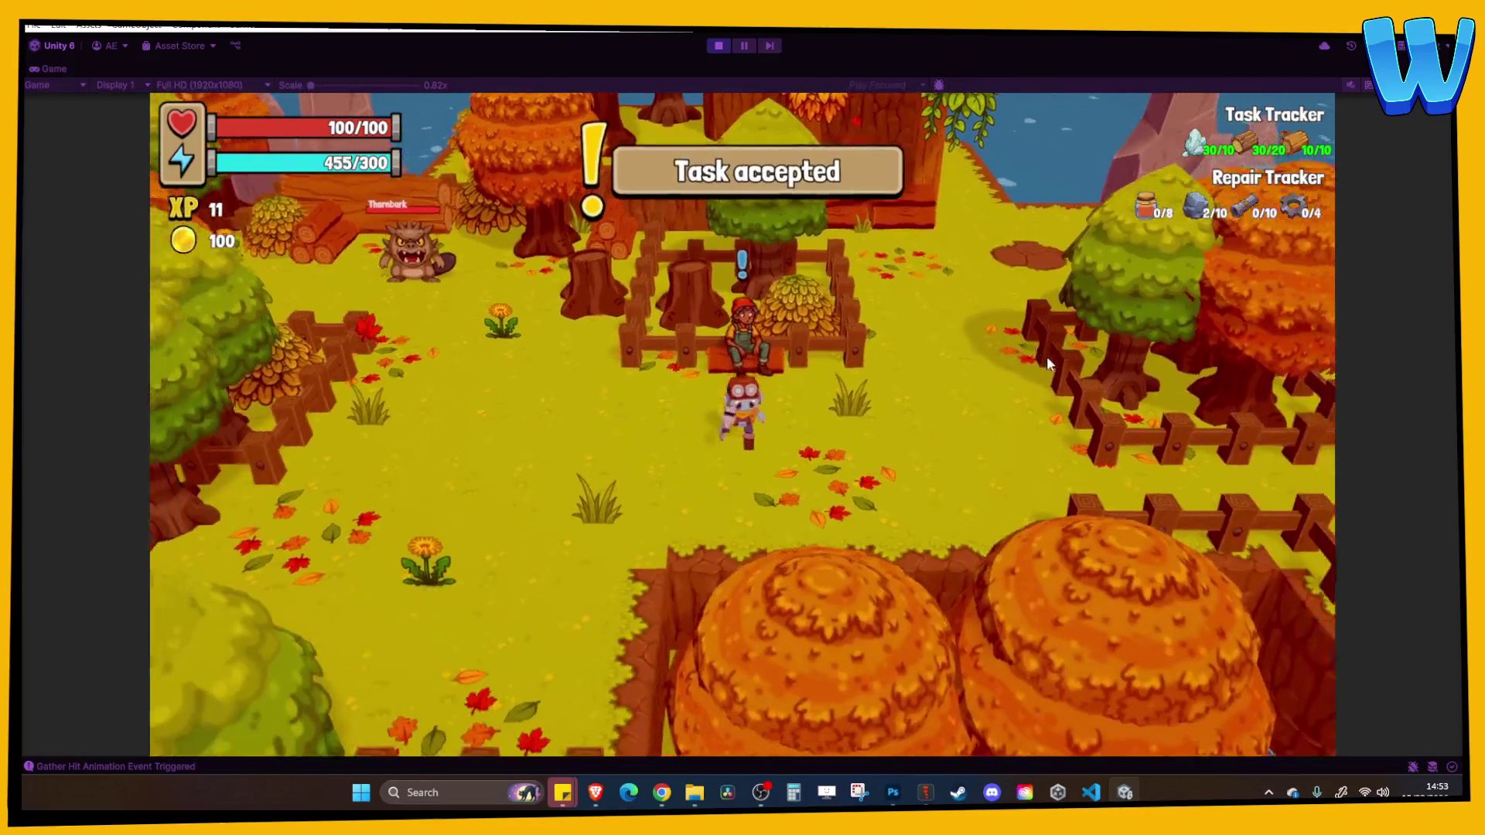
key(d)
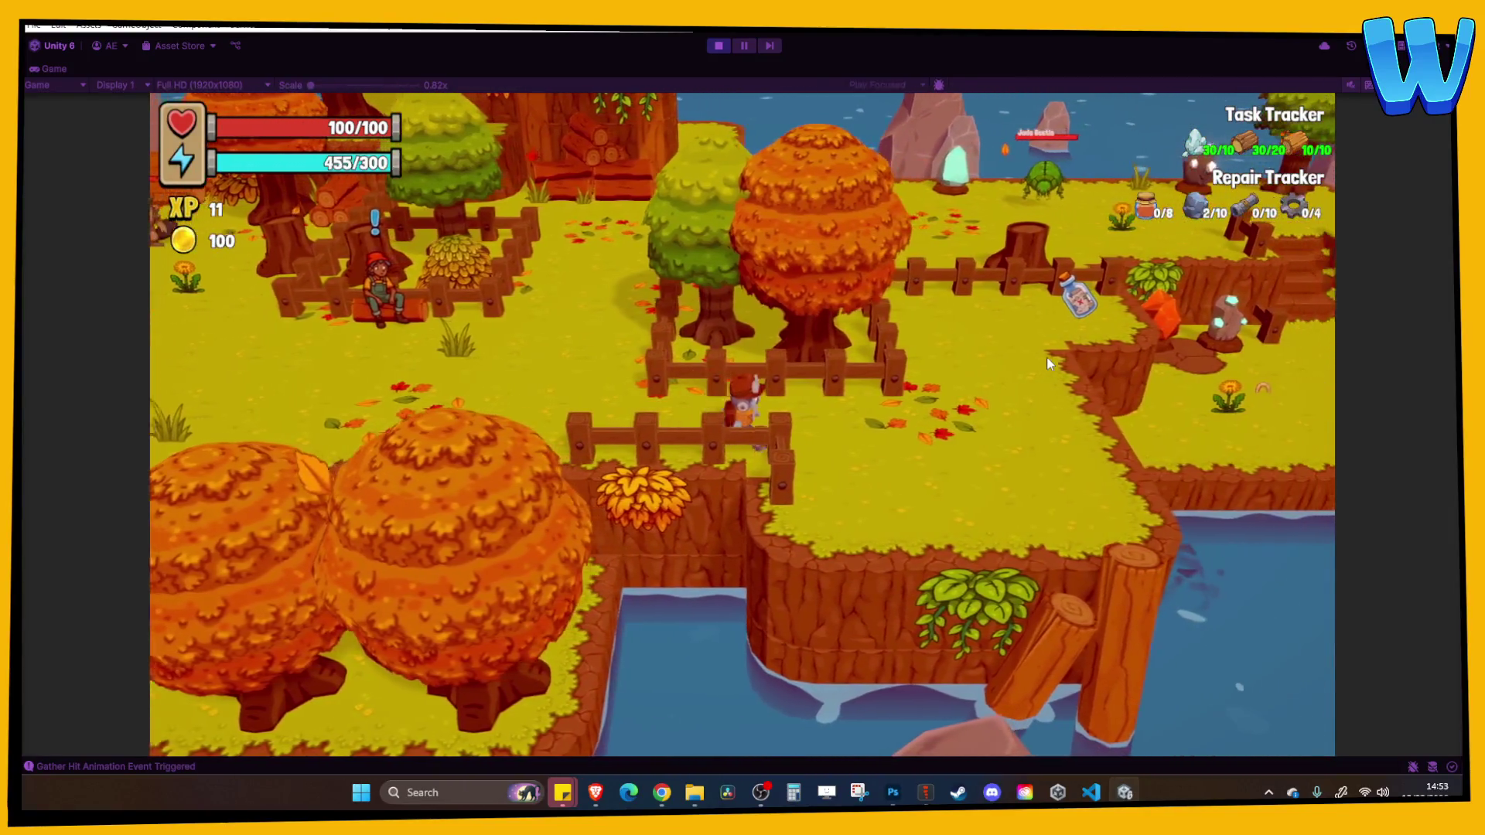
key(e)
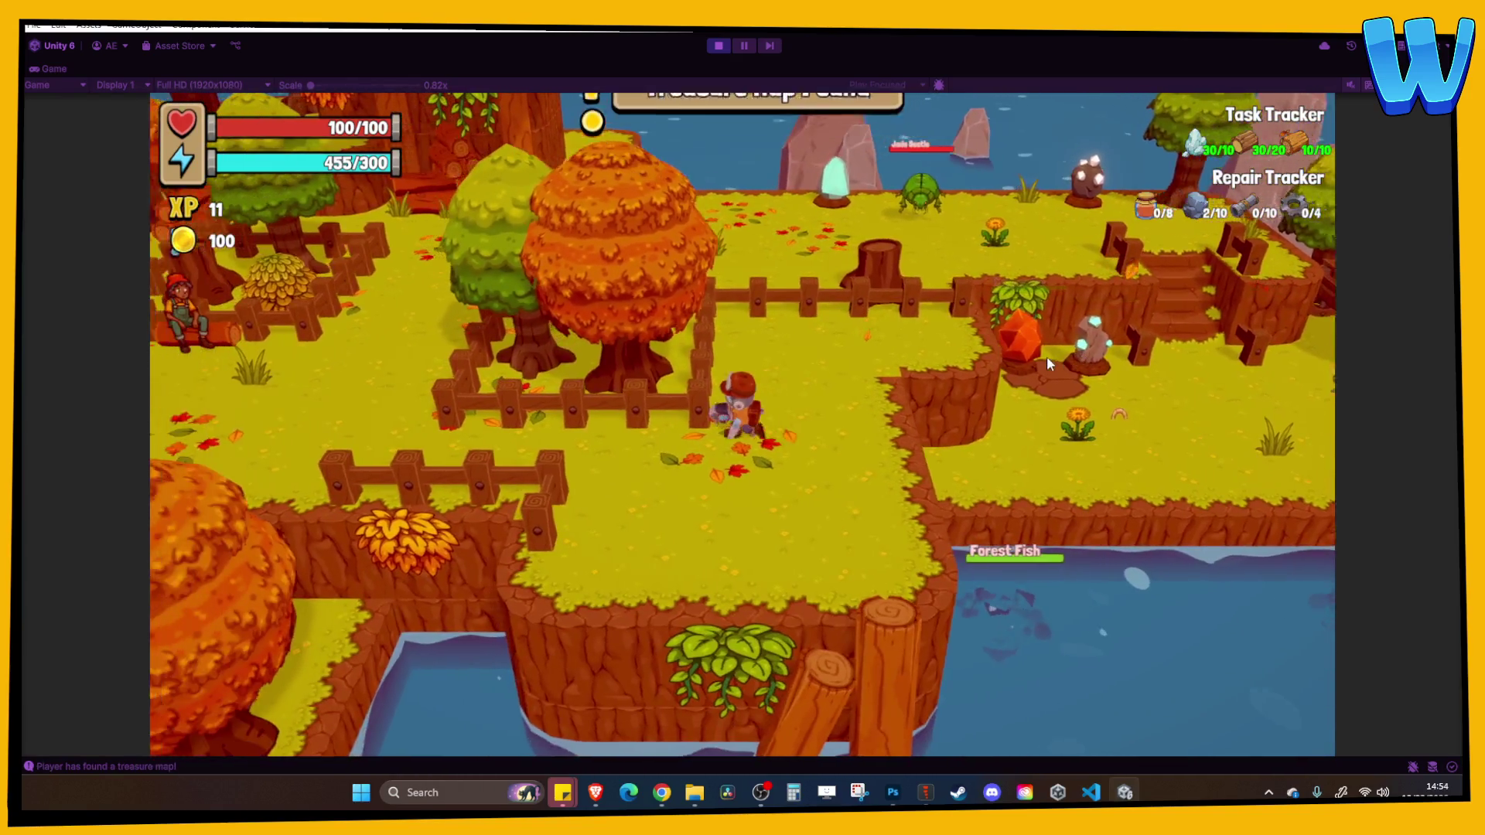
key(m)
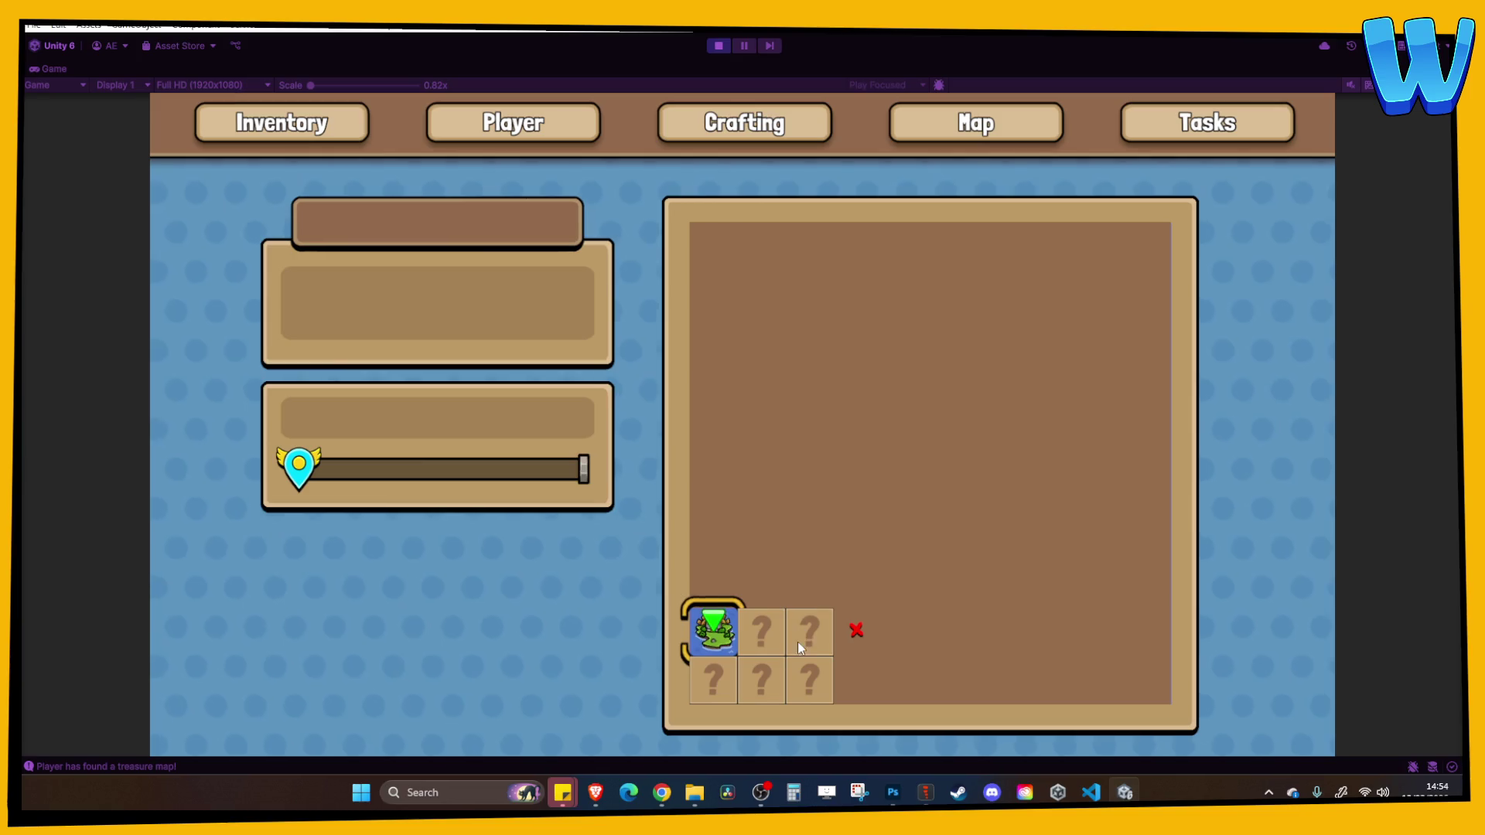
key(Escape)
Walk up by the log stack and open the treasure chest
key(a)
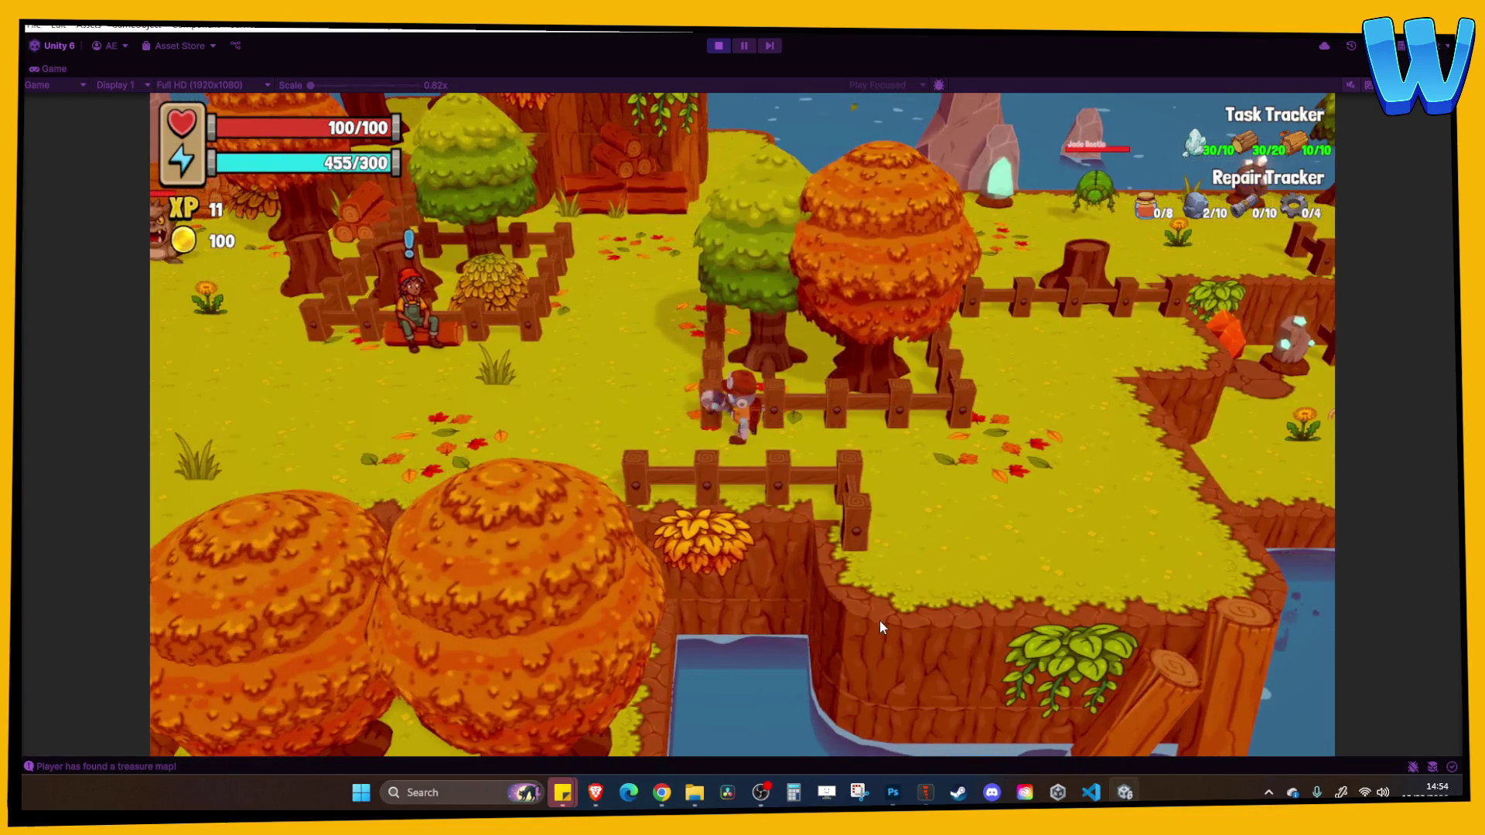
key(w)
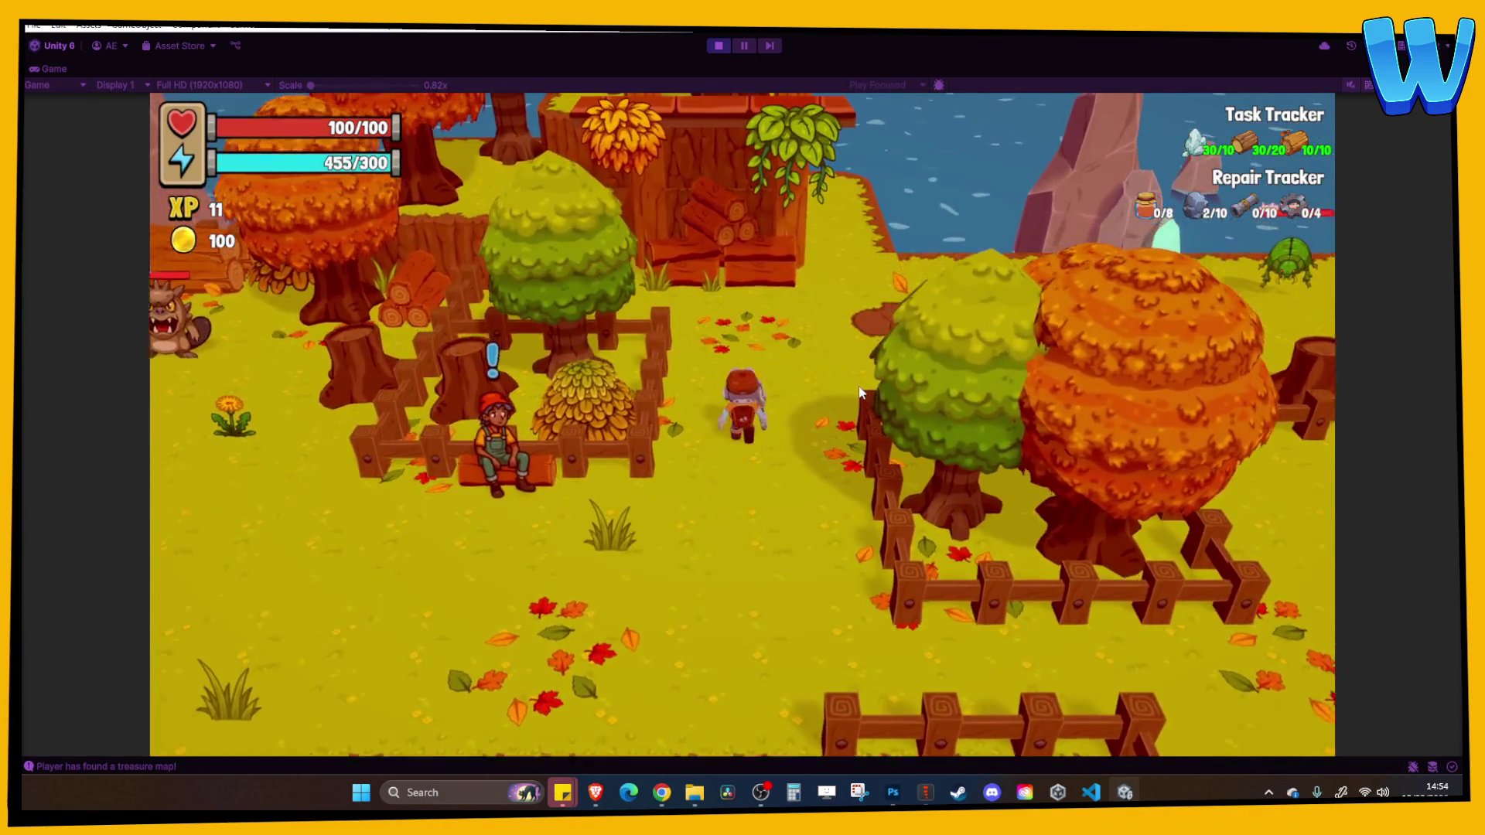
key(w)
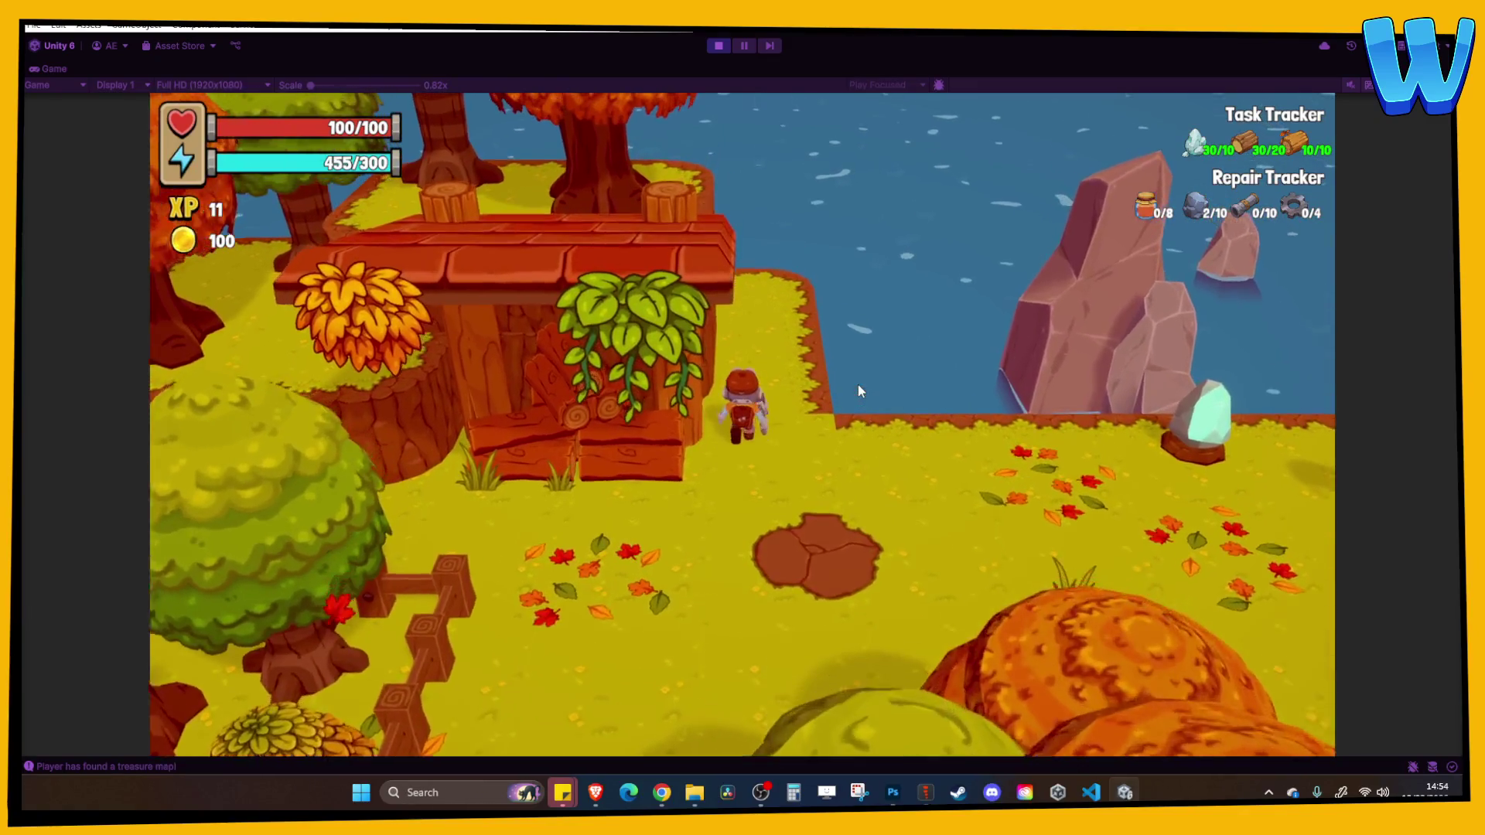
key(a)
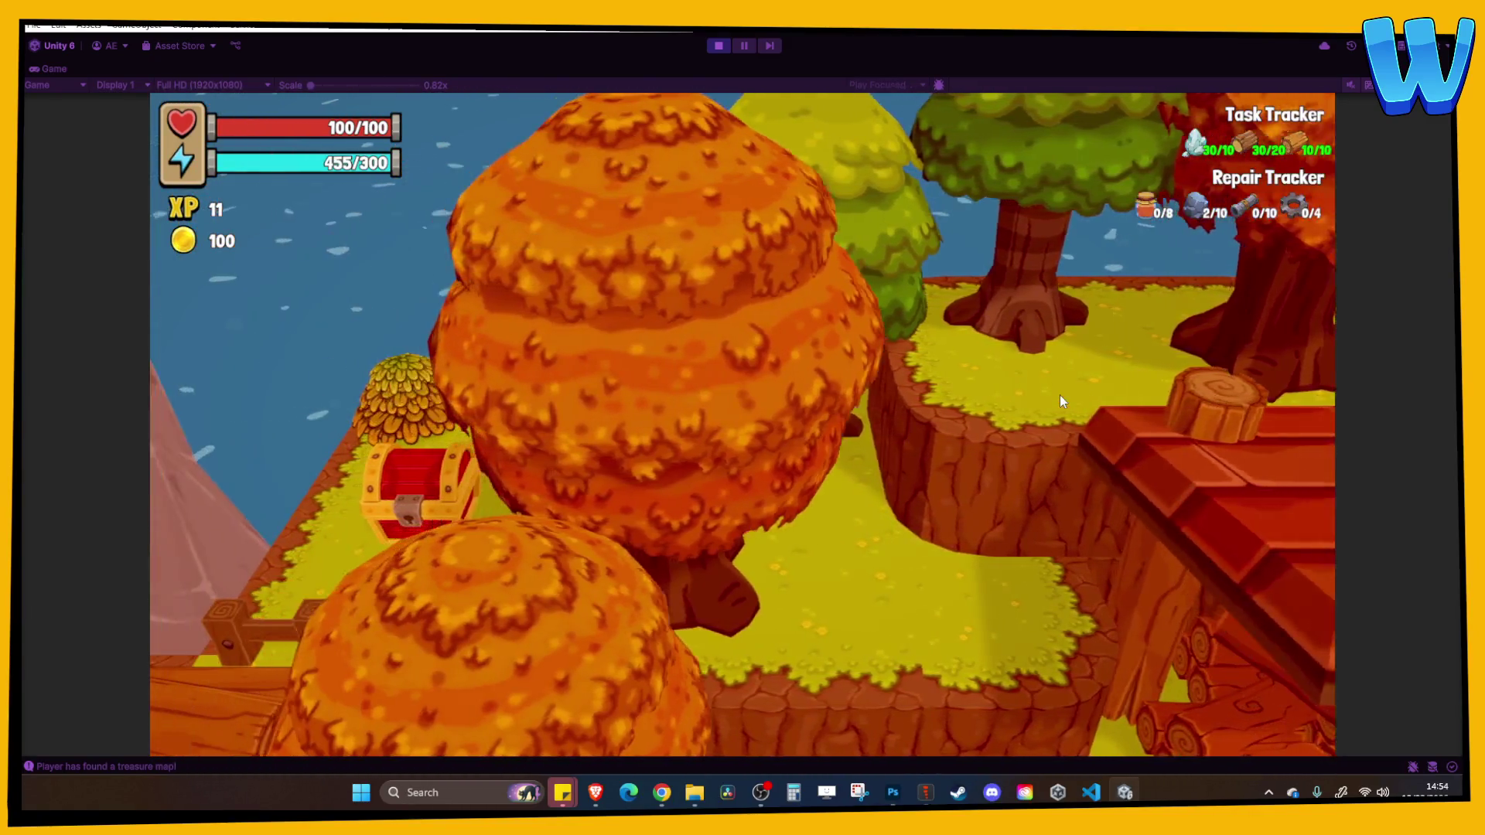
key(a)
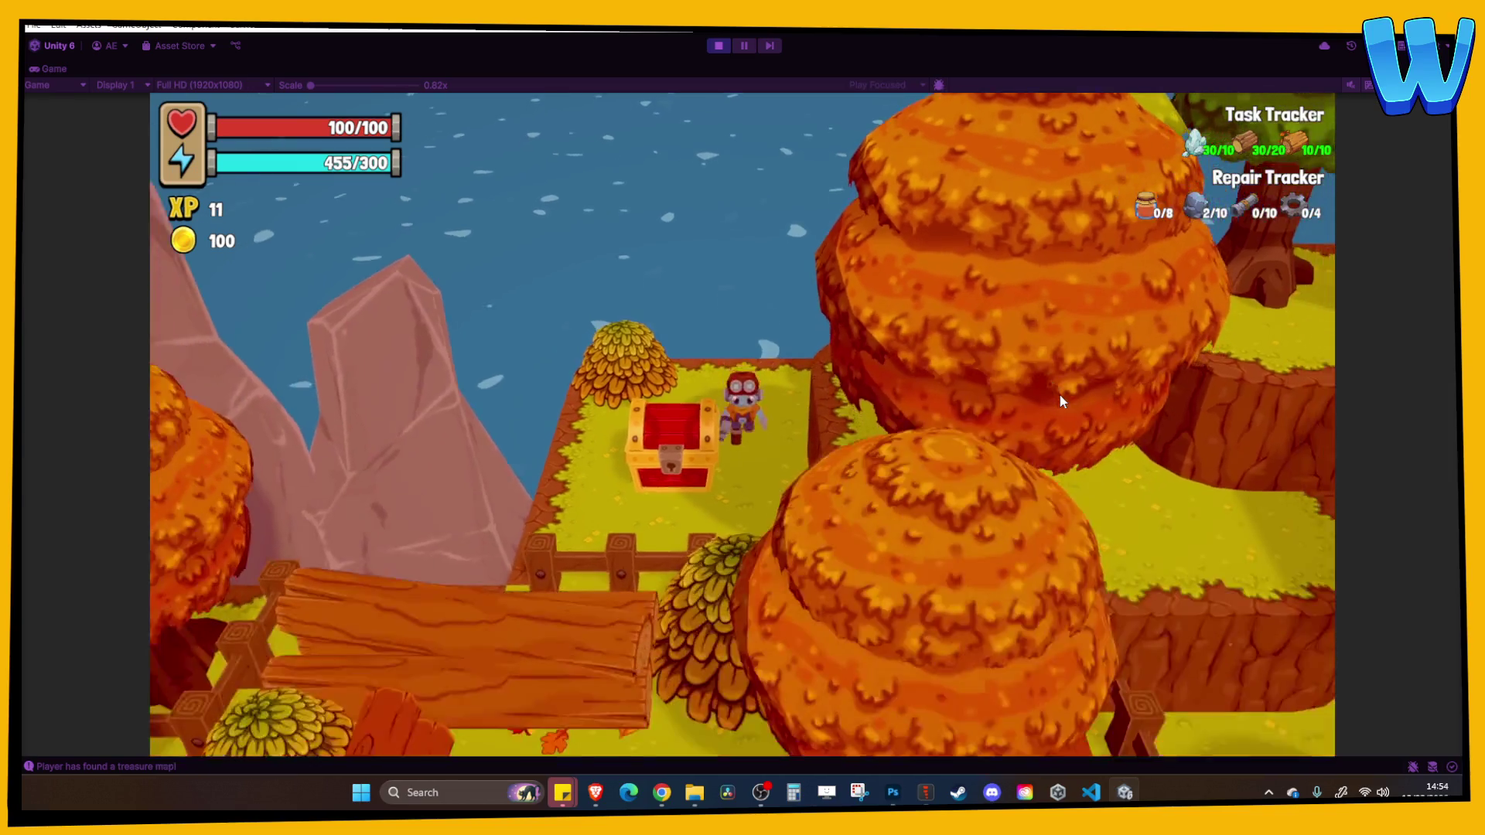
key(w)
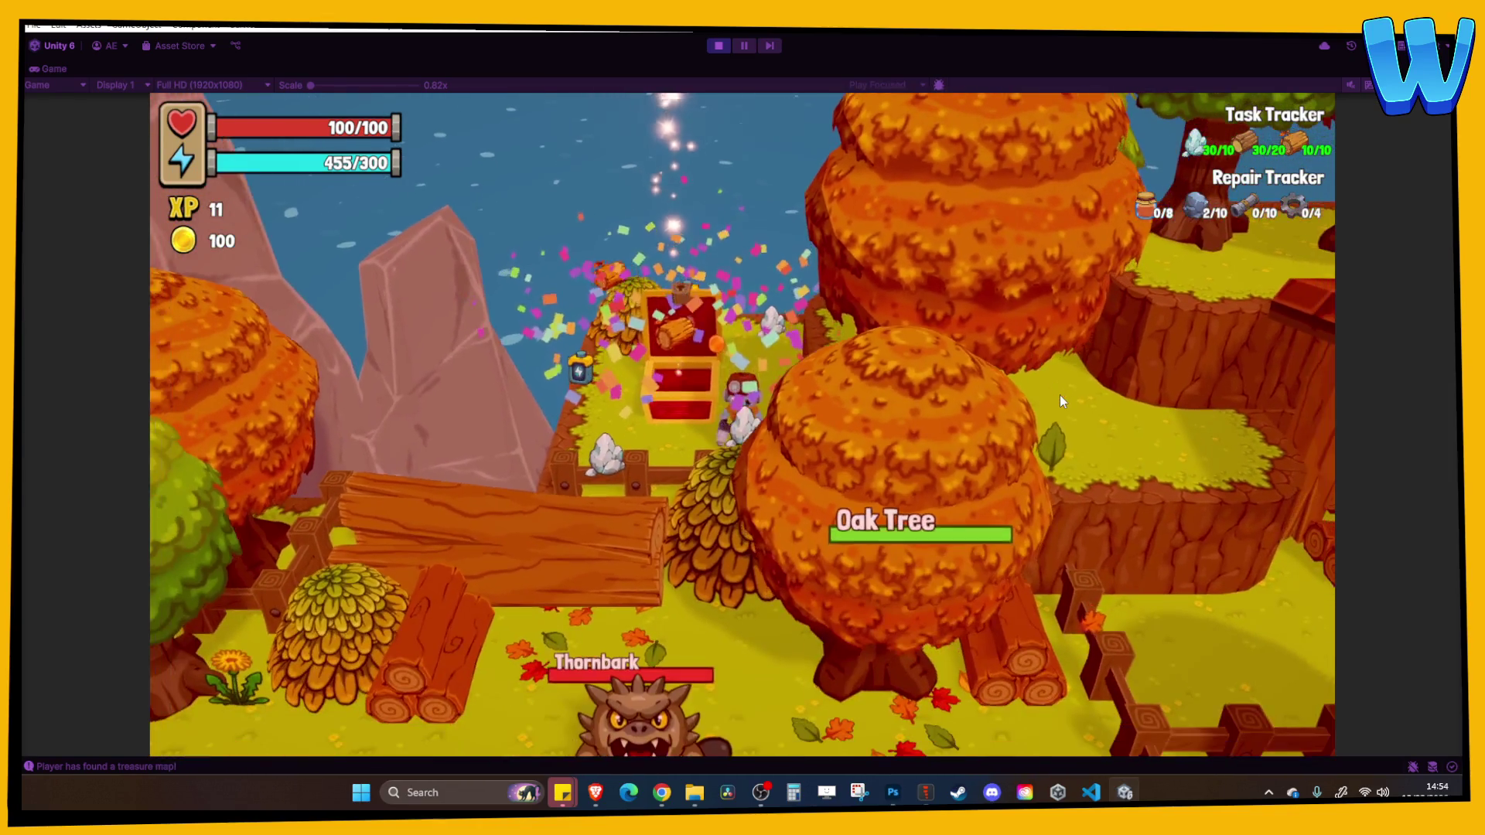
key(s)
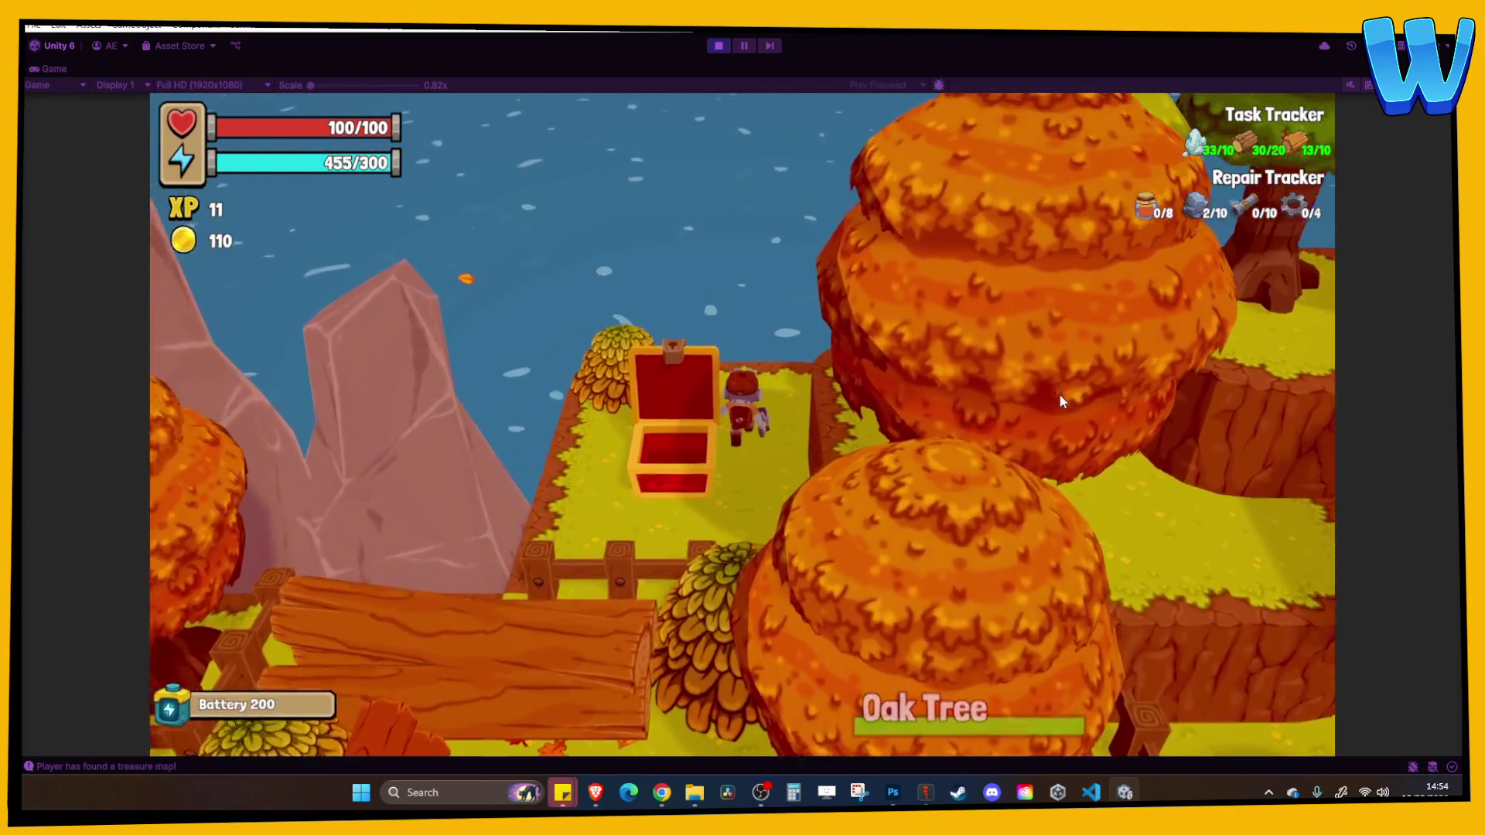
Check Fibres in the inventory, then cross the dock and mine the Silver Seam
key(i)
key(Right)
key(Right)
key(i)
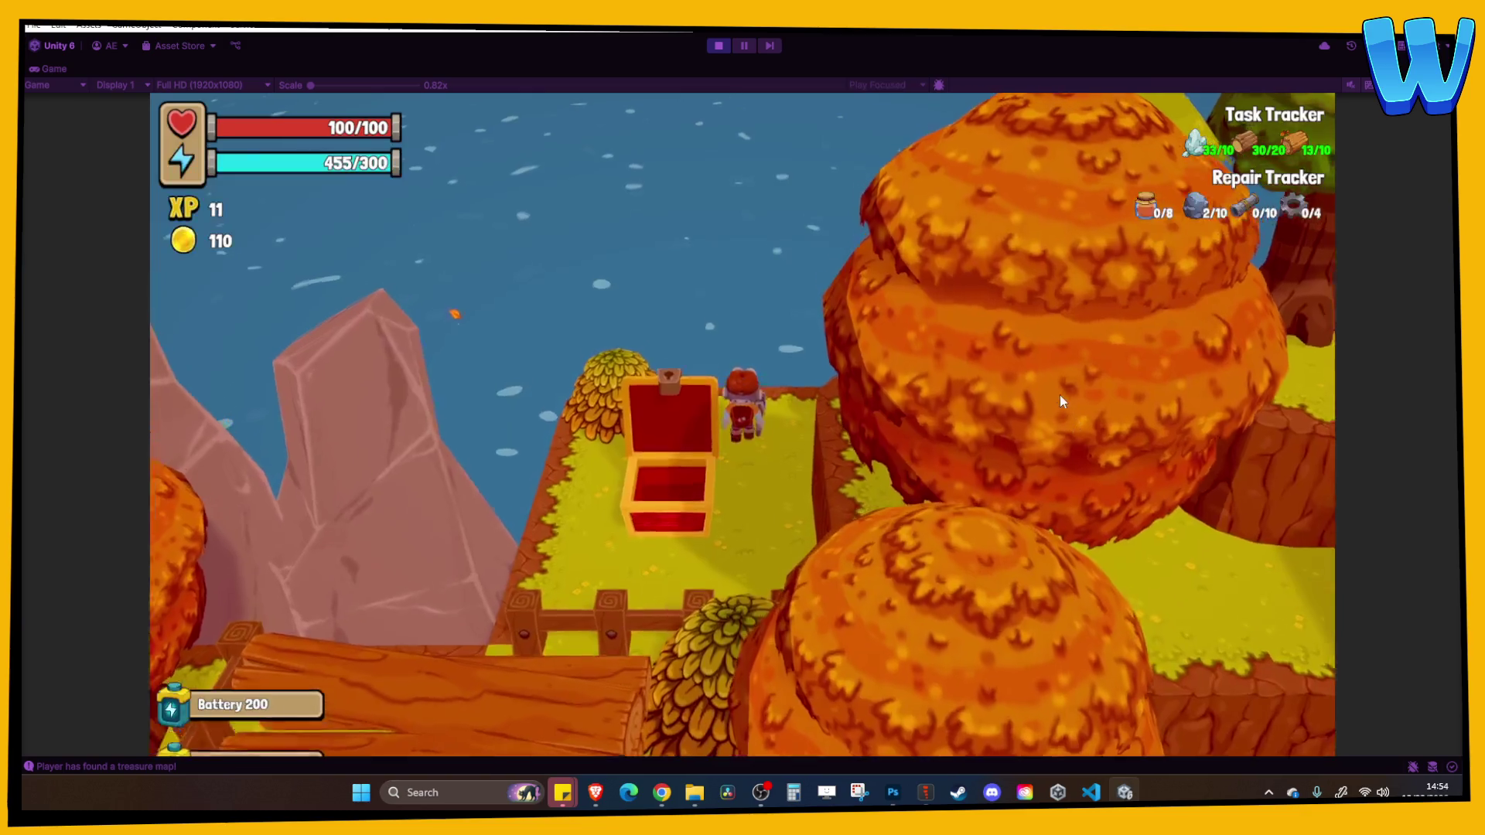
key(d)
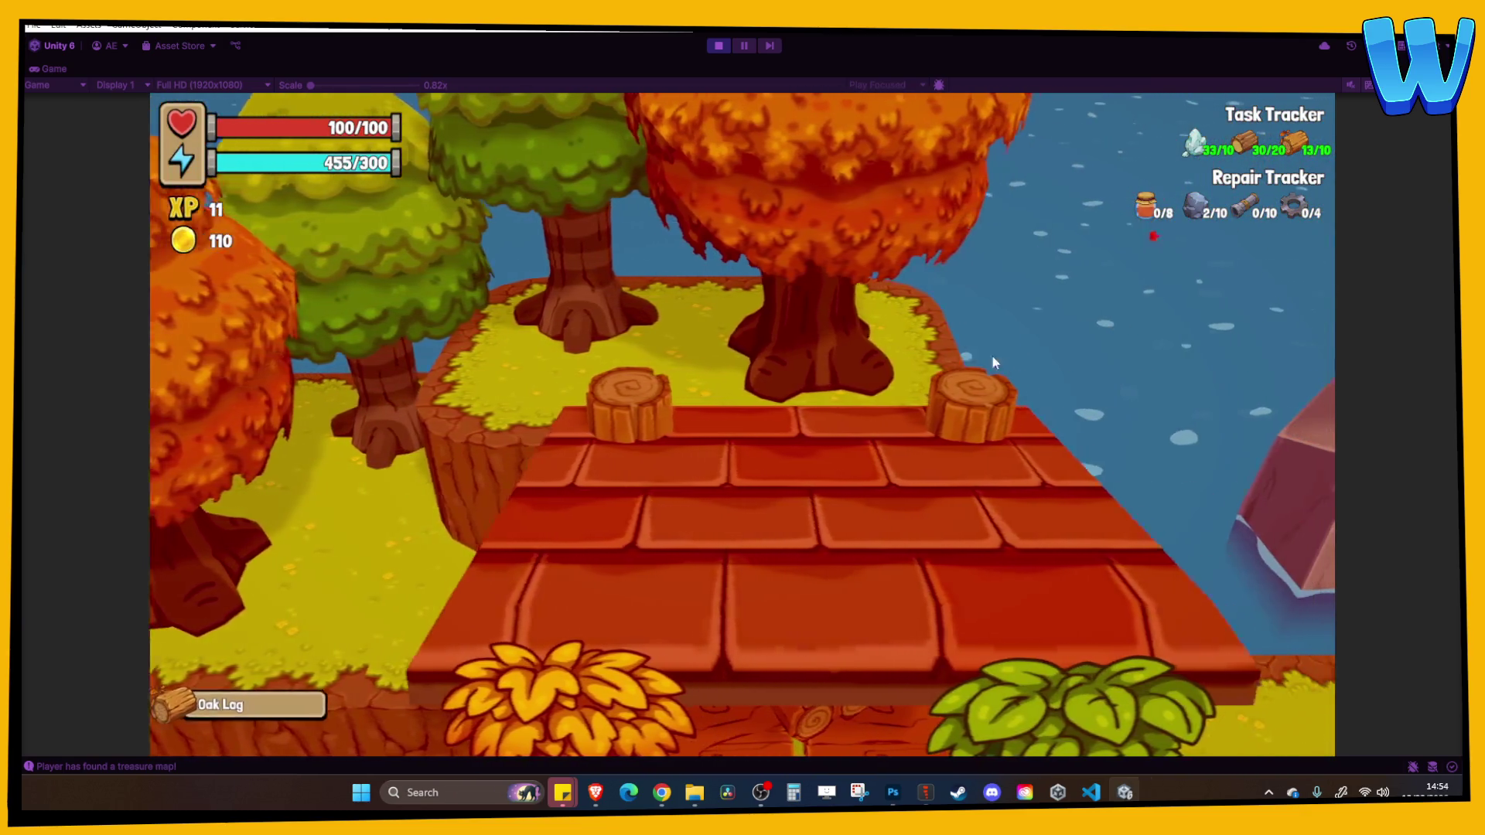
key(s)
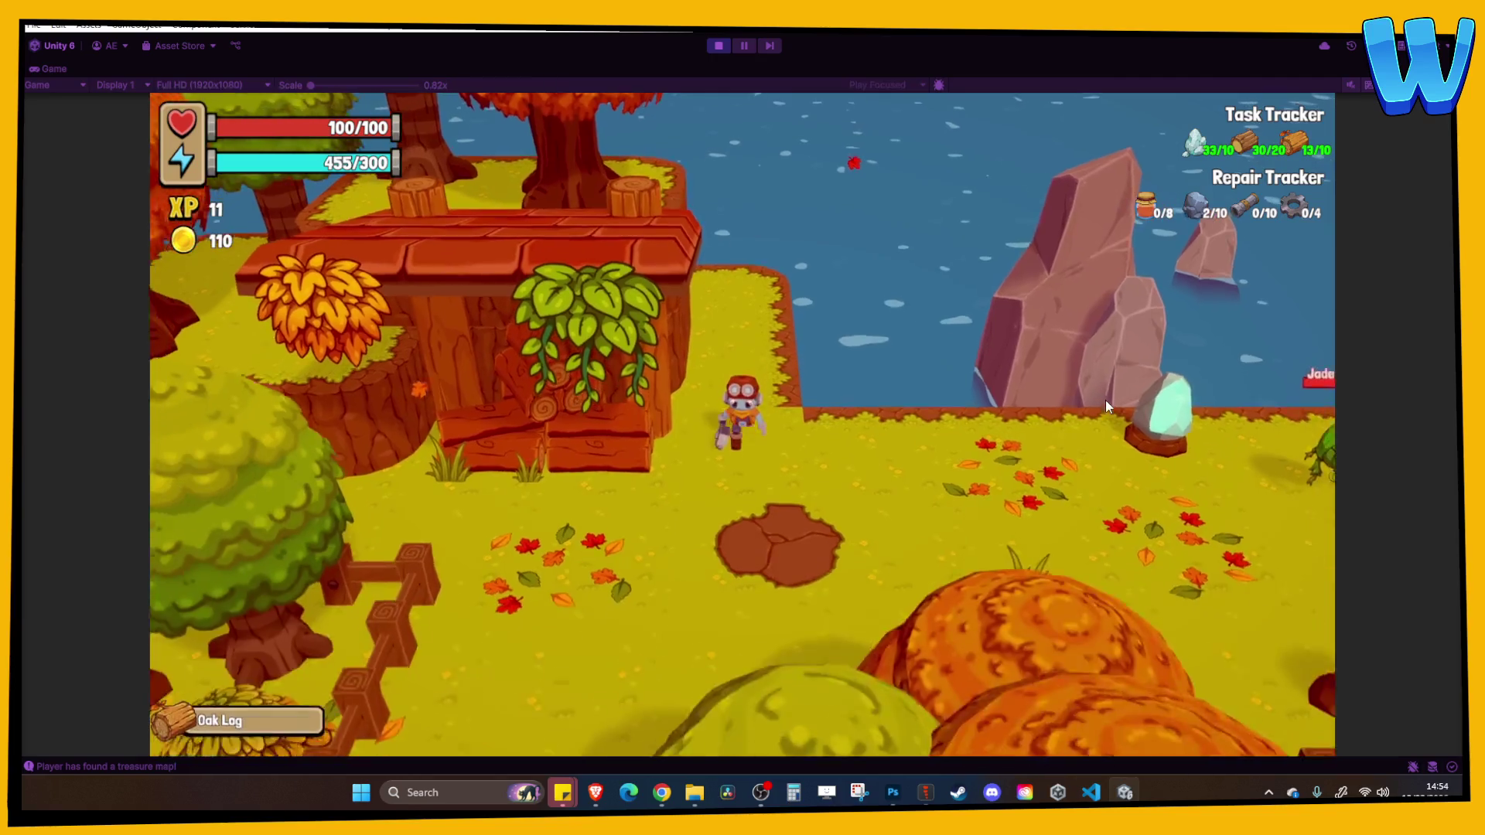
key(d)
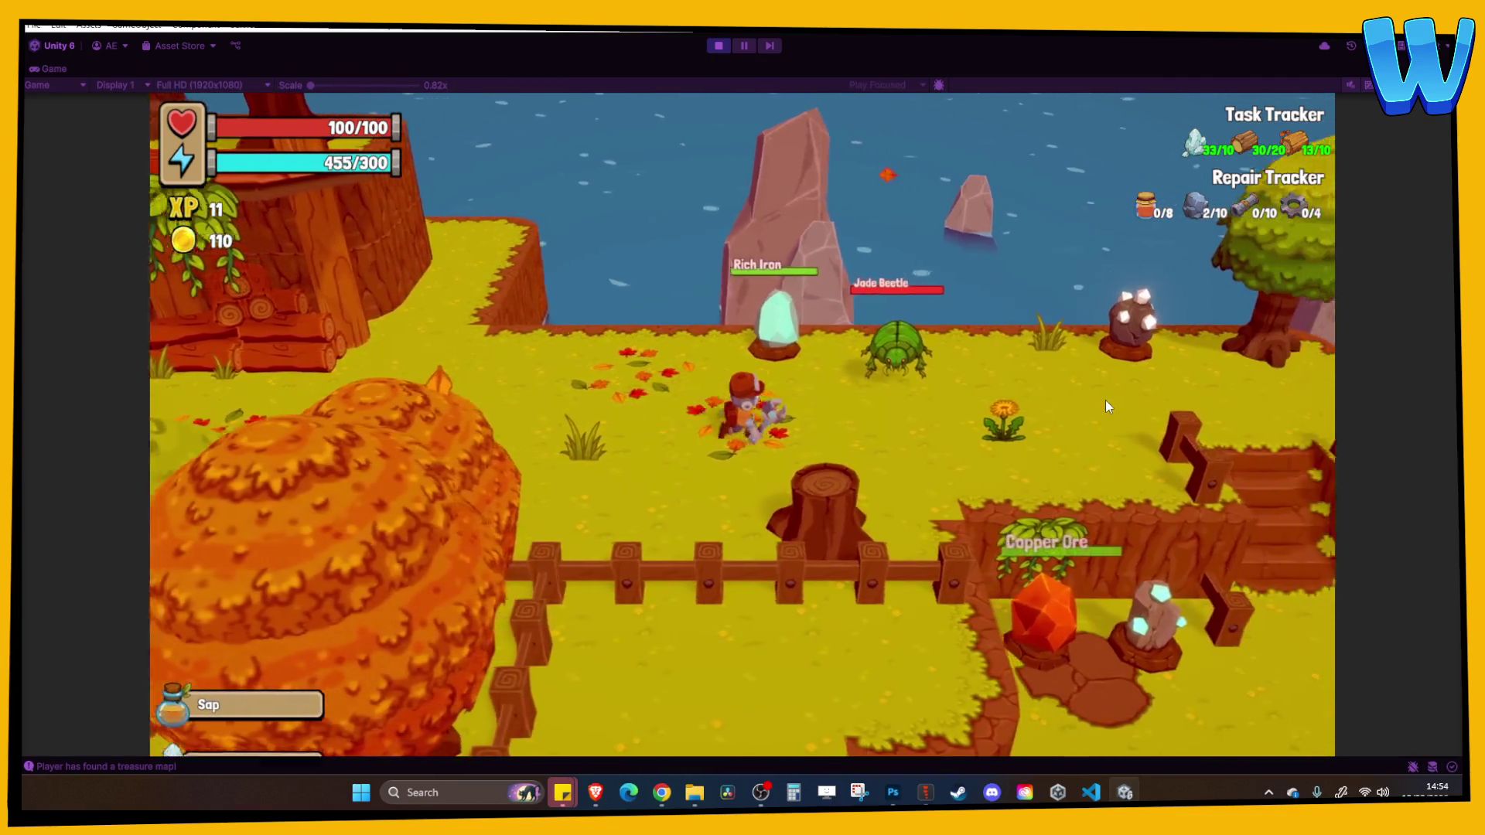
key(d)
key(w)
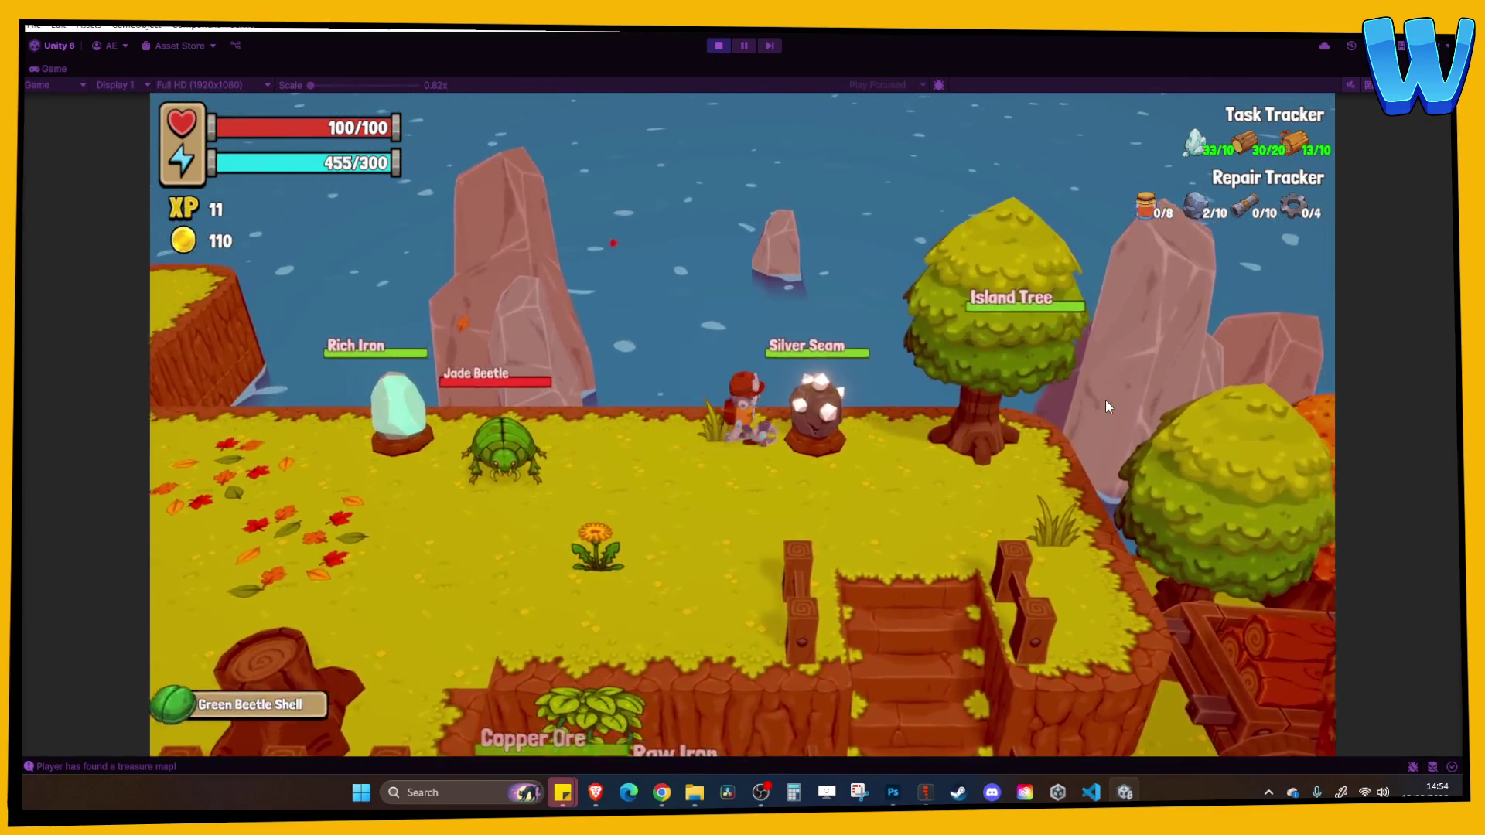
key(e)
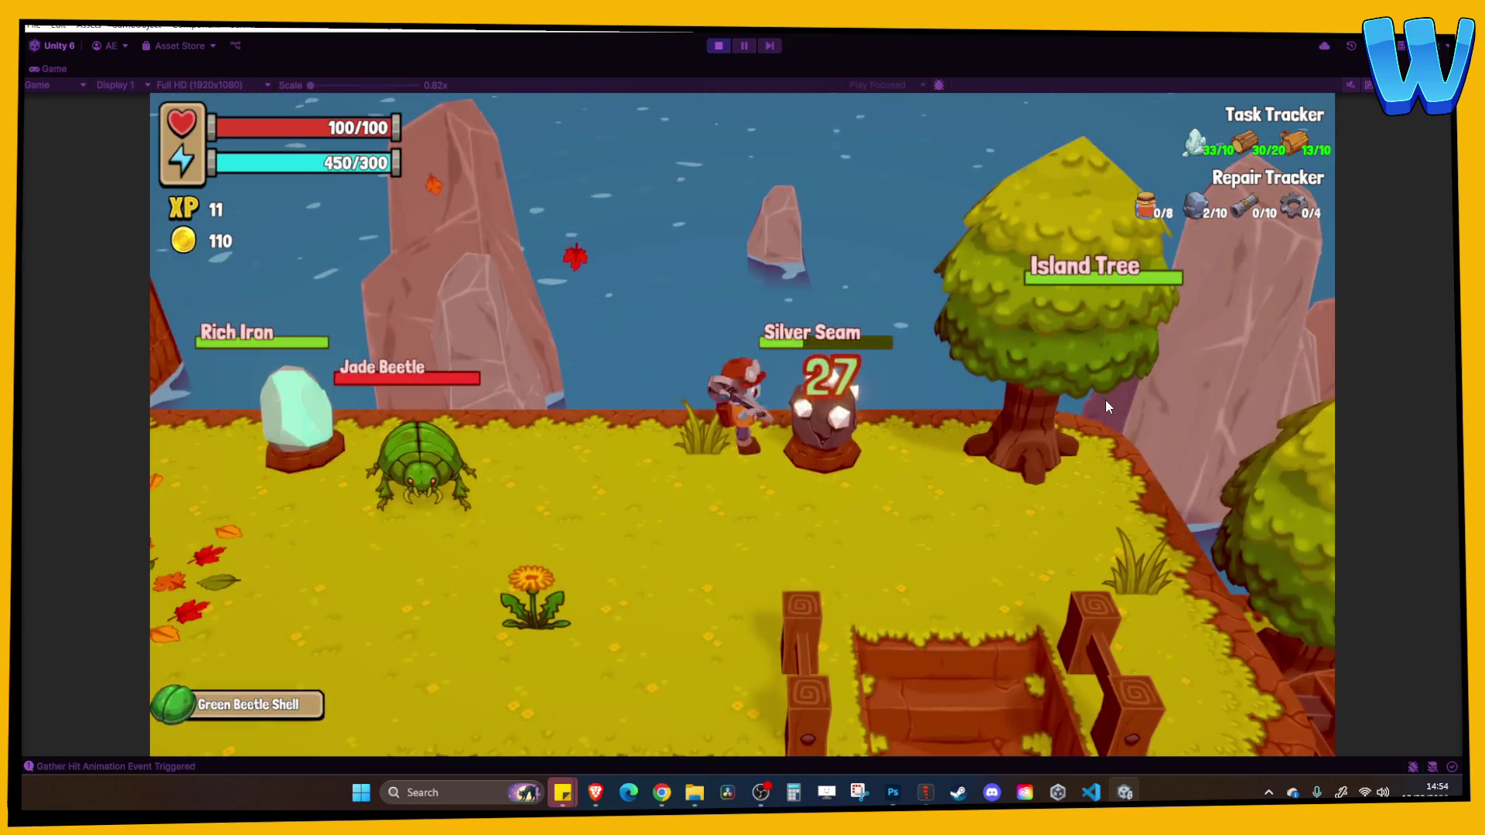
key(e)
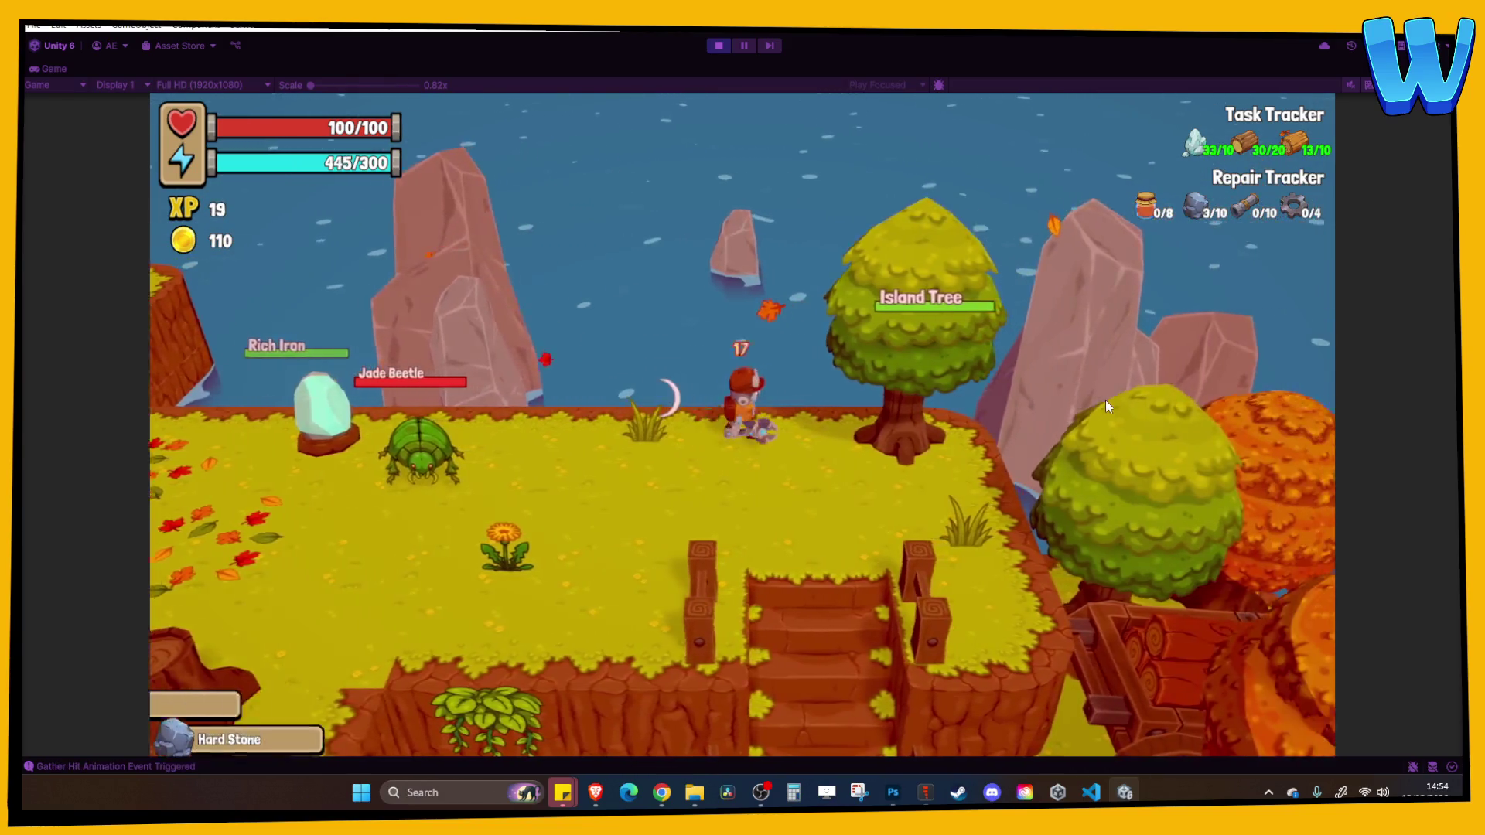
Walk down the stairs to the water and catch a Forest Fish
key(s)
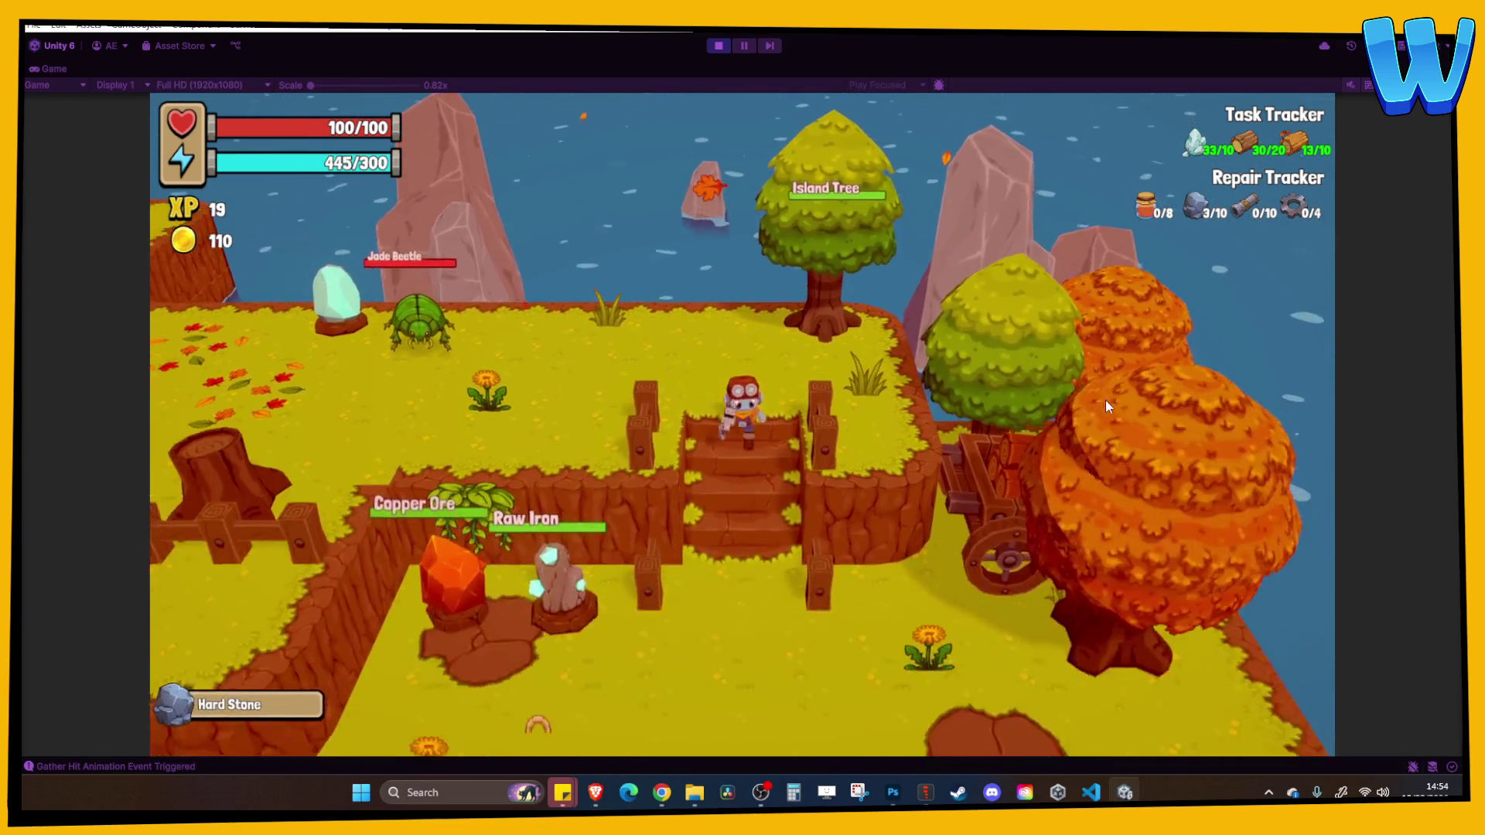
key(s)
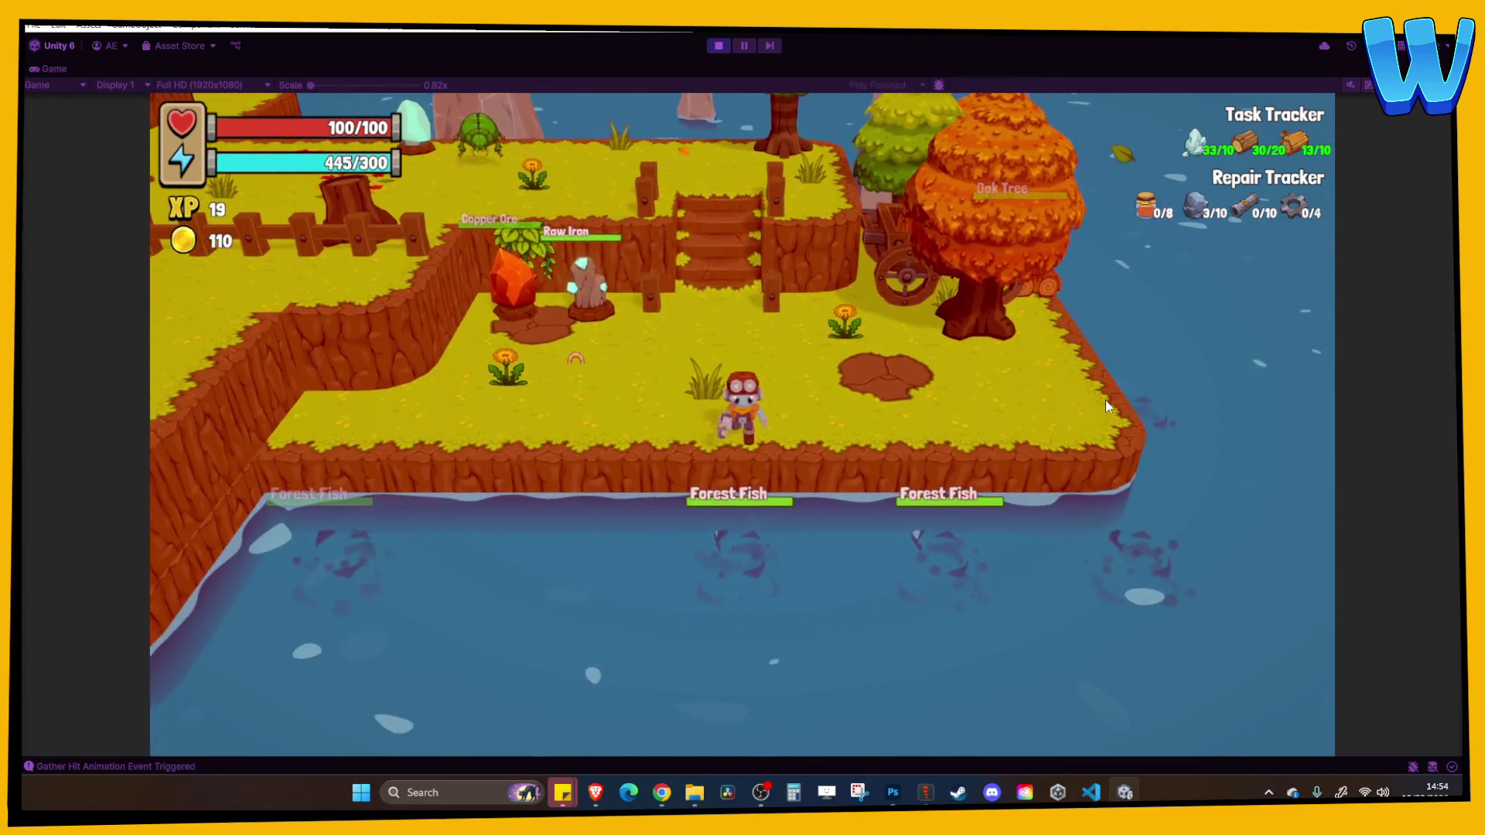
key(e)
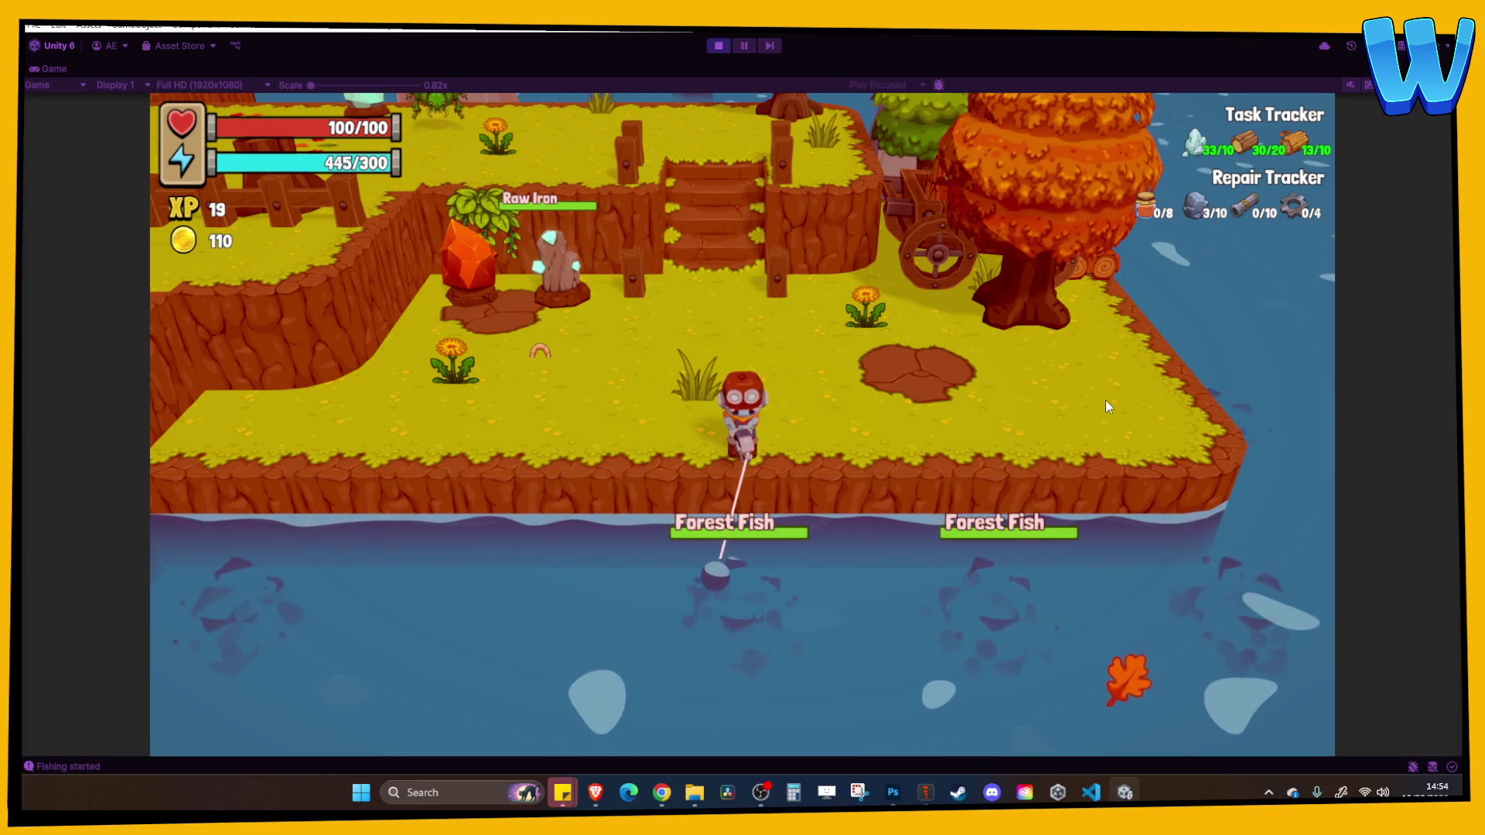
key(space)
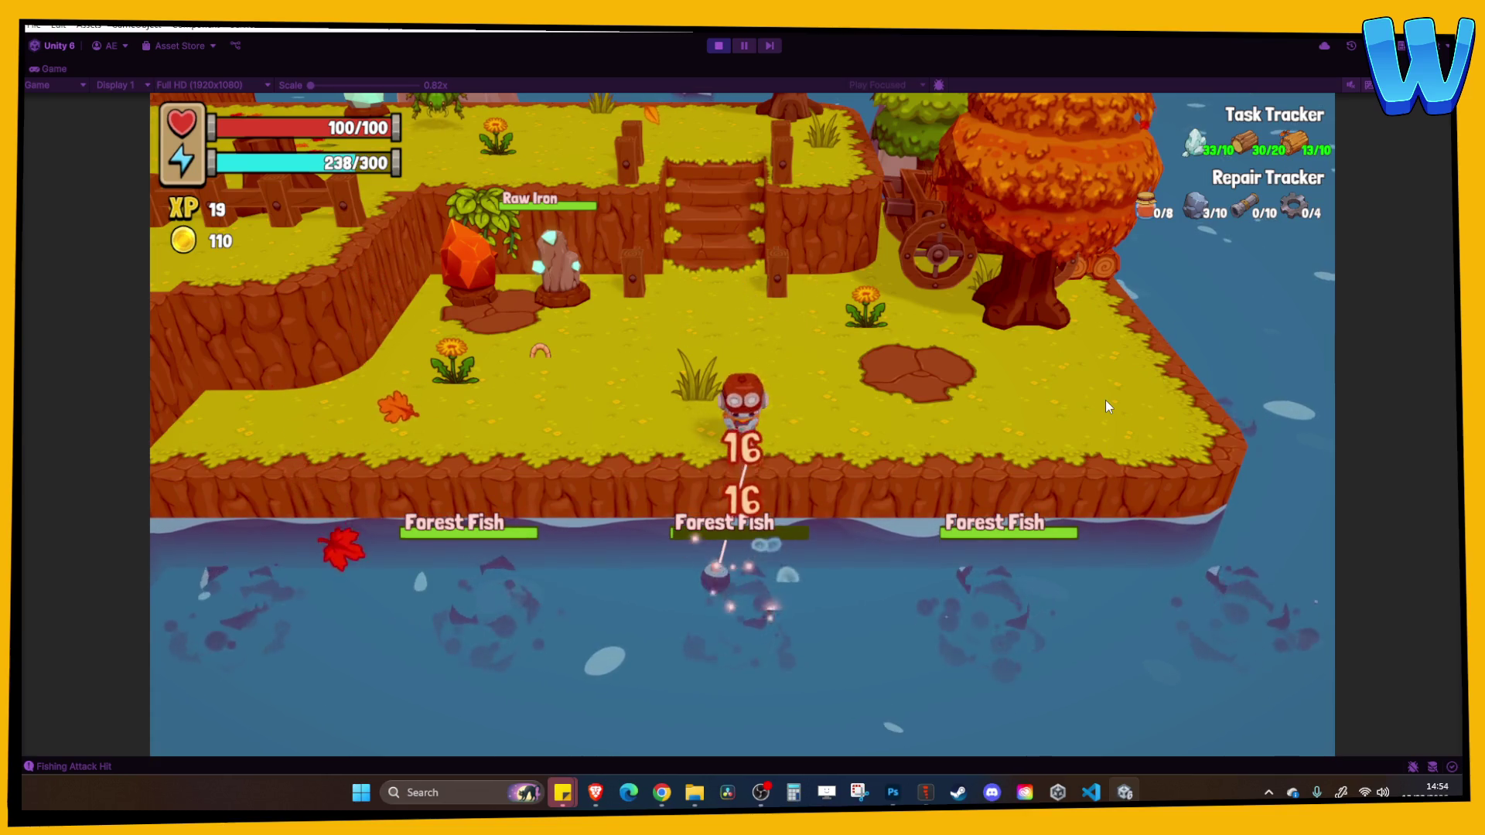
Walk along the shoreline and cast a fishing line again
key(a)
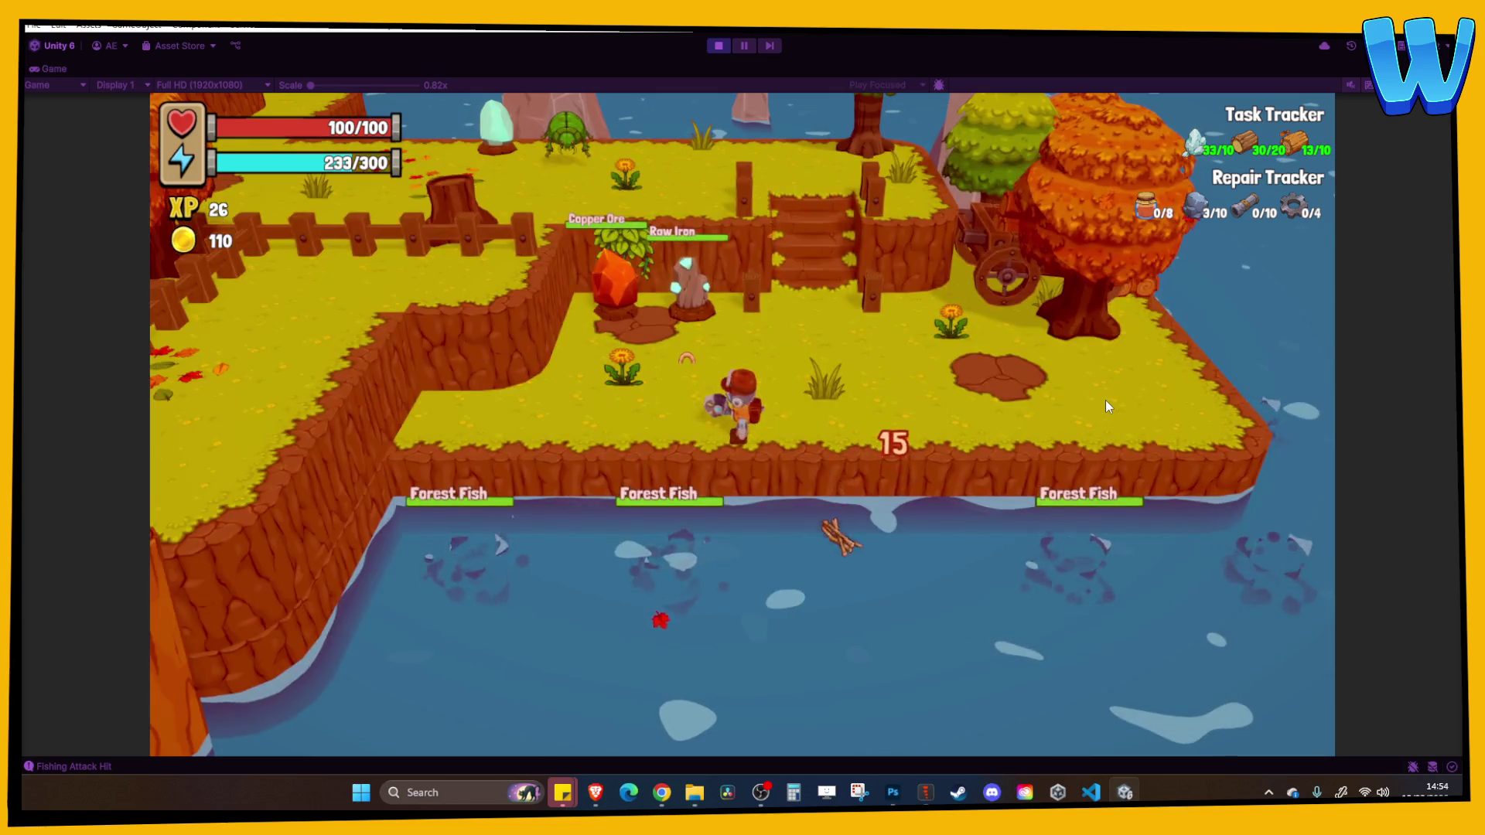
key(w)
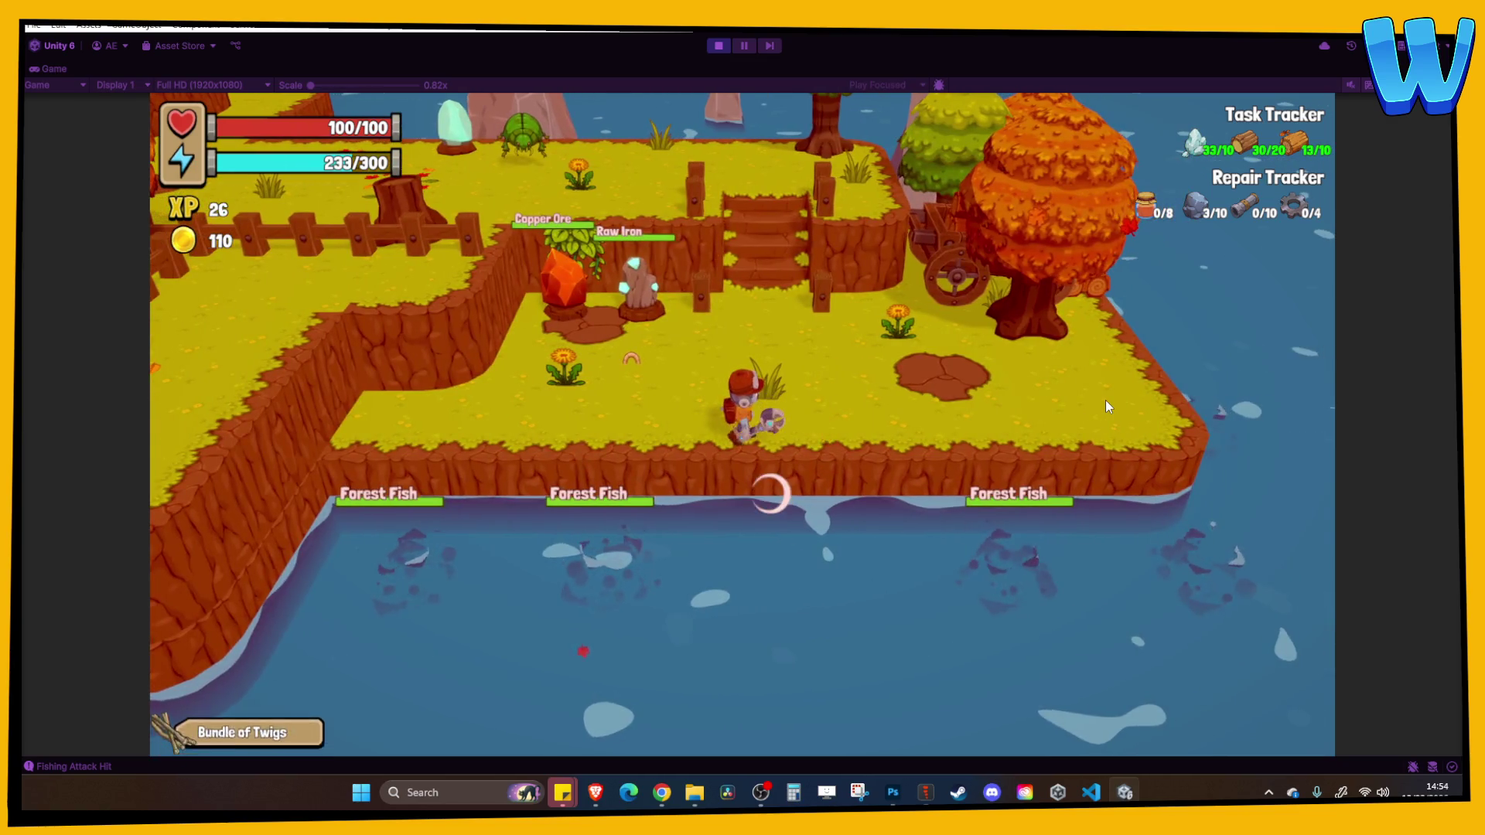
key(d)
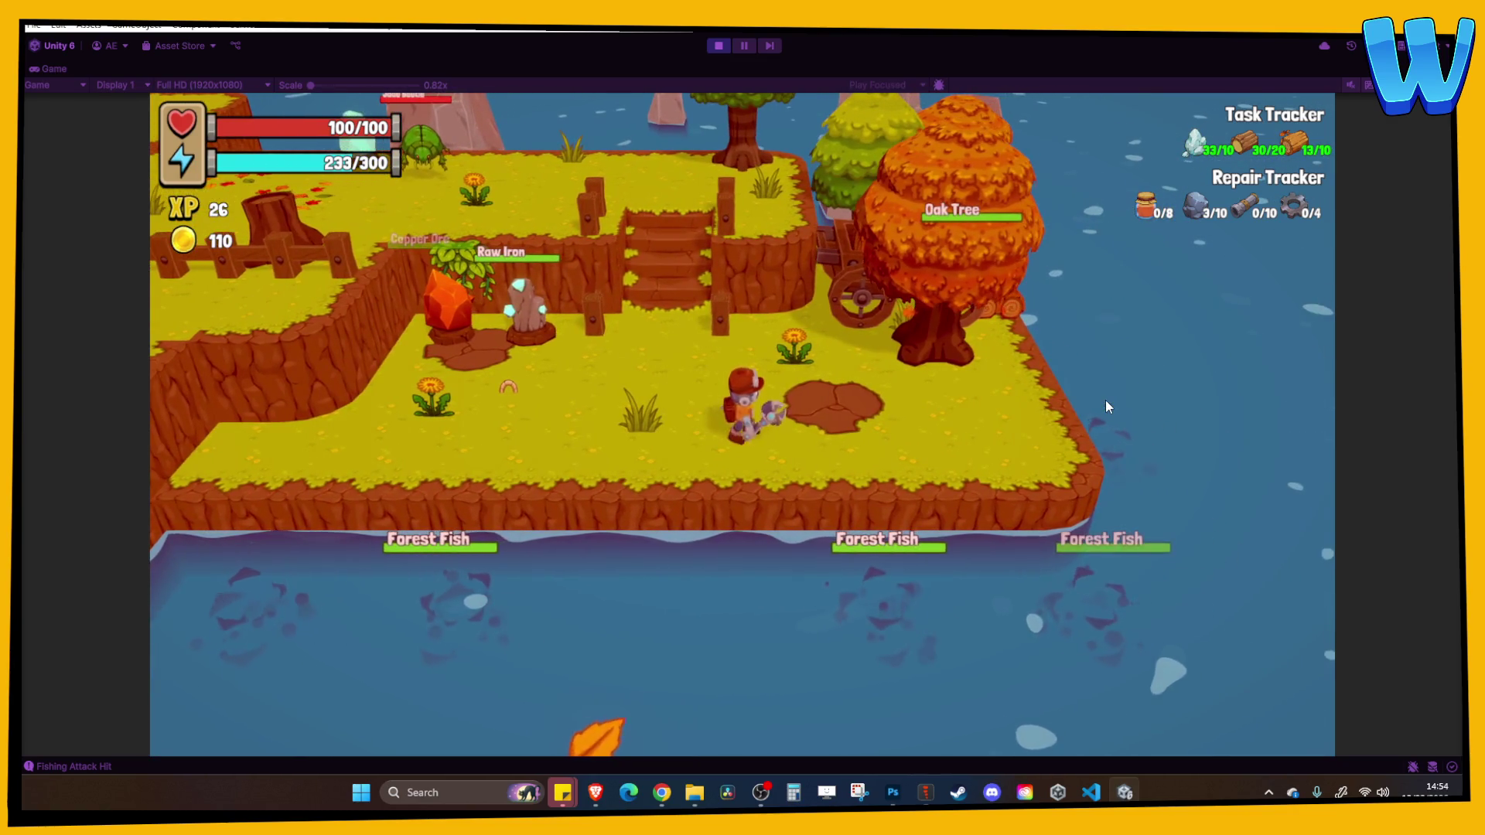
key(d)
key(a)
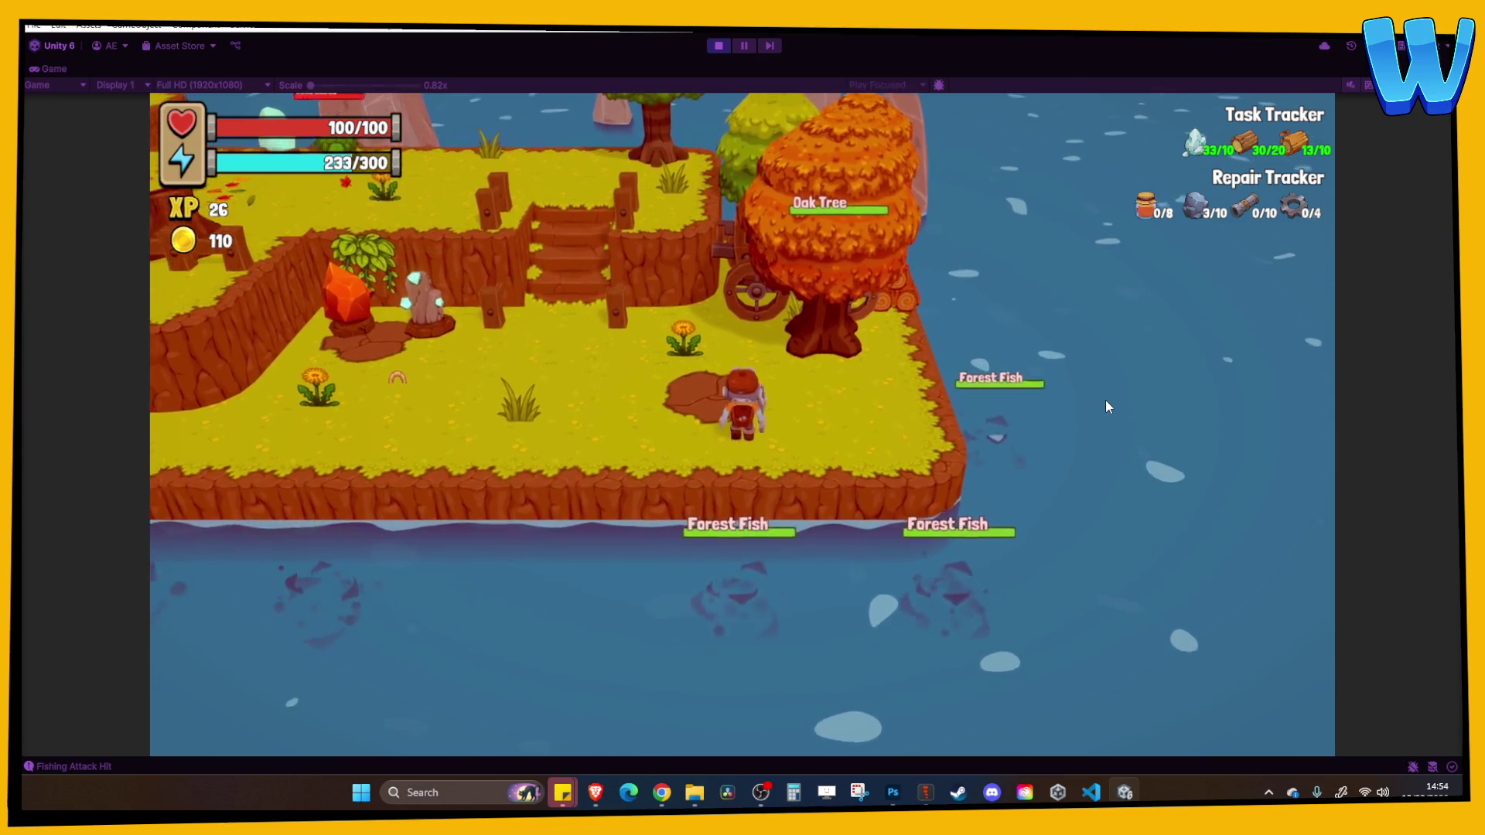
key(w)
key(a)
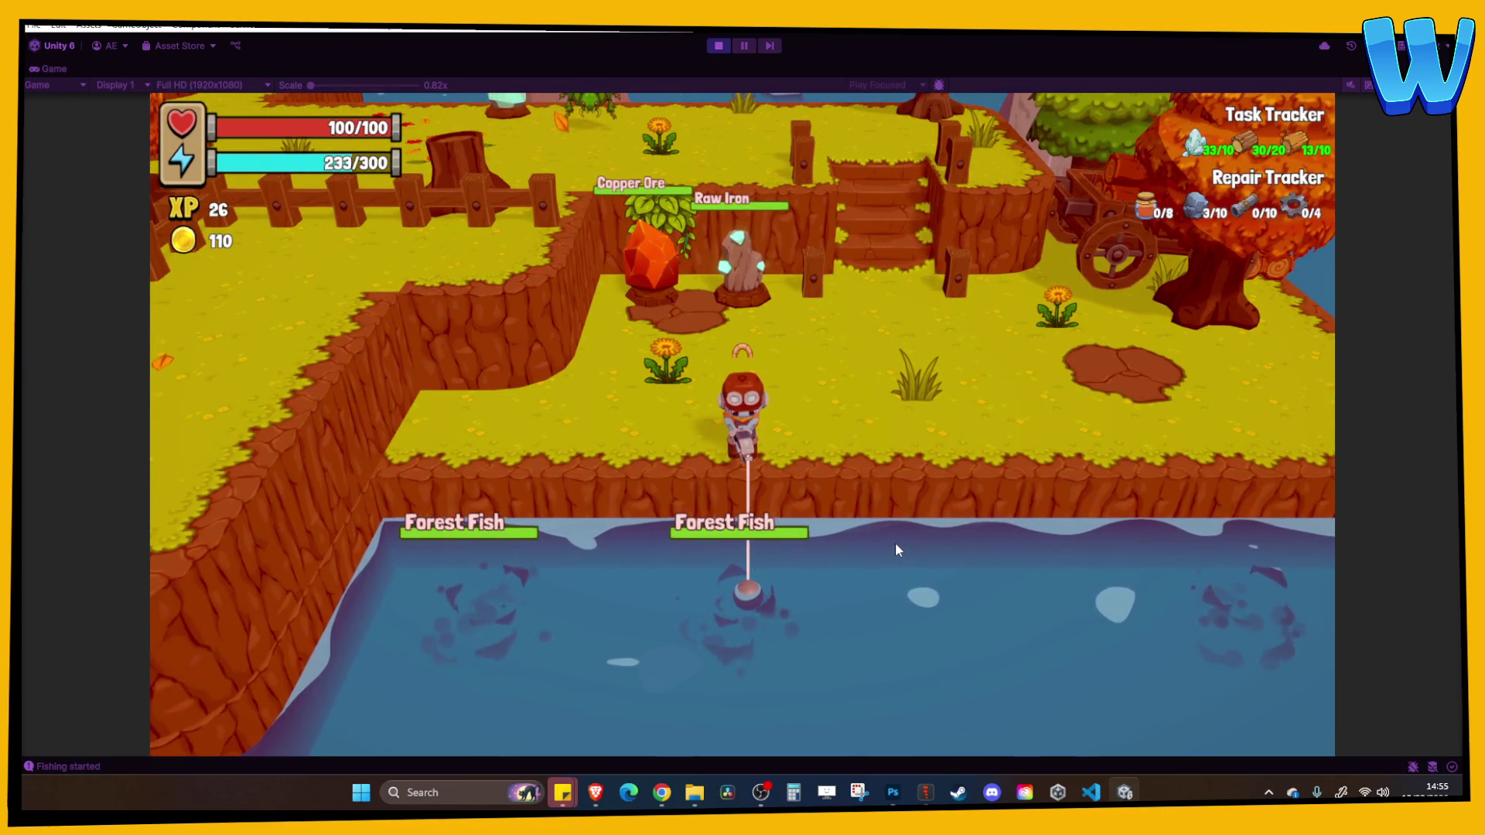
Walk along the water's edge and back up to the wooden stairs
key(w)
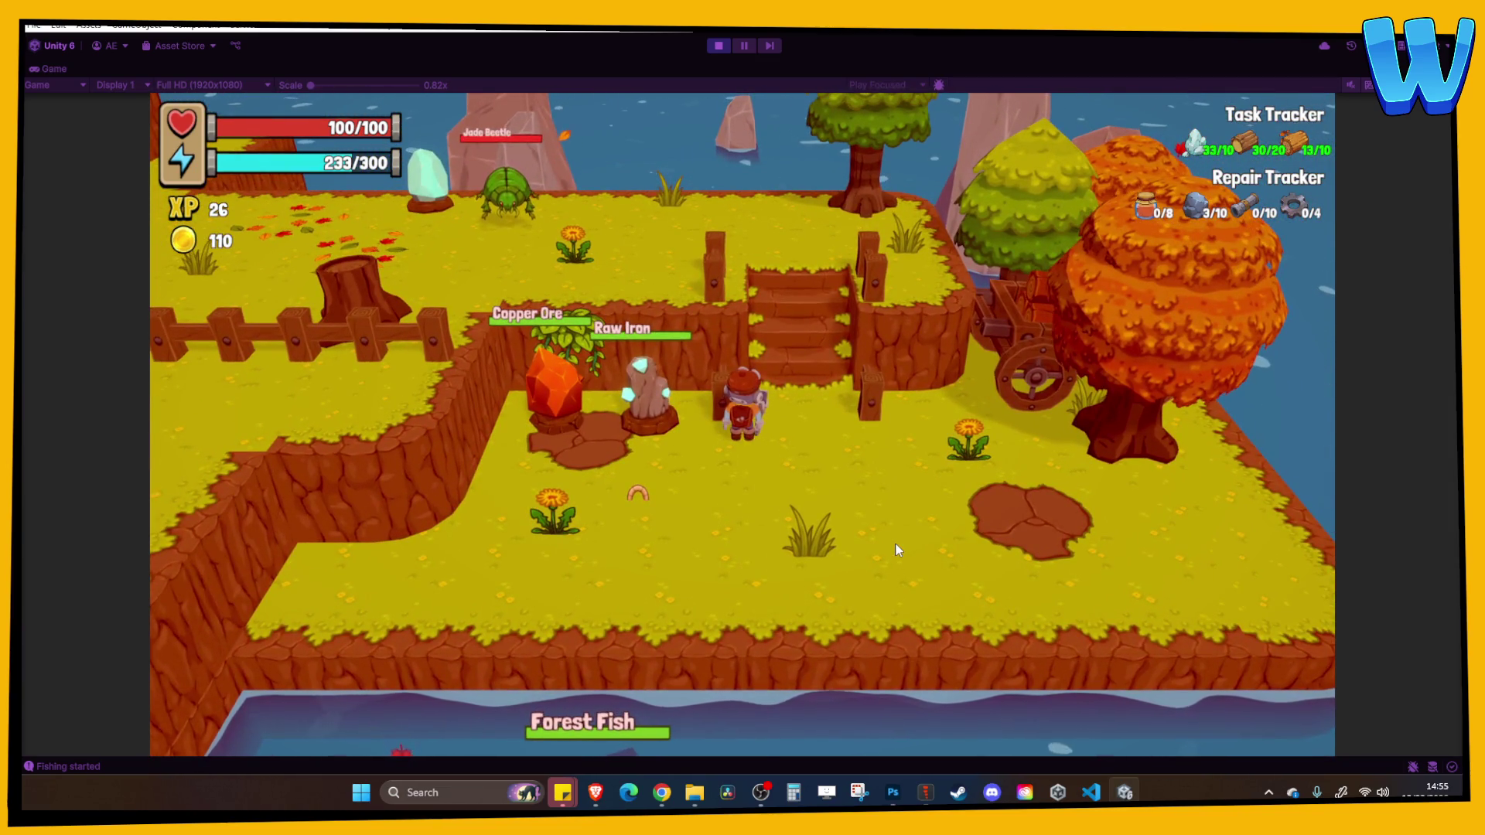
key(s)
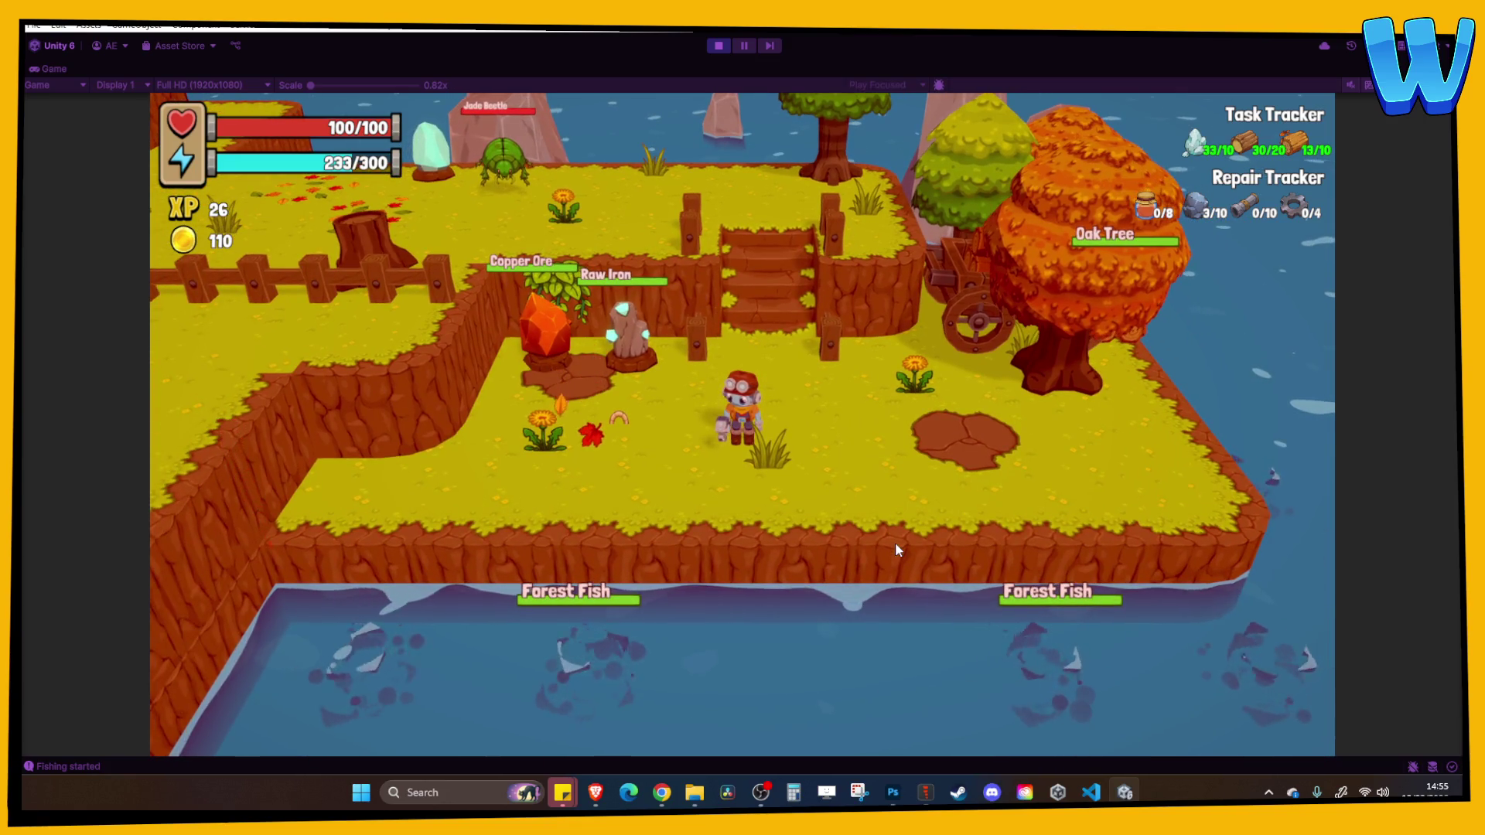
key(d)
key(s)
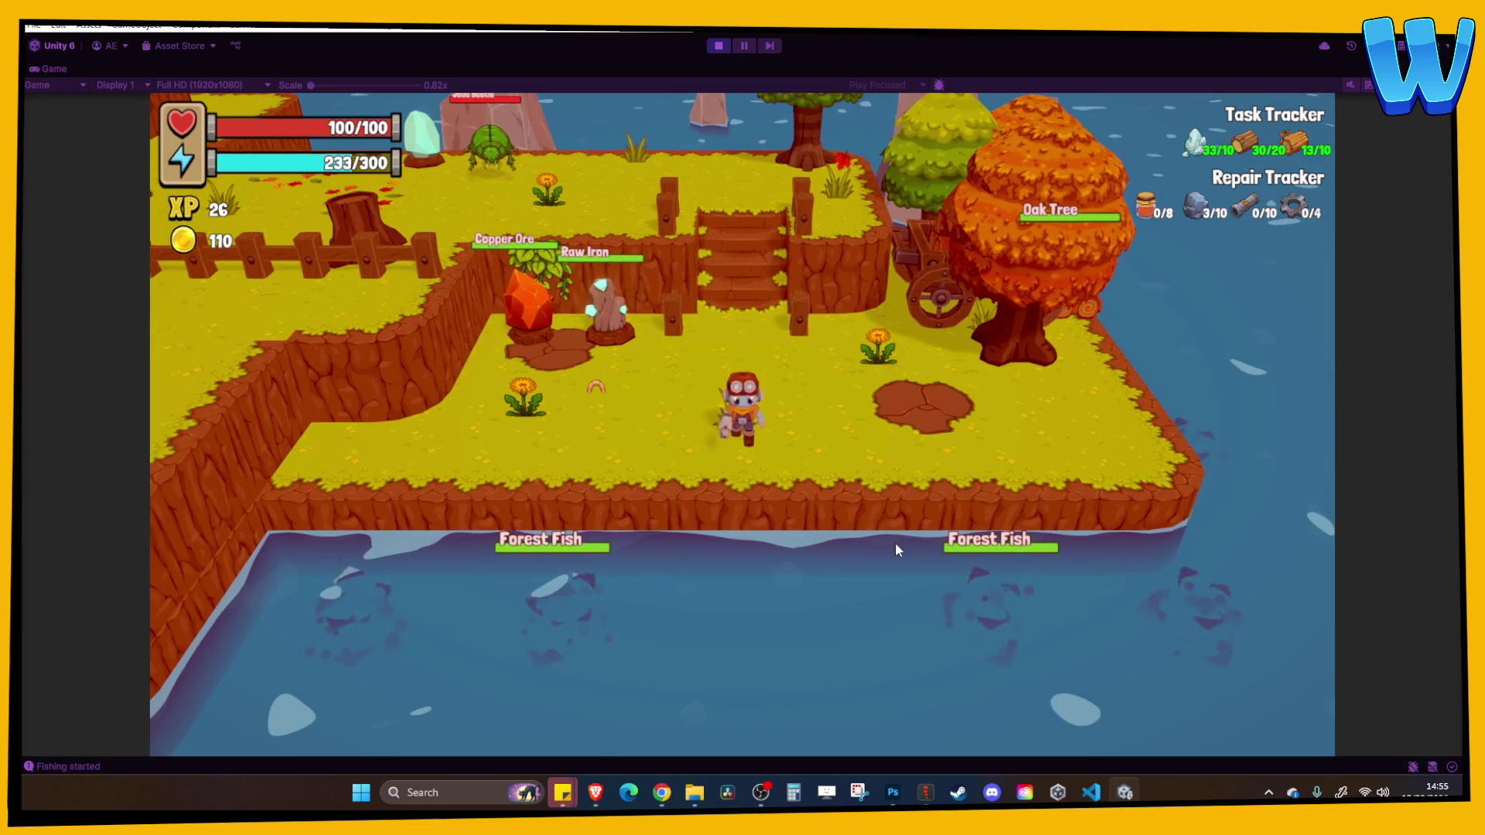
key(d)
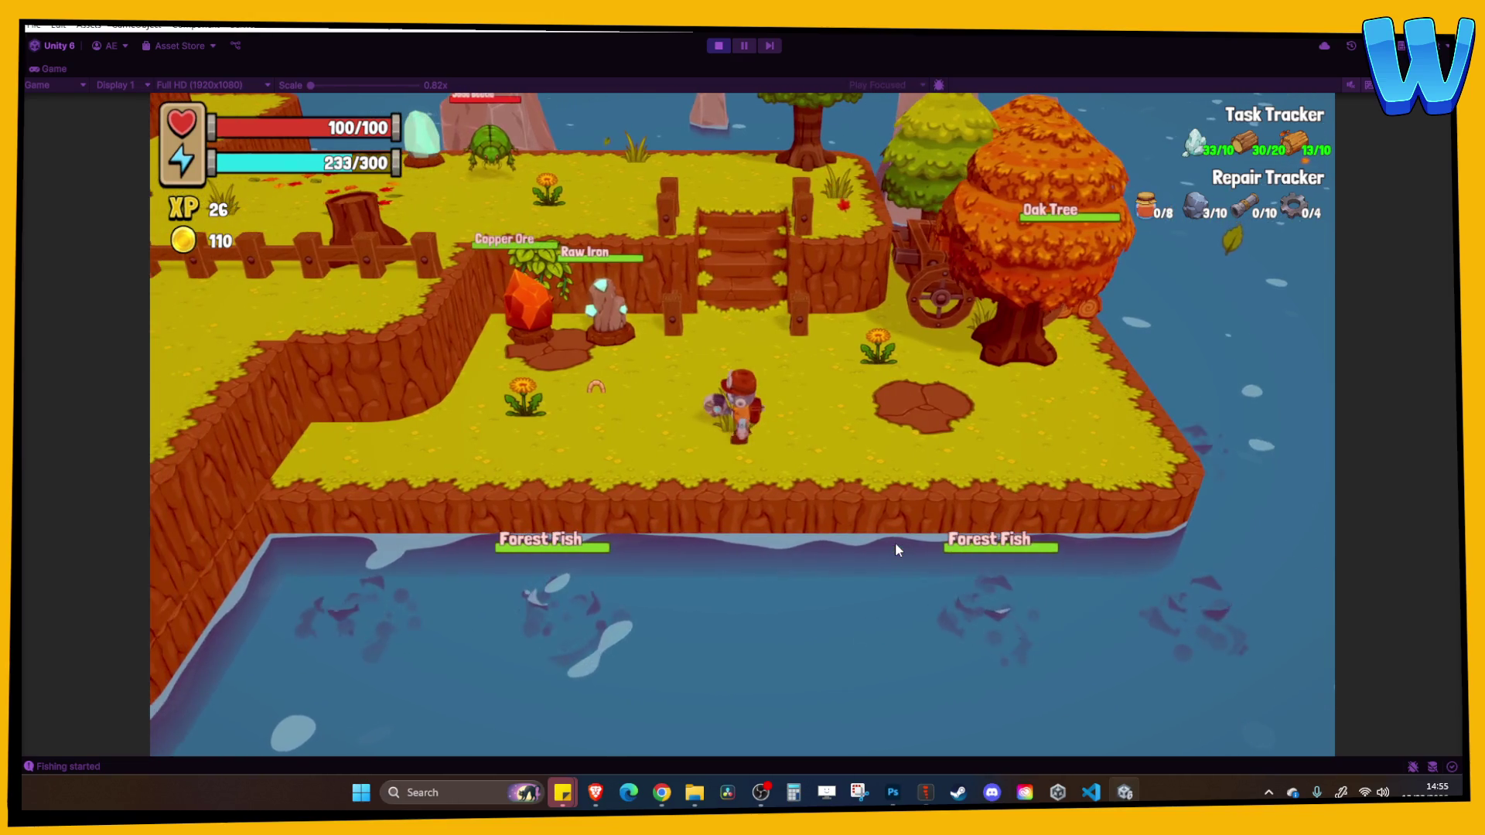
key(w)
key(w)
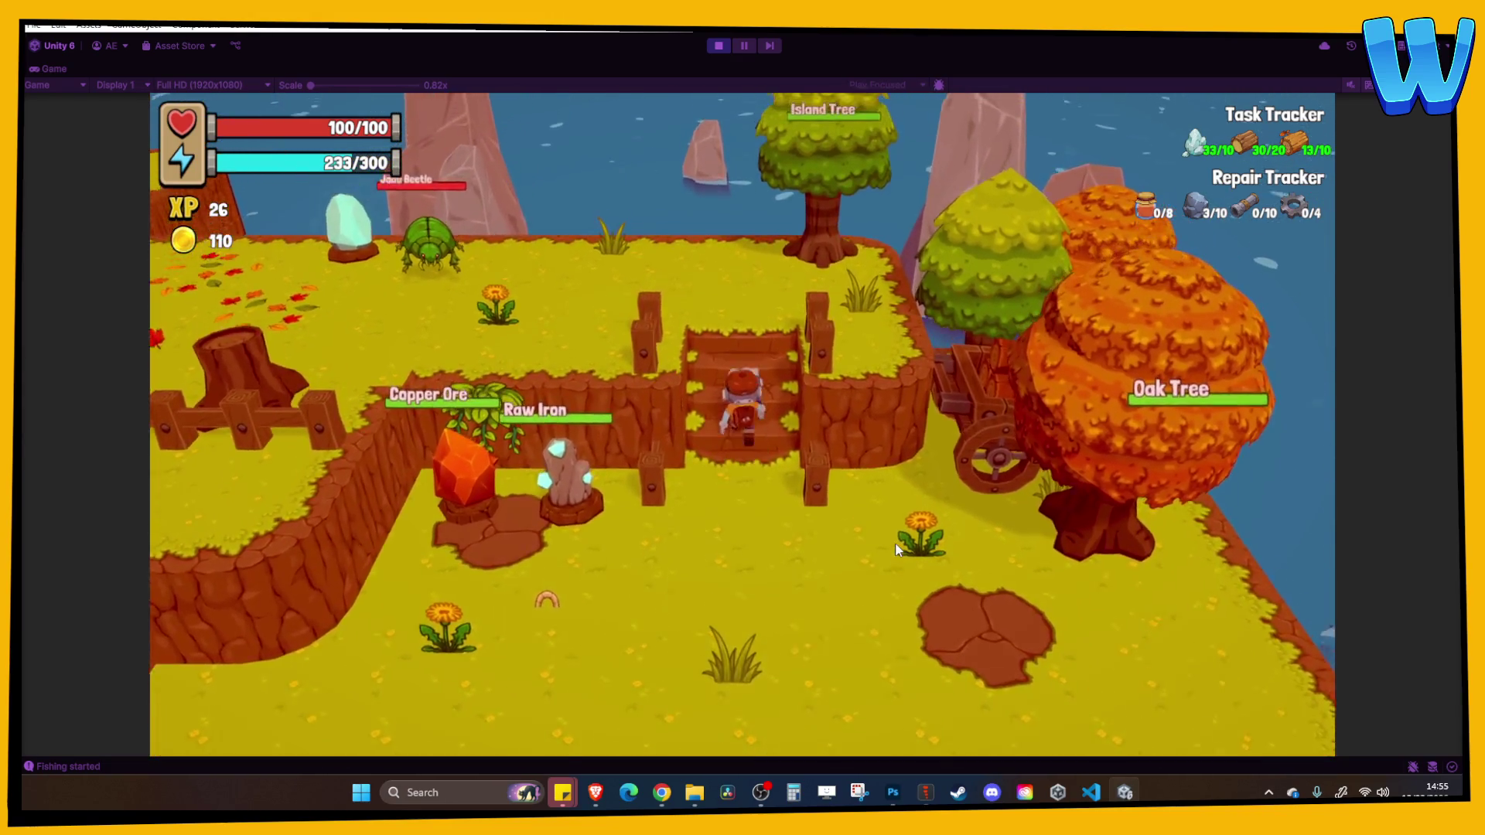
Walk left across the island past the Copper Ore, the farmer and the Island Tree
key(a)
key(a)
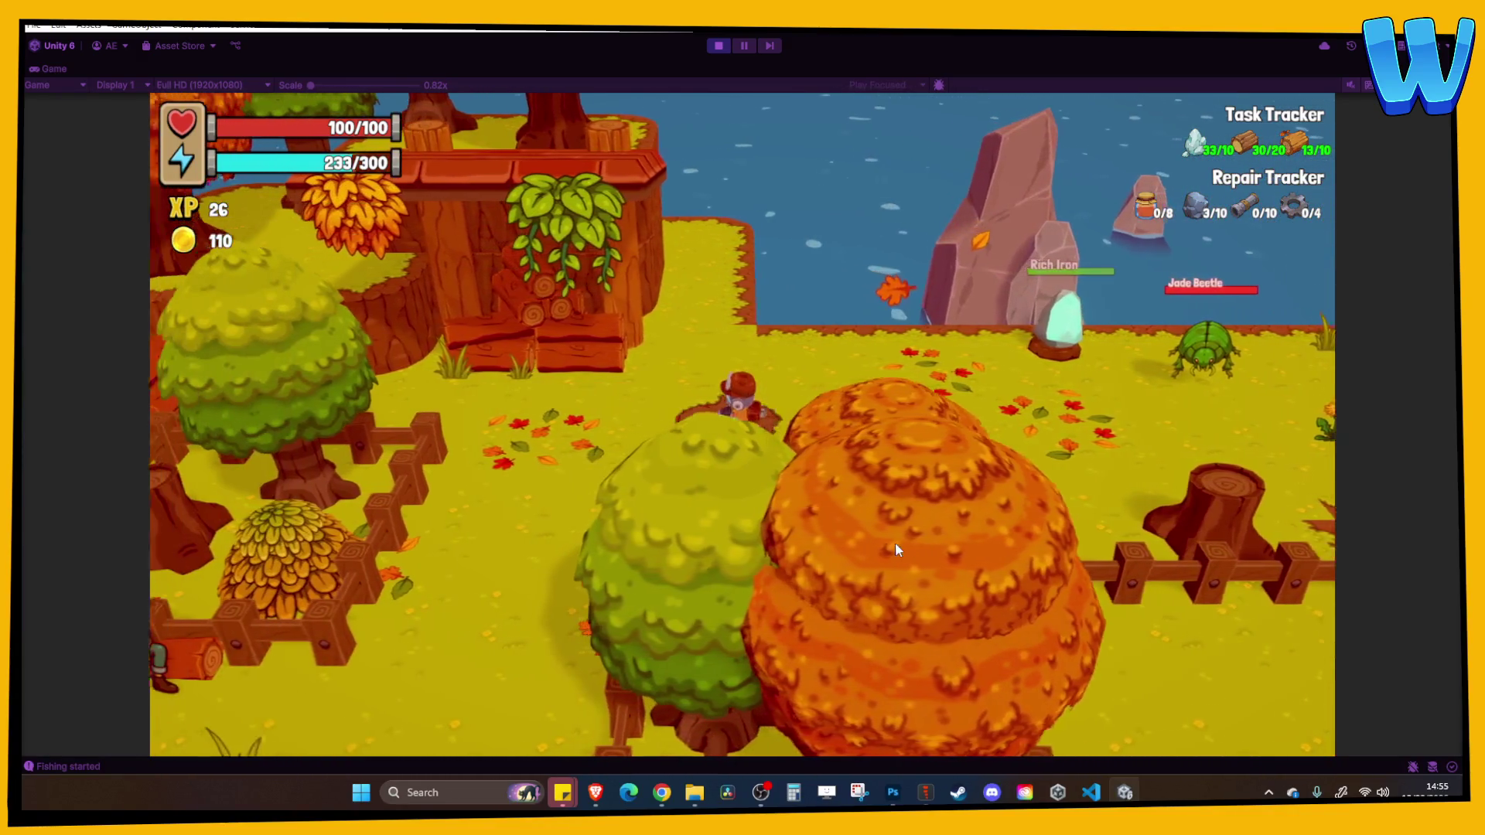
key(d)
key(a)
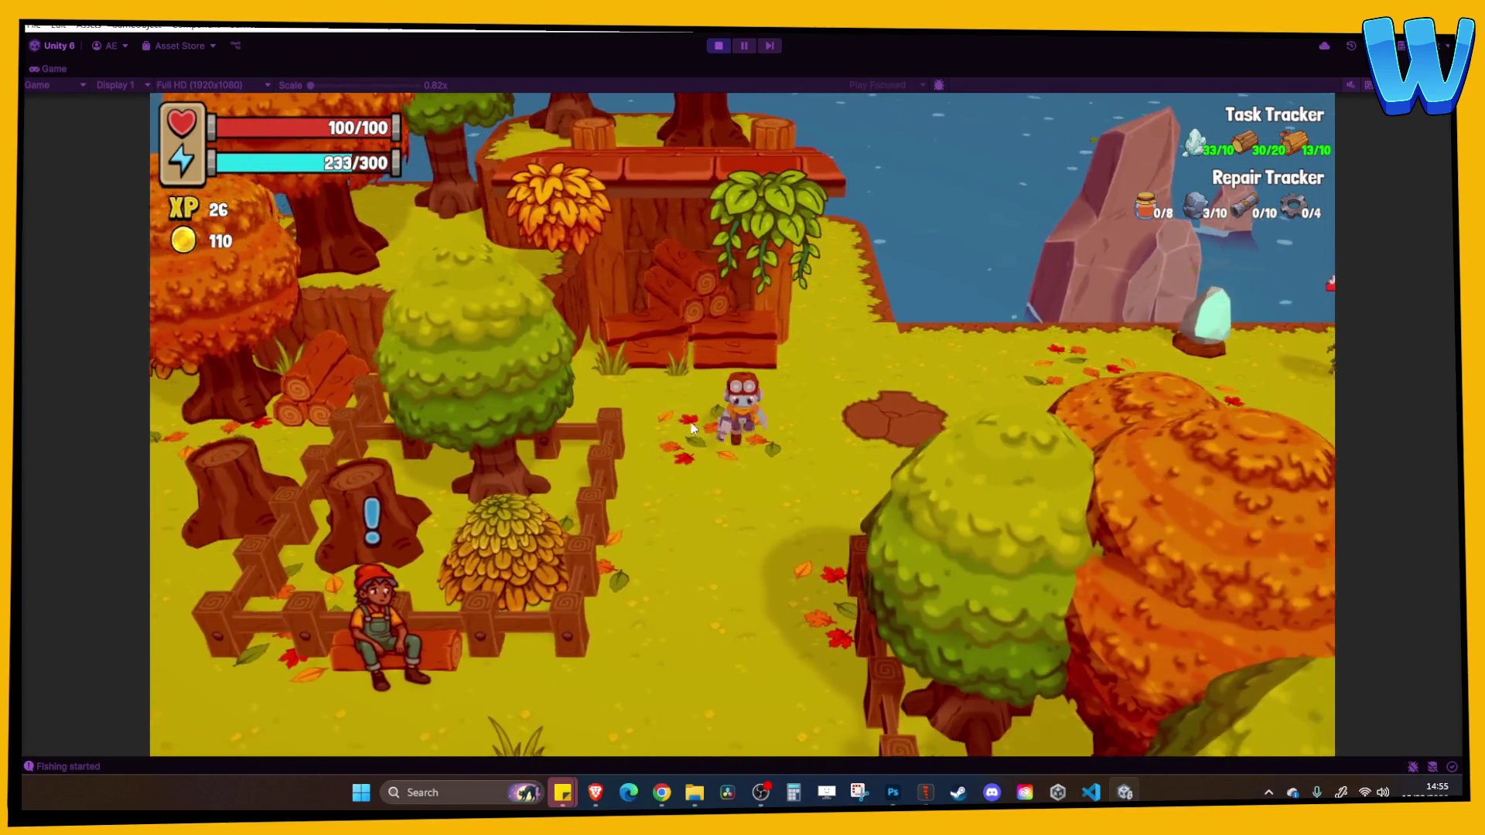
key(s)
key(a)
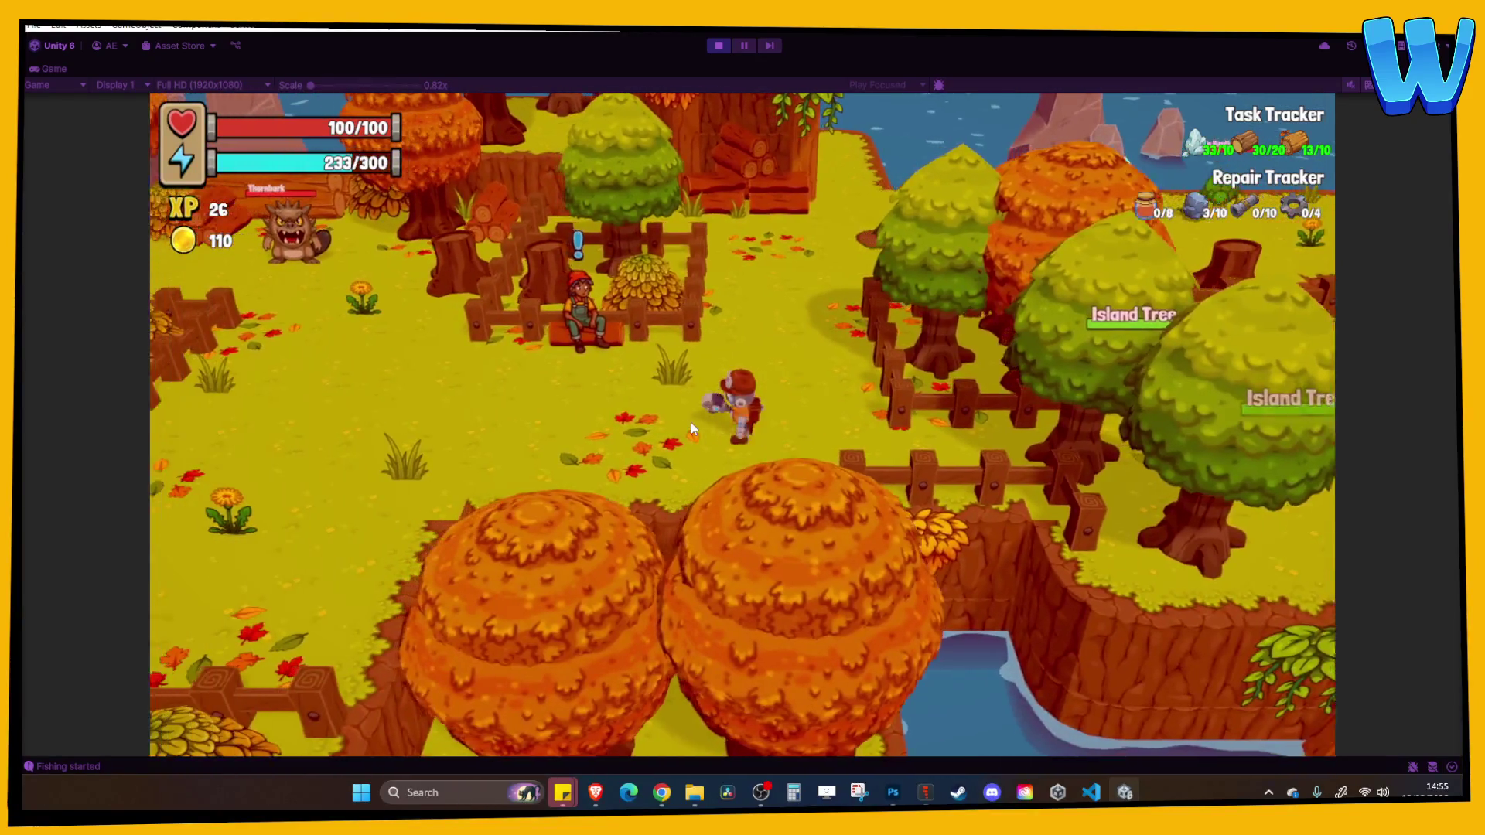
key(a)
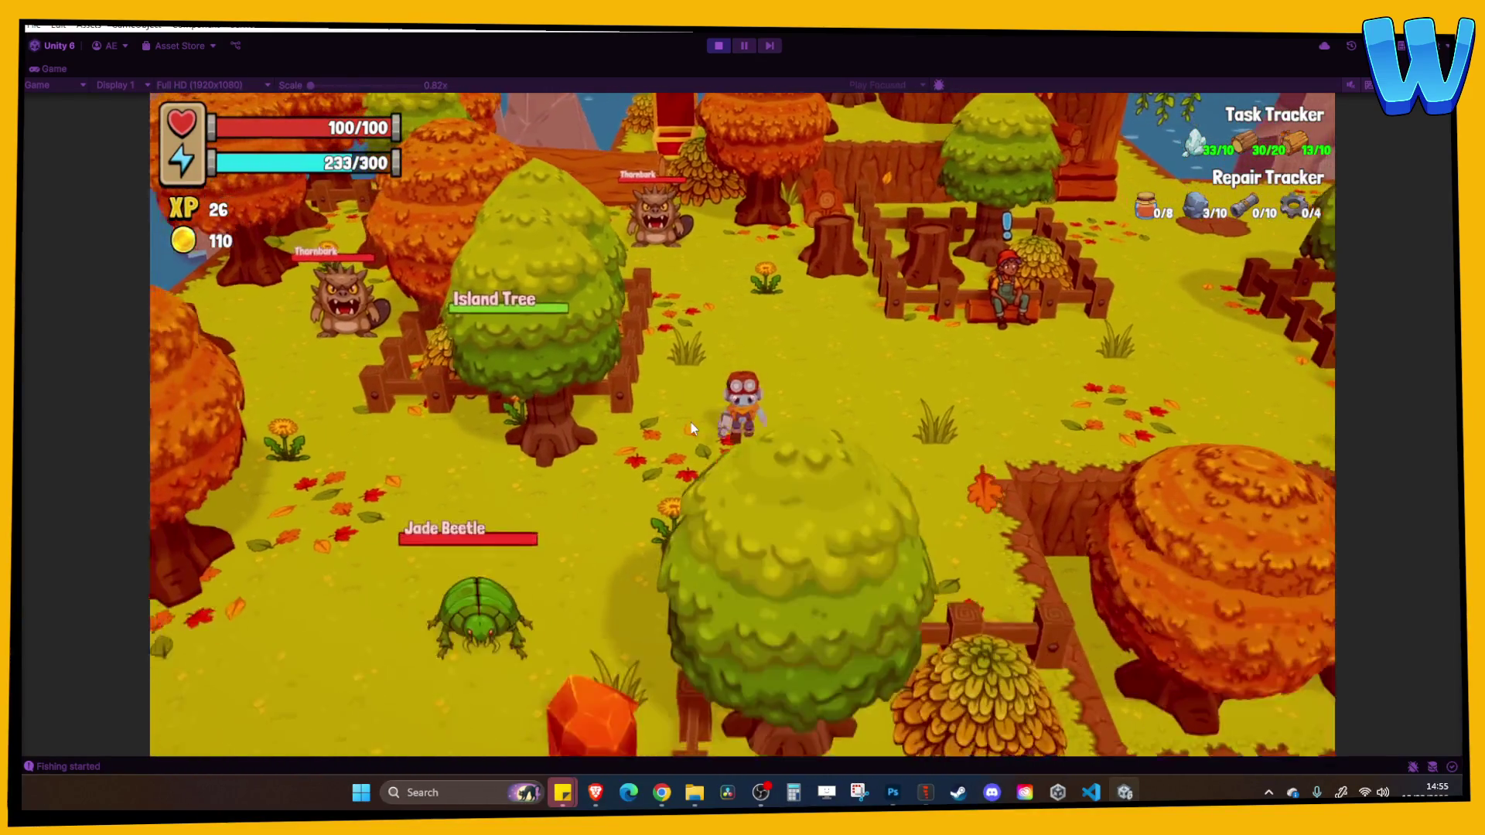
key(a)
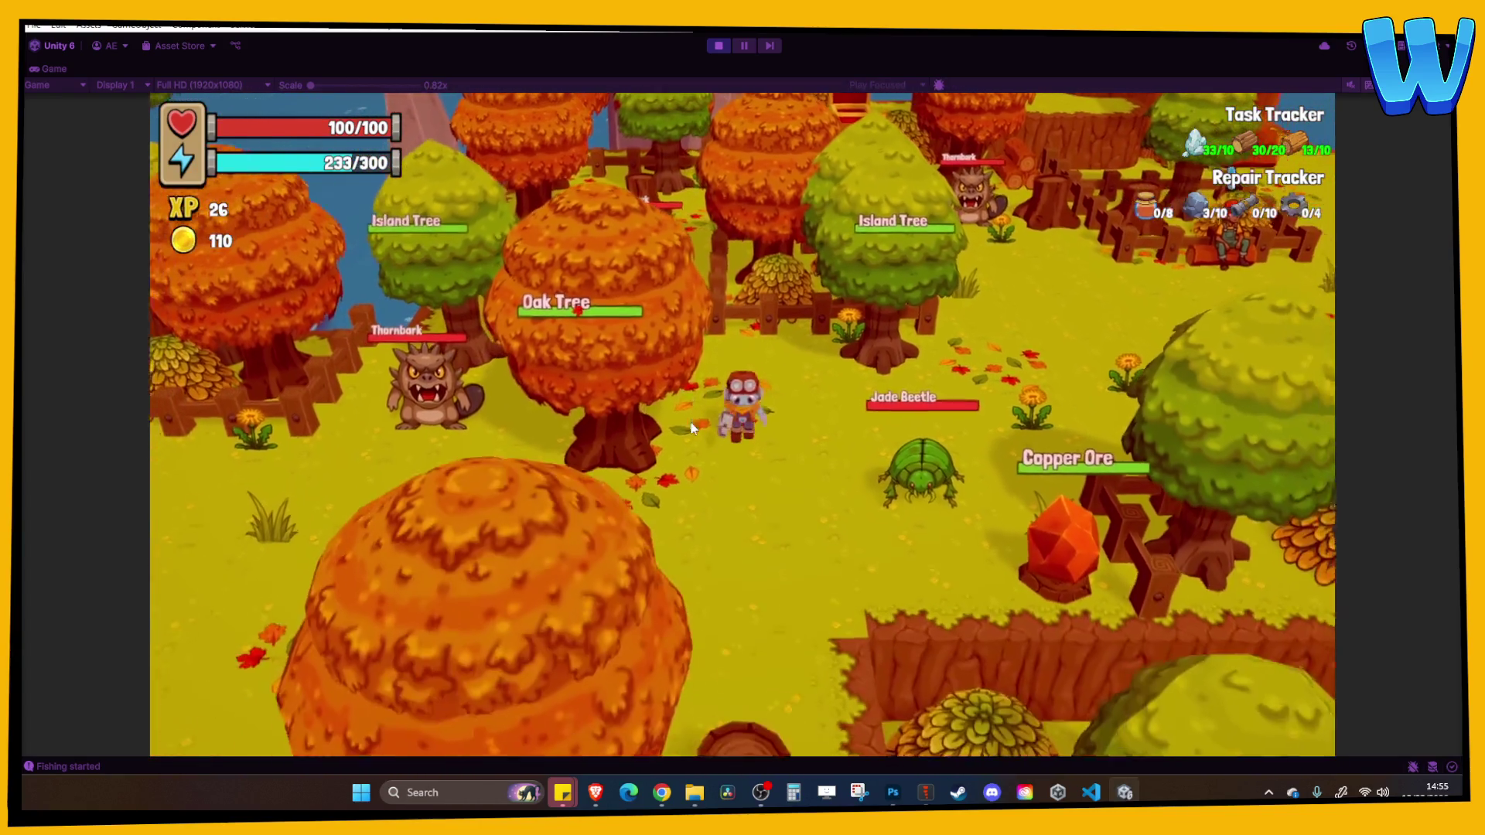
key(s)
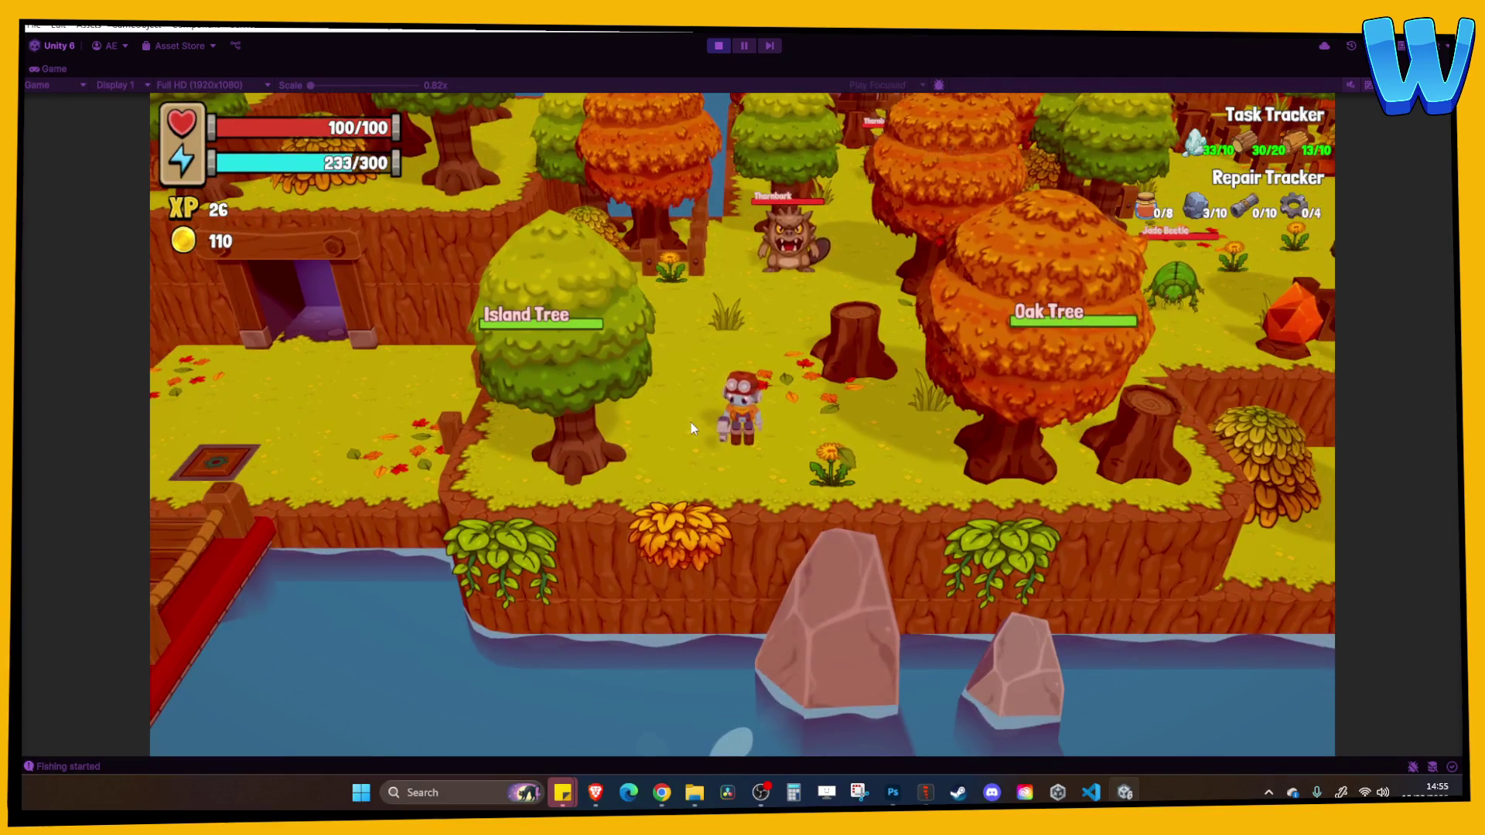
key(a)
key(a)
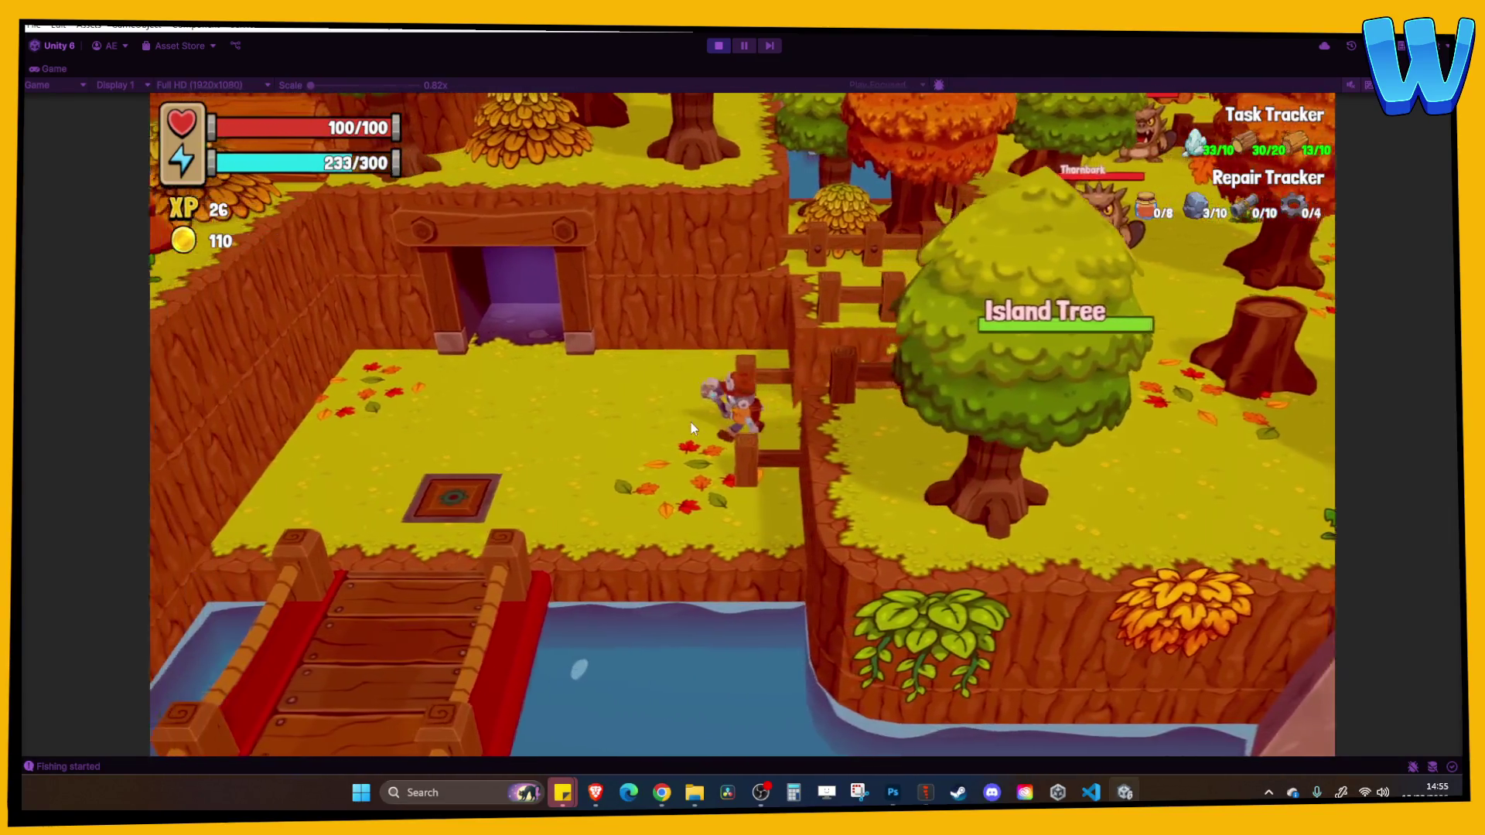
Cross the bridge to the workbench, check the inventory, and stop Play mode
key(s)
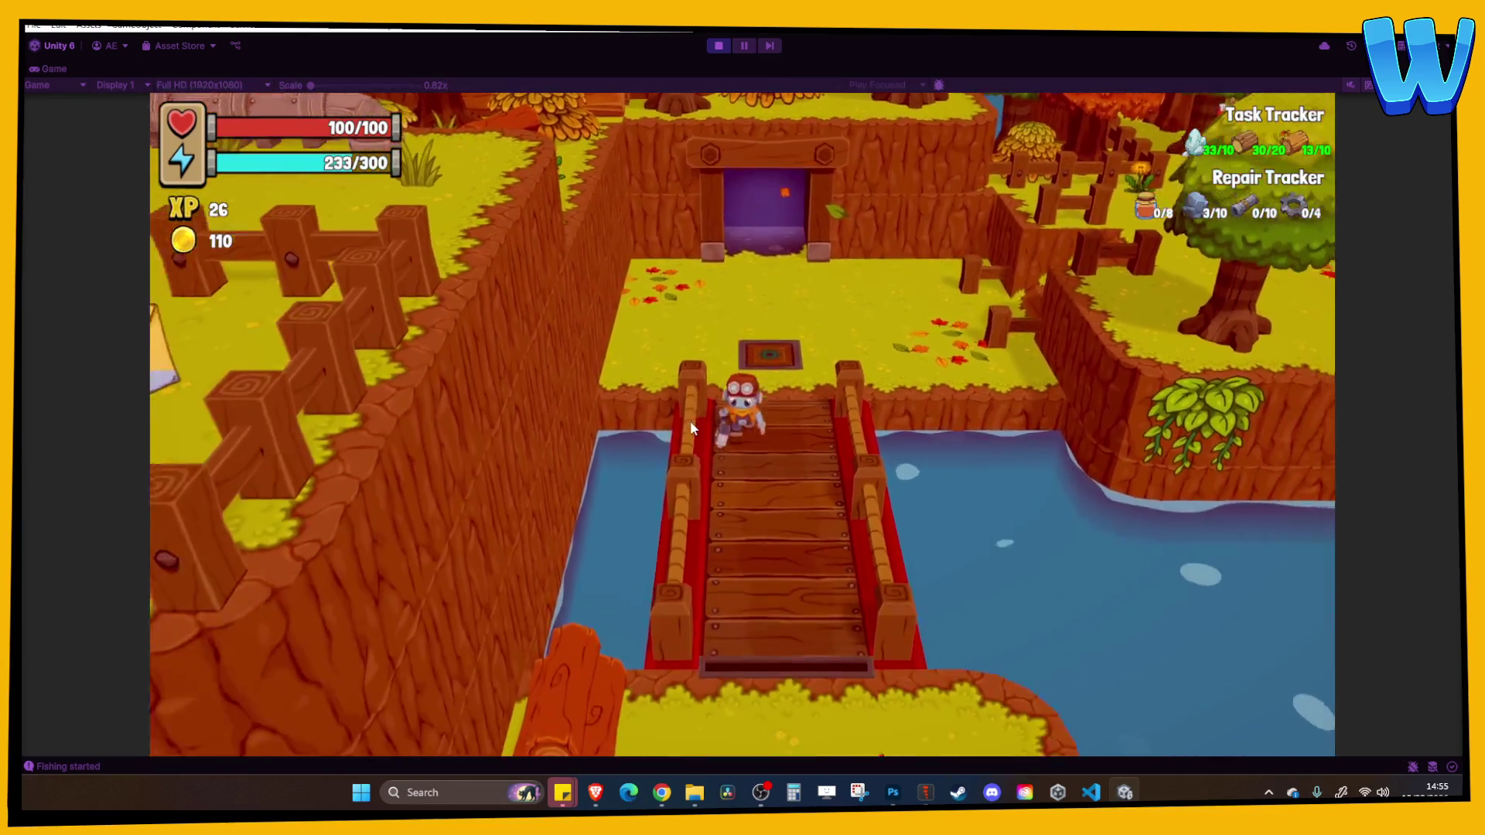
key(w)
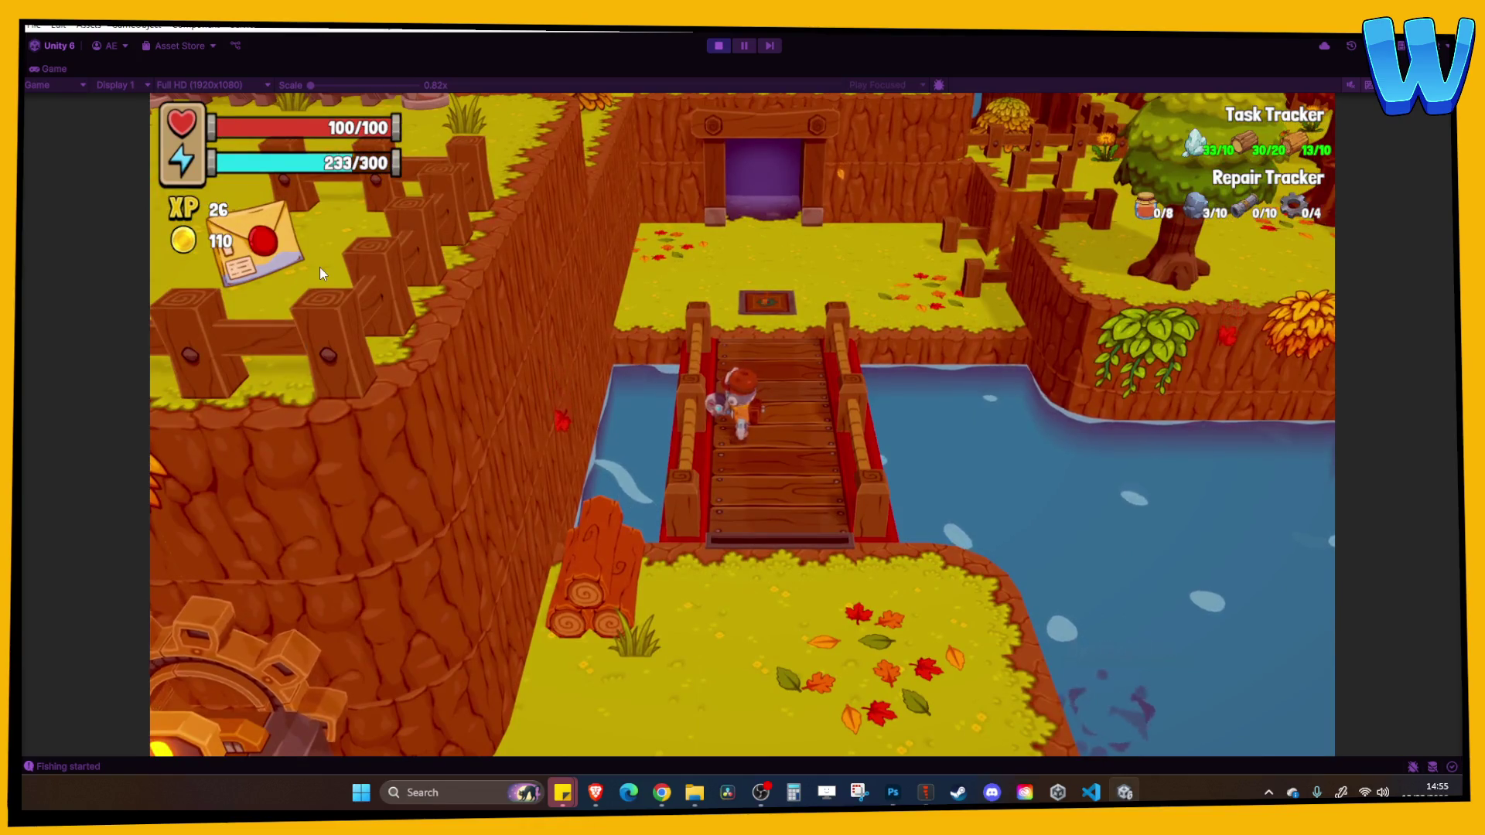
key(s)
key(s)
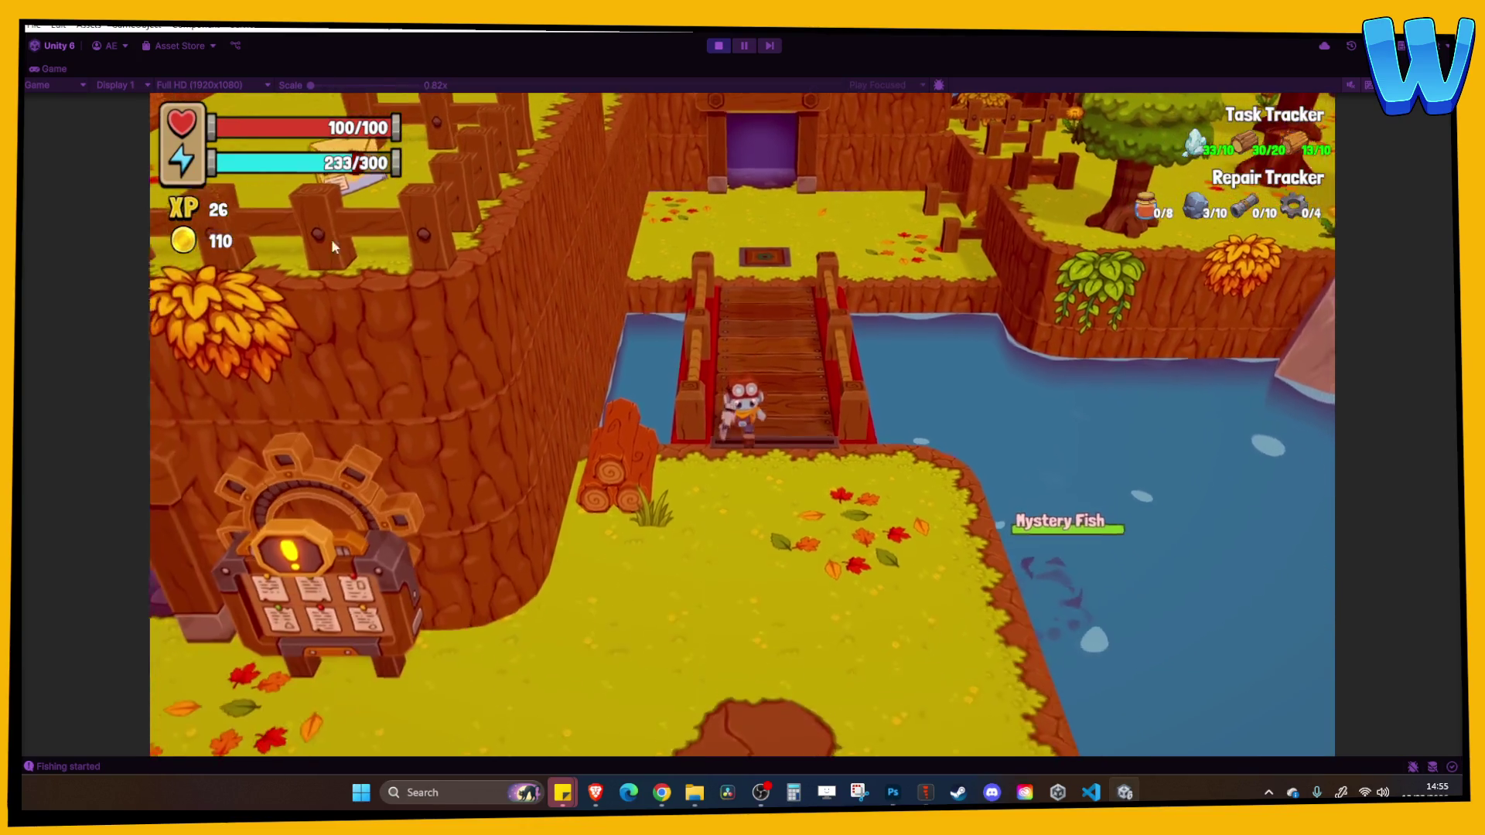
key(a)
key(s)
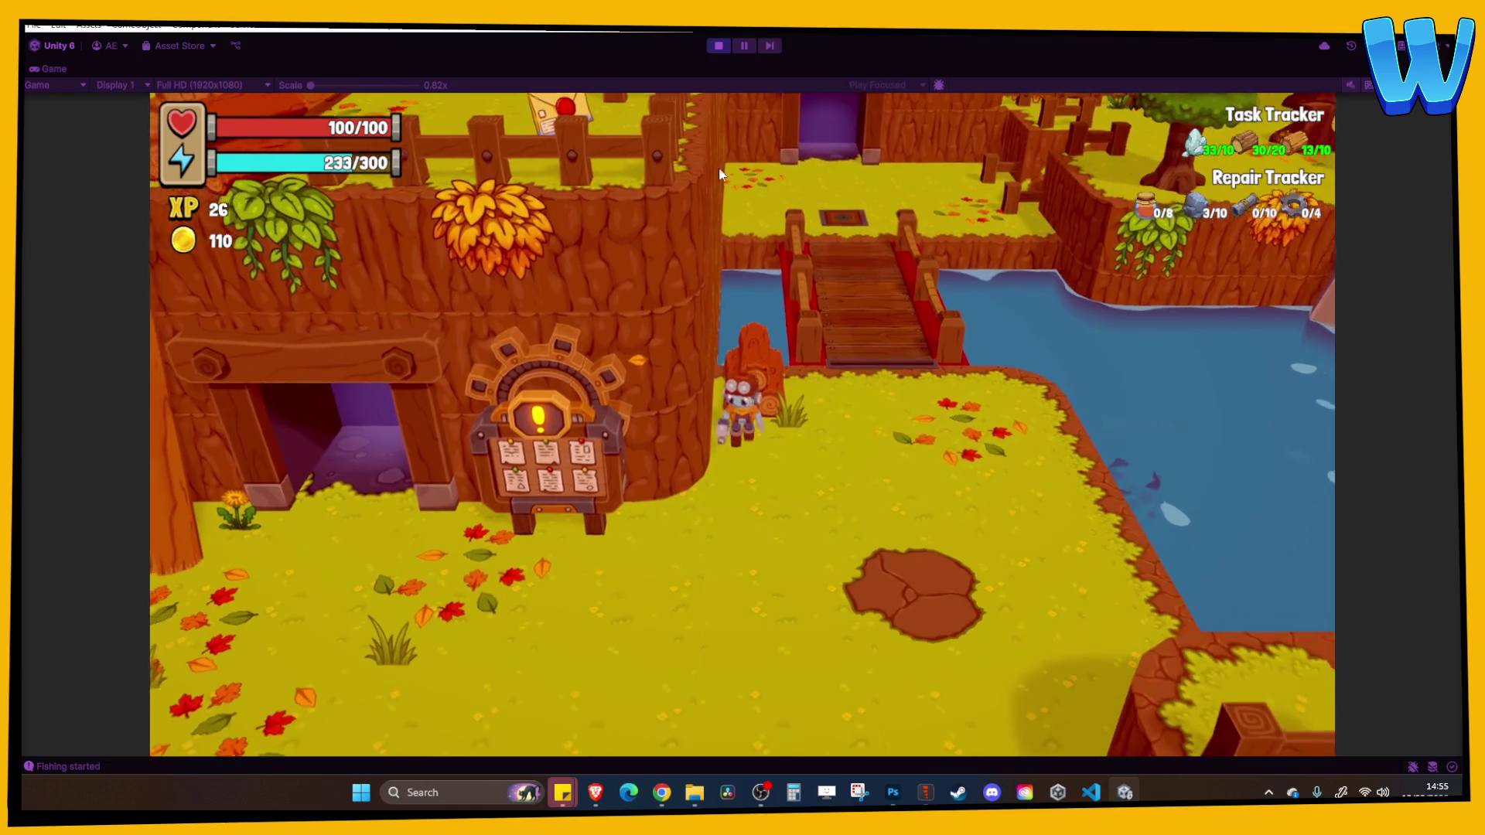
key(i)
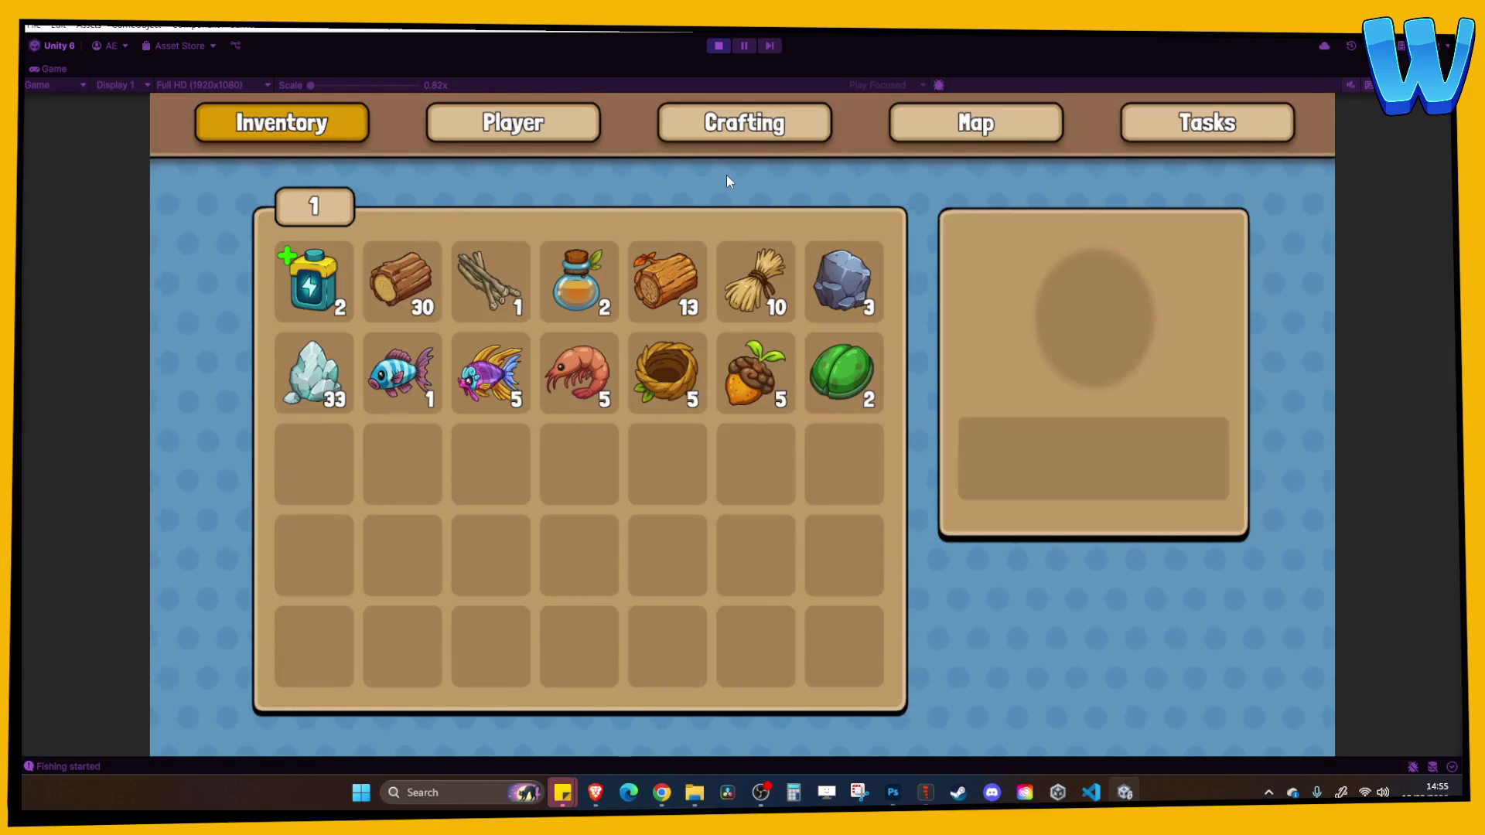
key(i)
click(713, 45)
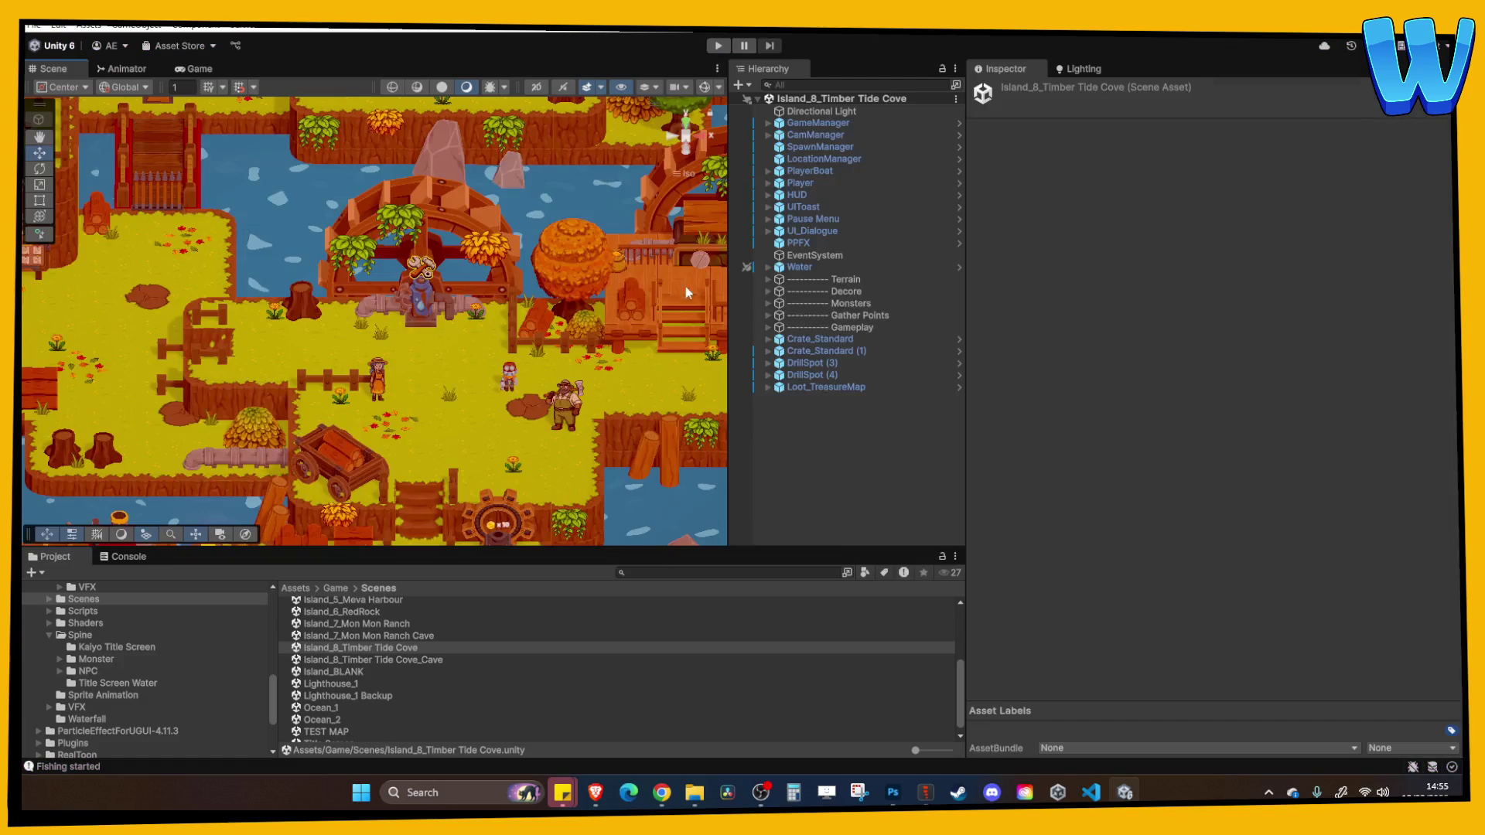
Navigate to the shoreline rocks and select the GrassLandsNew_Corner_1 (58) tile at X -17, Y -2, Z 52
scroll(653, 304, down, 3)
drag(653, 304, 408, 258)
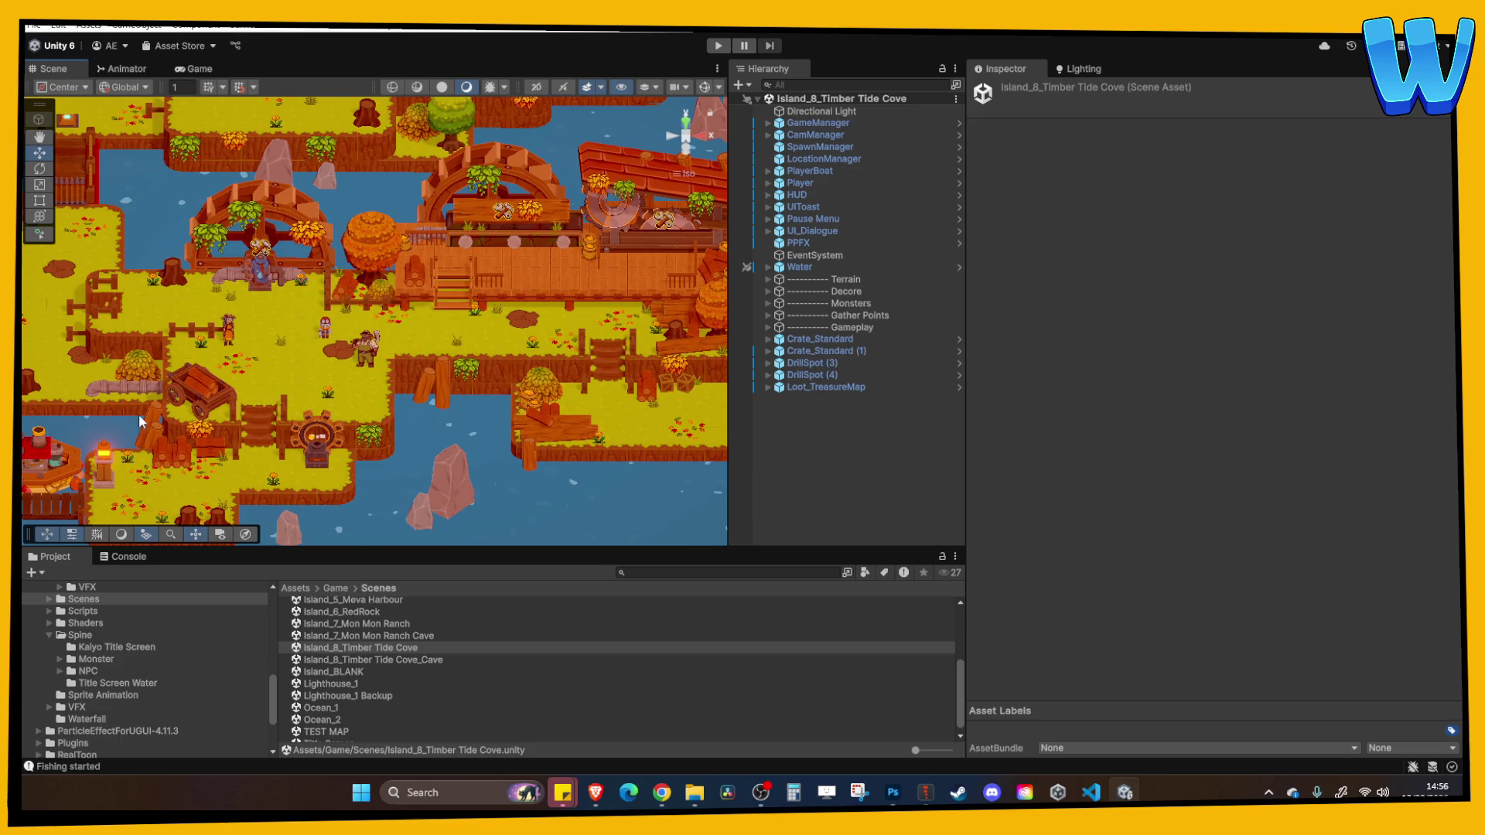
mouse_move(141, 421)
mouse_down()
mouse_move(425, 411)
mouse_move(415, 399)
mouse_up()
click(415, 398)
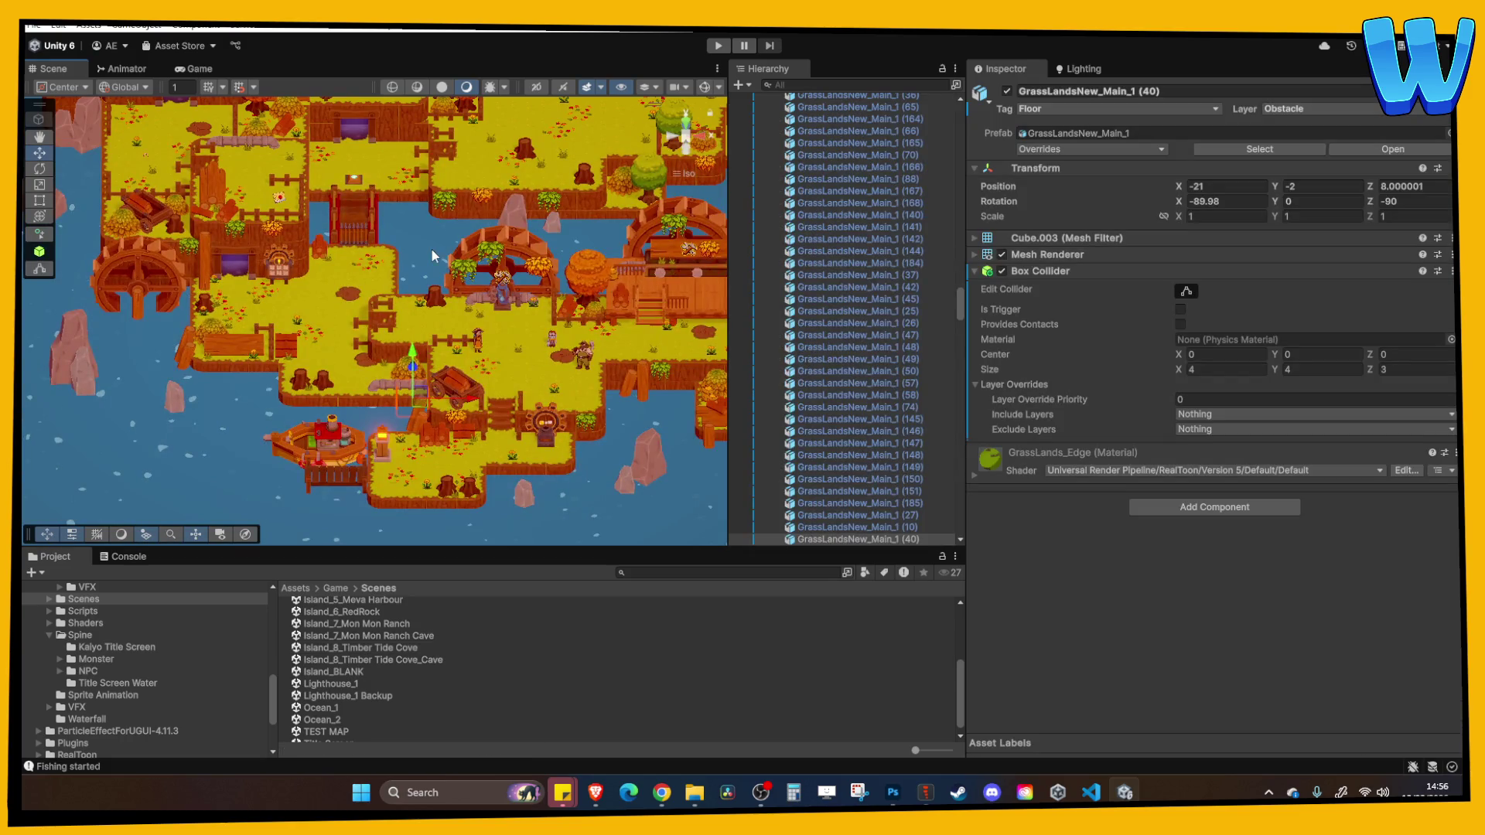
scroll(423, 259, down, 5)
scroll(323, 421, up, 10)
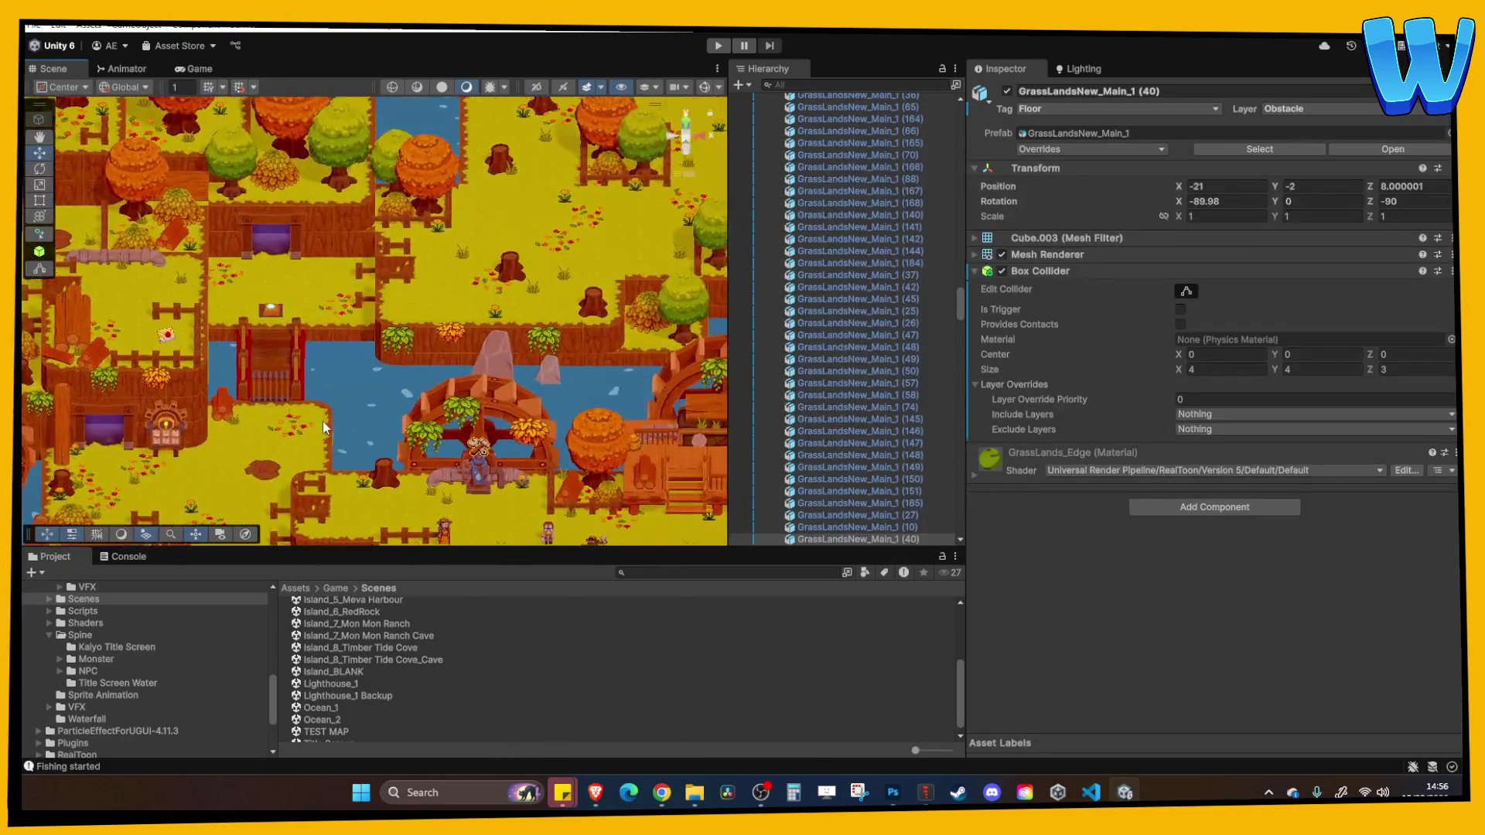
scroll(322, 421, up, 5)
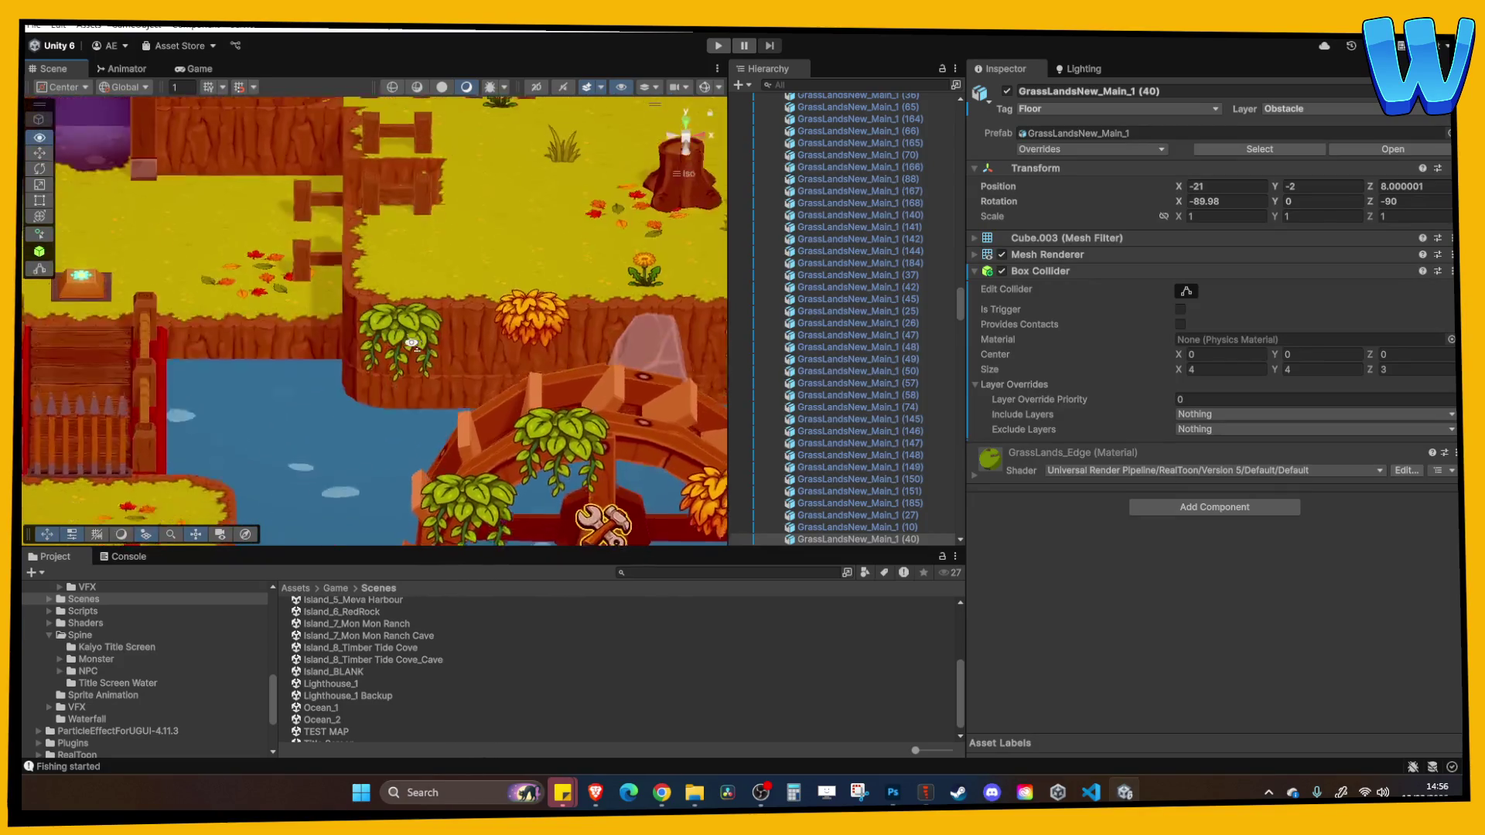
scroll(411, 343, down, 5)
click(407, 337)
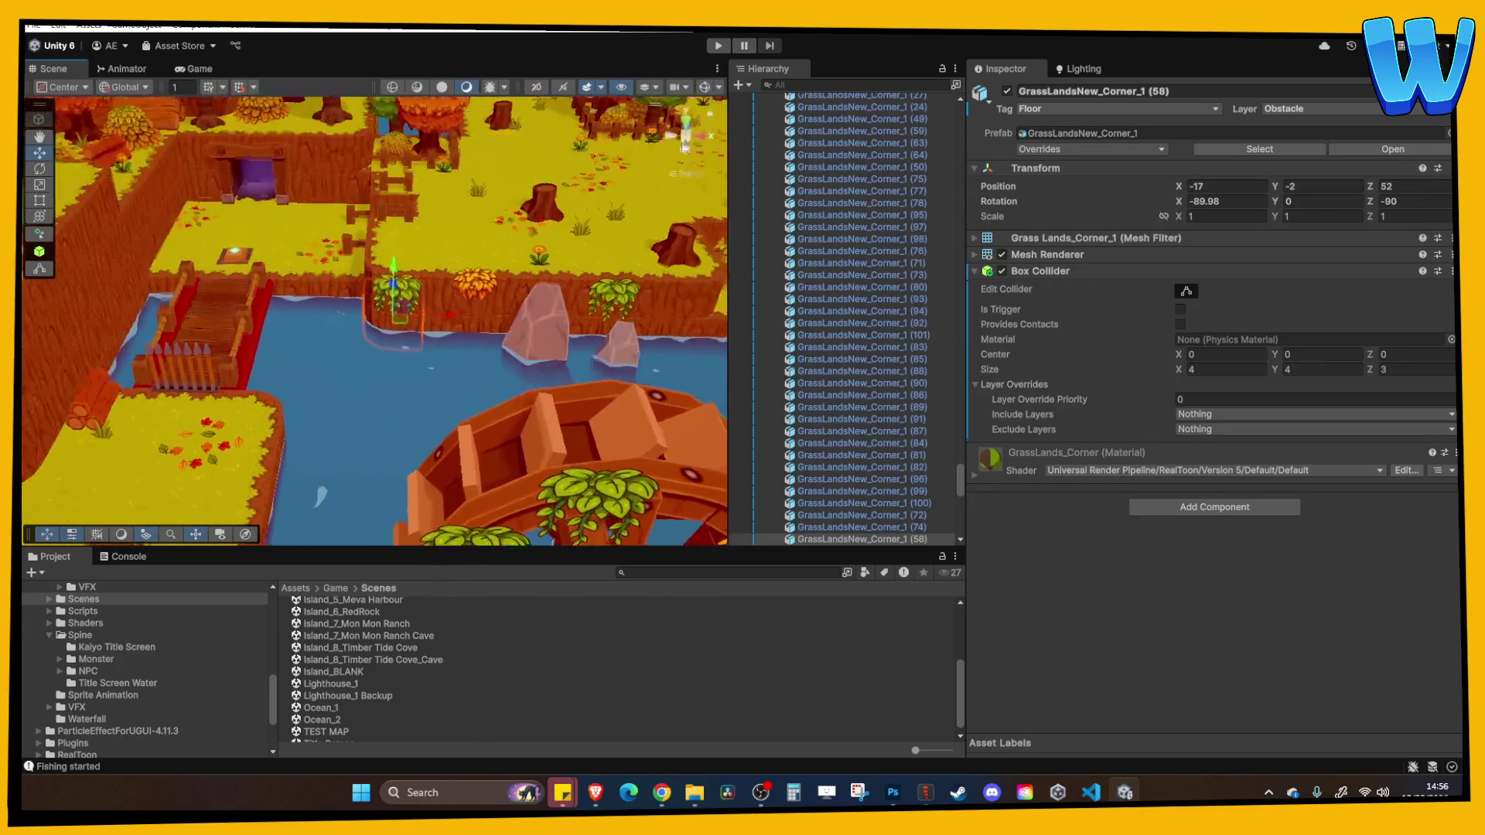
scroll(538, 309, up, 5)
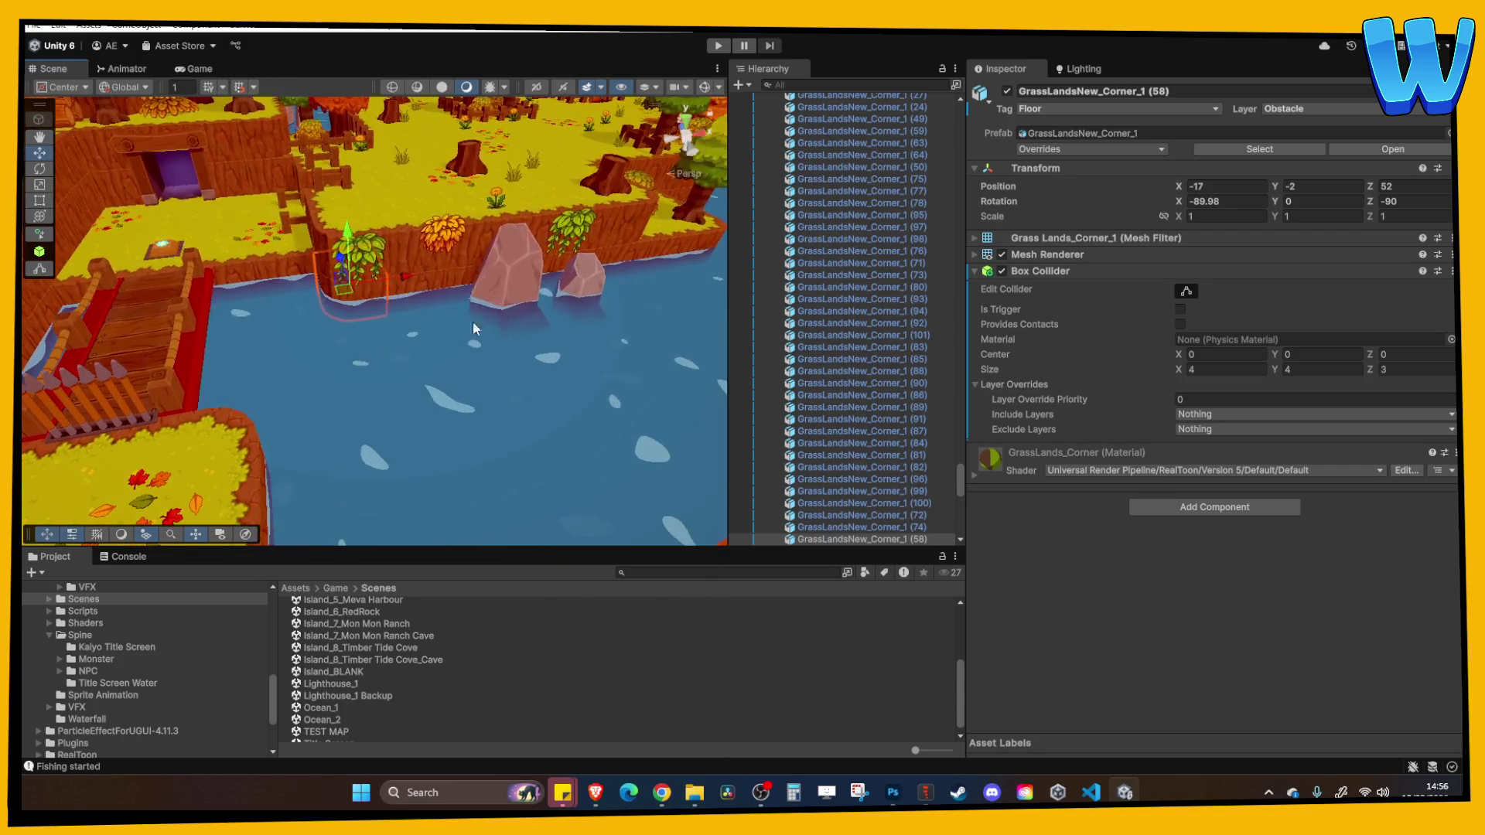
Add a second corner tile to the selection, pan along the shore and duplicate them
shift+click(453, 286)
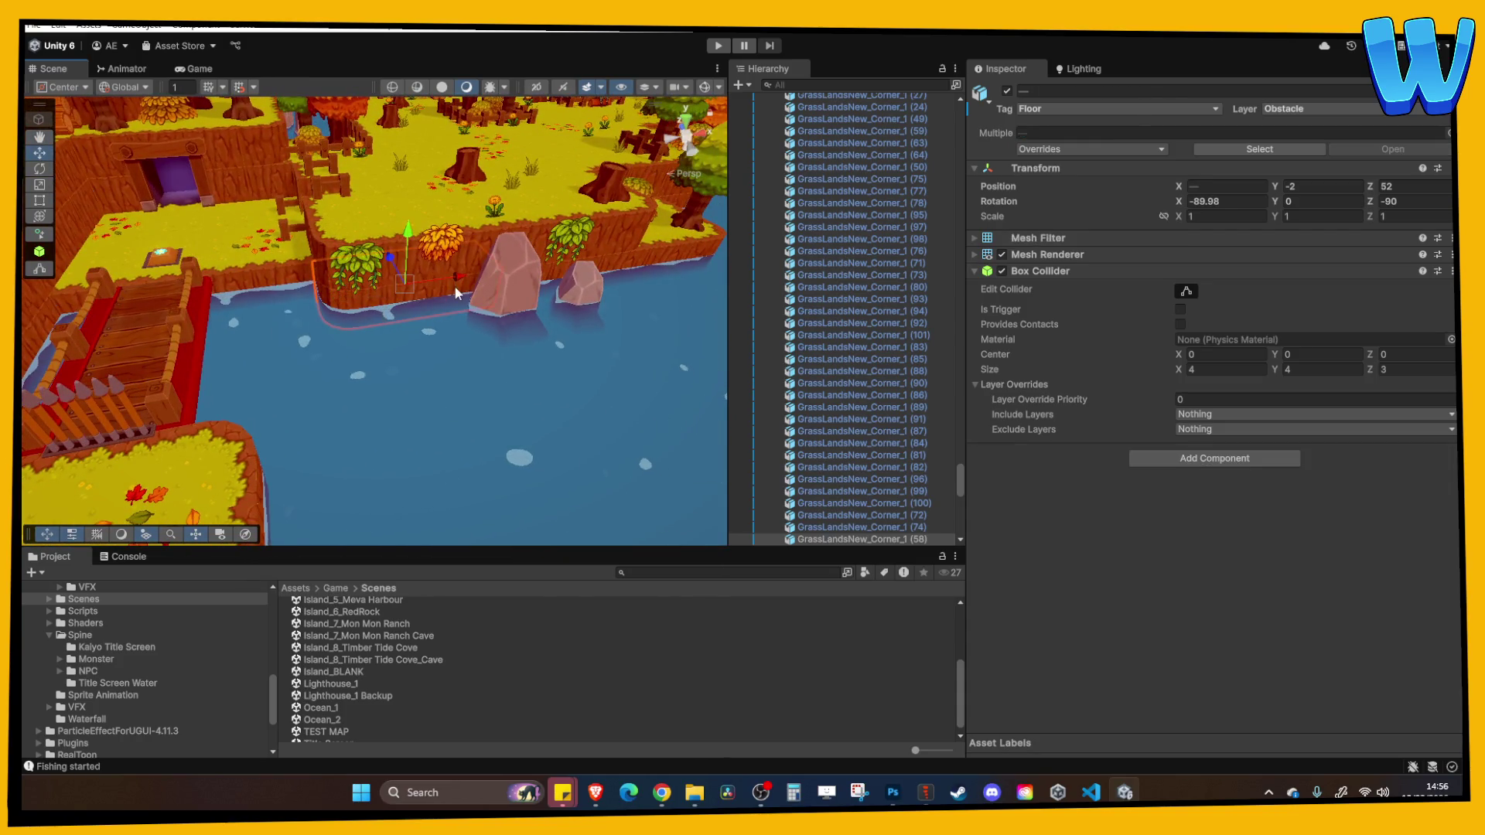
drag(456, 292, 113, 365)
drag(523, 293, 340, 315)
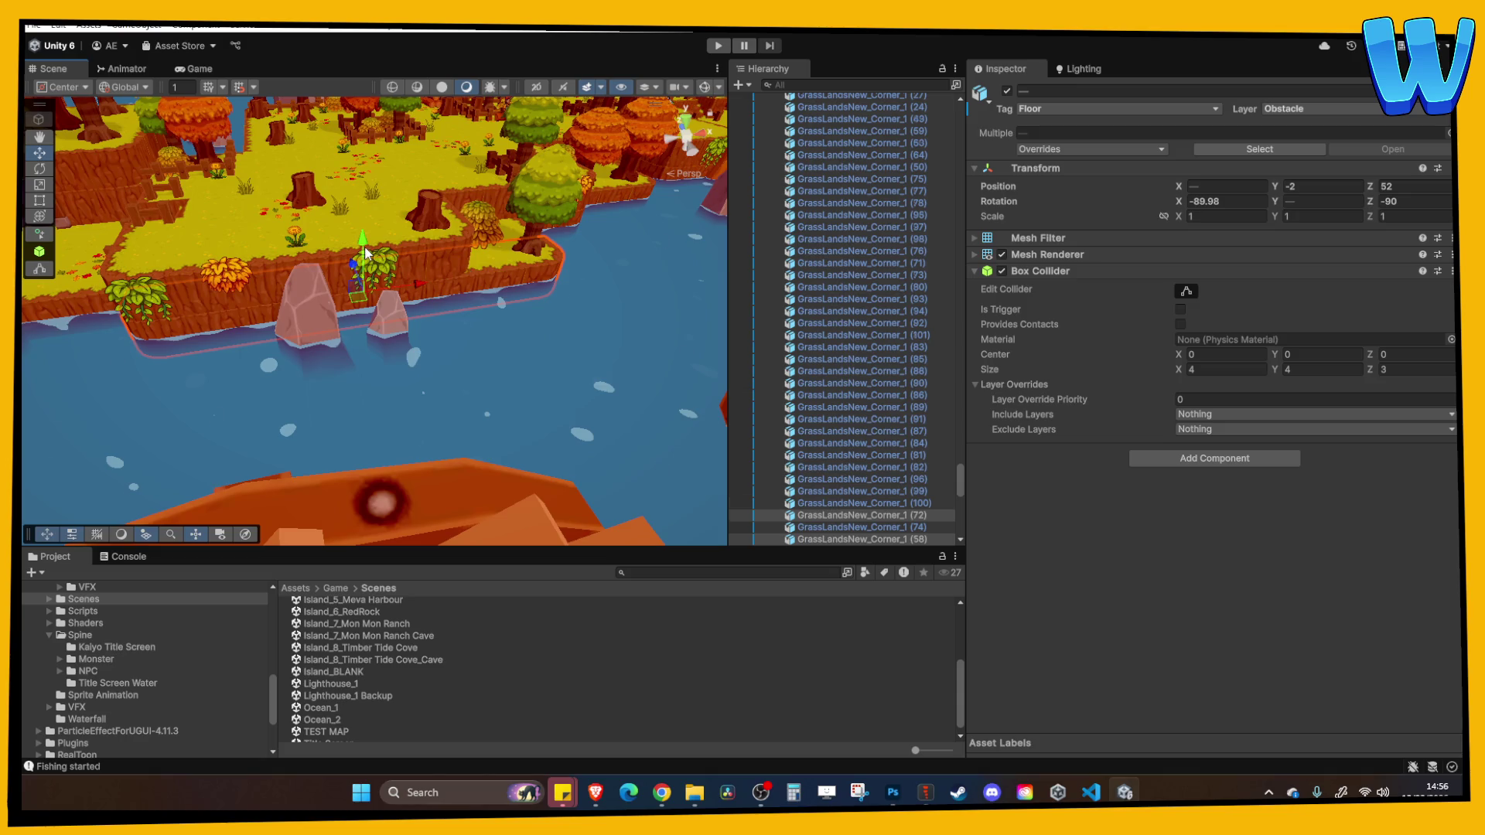
key(ctrl+d)
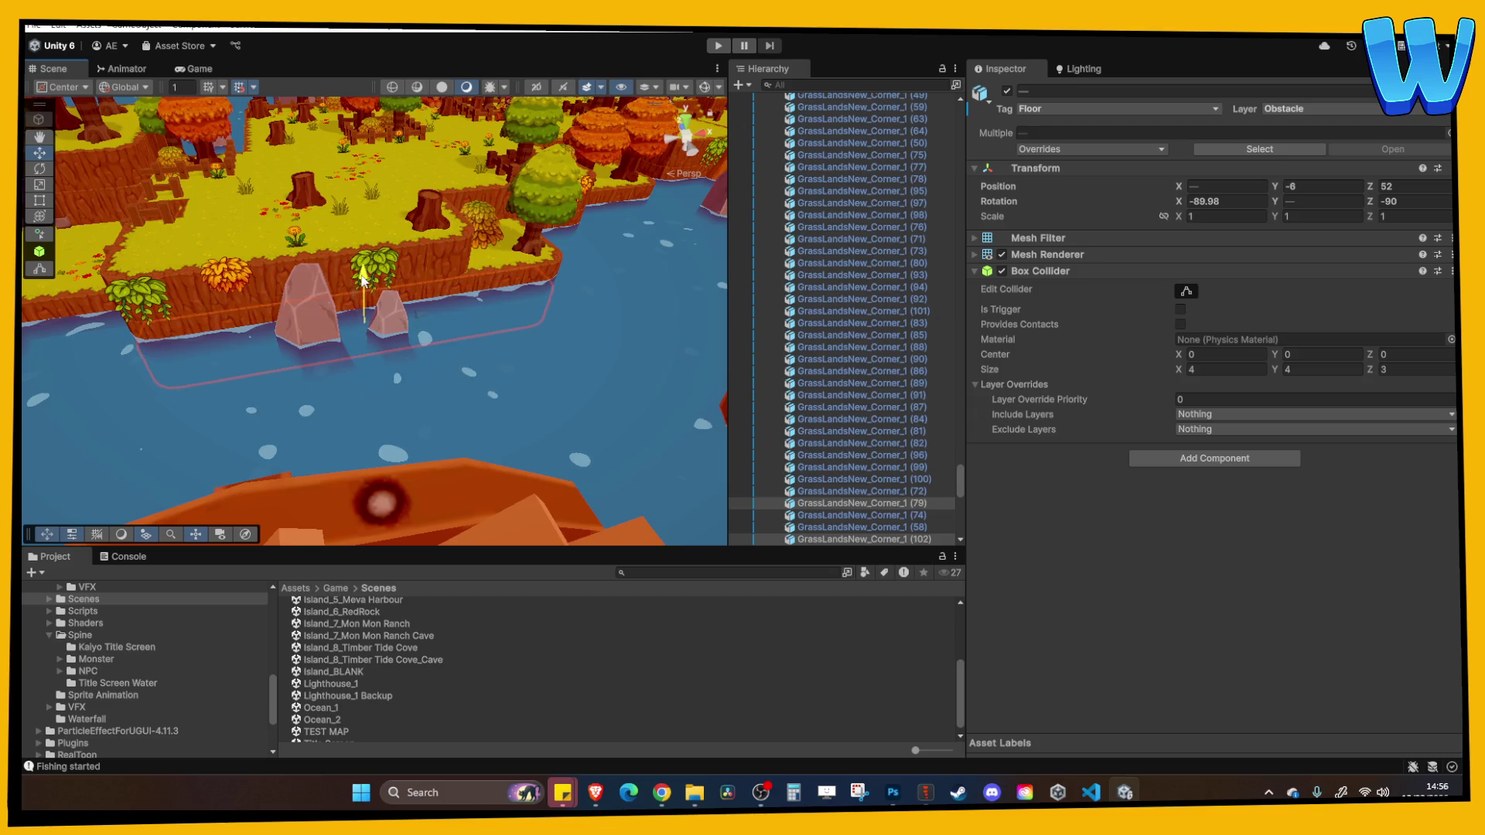
Select edge grass tiles along the cliff, the water and beside the bridge
click(360, 224)
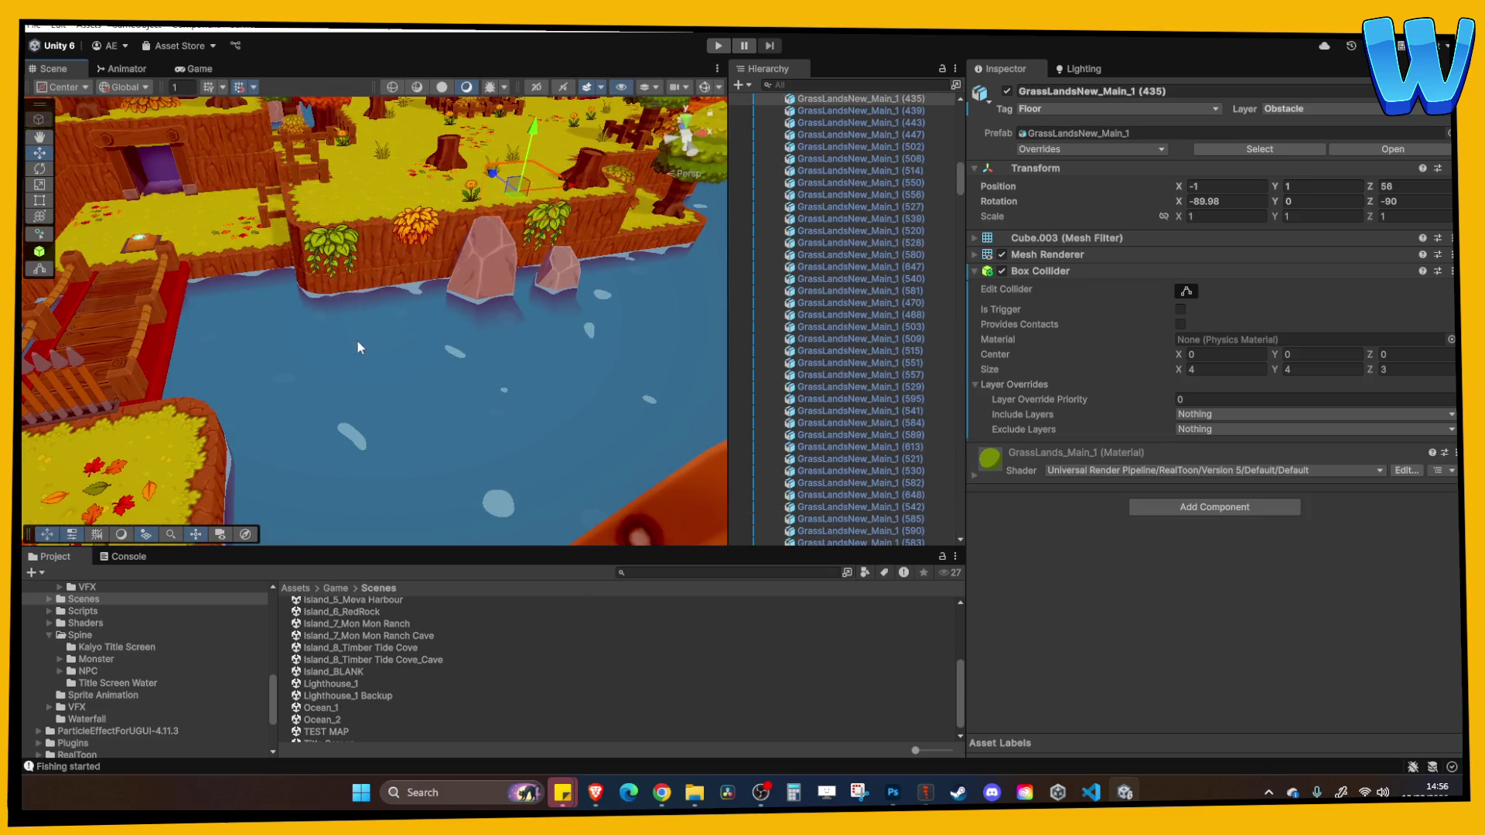
click(387, 381)
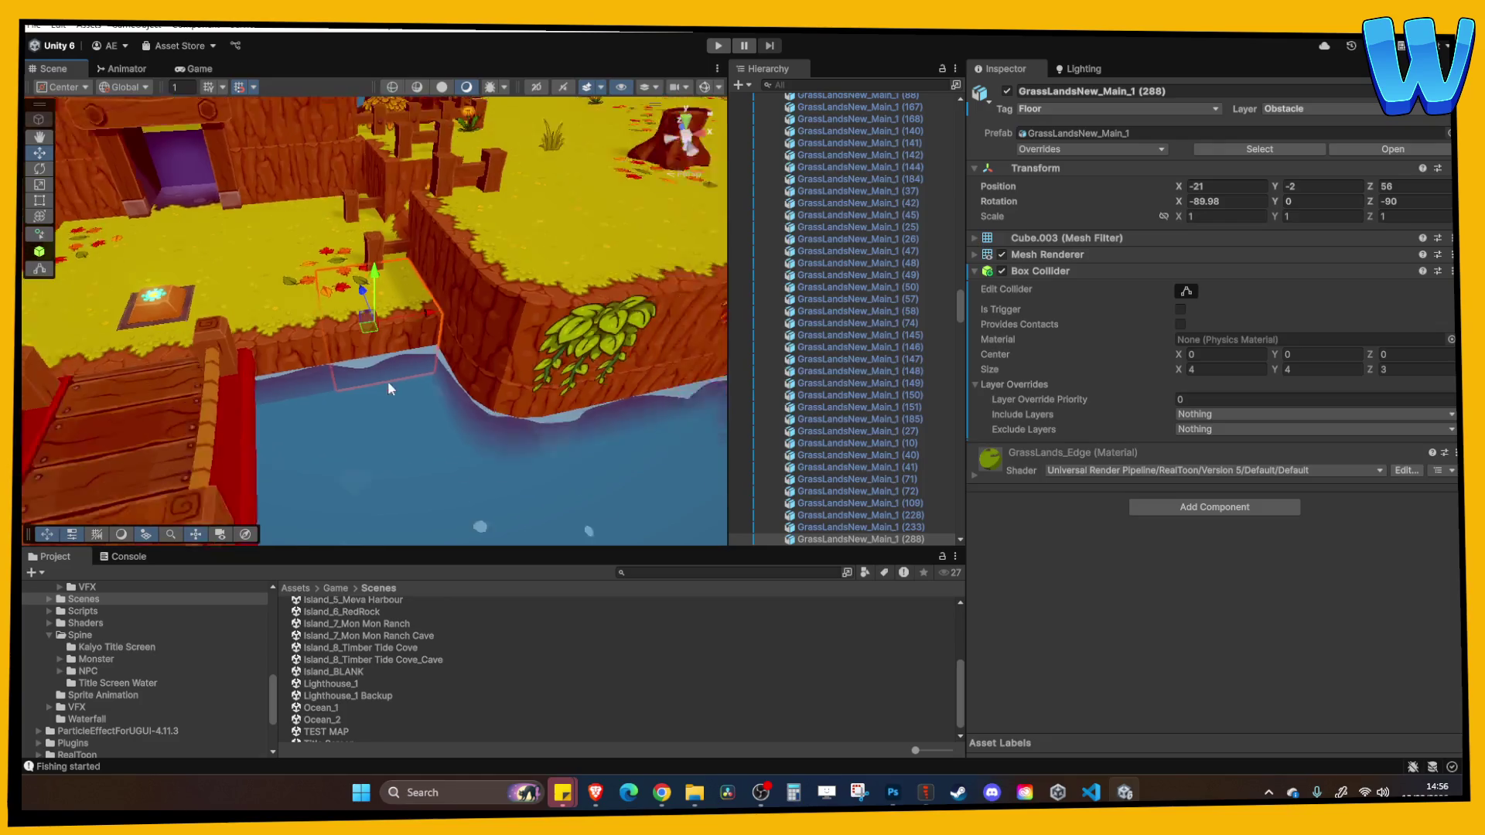
scroll(387, 380, down, 3)
click(460, 323)
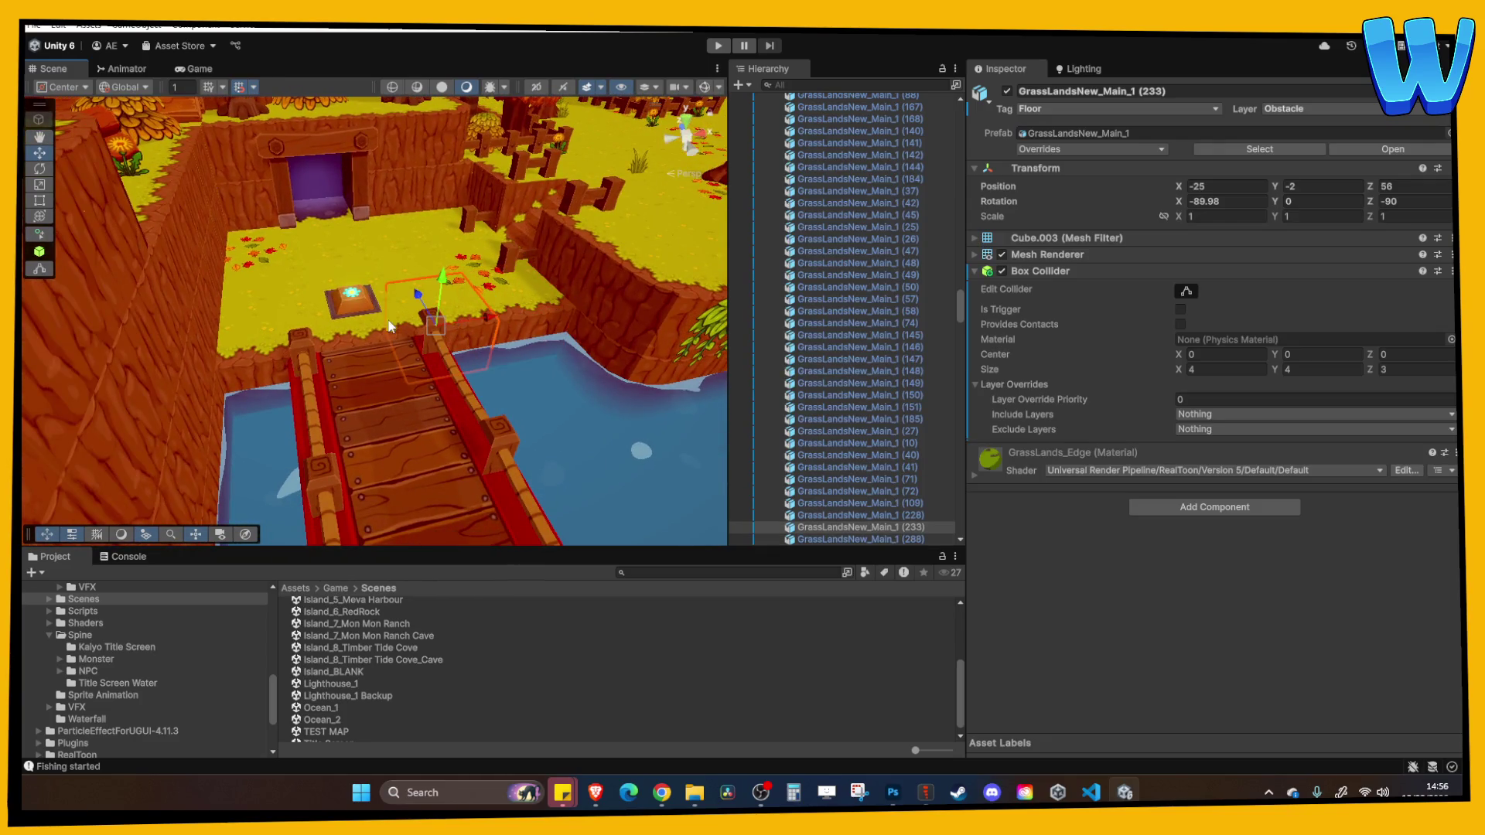
shift+click(527, 311)
shift+click(286, 348)
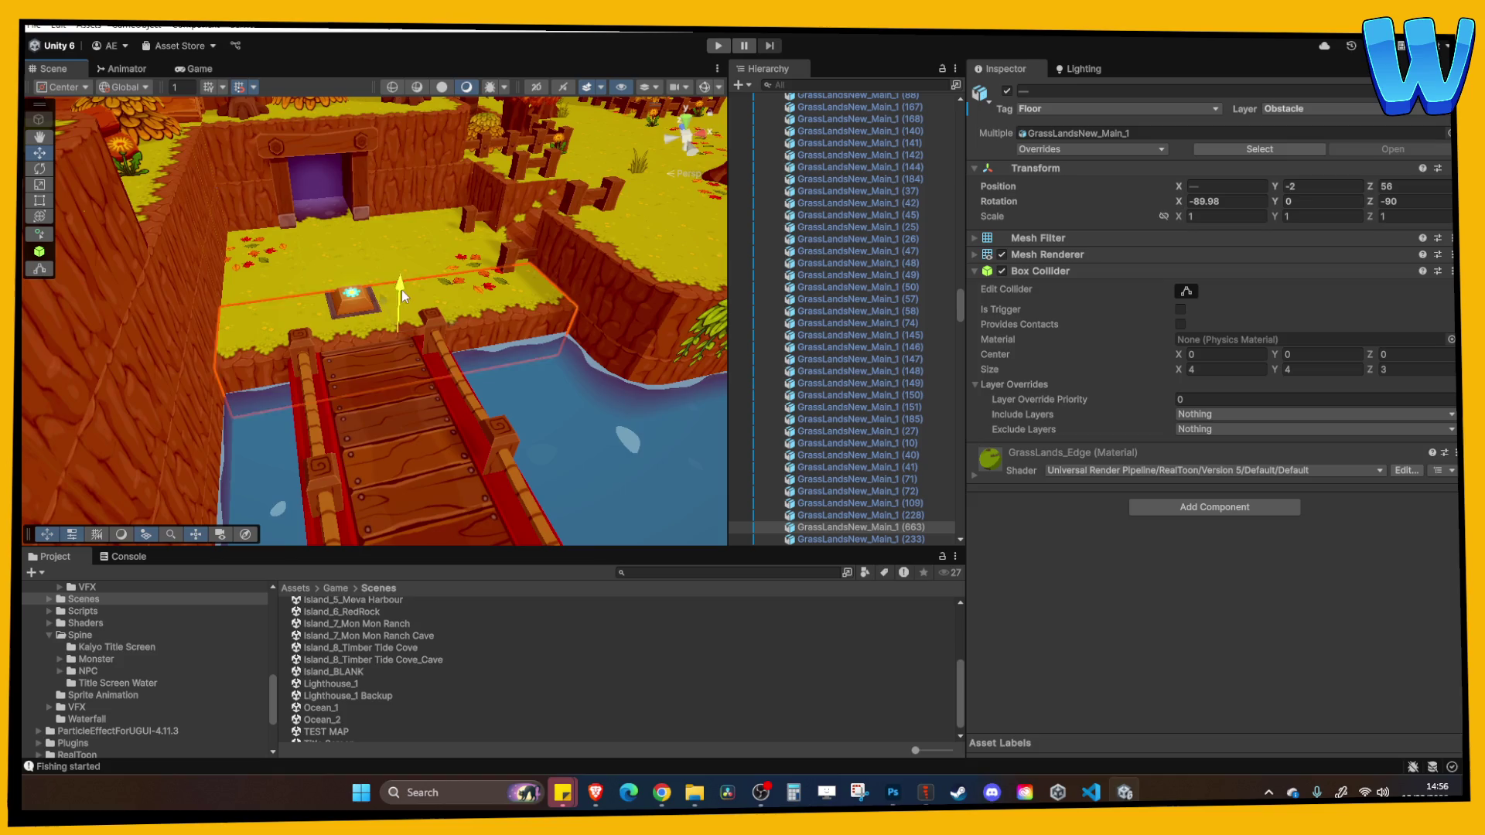
click(567, 305)
Duplicate three edge tiles left of the bridge, making GrassLandsNew_Main_1 copies up to (669)
scroll(411, 263, up, 5)
scroll(355, 156, down, 8)
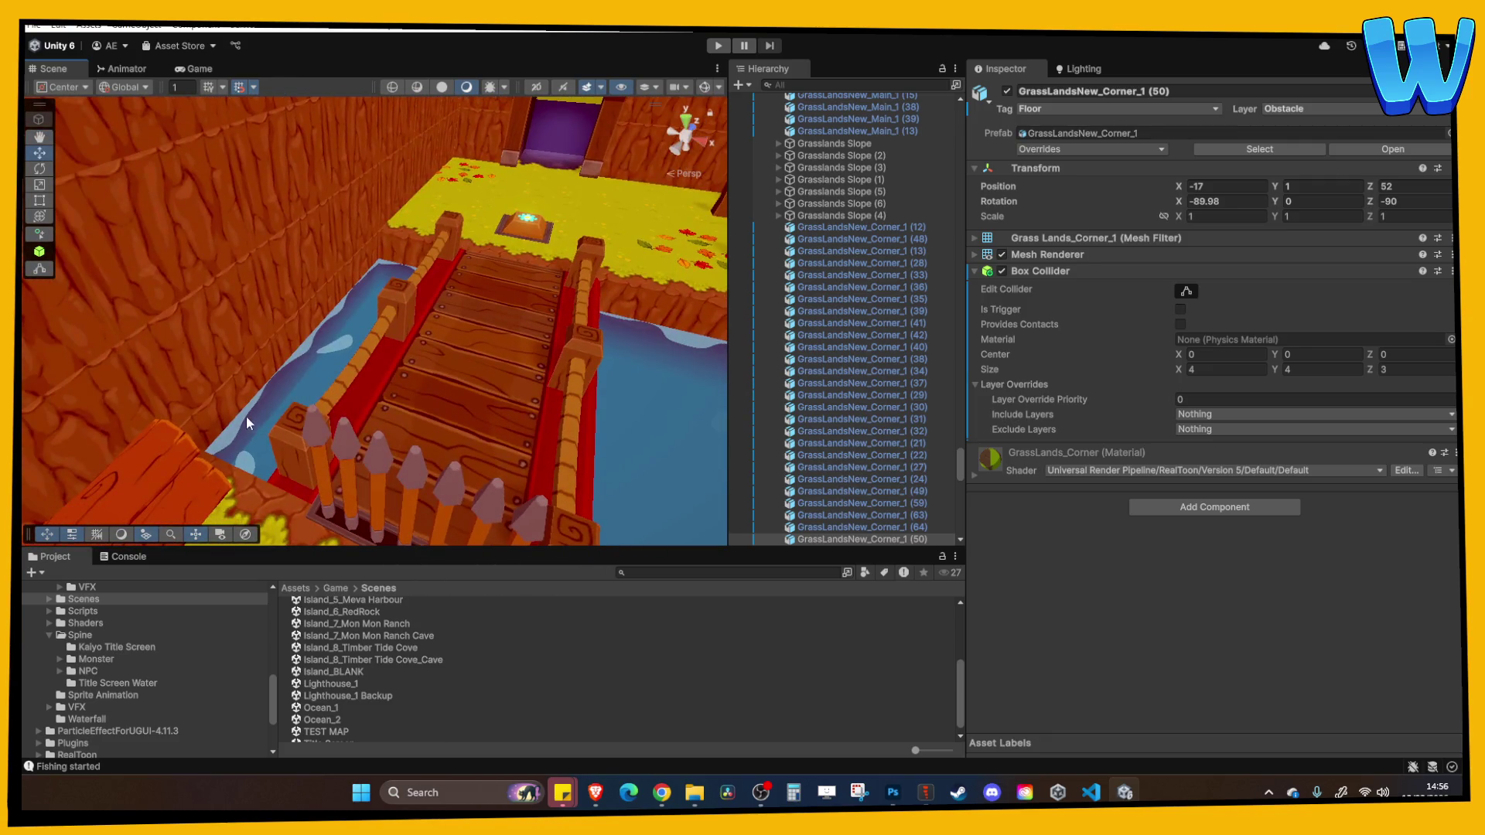
click(258, 402)
shift+click(349, 286)
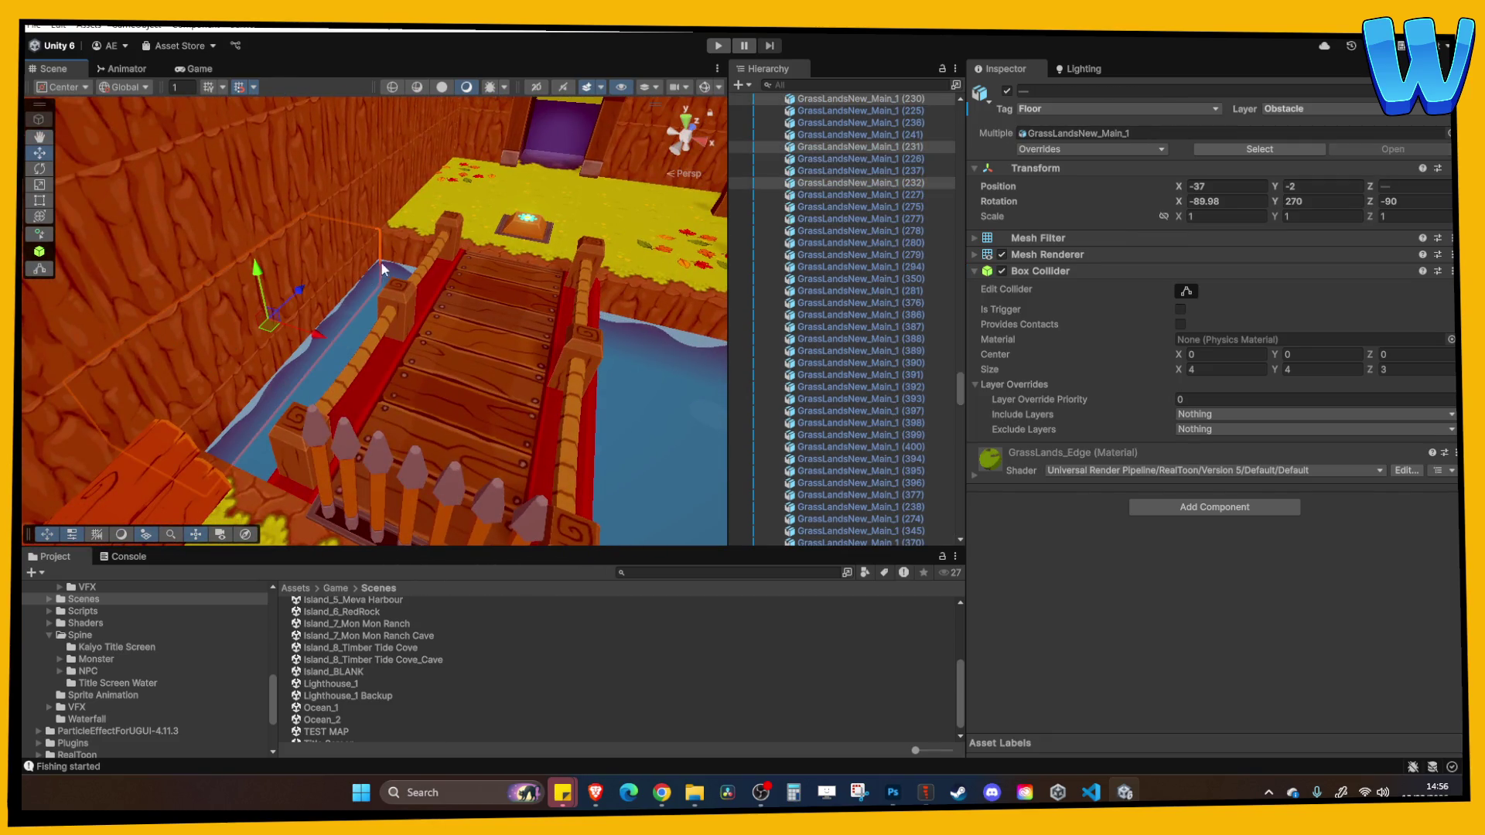
key(ctrl+d)
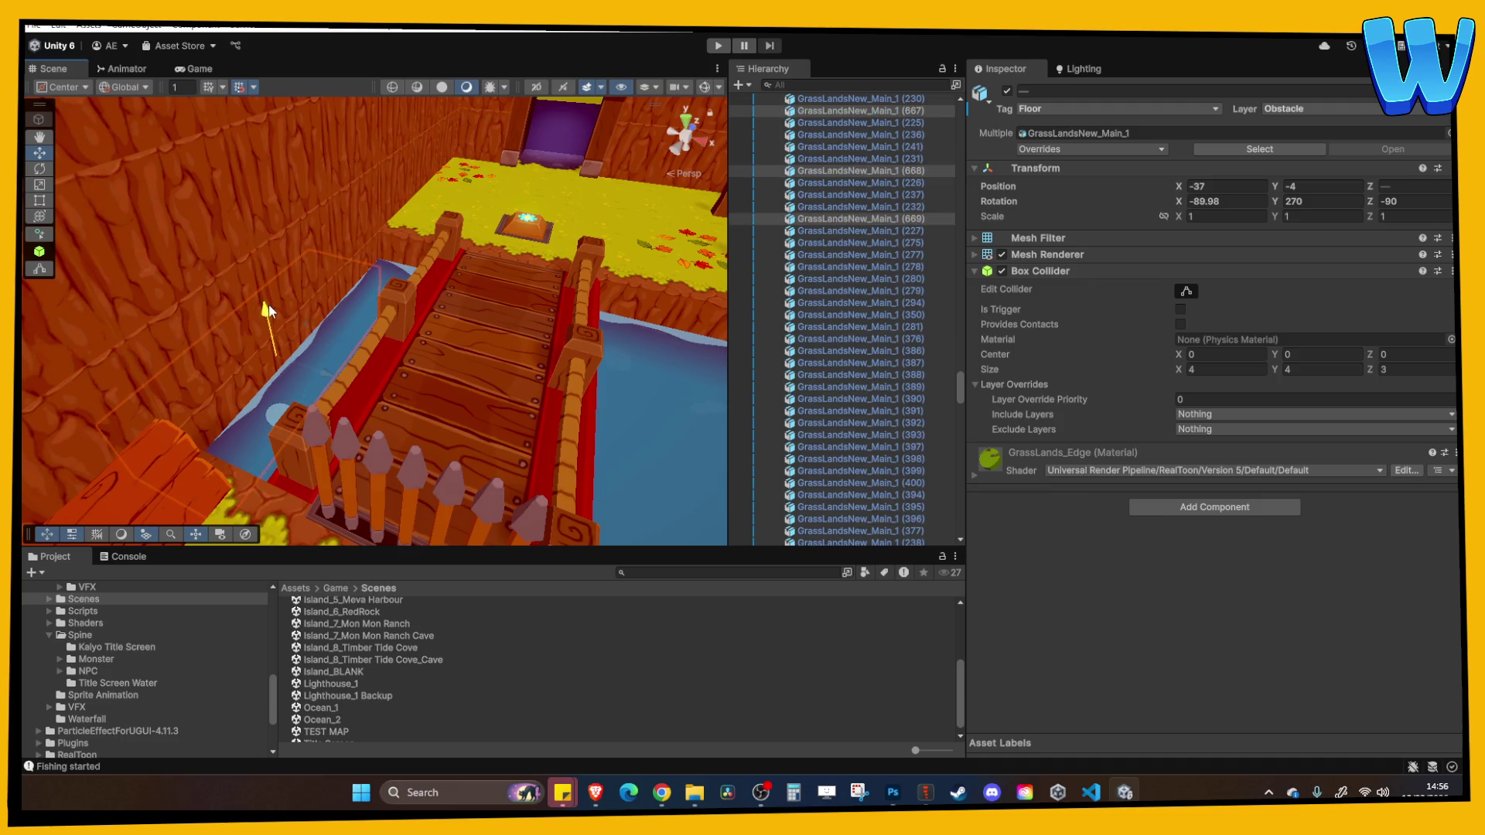
click(406, 243)
Select a row of shoreline edge grass tiles around the bridge area
scroll(404, 269, down, 5)
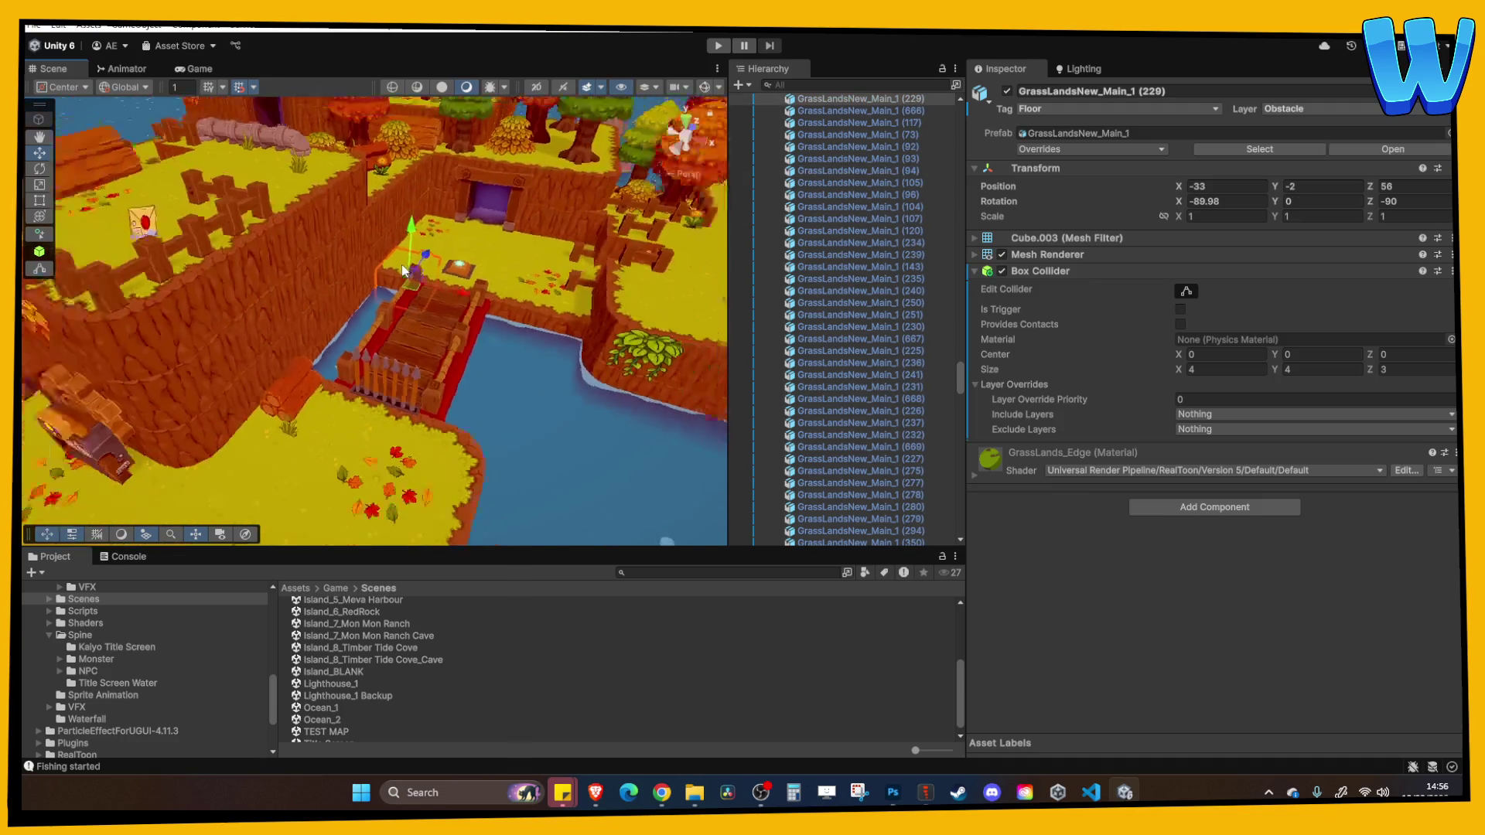
scroll(446, 302, down, 3)
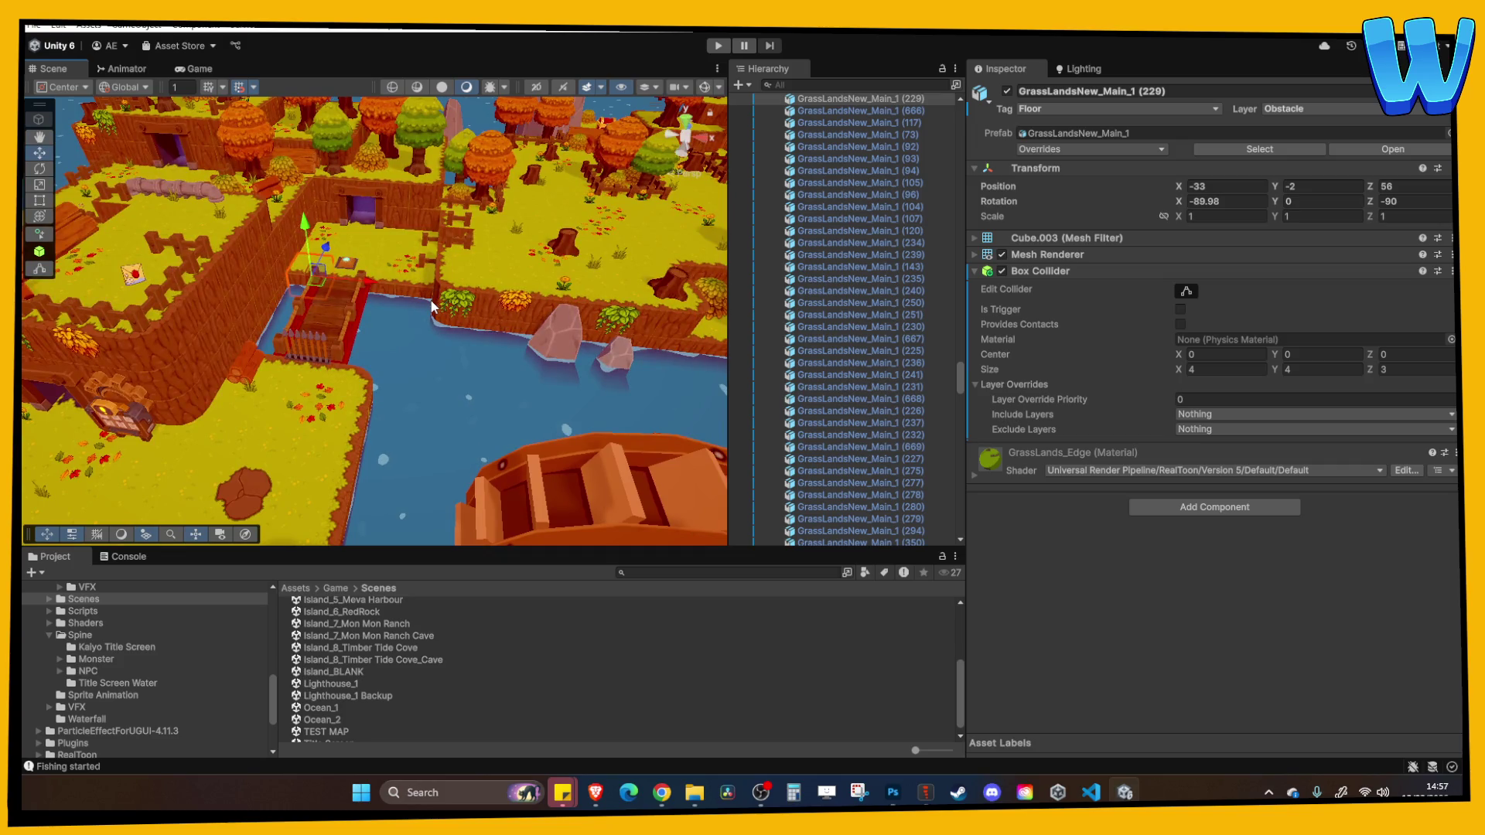
drag(267, 267, 383, 274)
scroll(356, 296, down, 10)
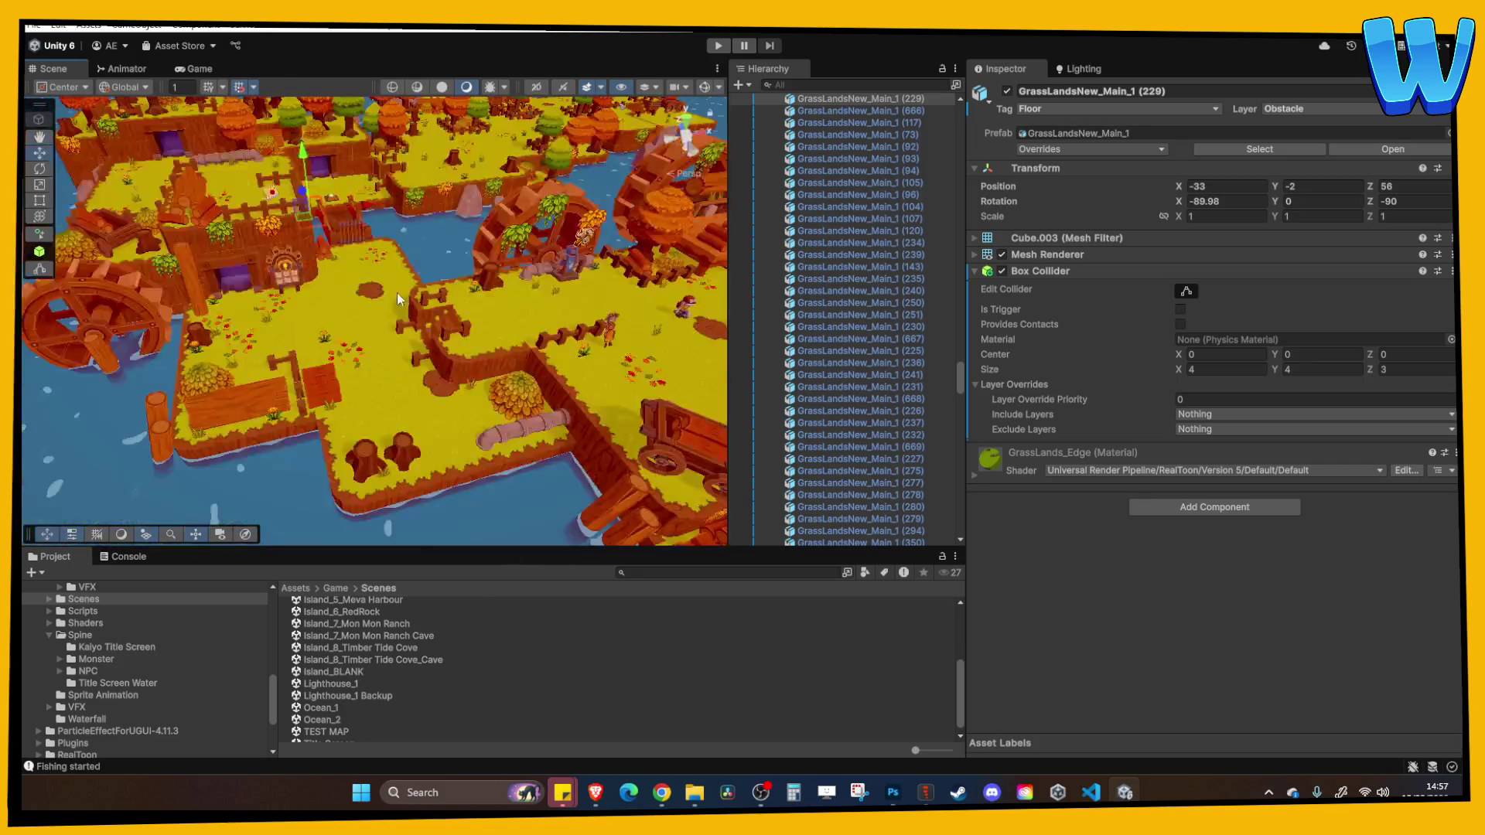
scroll(378, 380, up, 10)
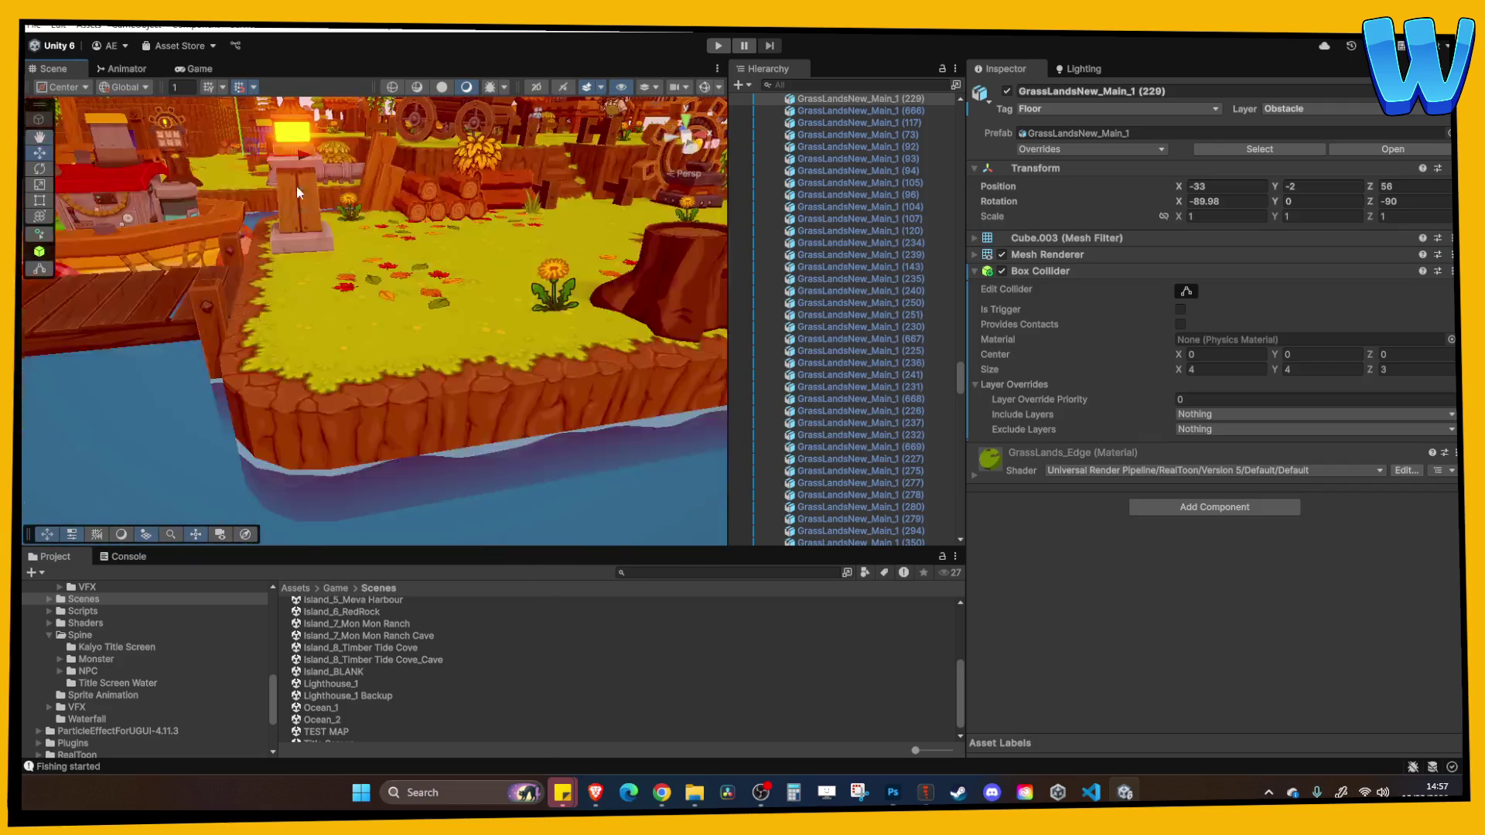
scroll(297, 192, down, 5)
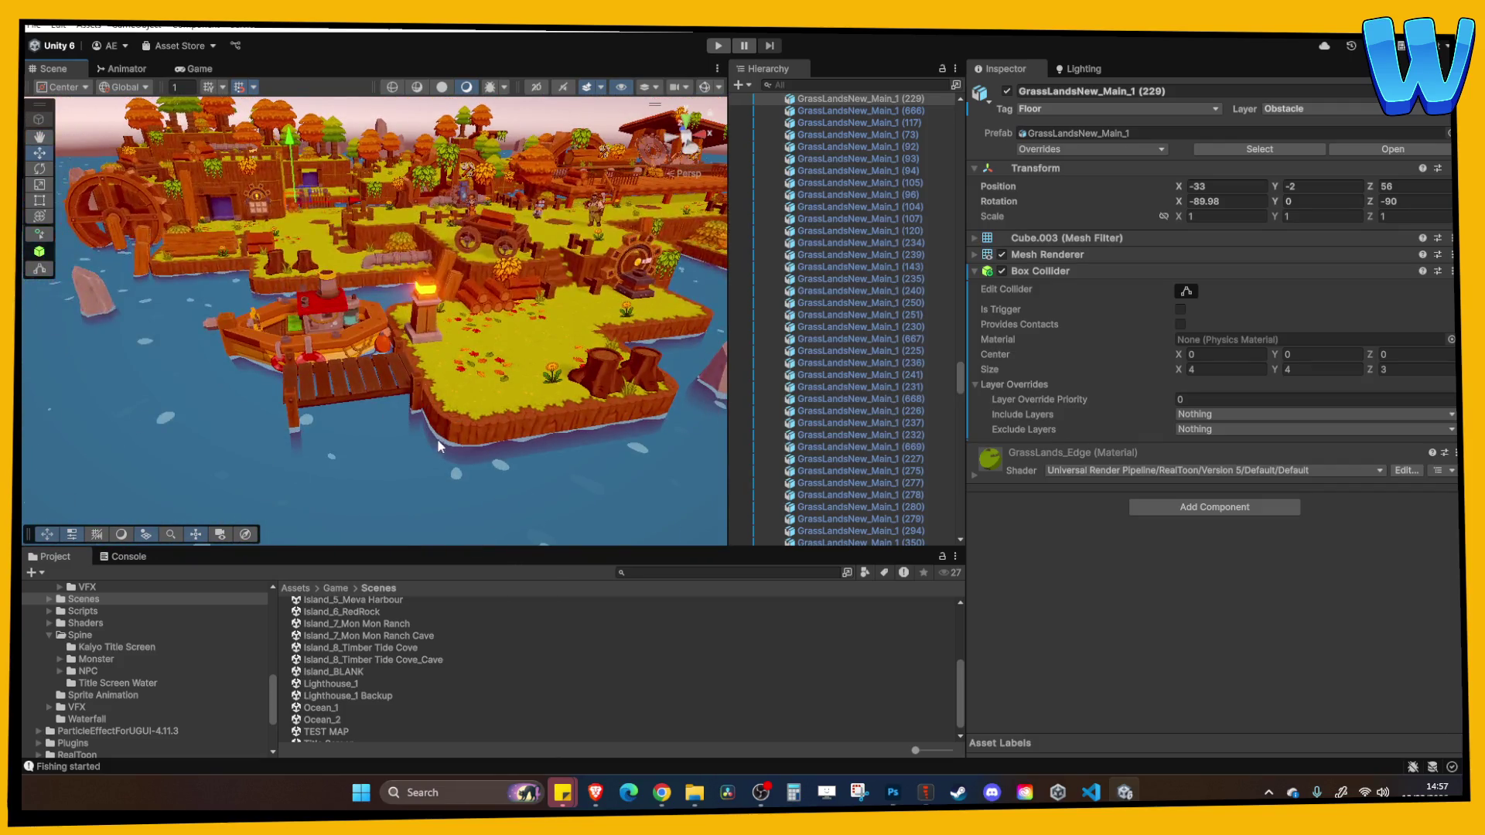
mouse_move(438, 446)
mouse_down()
mouse_move(603, 411)
mouse_move(648, 418)
mouse_up()
scroll(648, 418, down, 8)
scroll(321, 457, up, 8)
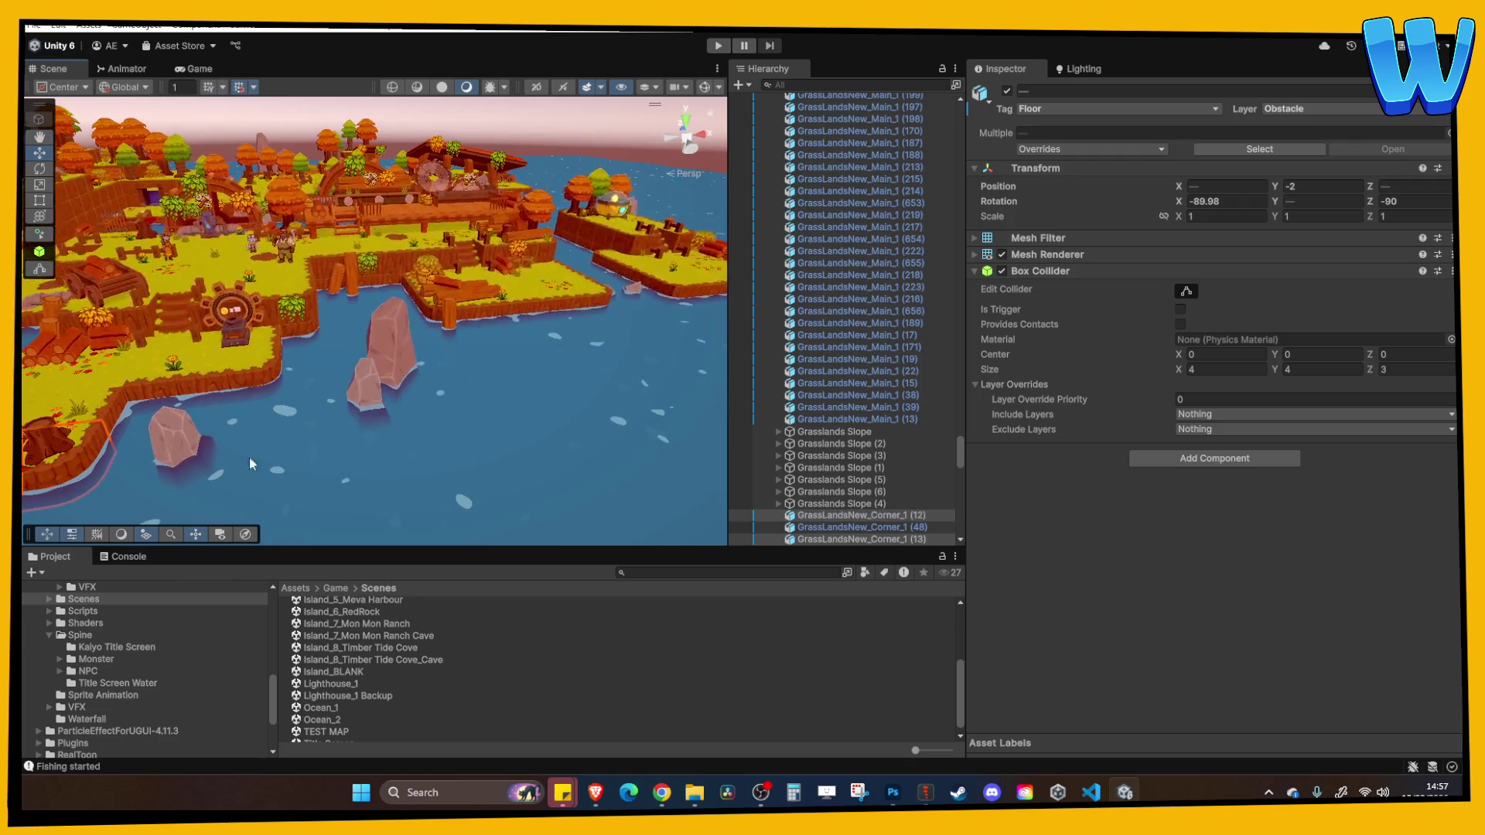
mouse_move(118, 419)
mouse_down()
mouse_move(124, 387)
mouse_move(242, 382)
mouse_move(282, 346)
mouse_move(407, 334)
mouse_move(244, 342)
mouse_up()
Add a cliff-edge tile, then duplicate the selected tiles and lower the copies to Y -5
click(218, 290)
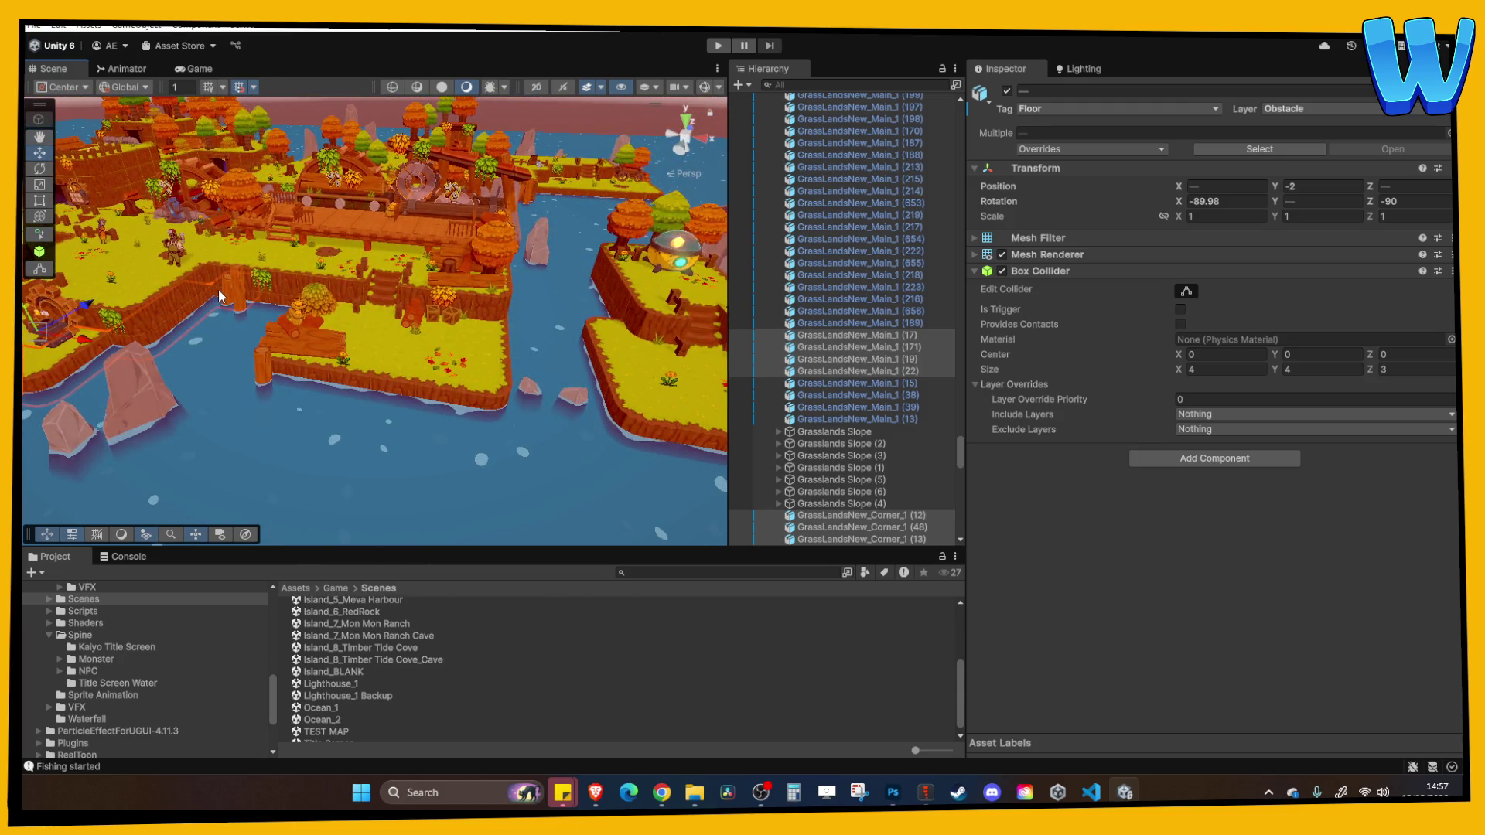
key(f)
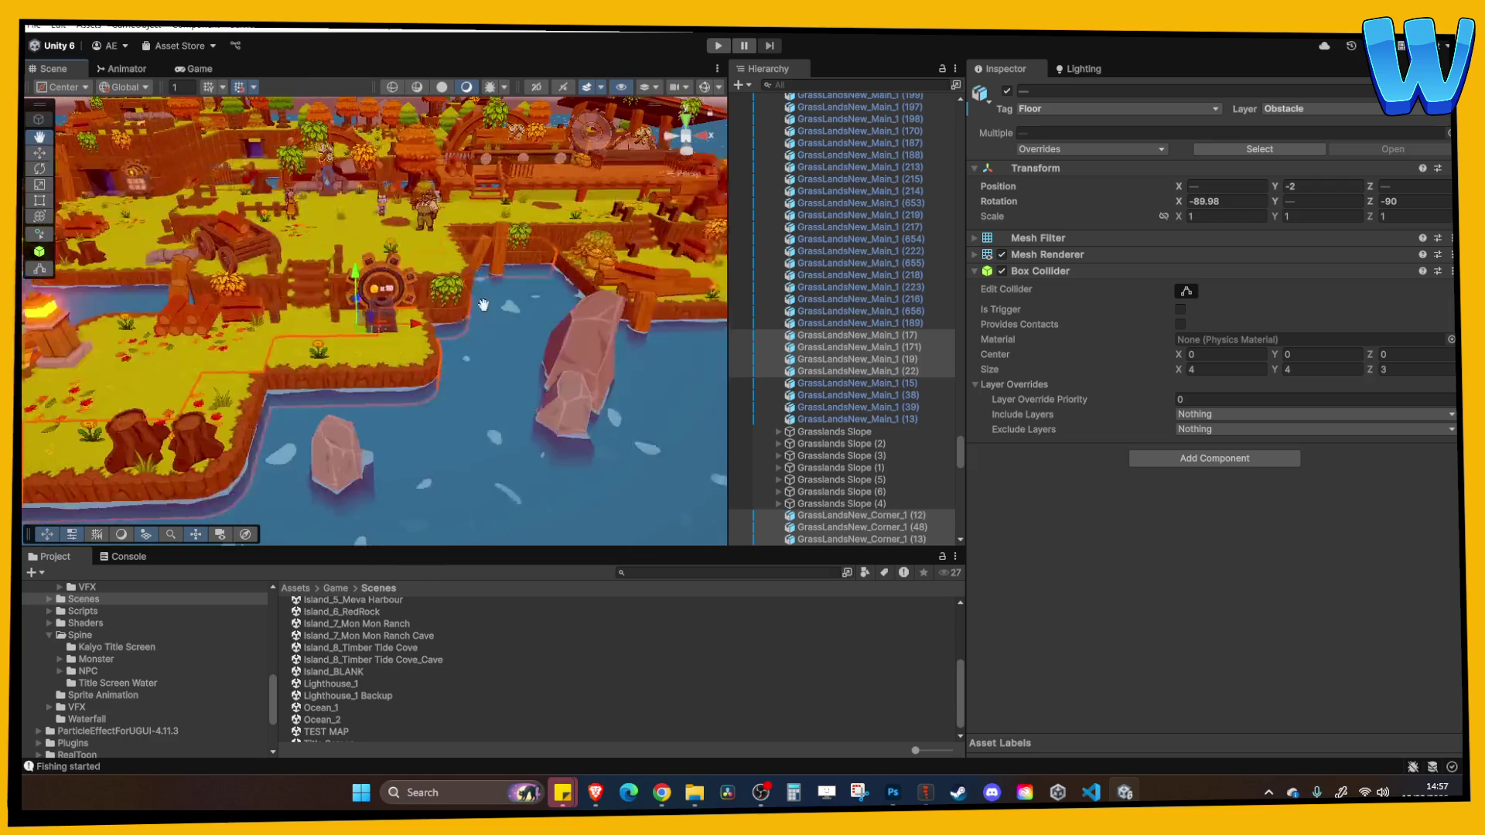
key(ctrl+d)
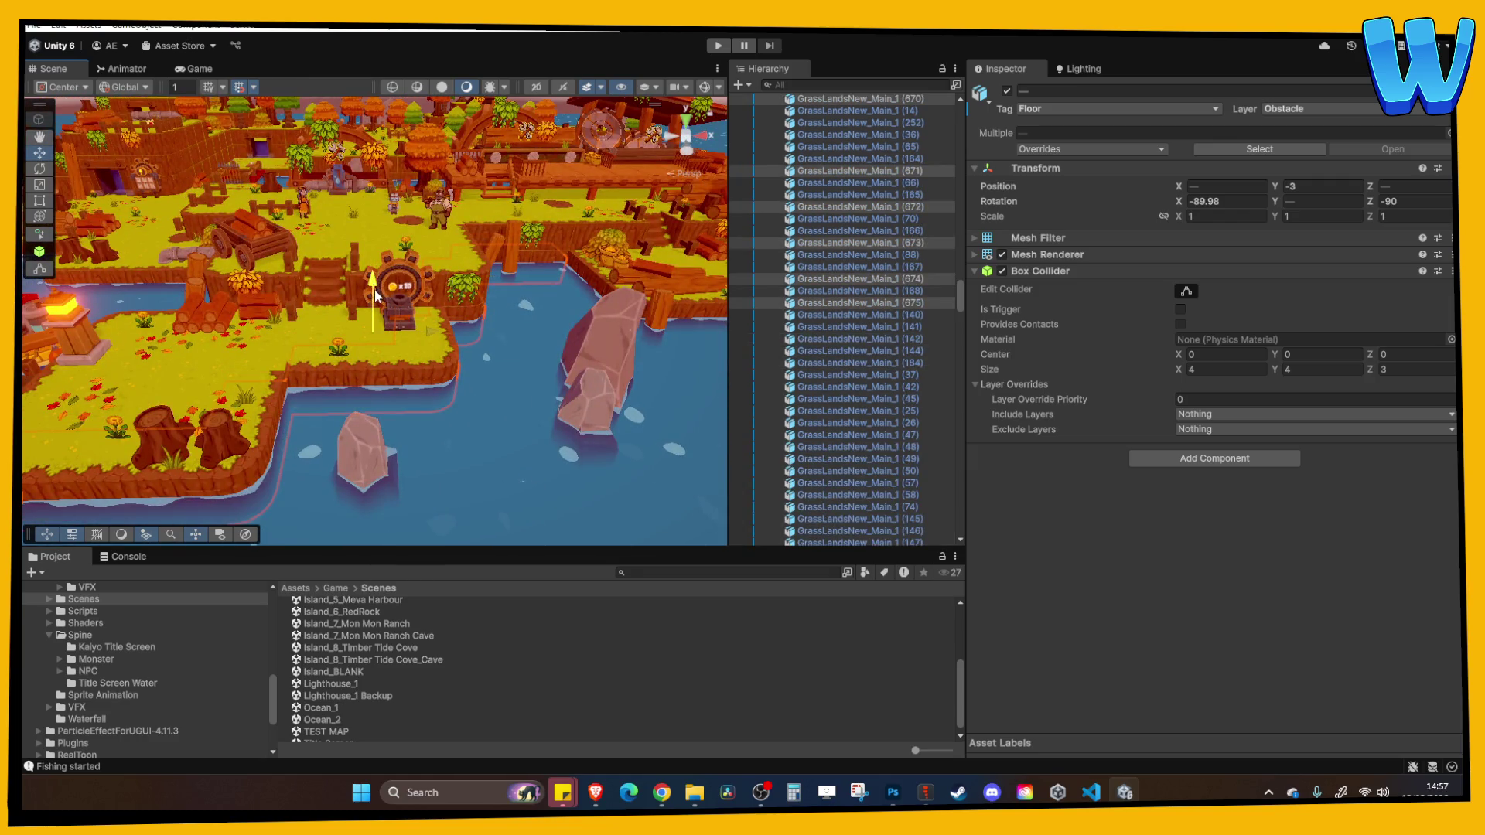
drag(374, 290, 518, 346)
Select the next run of shoreline edge tiles along the adjoining shore
click(510, 308)
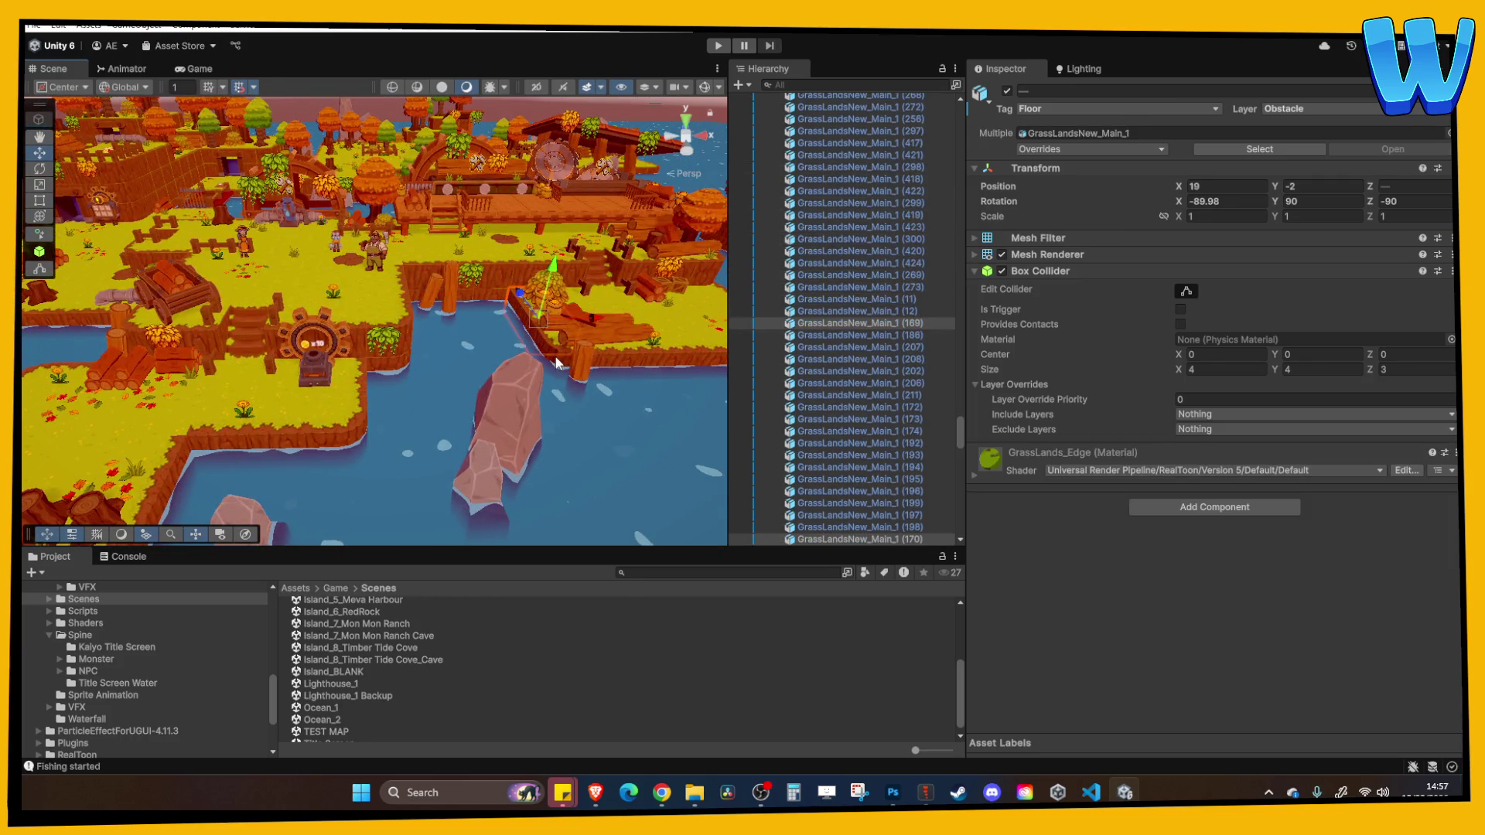
click(556, 356)
key(f)
drag(403, 373, 557, 363)
drag(710, 357, 364, 390)
shift+click(155, 364)
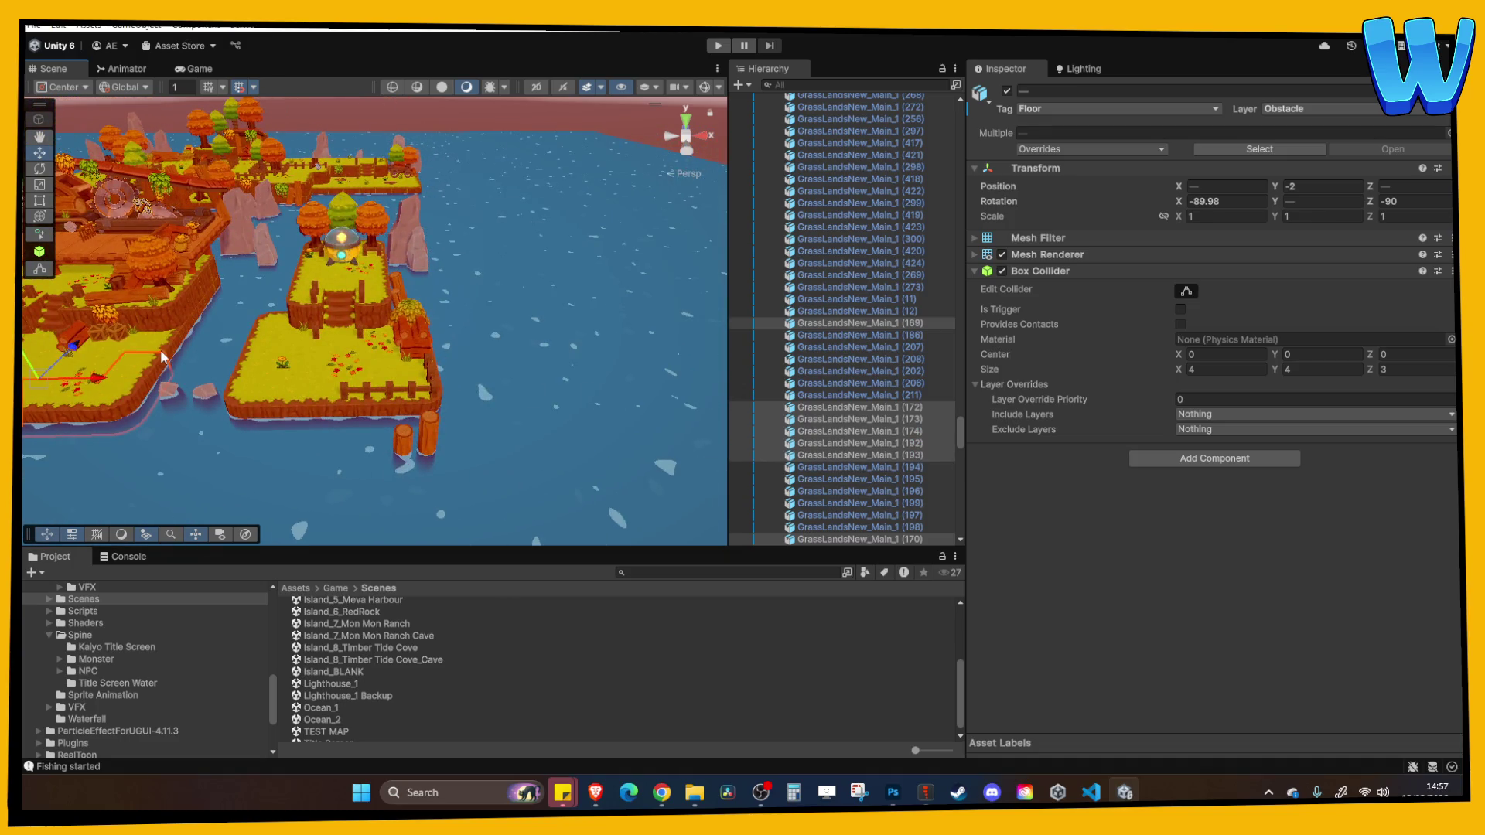
shift+click(174, 344)
shift+click(193, 318)
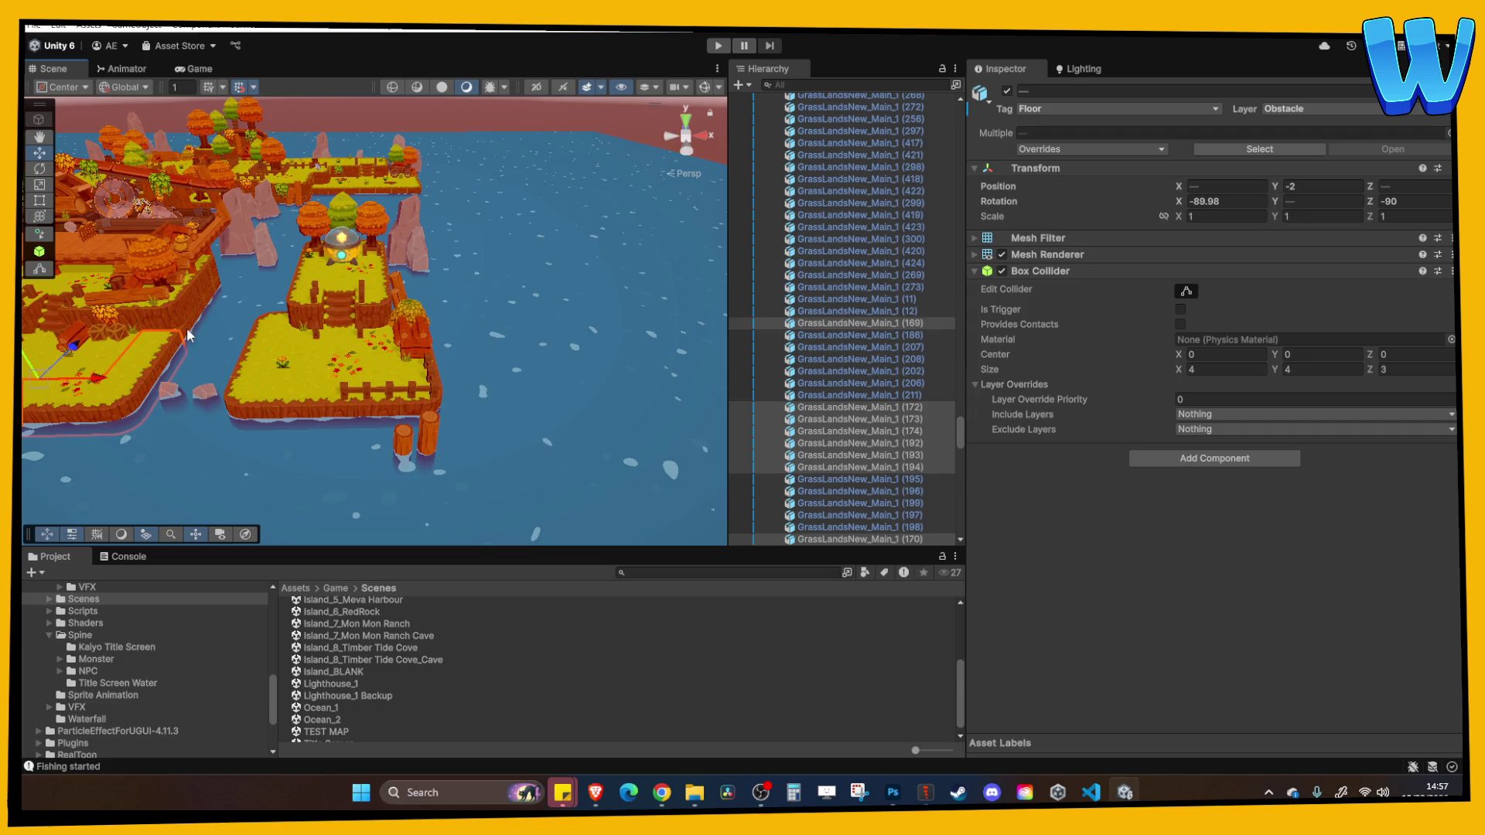
shift+click(199, 318)
Lower the selected shore tiles to Y -5, then move to another part of the map
key(f)
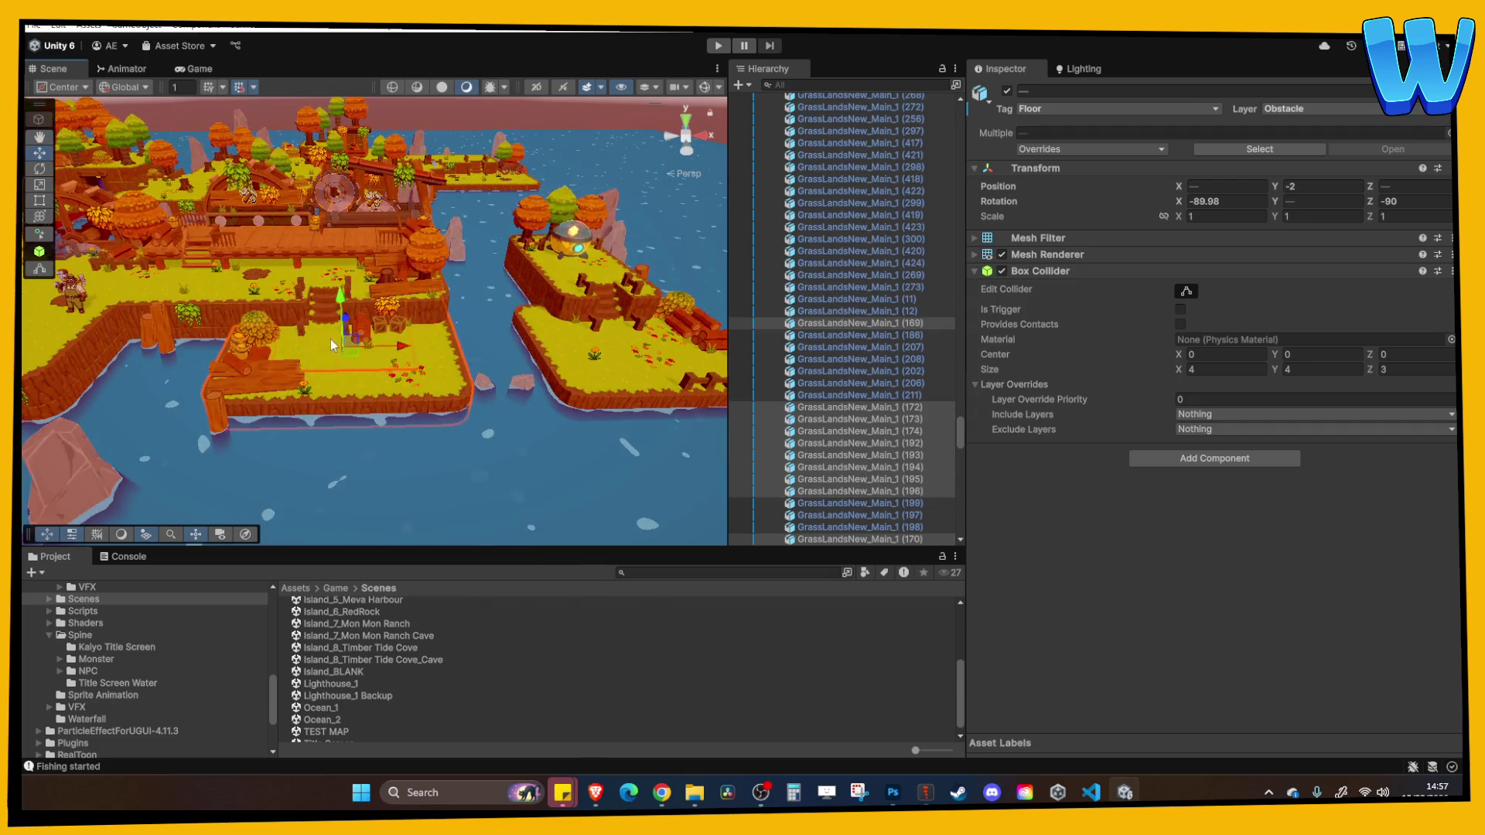
mouse_move(343, 305)
mouse_down()
mouse_move(343, 333)
mouse_move(504, 373)
mouse_move(494, 363)
mouse_up()
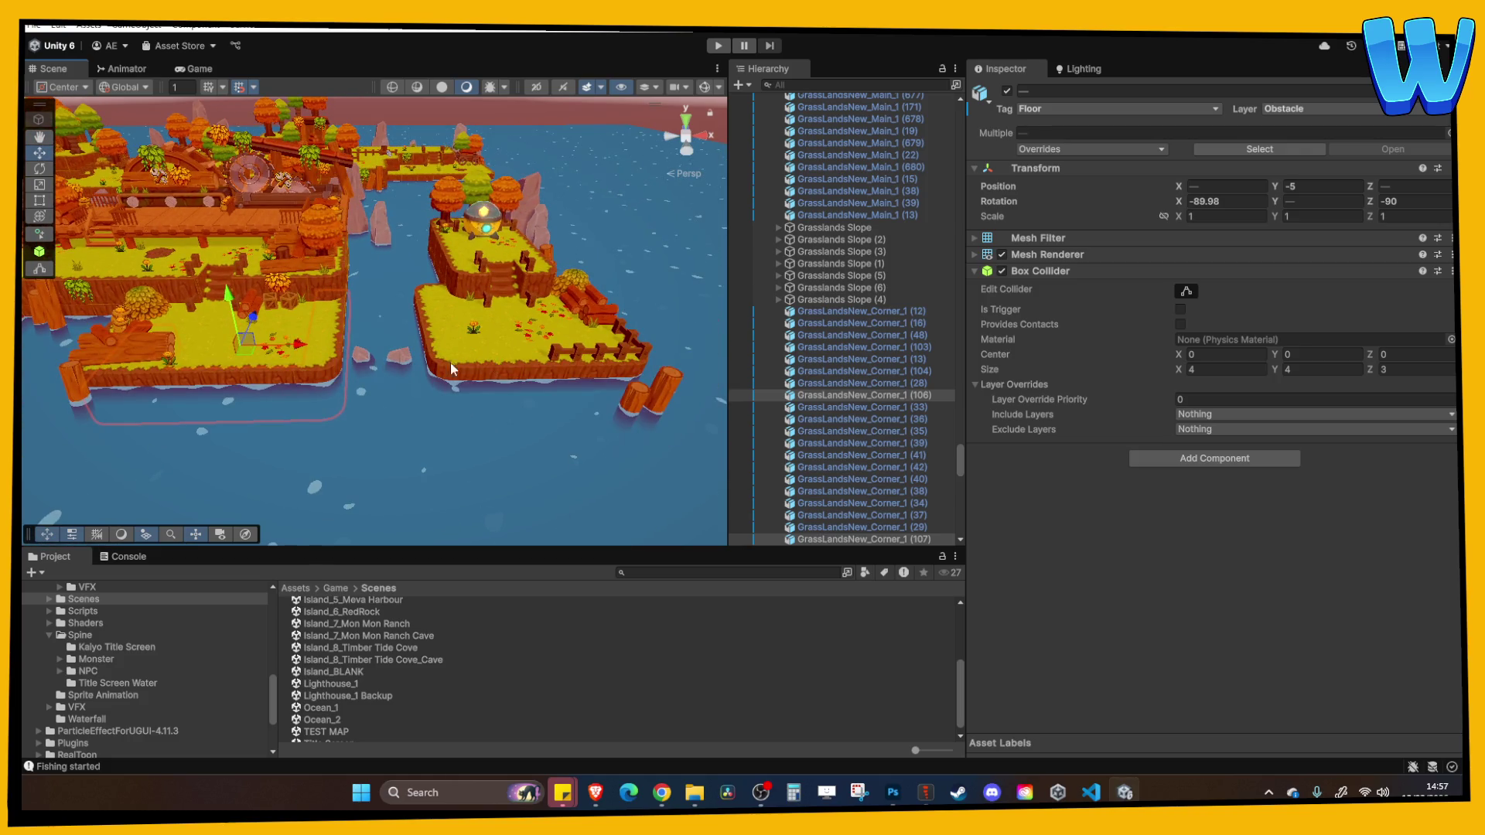
mouse_move(341, 377)
mouse_down()
mouse_move(322, 392)
mouse_move(323, 326)
mouse_move(352, 392)
mouse_up()
scroll(352, 394, down, 2)
scroll(349, 421, up, 6)
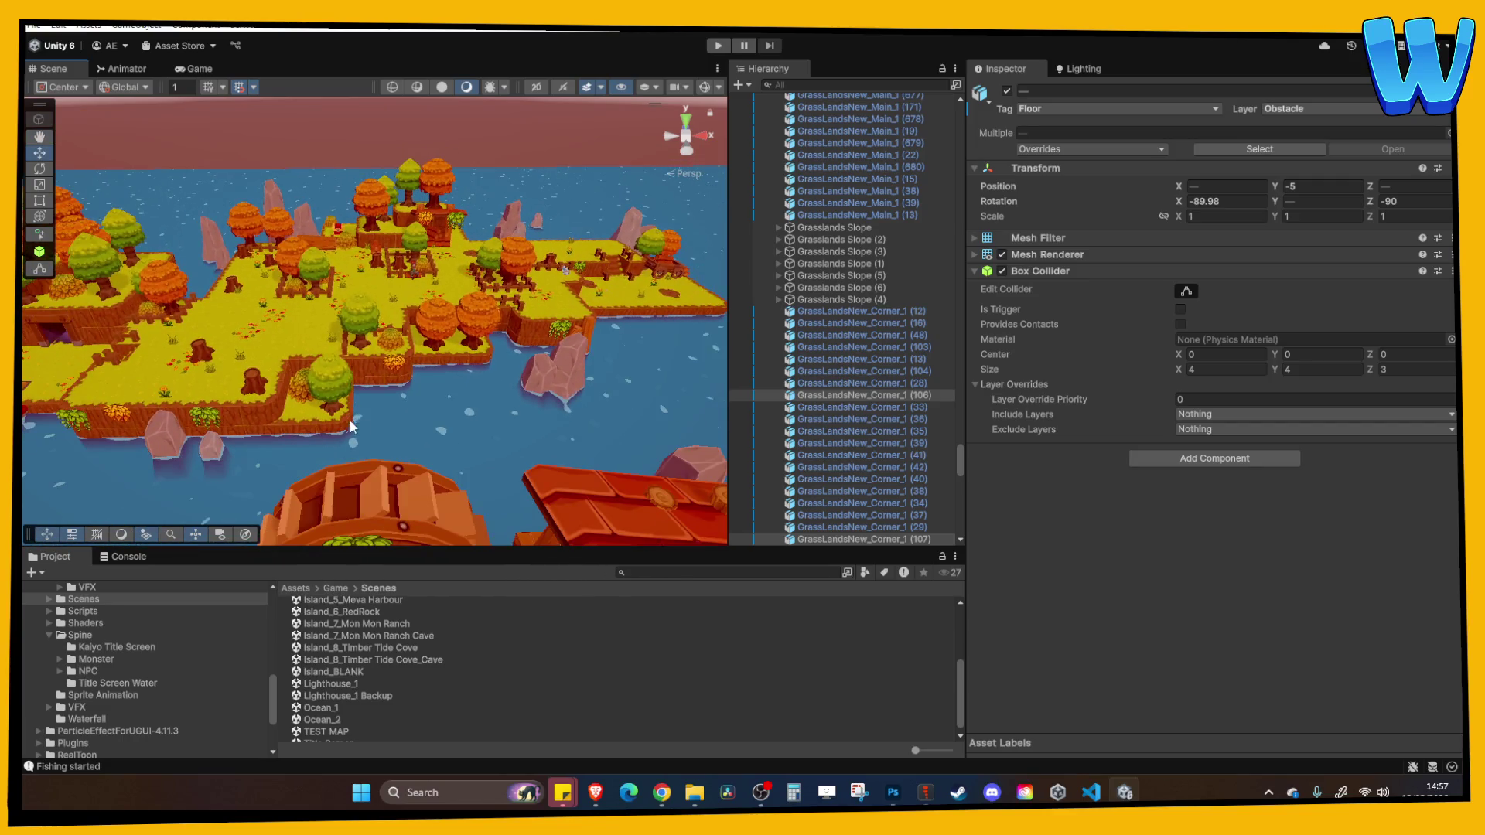
scroll(276, 304, down, 5)
scroll(406, 361, up, 4)
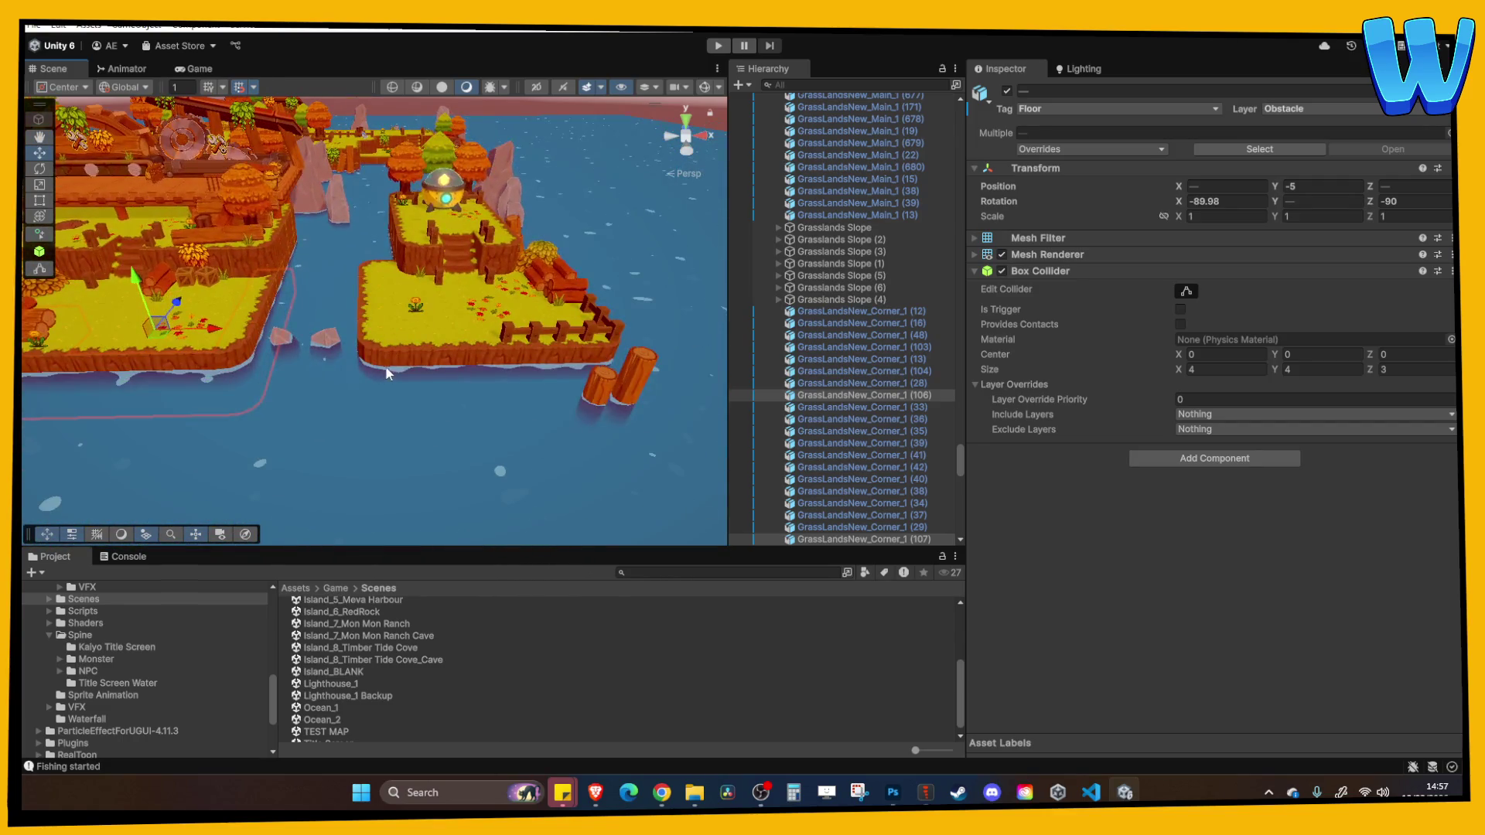
Select the corner grass tiles on the small island and lower them to Y -5
click(448, 353)
shift+click(480, 354)
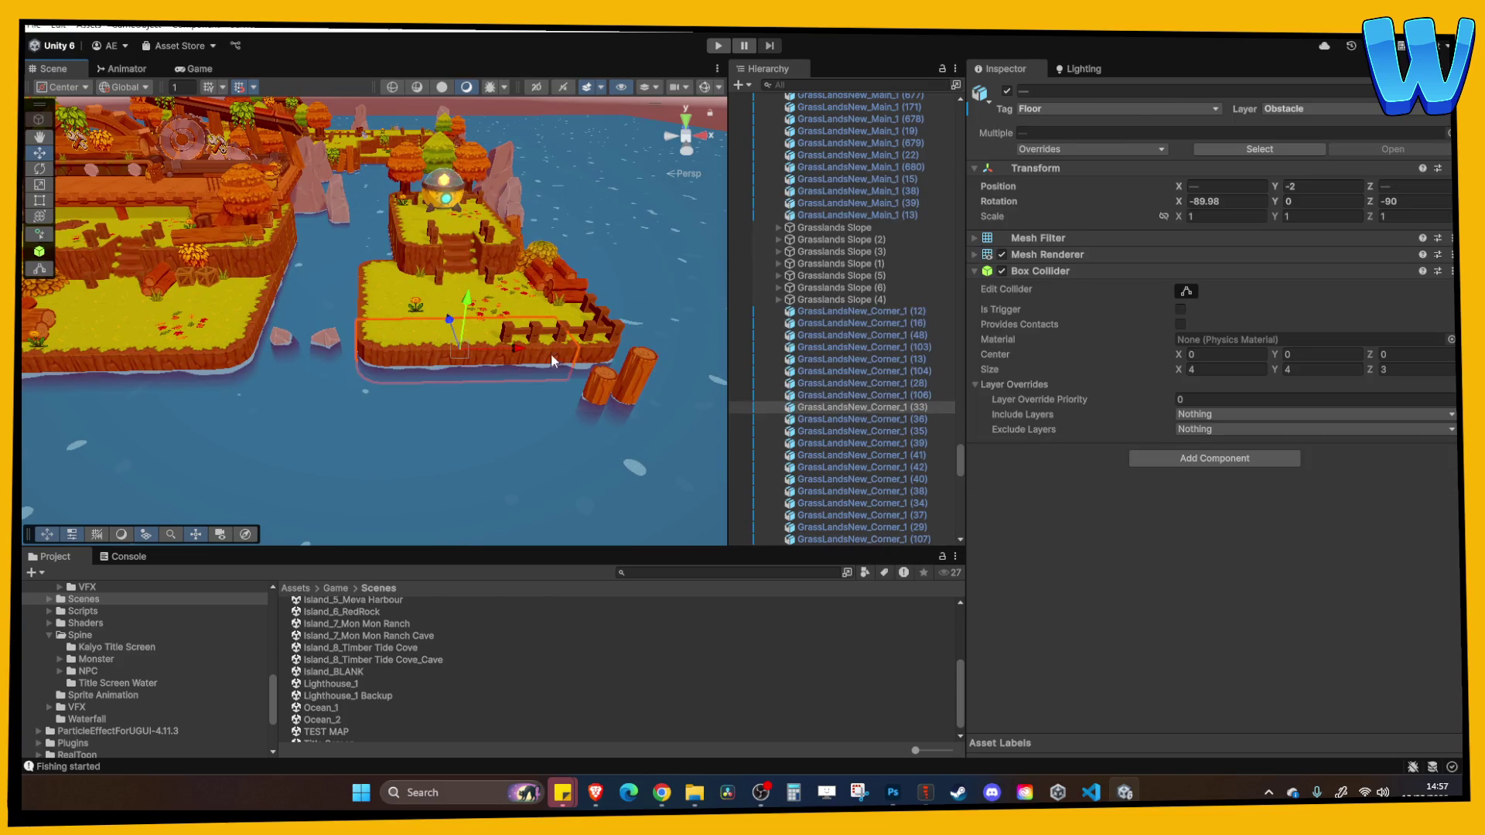
shift+click(568, 315)
shift+click(374, 277)
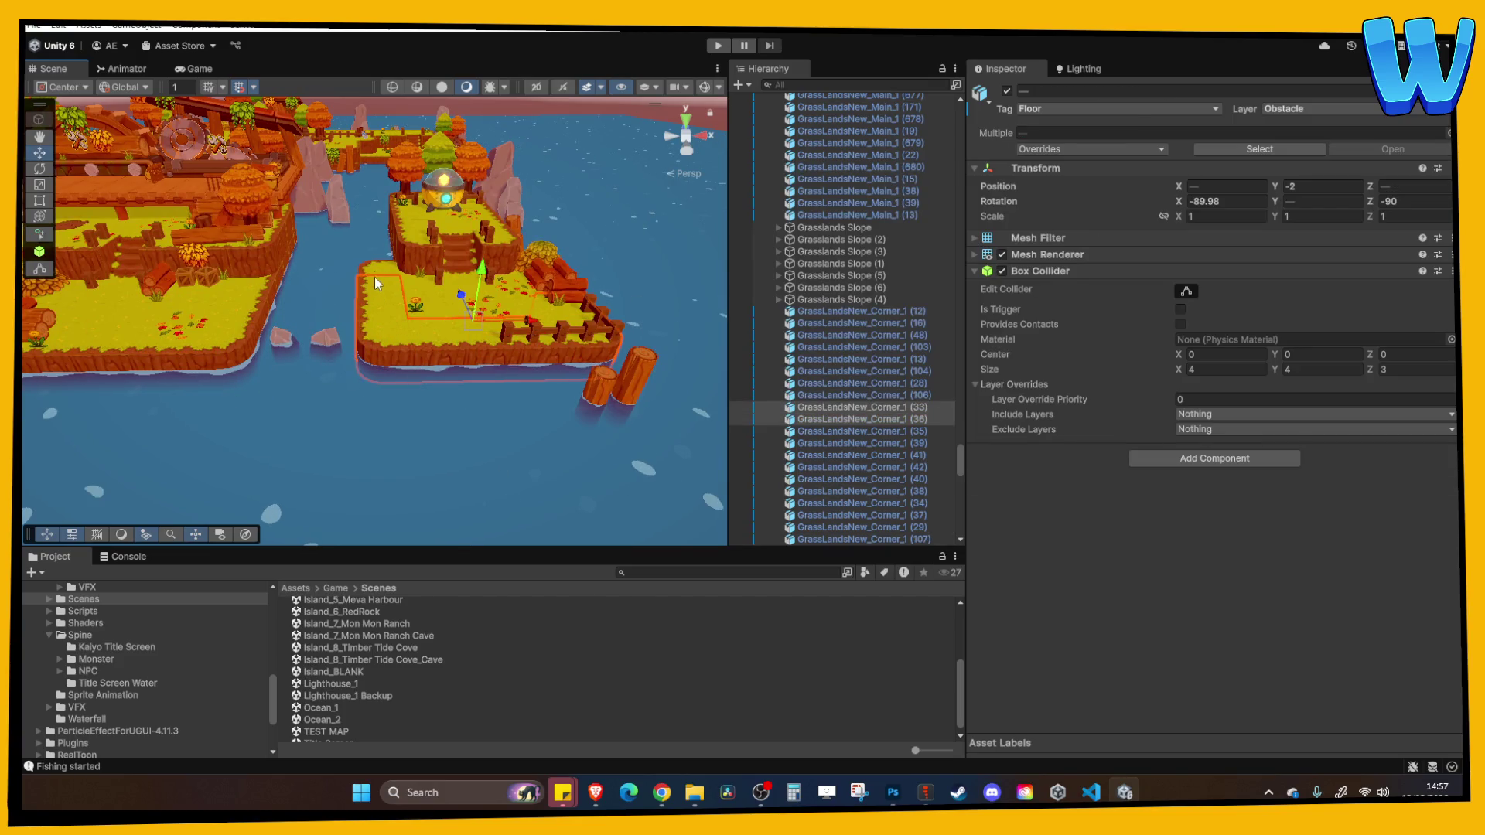
drag(374, 276, 591, 363)
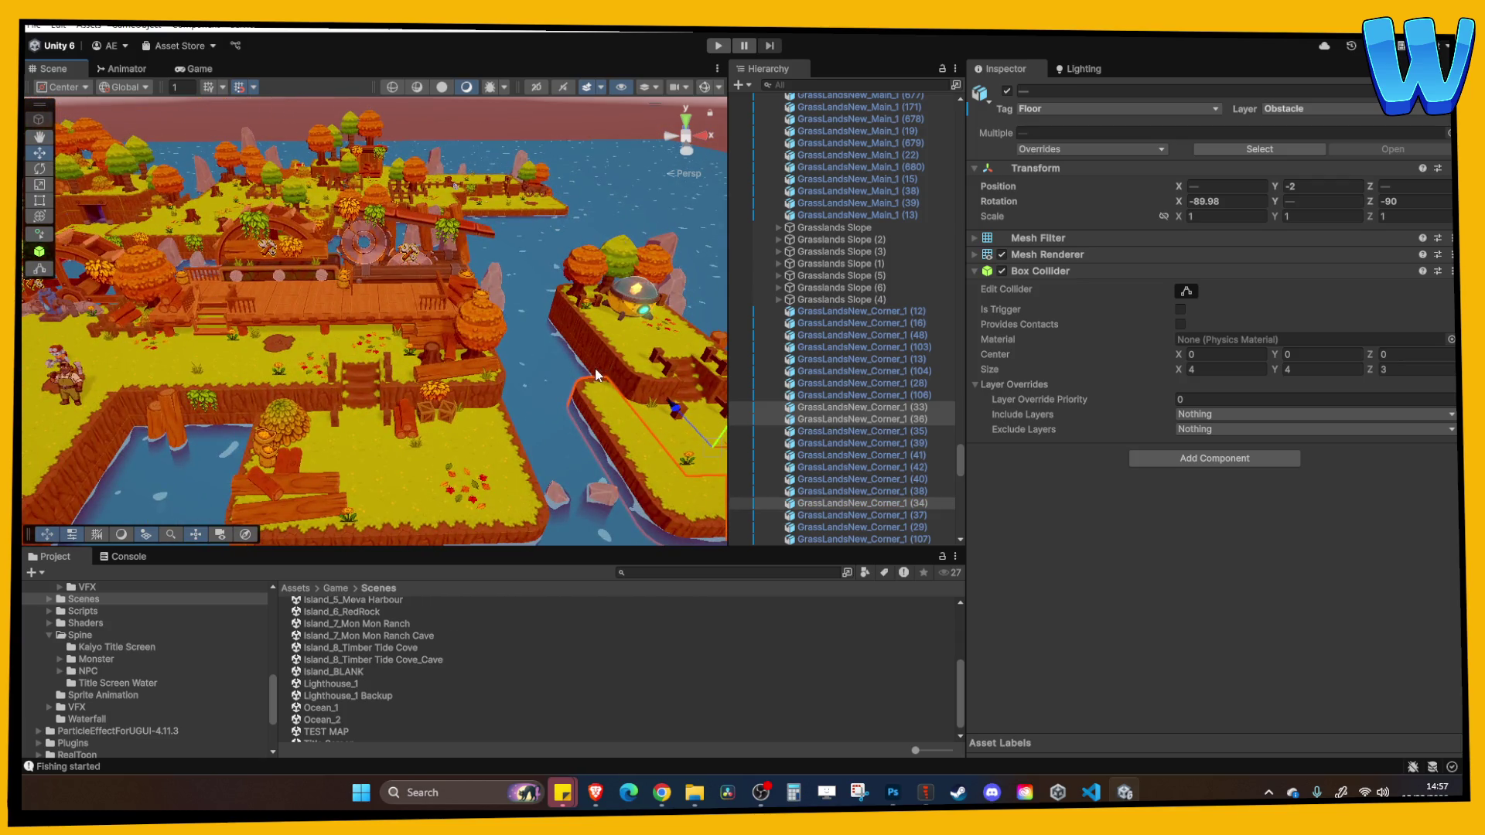
shift+click(578, 376)
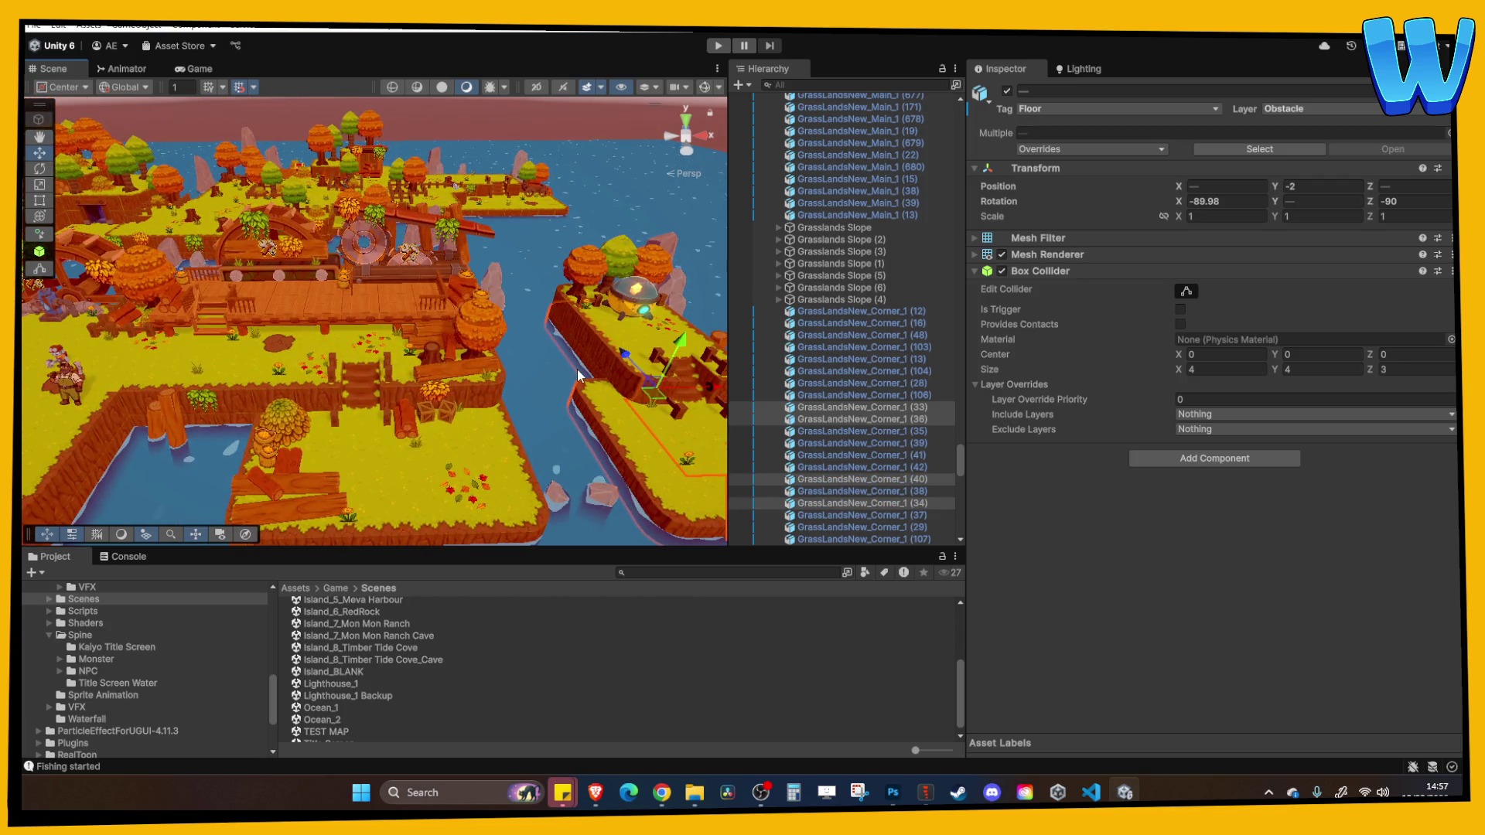
drag(579, 375, 529, 324)
drag(546, 373, 471, 337)
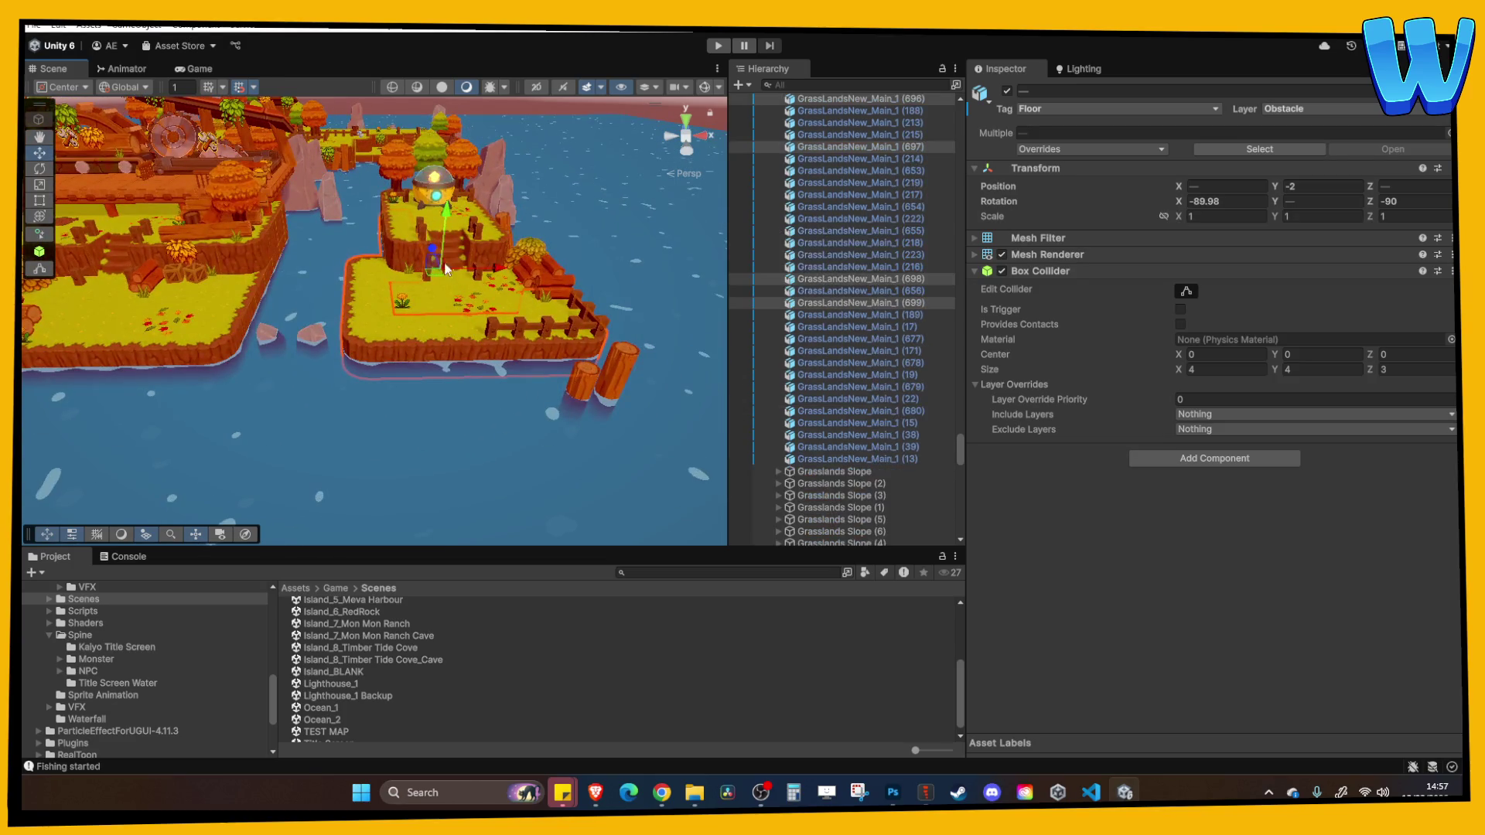
drag(445, 222, 447, 242)
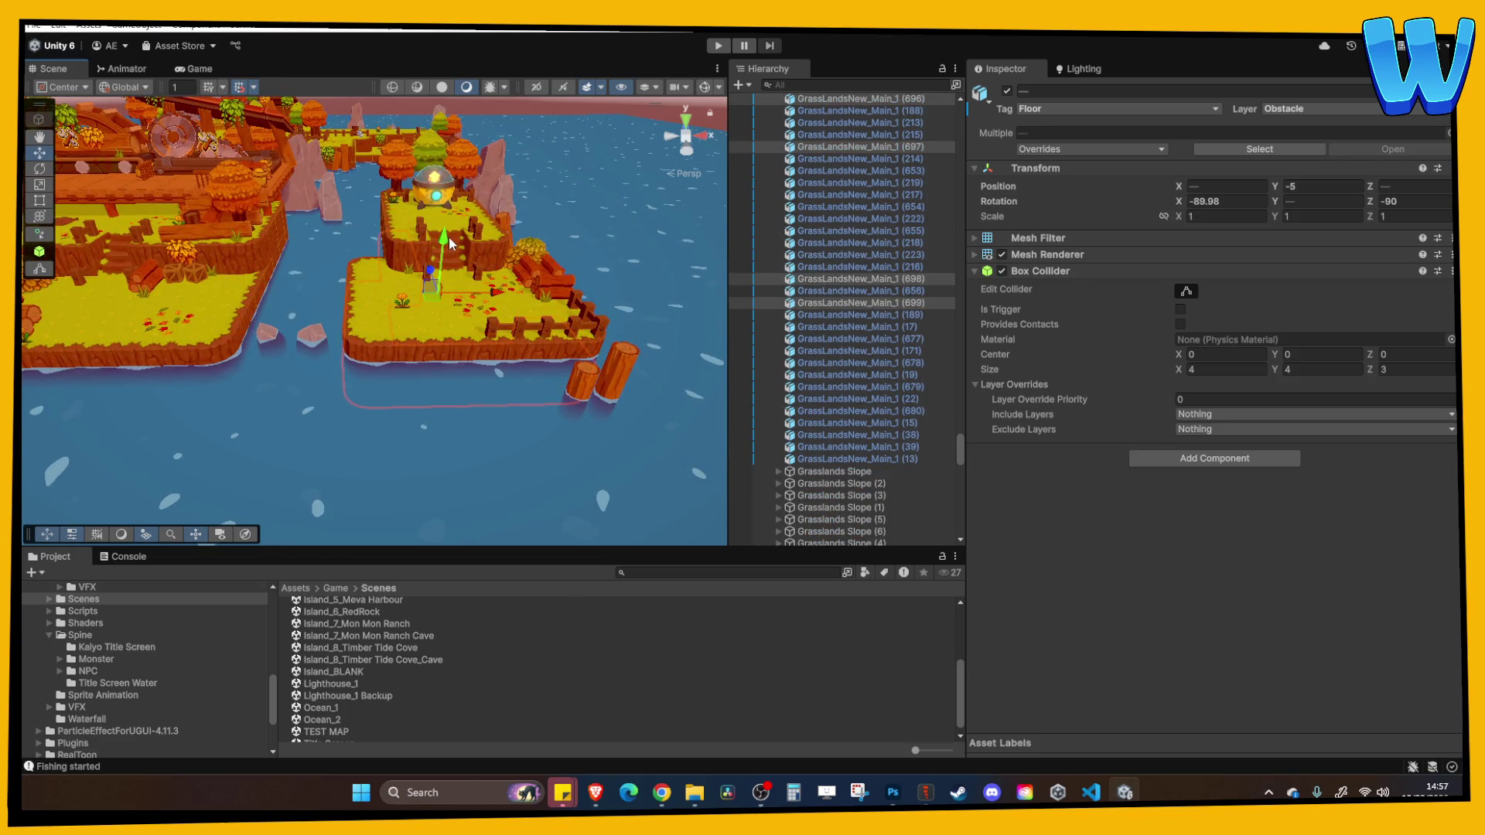
Select the island's grass ramp and bring the view toward the open water
click(462, 249)
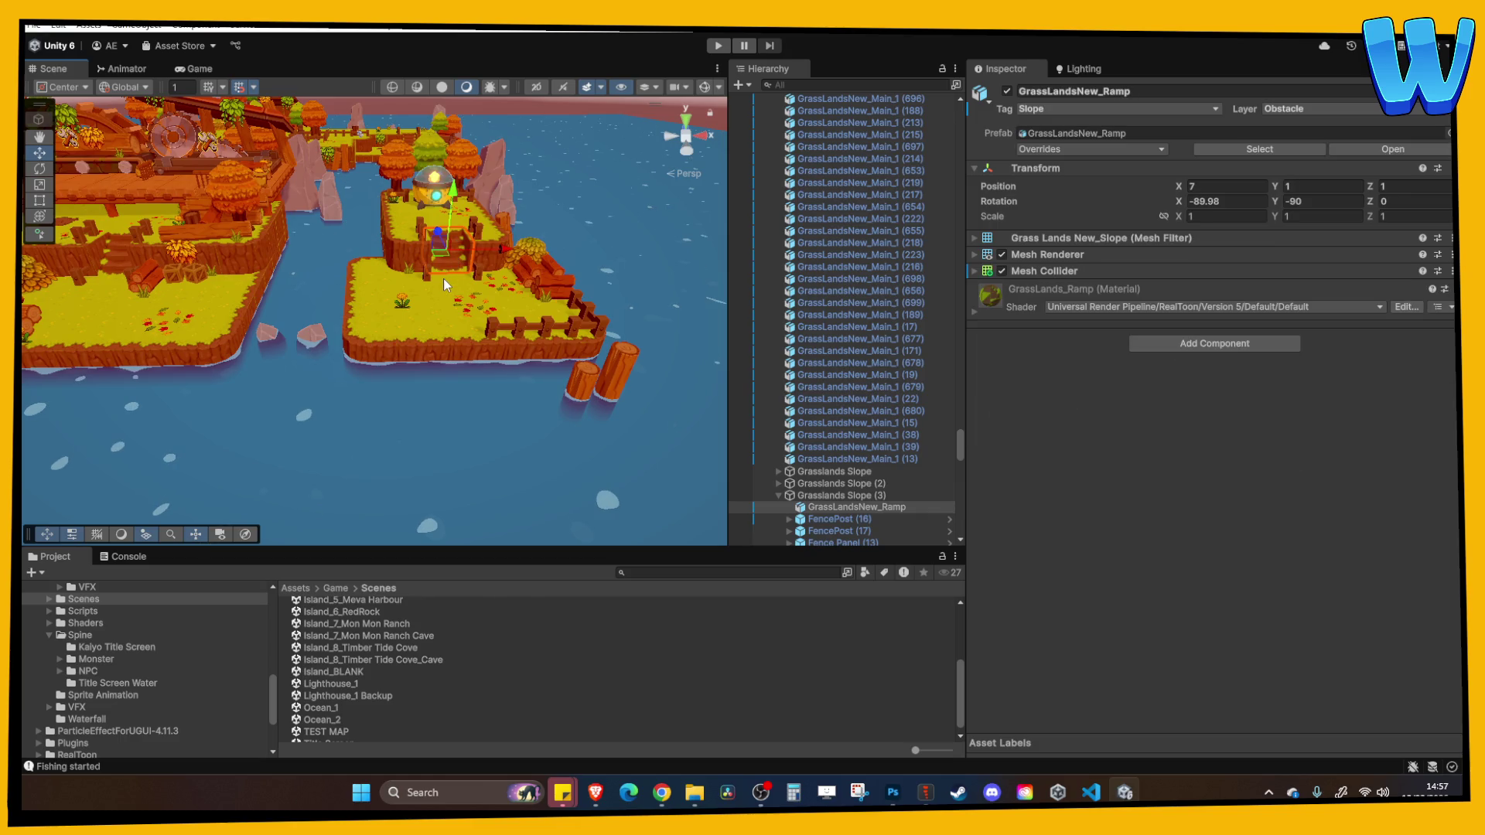
drag(444, 277, 304, 336)
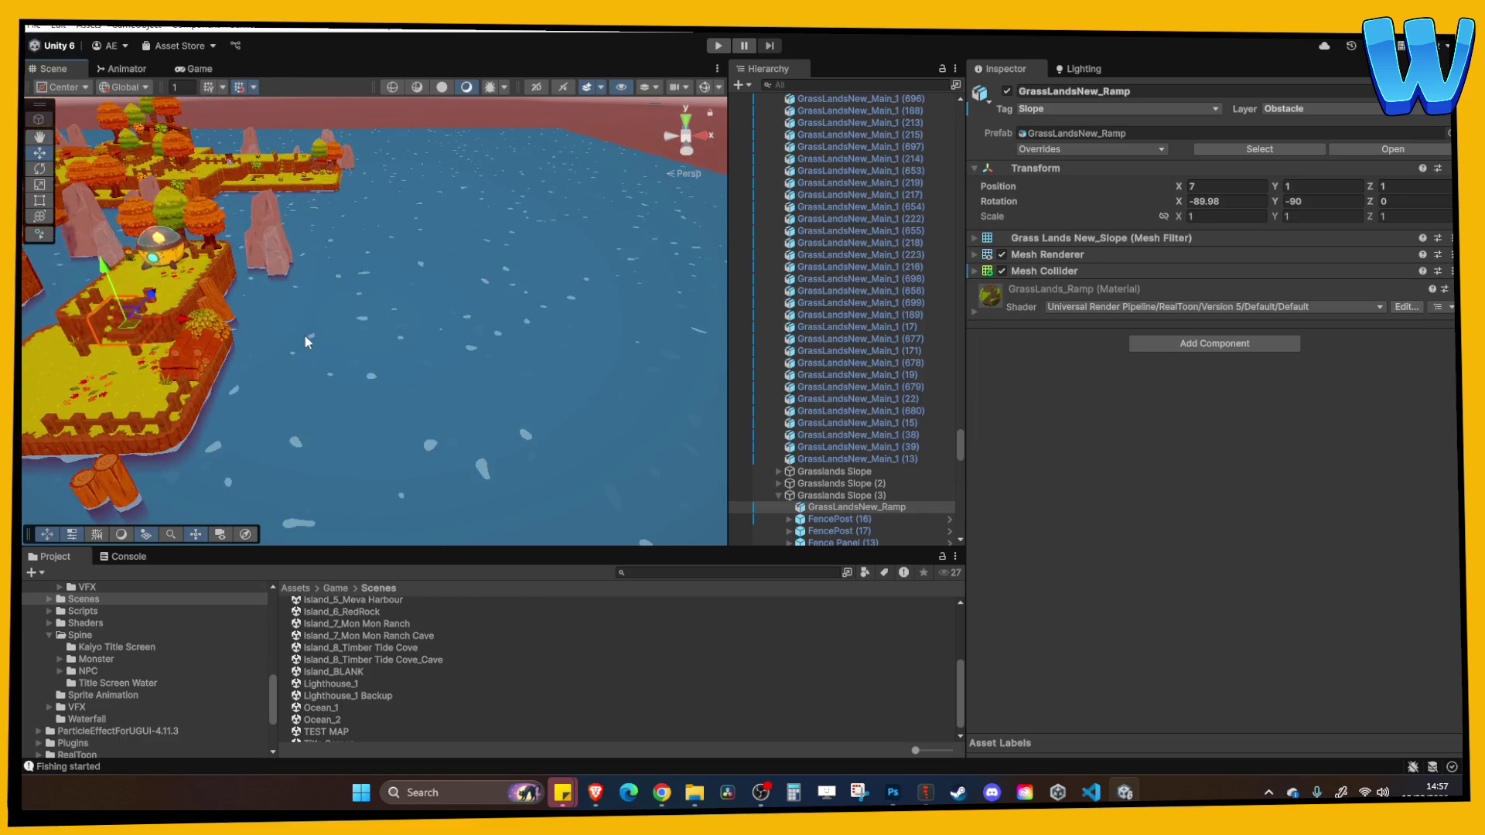
scroll(286, 351, up, 3)
scroll(271, 364, up, 3)
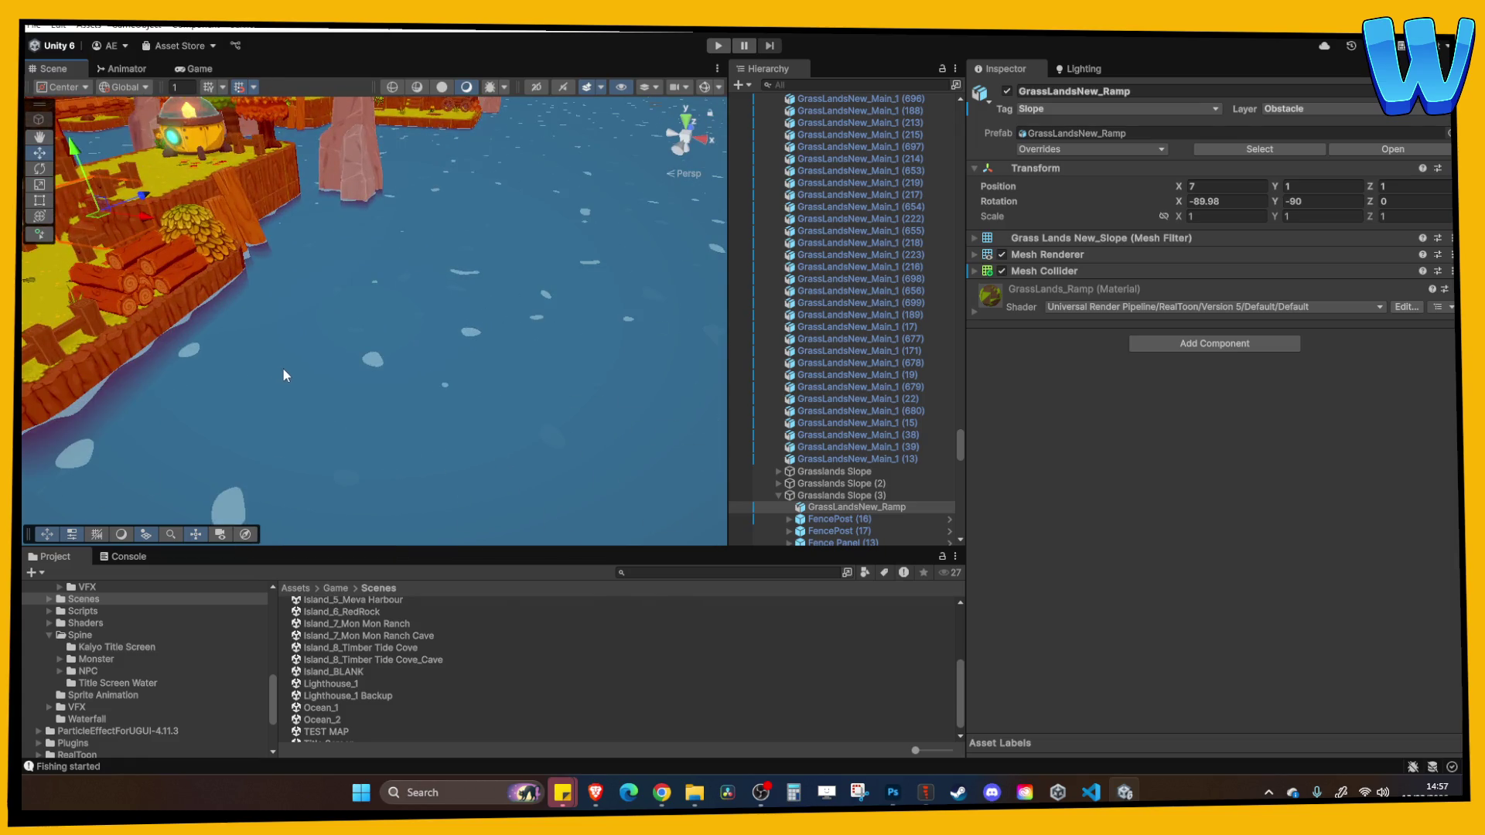
scroll(281, 368, up, 5)
Lower the grass edge tile beside the logs and its corner neighbour to -5
click(304, 345)
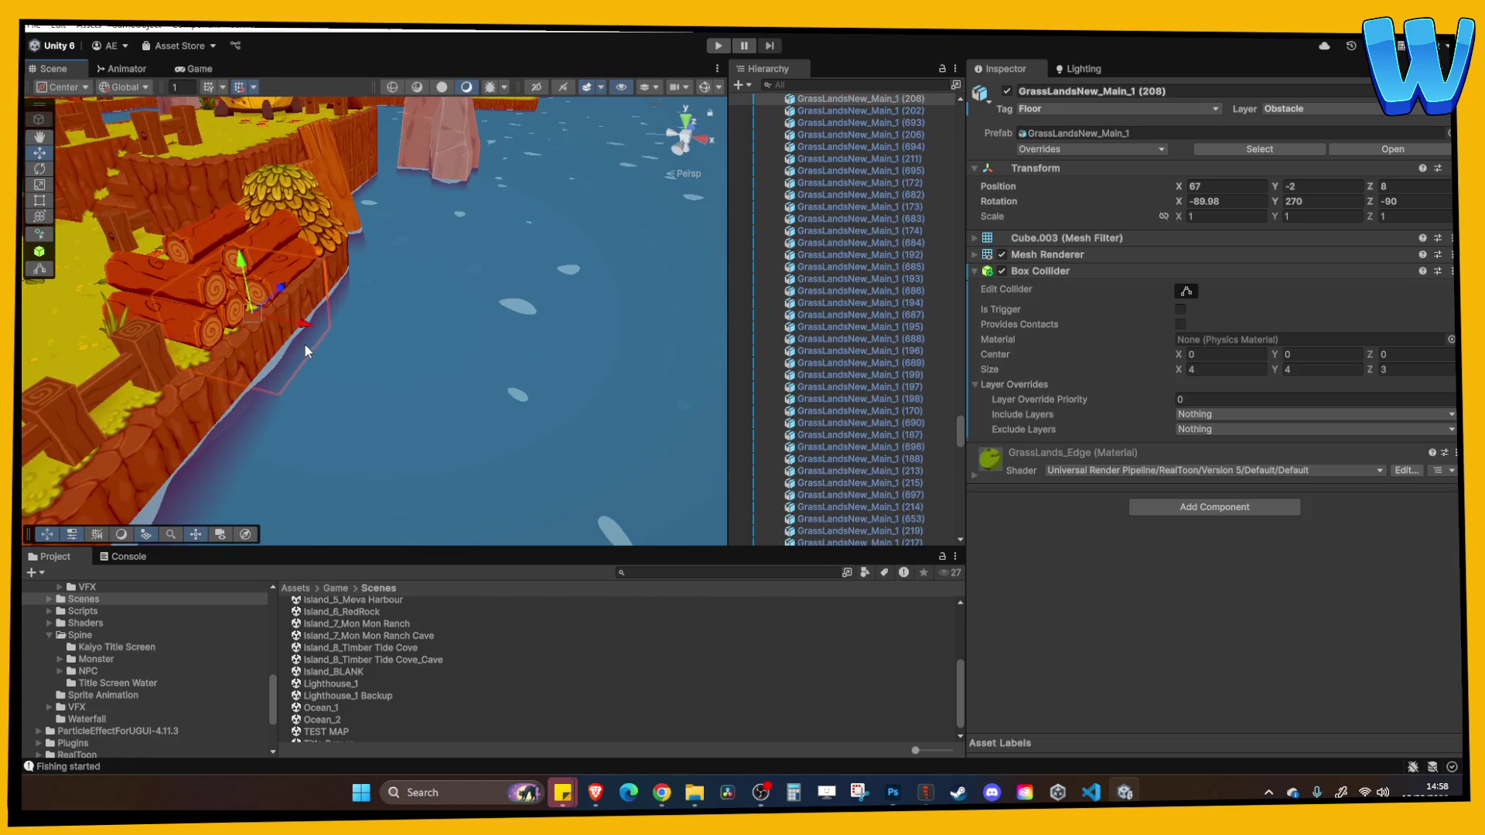
shift+click(304, 345)
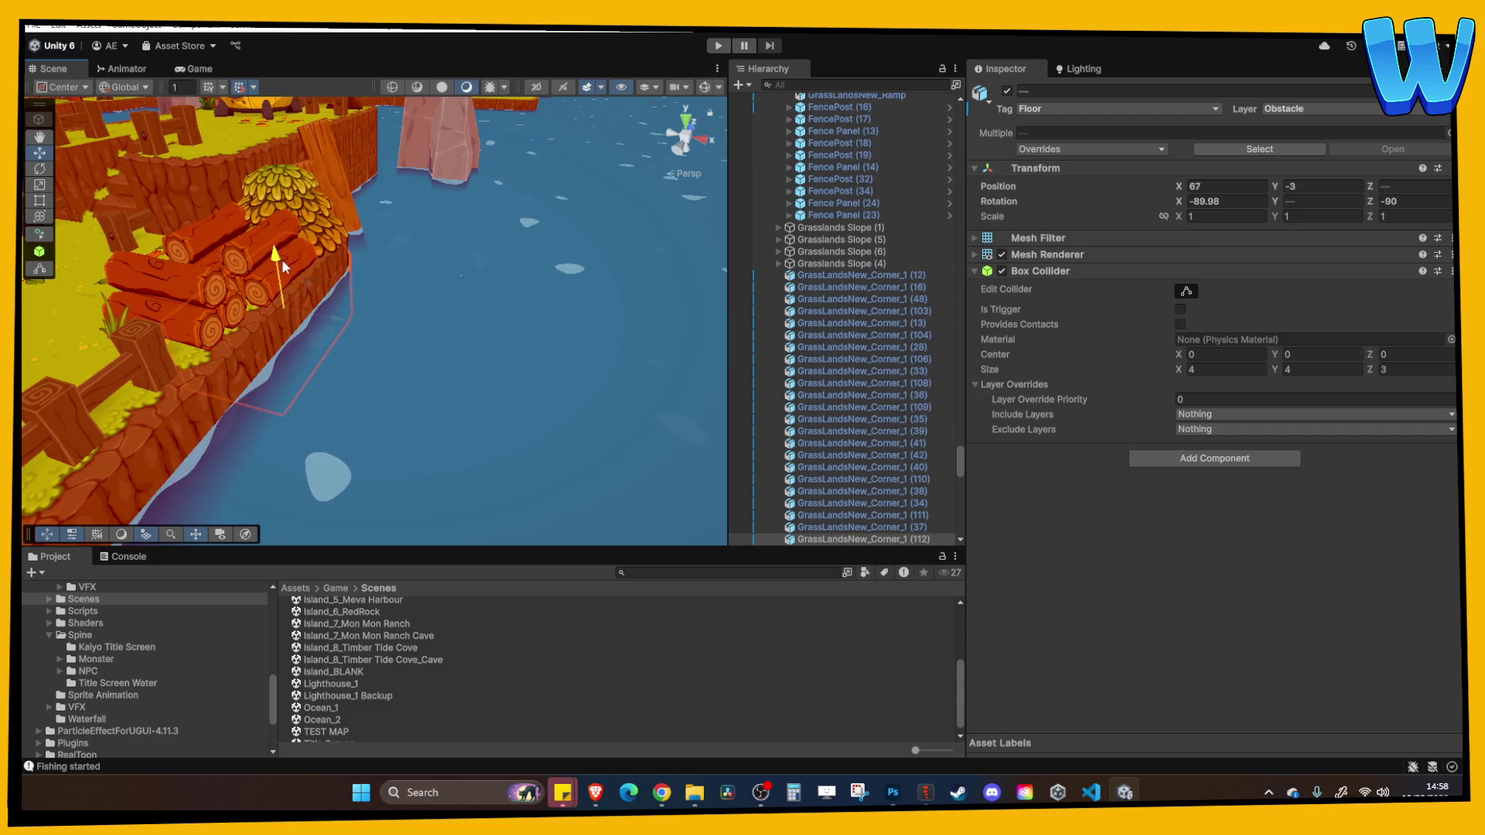
mouse_move(282, 259)
mouse_down()
mouse_move(308, 310)
mouse_move(402, 337)
mouse_move(448, 373)
mouse_move(633, 374)
mouse_move(563, 358)
mouse_up()
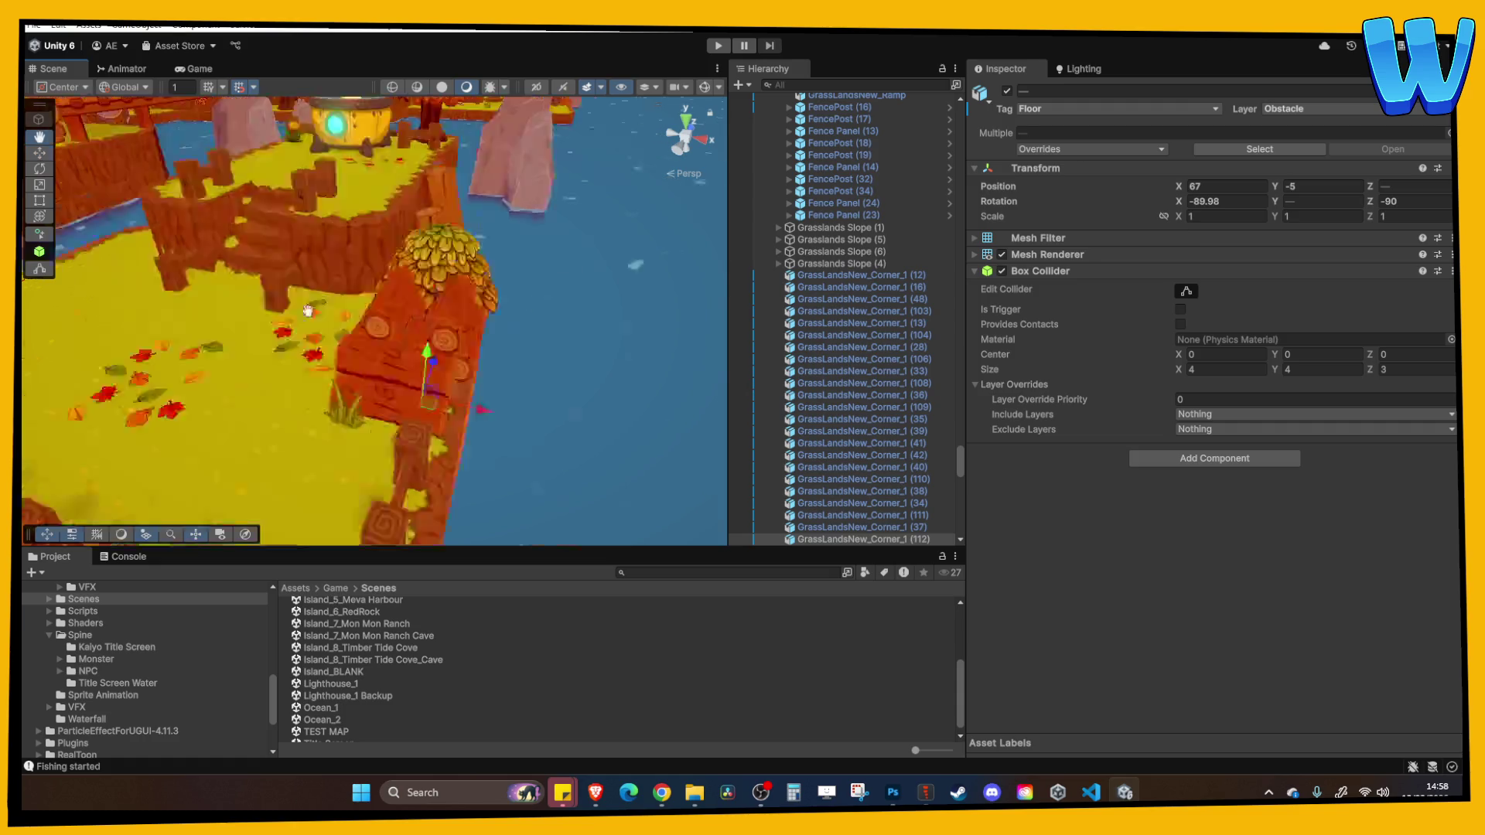
scroll(341, 314, down, 10)
scroll(449, 372, up, 10)
Select five shoreline tiles near the stumps and lower them from -2 to -5
click(590, 330)
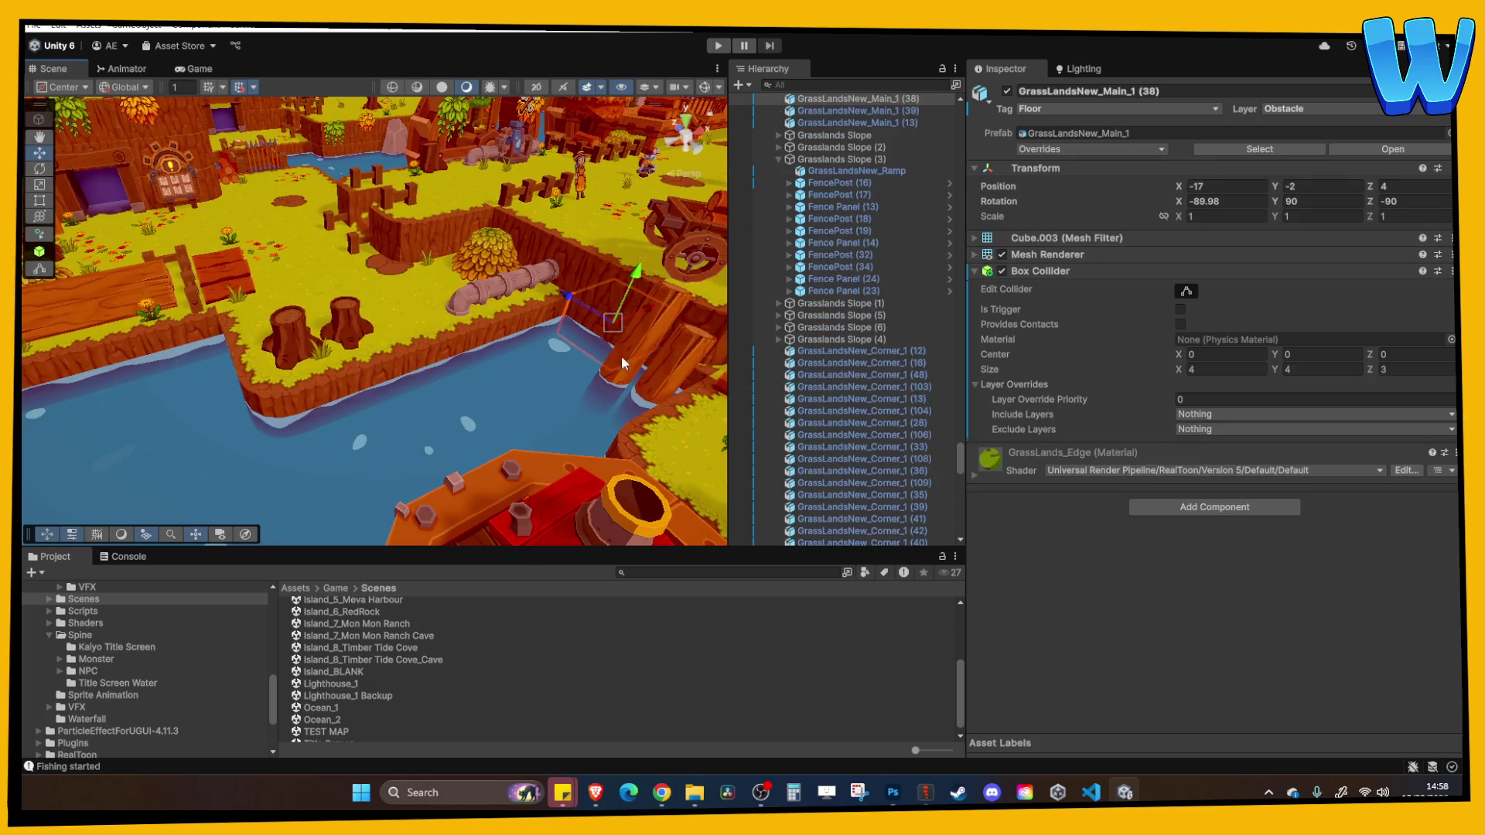
shift+click(646, 360)
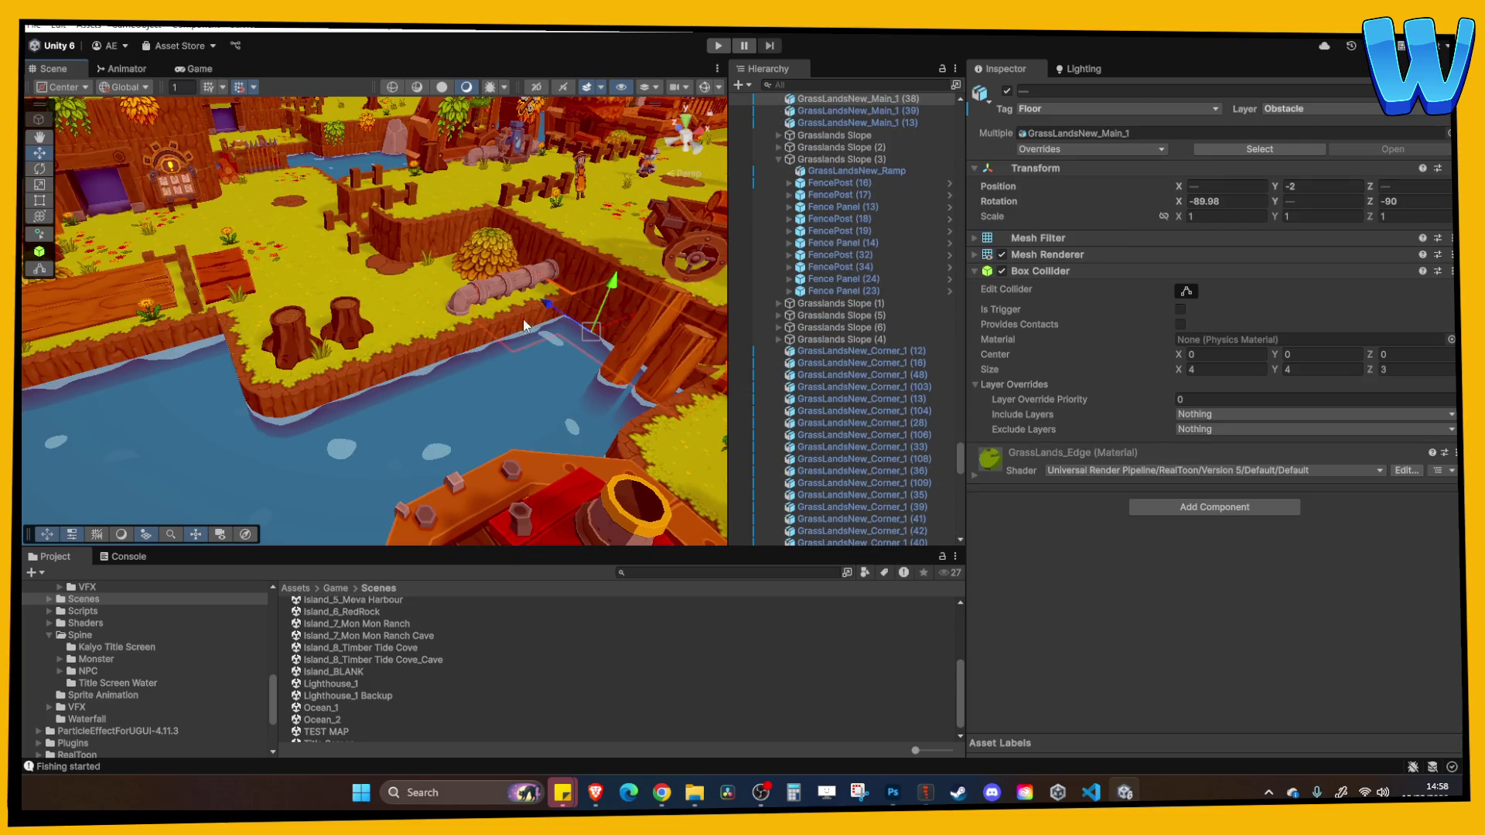
shift+click(440, 351)
shift+click(297, 388)
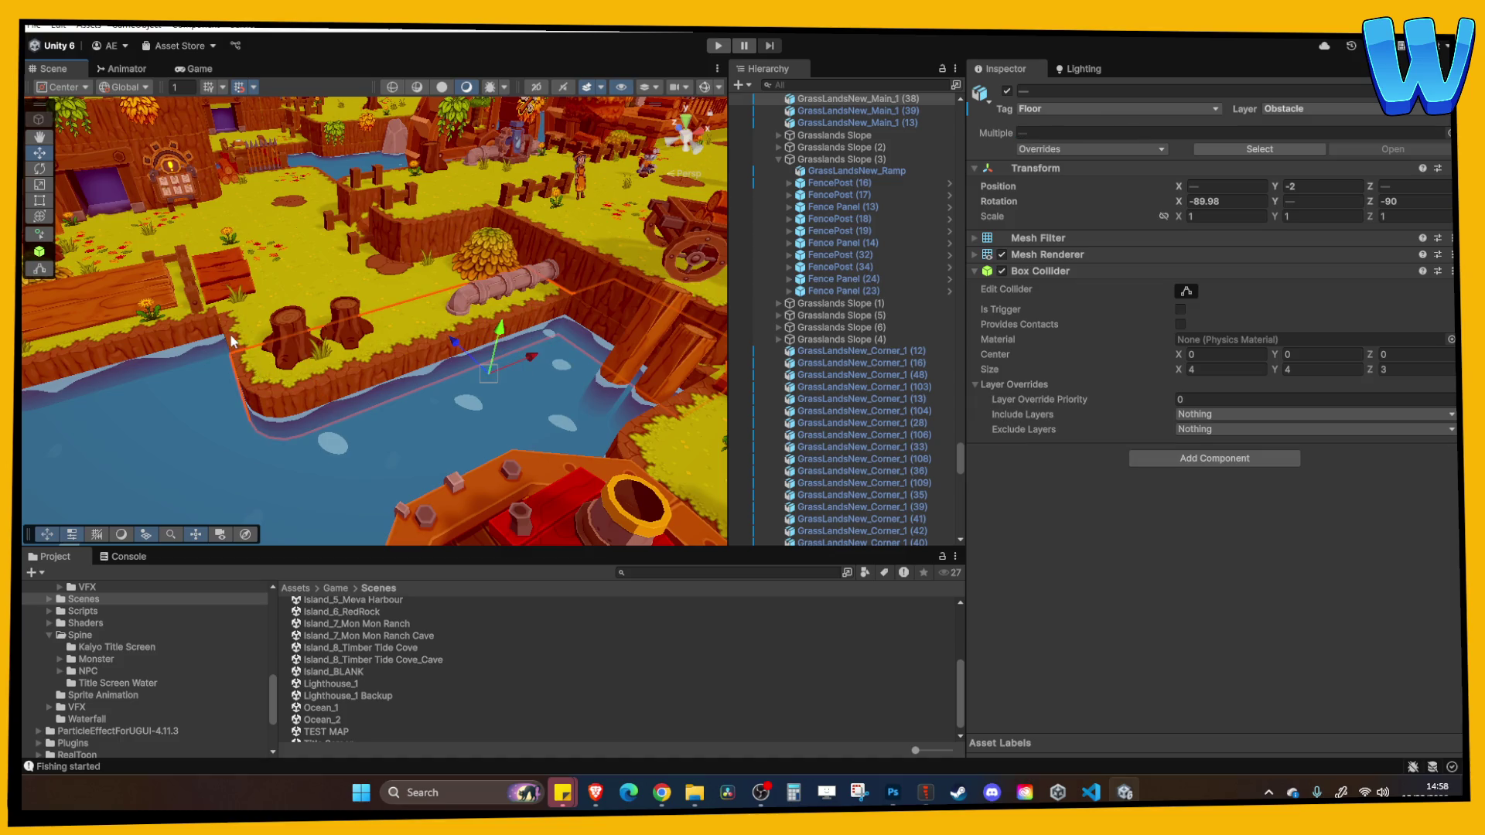
shift+click(153, 350)
mouse_move(153, 350)
mouse_down()
mouse_move(332, 322)
mouse_move(418, 326)
mouse_move(425, 340)
mouse_up()
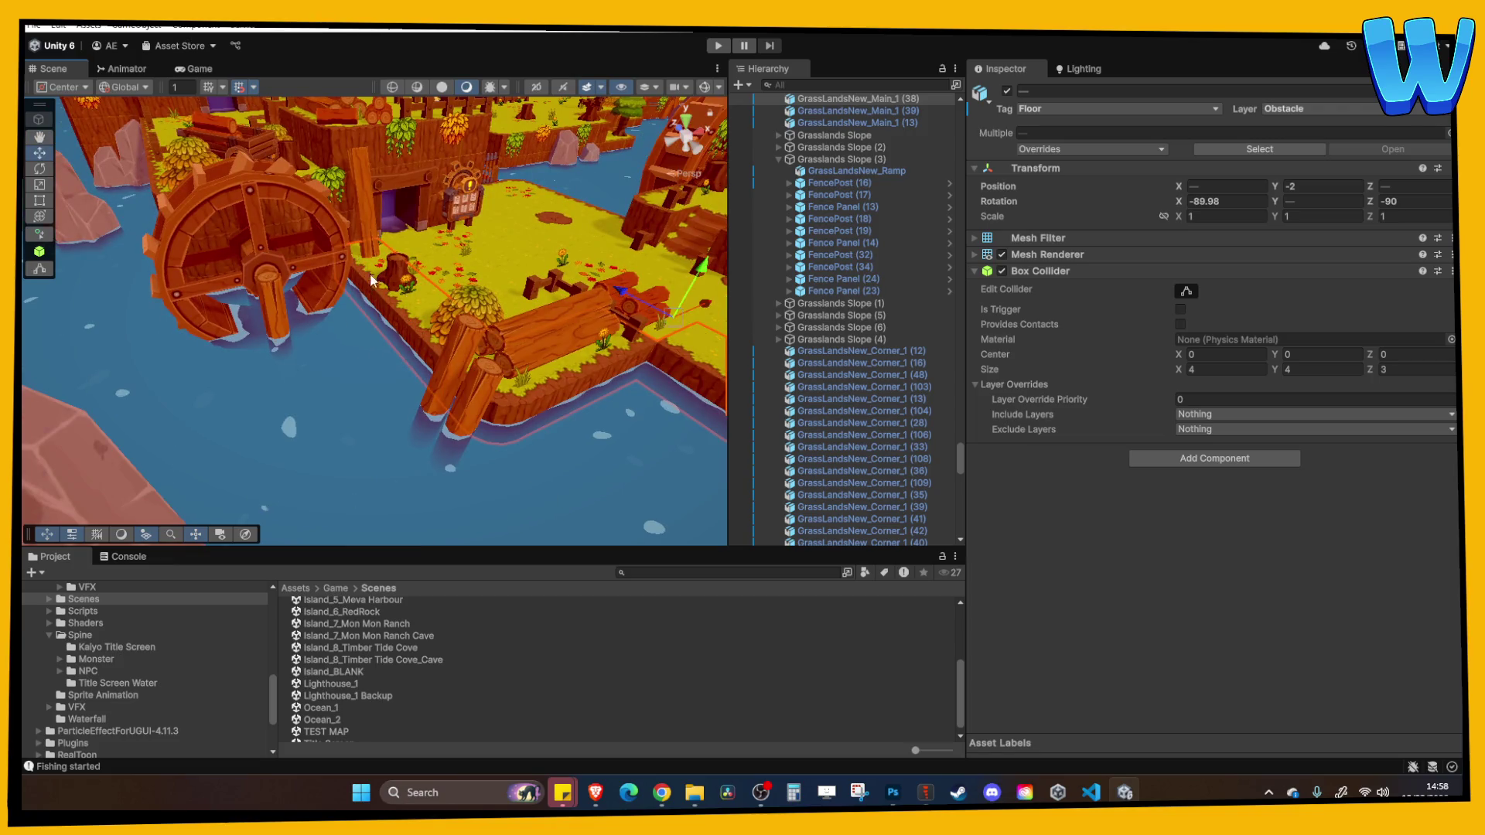
mouse_move(367, 290)
mouse_down()
mouse_move(337, 291)
mouse_move(455, 298)
mouse_up()
drag(472, 215, 470, 254)
Select and frame the grass tiles beside the watermill
click(422, 303)
key(f)
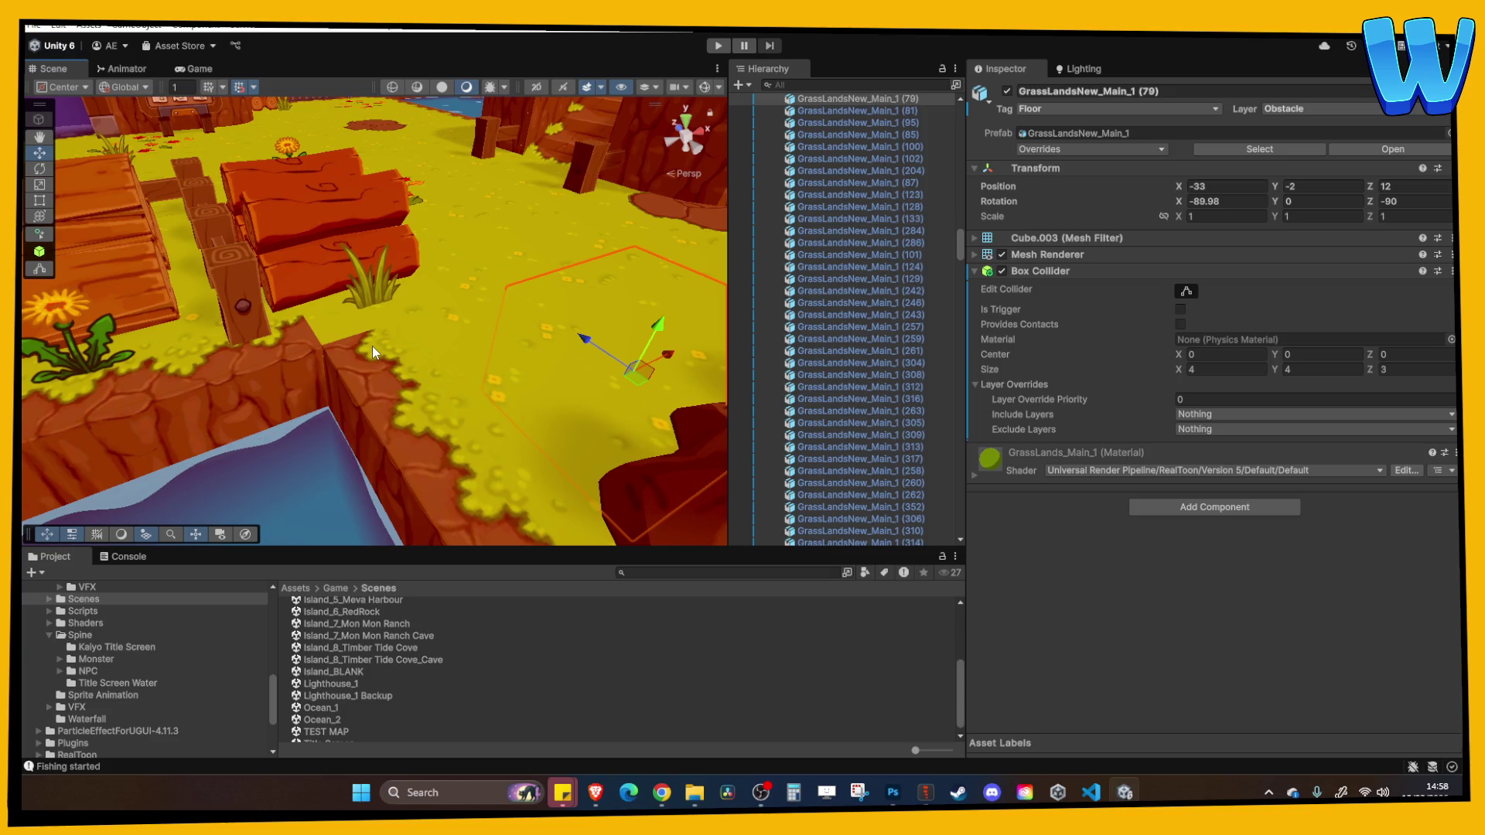
scroll(372, 345, down, 10)
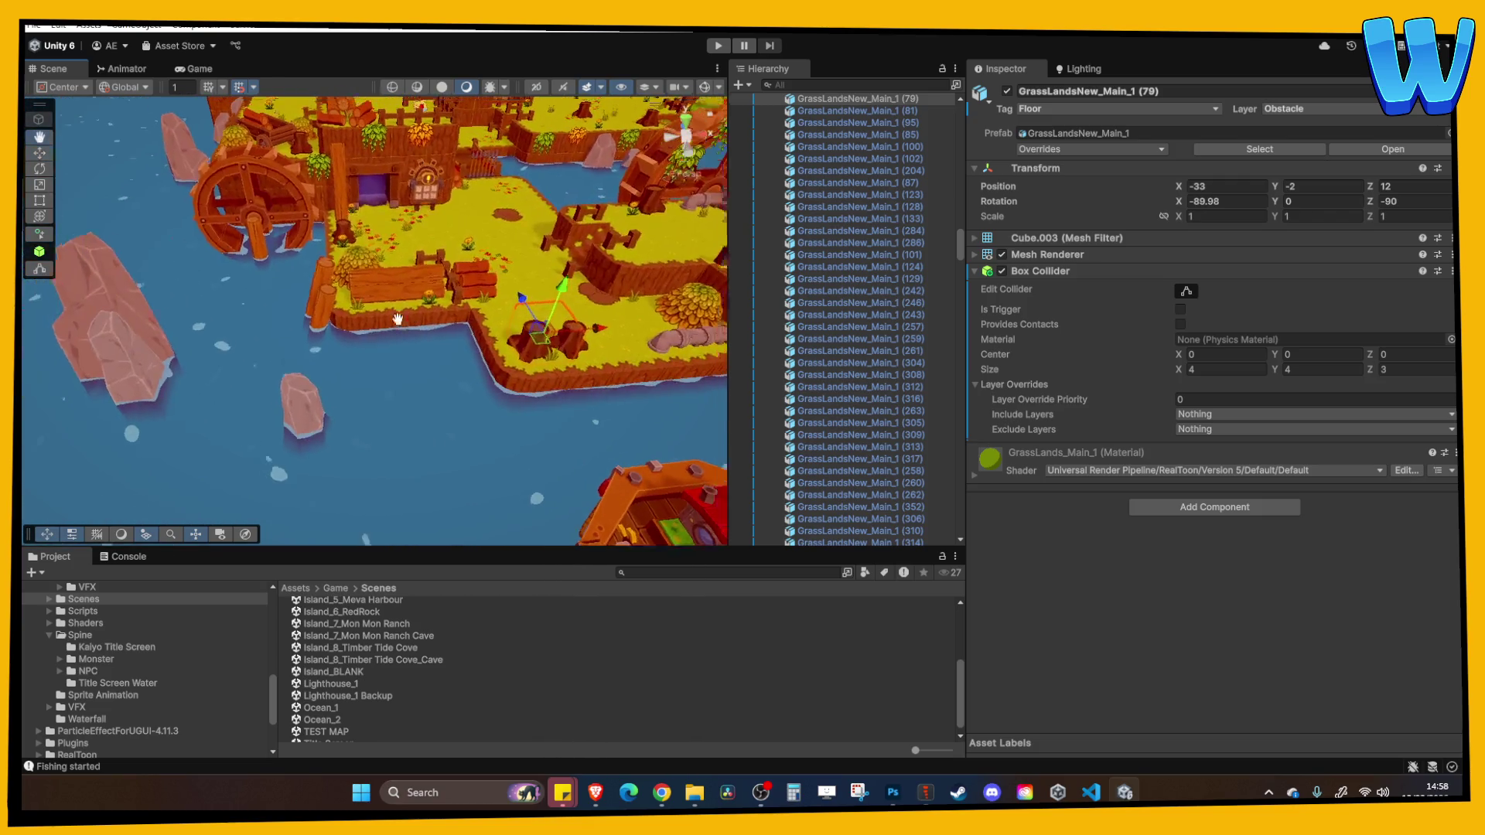
mouse_move(397, 319)
mouse_down()
mouse_move(310, 409)
mouse_move(498, 461)
mouse_move(582, 450)
mouse_move(322, 346)
mouse_move(333, 326)
mouse_move(393, 317)
mouse_move(426, 288)
mouse_move(415, 279)
mouse_move(414, 295)
mouse_up()
click(322, 345)
key(f)
shift+click(311, 324)
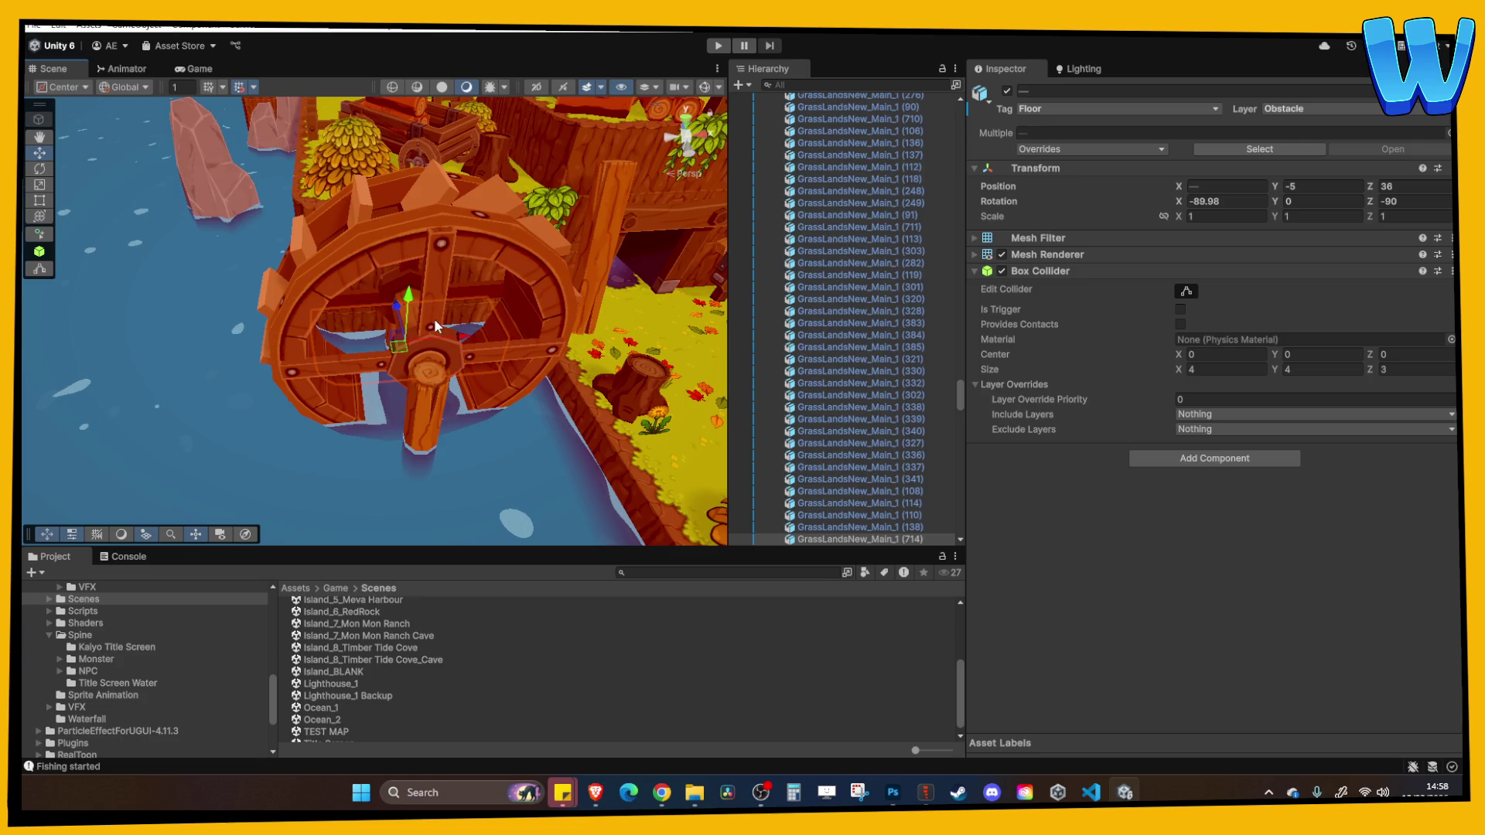
Pan across the logs and fence toward the village to bring the tree stumps into view
drag(433, 318, 349, 298)
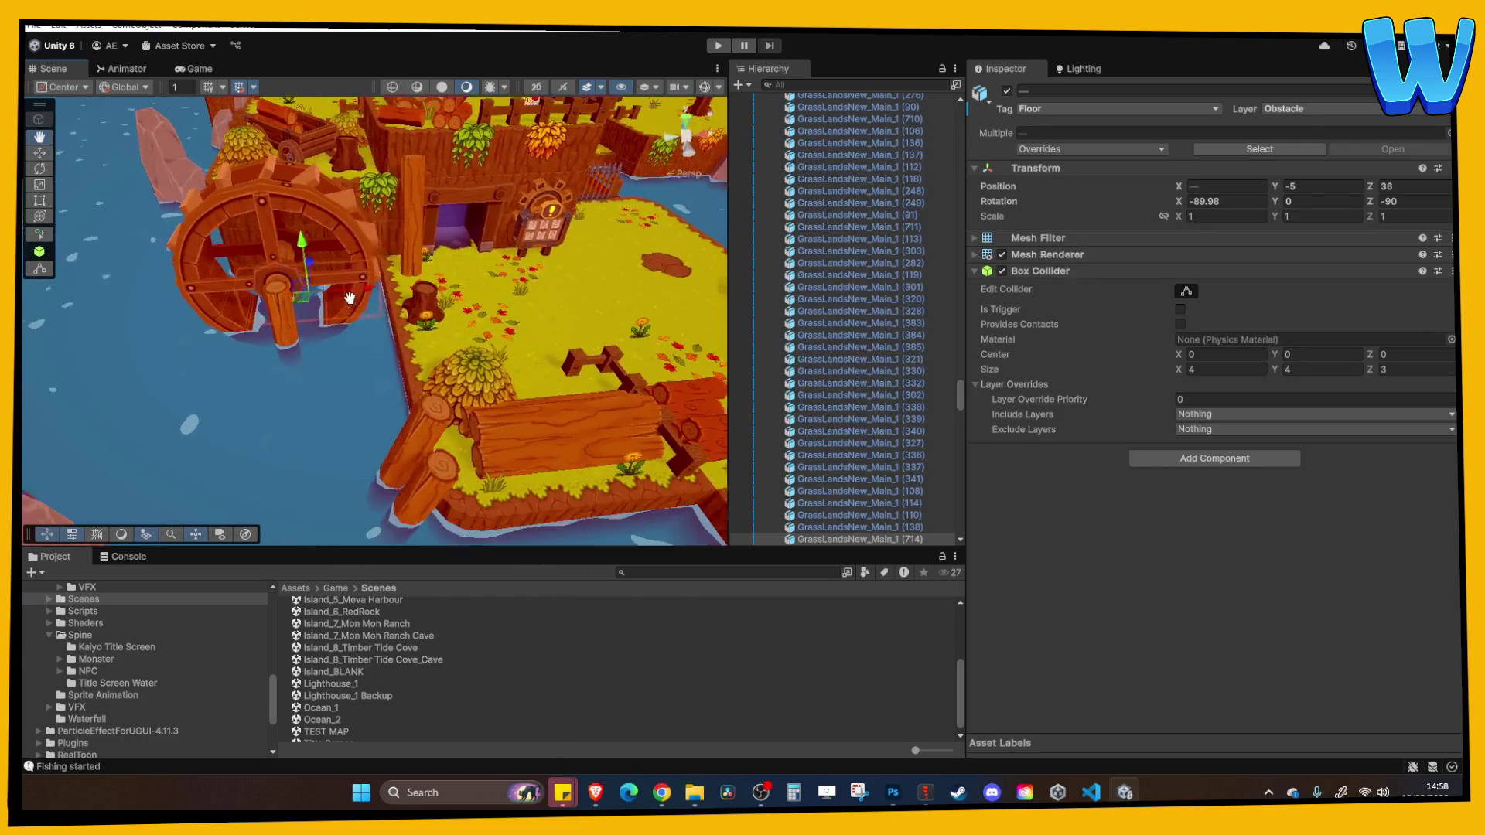
key(Right)
key(Up)
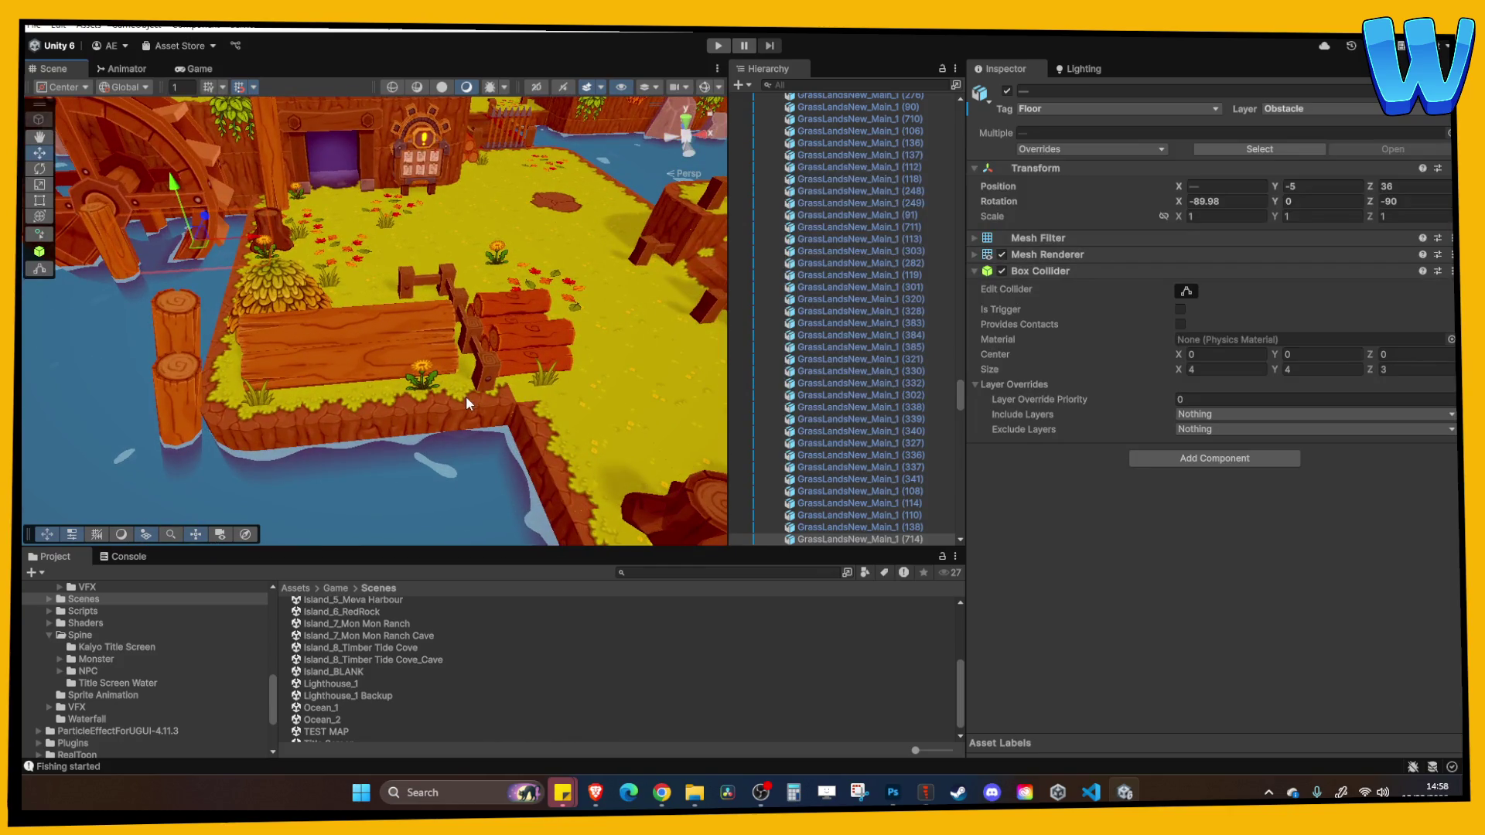
drag(466, 396, 271, 354)
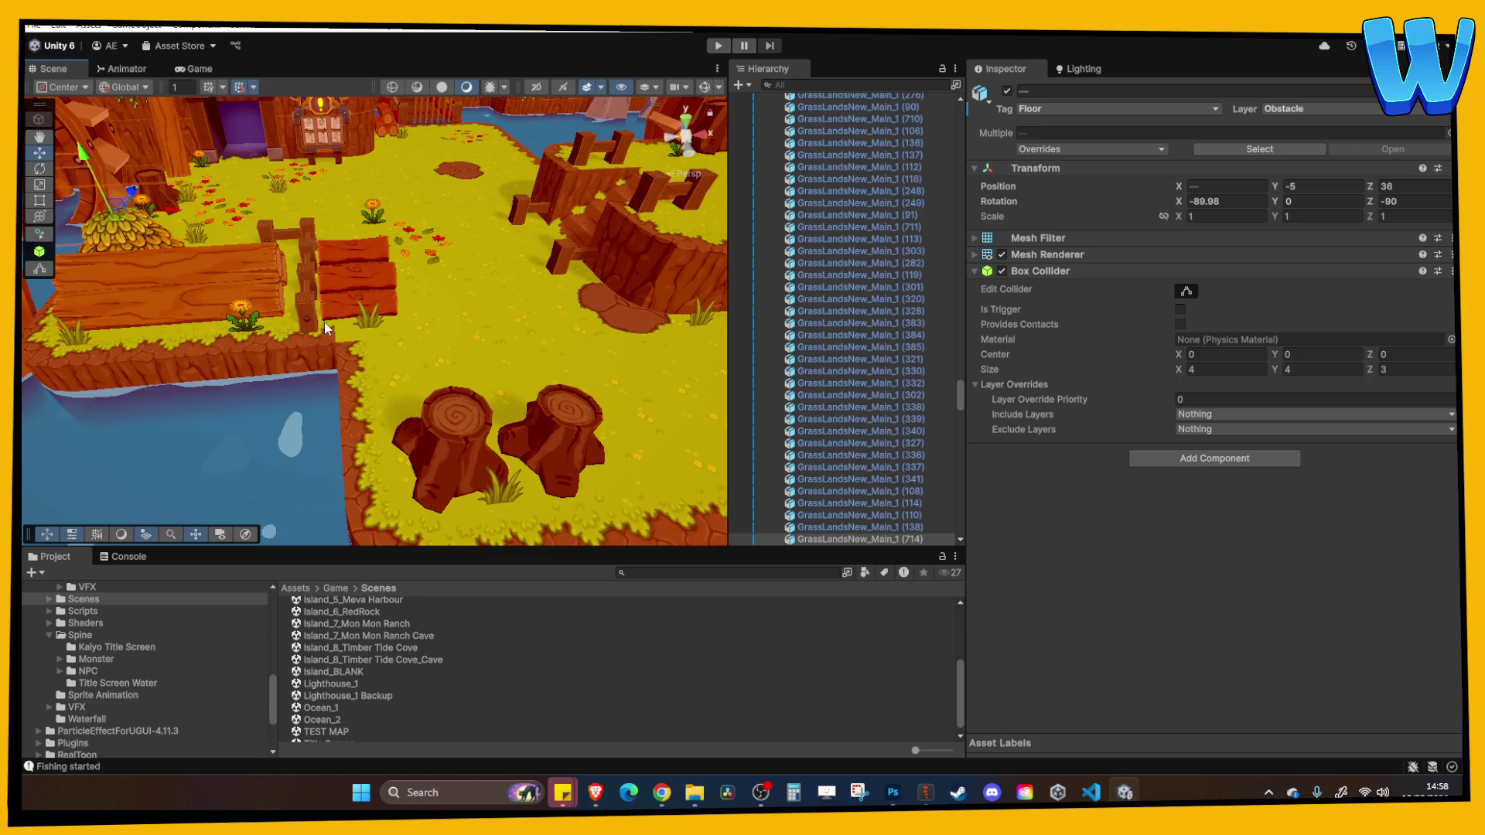
scroll(387, 293, down, 5)
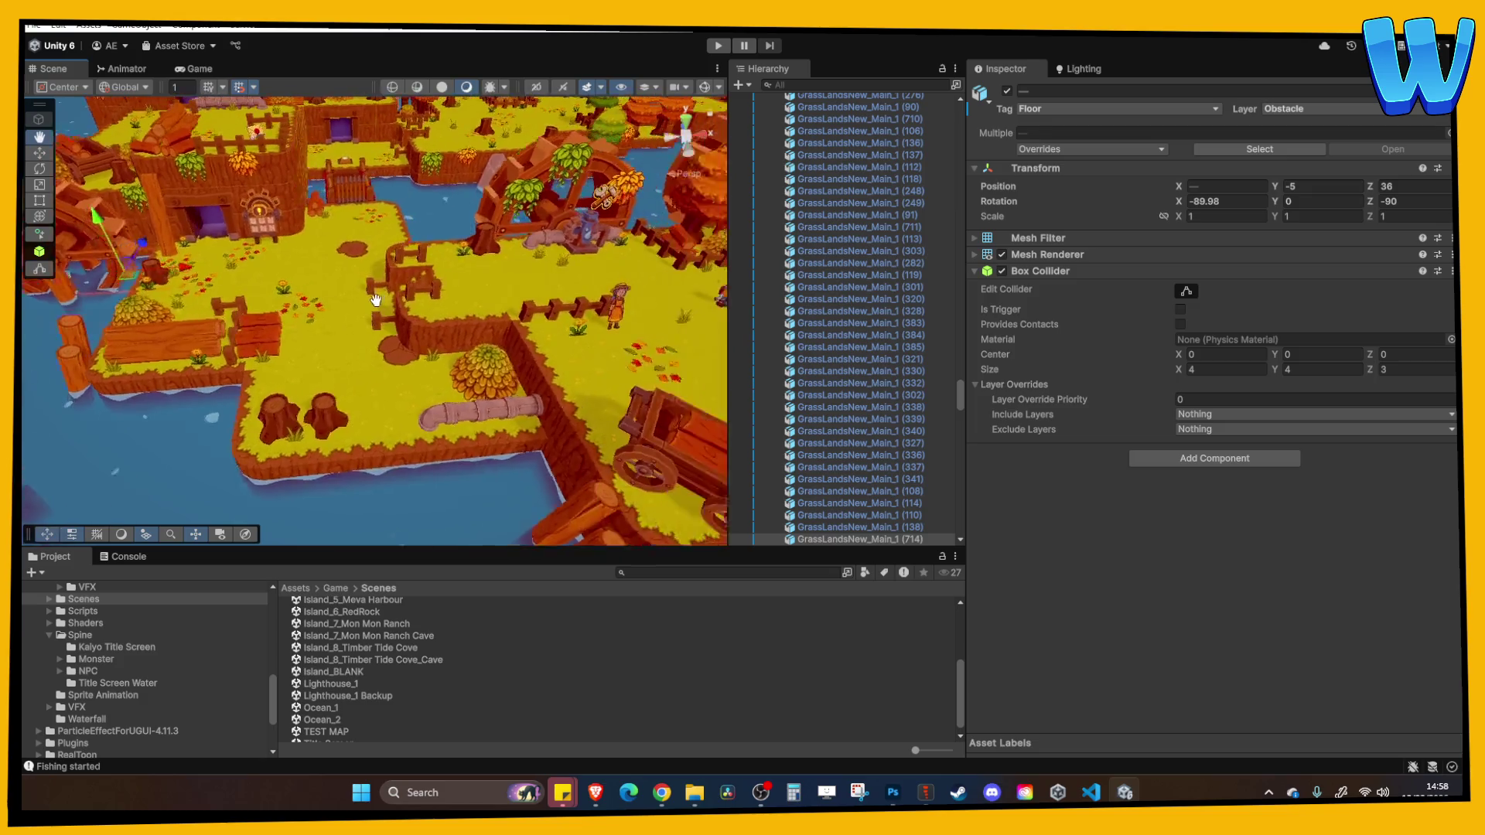
scroll(379, 317, up, 6)
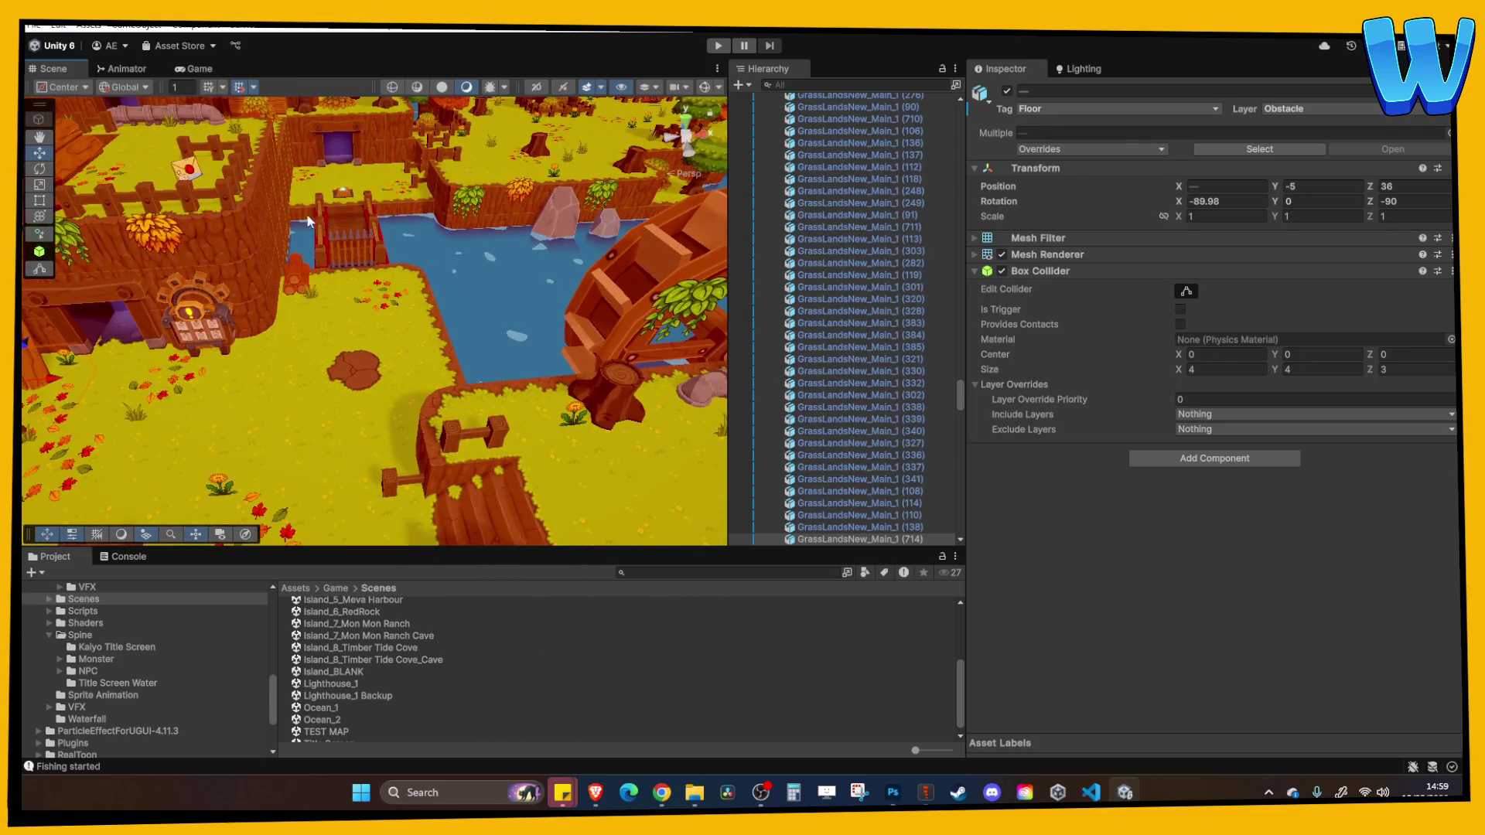
Frame the grass edge tile by the river gate, then pull out over the island
click(308, 222)
key(f)
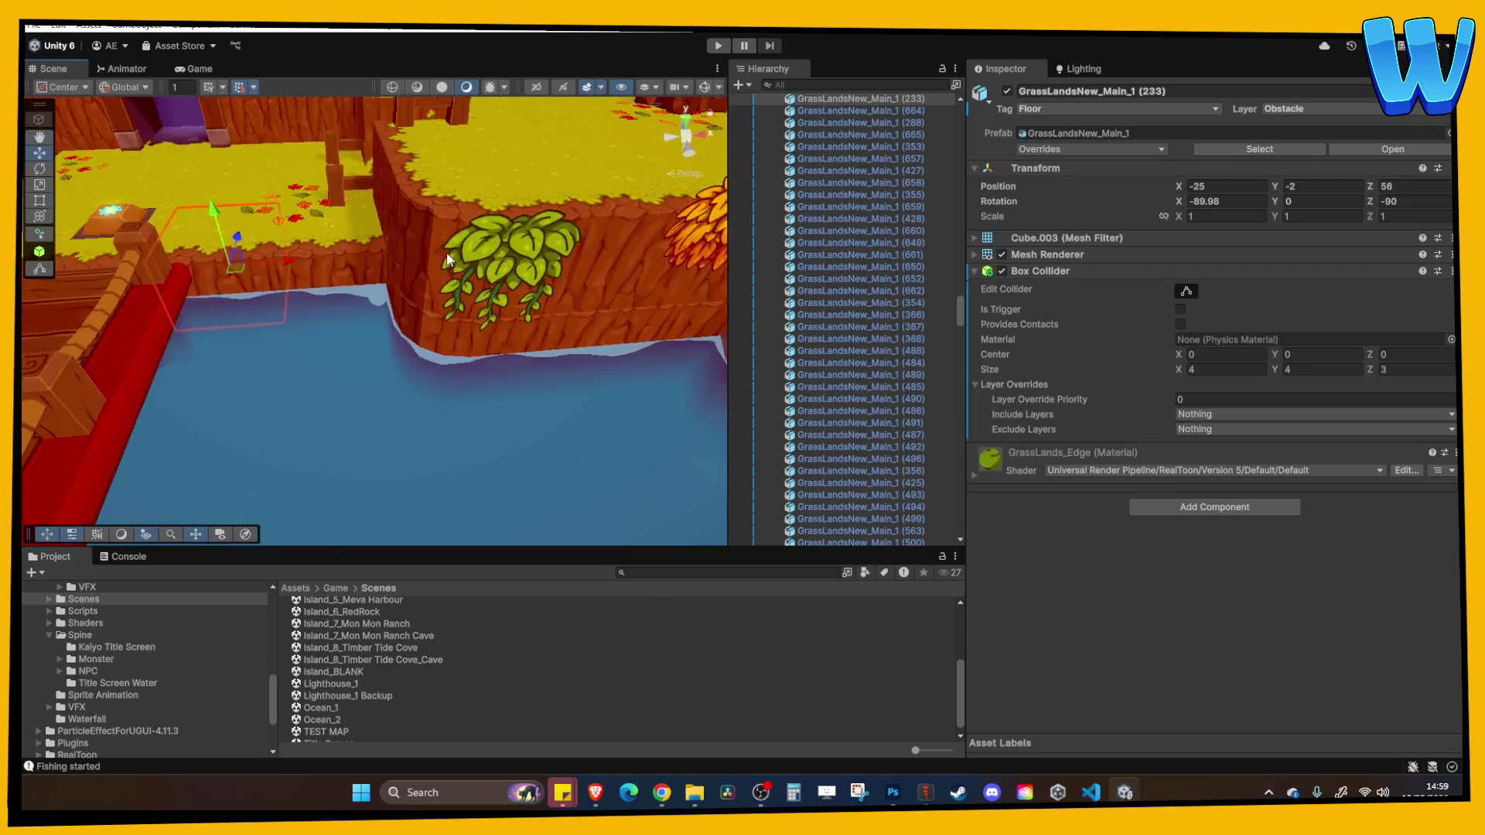
mouse_move(449, 261)
mouse_down()
mouse_move(557, 282)
mouse_move(540, 234)
mouse_move(347, 346)
mouse_up()
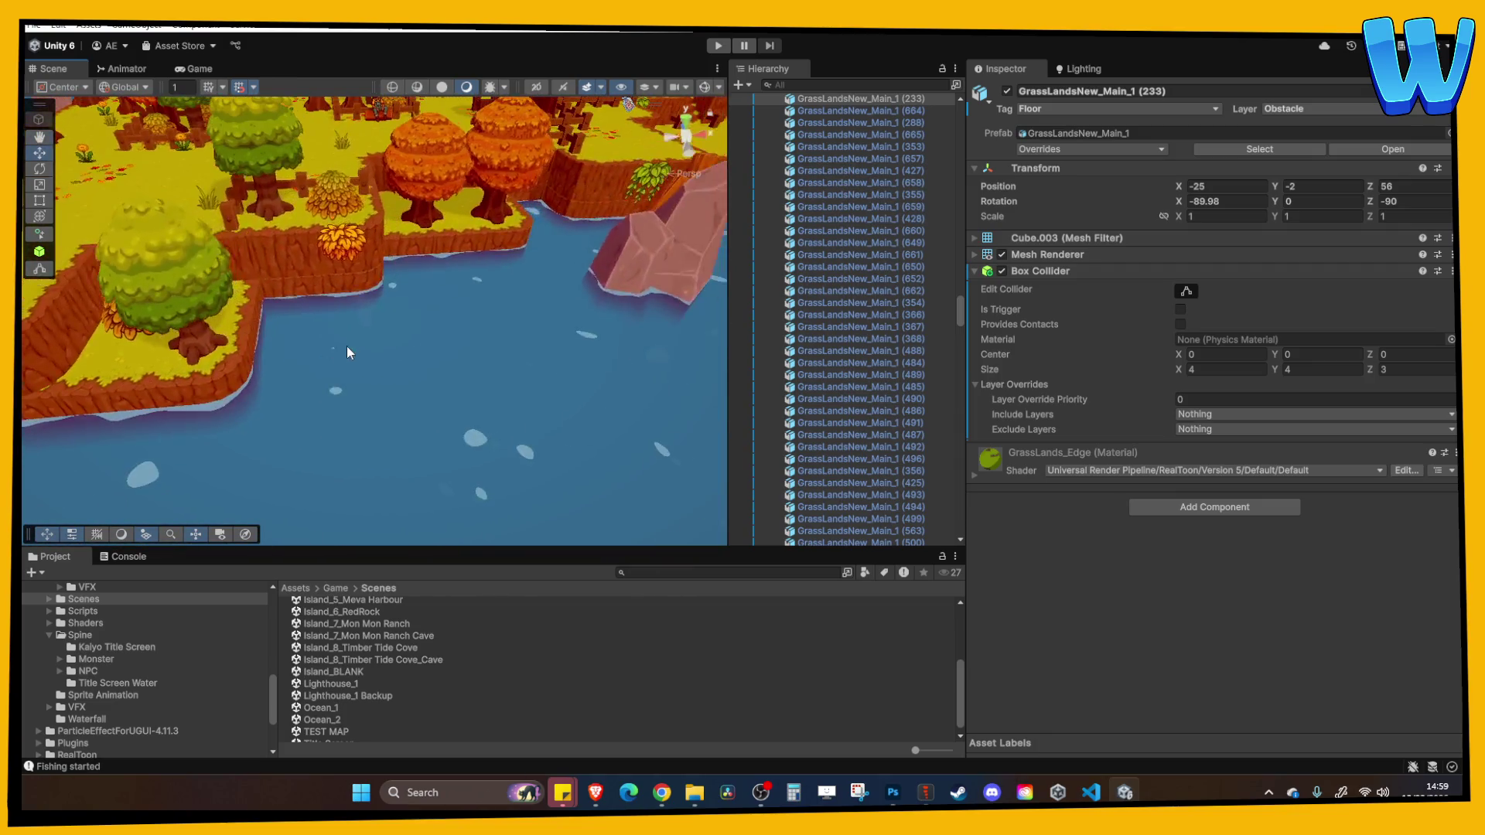
scroll(352, 344, up, 5)
Select the corner and straight cliff tiles and orbit to check them beside the pink rock
click(309, 263)
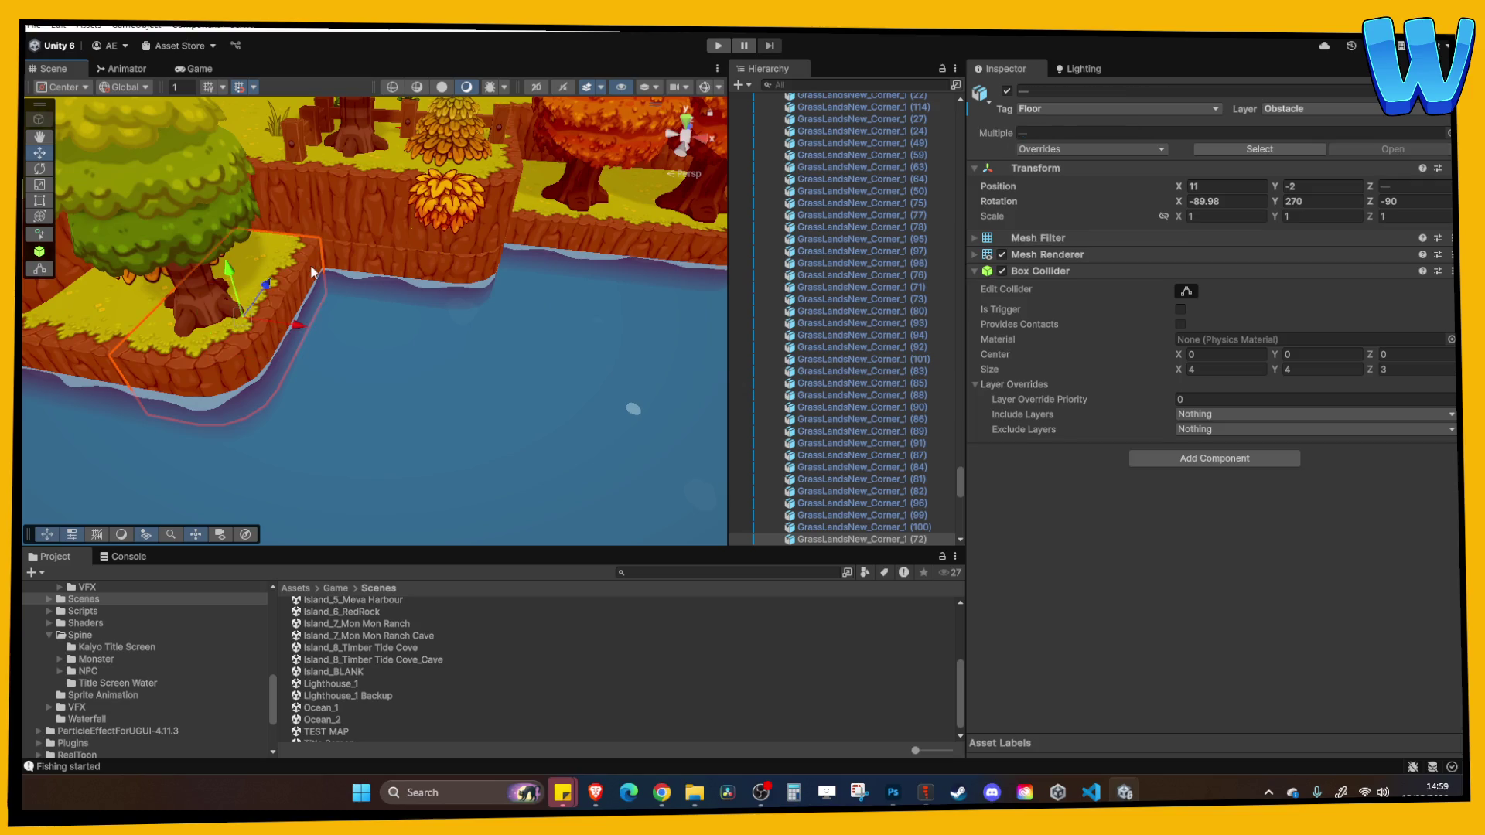
click(344, 249)
shift+click(471, 246)
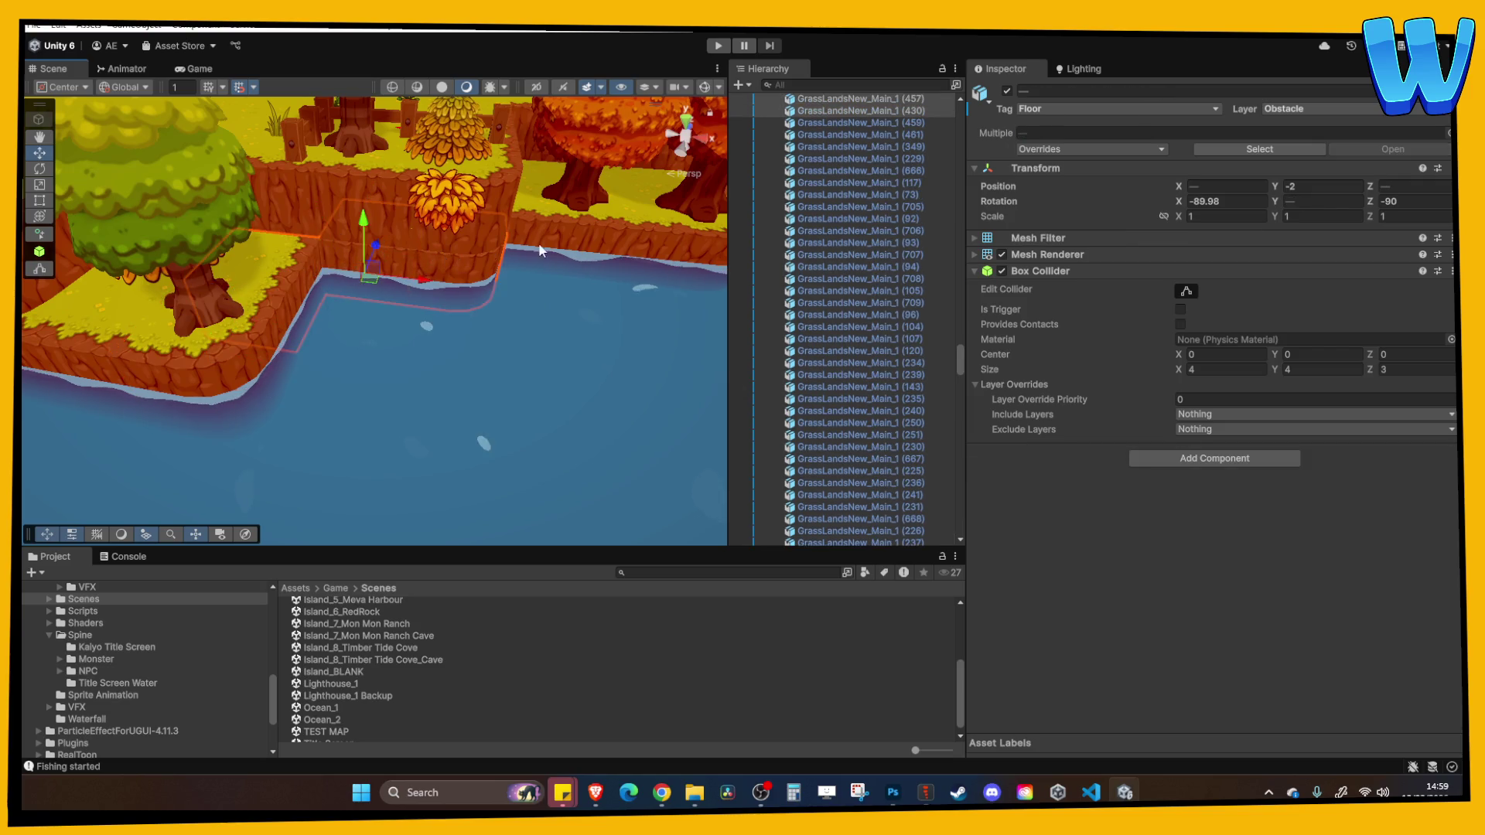
drag(539, 243, 340, 252)
drag(550, 249, 273, 323)
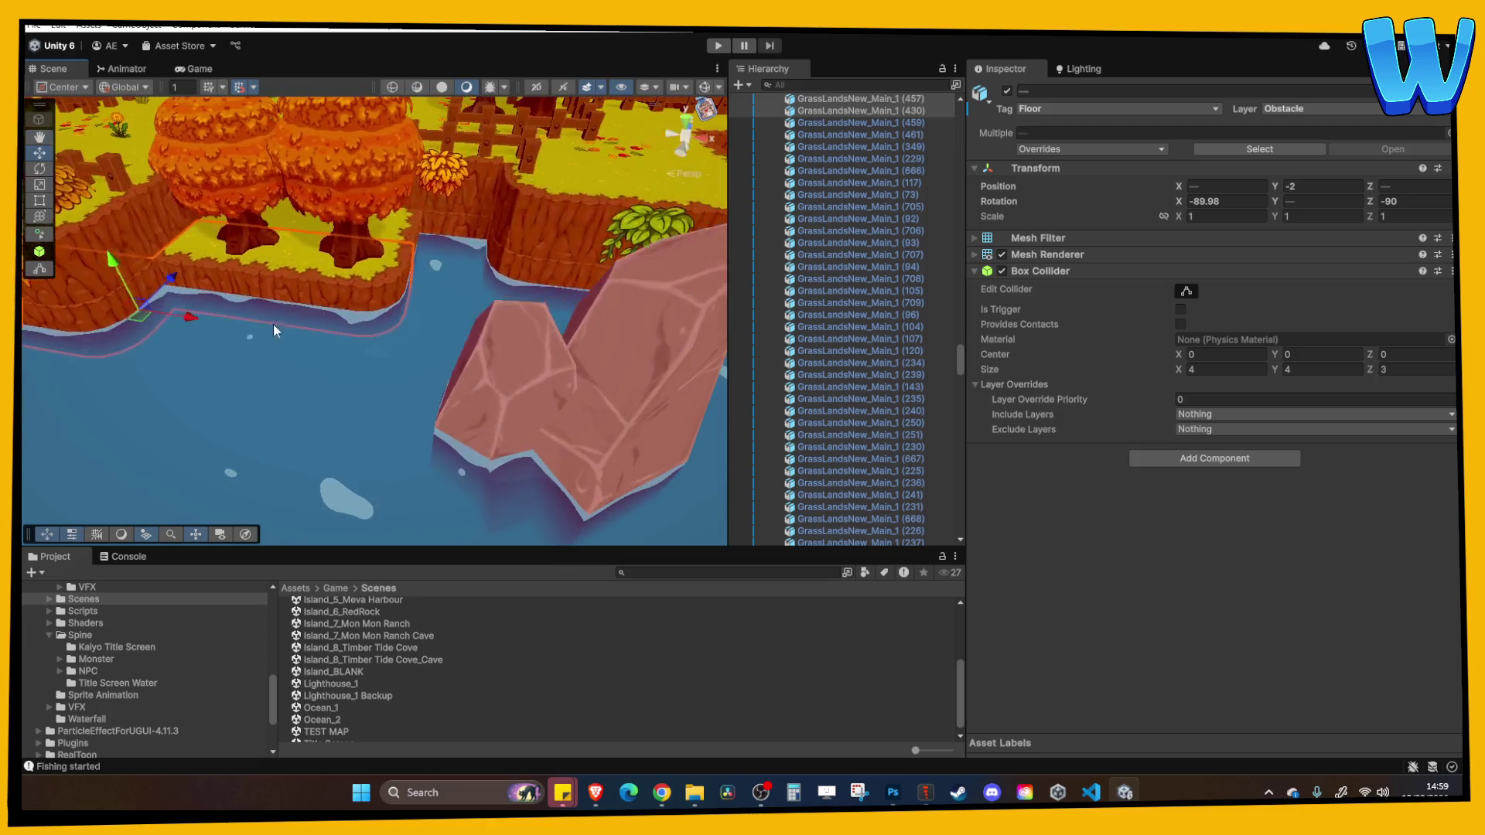
mouse_move(411, 229)
mouse_down()
mouse_move(497, 239)
mouse_move(515, 270)
mouse_move(365, 304)
mouse_up()
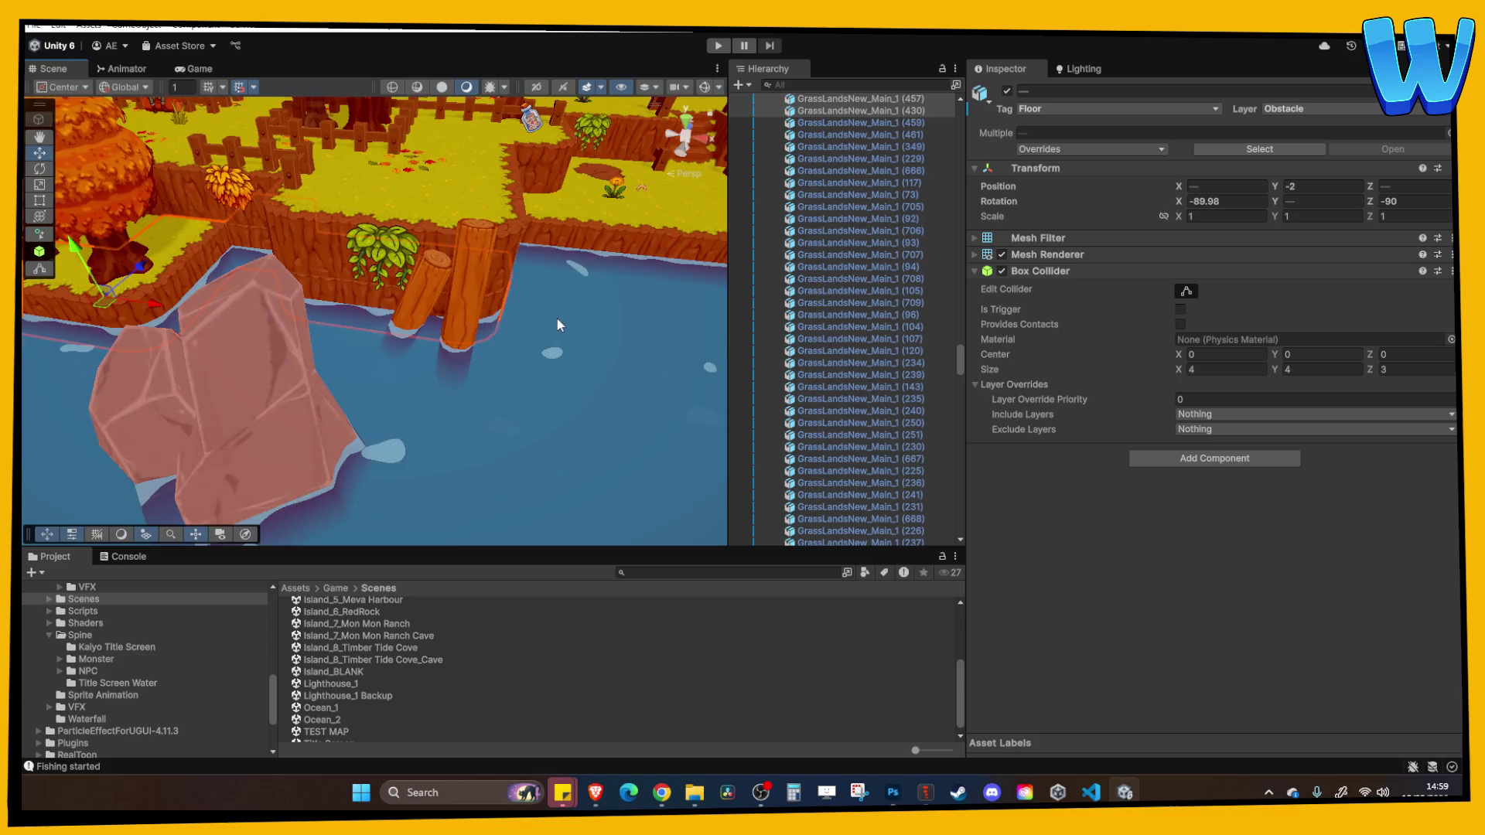
drag(557, 318, 294, 304)
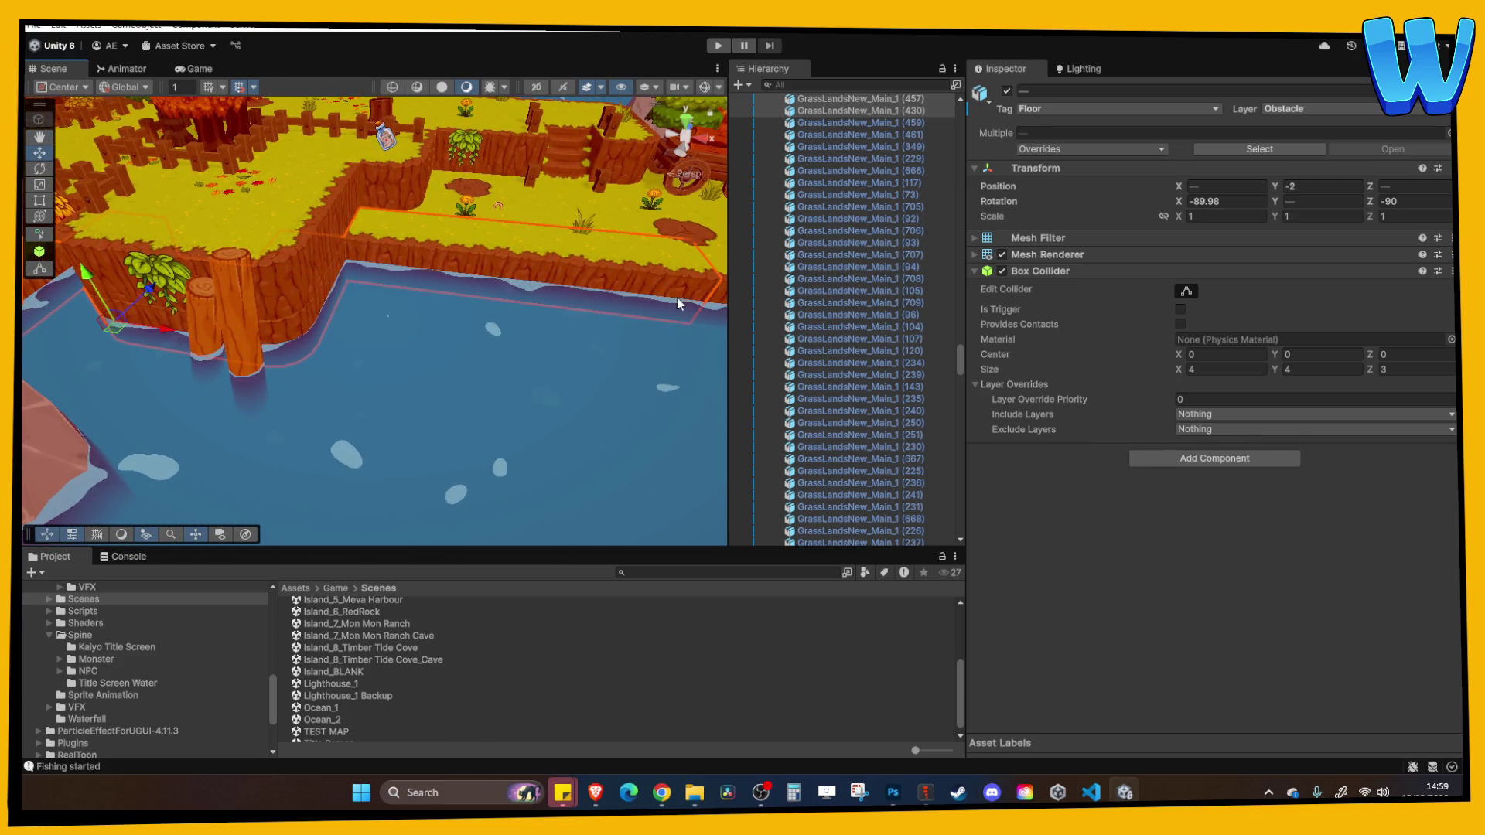
mouse_move(676, 298)
mouse_down()
mouse_move(574, 300)
mouse_move(293, 259)
mouse_move(268, 239)
mouse_move(350, 259)
mouse_move(368, 218)
mouse_move(368, 241)
mouse_up()
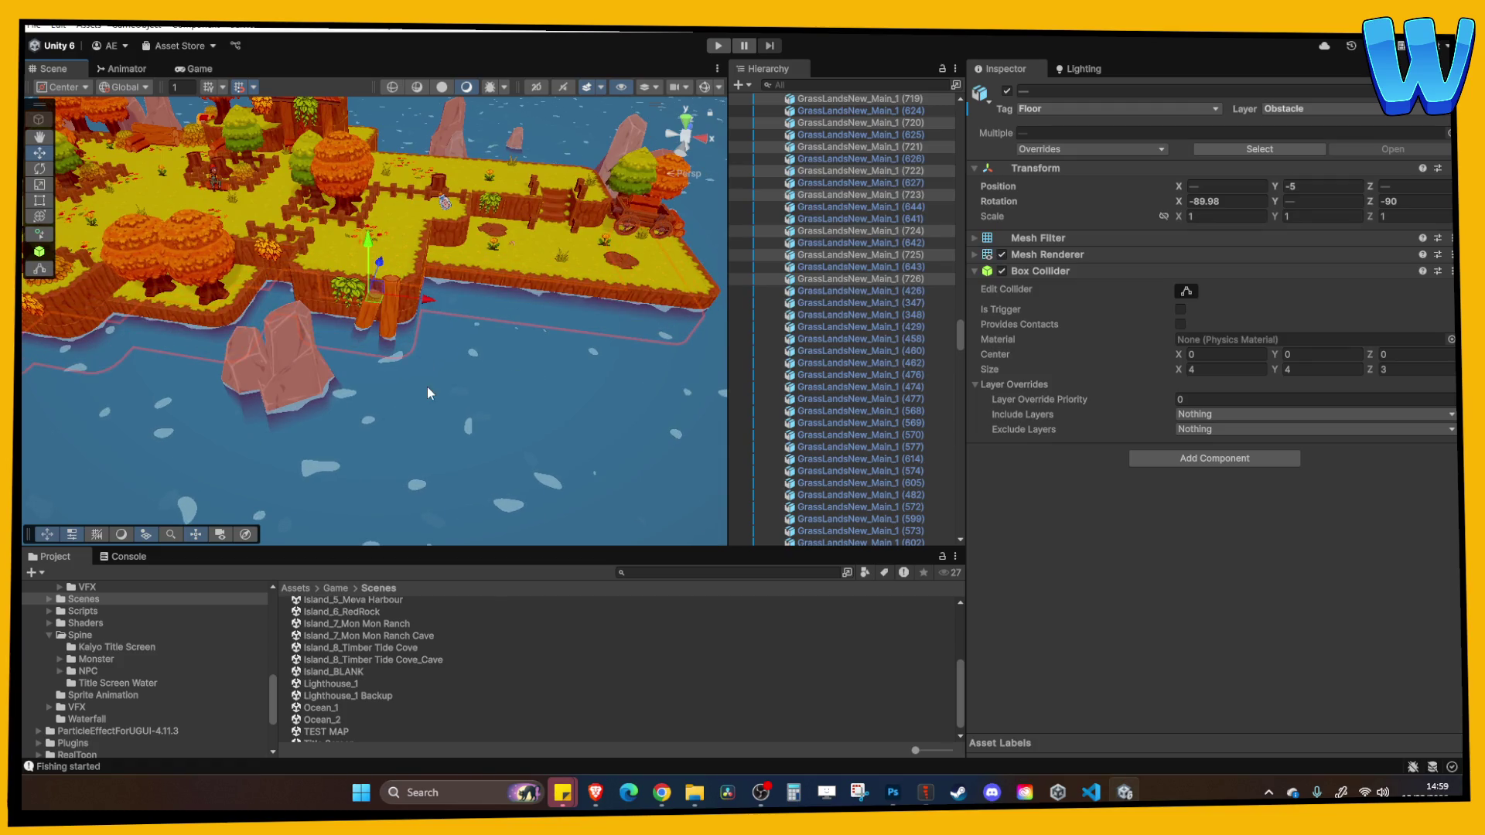
mouse_move(427, 387)
mouse_down()
mouse_move(406, 280)
mouse_move(380, 364)
mouse_move(335, 376)
mouse_move(315, 362)
mouse_up()
click(406, 282)
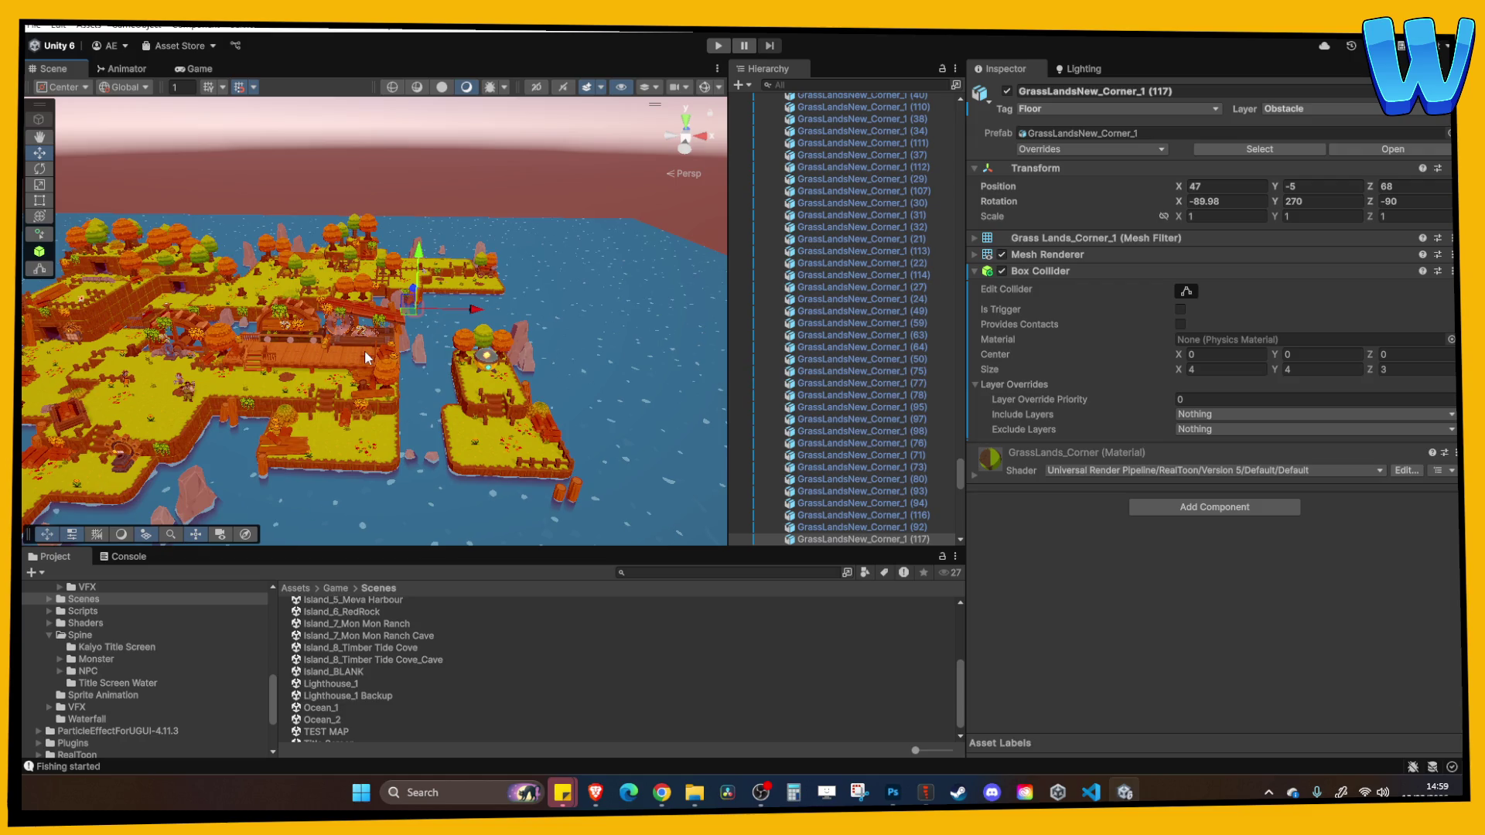
scroll(293, 309, up, 10)
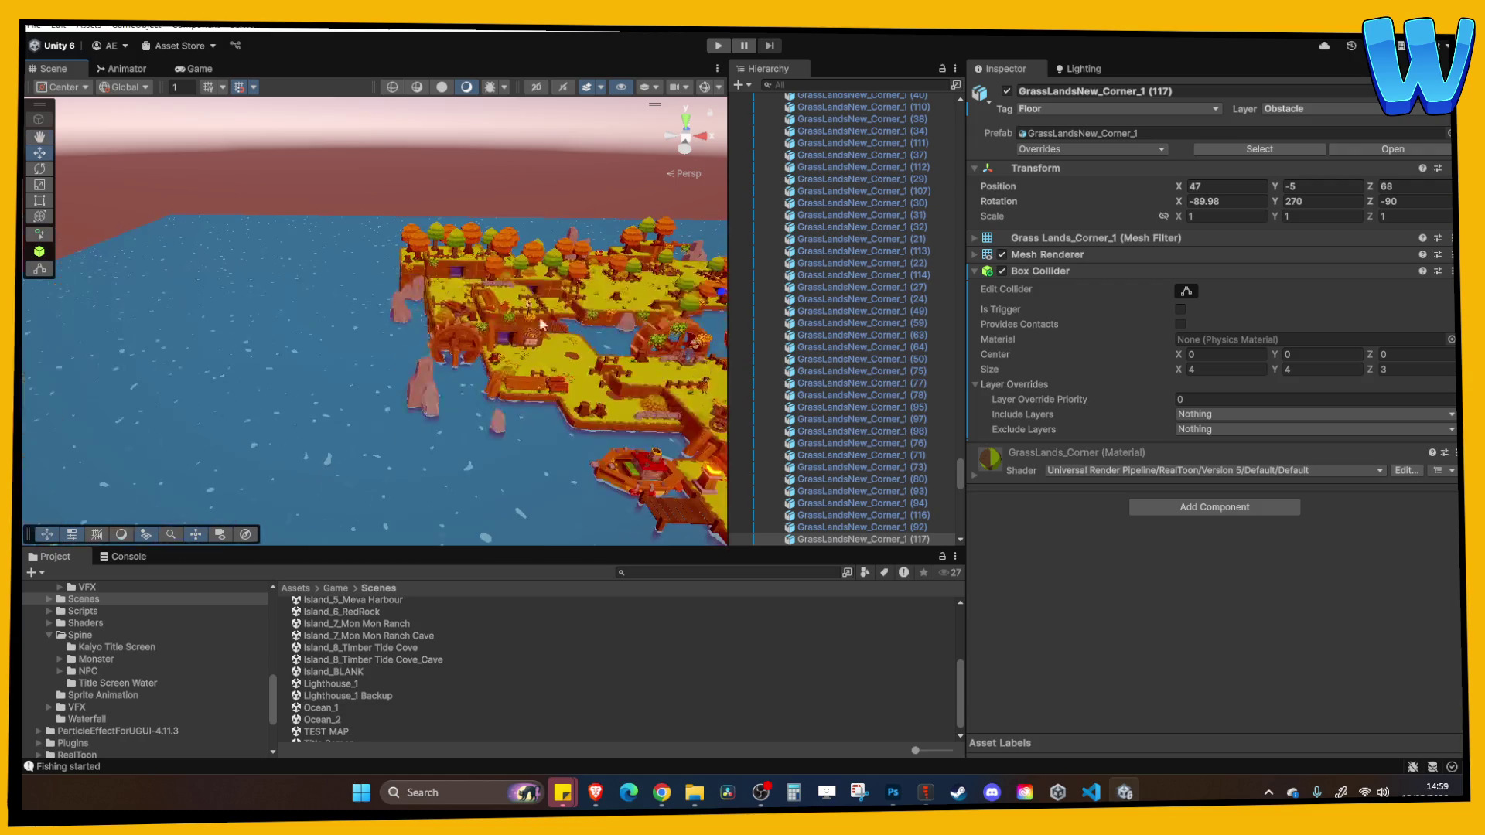
mouse_move(452, 350)
mouse_down()
mouse_move(484, 451)
mouse_move(471, 397)
mouse_move(421, 359)
mouse_up()
click(292, 410)
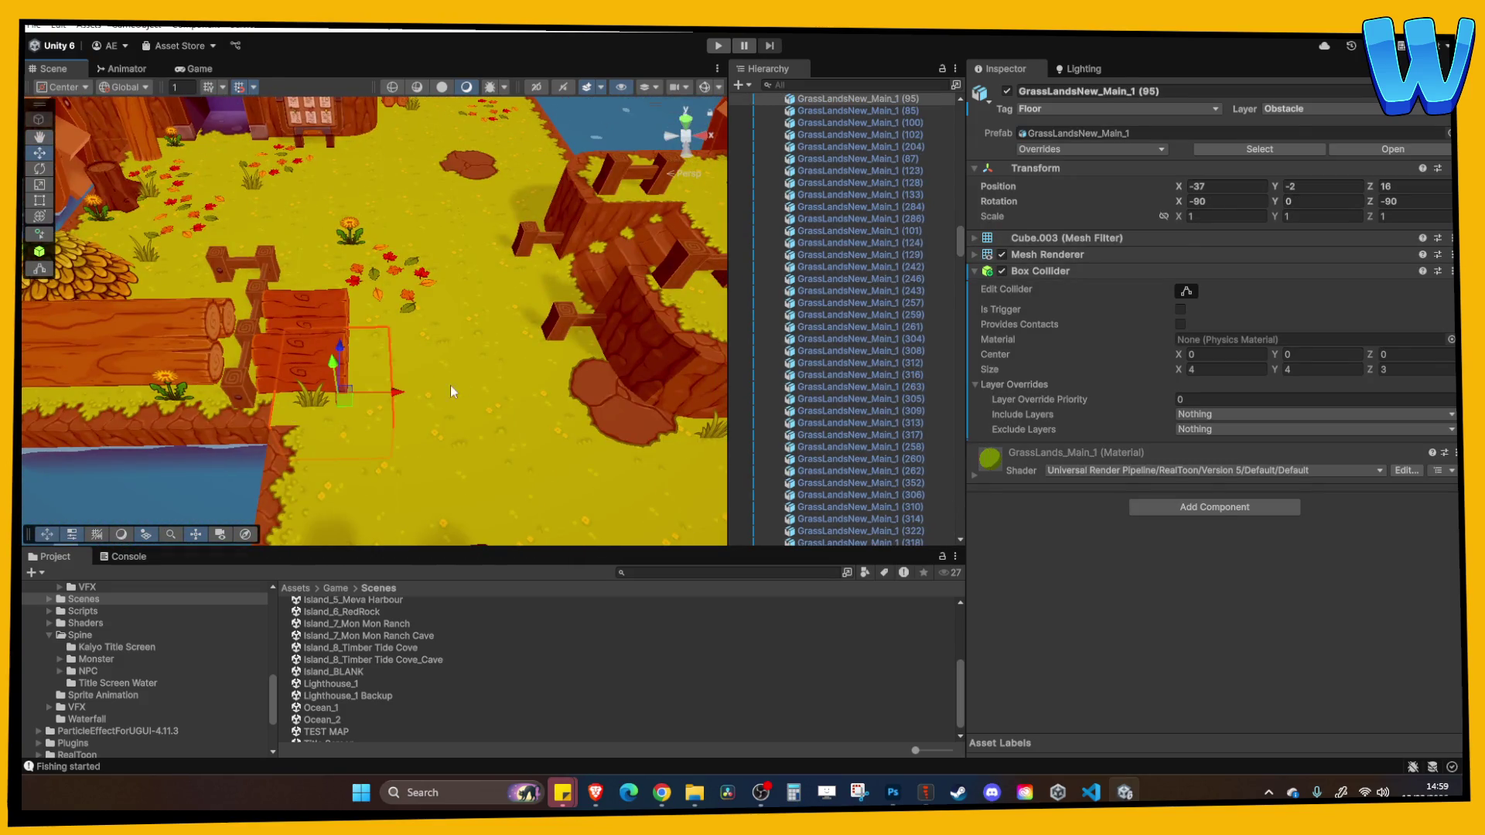
click(464, 376)
click(422, 194)
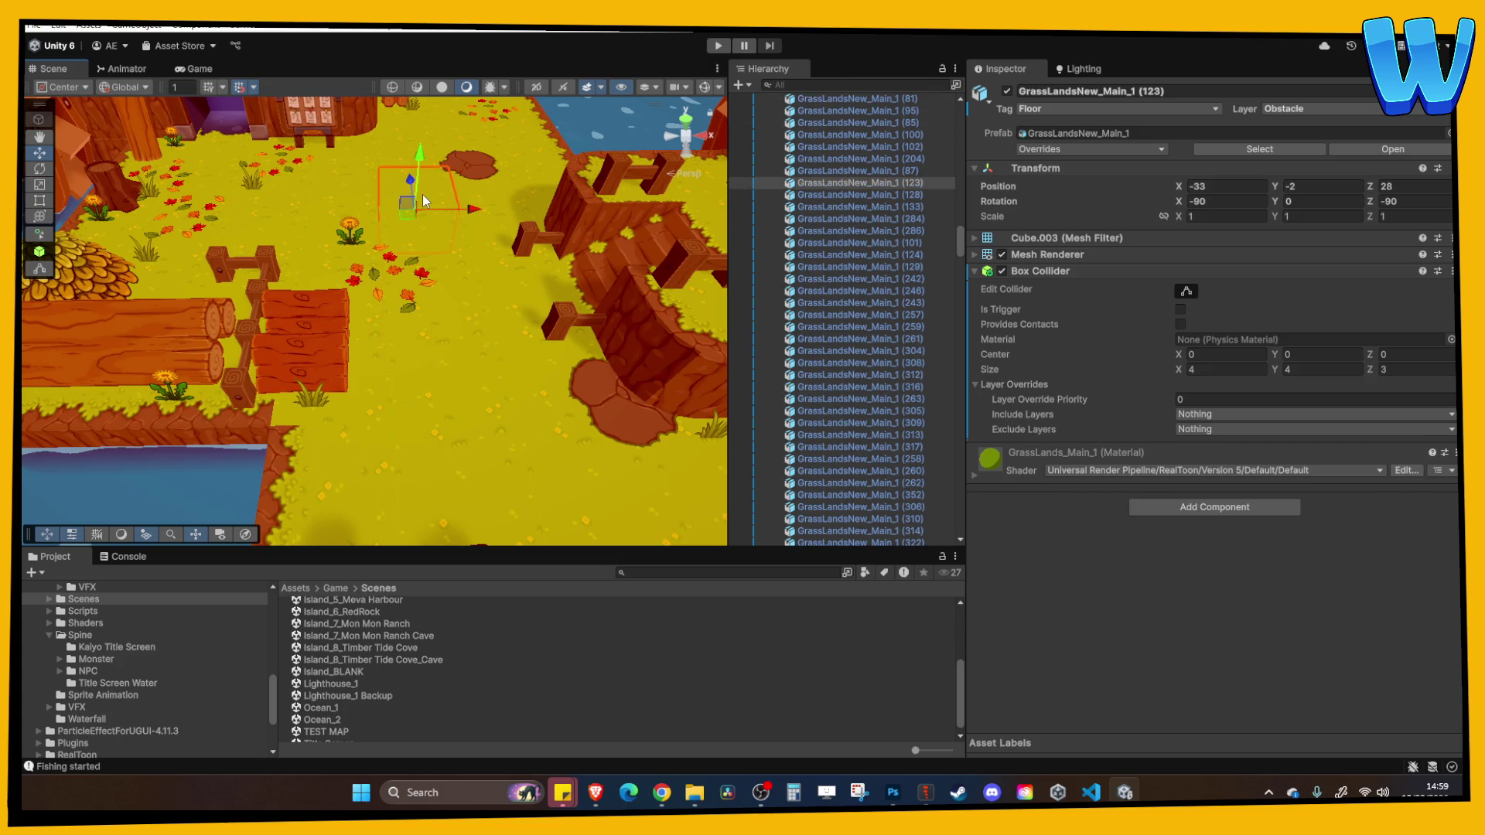
drag(422, 193, 442, 288)
click(452, 303)
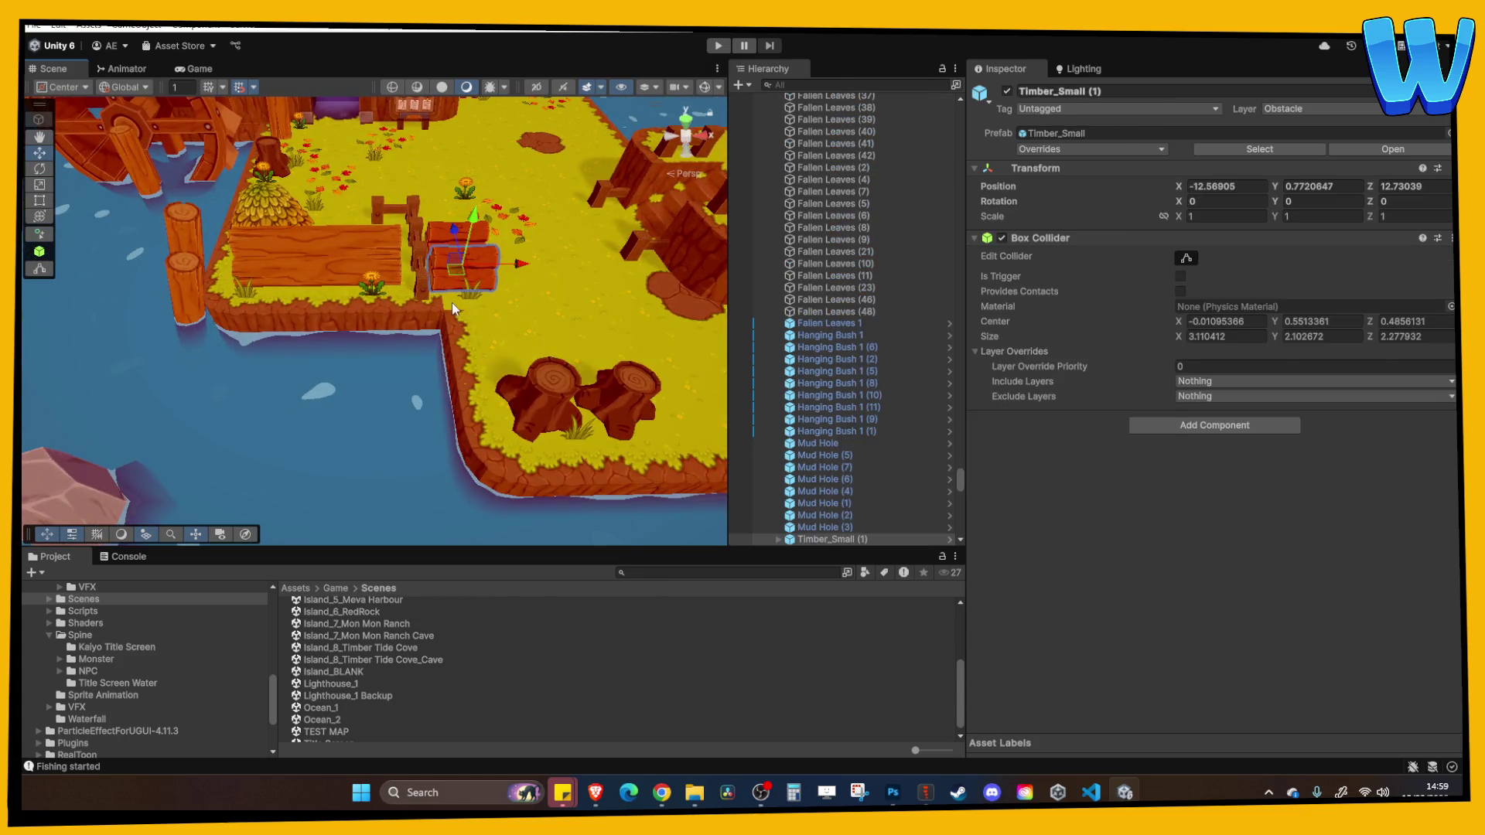
click(444, 332)
scroll(444, 332, up, 5)
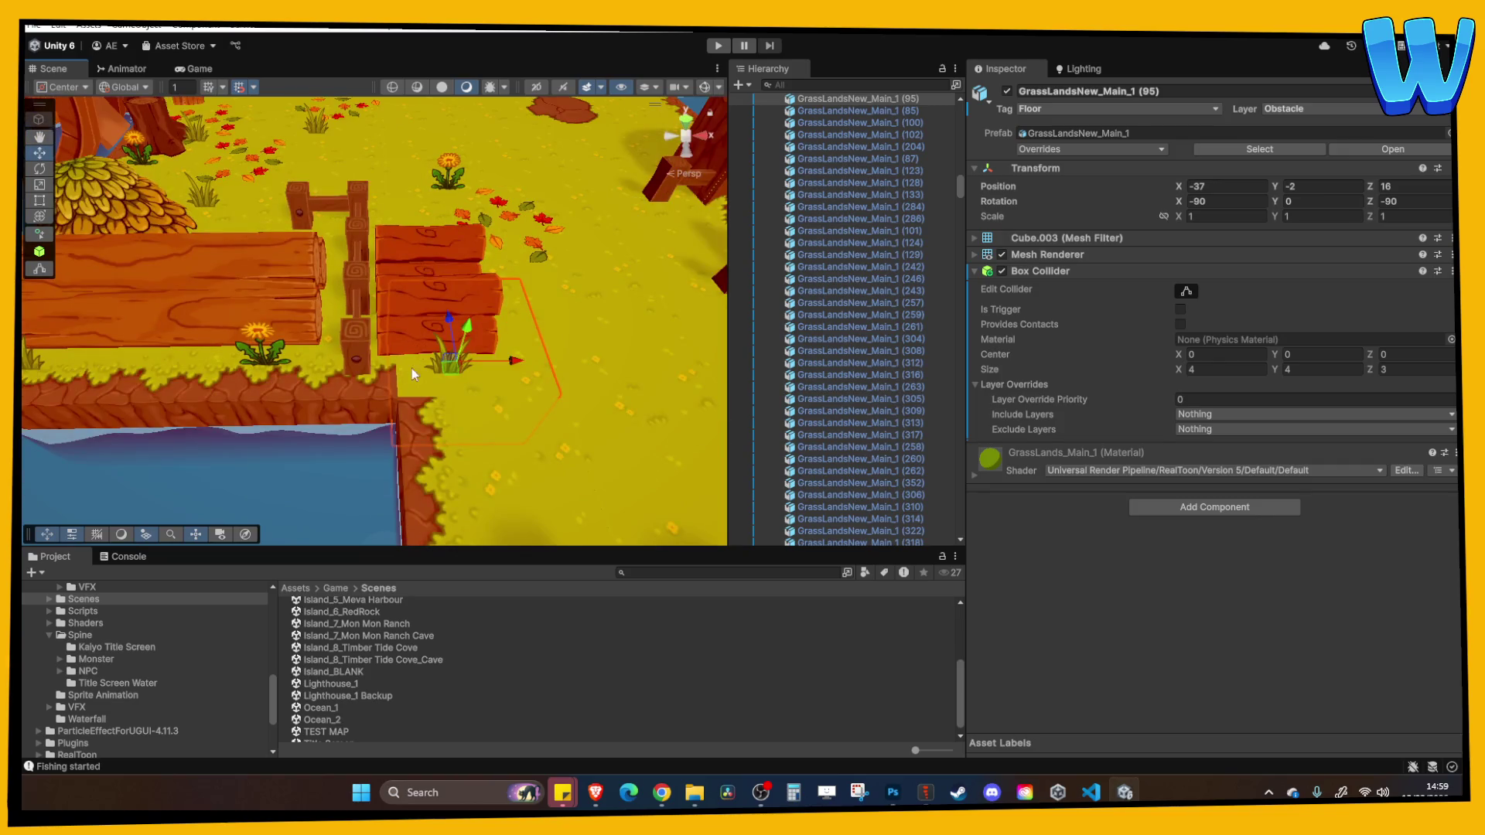
drag(443, 399, 424, 357)
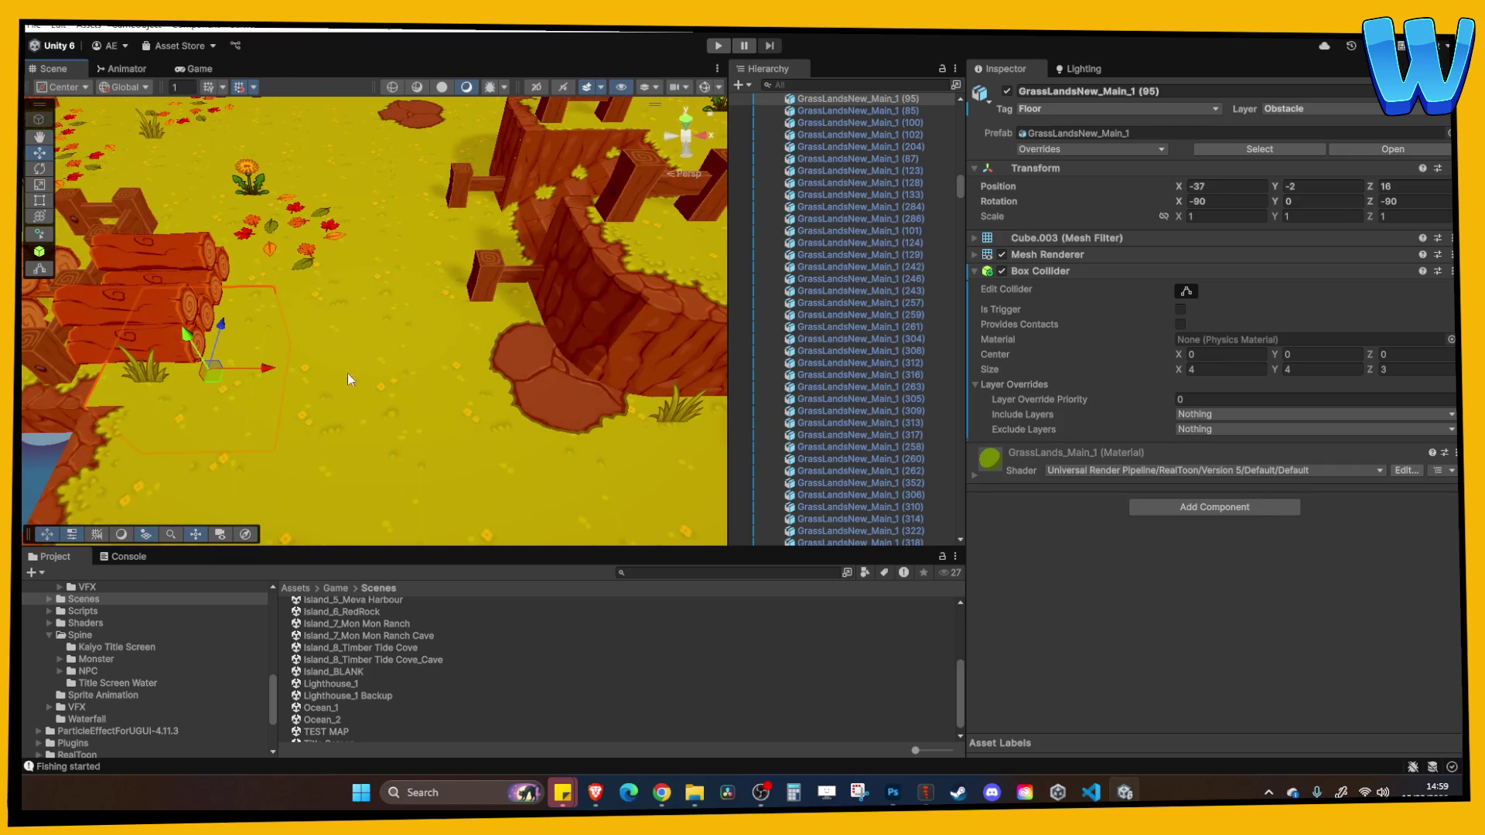
scroll(327, 280, down, 4)
scroll(331, 280, down, 3)
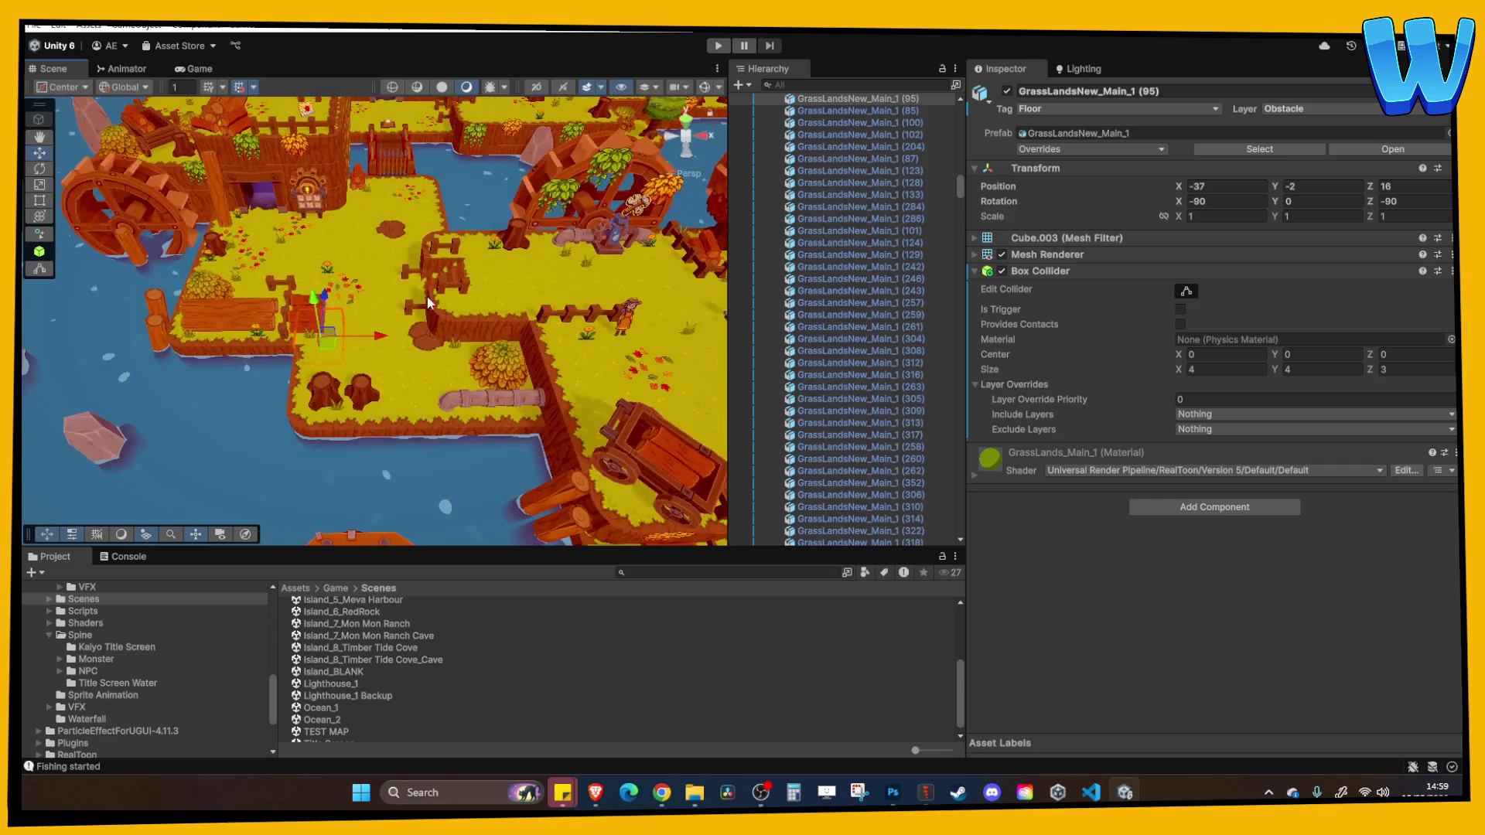
drag(331, 280, 372, 290)
scroll(387, 293, up, 6)
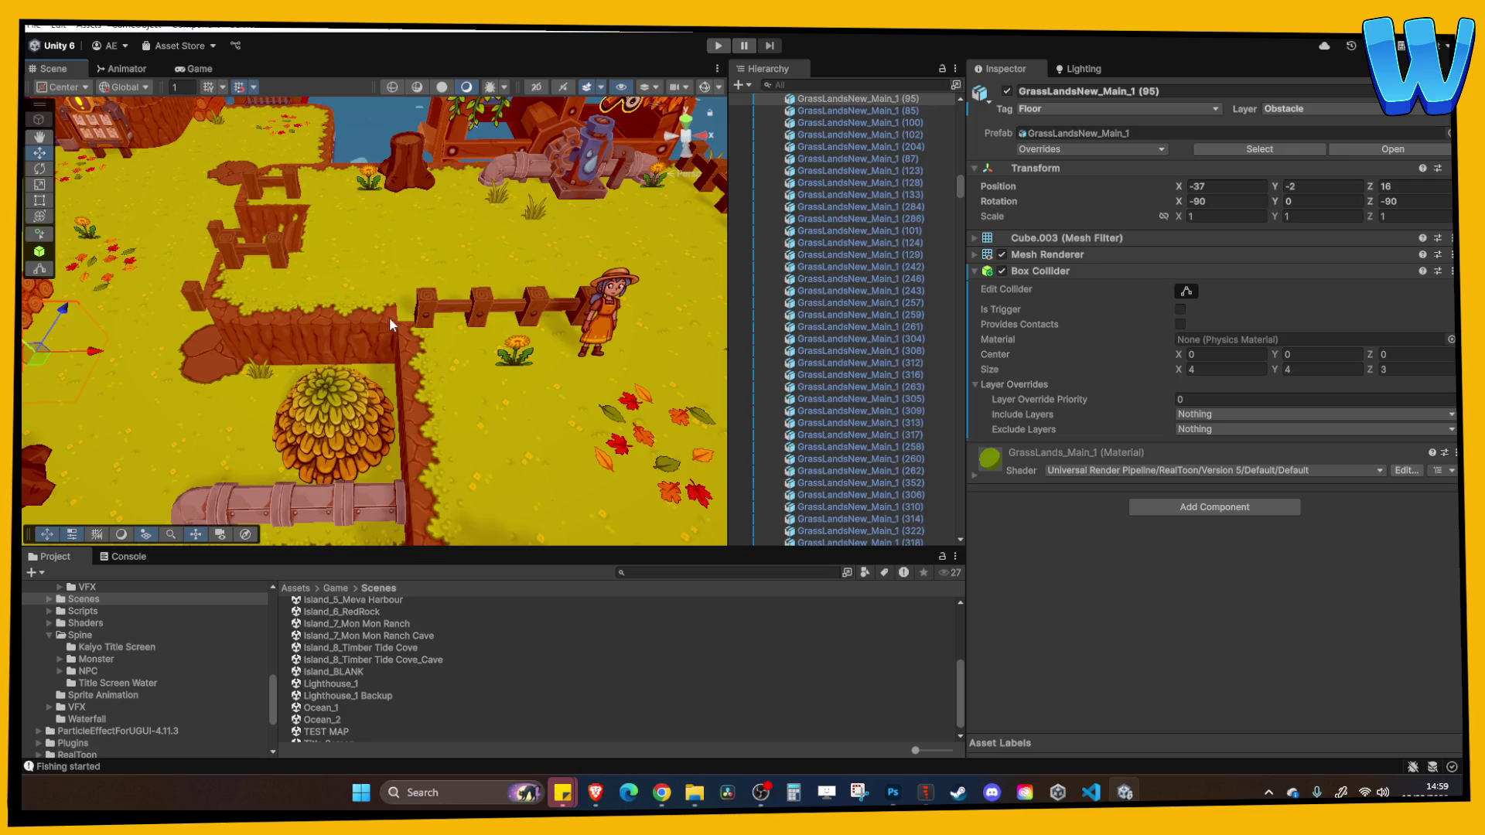
scroll(419, 319, down, 6)
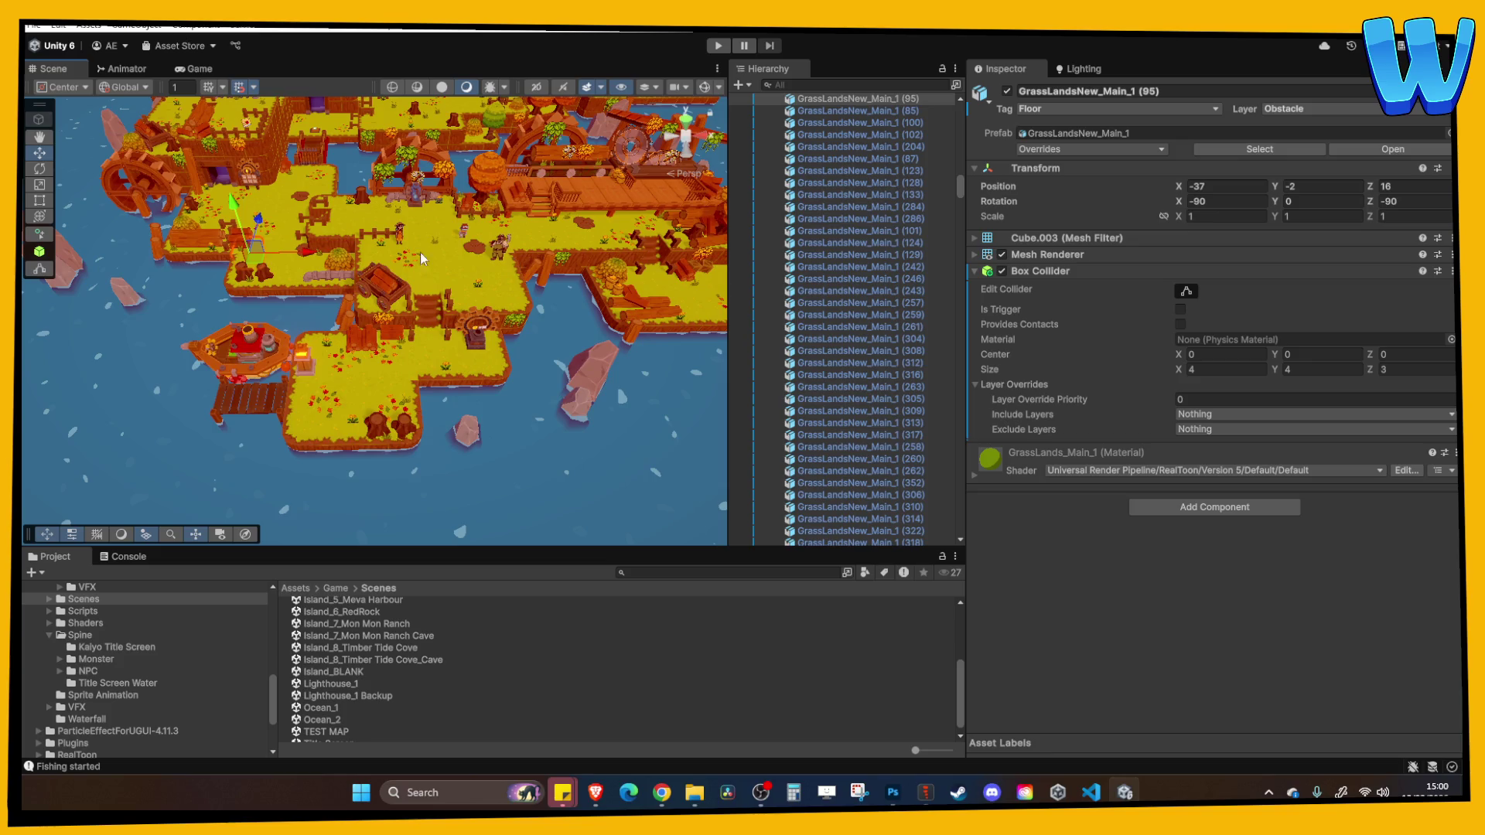
mouse_move(422, 258)
mouse_down()
mouse_move(536, 370)
mouse_move(521, 349)
mouse_up()
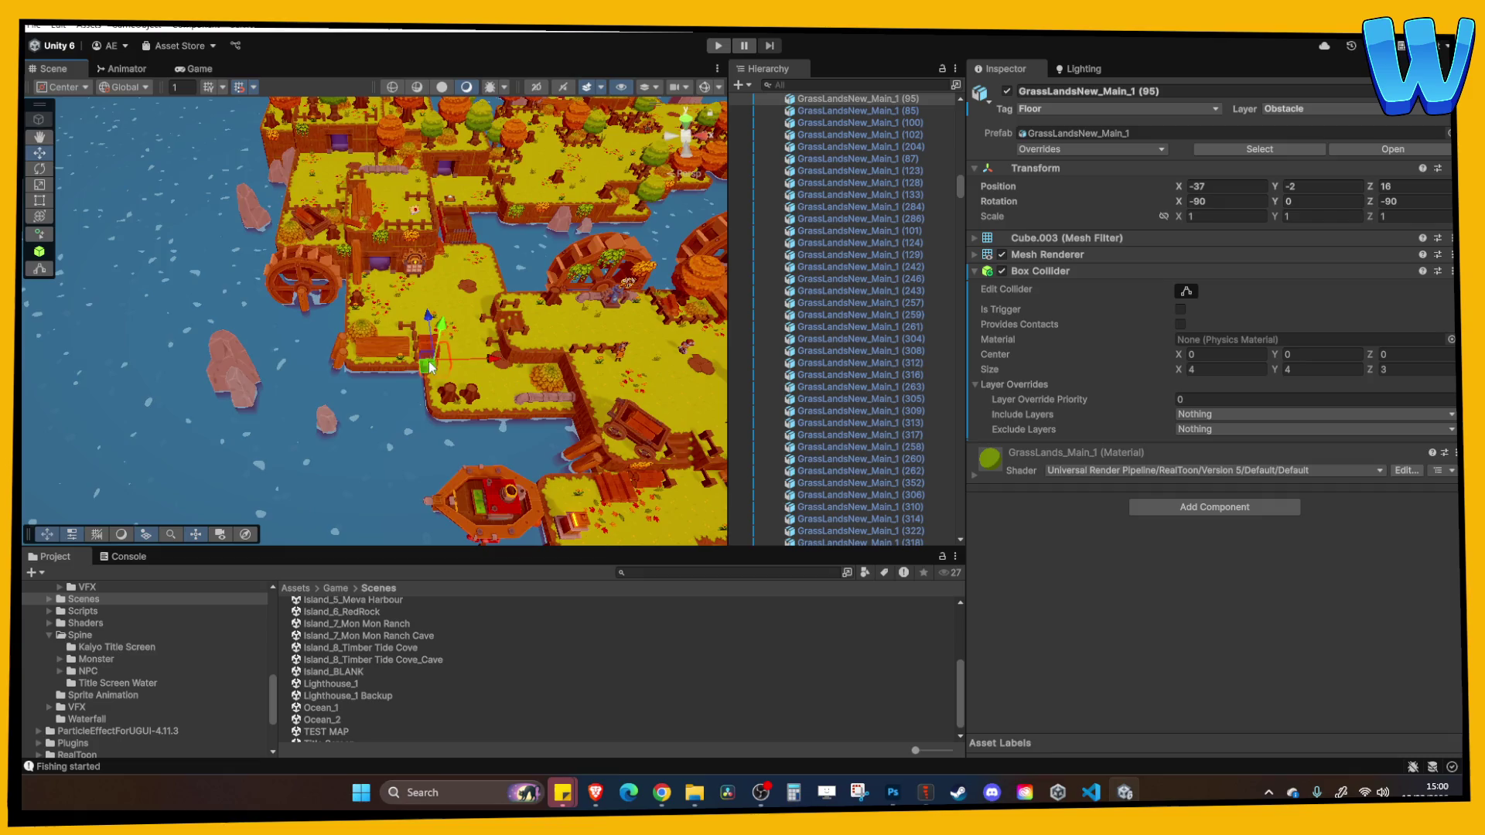
mouse_move(430, 369)
mouse_down()
mouse_move(425, 425)
mouse_move(480, 369)
mouse_move(463, 357)
mouse_move(563, 379)
mouse_up()
scroll(487, 380, down, 2)
scroll(597, 398, up, 3)
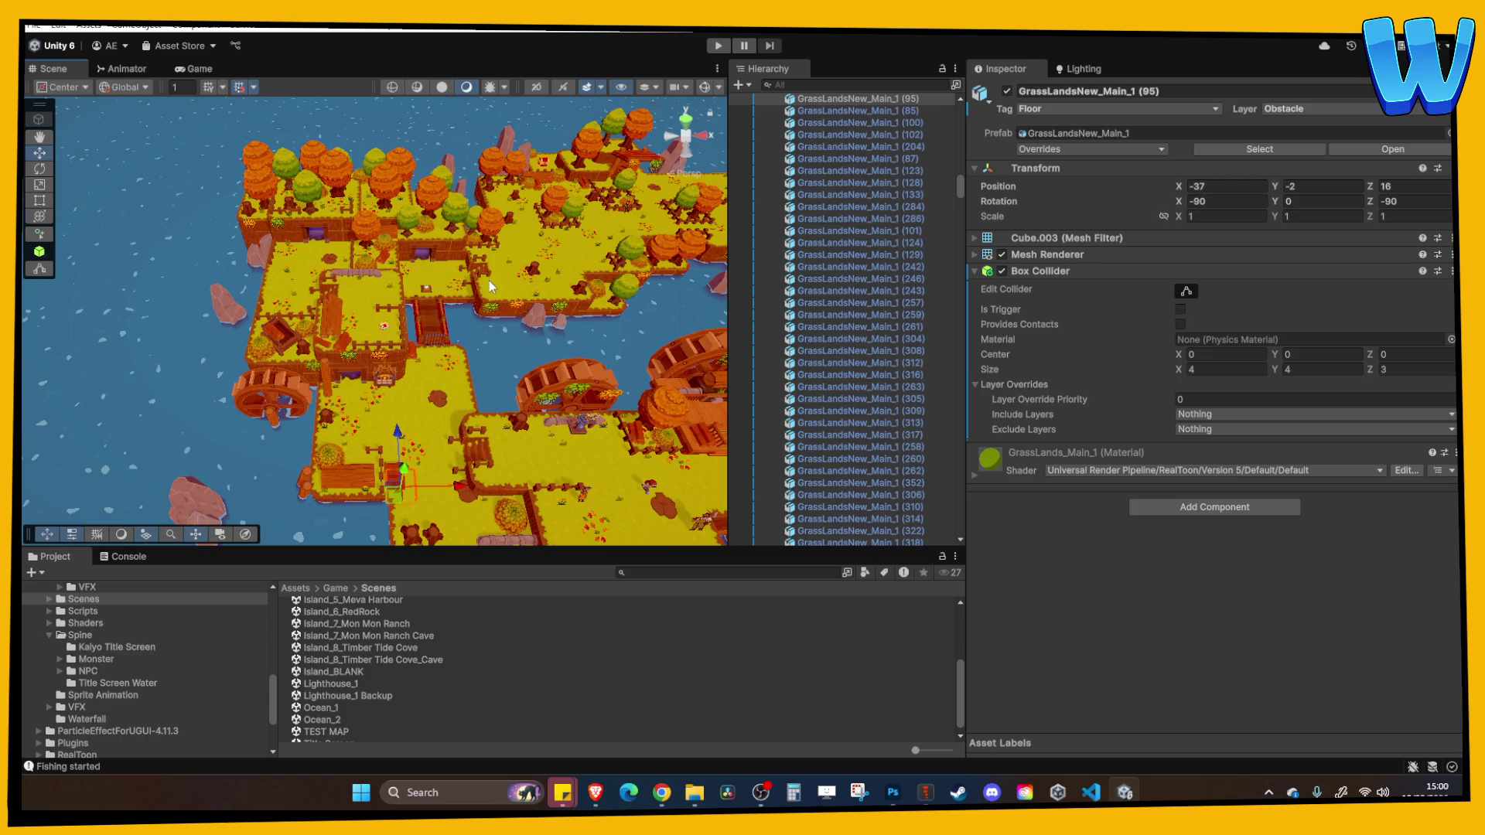
scroll(318, 290, up, 10)
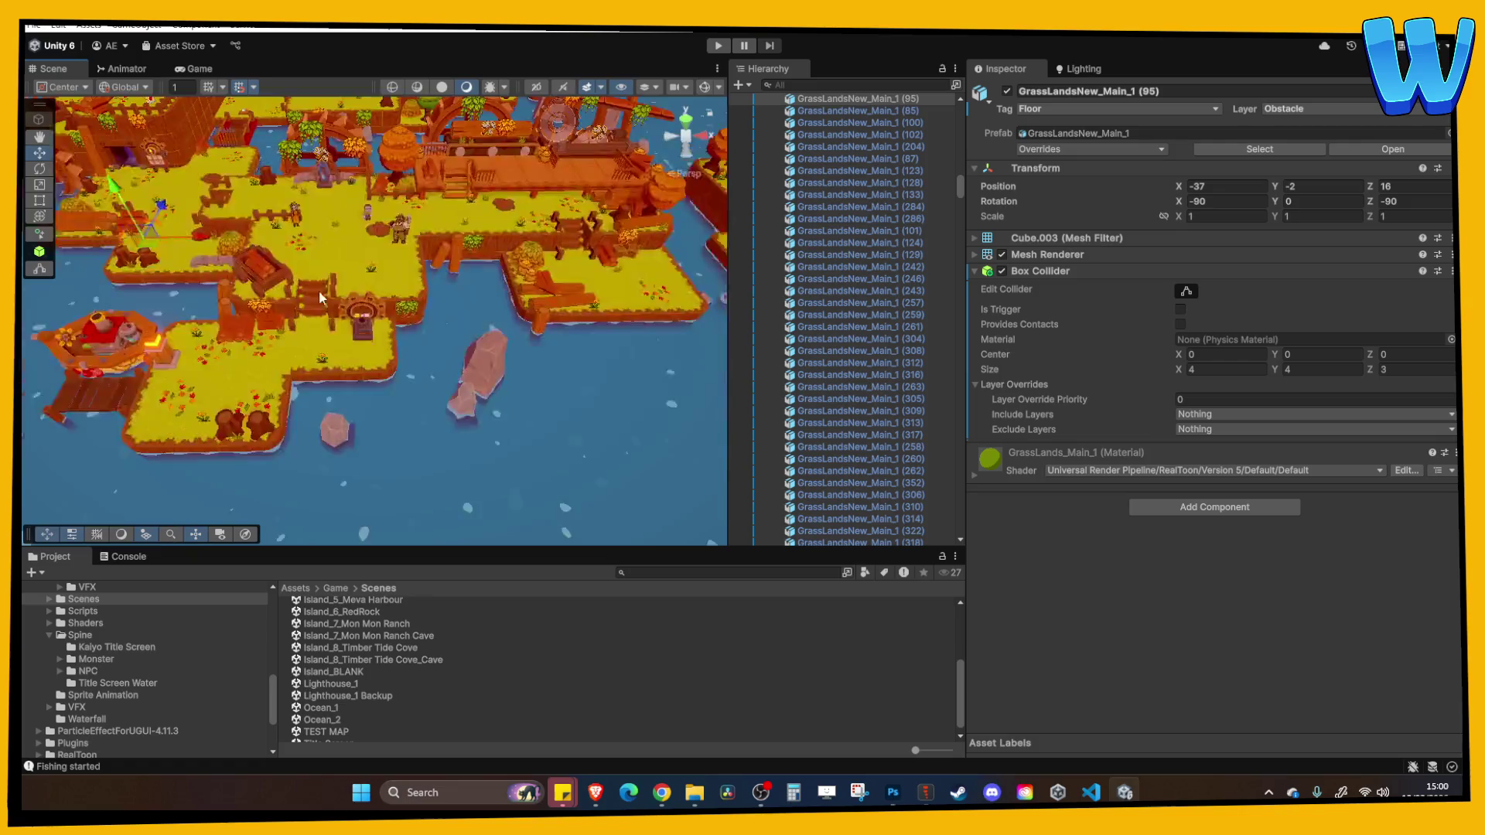
scroll(340, 303, down, 10)
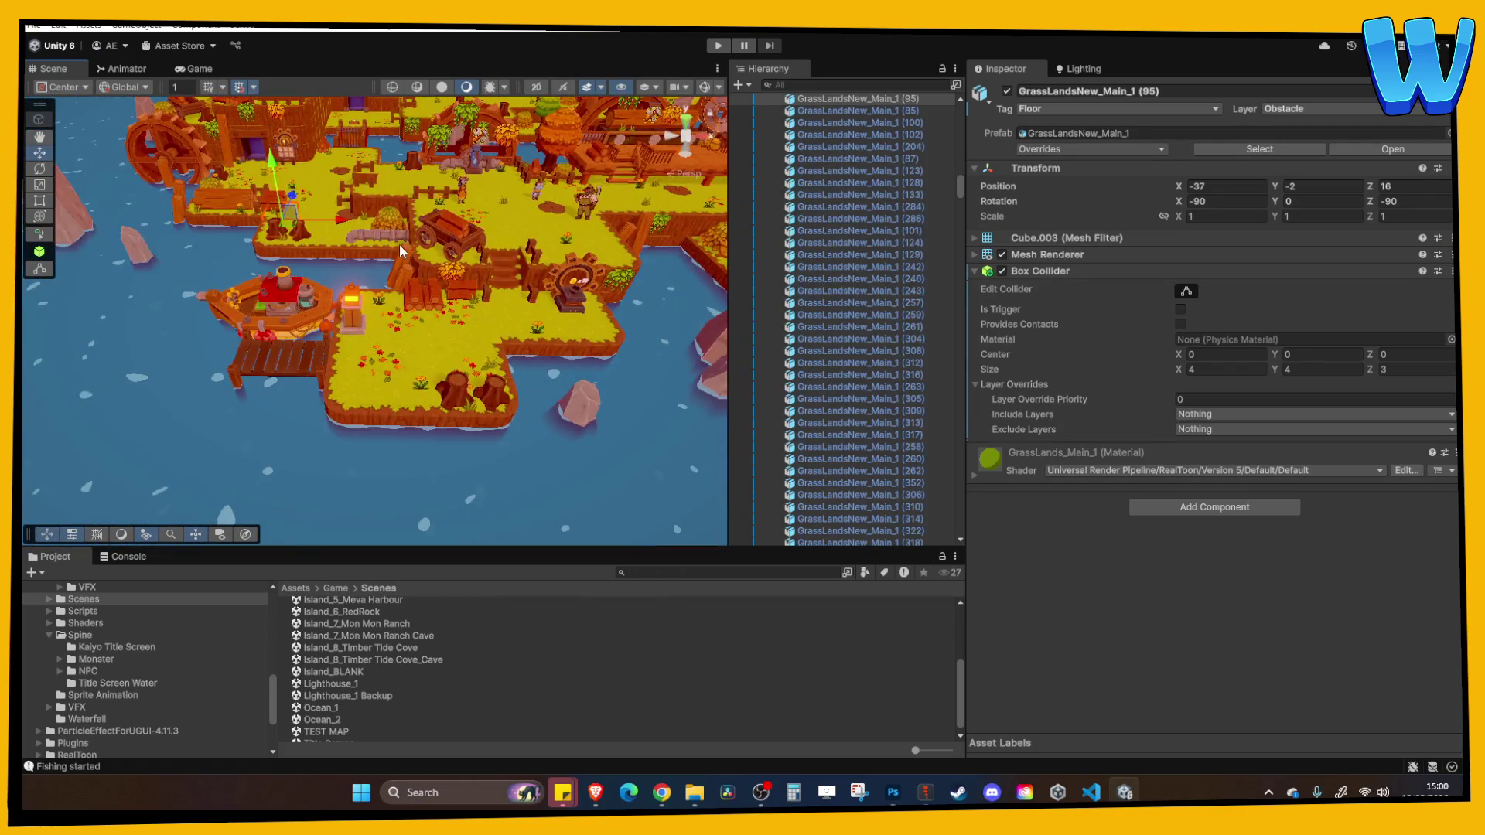
click(400, 247)
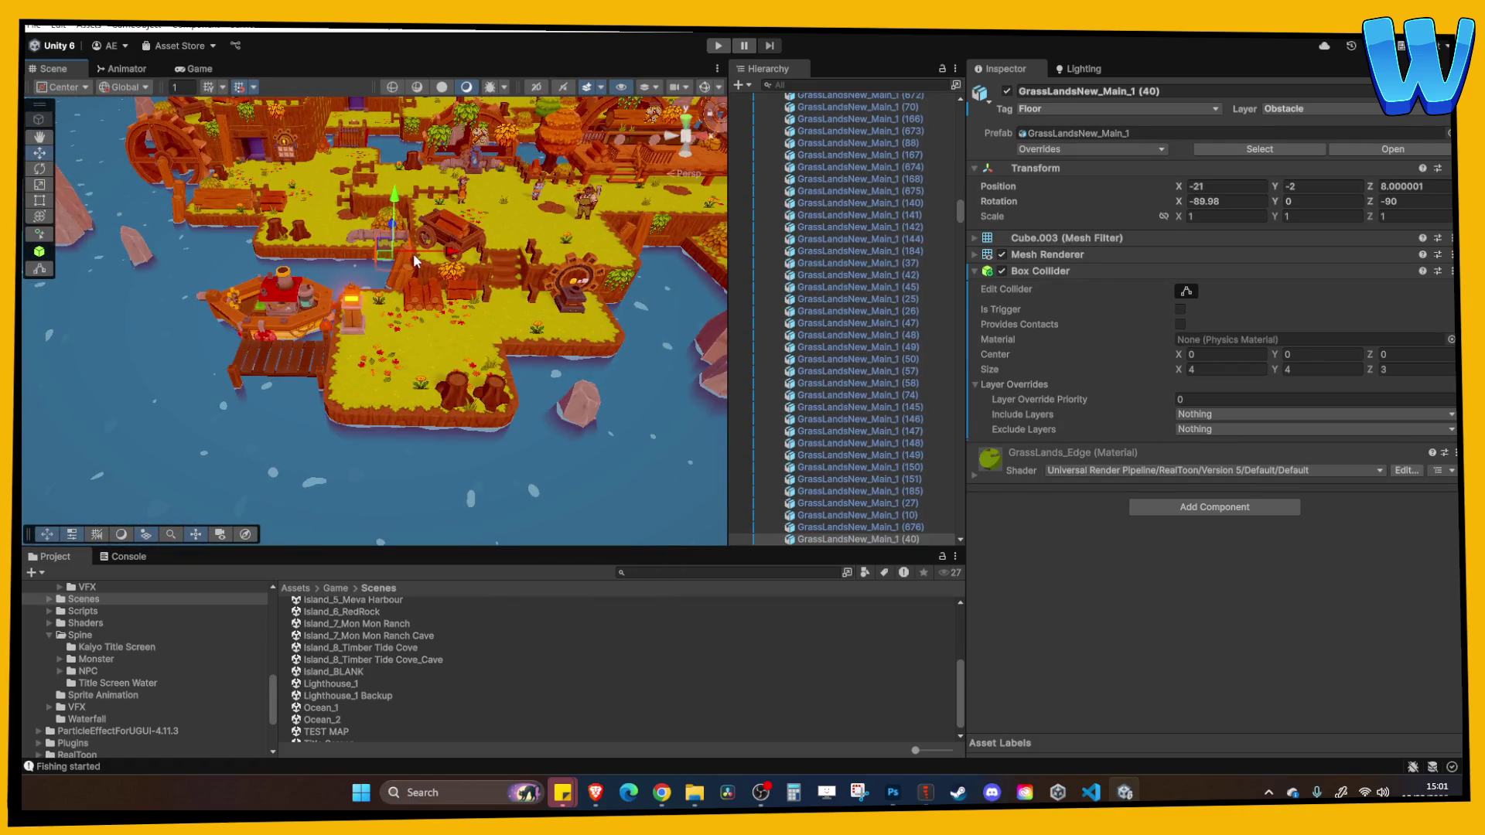
scroll(415, 261, up, 6)
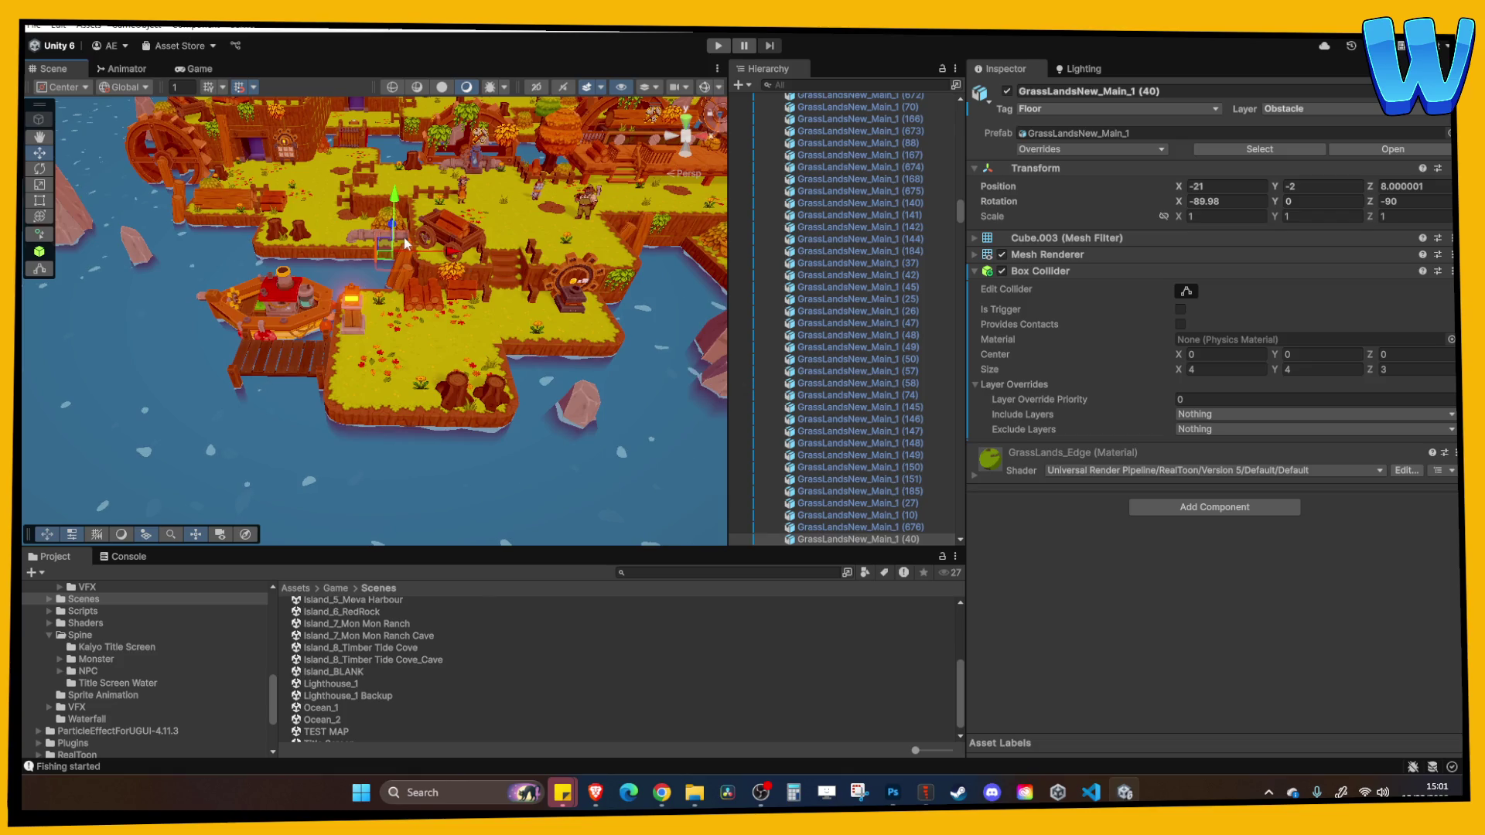
scroll(360, 291, down, 4)
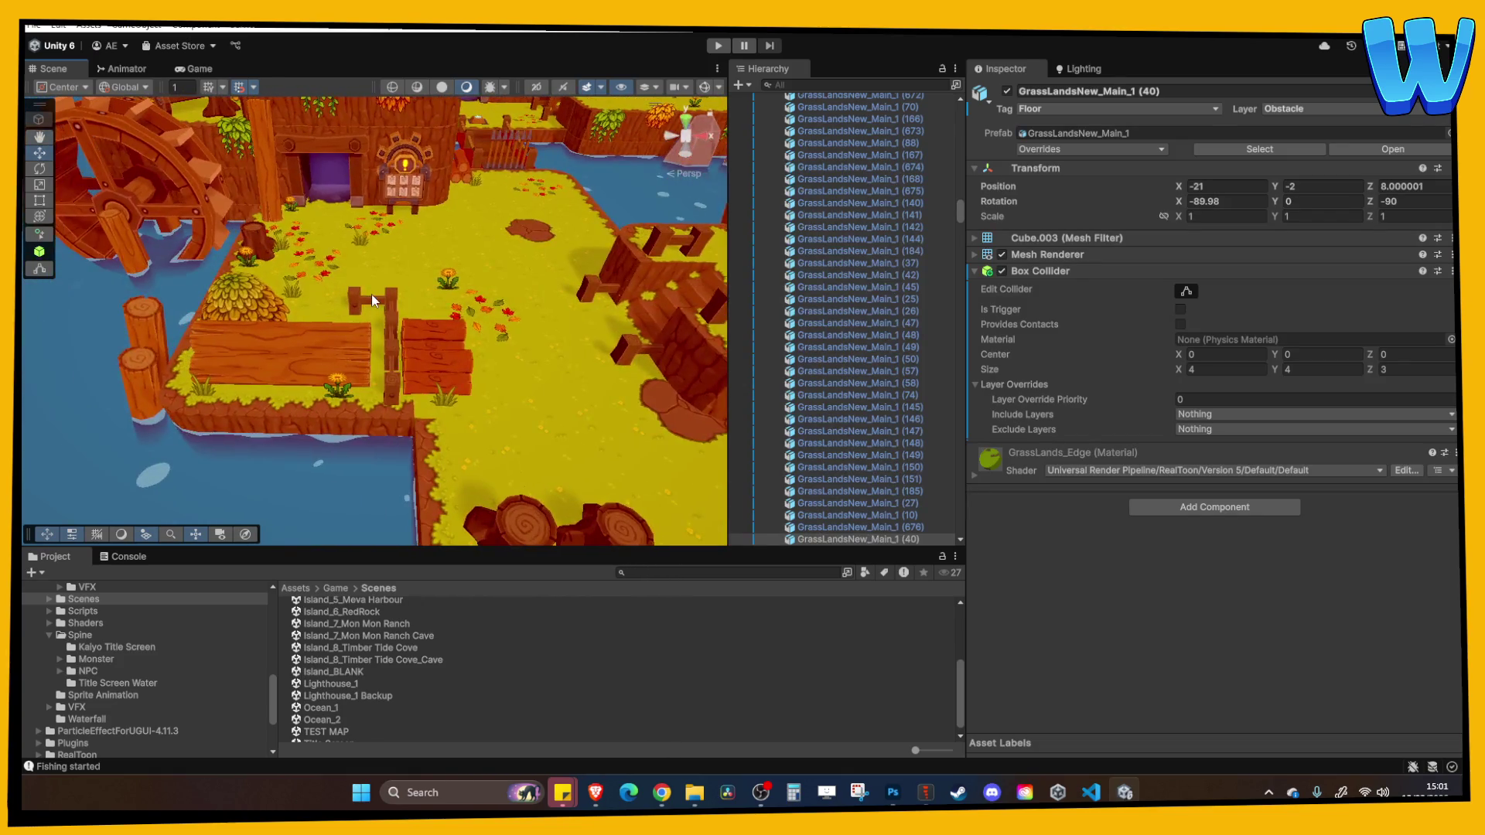
key(w)
scroll(333, 272, down, 3)
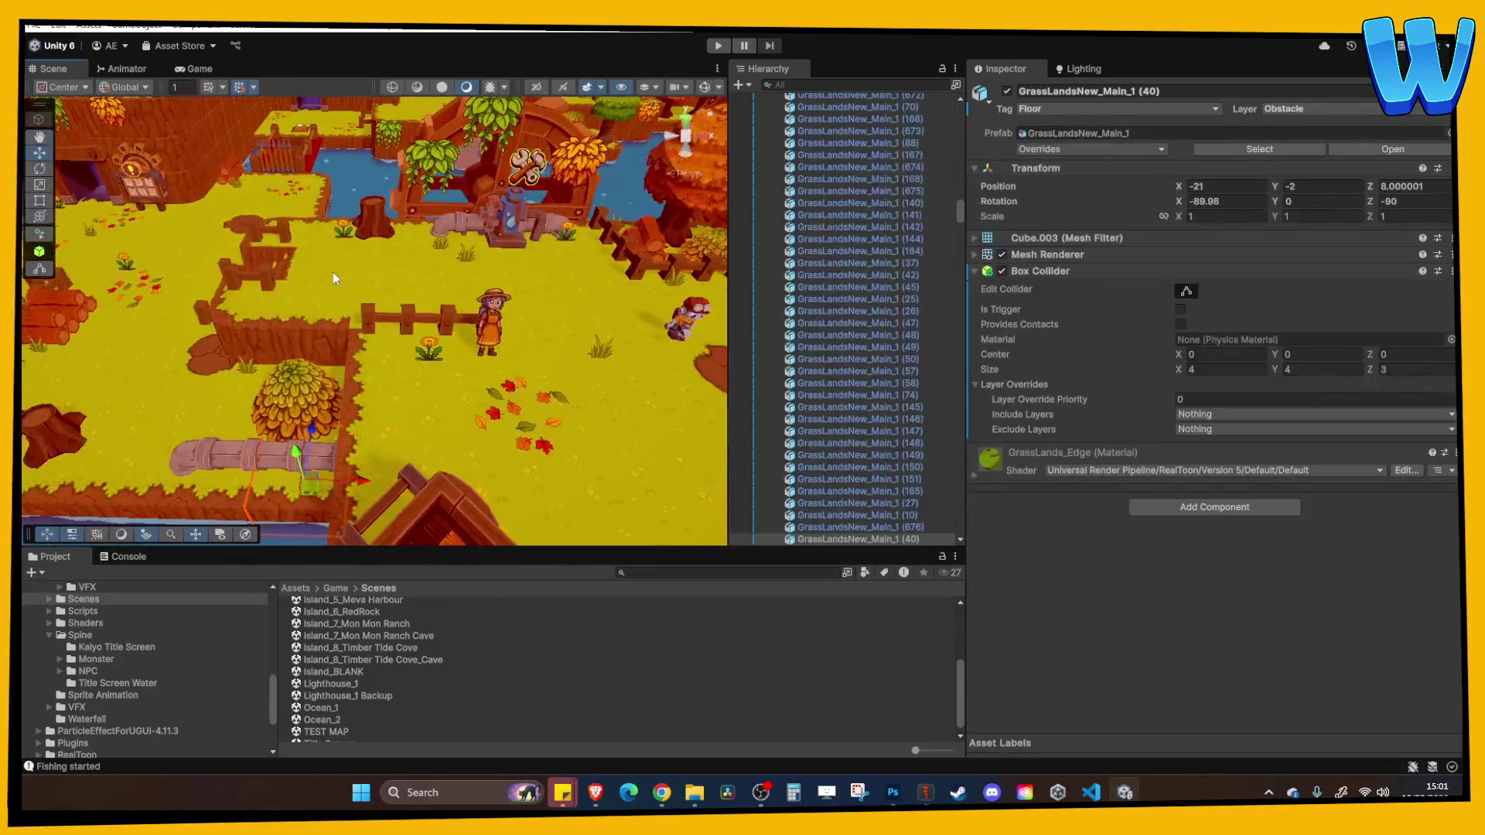
scroll(461, 281, up, 3)
click(447, 291)
scroll(401, 284, down, 6)
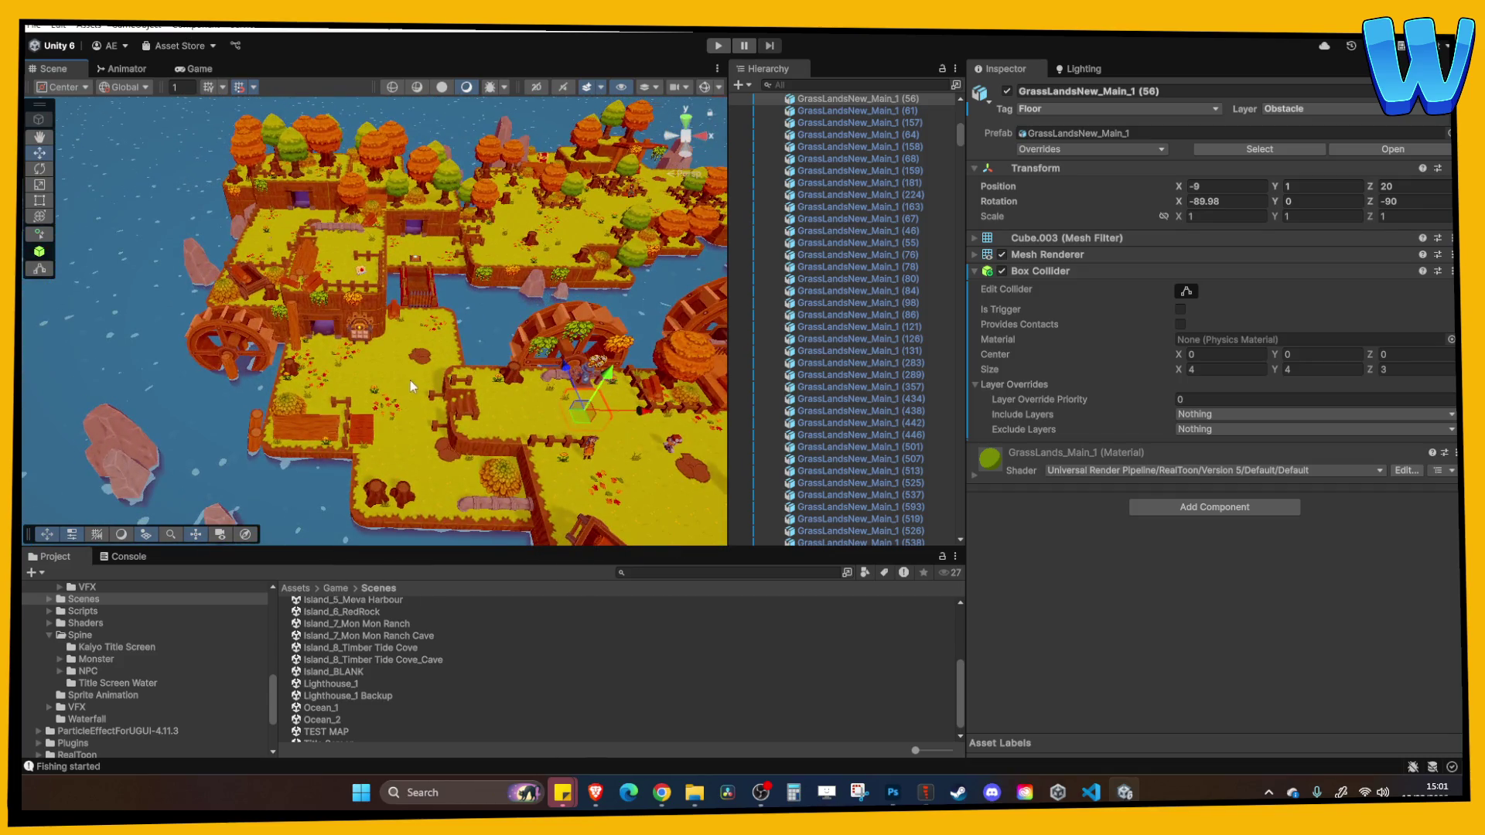
drag(409, 379, 324, 464)
scroll(68, 627, up, 3)
scroll(67, 625, up, 3)
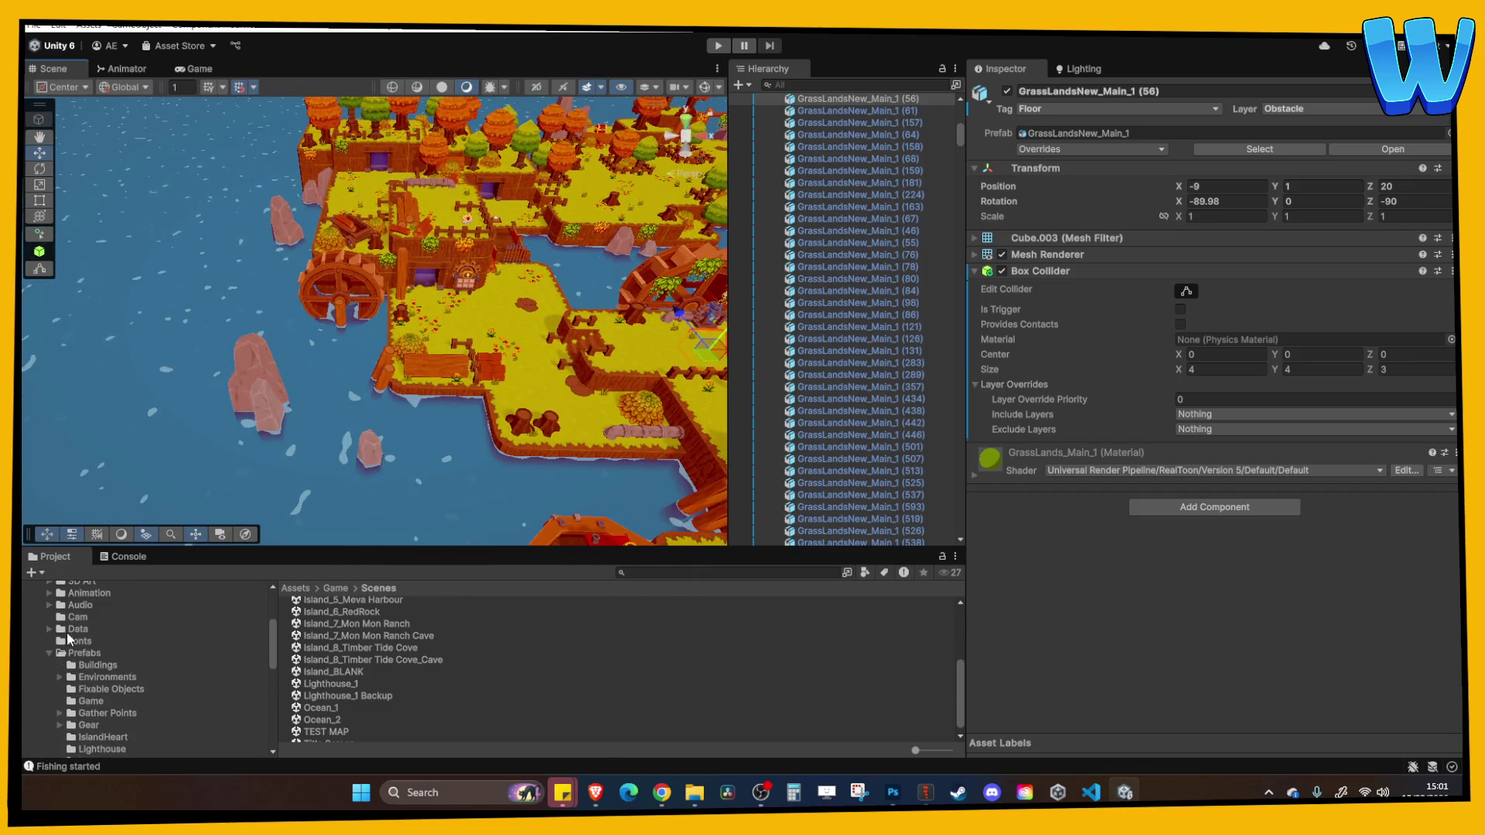
click(51, 654)
scroll(242, 447, up, 3)
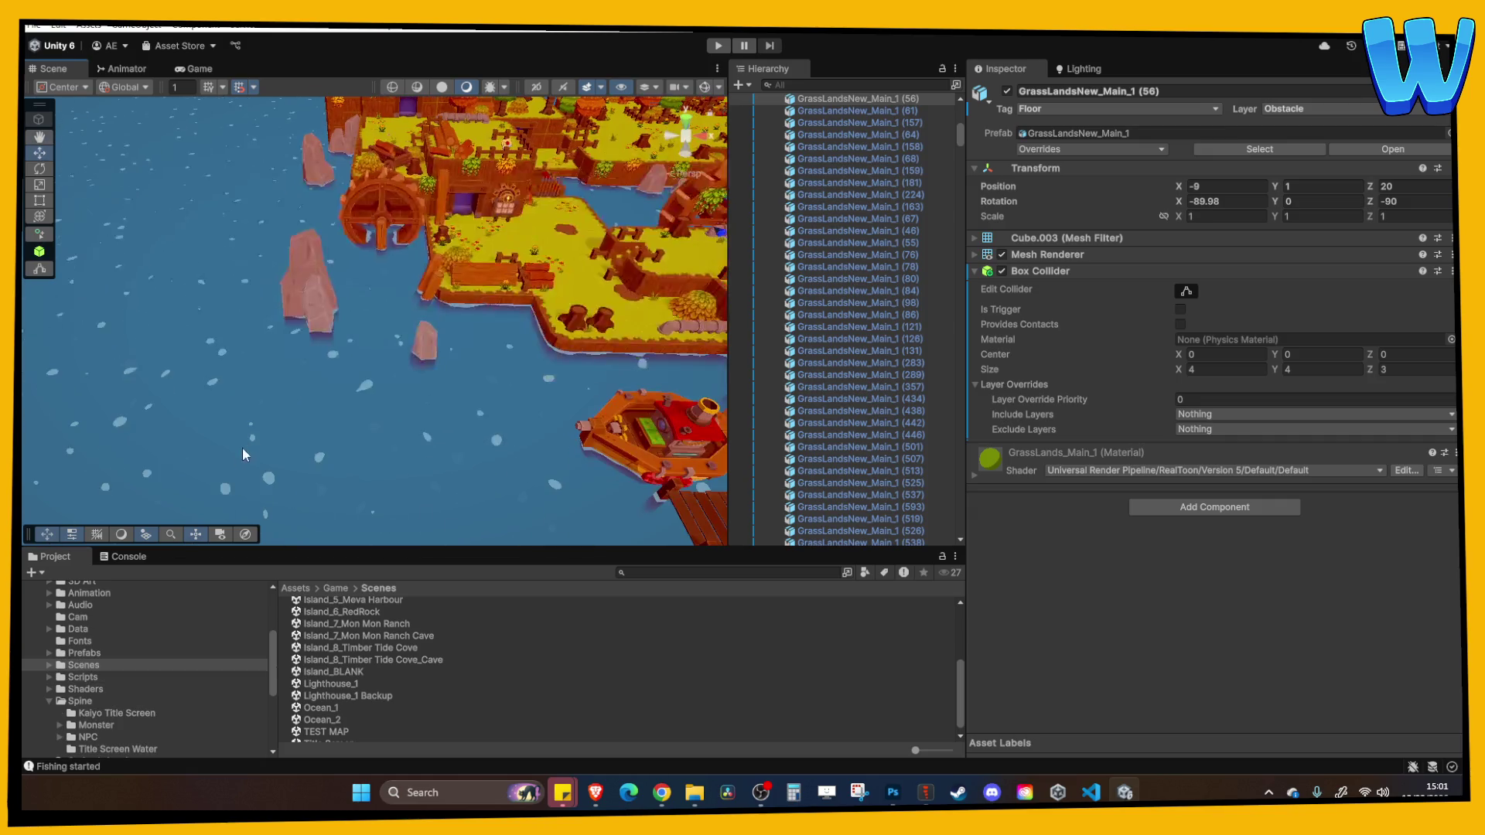
scroll(272, 462, up, 3)
scroll(83, 680, down, 2)
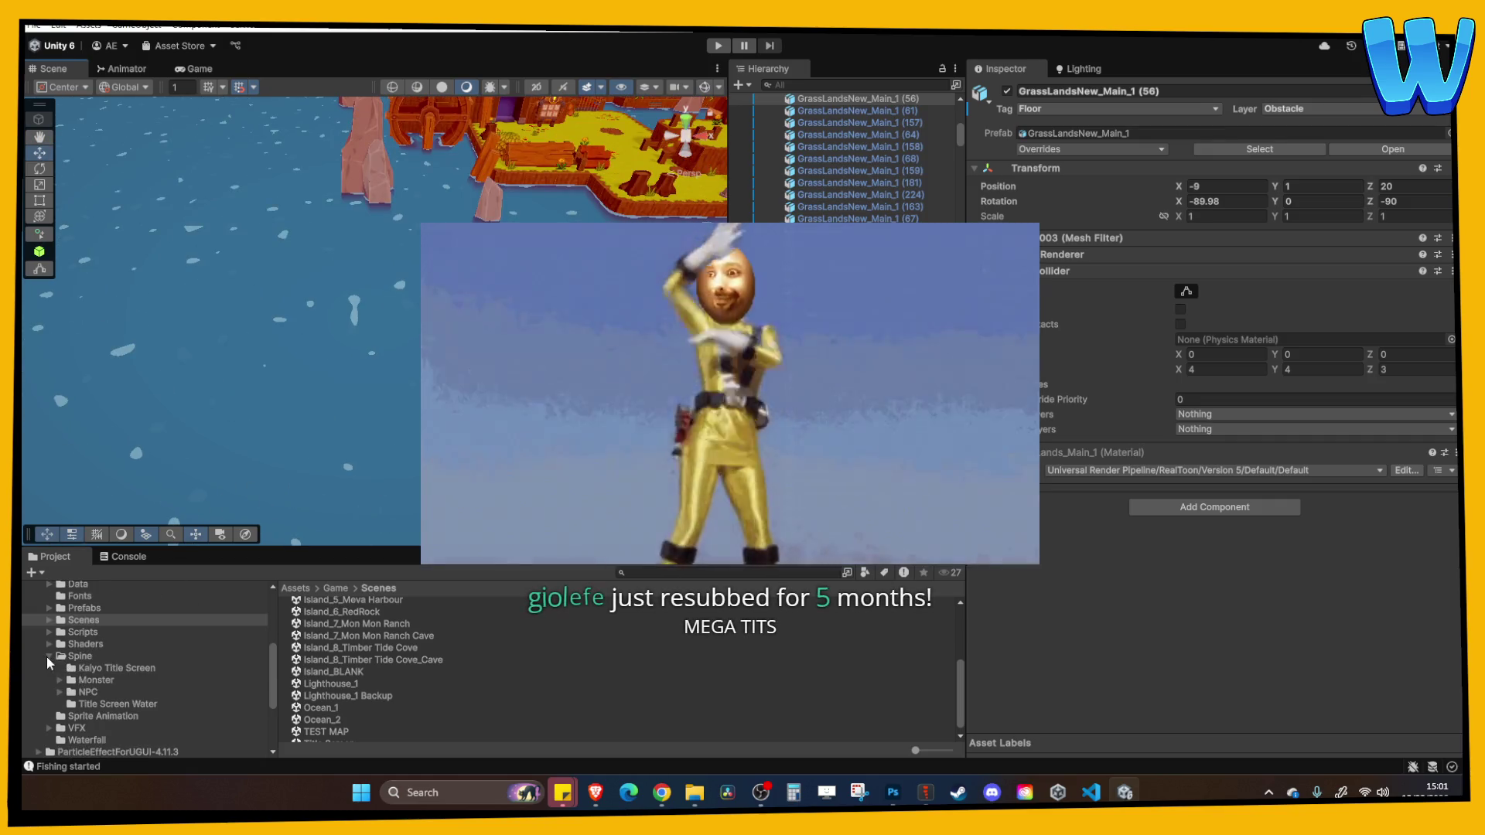
Collapse the Spine folder and frame the selected GrassLandsNew_Main_1 (56) tile in the Scene view
click(48, 656)
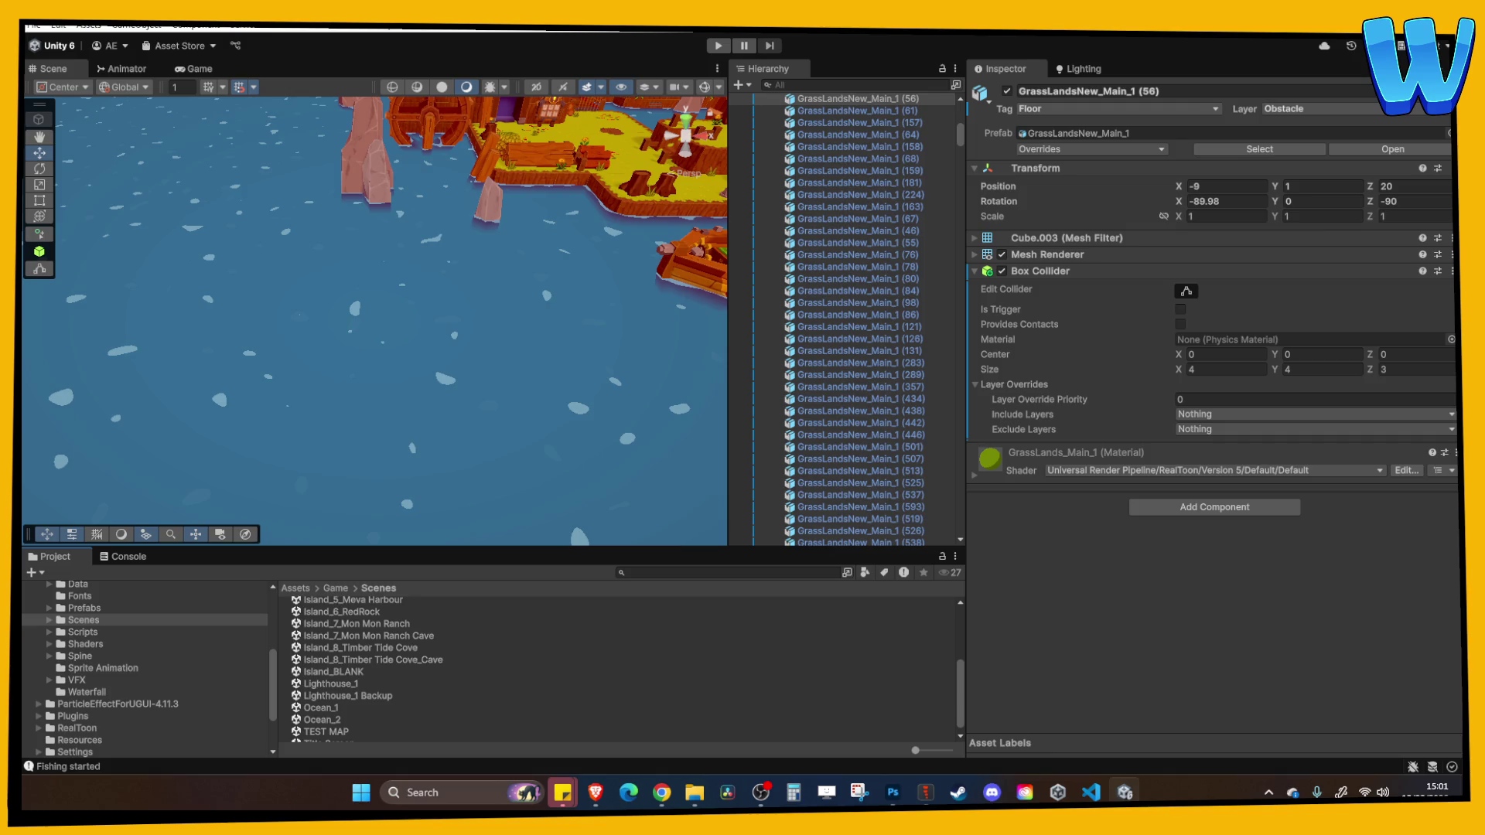
click(661, 792)
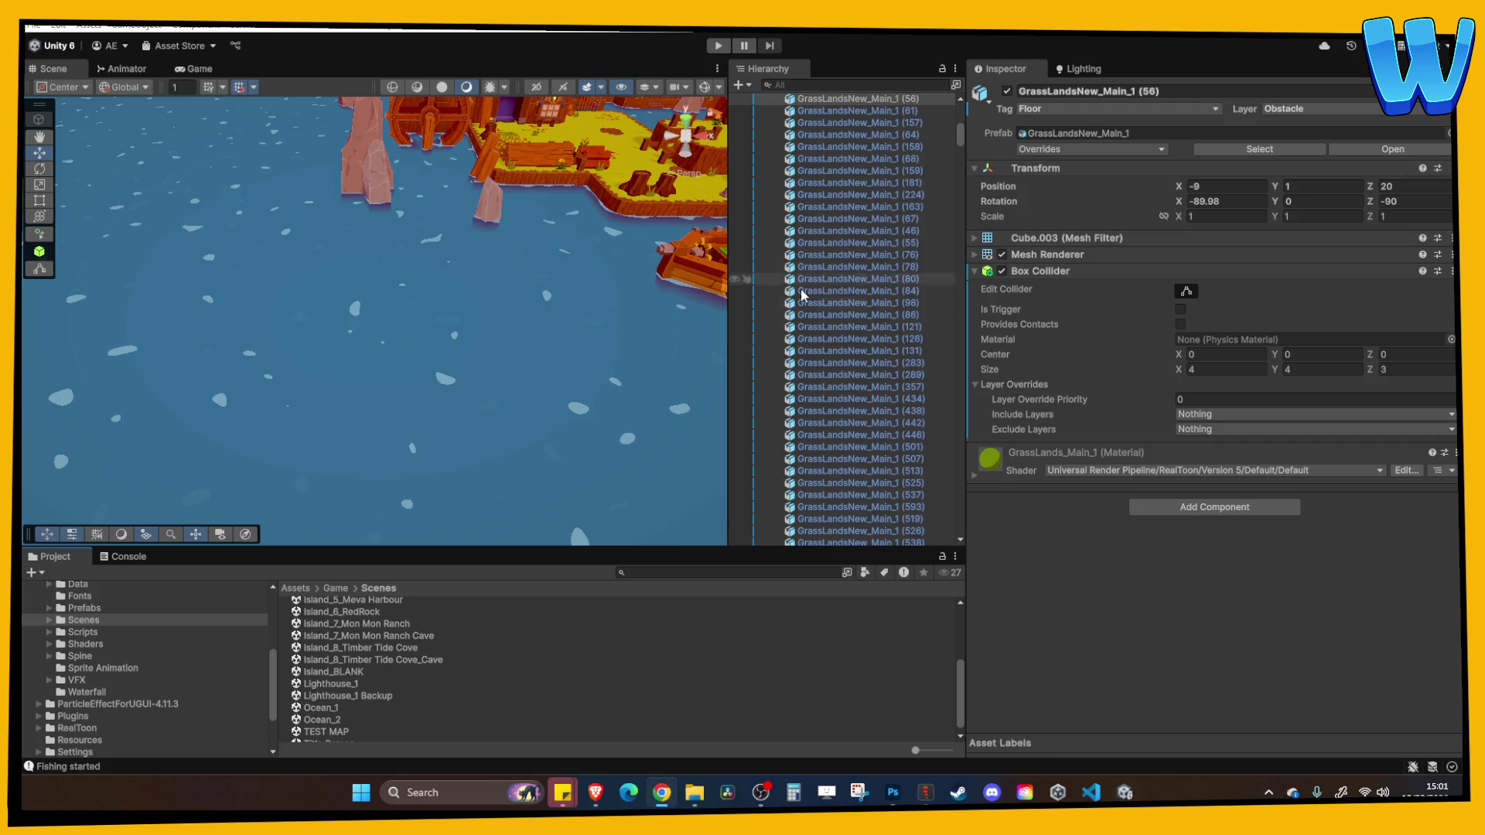
key(f)
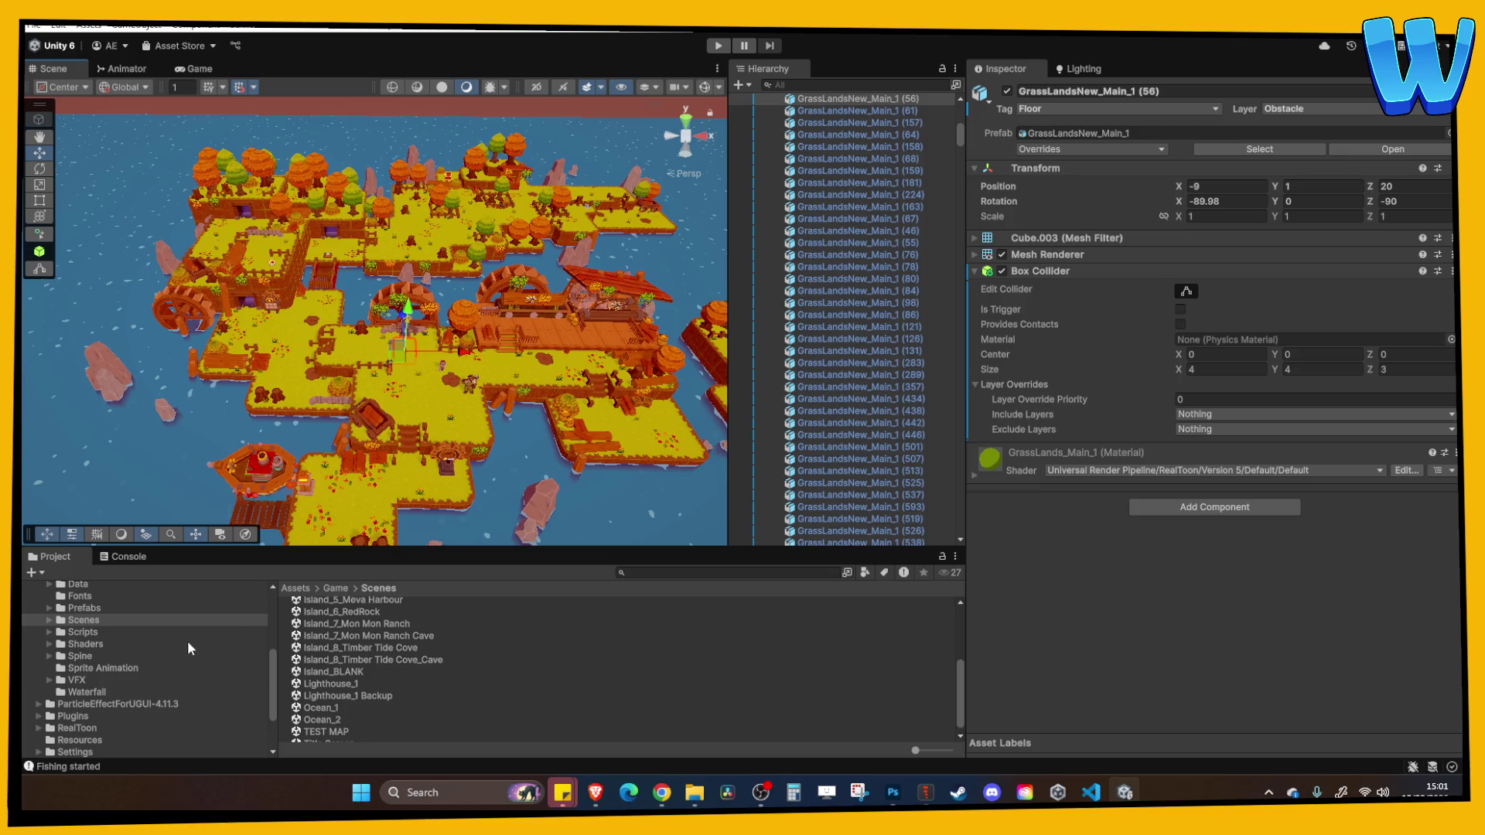
scroll(188, 642, down, 3)
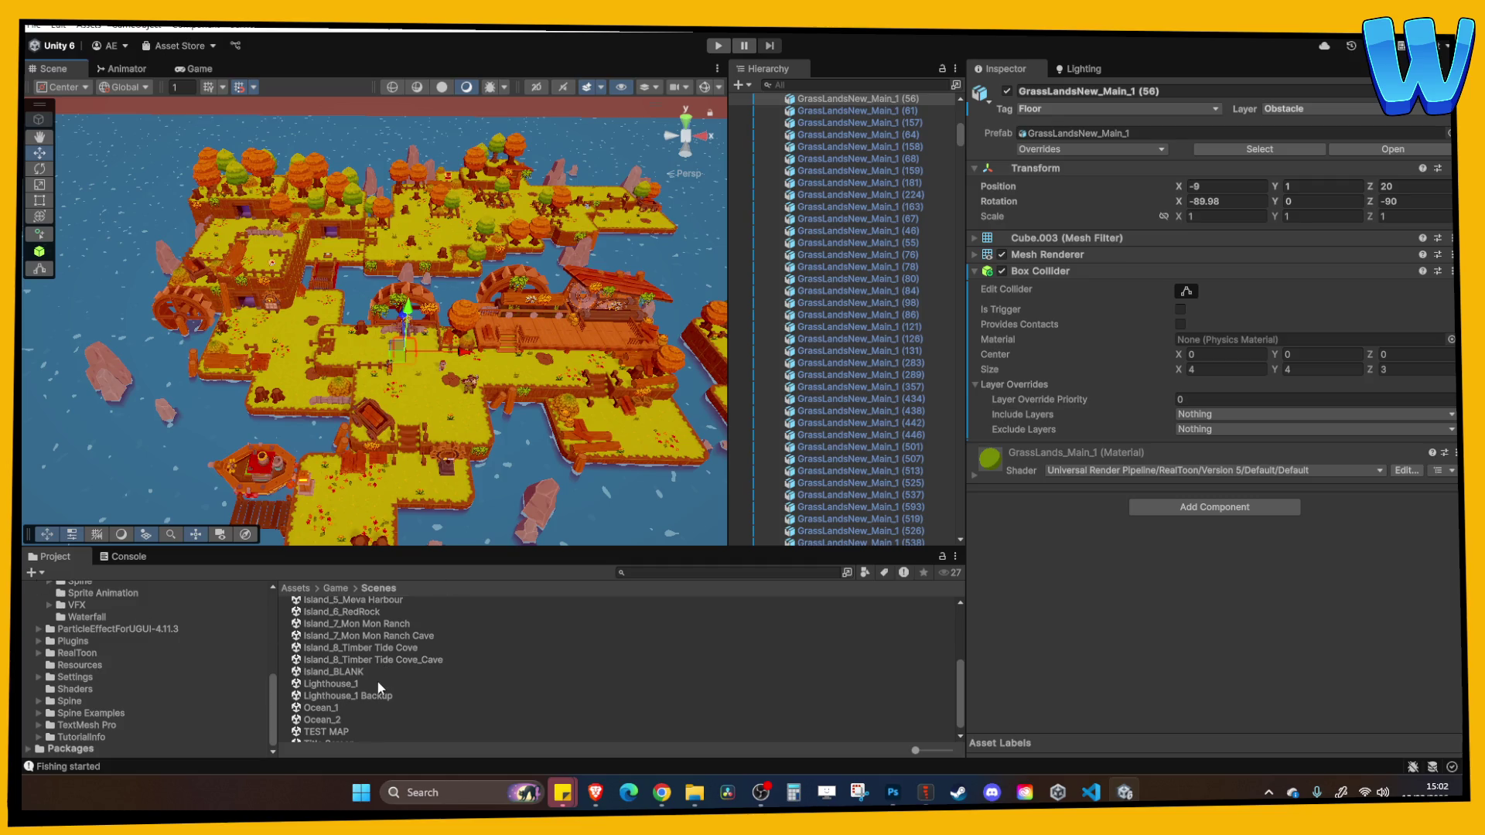
Open the Lighthouse_1 scene from Assets/Game/Scenes
scroll(346, 707, up, 2)
scroll(346, 703, up, 1)
click(348, 720)
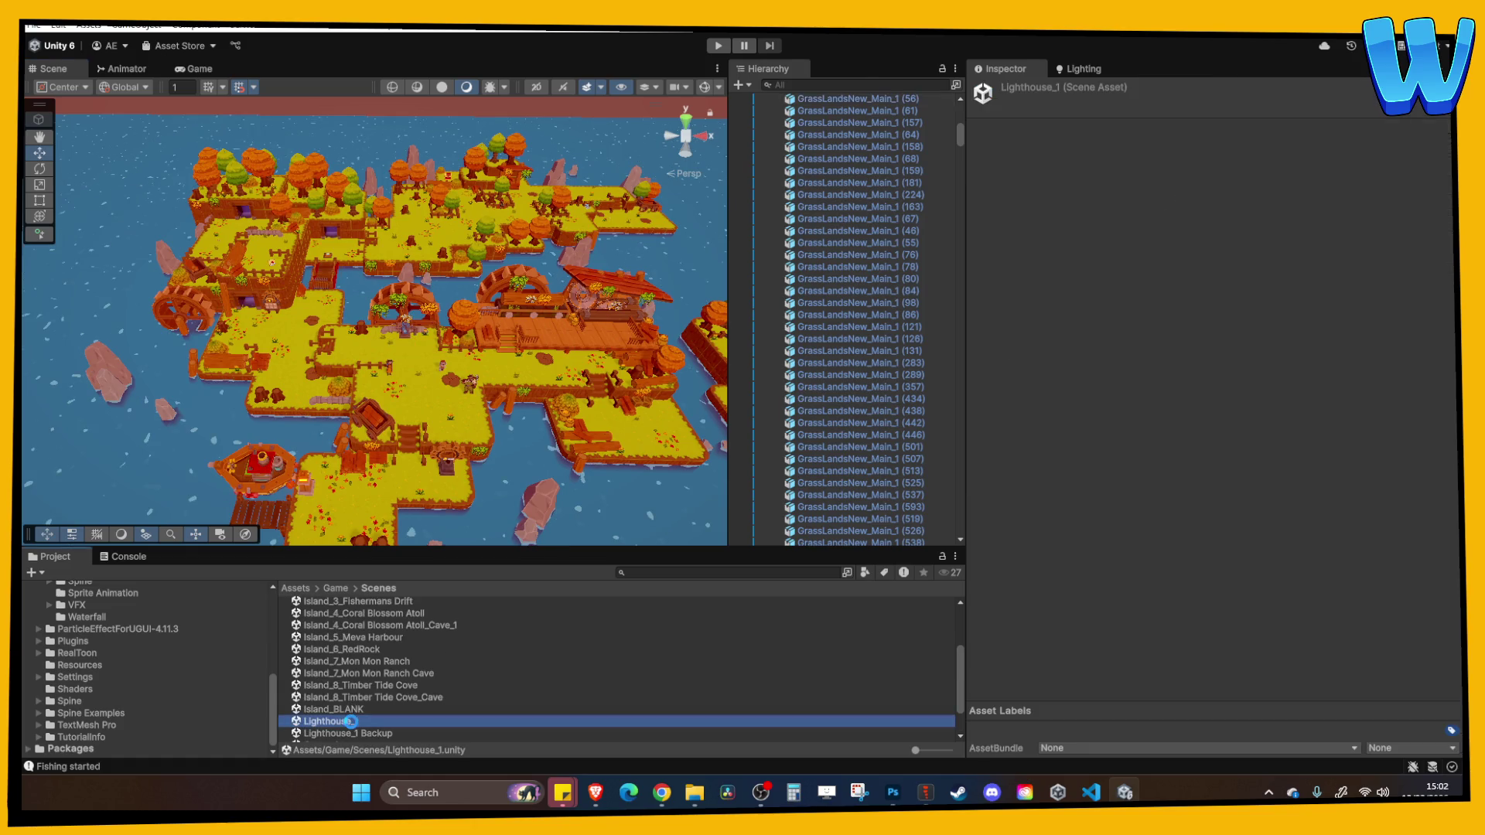
double_click(348, 720)
Zoom in on the planters, chests and grated floor, then clear the selection
scroll(363, 402, up, 4)
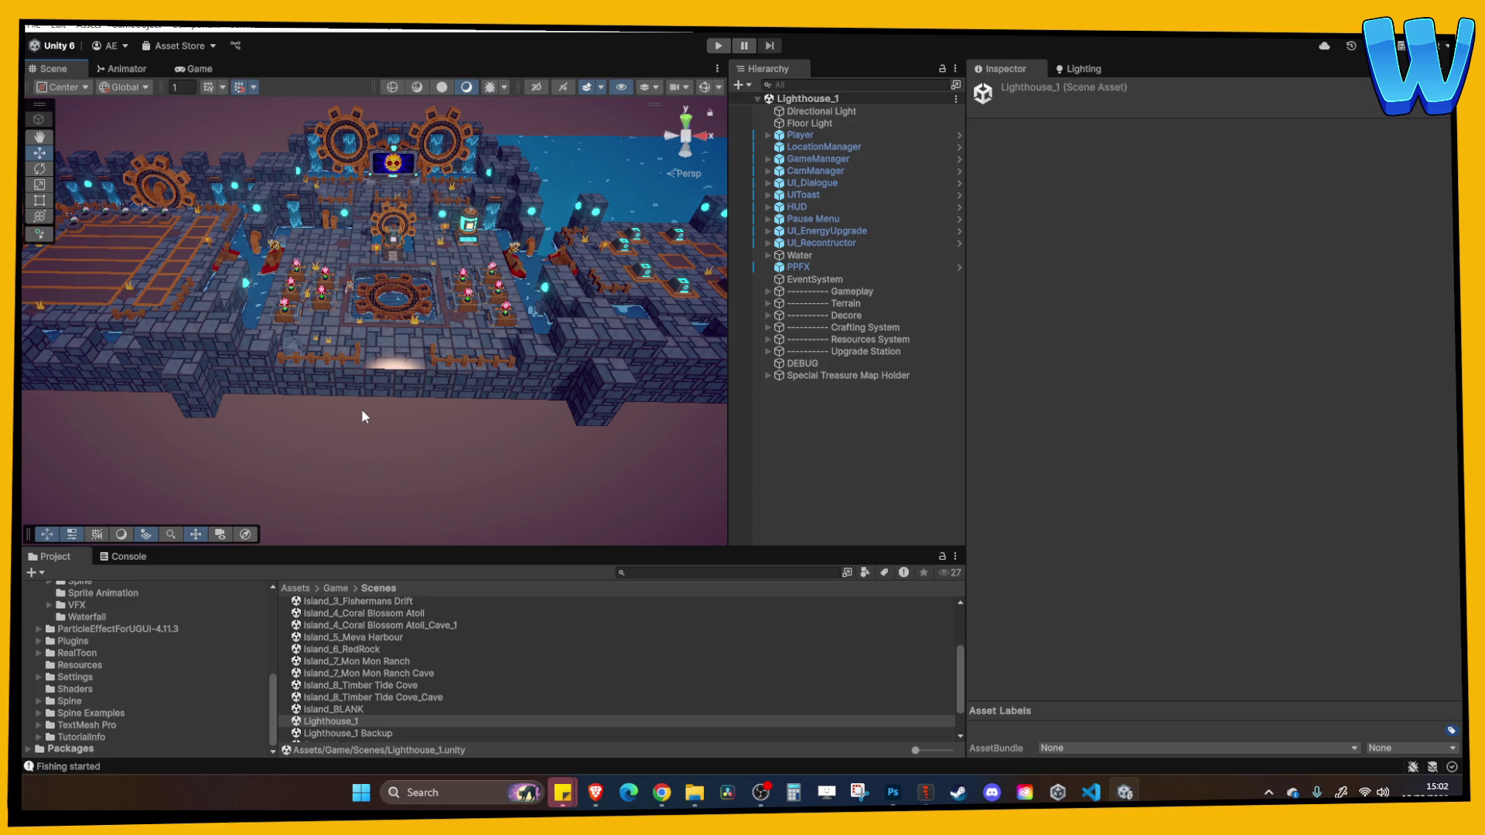
scroll(363, 415, up, 8)
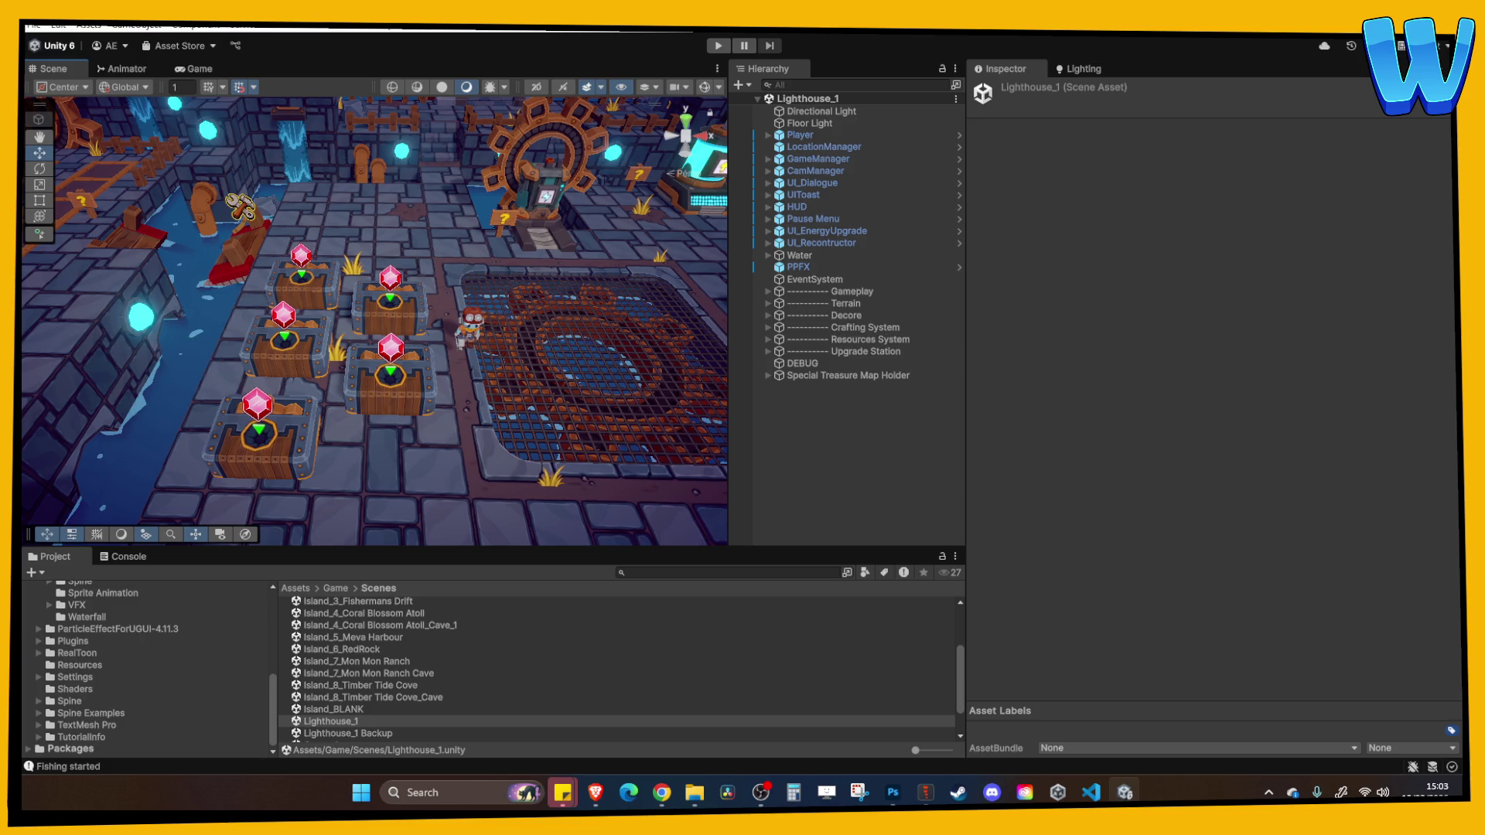
click(661, 792)
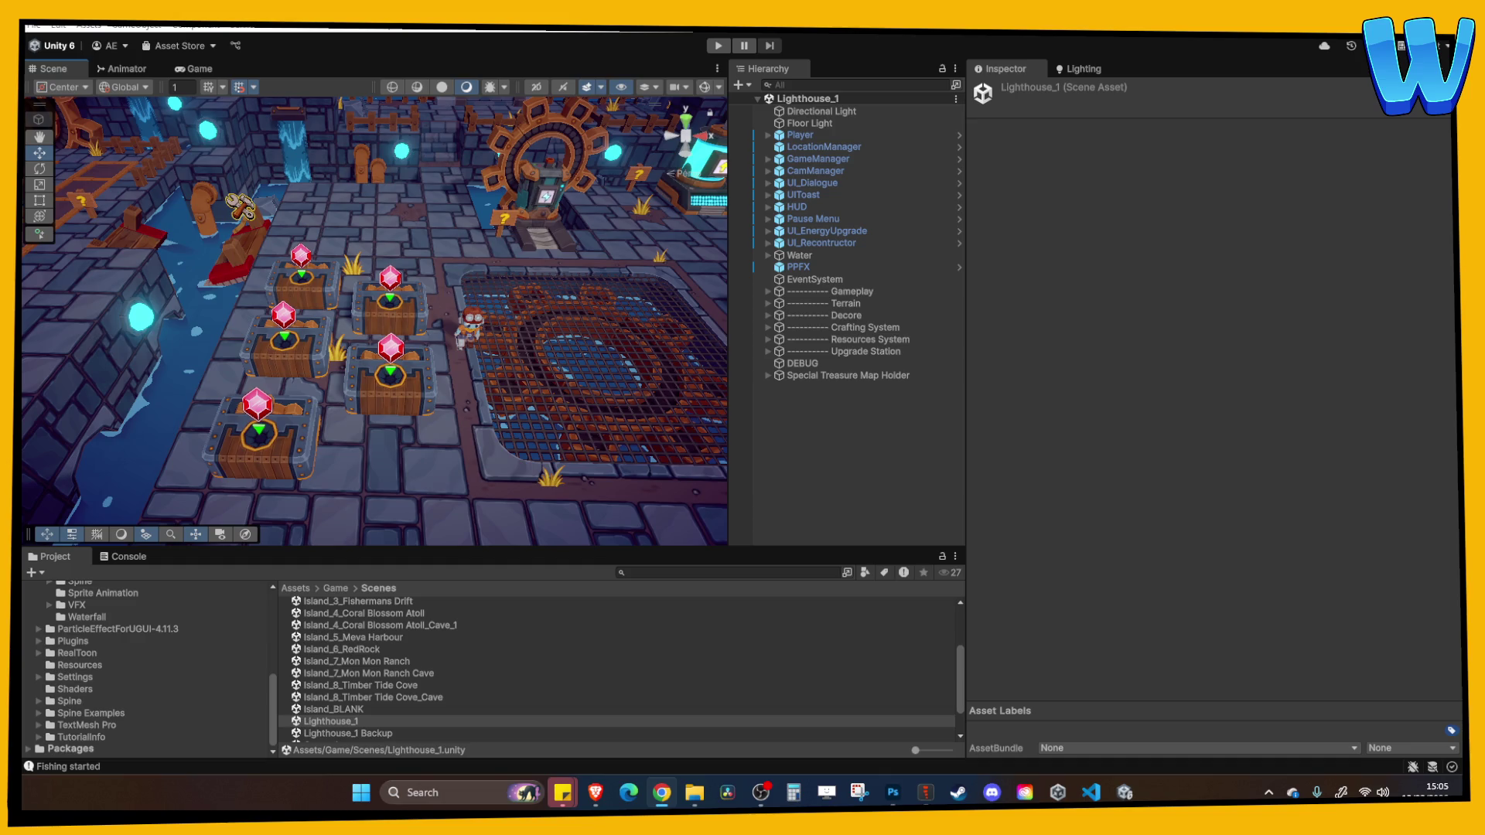
click(876, 474)
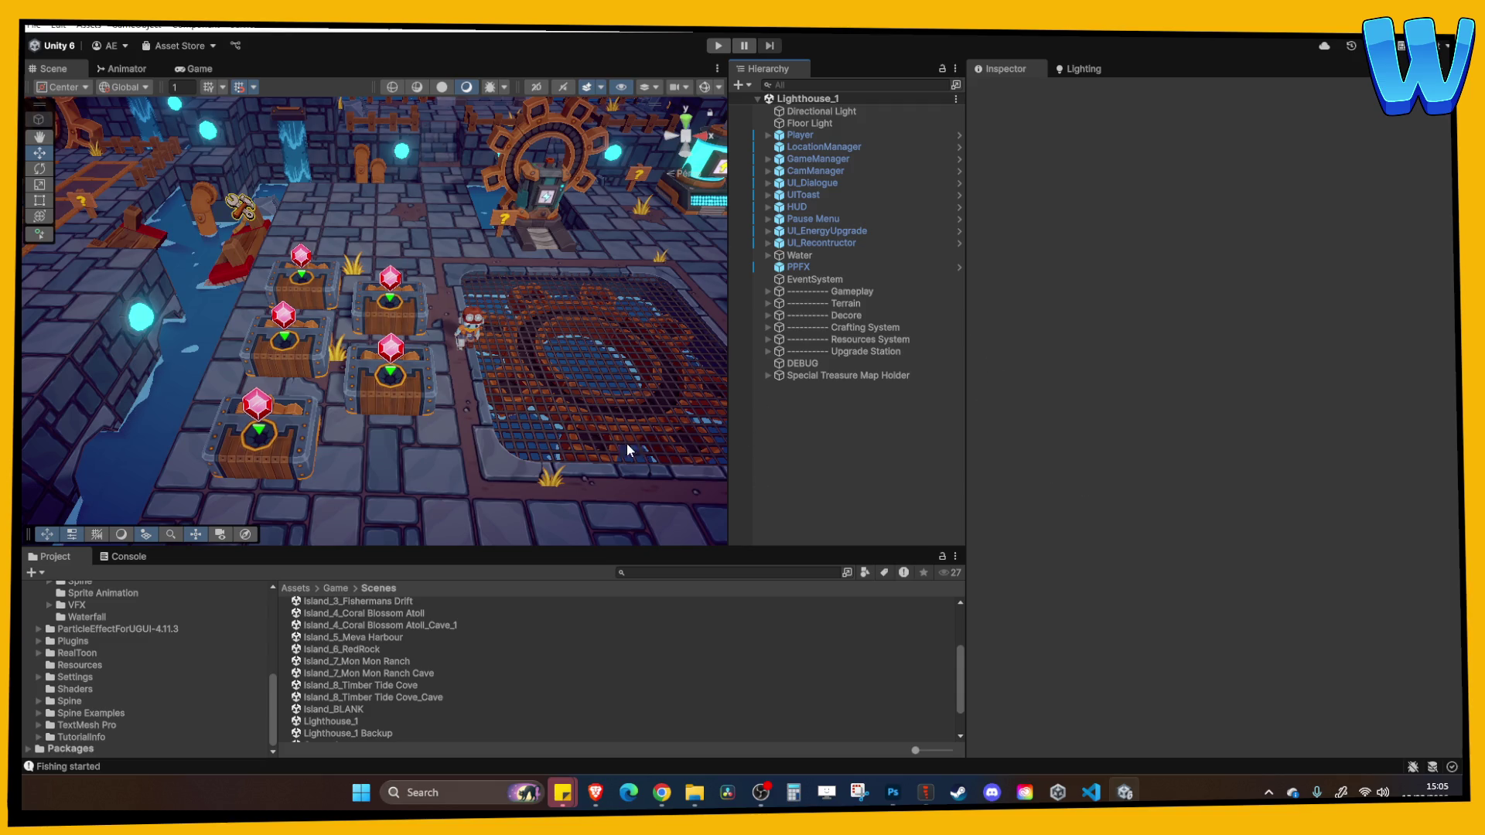
Zoom out and pan across the whole Lighthouse_1 island and its surrounding water
scroll(626, 443, down, 10)
mouse_move(605, 387)
mouse_down()
mouse_move(429, 331)
mouse_move(464, 371)
mouse_move(541, 355)
mouse_move(454, 356)
mouse_move(484, 358)
mouse_up()
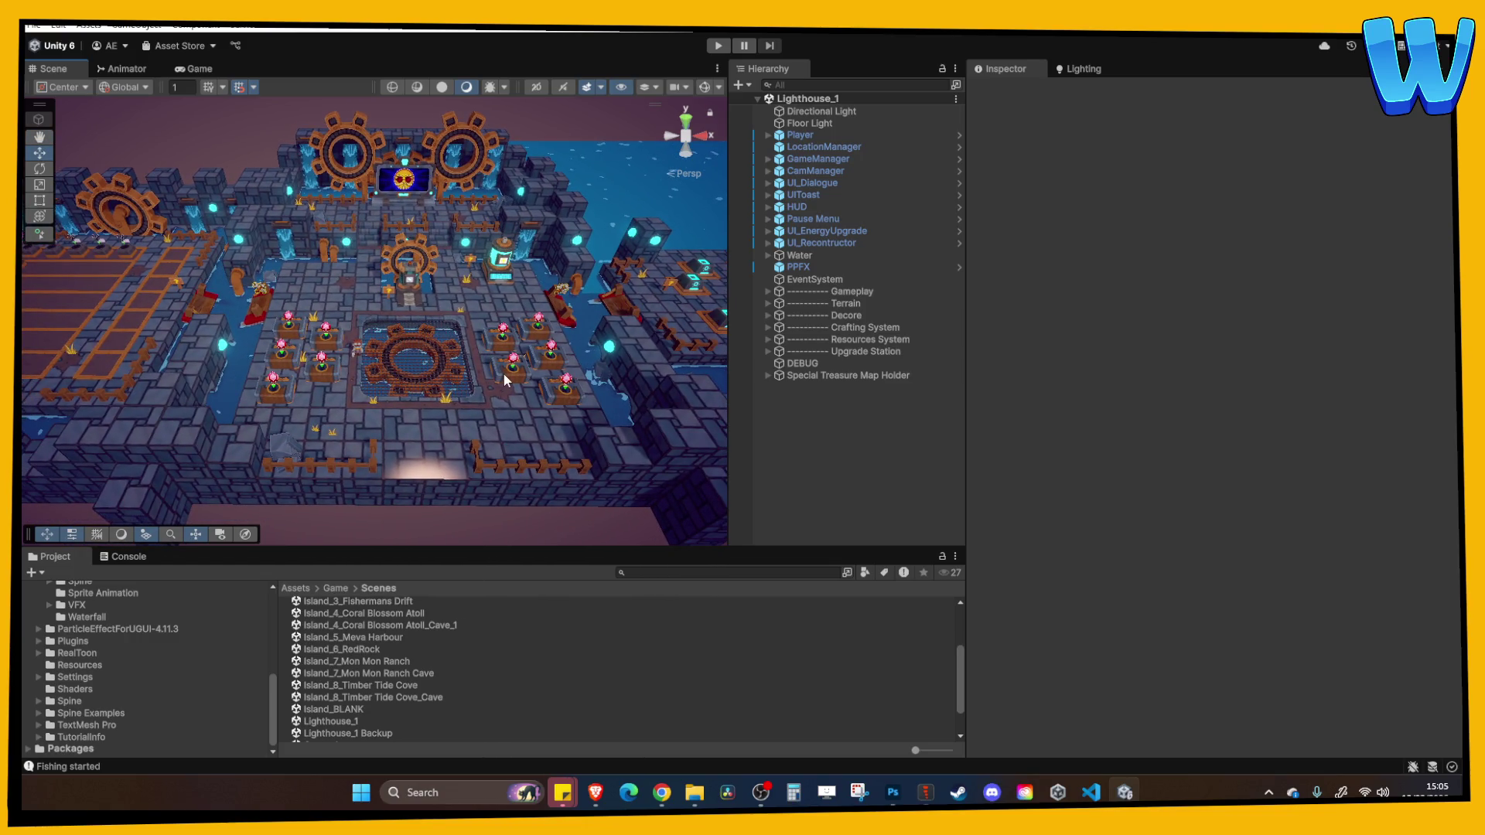